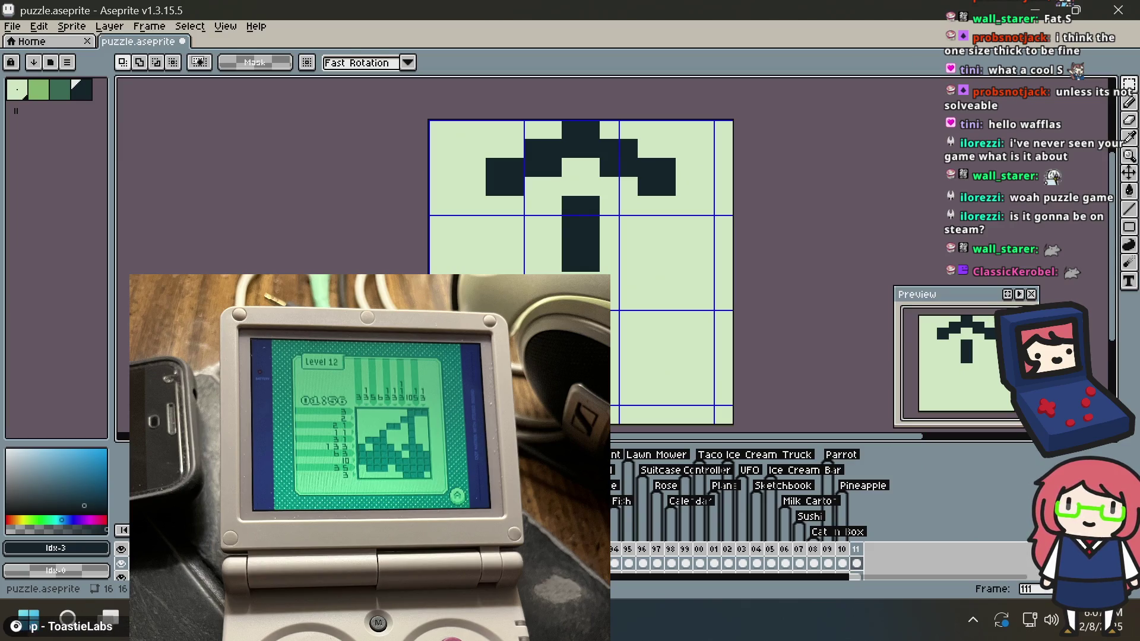
Move a block of the dark shape down and to the left, then deselect it
mouse_move(533, 262)
mouse_down()
mouse_move(591, 262)
mouse_move(618, 194)
mouse_up()
mouse_move(596, 233)
mouse_down()
mouse_move(576, 352)
mouse_move(589, 329)
mouse_up()
click(628, 244)
drag(447, 175, 537, 249)
click(855, 224)
With the Pencil, extend the left arm downward two pixels wide and lengthen the right arm
key(b)
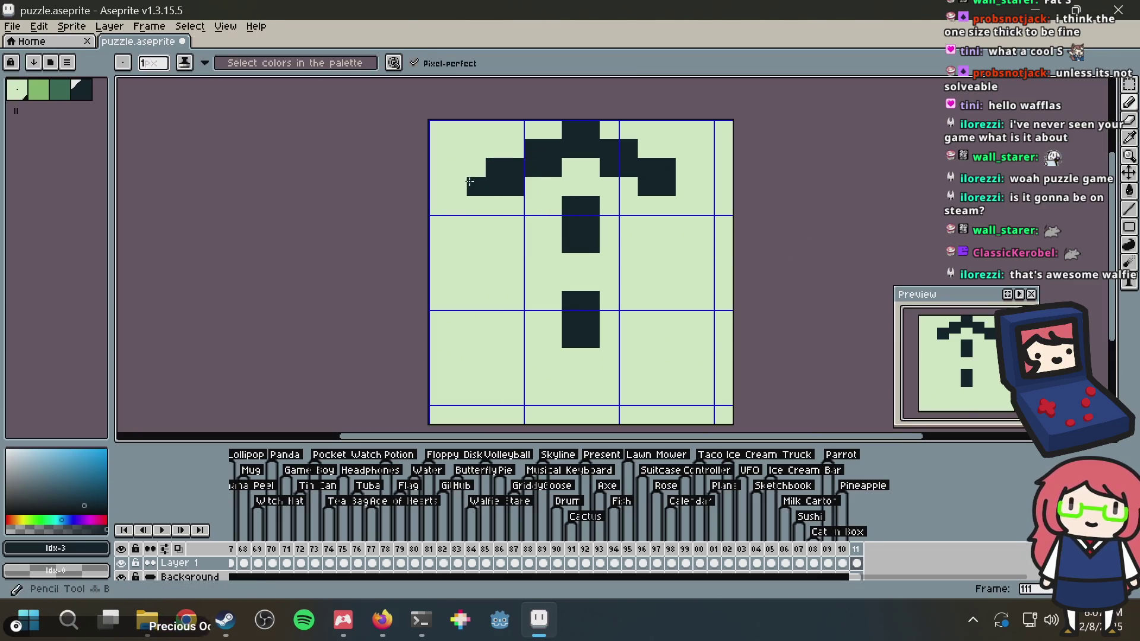
mouse_move(496, 221)
mouse_down()
mouse_move(496, 243)
mouse_move(514, 243)
mouse_up()
key(ctrl+z)
drag(478, 190, 483, 246)
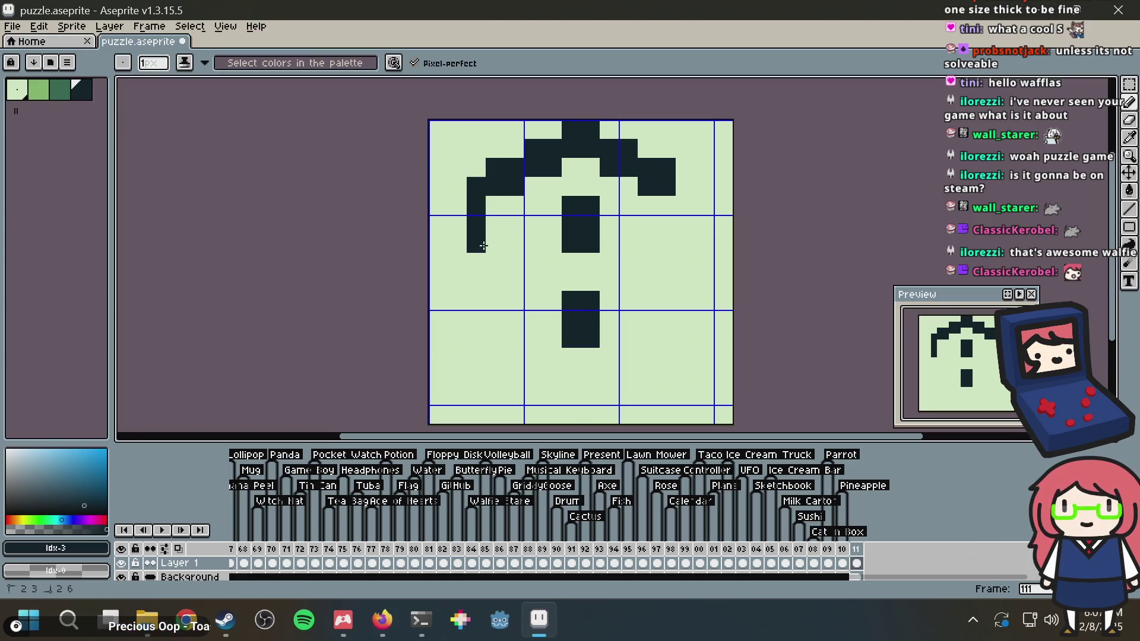
drag(458, 195, 458, 244)
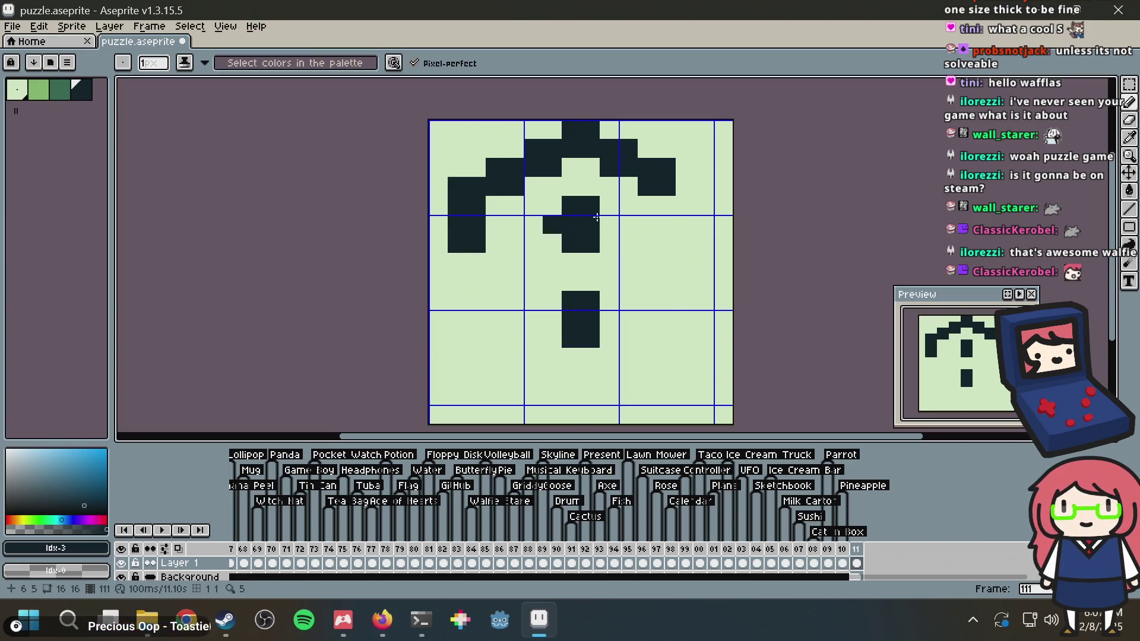
mouse_move(694, 194)
mouse_down()
mouse_move(684, 230)
mouse_move(702, 223)
mouse_move(698, 188)
mouse_up()
Add dark pixels below and beside the left arm, undoing misplaced ones
click(475, 281)
key(ctrl+z)
click(475, 261)
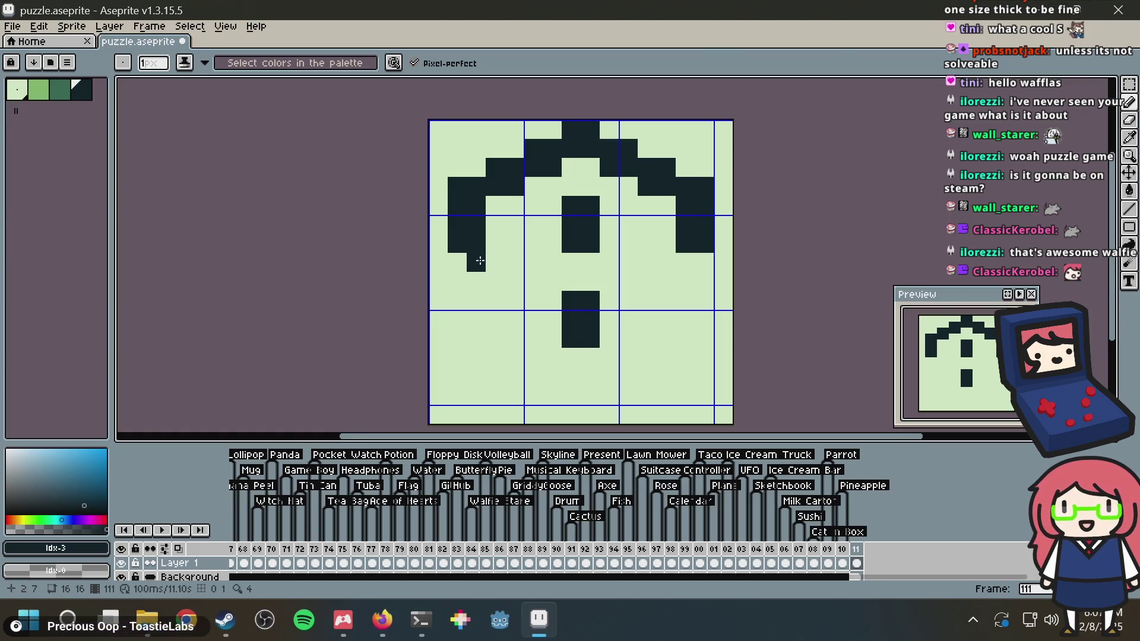
click(494, 261)
click(486, 276)
mouse_move(513, 261)
mouse_down()
mouse_move(529, 296)
mouse_move(549, 282)
mouse_move(556, 302)
mouse_up()
click(496, 243)
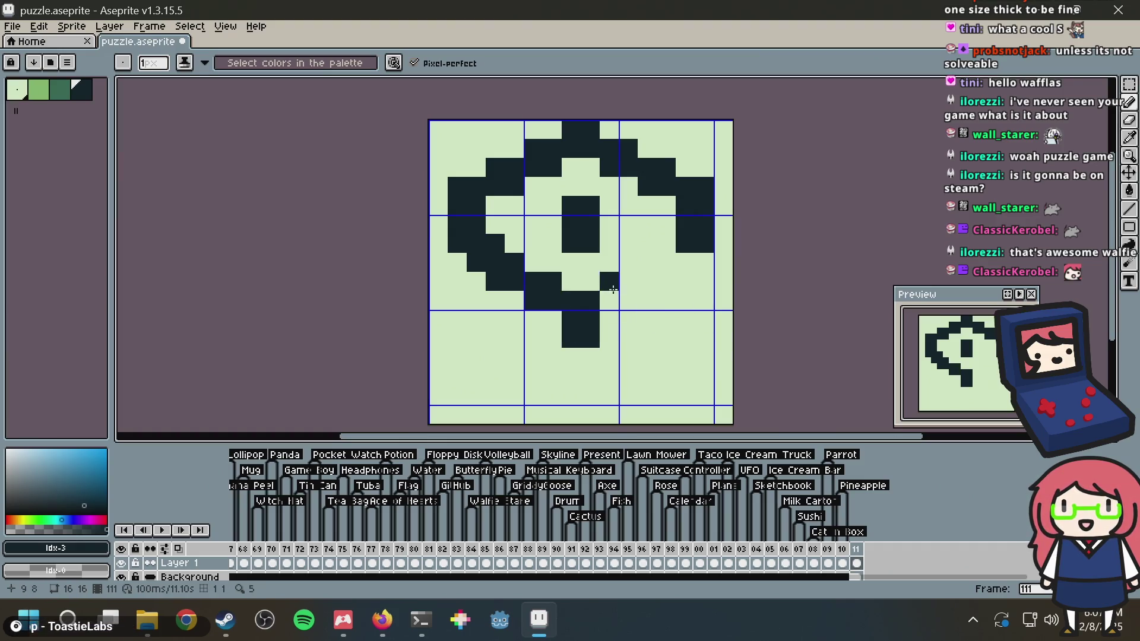
key(ctrl+z)
key(ctrl+z)
key(ctrl+z)
key(ctrl+z)
key(ctrl+z)
key(ctrl+z)
Curve the left arm inward toward the centre column and start a short dark column at lower left
mouse_move(496, 259)
mouse_down()
mouse_move(497, 282)
mouse_move(551, 301)
mouse_up()
click(469, 265)
click(548, 286)
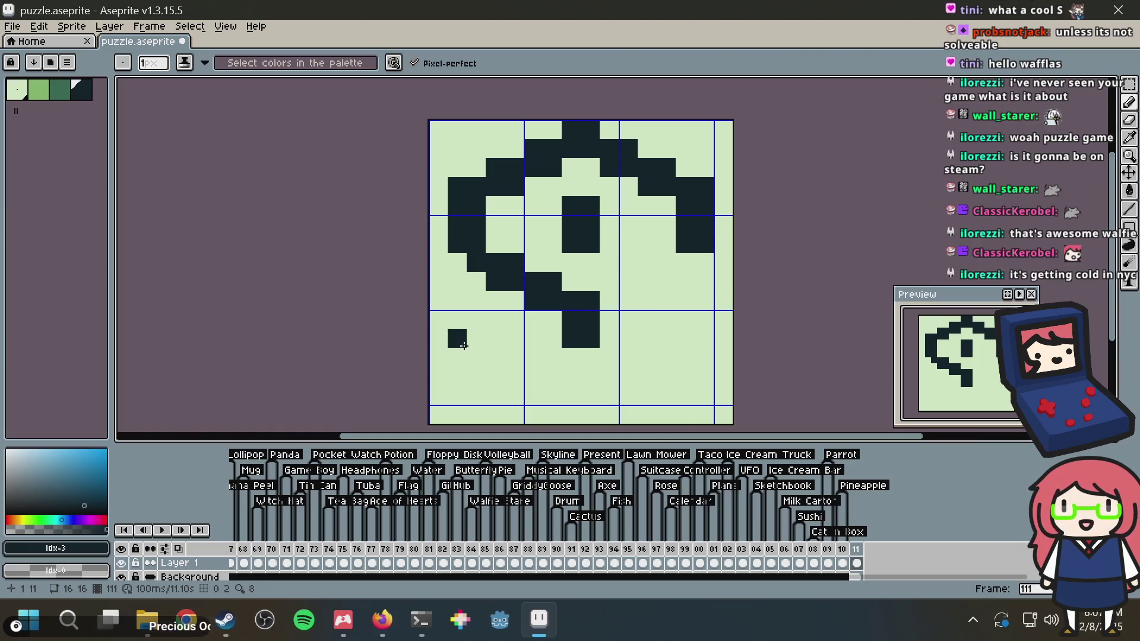
mouse_move(457, 329)
mouse_down()
mouse_move(457, 356)
mouse_move(475, 321)
mouse_move(464, 333)
mouse_up()
key(ctrl+z)
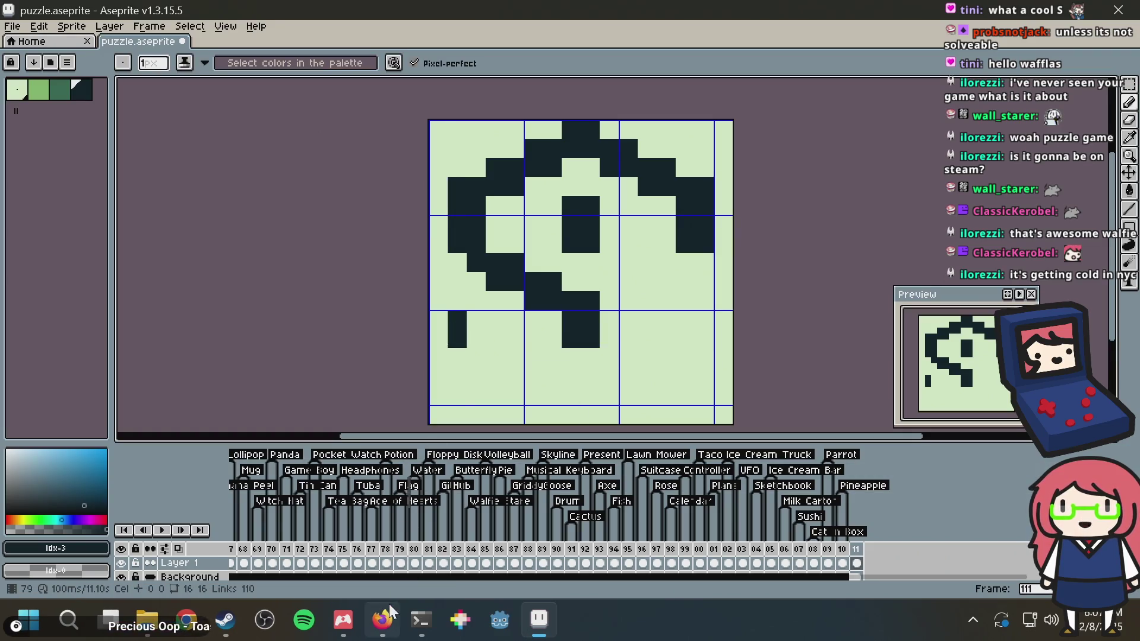
click(390, 608)
Search 'nyc weather' in Firefox, scroll the forecast results, then switch back to Aseprite
text(nyc weather)
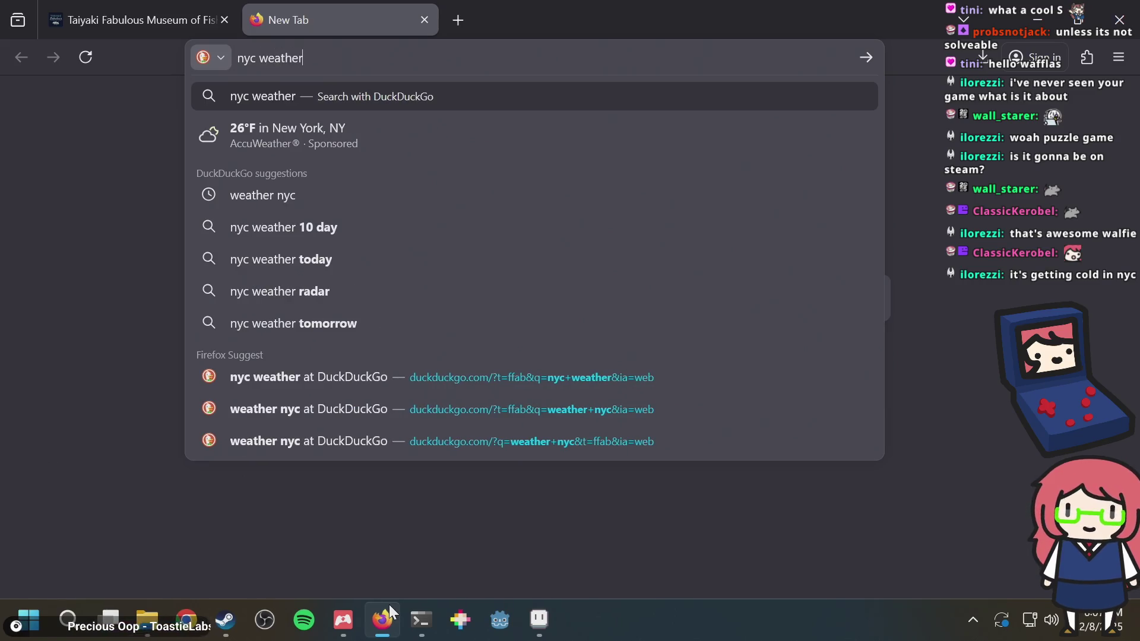
key(Return)
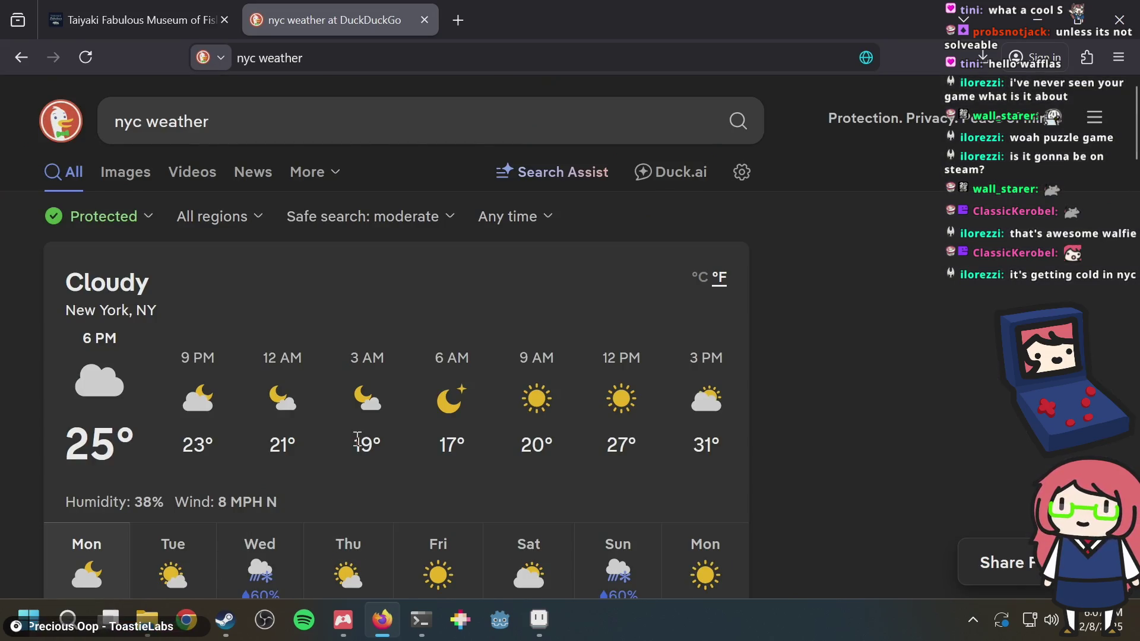
scroll(358, 440, down, 2)
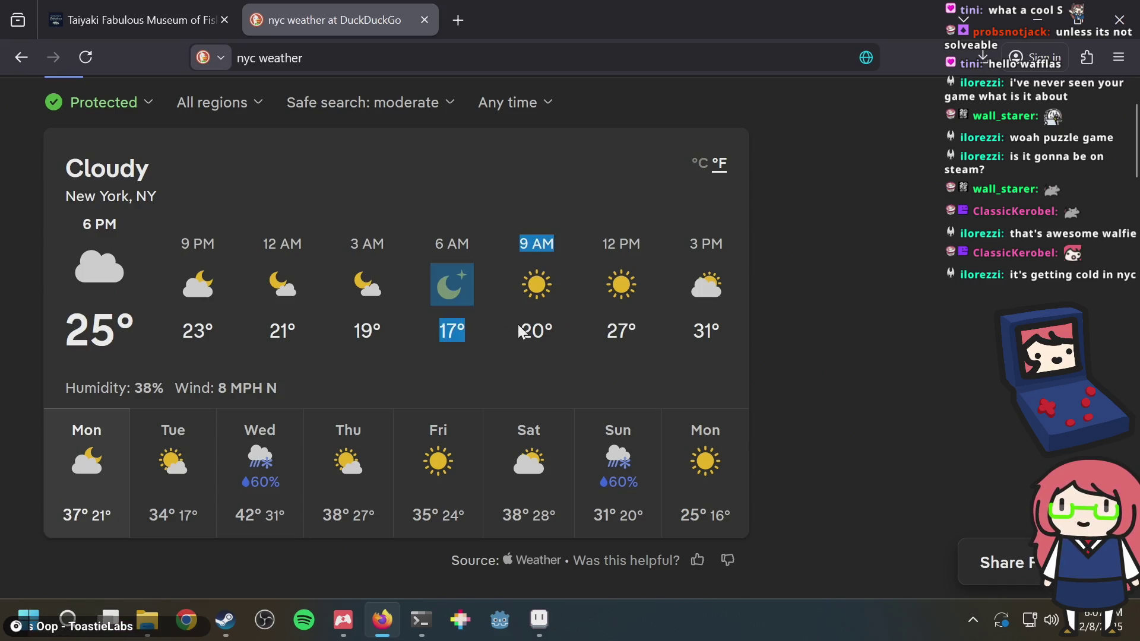
drag(489, 340, 715, 288)
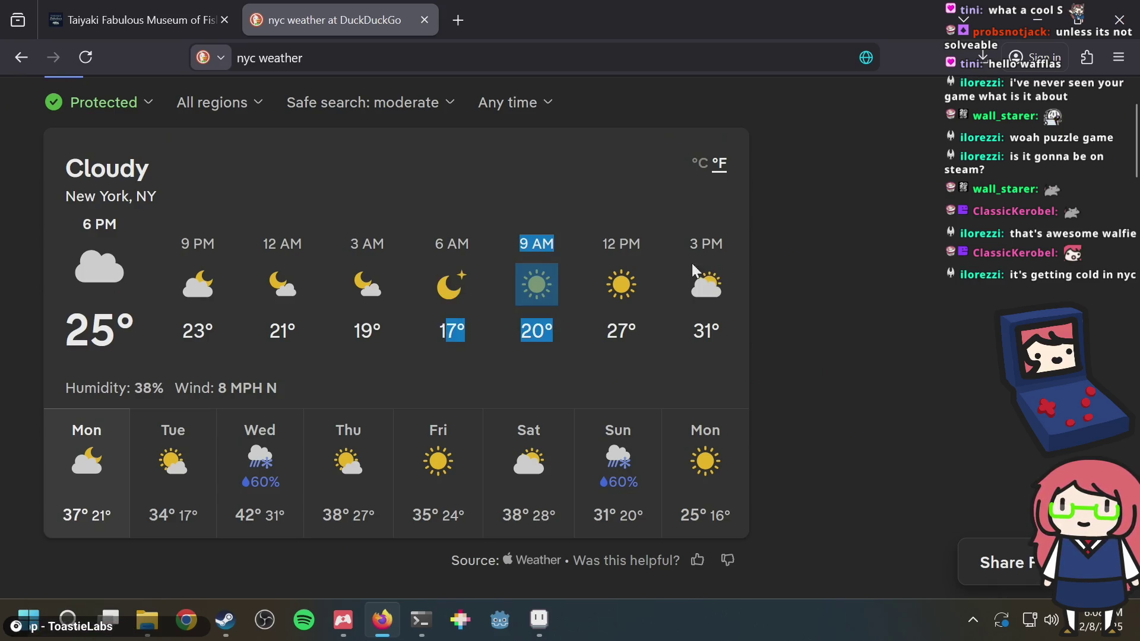
click(1053, 298)
key(alt+Tab)
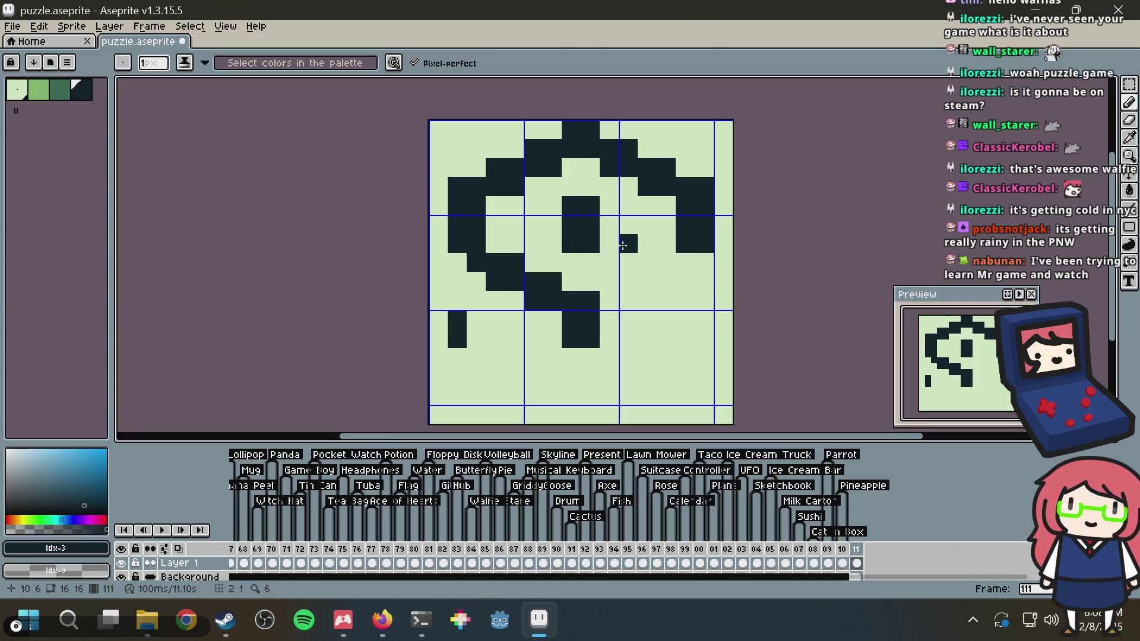
Build a 2x2 dark block at lower left and connect it up to the left arm
key(m)
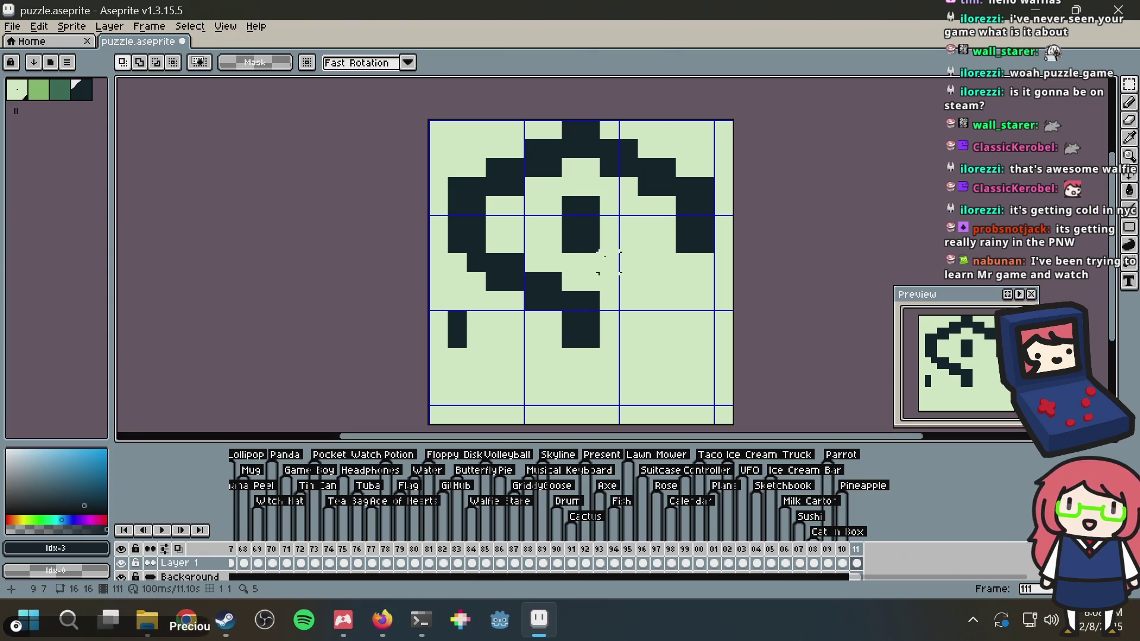
key(b)
click(457, 263)
key(ctrl+z)
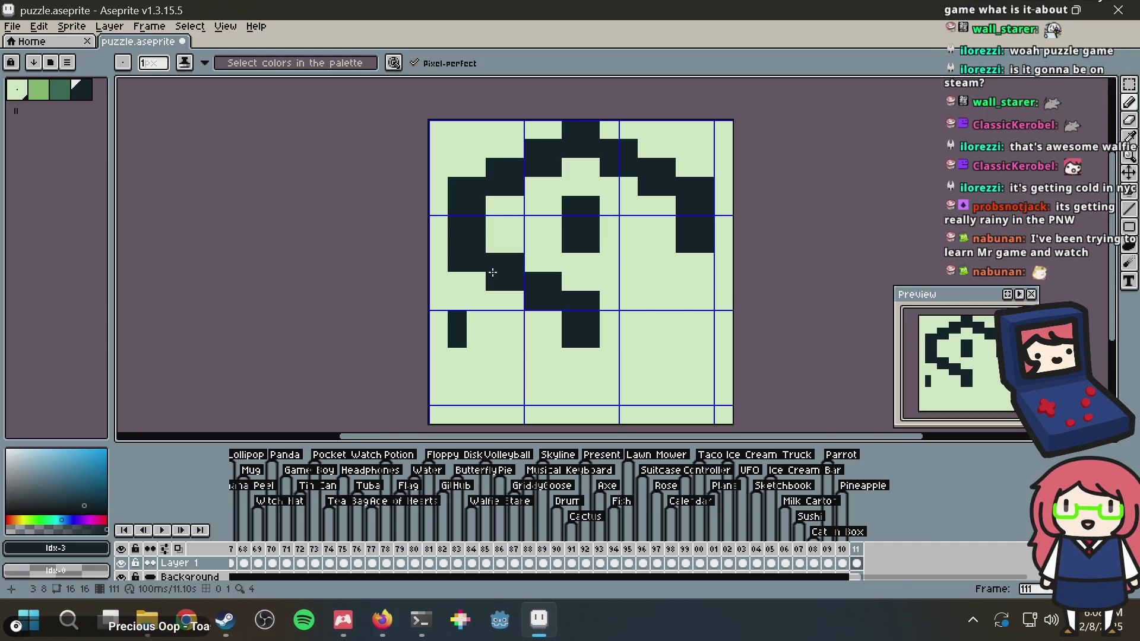
click(476, 320)
click(477, 340)
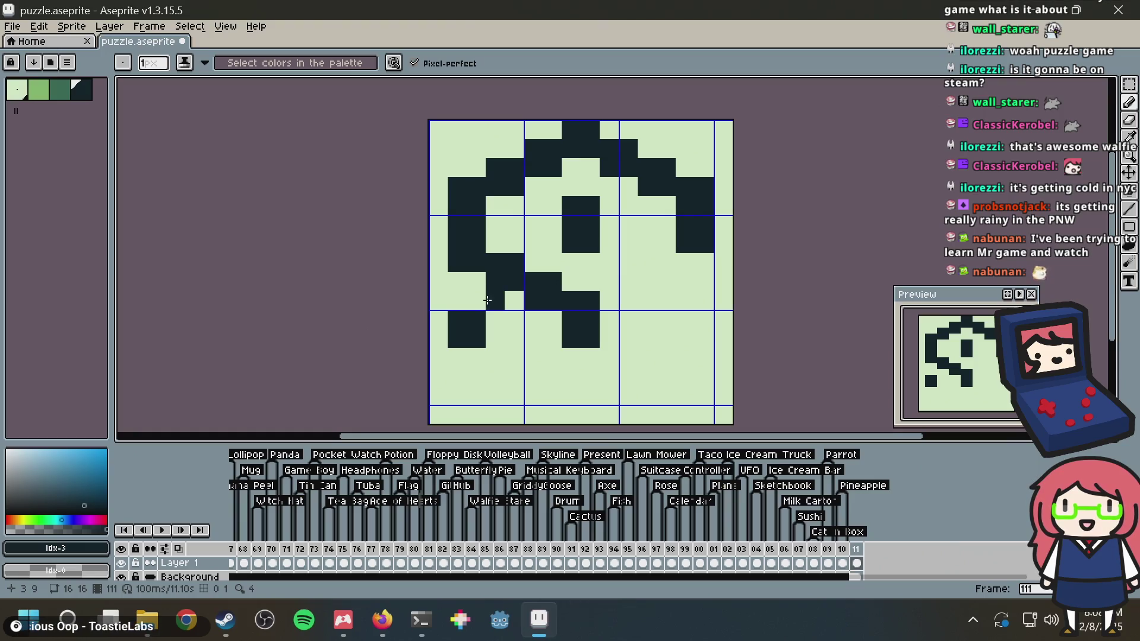
click(469, 301)
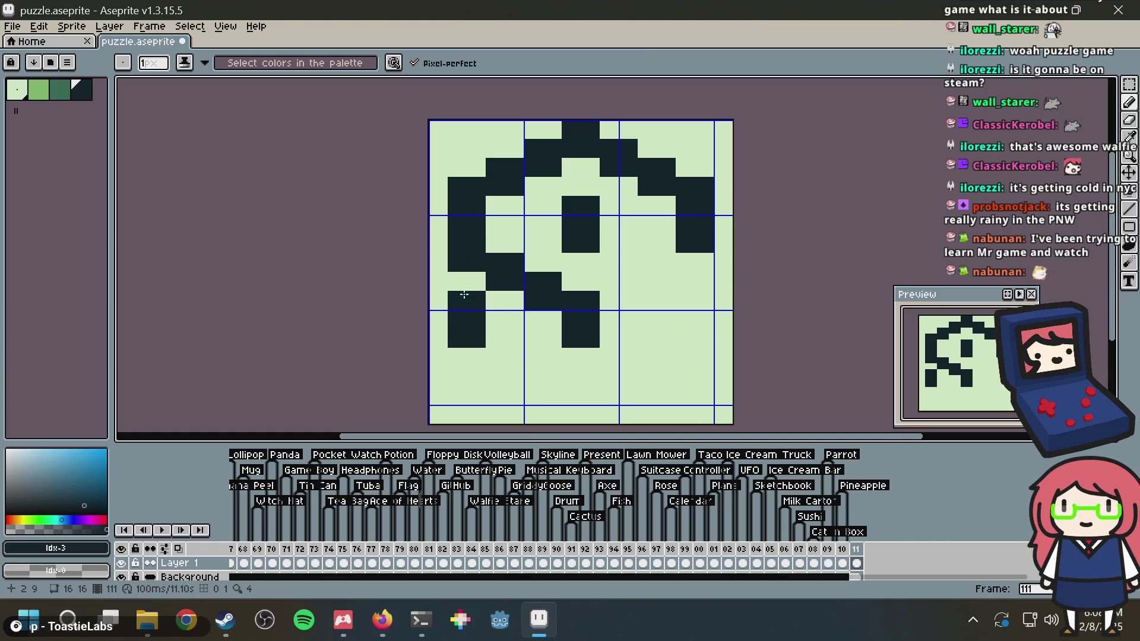
click(476, 282)
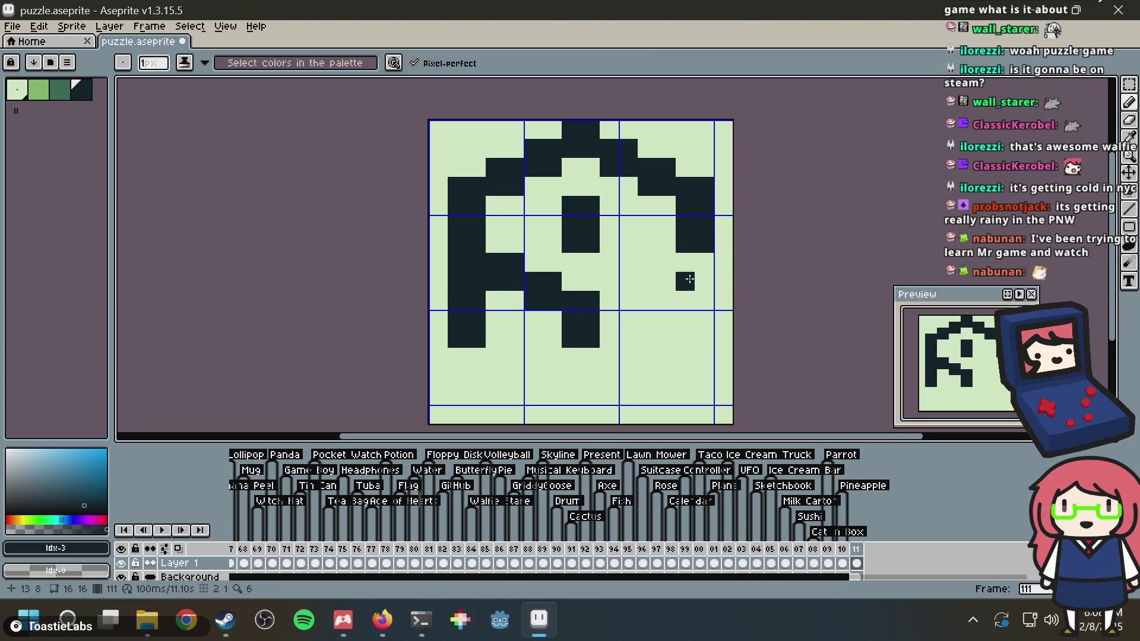
Extend the right side to the lower rows and start a stroke right of the centre column
mouse_move(688, 264)
mouse_down()
mouse_move(686, 323)
mouse_move(702, 337)
mouse_move(695, 258)
mouse_up()
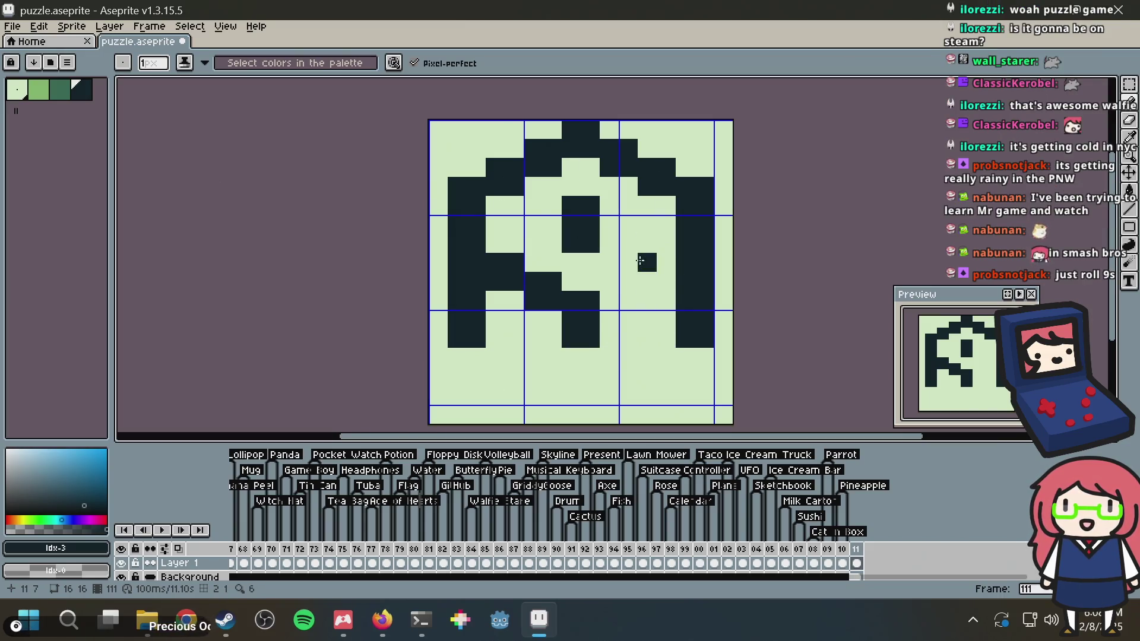
click(616, 247)
mouse_move(616, 246)
mouse_down()
mouse_move(611, 262)
mouse_move(630, 282)
mouse_move(631, 249)
mouse_move(665, 298)
mouse_up()
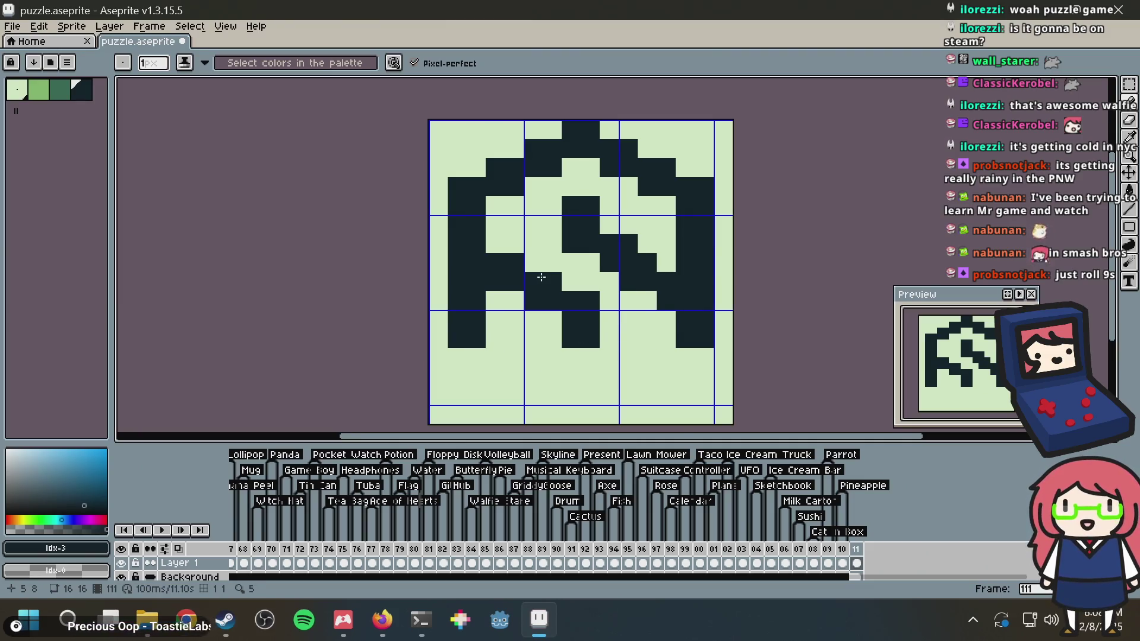
key(m)
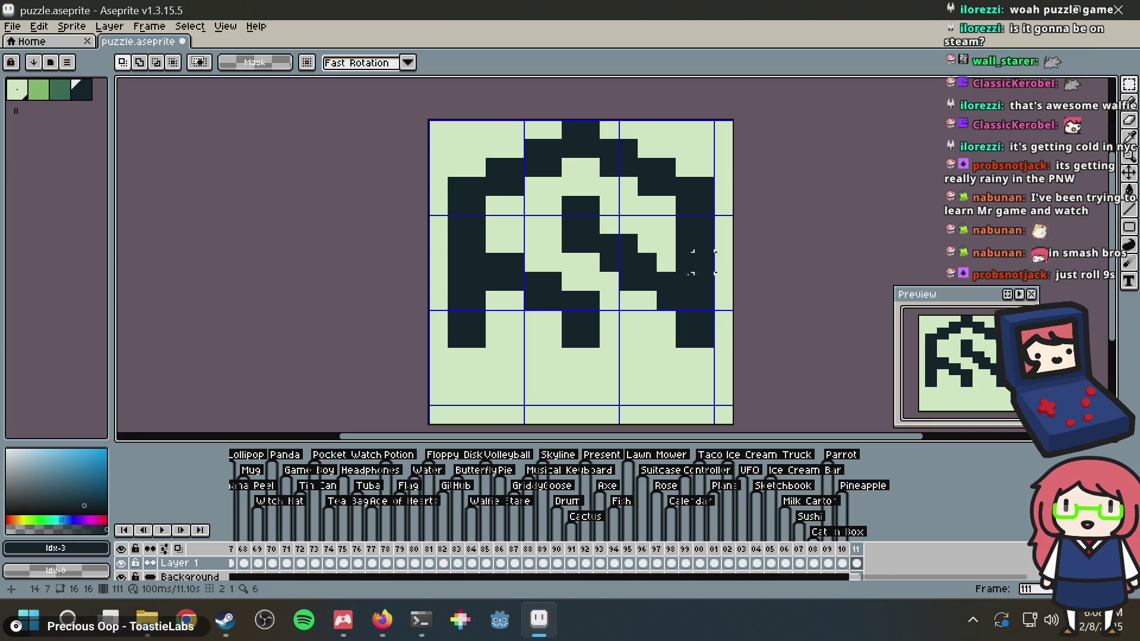
key(b)
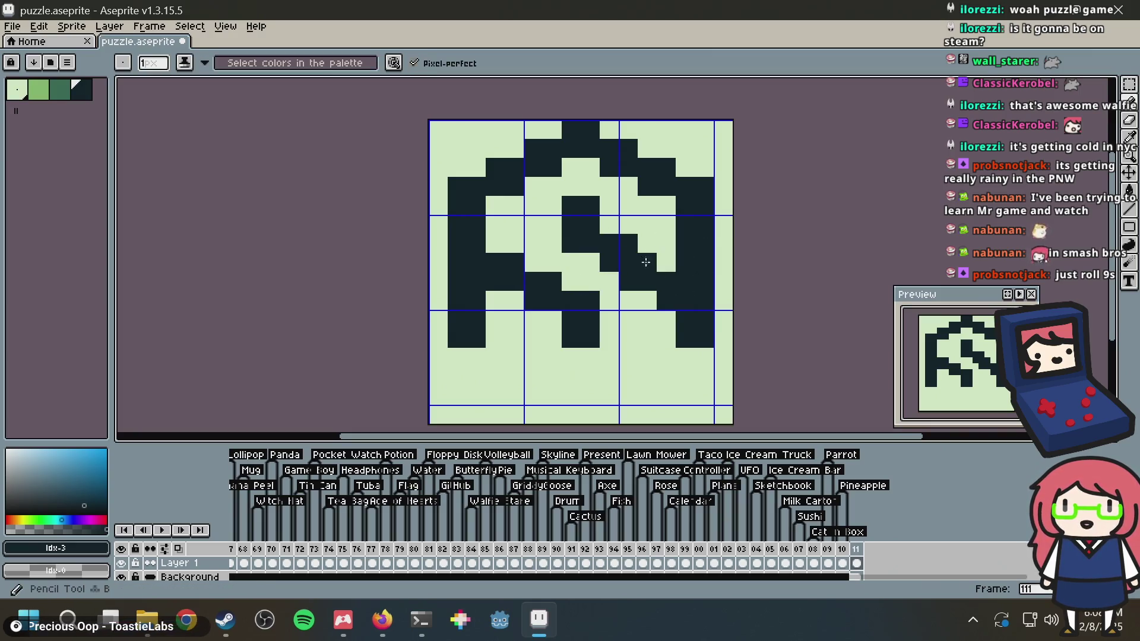
Recolour several pixels right of the centre column light green using the eyedropper
key(i)
click(651, 231)
key(b)
click(647, 261)
click(637, 283)
click(647, 281)
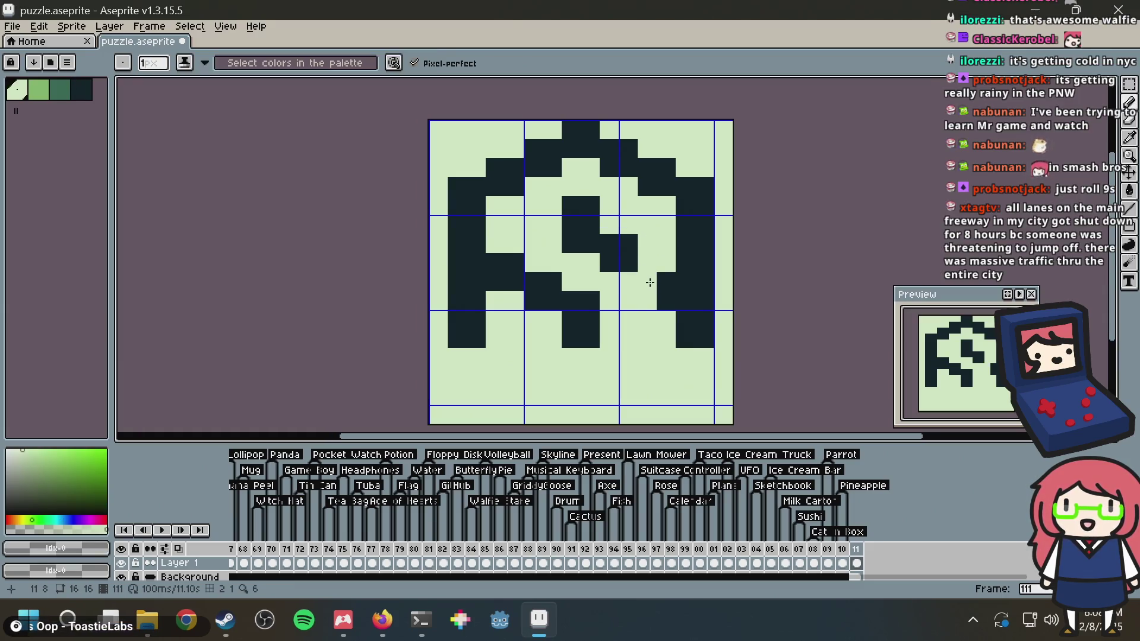
click(667, 281)
click(666, 300)
Repaint the stepped diagonal pixels dark from the centre block toward the right arm
alt+click(632, 261)
click(641, 276)
click(646, 297)
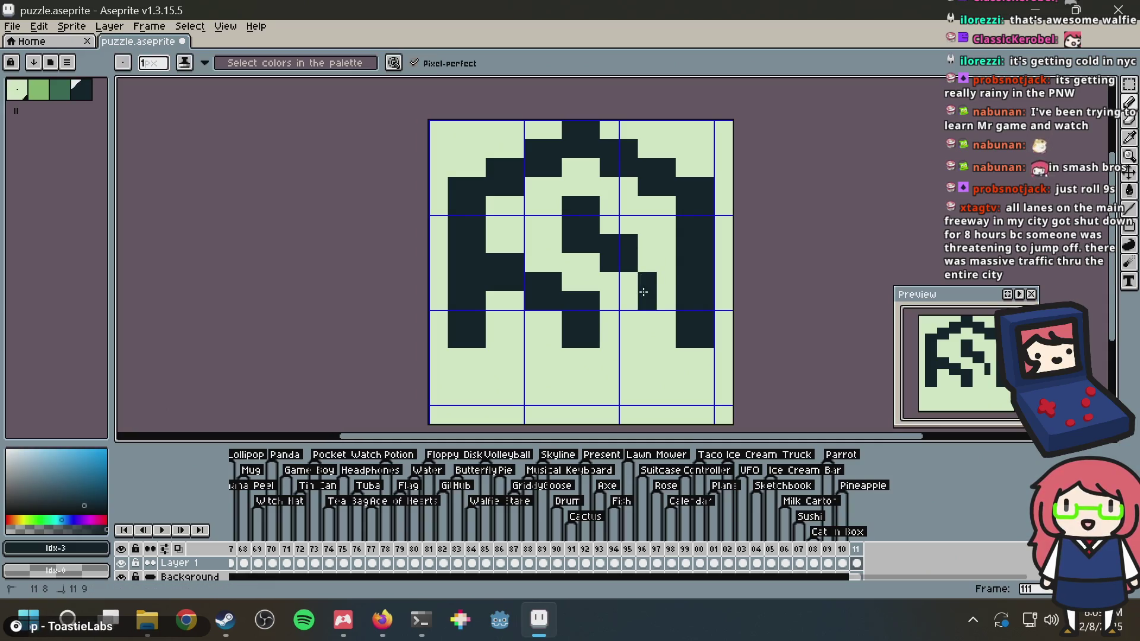
key(v)
key(ctrl+z)
key(ctrl+z)
click(648, 281)
click(666, 263)
click(666, 281)
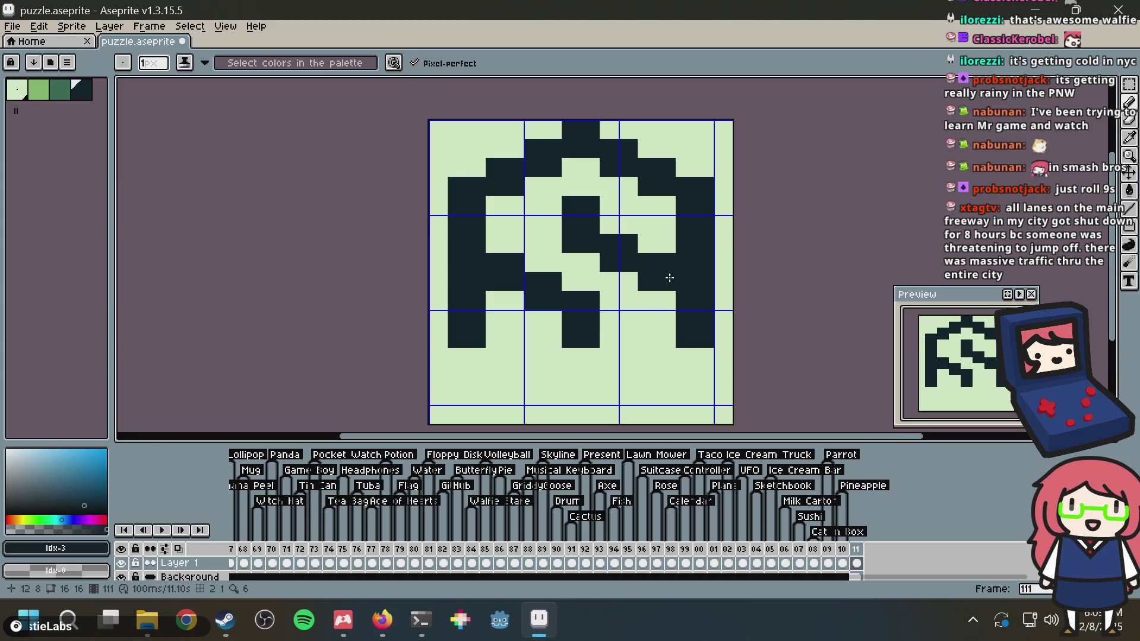
Fix stray pixels beside the diagonal, then select the upper half of the drawing
click(665, 245)
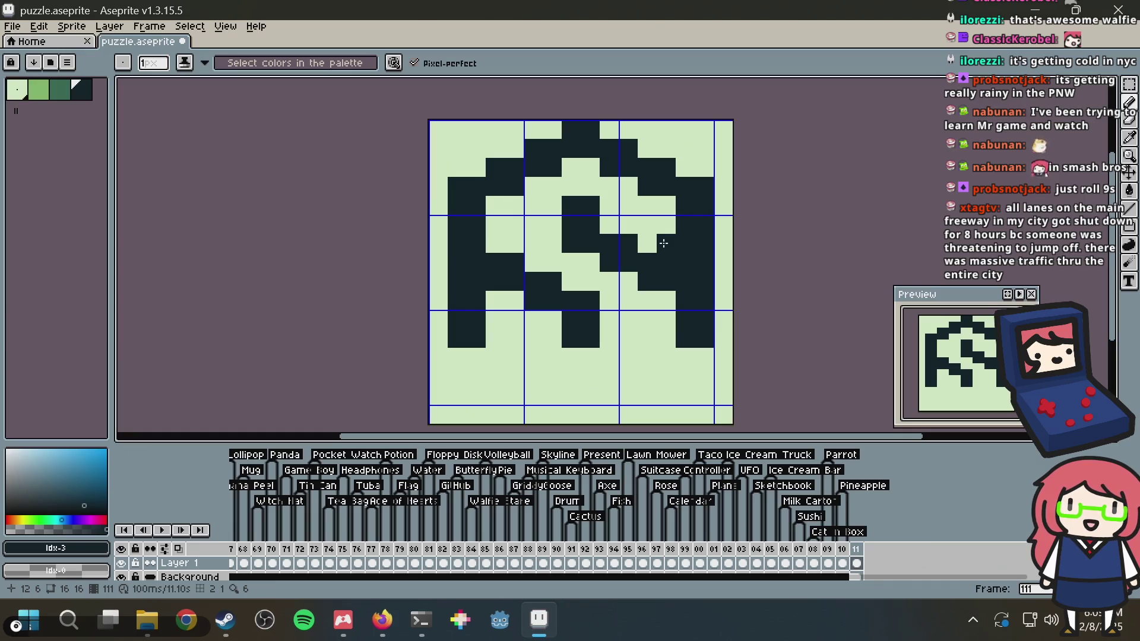
key(ctrl+z)
click(651, 239)
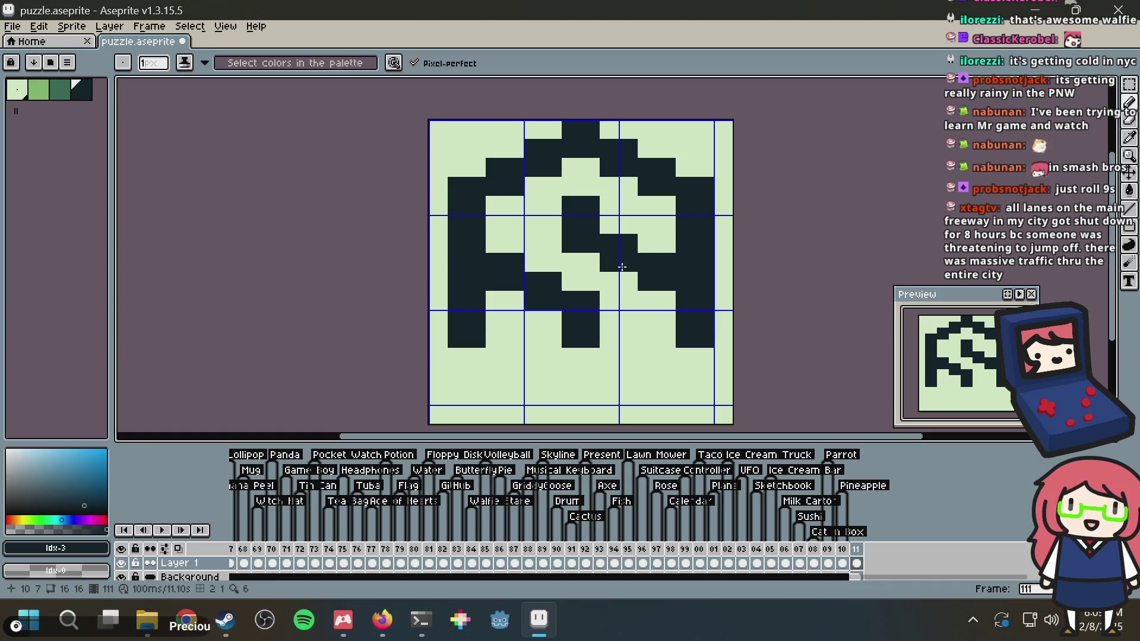
key(ctrl+z)
click(577, 267)
key(ctrl+z)
key(m)
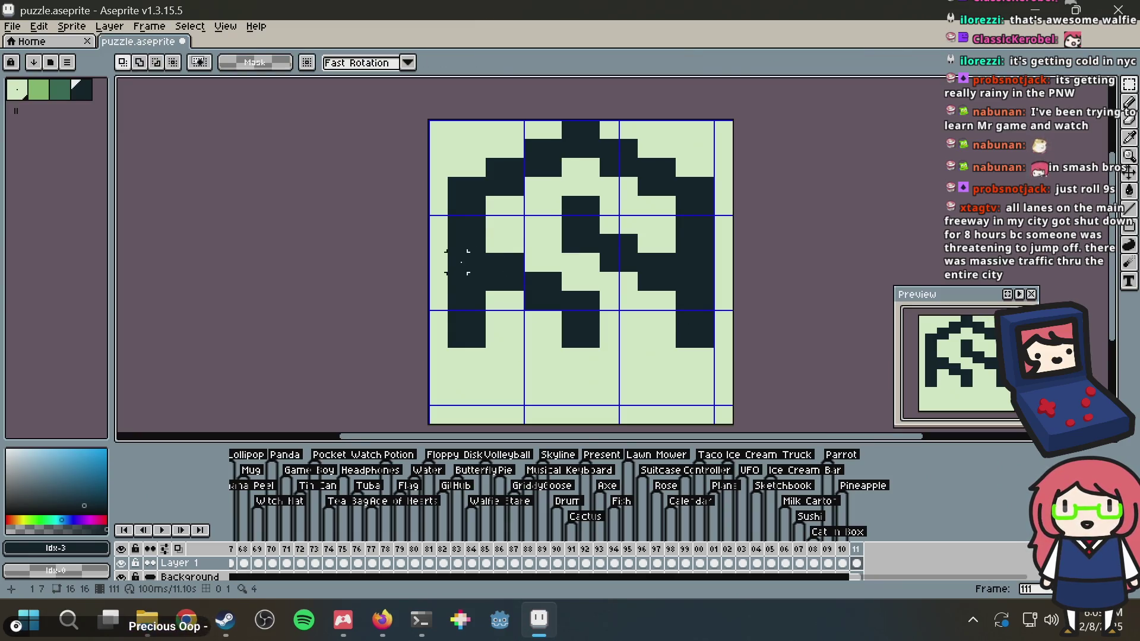
mouse_move(446, 275)
mouse_down()
mouse_move(735, 136)
mouse_move(717, 117)
mouse_up()
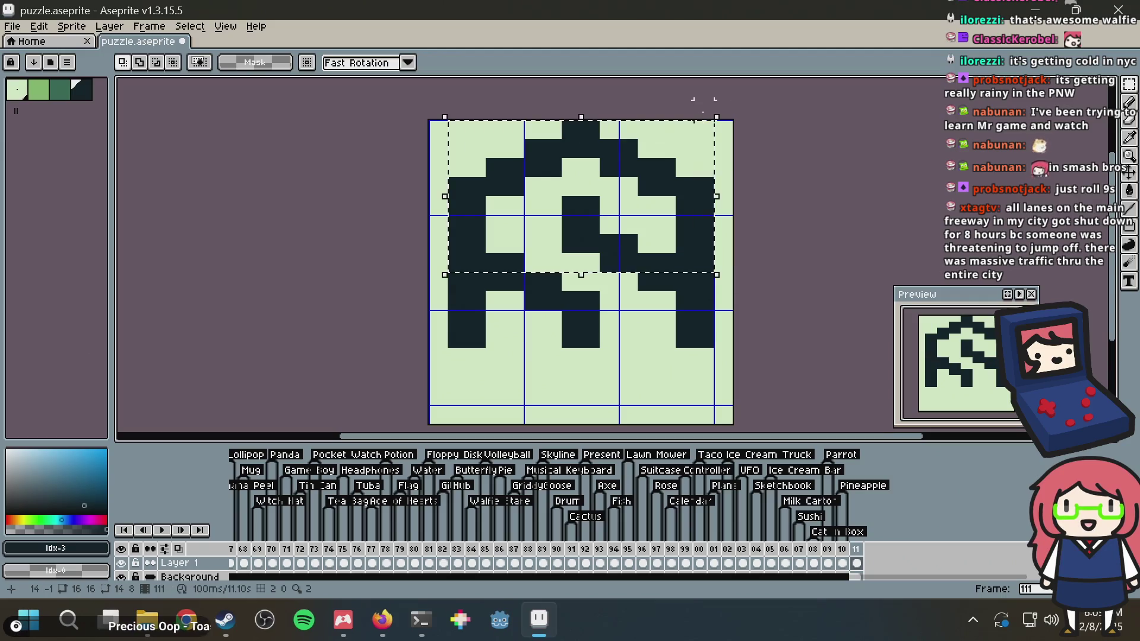
Try moving and flipping the selected upper half, then cancel the attempt with Escape
mouse_move(617, 170)
mouse_down()
mouse_move(631, 285)
mouse_move(614, 288)
mouse_move(615, 303)
mouse_up()
click(72, 26)
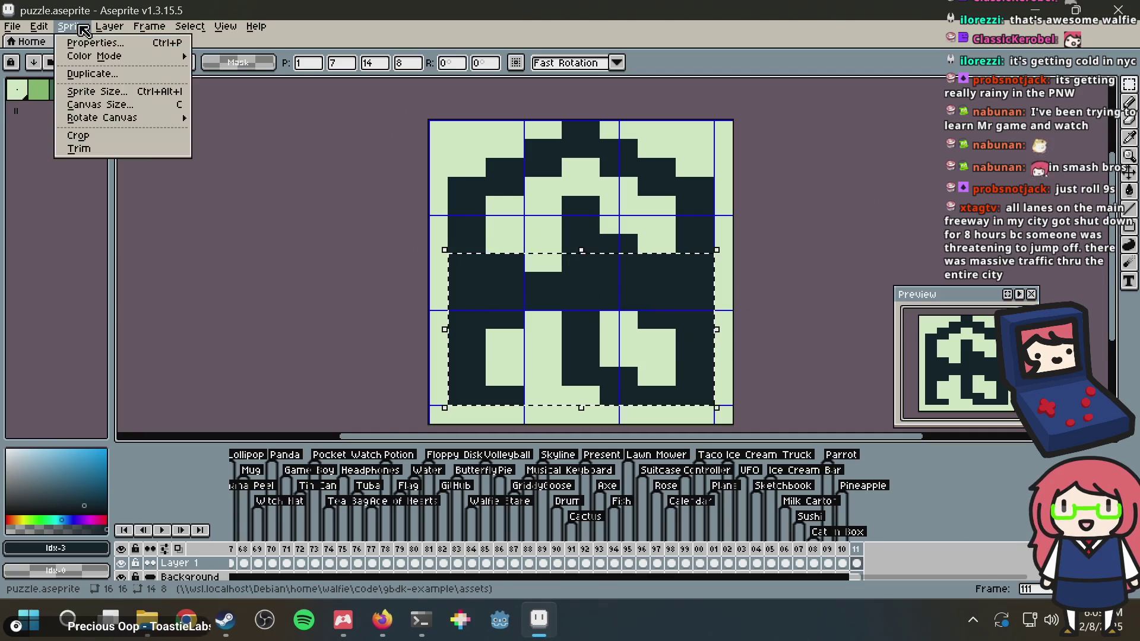
mouse_move(127, 117)
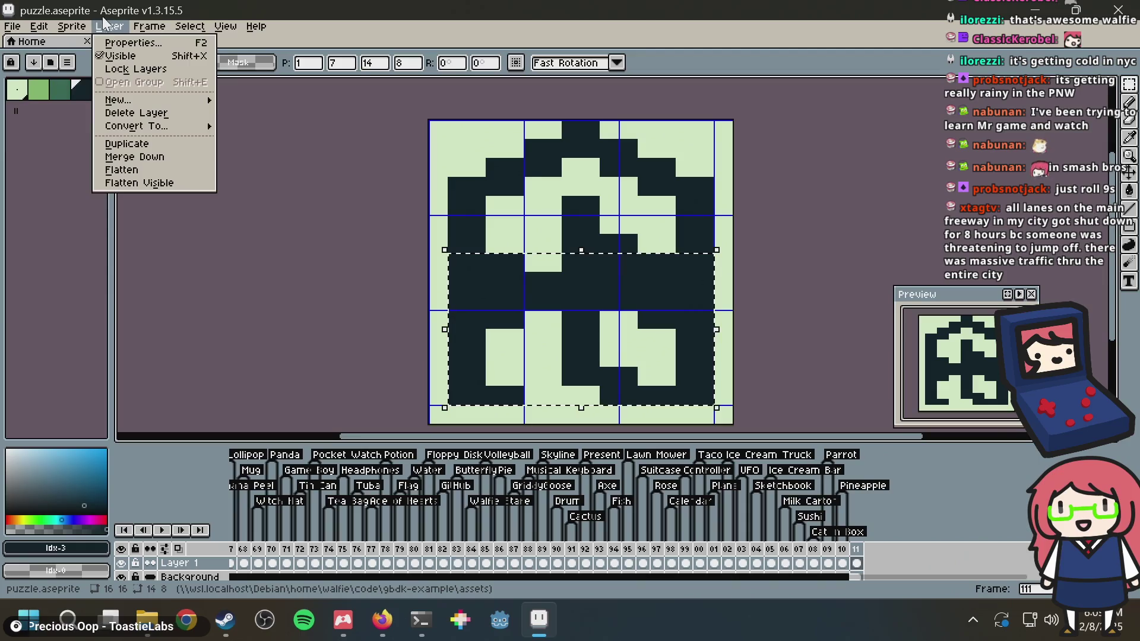
mouse_move(39, 28)
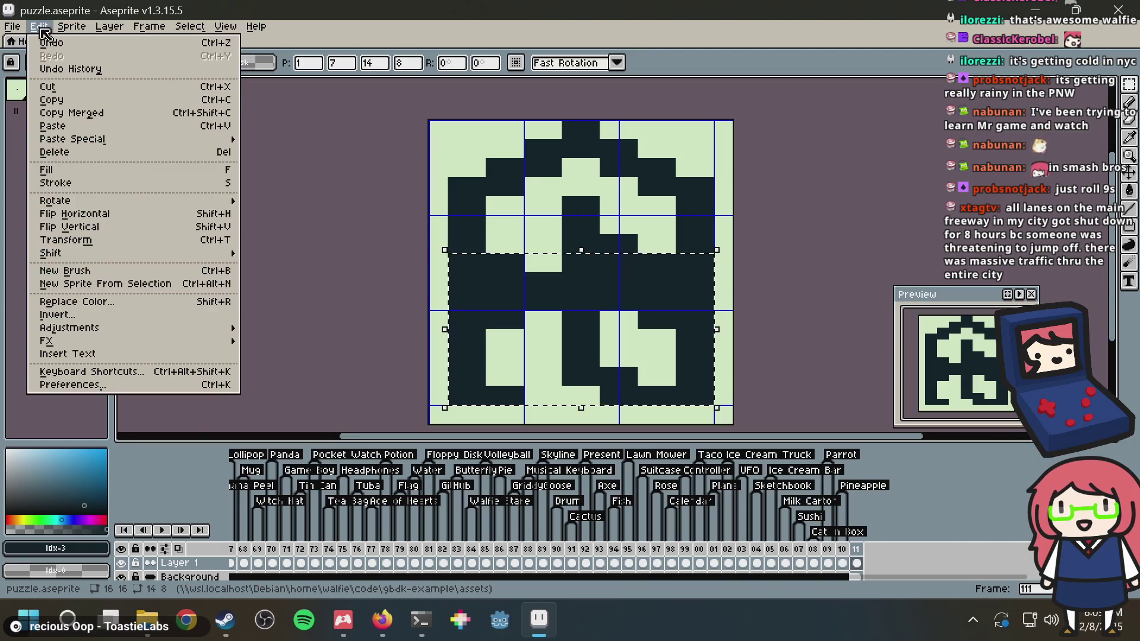
click(126, 215)
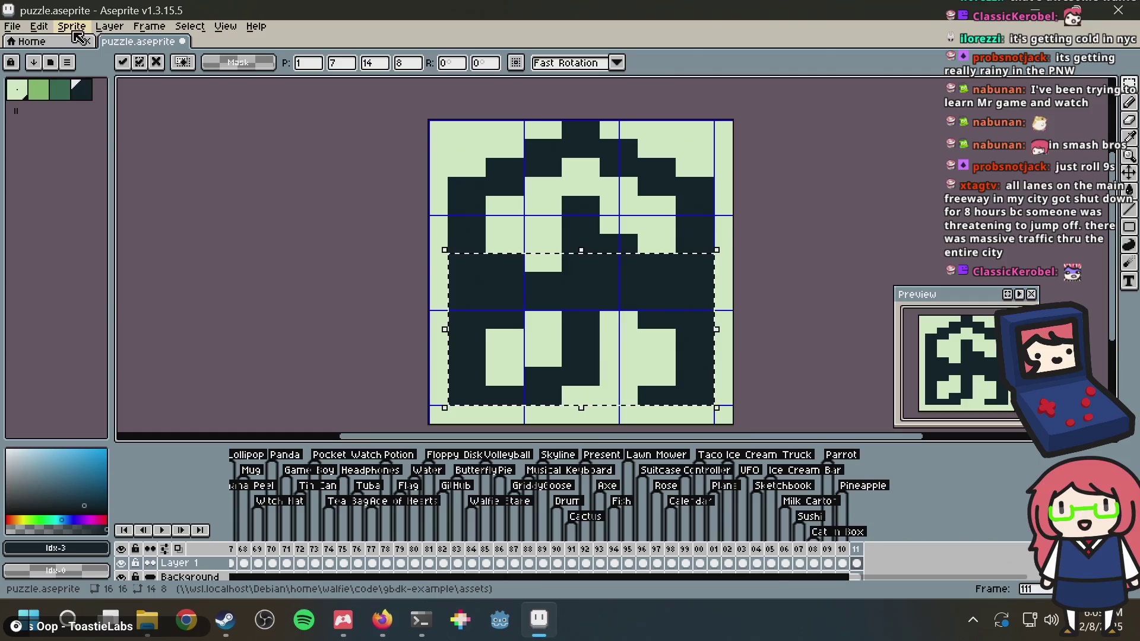
click(39, 26)
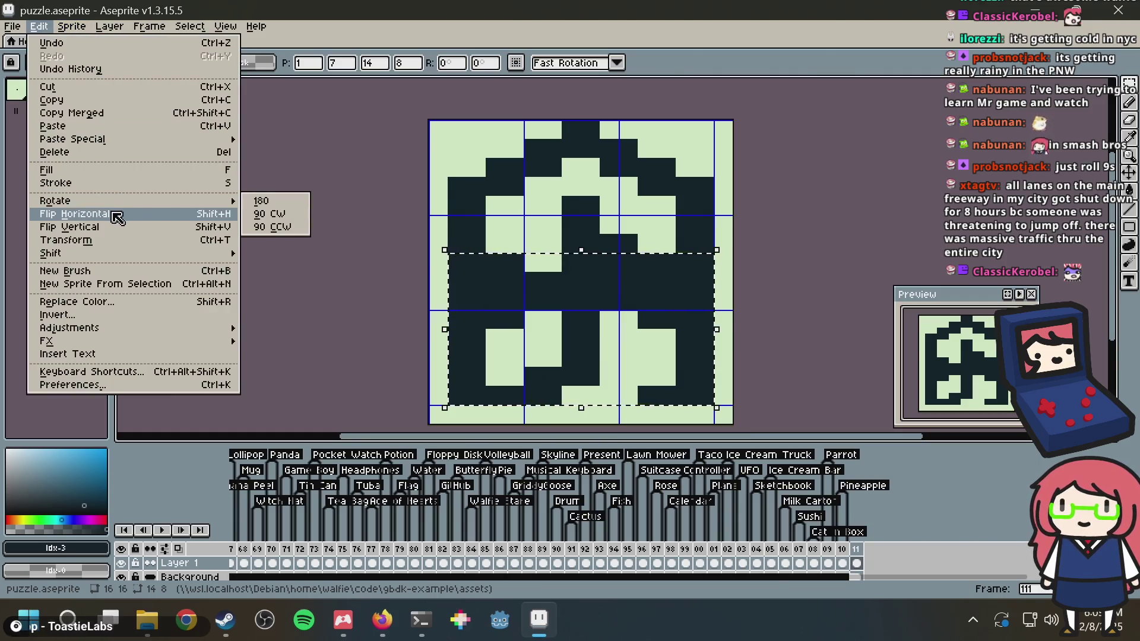
click(125, 214)
mouse_move(715, 286)
mouse_down()
mouse_move(702, 173)
mouse_move(669, 91)
mouse_move(716, 211)
mouse_up()
click(40, 26)
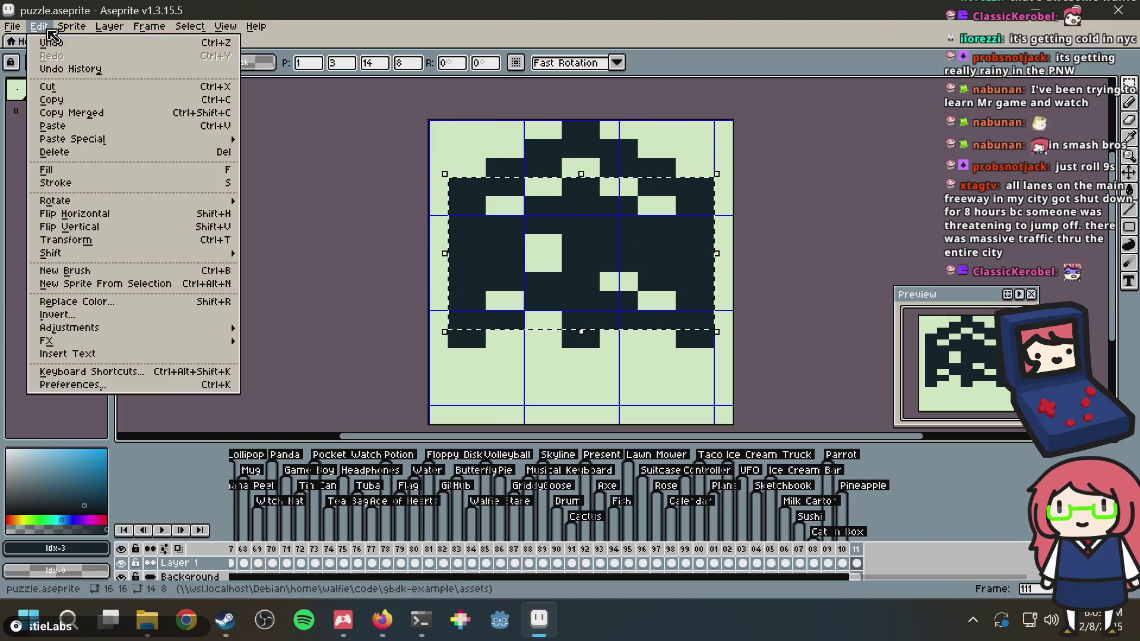
click(137, 227)
mouse_move(687, 301)
mouse_down()
mouse_move(631, 331)
mouse_move(640, 381)
mouse_move(639, 364)
mouse_move(653, 385)
mouse_move(860, 386)
mouse_move(725, 375)
mouse_move(714, 332)
mouse_up()
key(Escape)
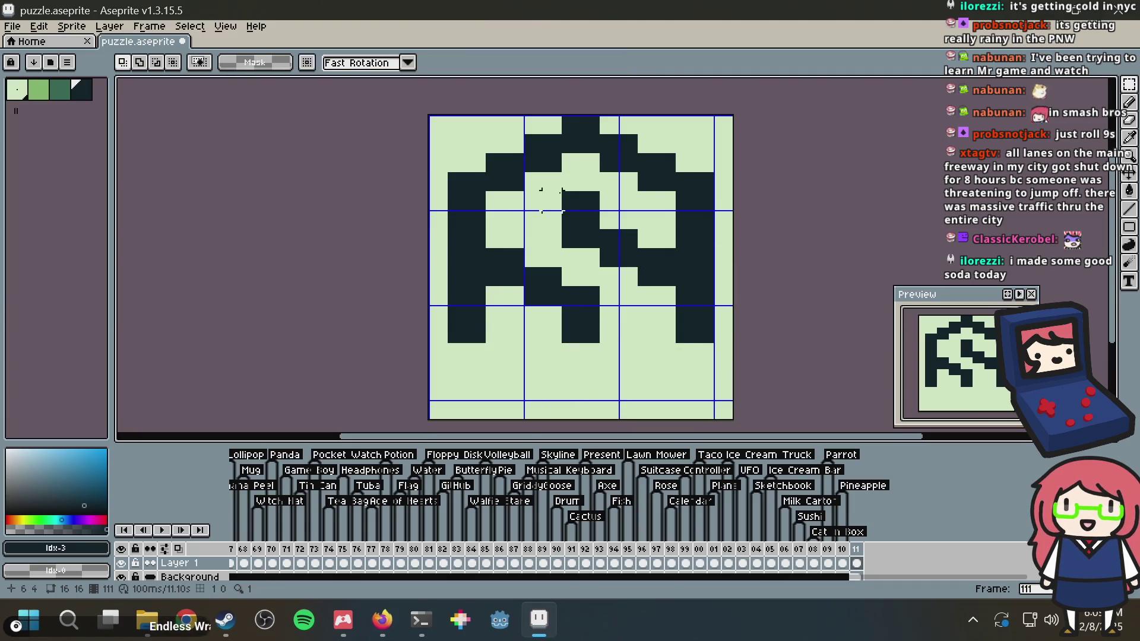
Place the top rows at the canvas bottom, flip them vertically, and commit them
drag(445, 192, 716, 112)
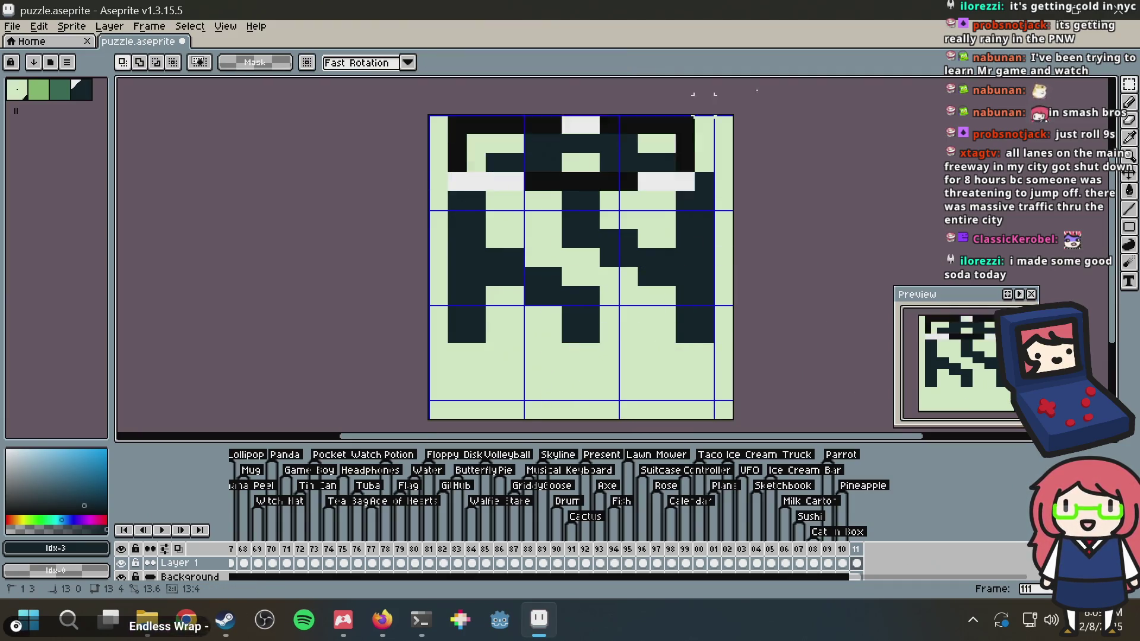
click(615, 145)
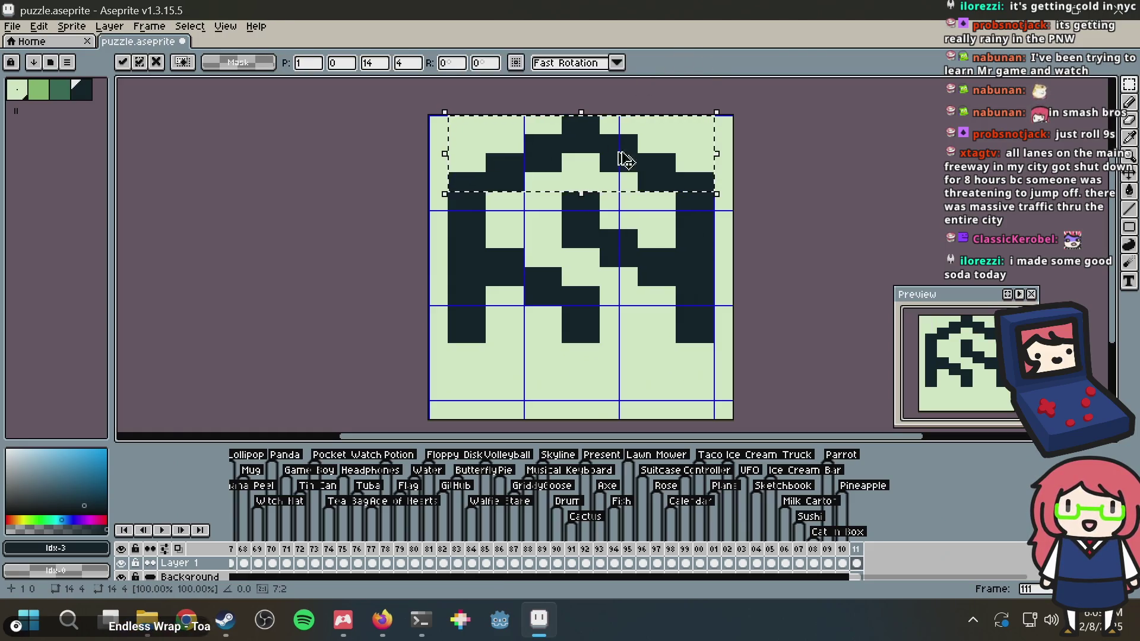
mouse_move(656, 157)
mouse_down()
mouse_move(649, 311)
mouse_move(675, 365)
mouse_up()
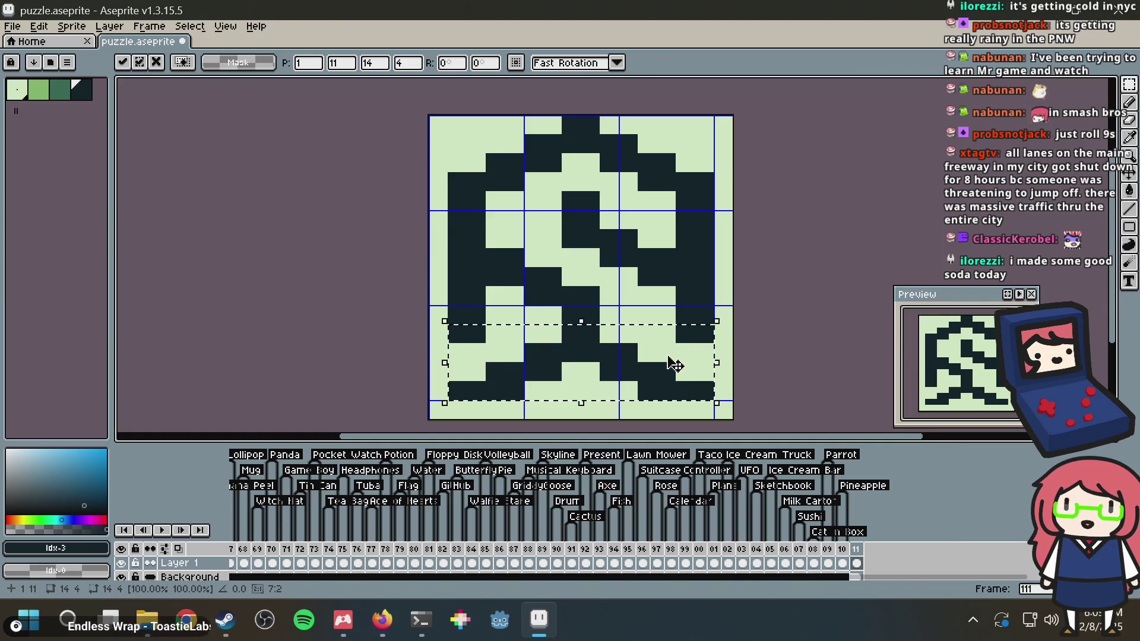
click(67, 28)
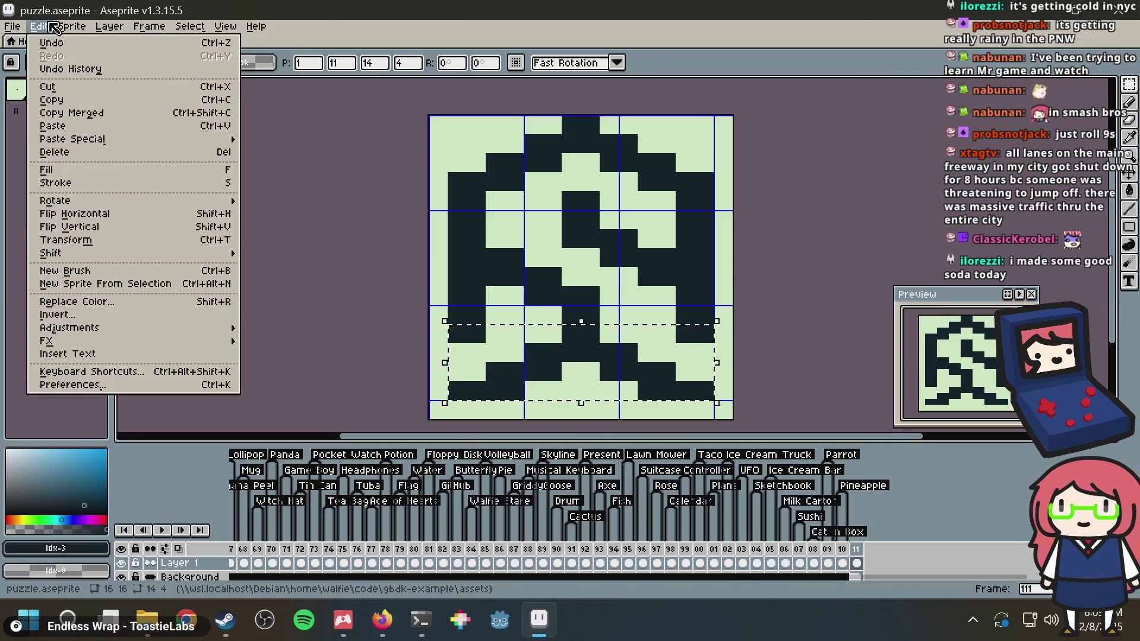
click(89, 227)
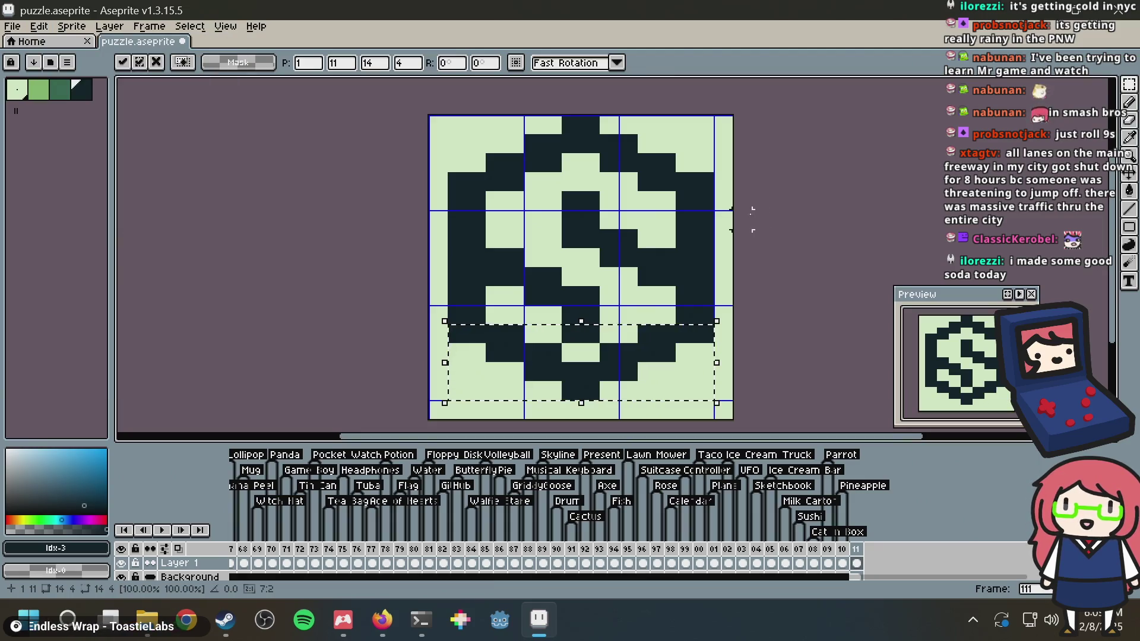
click(619, 248)
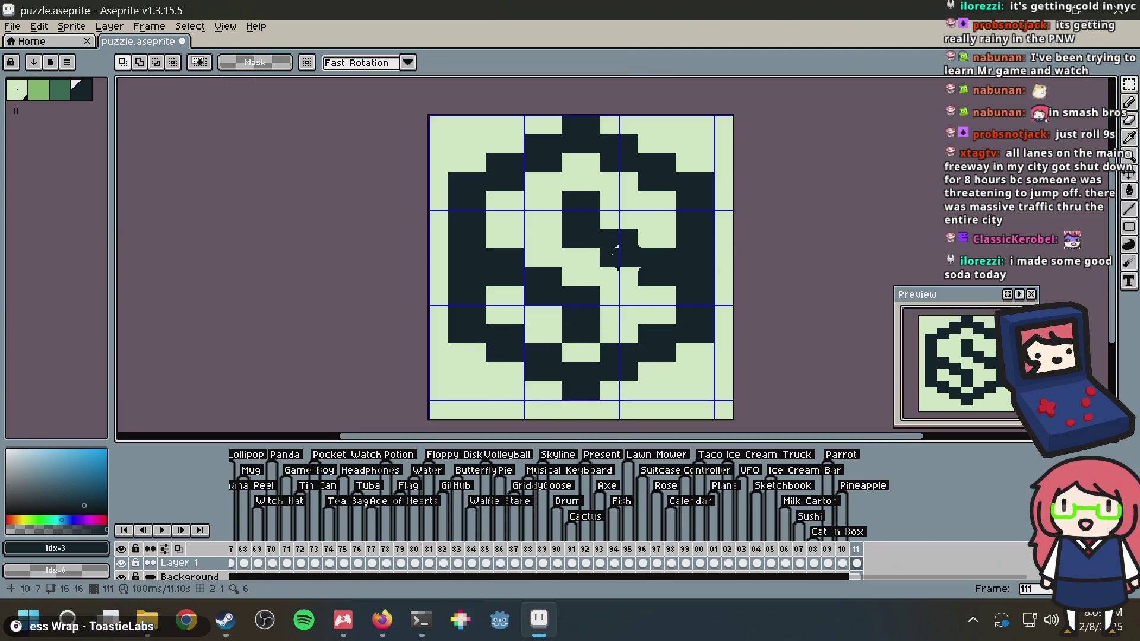
Compare recent changes with undo/redo, then shift part of the S two pixels left
key(ctrl+z)
key(ctrl+y)
key(ctrl+z)
key(ctrl+y)
click(723, 257)
drag(564, 308, 601, 333)
click(665, 277)
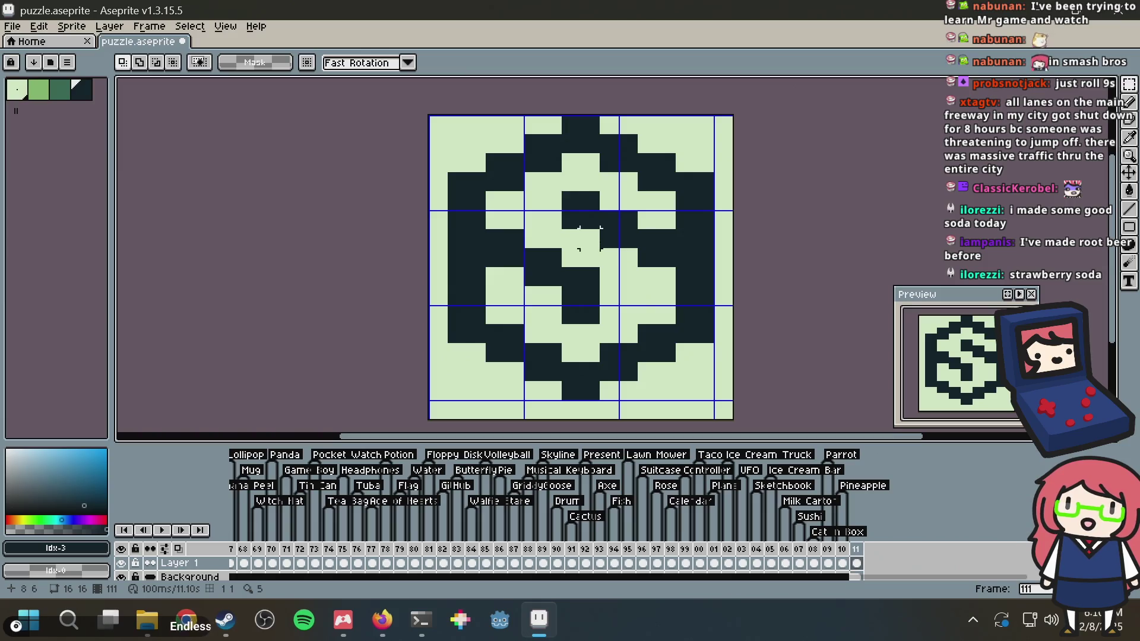
mouse_move(524, 249)
mouse_down()
mouse_move(600, 305)
mouse_move(526, 279)
mouse_up()
click(753, 200)
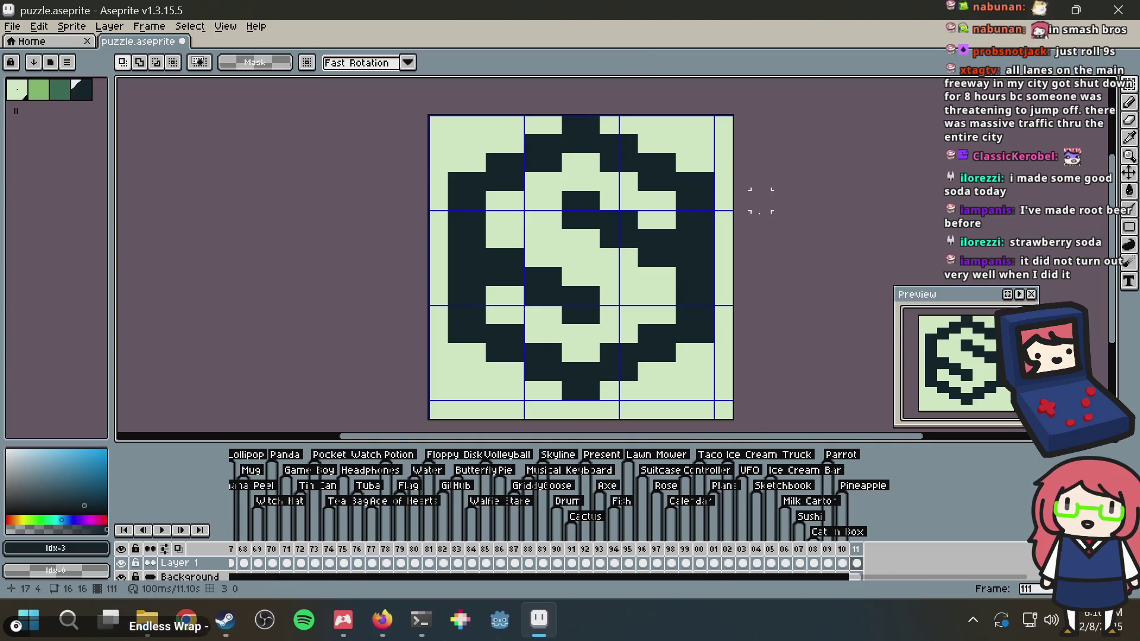
scroll(760, 219, down, 3)
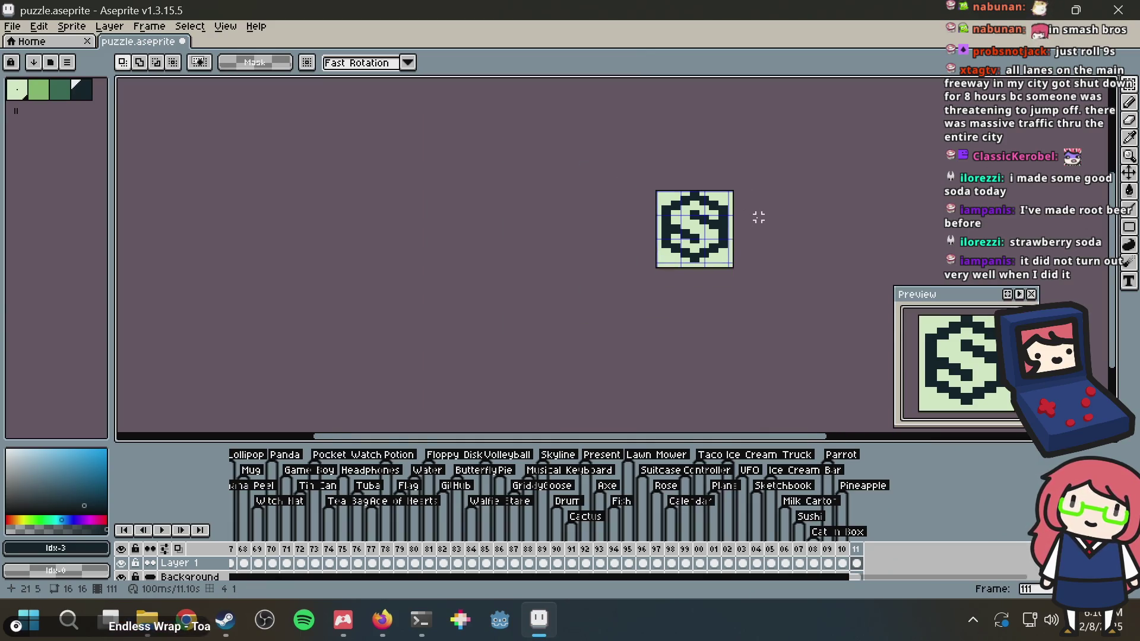
scroll(754, 218, up, 4)
scroll(630, 215, down, 3)
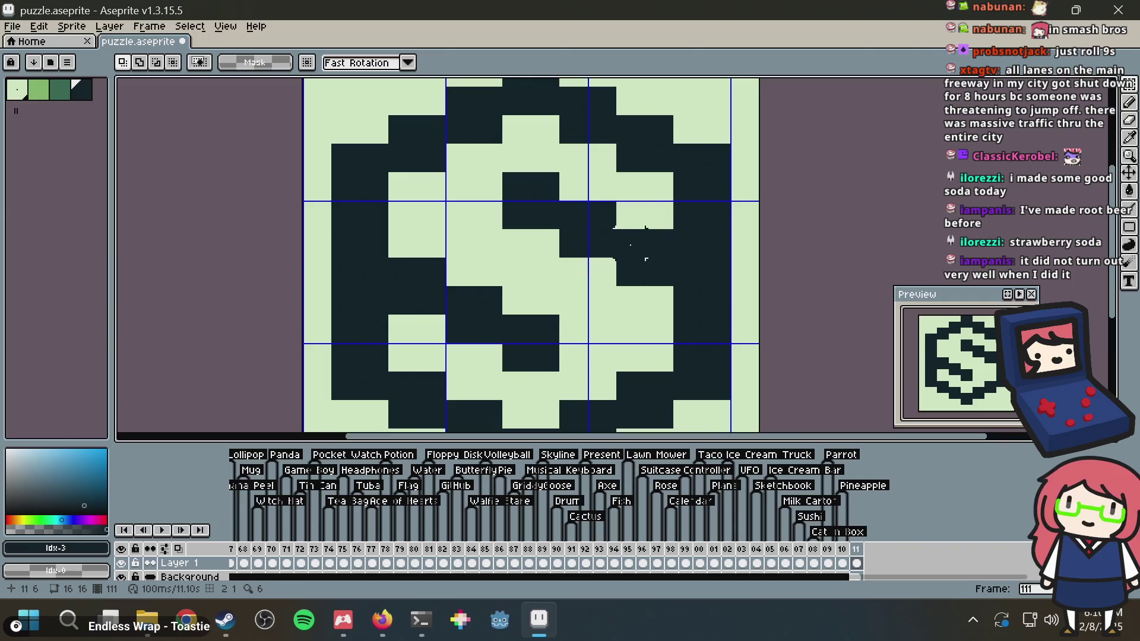
scroll(620, 235, up, 1)
Pick the dark colour and paint three centre pixels dark
key(b)
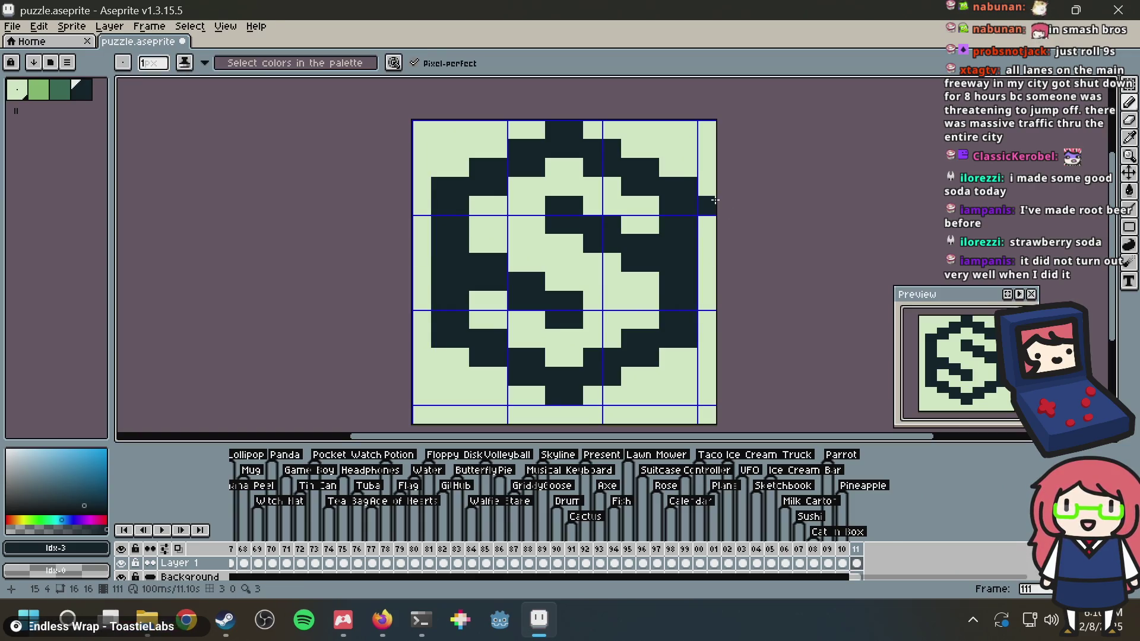
key(i)
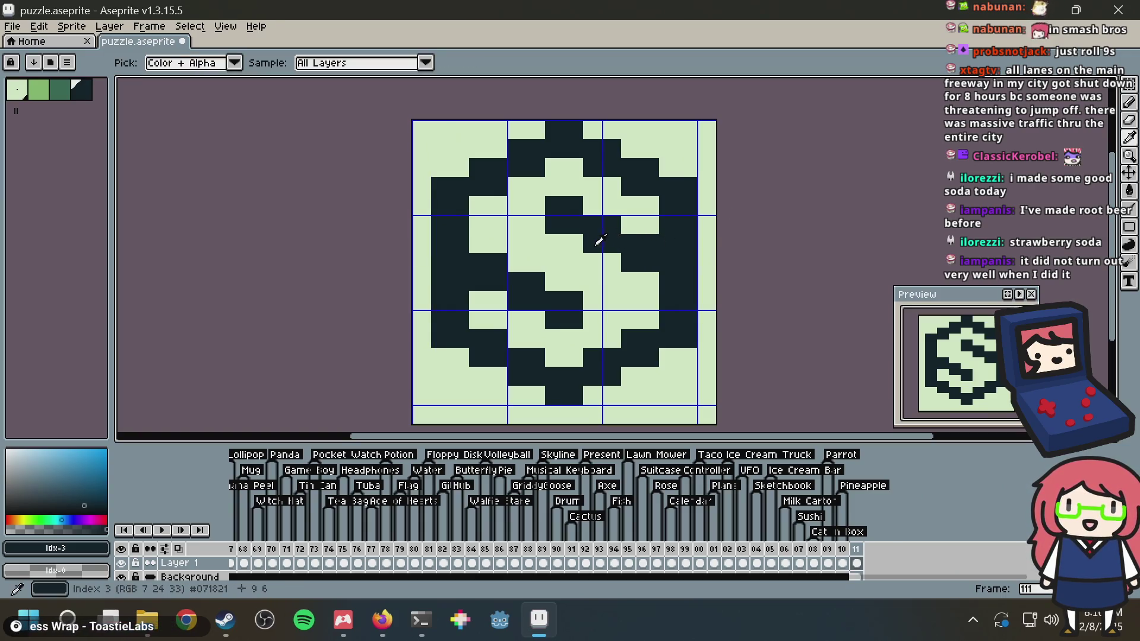
click(551, 256)
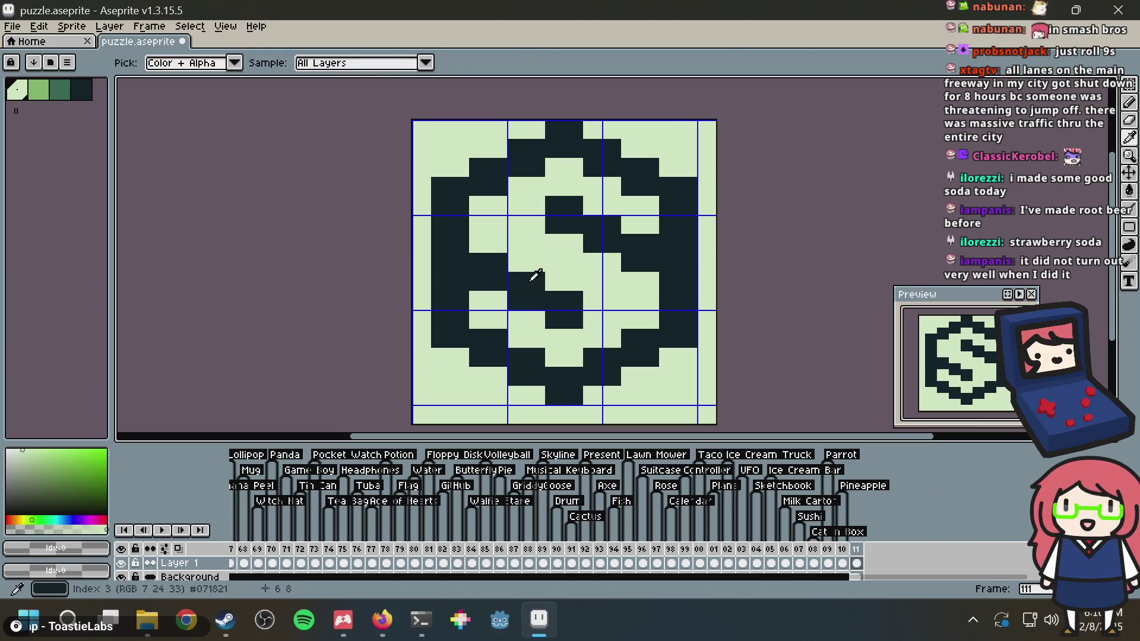
click(535, 275)
key(b)
click(555, 282)
click(574, 263)
click(571, 279)
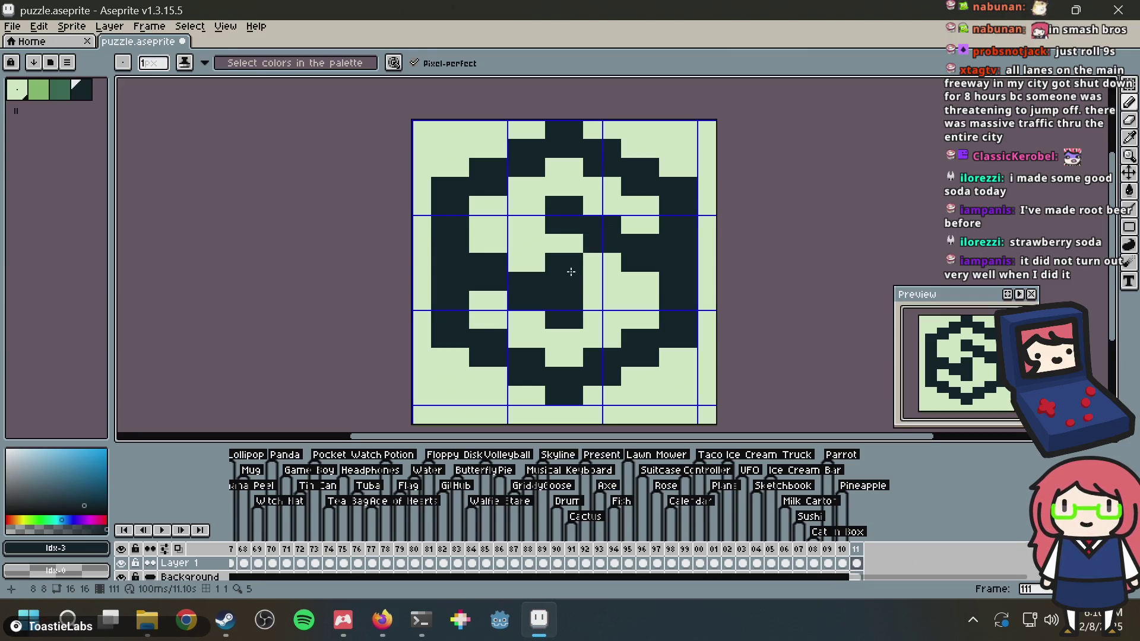
Lighten dark pixels in the S's upper part, left column and right side
alt+click(535, 225)
click(551, 224)
click(557, 207)
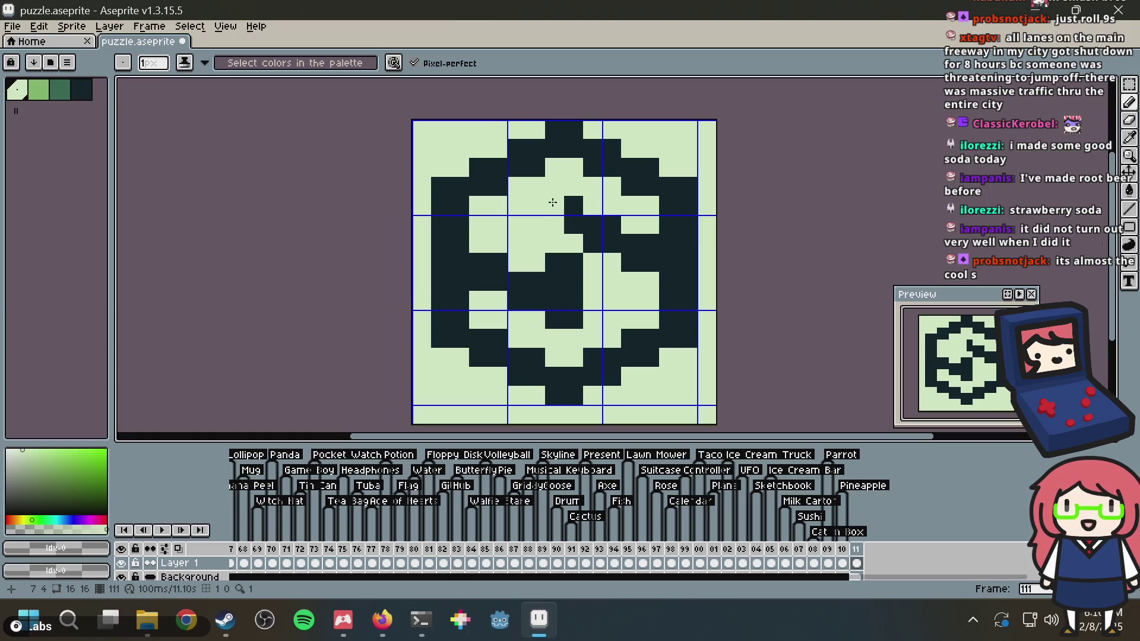
click(573, 205)
click(574, 220)
drag(515, 281, 508, 315)
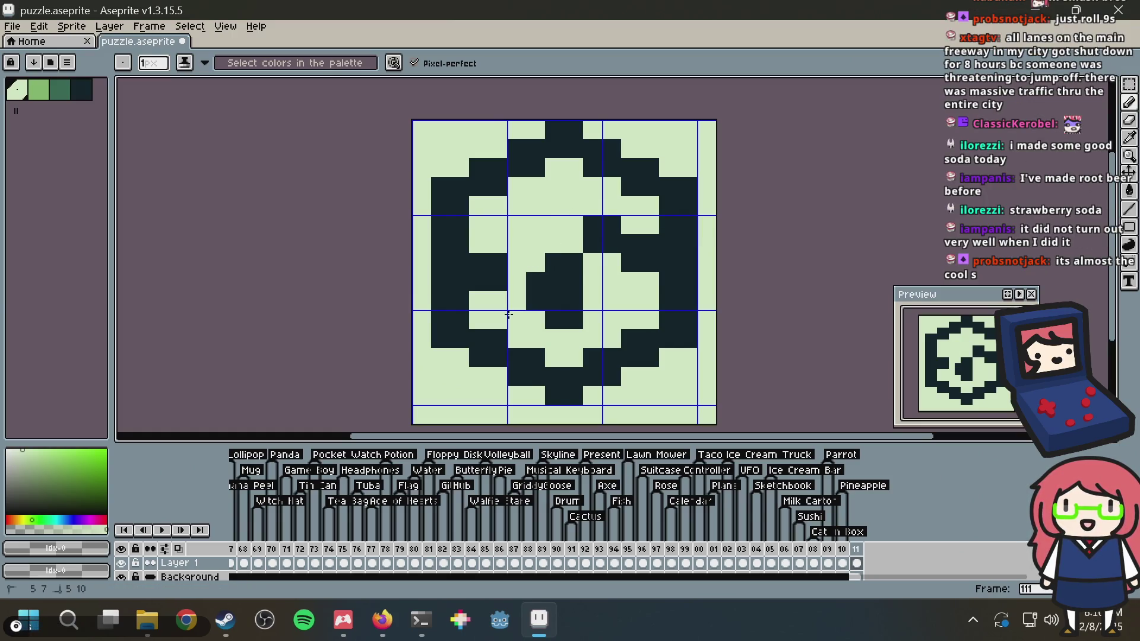
drag(532, 269, 534, 300)
click(592, 225)
click(610, 226)
mouse_move(608, 228)
mouse_down()
mouse_move(597, 254)
mouse_move(570, 261)
mouse_up()
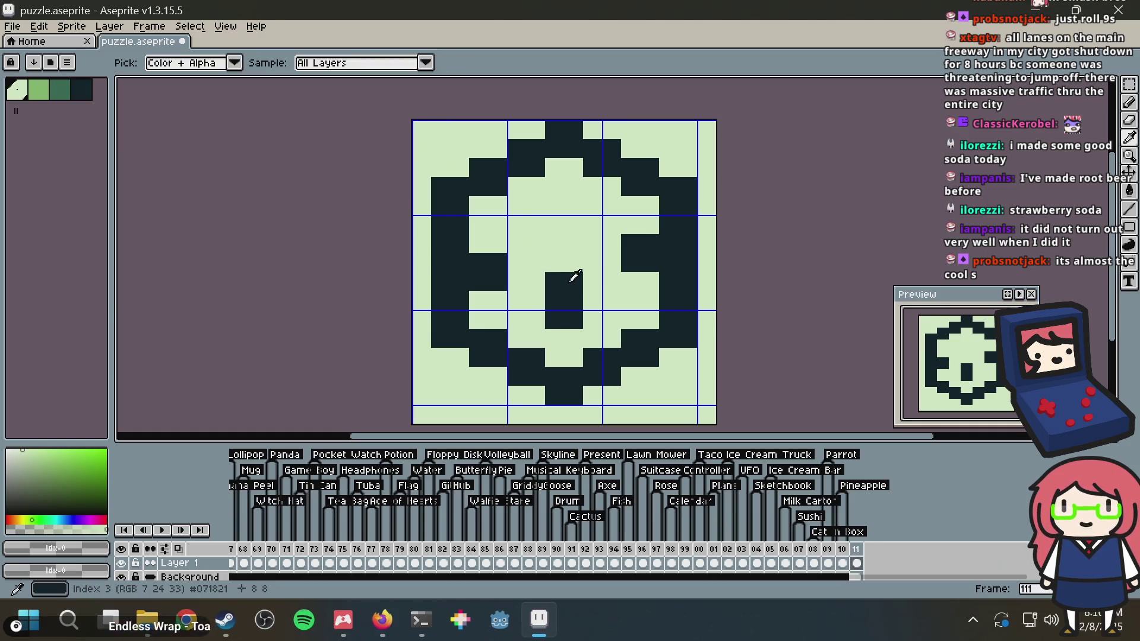
Darken pixels above the centre bar to fill its notch, and lighten its bottom cell
alt+click(560, 285)
click(555, 243)
click(554, 263)
click(574, 244)
click(575, 260)
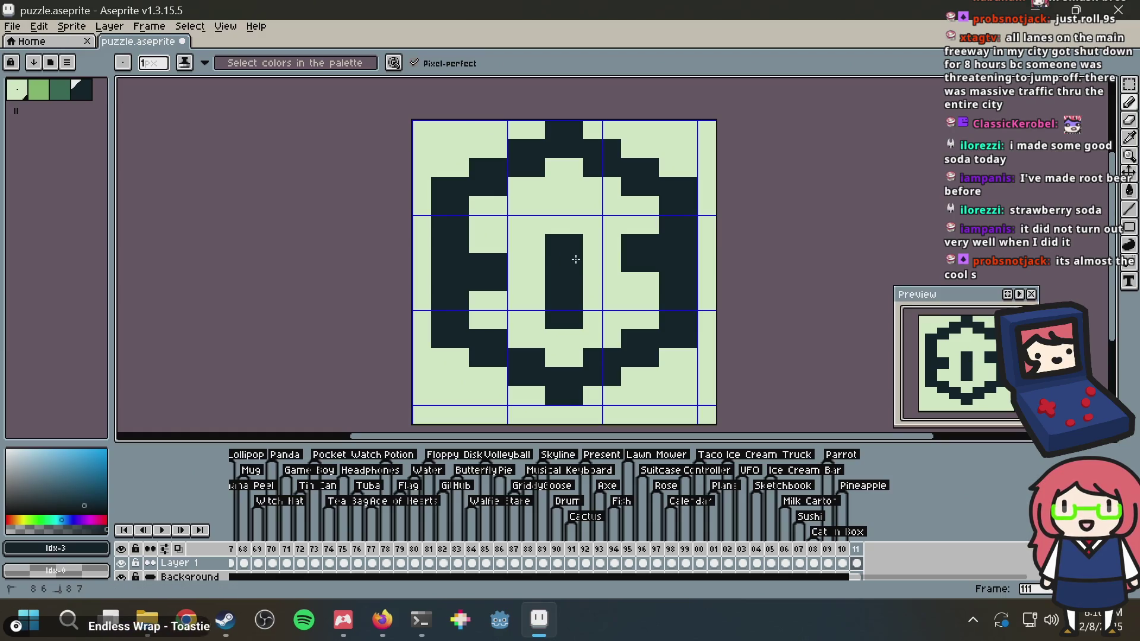
alt+click(617, 316)
drag(555, 319, 585, 320)
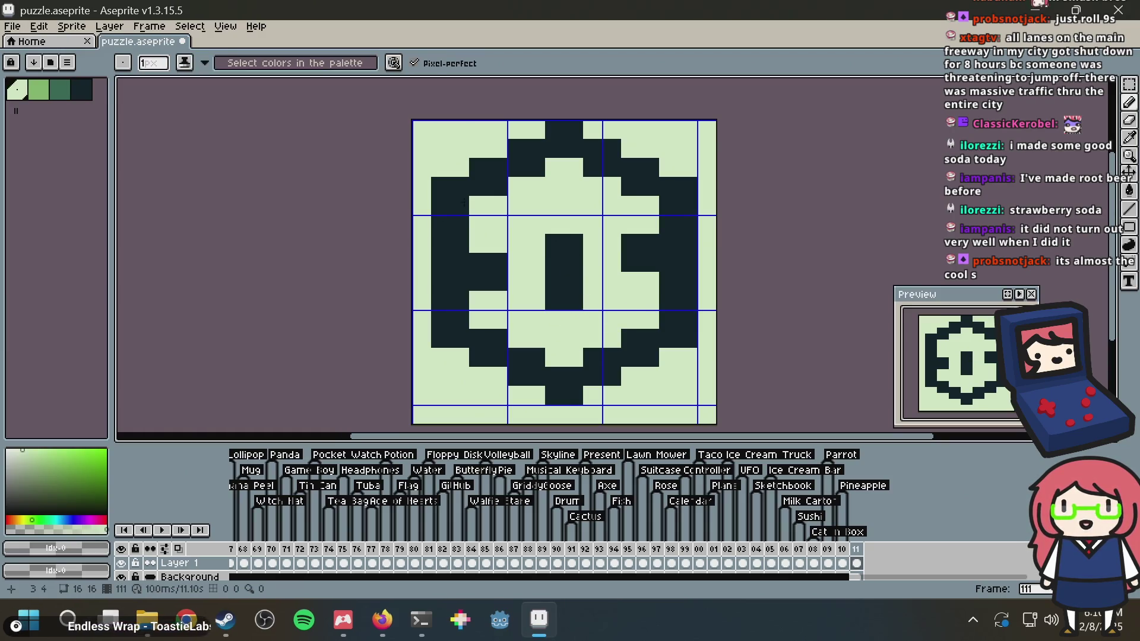
Extend the centre bar upward and shorten the lower centre bar by one row
alt+click(454, 186)
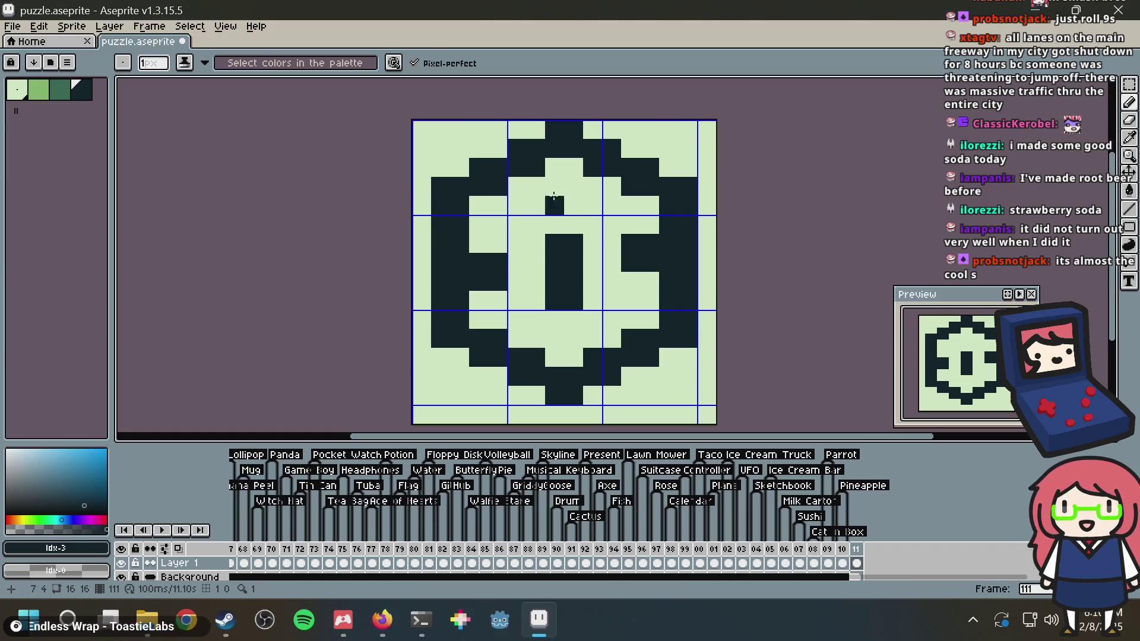
mouse_move(554, 205)
mouse_down()
mouse_move(571, 236)
mouse_move(555, 255)
mouse_move(580, 259)
mouse_up()
click(554, 320)
click(574, 319)
alt+click(641, 285)
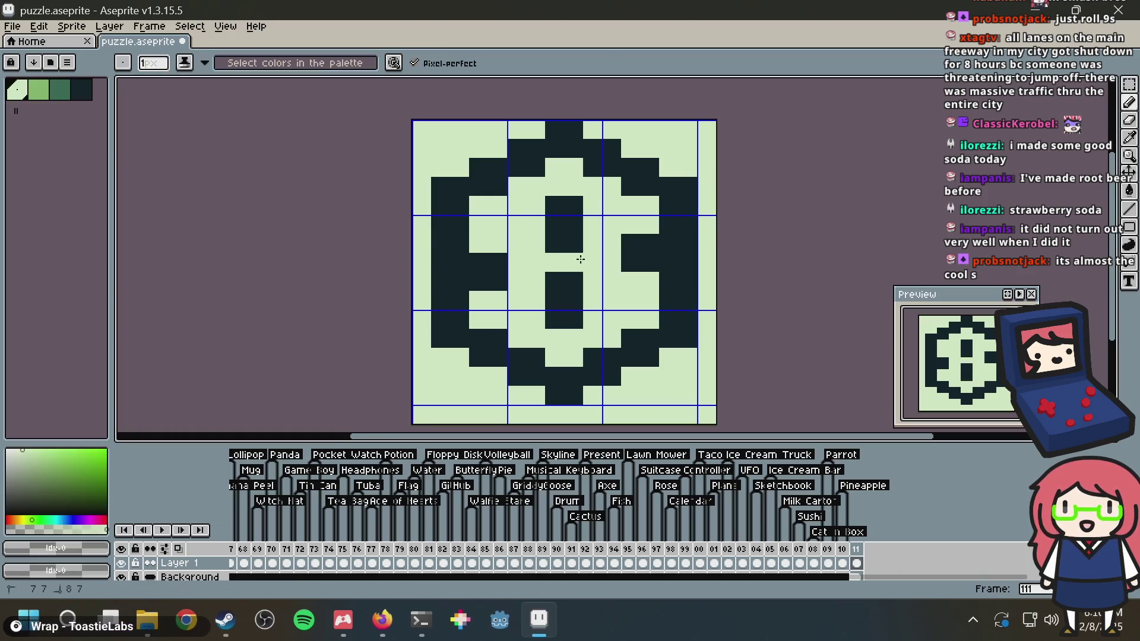
mouse_move(527, 284)
mouse_down()
mouse_move(584, 278)
mouse_move(553, 247)
mouse_move(577, 246)
mouse_up()
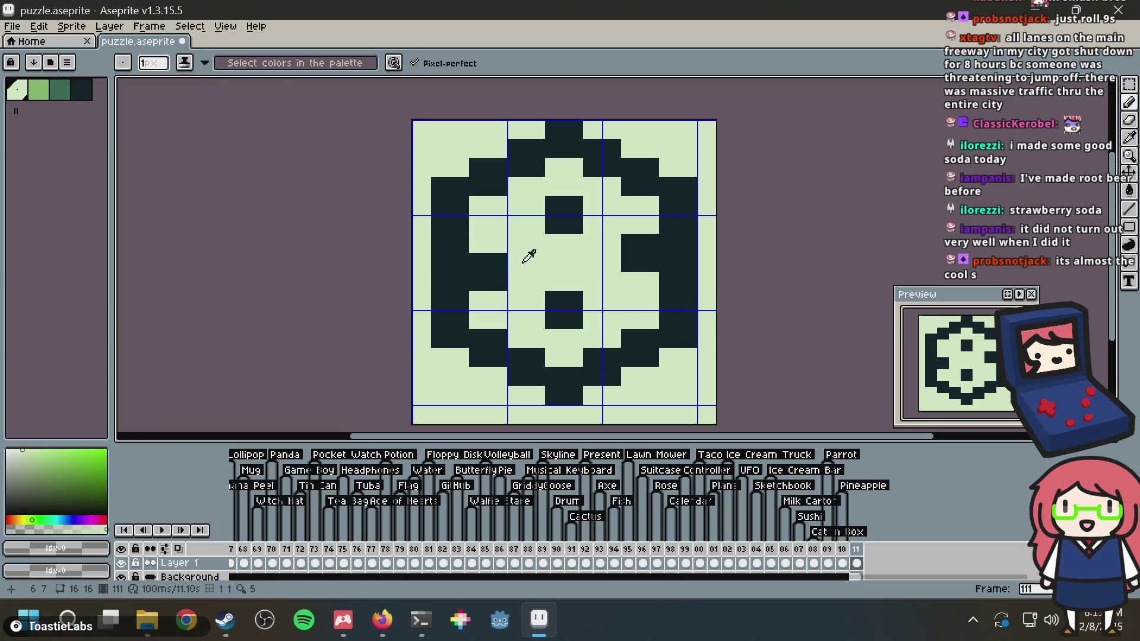
Darken pixels on the inner left and upper right to rebuild the S curve
alt+click(490, 257)
drag(627, 279, 647, 279)
key(ctrl+z)
click(520, 260)
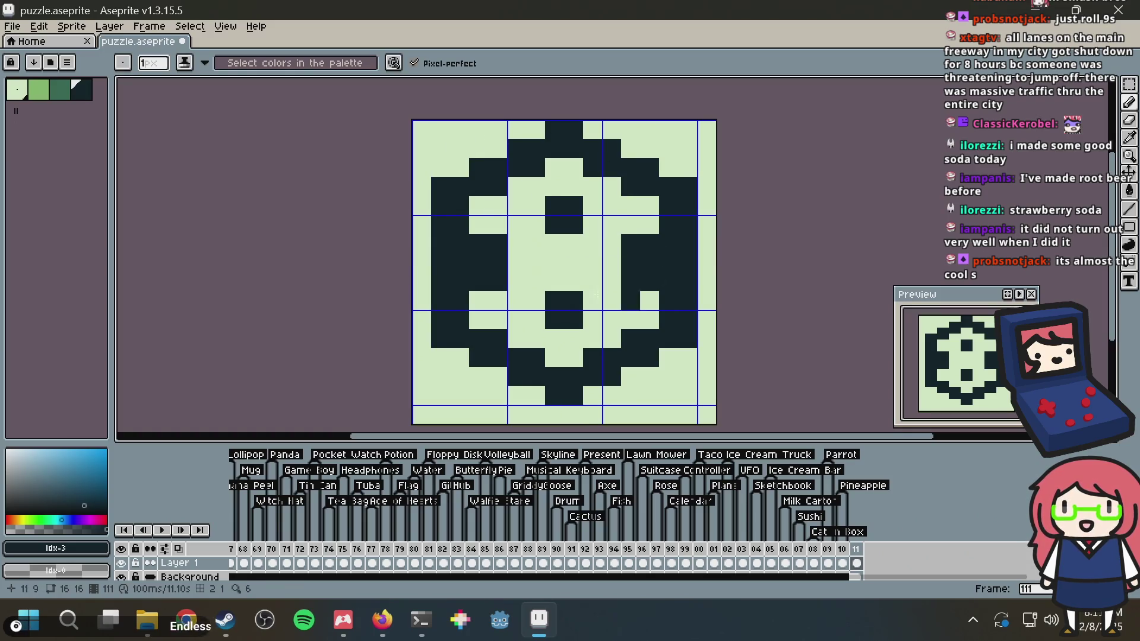
drag(518, 267, 518, 277)
click(536, 282)
click(593, 224)
click(597, 236)
drag(609, 231, 613, 240)
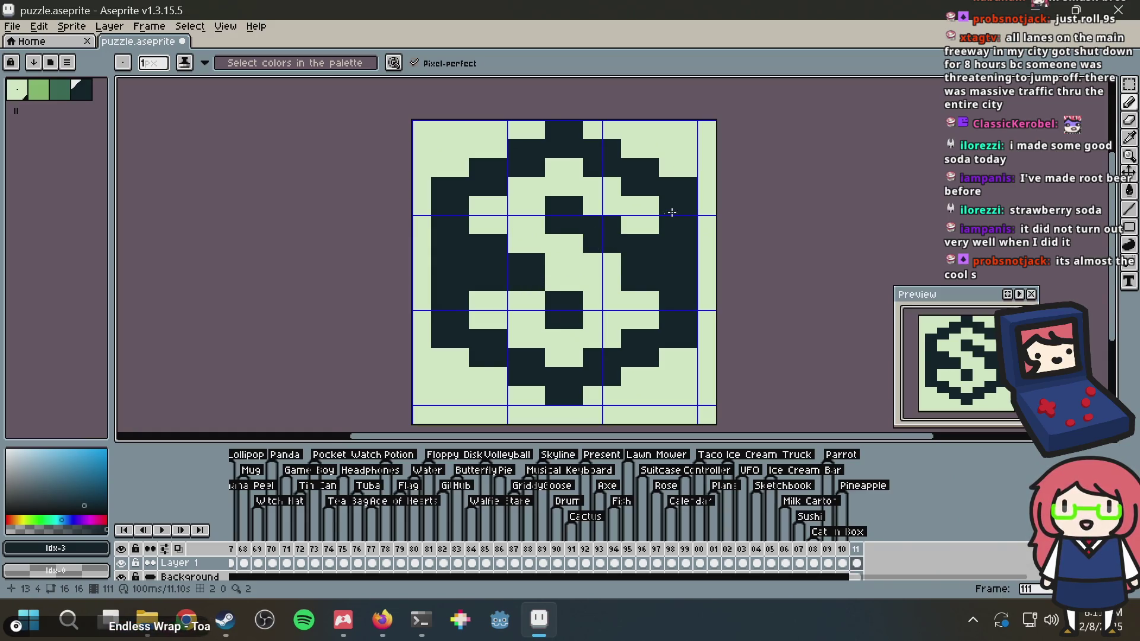
Touch up several dollar-sign pixels, switching between the sprite's light and dark colours
scroll(671, 212, down, 2)
scroll(640, 256, up, 2)
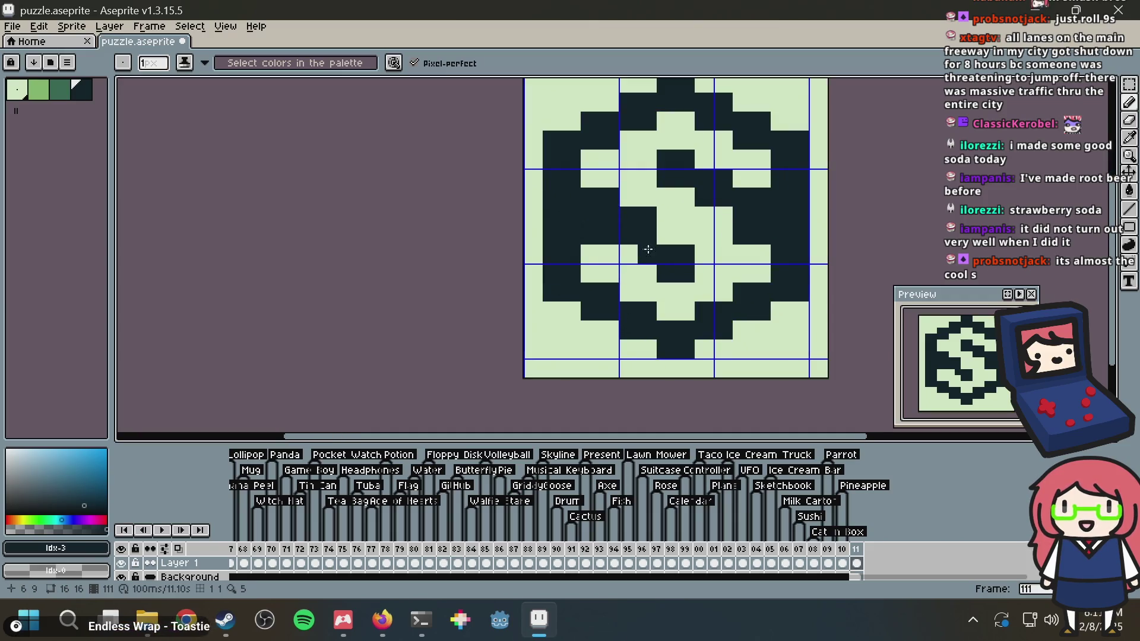
scroll(742, 178, down, 1)
scroll(811, 158, up, 1)
click(811, 158)
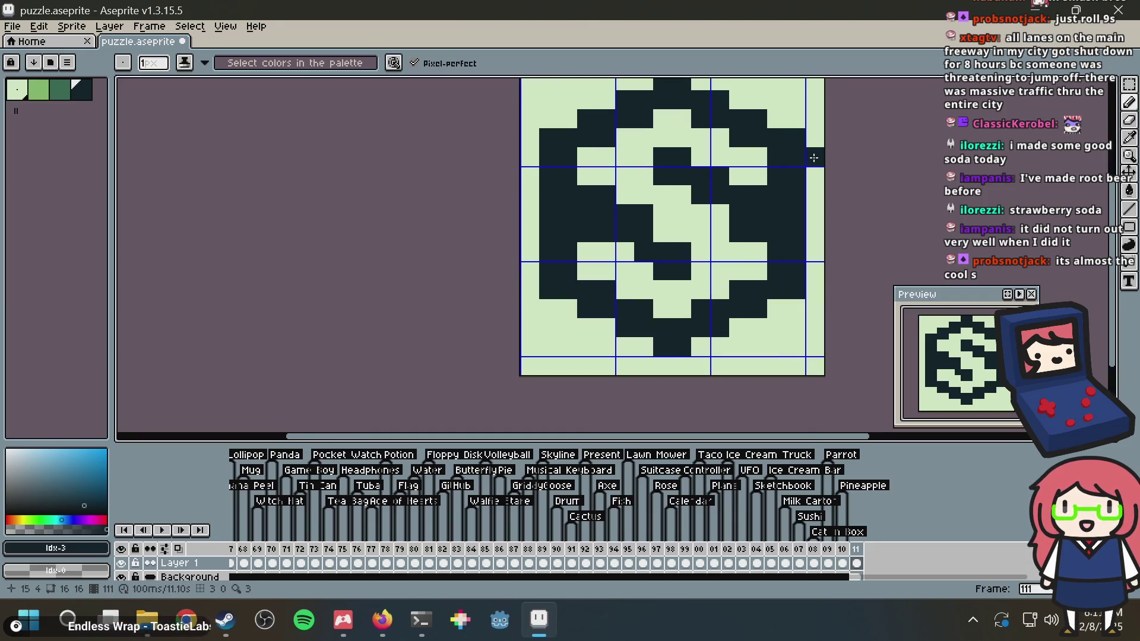
alt+click(620, 228)
click(603, 234)
click(594, 234)
click(761, 137)
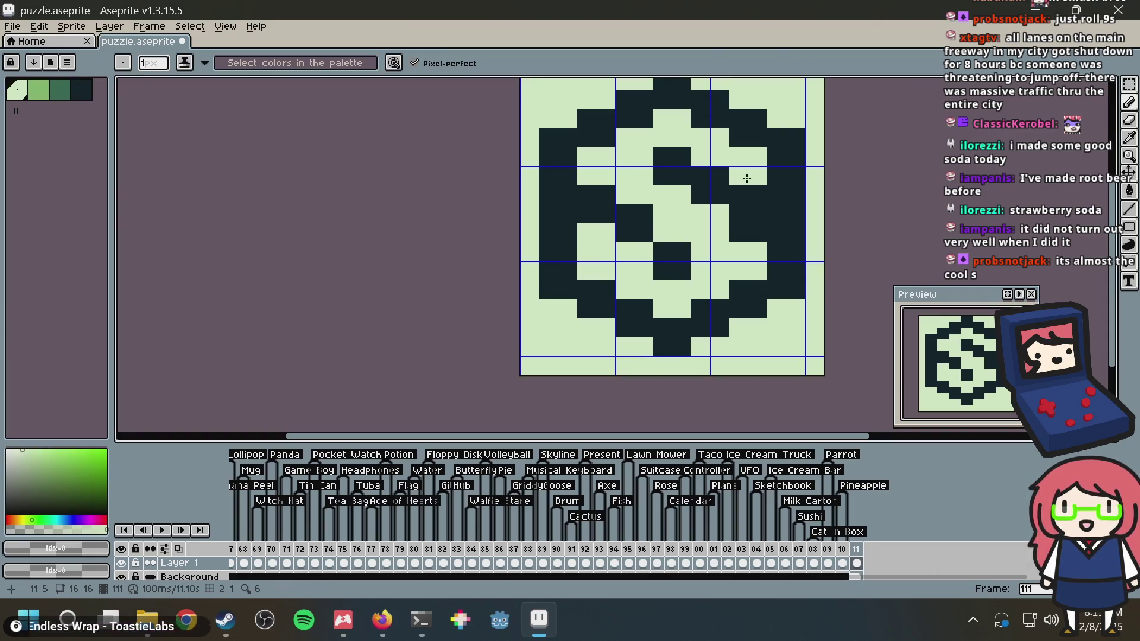
alt+click(662, 252)
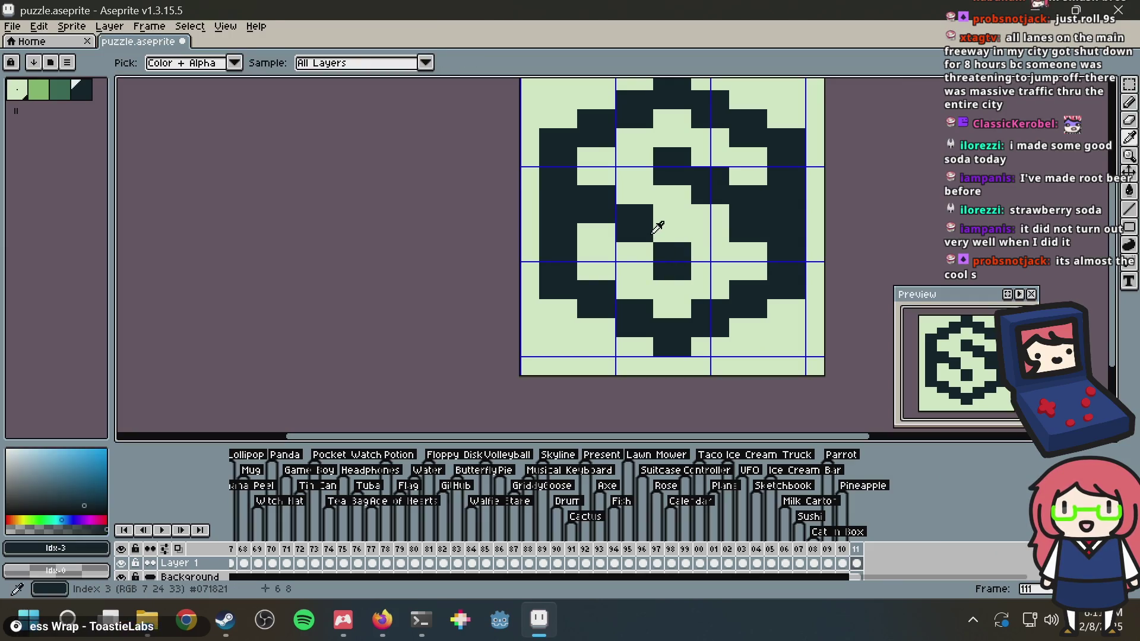
click(642, 252)
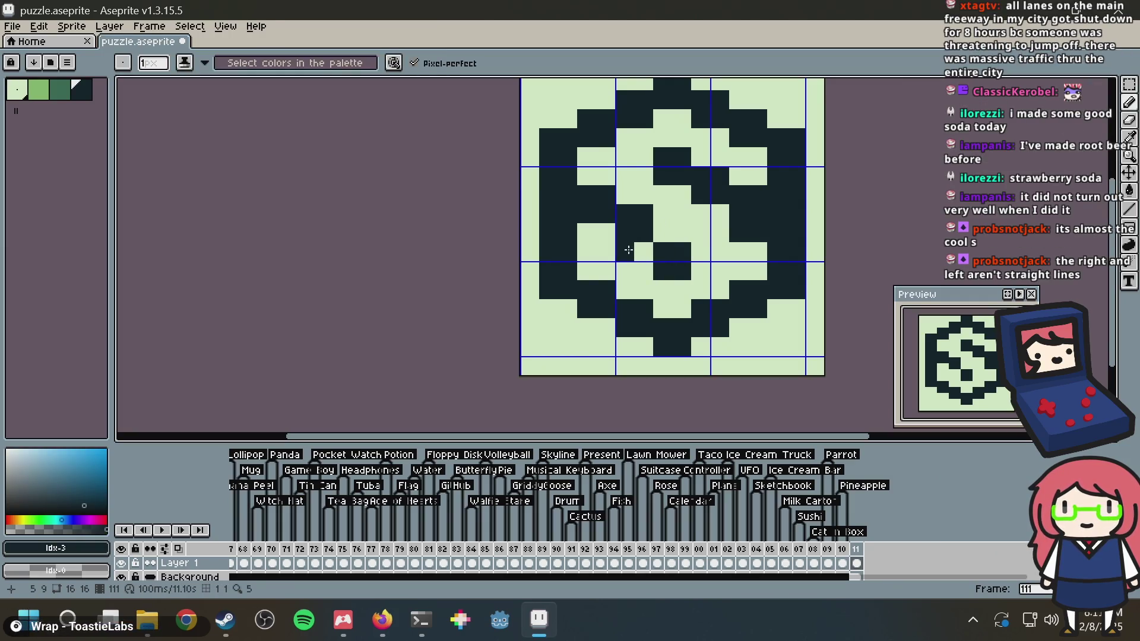
Select the whole frame and delete it, leaving a plain light-green canvas
scroll(682, 199, up, 3)
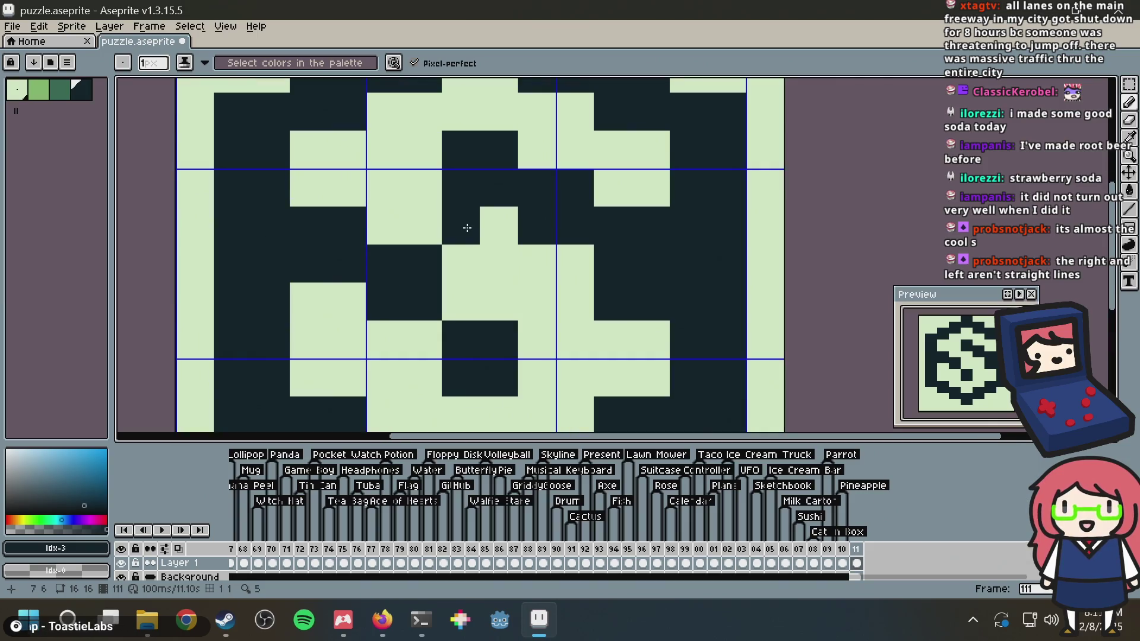
scroll(641, 153, down, 4)
key(ctrl+a)
key(Delete)
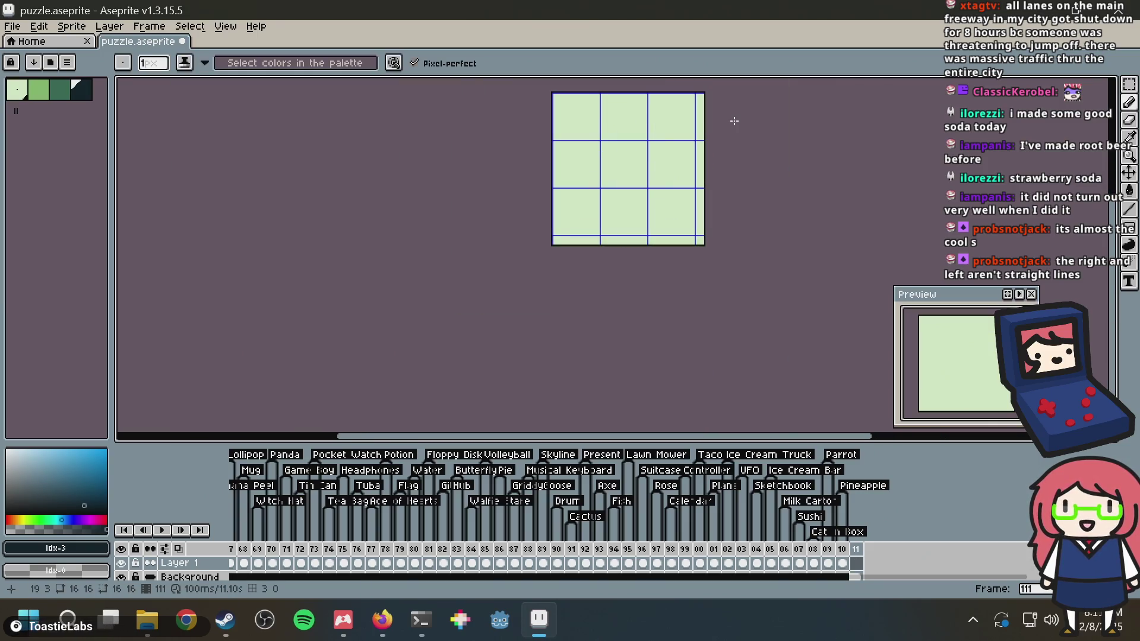
Save puzzle.aseprite, then draw a test stroke and undo it
scroll(555, 262, down, 1)
scroll(534, 277, up, 1)
scroll(528, 294, up, 1)
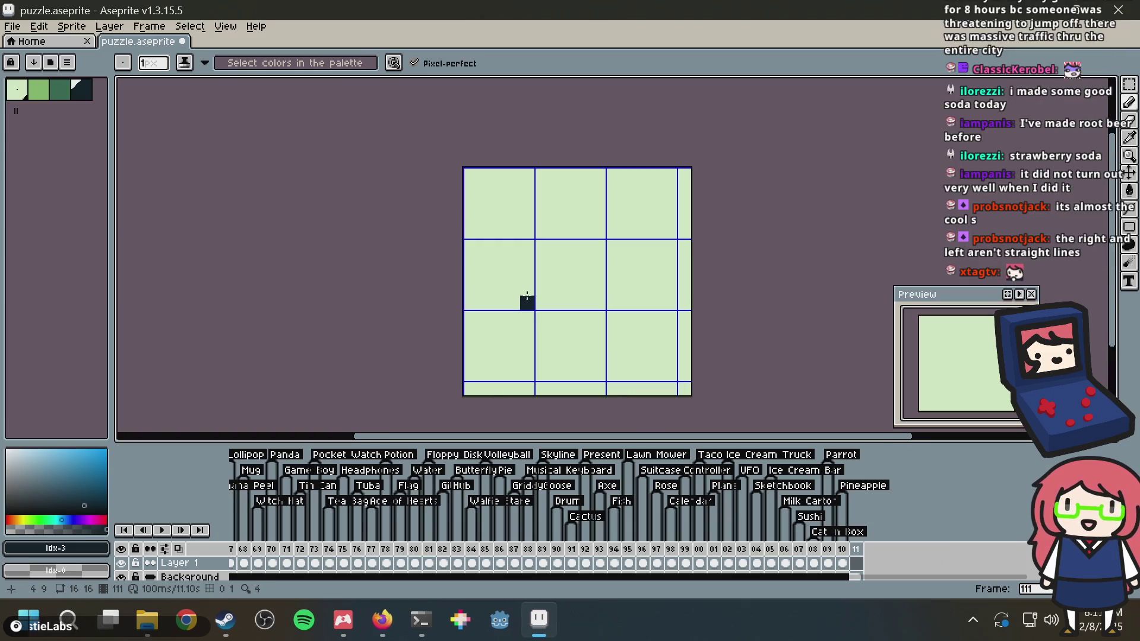
key(ctrl+s)
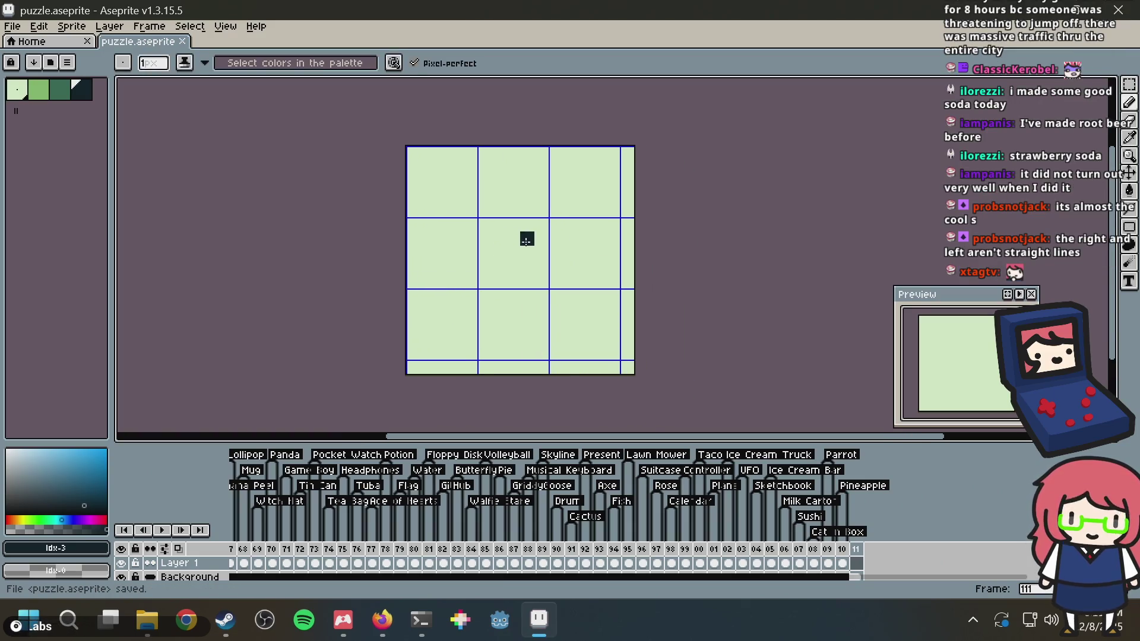
mouse_move(453, 254)
mouse_down()
mouse_move(469, 196)
mouse_move(563, 196)
mouse_up()
key(ctrl+z)
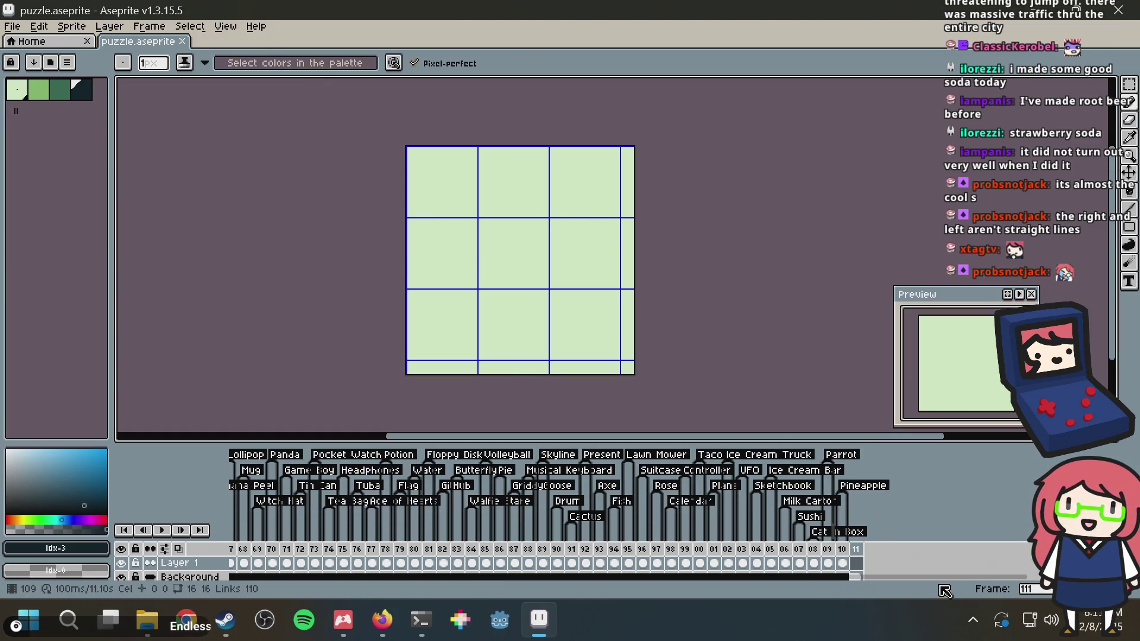
Save puzzle.aseprite again, pan the canvas view, and choose the dark green colour
scroll(942, 587, right, 5)
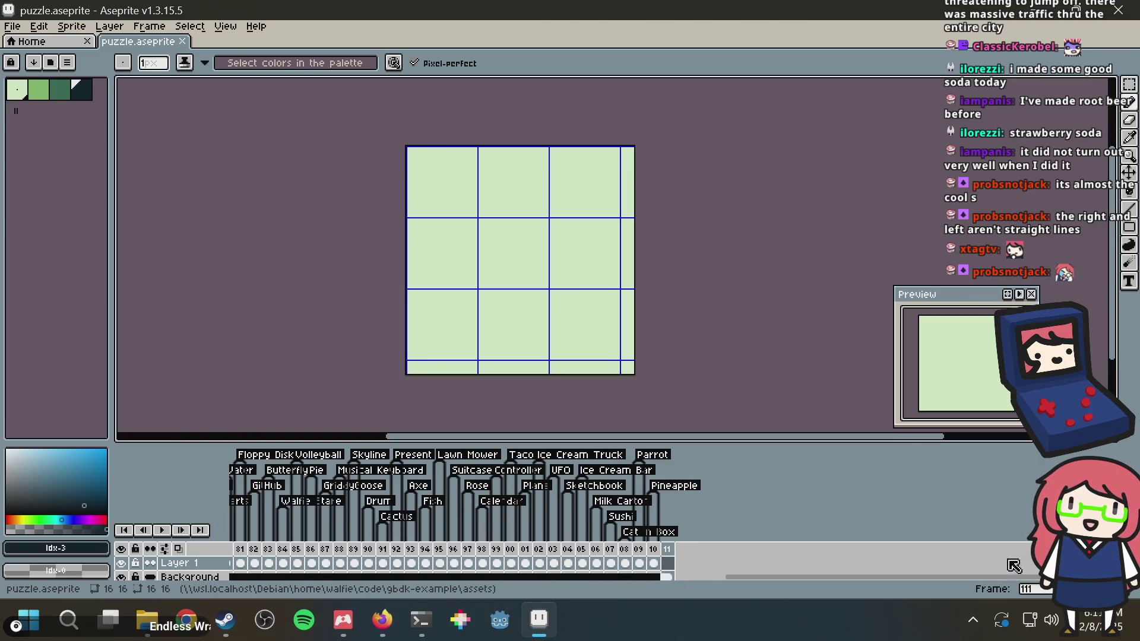
key(ctrl+s)
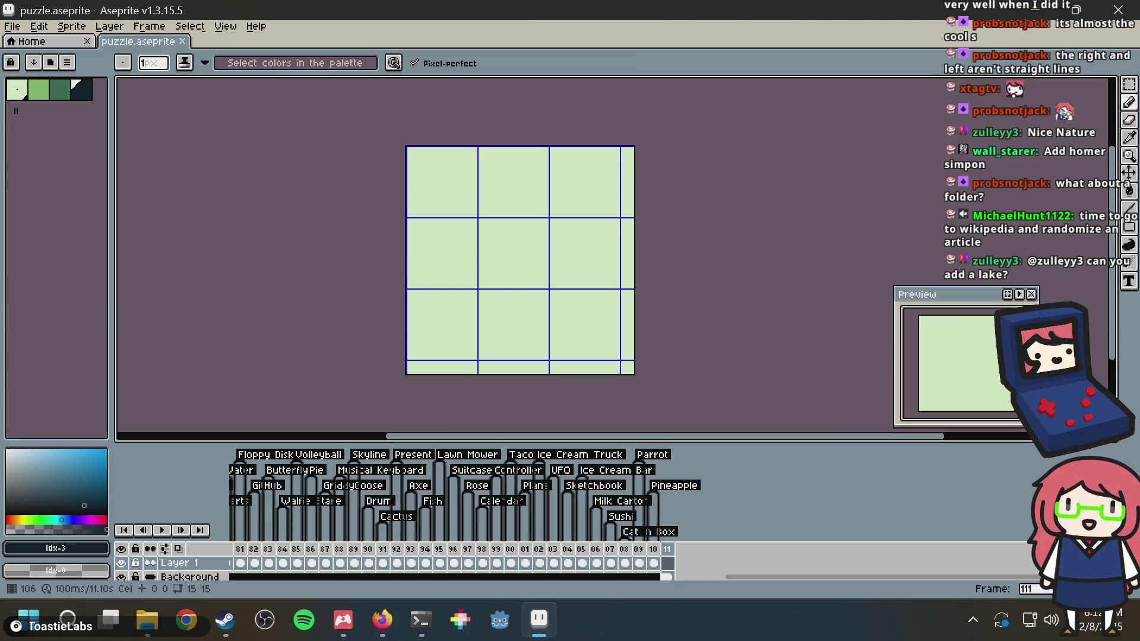
key(v)
key(ctrl+s)
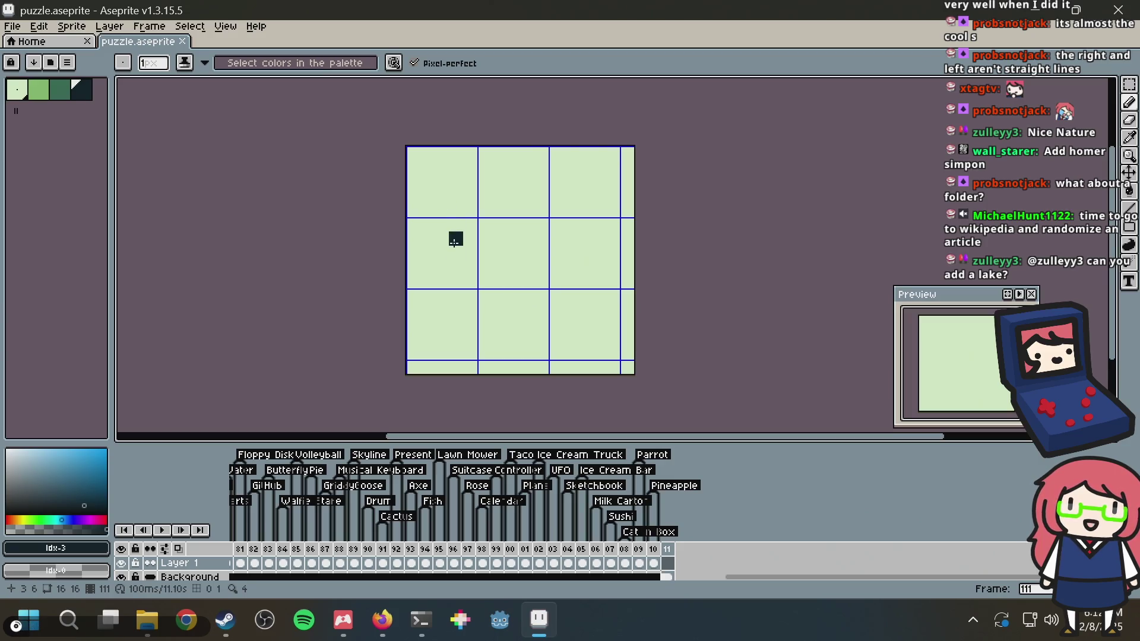
mouse_move(454, 242)
mouse_down()
mouse_move(458, 196)
mouse_move(426, 262)
mouse_up()
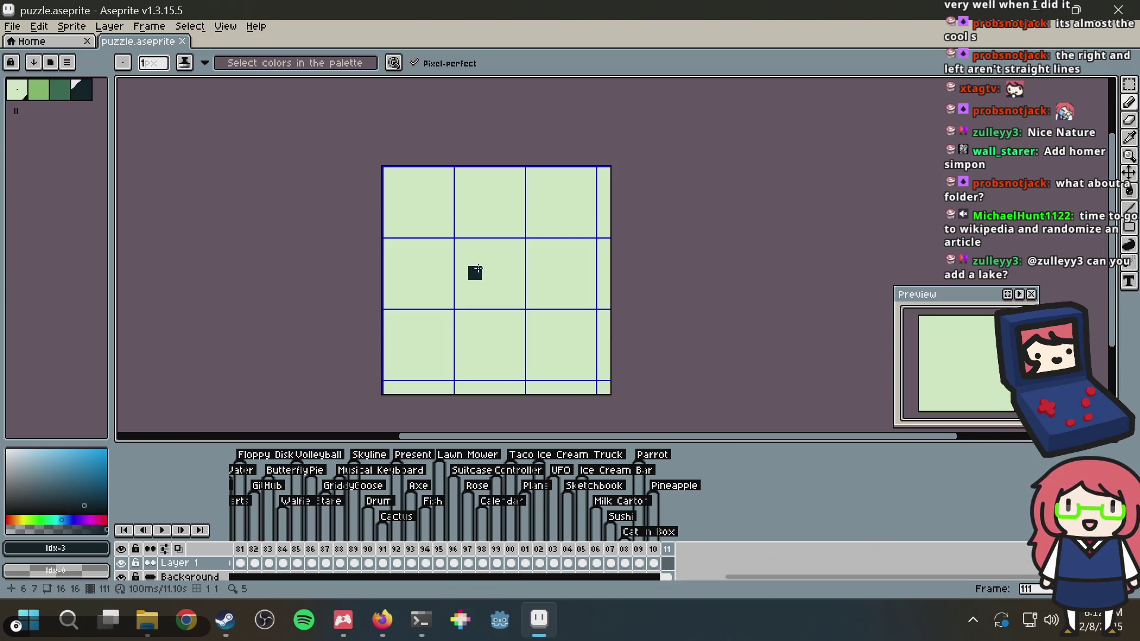
scroll(404, 311, up, 2)
scroll(433, 226, down, 1)
drag(433, 227, 409, 282)
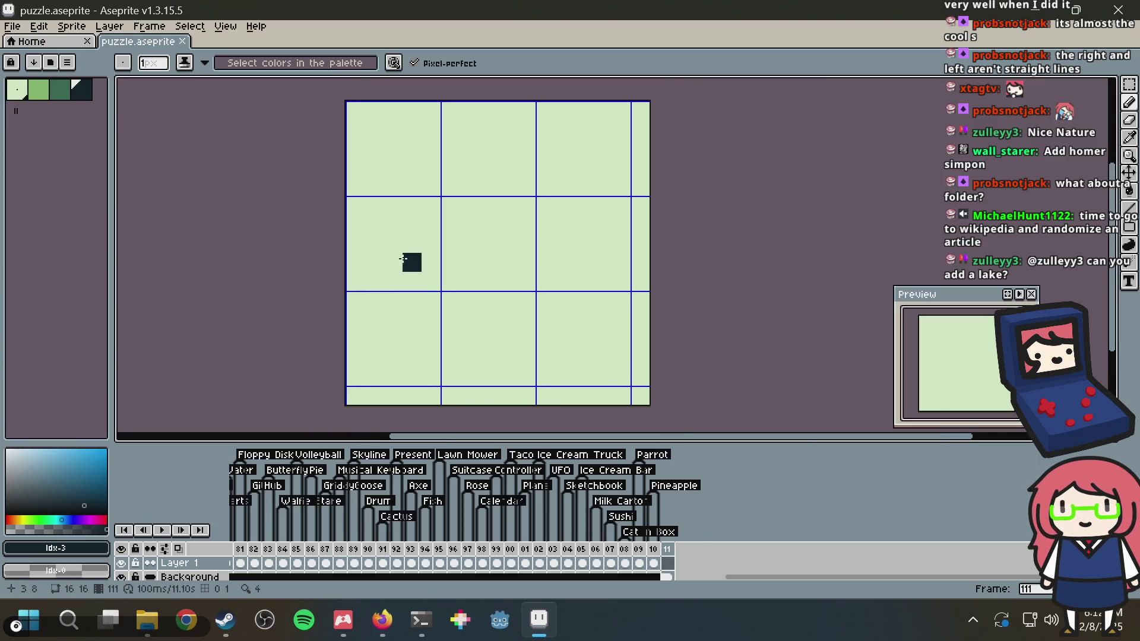
click(59, 90)
click(499, 255)
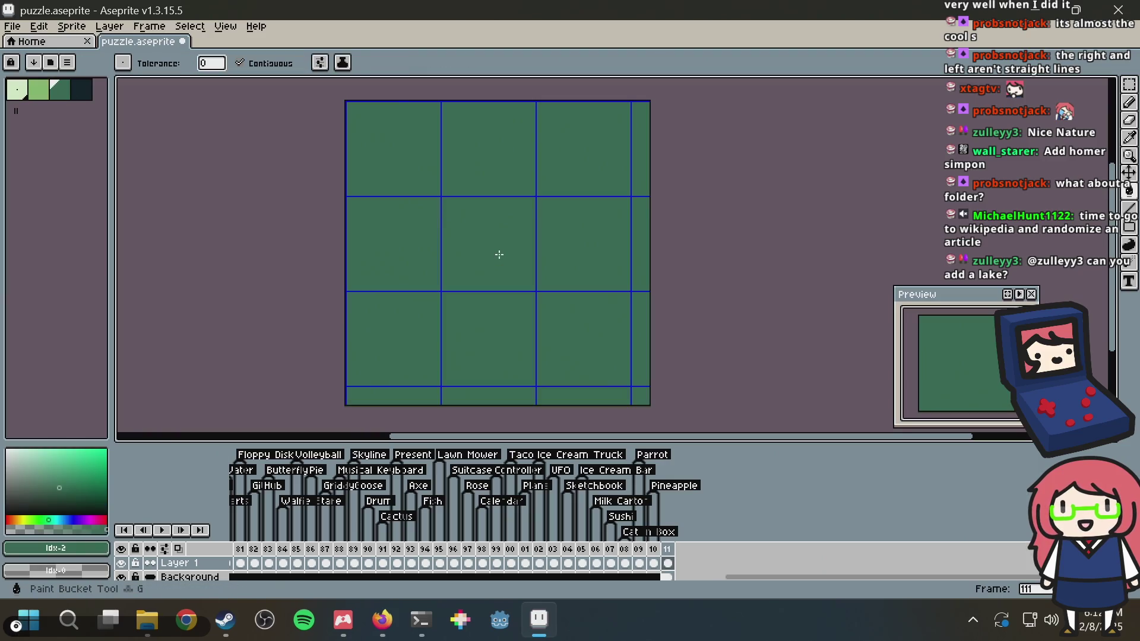
click(38, 90)
drag(412, 300, 508, 300)
key(ctrl+z)
mouse_move(405, 301)
mouse_down()
mouse_move(500, 300)
mouse_move(445, 280)
mouse_move(530, 279)
mouse_move(535, 300)
mouse_move(567, 300)
mouse_up()
drag(392, 320, 584, 320)
mouse_move(454, 338)
mouse_down()
mouse_move(419, 338)
mouse_move(512, 336)
mouse_move(497, 357)
mouse_move(623, 357)
mouse_up()
click(556, 333)
click(517, 374)
drag(520, 371, 618, 375)
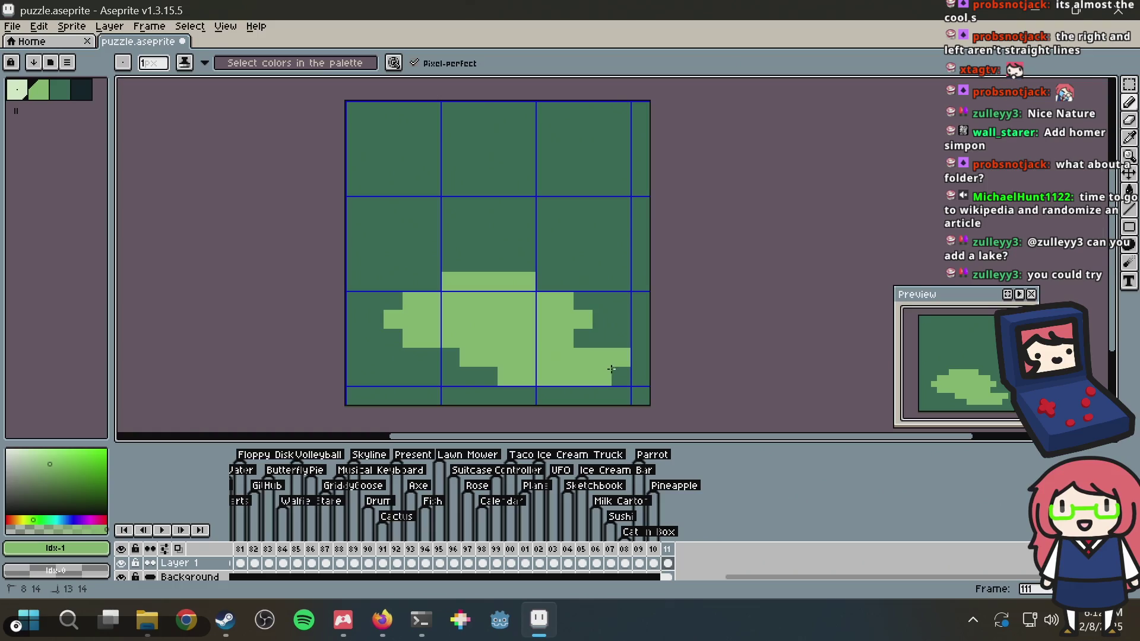
drag(583, 338, 626, 342)
click(621, 319)
click(603, 320)
click(469, 377)
mouse_move(454, 377)
mouse_down()
mouse_move(371, 376)
mouse_move(452, 358)
mouse_move(355, 339)
mouse_up()
click(355, 357)
click(488, 376)
click(355, 376)
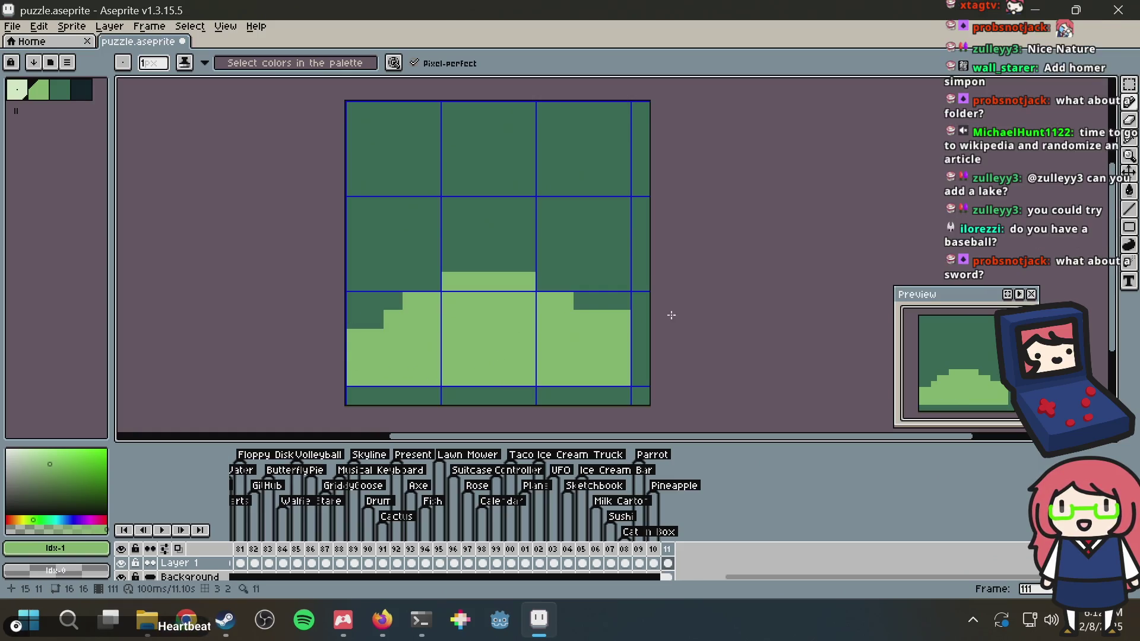
drag(616, 310, 573, 300)
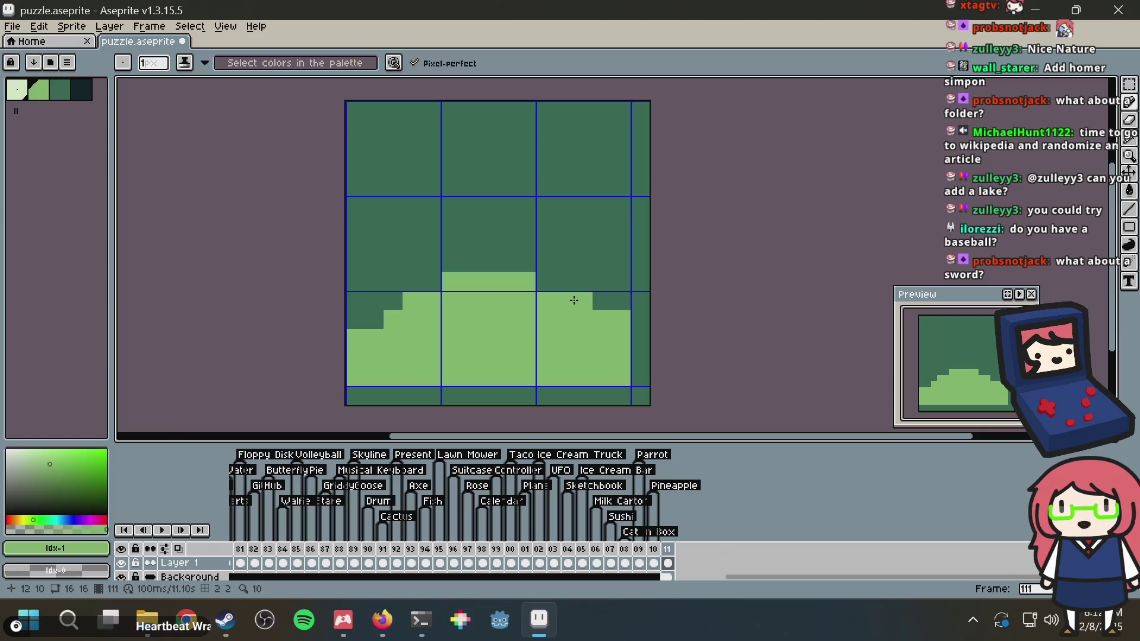
key(ctrl+a)
key(Delete)
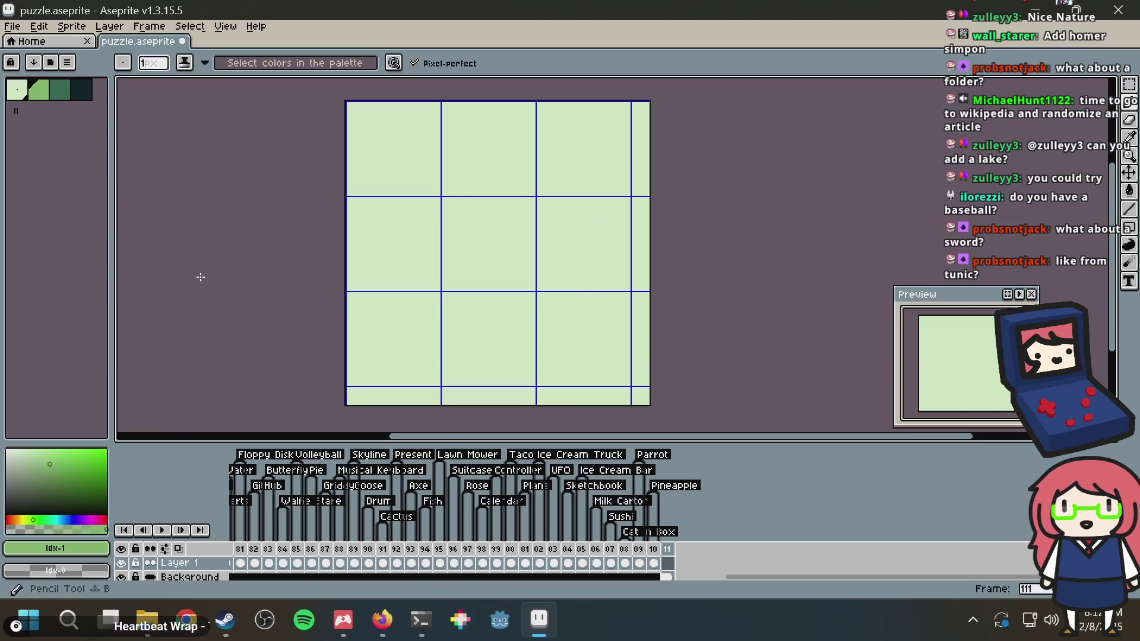
Bucket-fill the whole canvas with the darkest teal colour
click(82, 90)
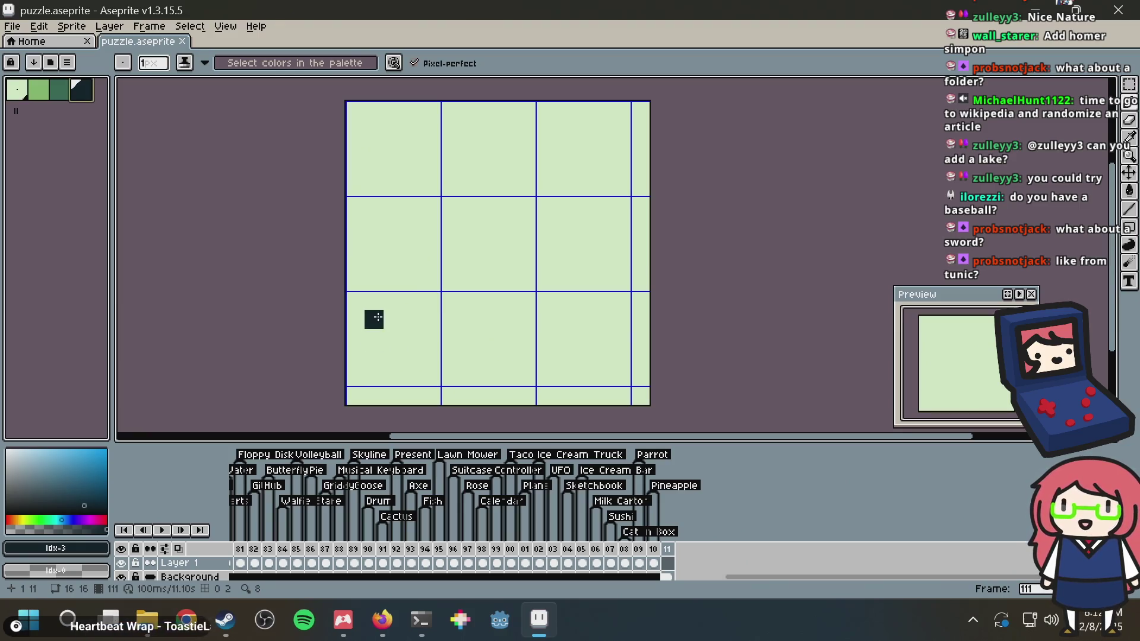
key(g)
click(399, 294)
click(44, 97)
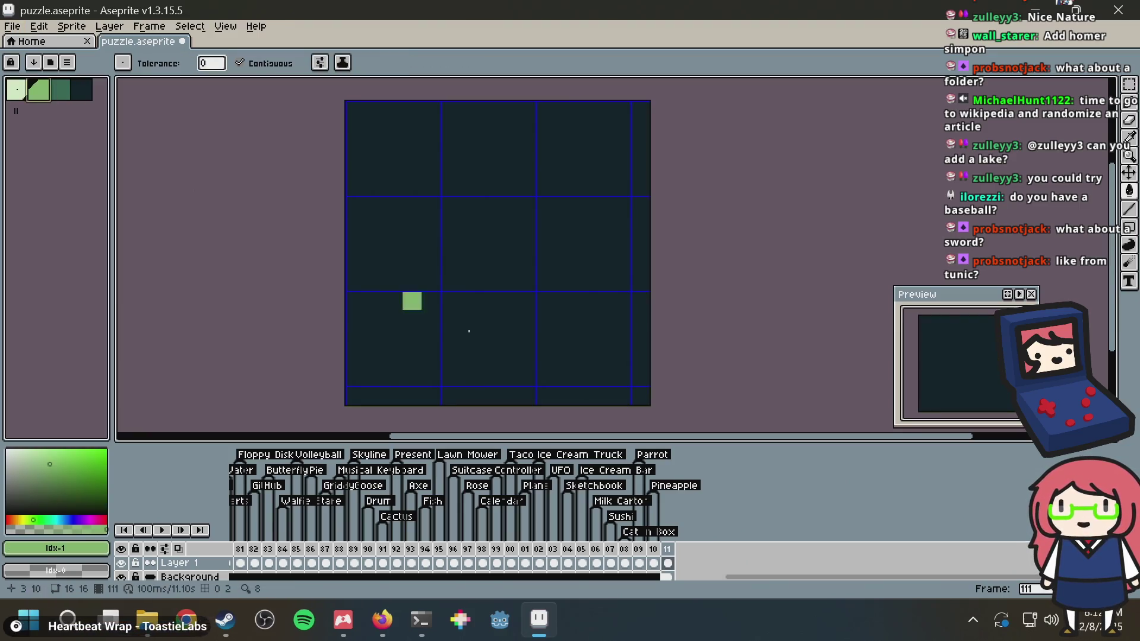
click(373, 351)
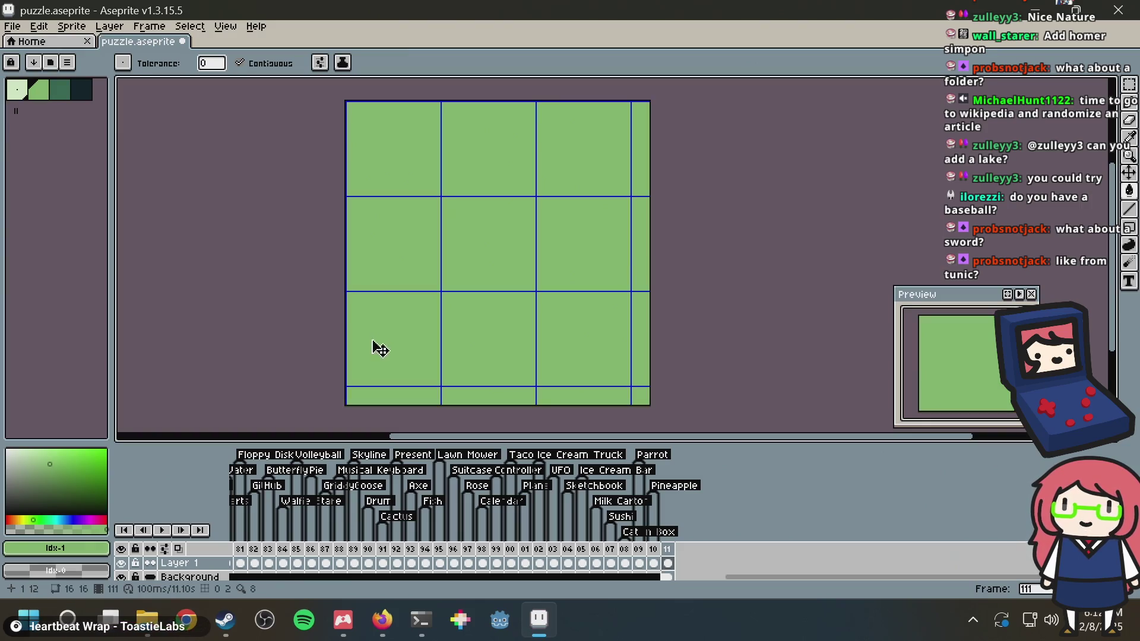
key(ctrl+z)
key(b)
Draw the green hilt and crossguard pixels in the lower-left of the canvas
mouse_move(368, 370)
mouse_down()
mouse_move(373, 337)
mouse_move(392, 338)
mouse_up()
key(ctrl+z)
click(395, 321)
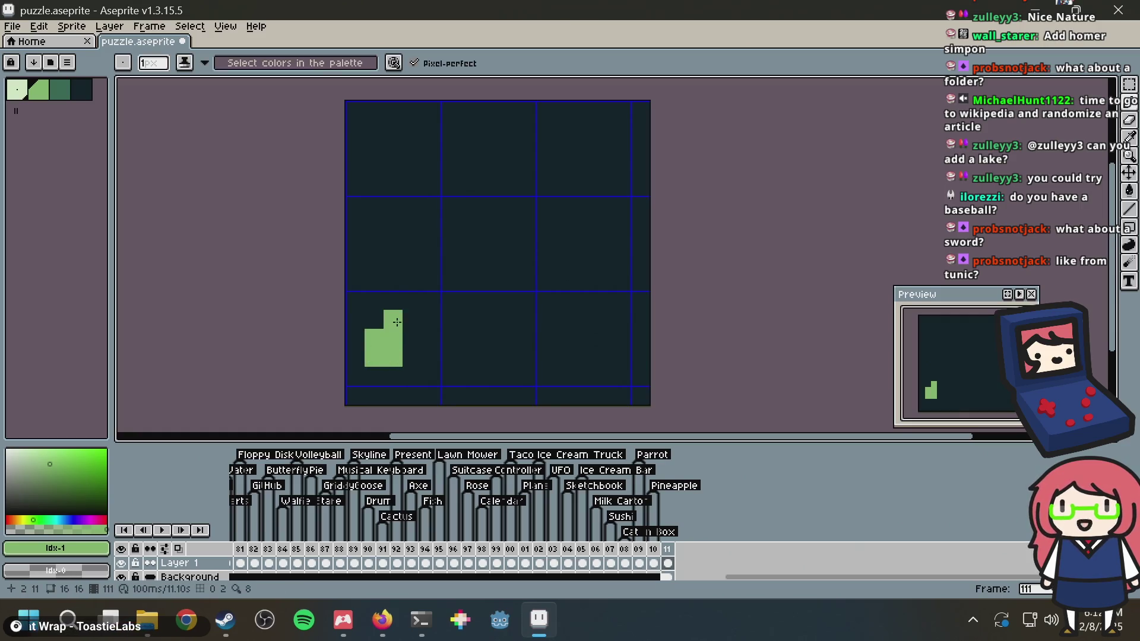
click(412, 338)
click(412, 319)
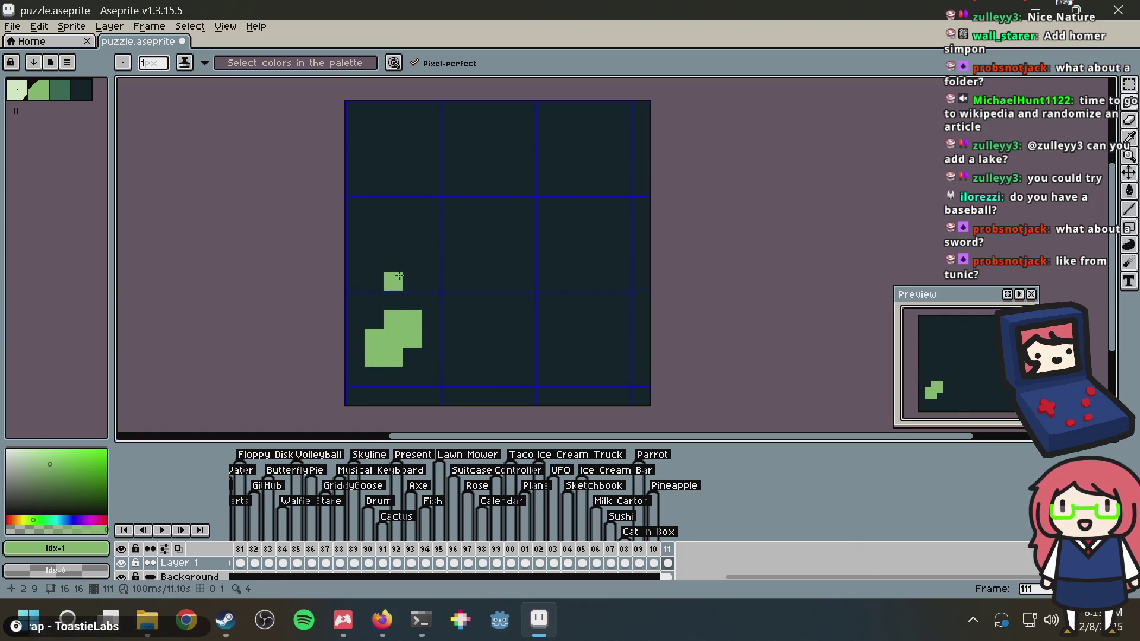
mouse_move(393, 269)
mouse_down()
mouse_move(393, 282)
mouse_move(410, 281)
mouse_move(413, 300)
mouse_move(450, 321)
mouse_move(446, 334)
mouse_move(469, 338)
mouse_up()
key(ctrl+z)
Draw the light diagonal blade toward the top-right, adding a second line and tip pixels
click(17, 89)
click(410, 281)
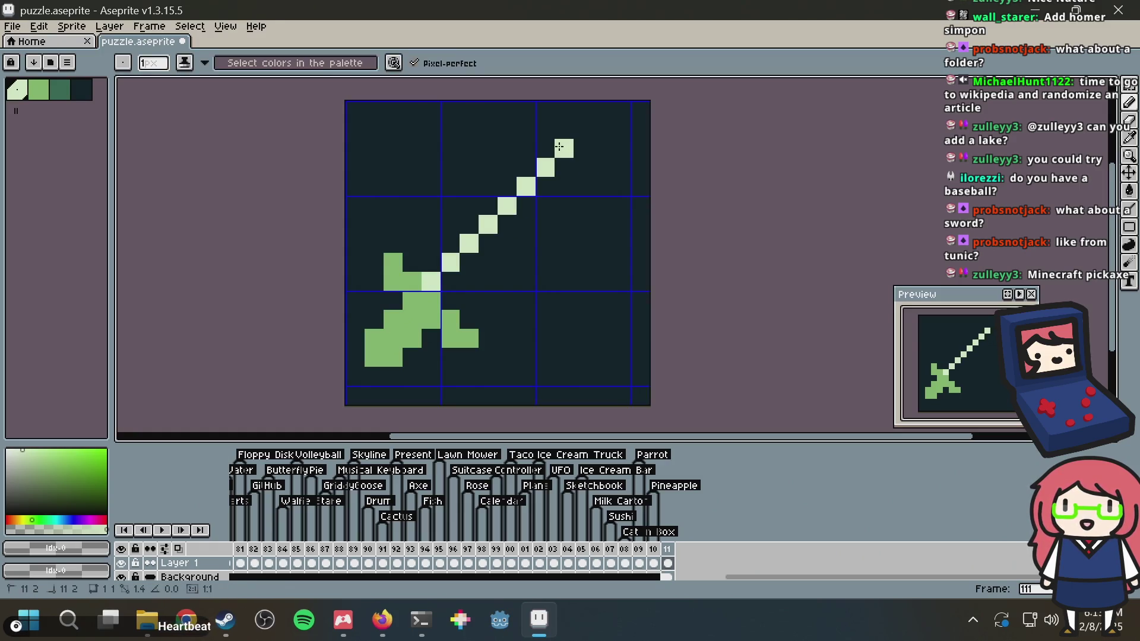
shift+click(603, 114)
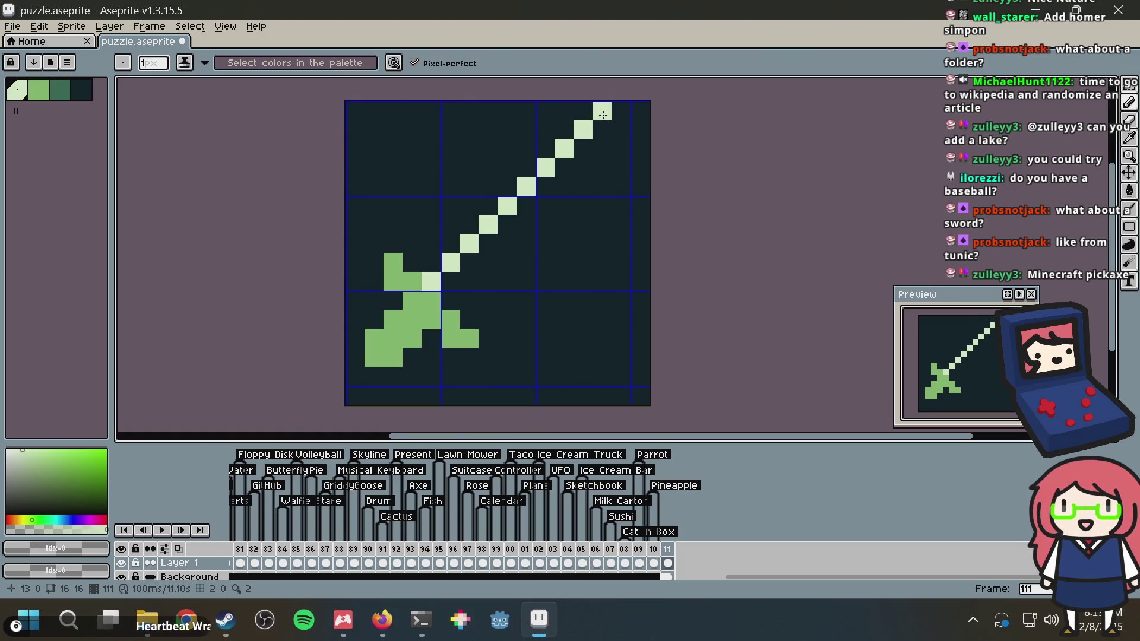
key(ctrl+z)
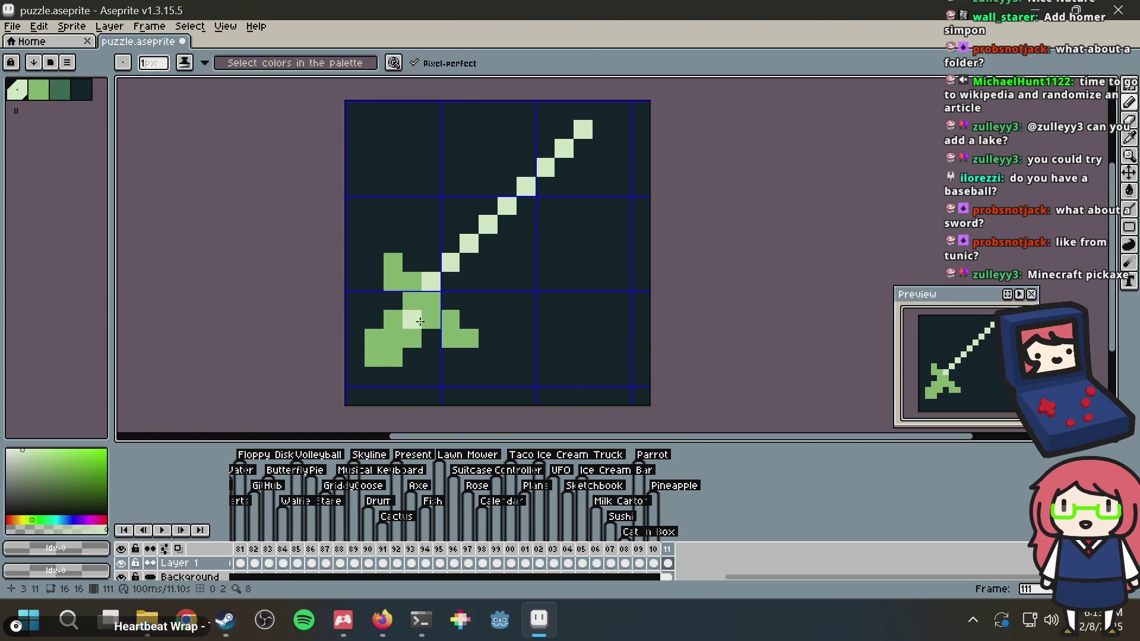
click(451, 301)
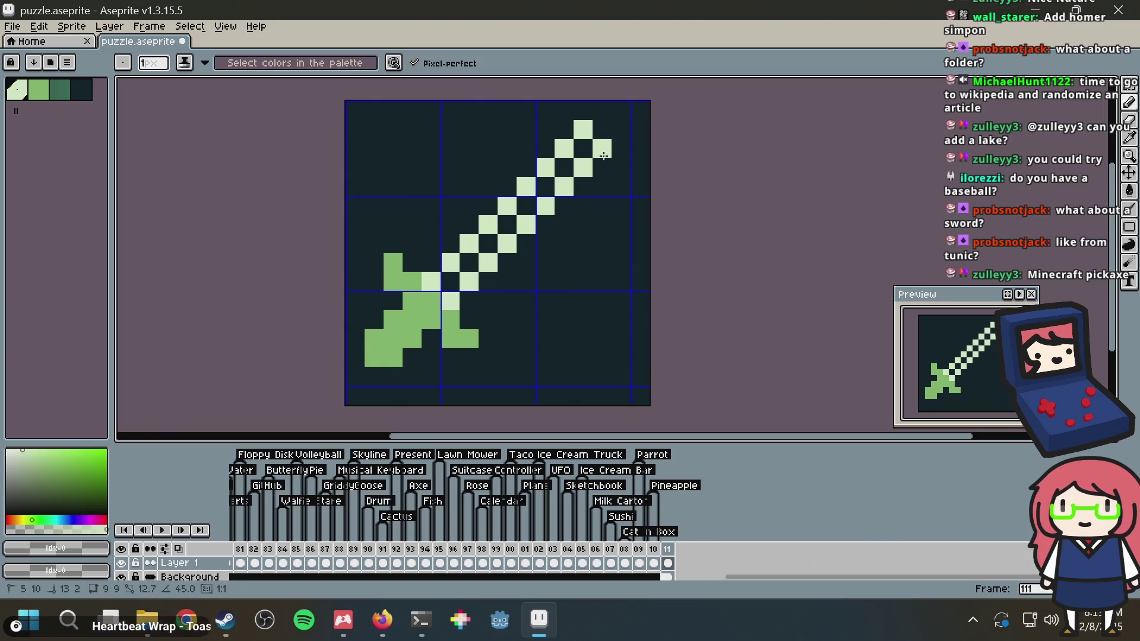
drag(602, 144, 602, 128)
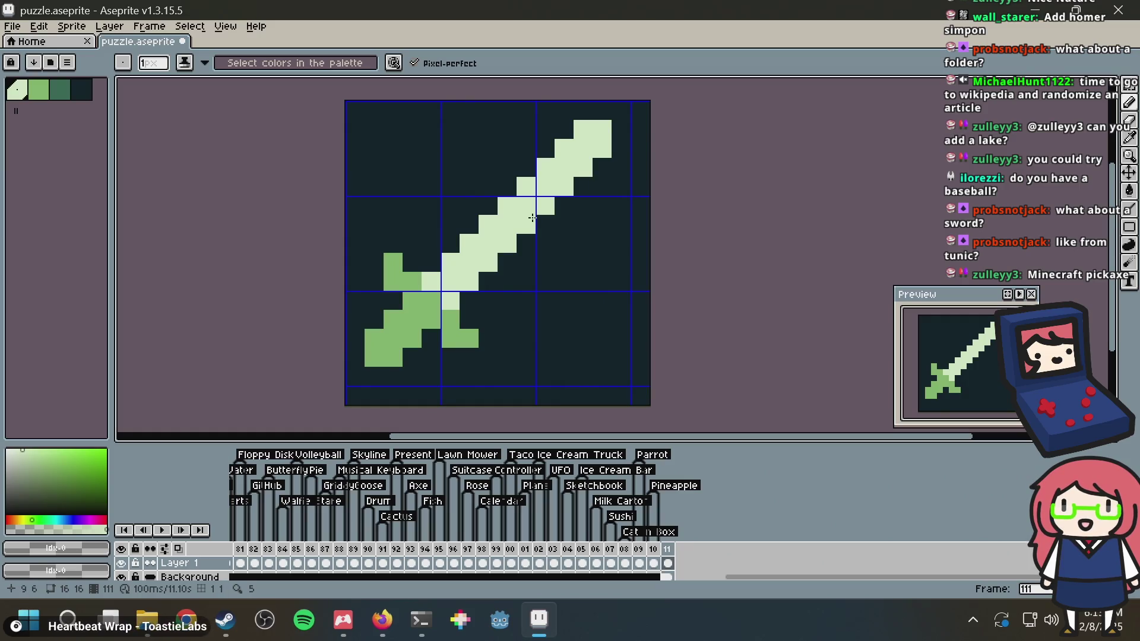
Add medium-green pixels to the hilt's lower-left tip and around the crossguard
alt+click(389, 337)
click(374, 377)
drag(431, 356, 433, 331)
click(450, 358)
click(469, 357)
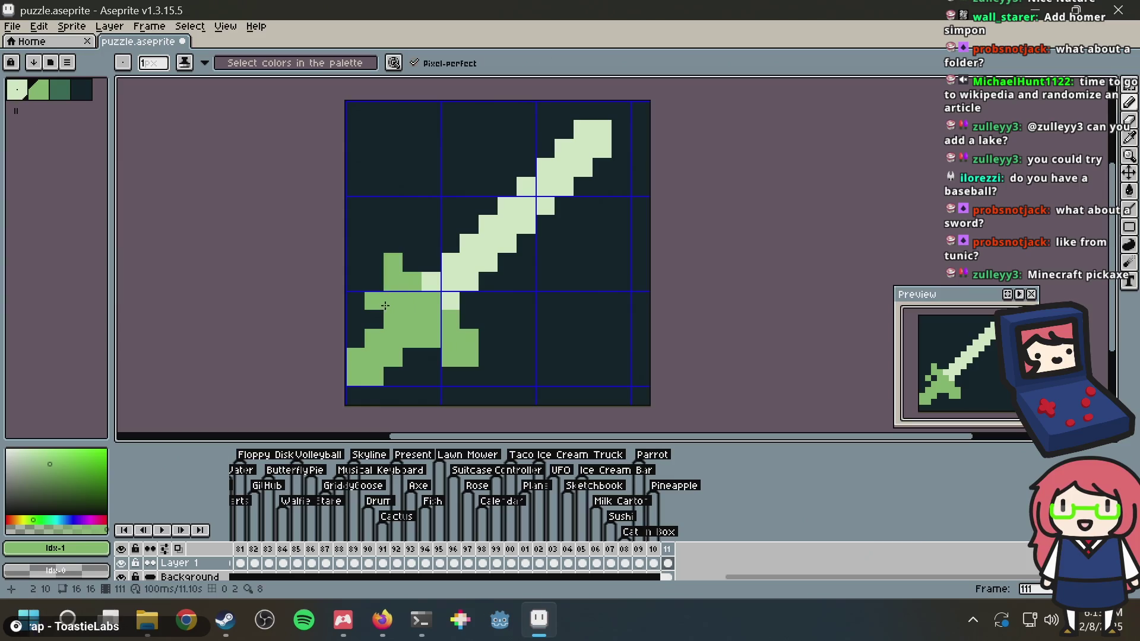
key(ctrl+z)
drag(374, 263, 374, 281)
click(475, 282)
Repair the blade with light pixels and thicken its tip using 45° lines
drag(564, 283, 471, 304)
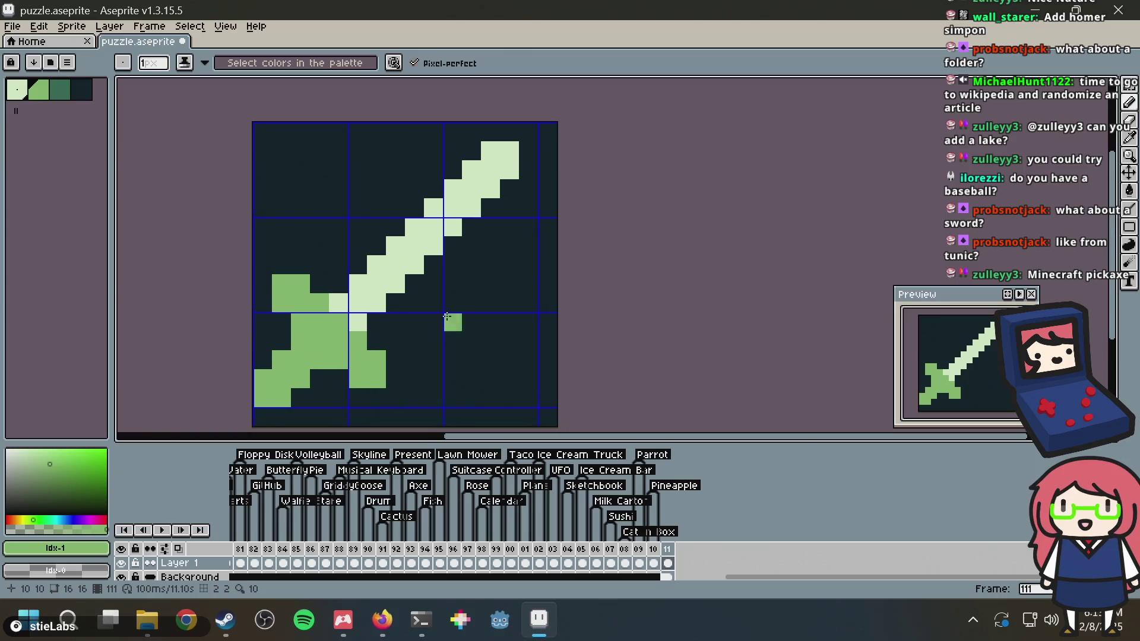
key(alt)
alt+click(454, 196)
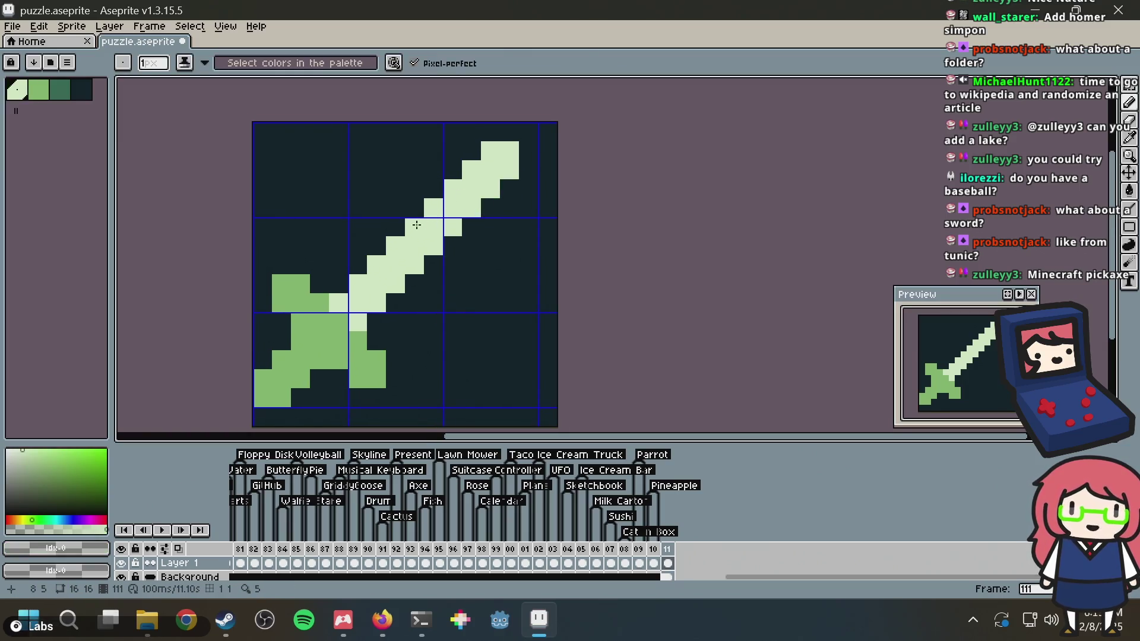
click(339, 284)
key(shift)
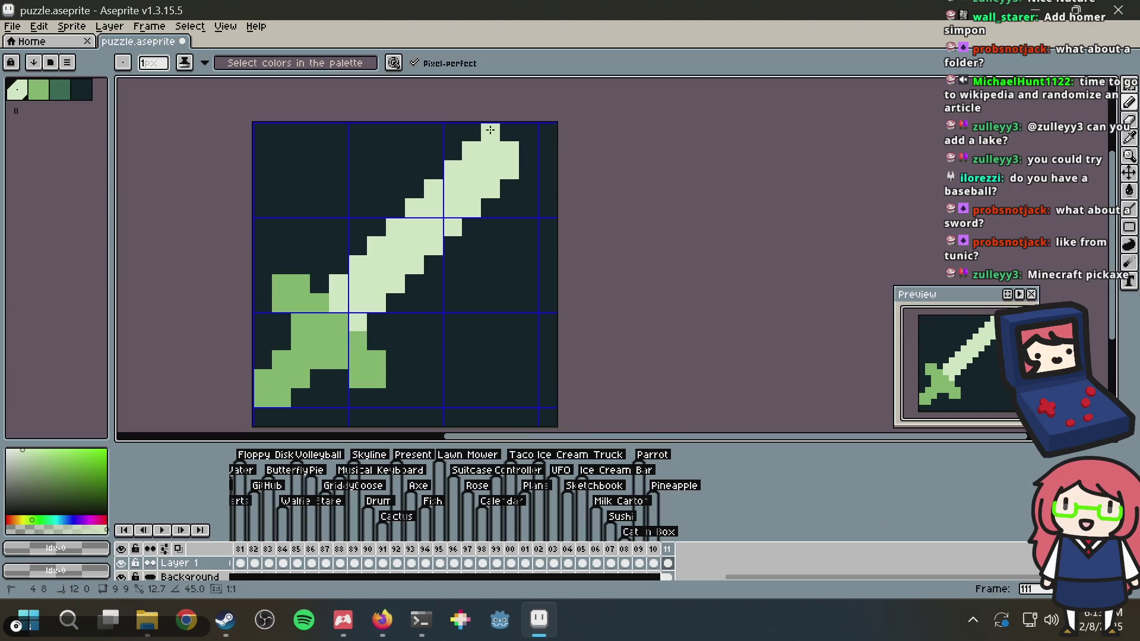
drag(538, 139, 529, 189)
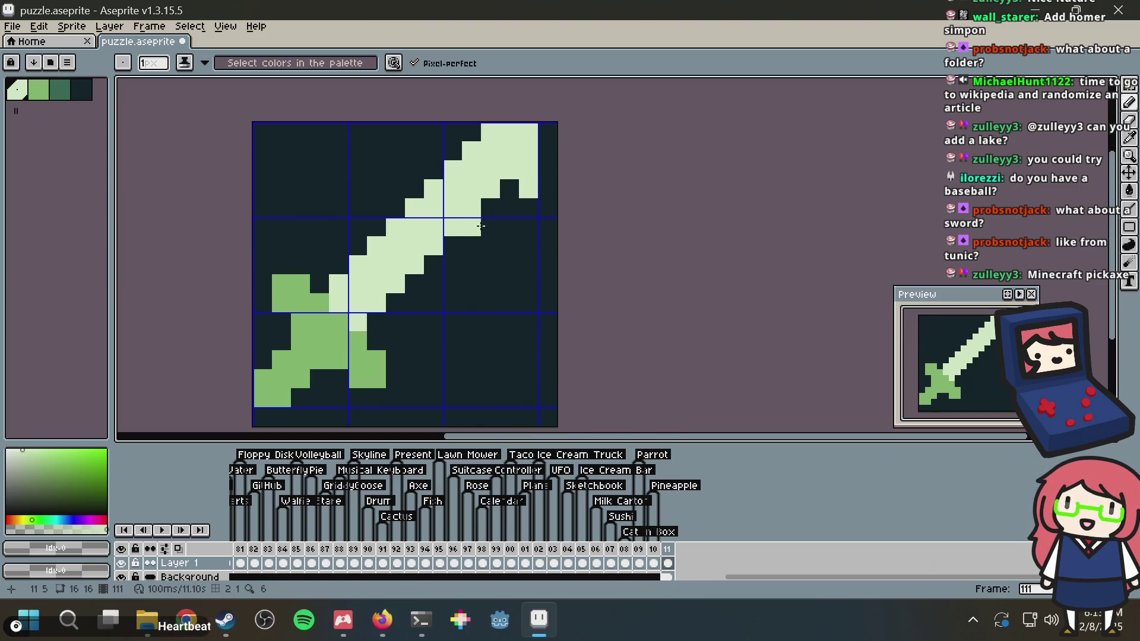
click(509, 189)
right_click(528, 171)
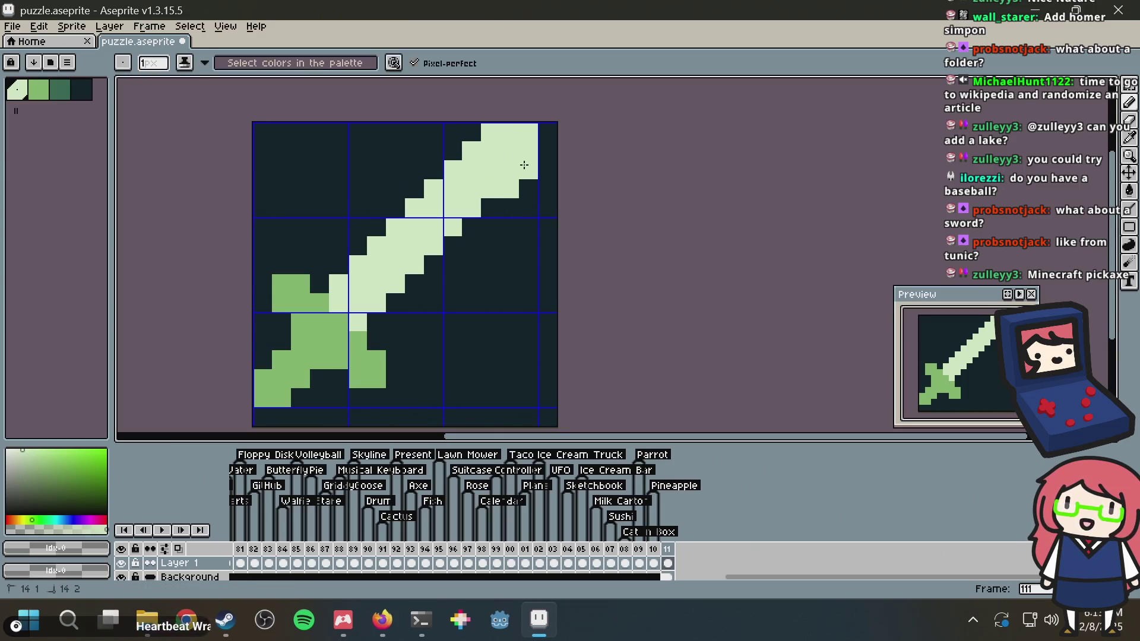
key(shift)
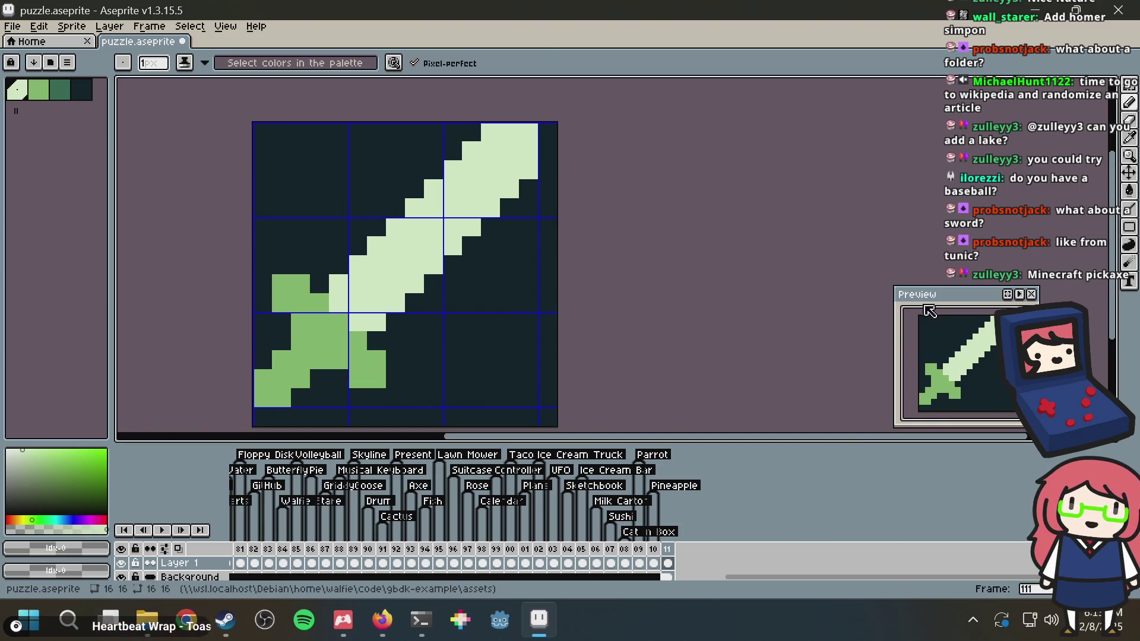
Move the Preview window left and zoom out to see the whole sword
drag(931, 302, 848, 303)
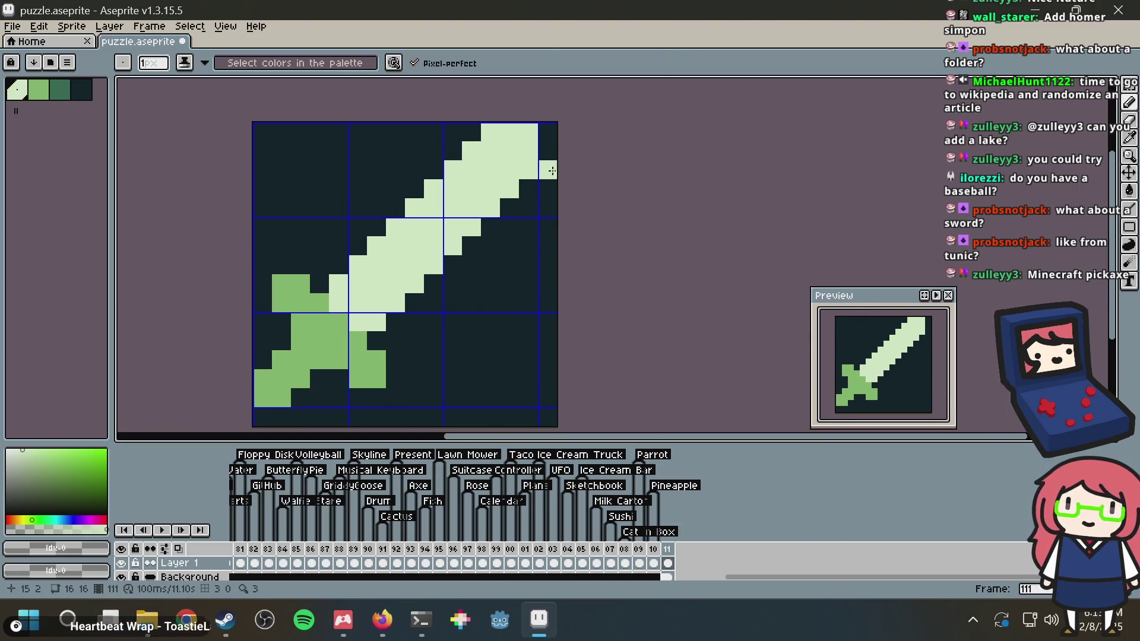
mouse_move(515, 262)
mouse_down()
mouse_move(550, 216)
mouse_move(559, 231)
mouse_up()
scroll(550, 216, down, 1)
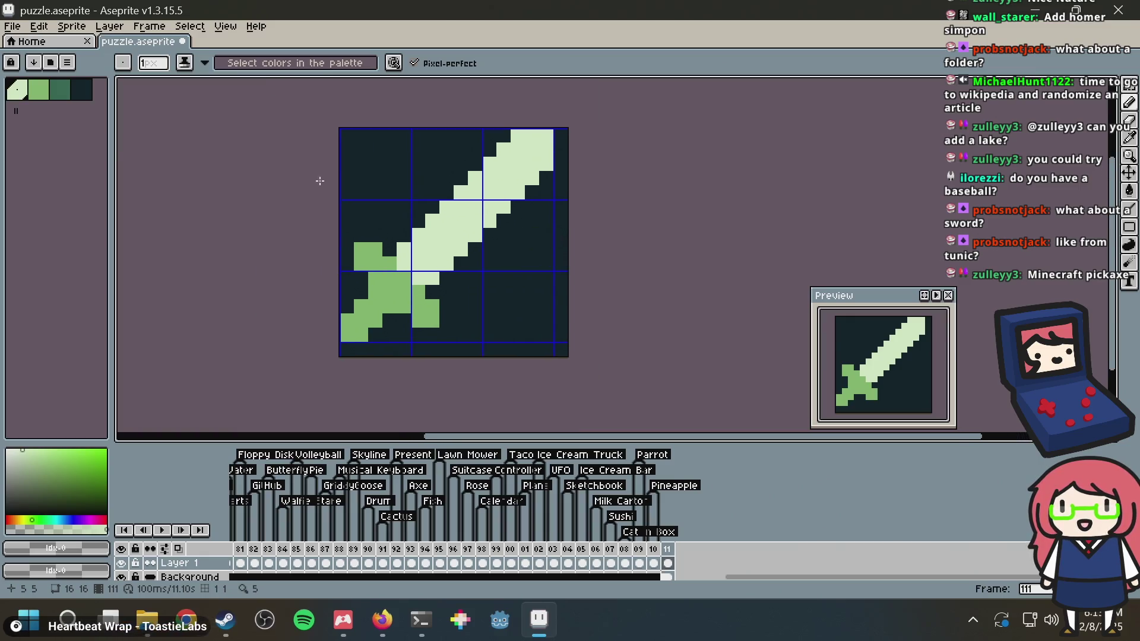
Paint dark-green pixels at the guard's centre and under the guard, undoing a blade-edge line
click(59, 89)
scroll(506, 269, up, 3)
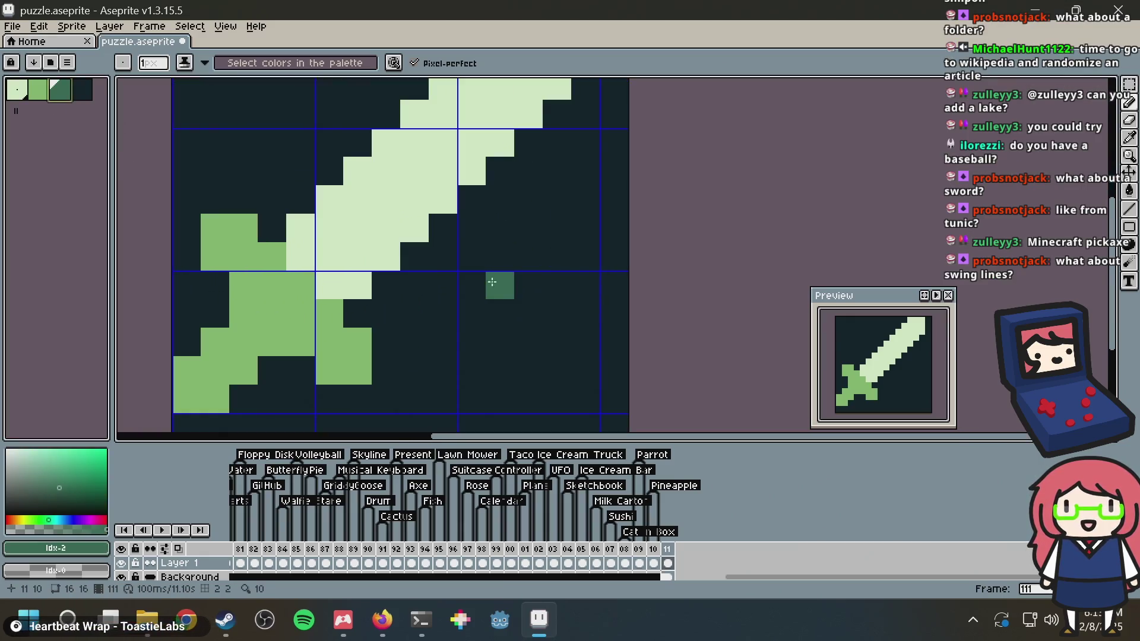
click(269, 304)
scroll(539, 242, down, 2)
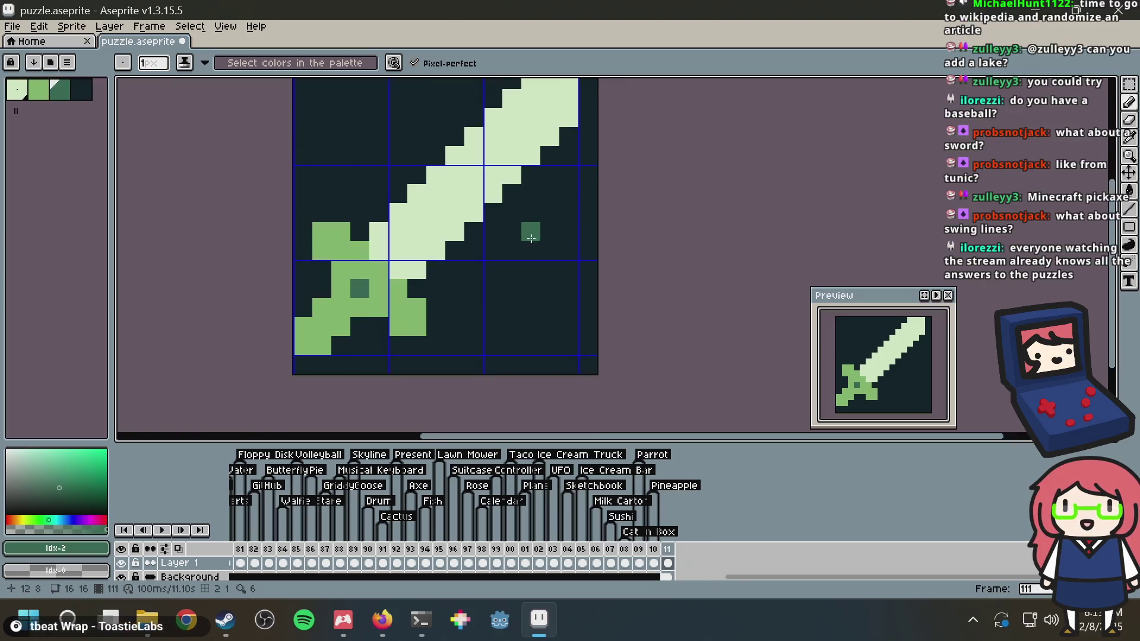
drag(453, 238, 439, 258)
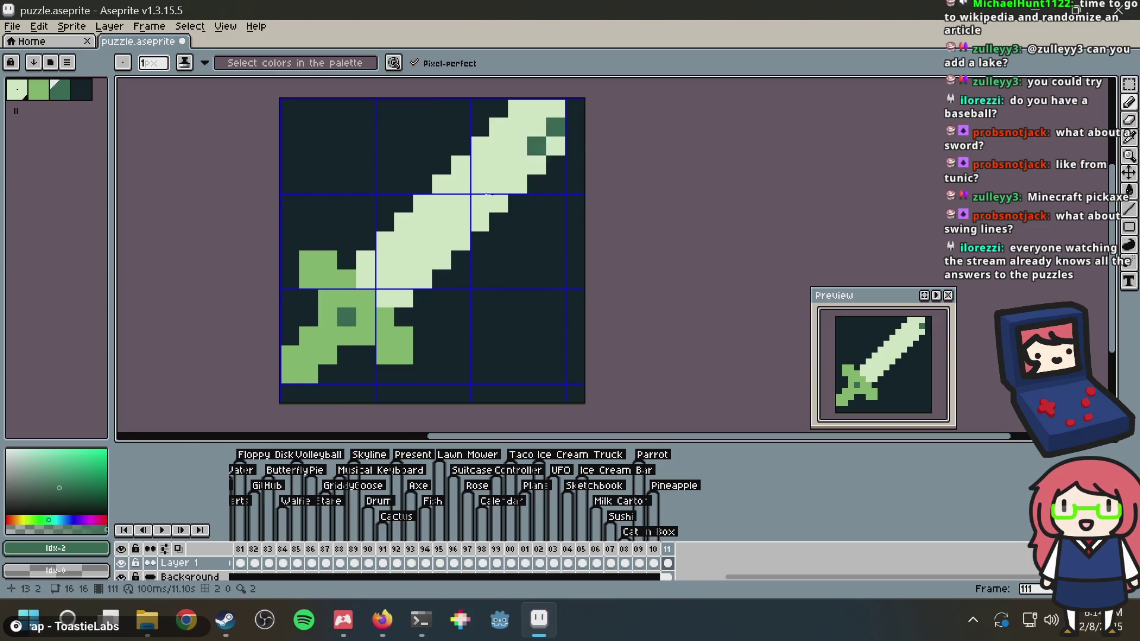
shift+click(385, 298)
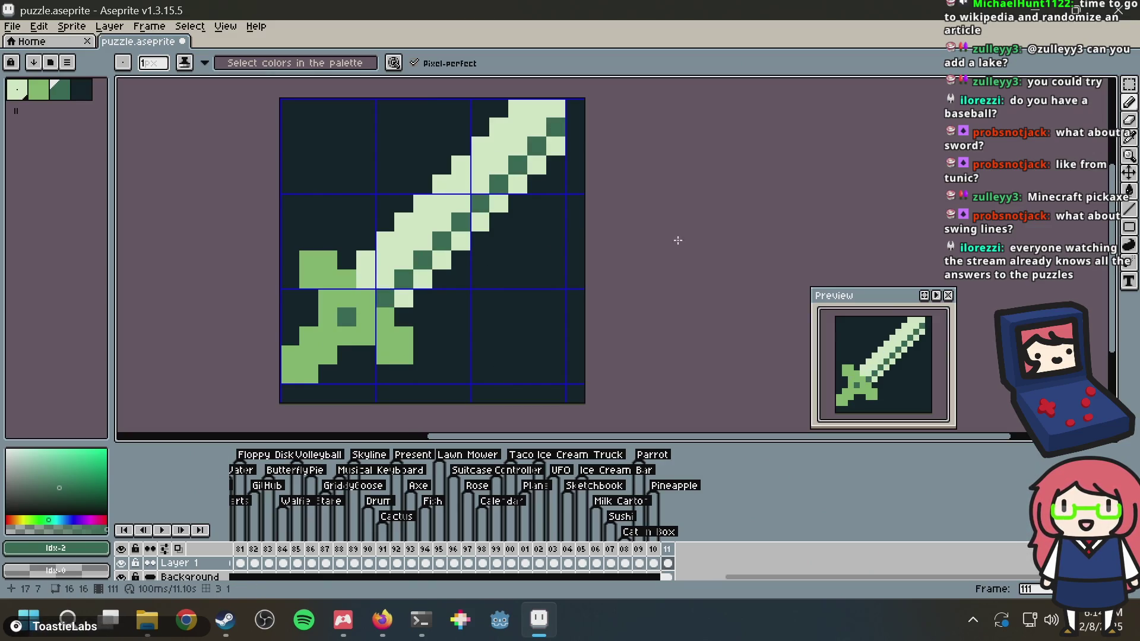
key(ctrl+z)
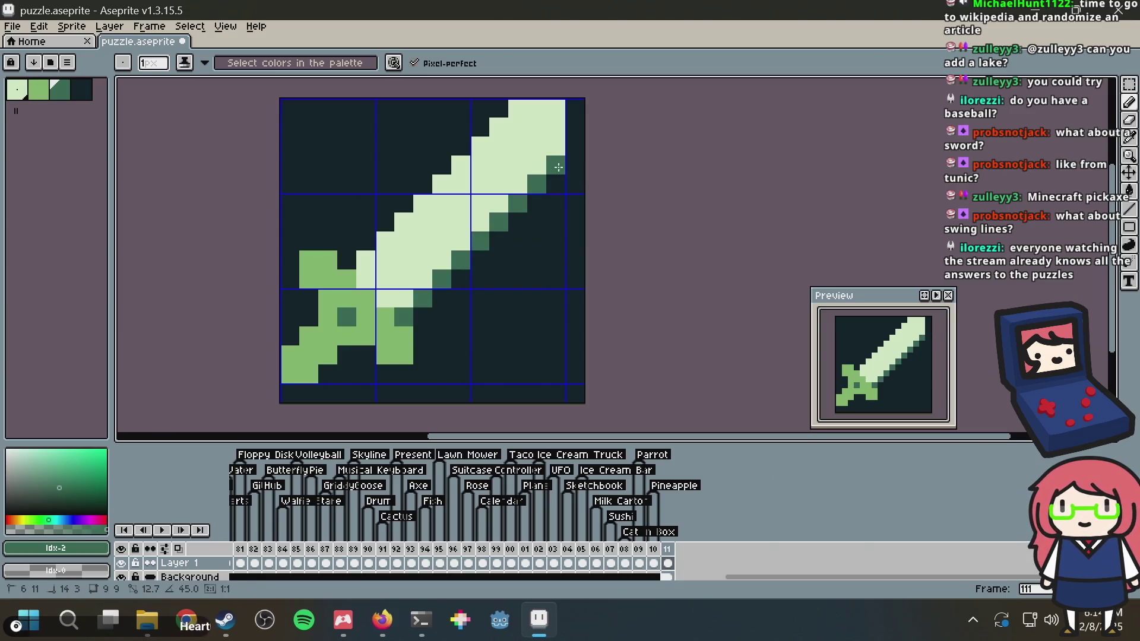
click(422, 336)
shift+click(426, 357)
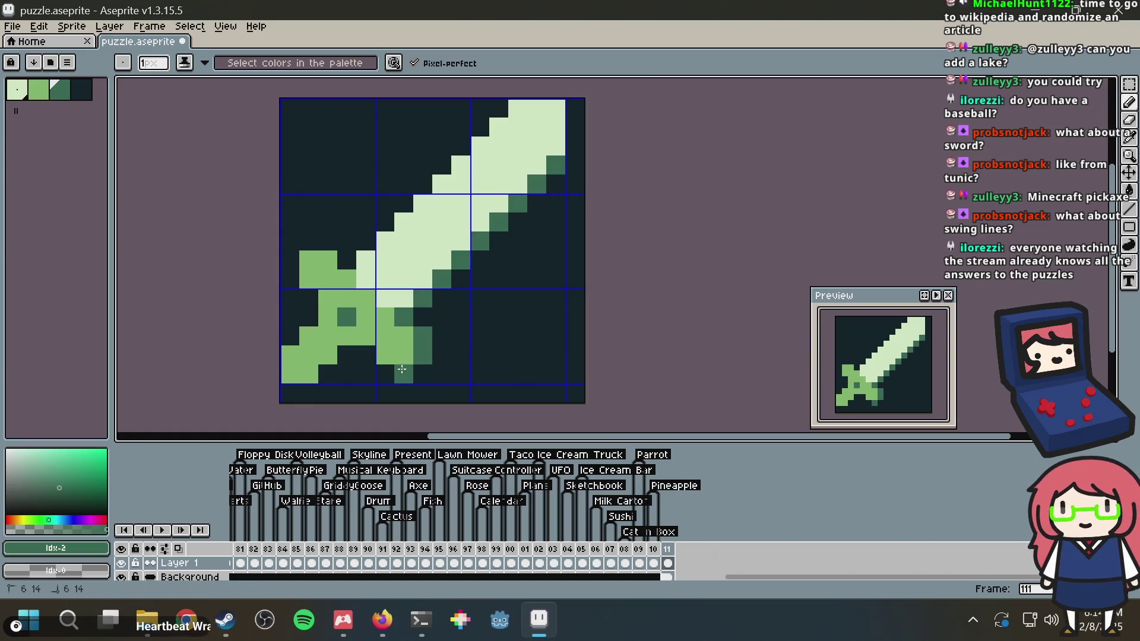
click(365, 357)
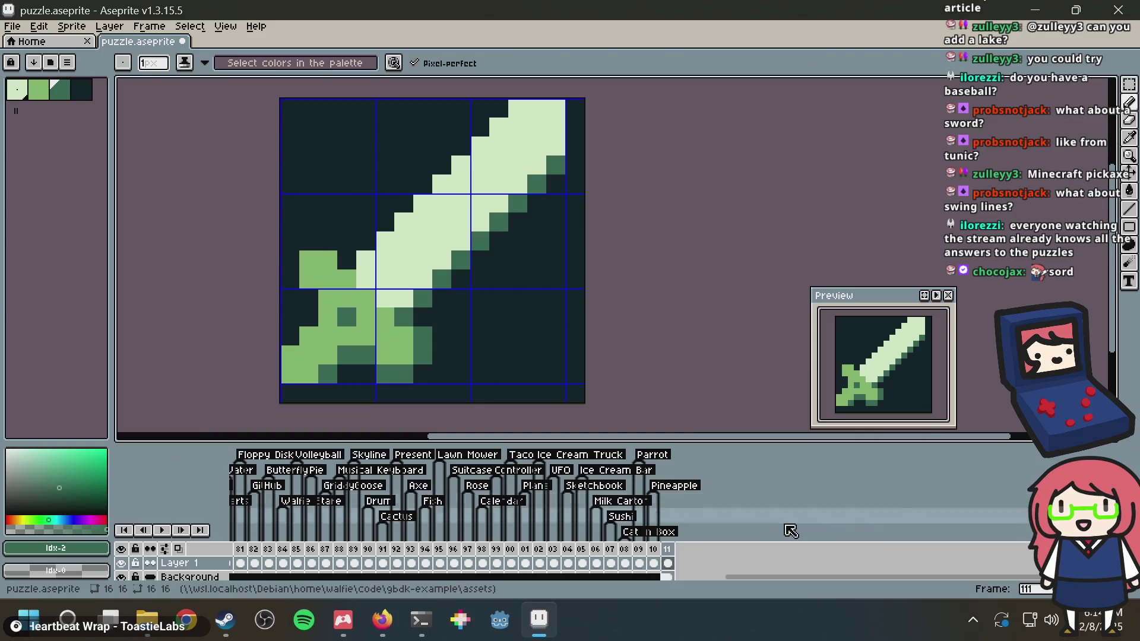
drag(734, 577, 144, 607)
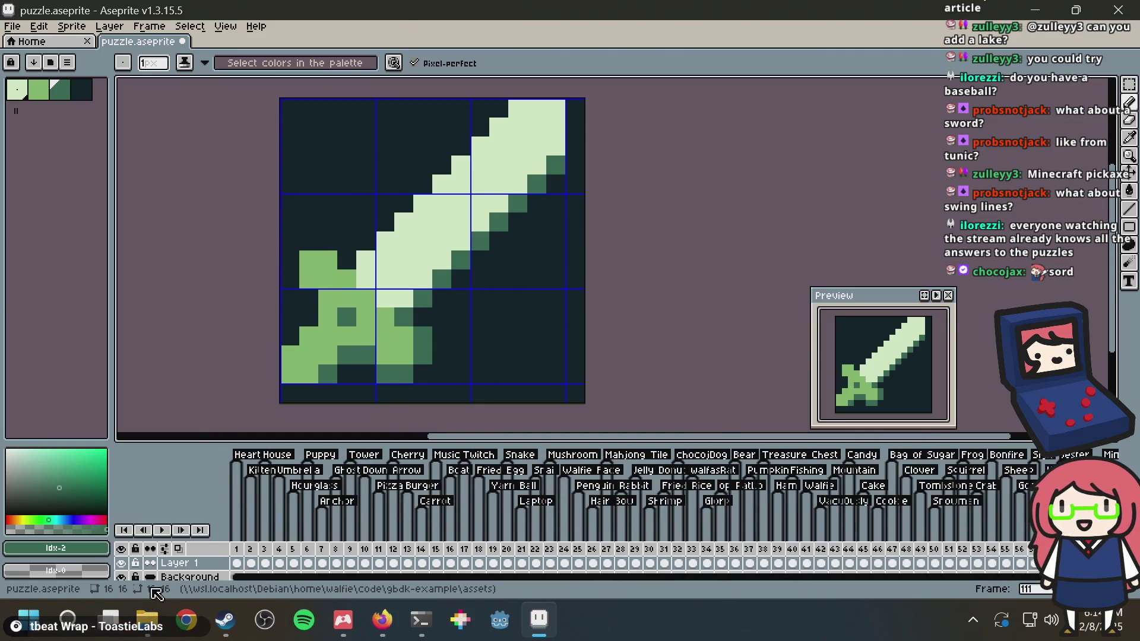
Look at frame 12's cherry, then return to frame 111's sword
click(396, 549)
mouse_move(481, 588)
mouse_down()
mouse_move(897, 567)
mouse_move(948, 574)
mouse_move(702, 558)
mouse_up()
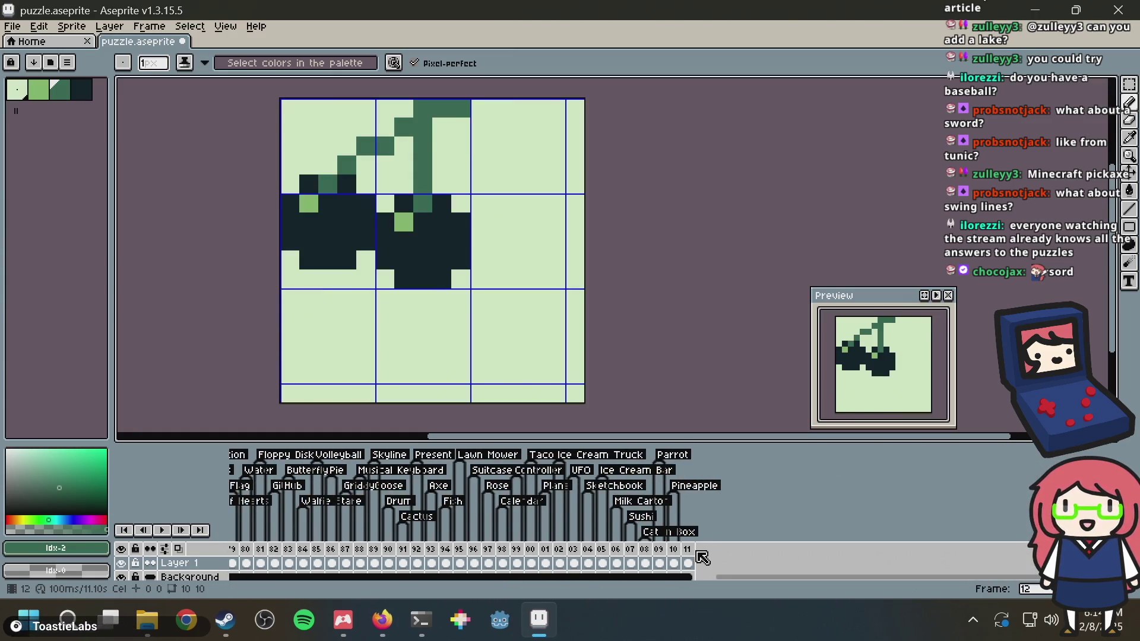
click(689, 563)
scroll(593, 343, down, 1)
scroll(526, 314, up, 1)
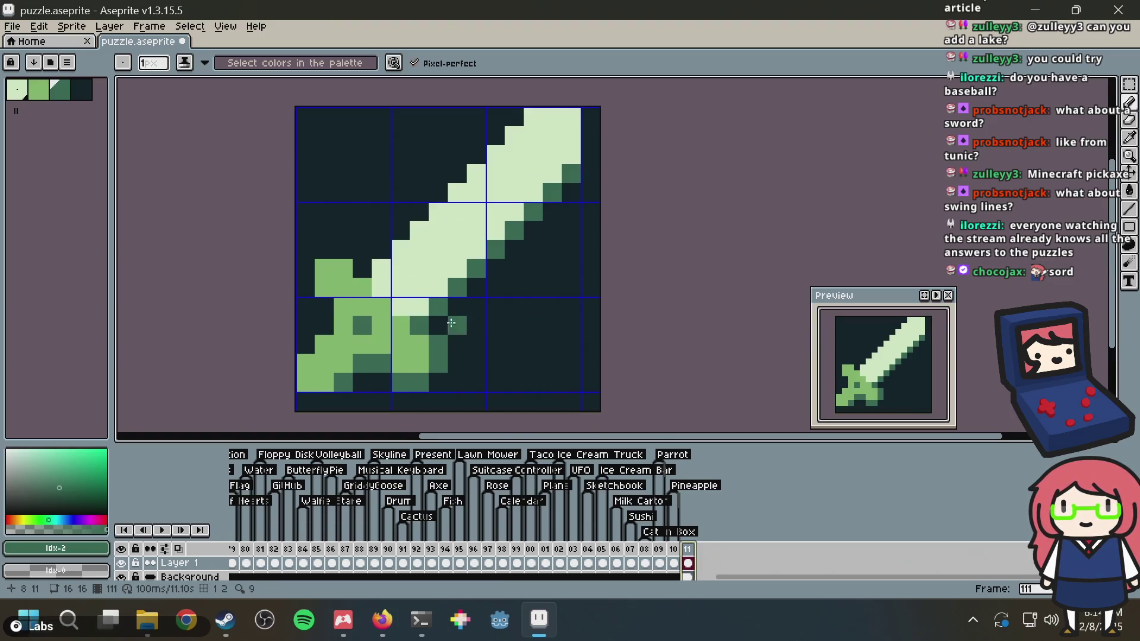
scroll(500, 258, down, 1)
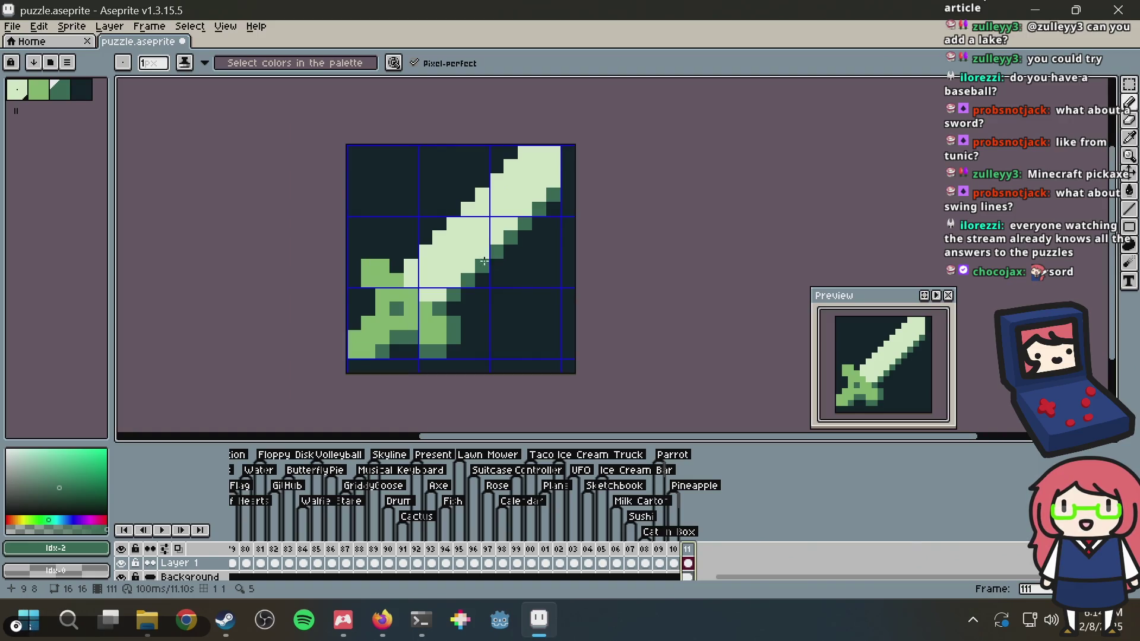
Paint over the hilt's and blade's dark-green shading with the dark background colour
alt+click(480, 329)
drag(454, 318, 448, 344)
click(440, 351)
click(412, 337)
click(397, 337)
click(383, 351)
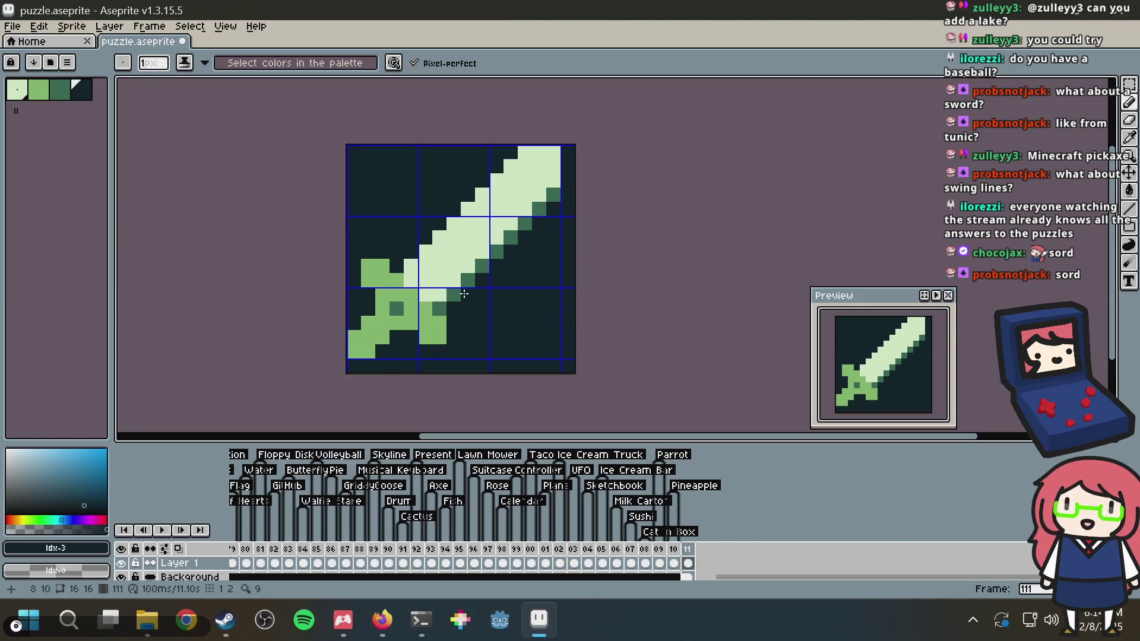
click(440, 308)
shift+click(554, 195)
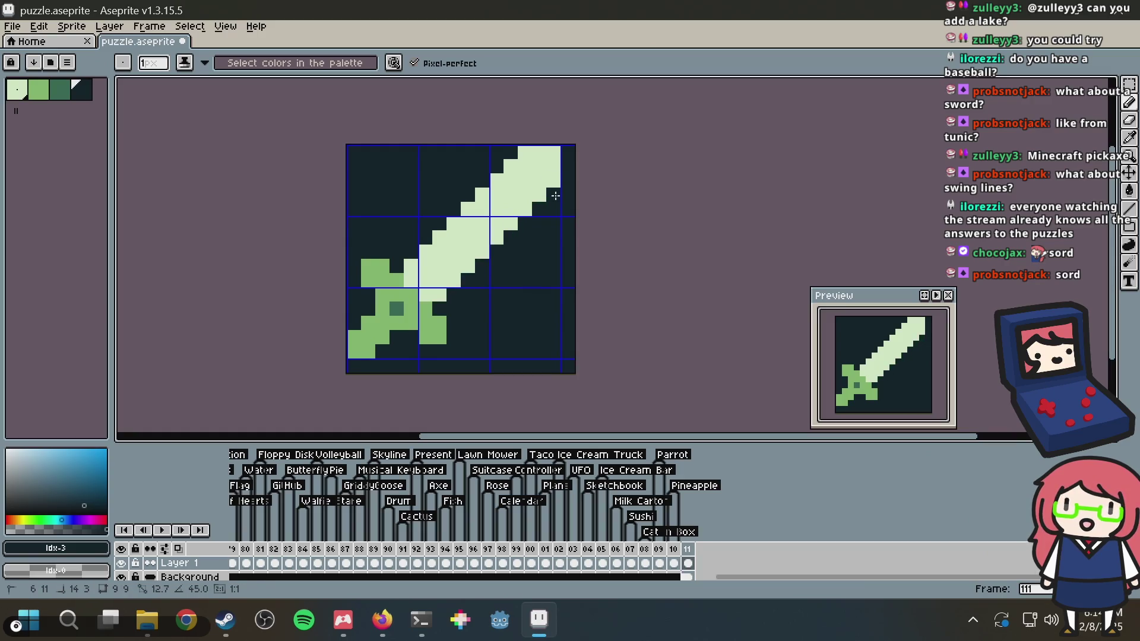
Narrow the blade tip and adjust blade-edge pixels, undoing the final dark strokes
click(553, 184)
click(539, 153)
click(528, 151)
drag(529, 151, 553, 153)
alt+click(548, 158)
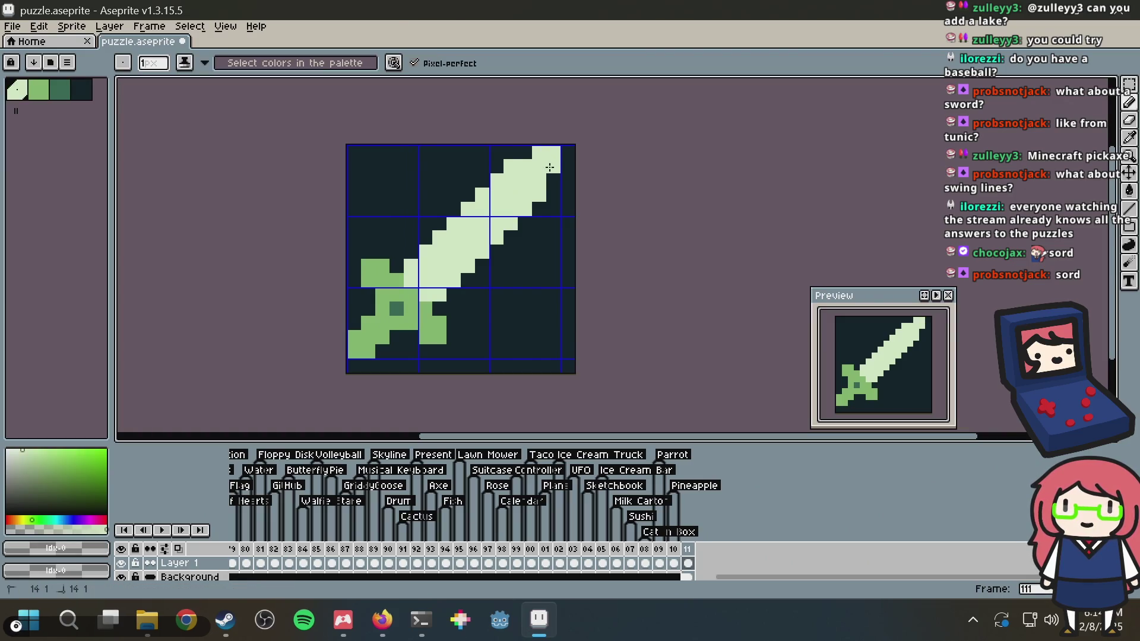
right_click(540, 205)
alt+click(555, 199)
alt+click(532, 190)
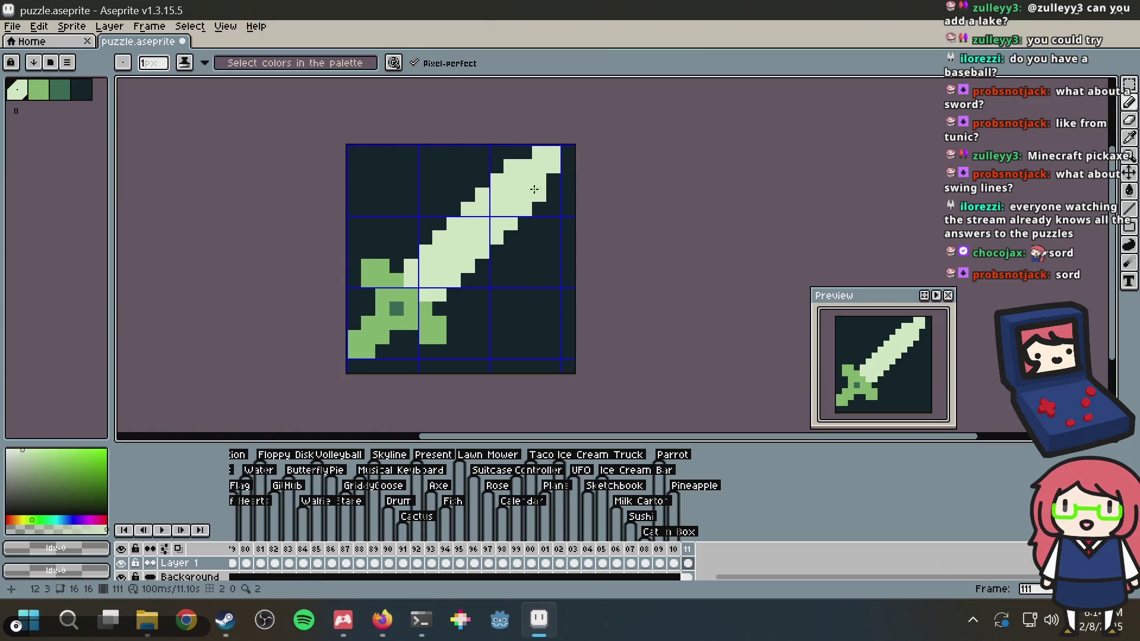
alt+click(523, 149)
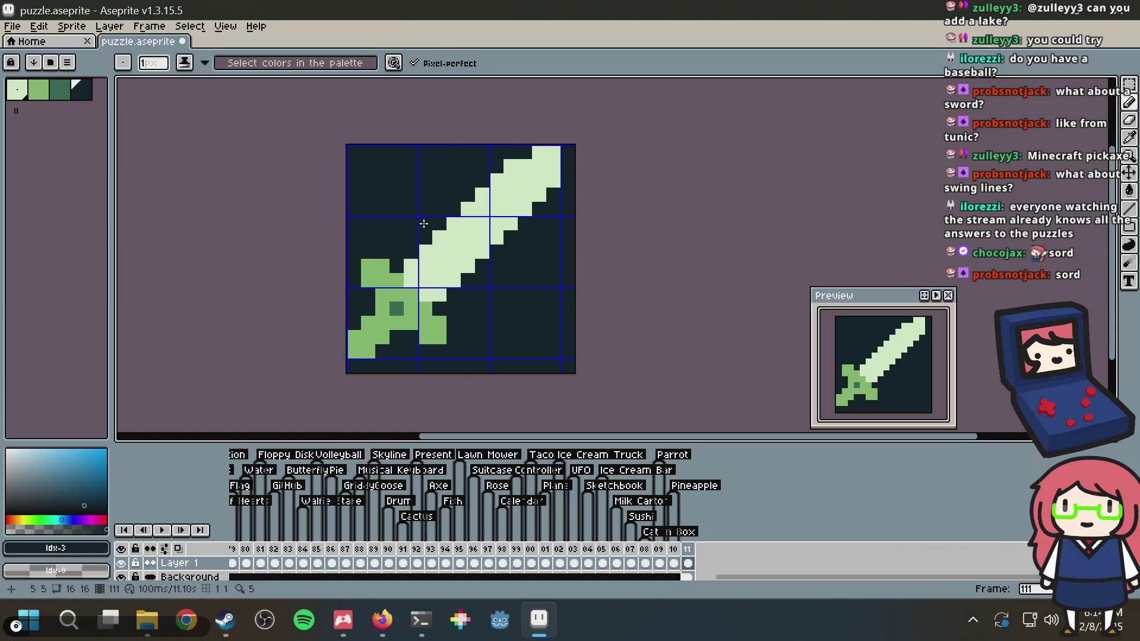
mouse_move(492, 178)
mouse_down()
mouse_move(547, 140)
mouse_move(465, 212)
mouse_up()
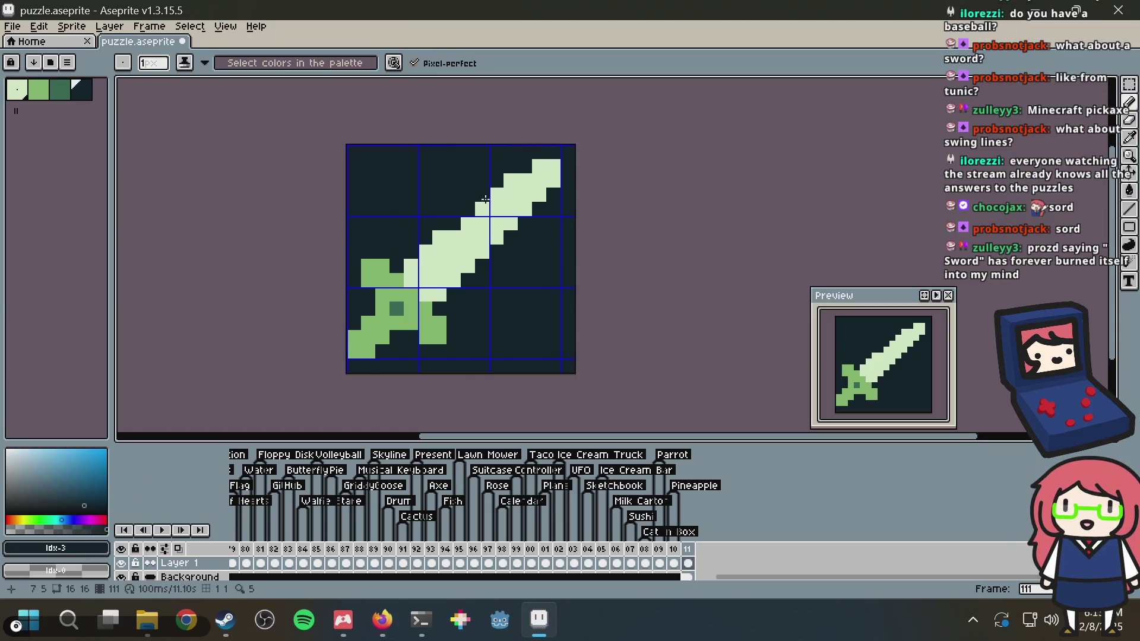
key(ctrl+z)
key(ctrl+z)
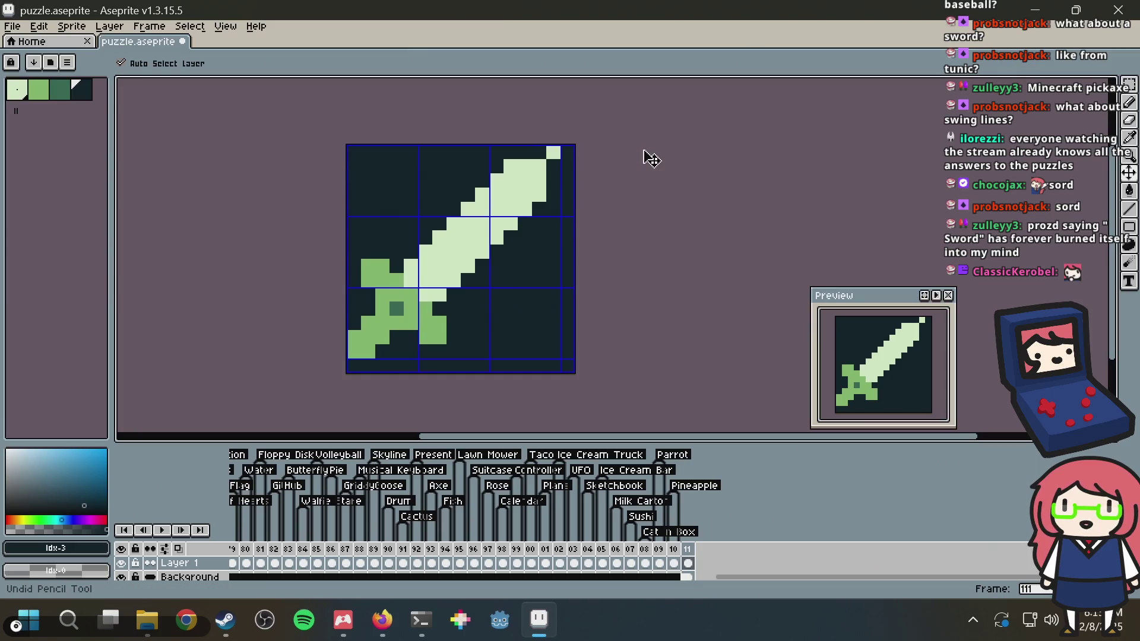
key(ctrl+z)
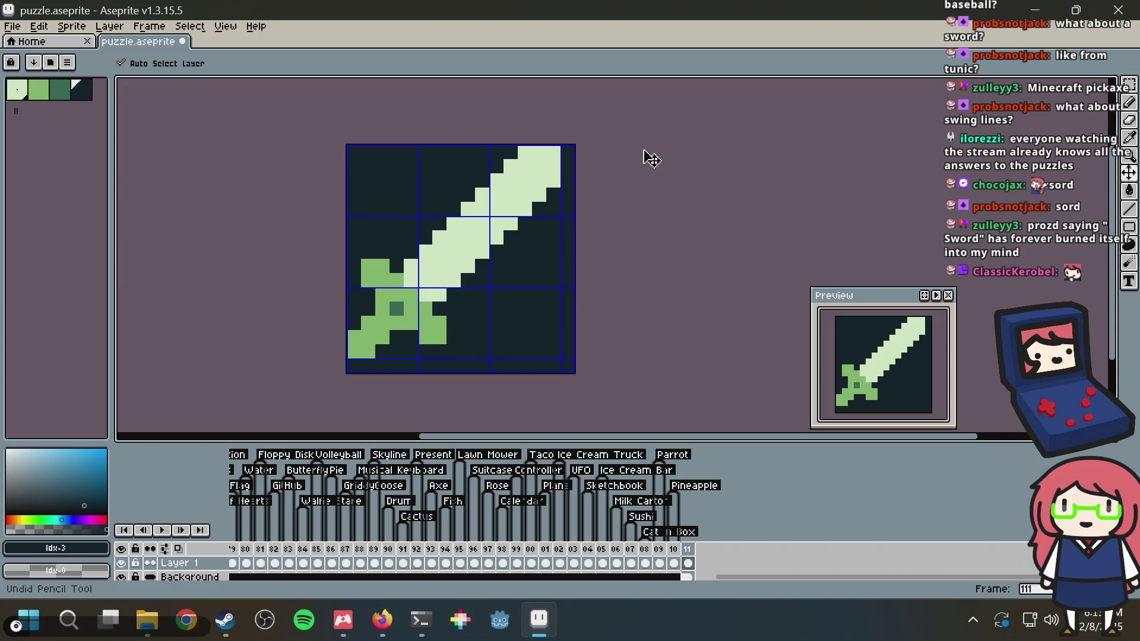
Save puzzle.aseprite, switching between eyedropper and pencil, and undo the last pencil stroke
key(ctrl+s)
key(i)
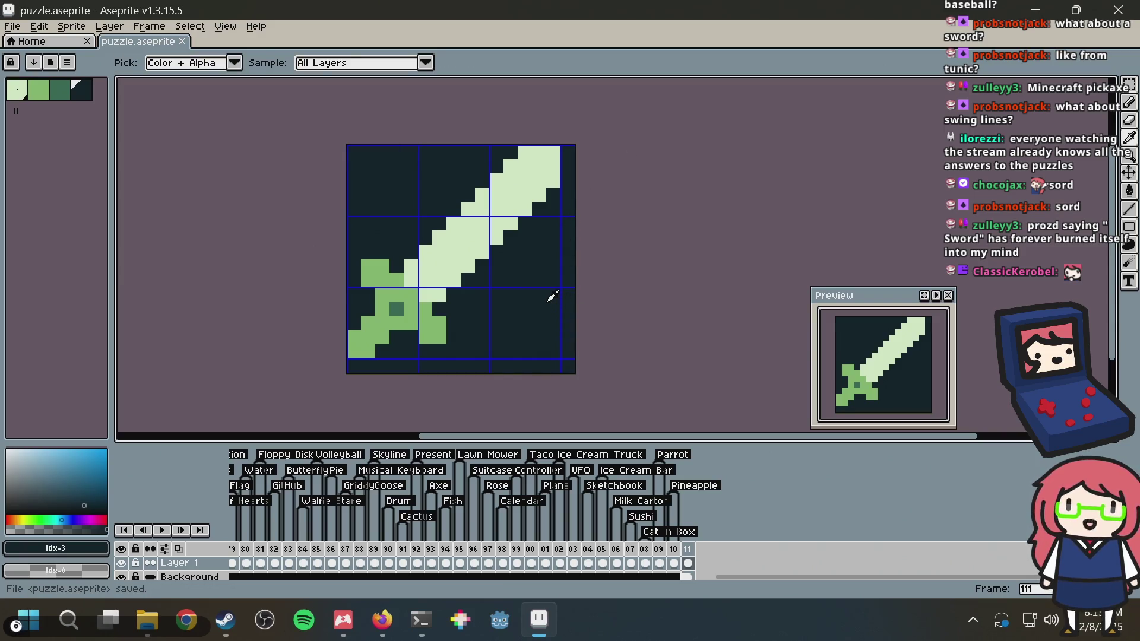
key(b)
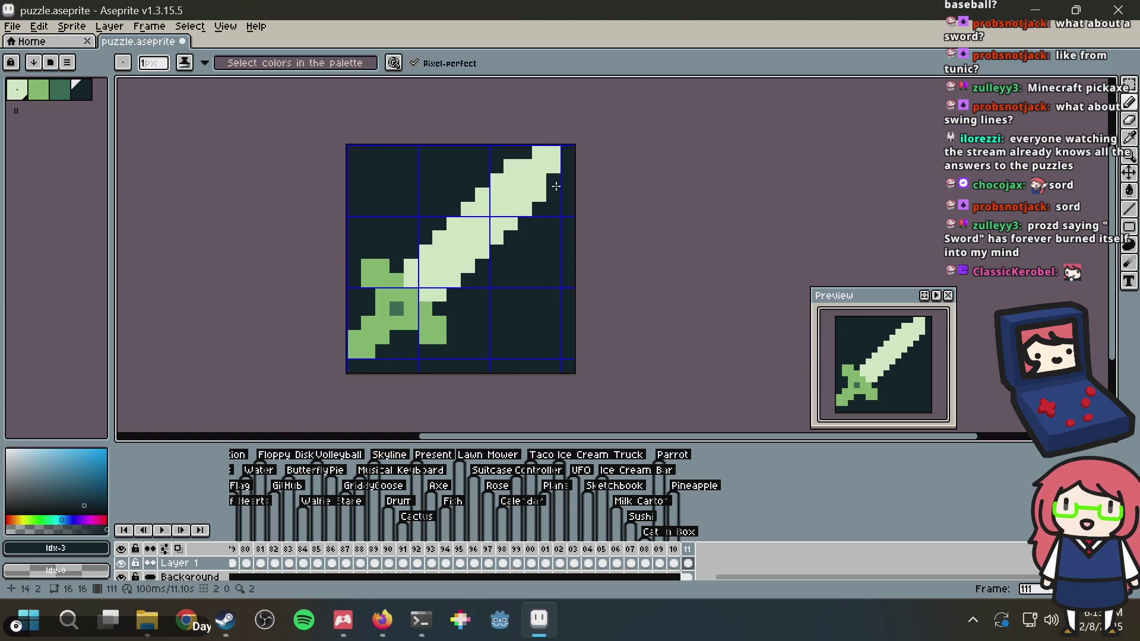
key(ctrl+s)
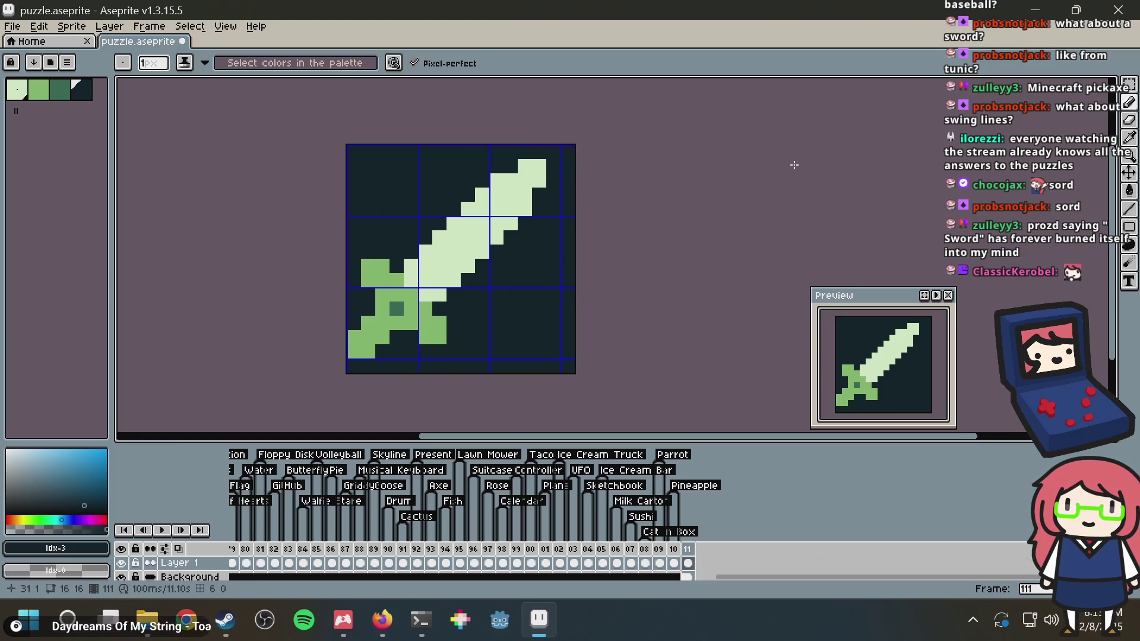
key(v)
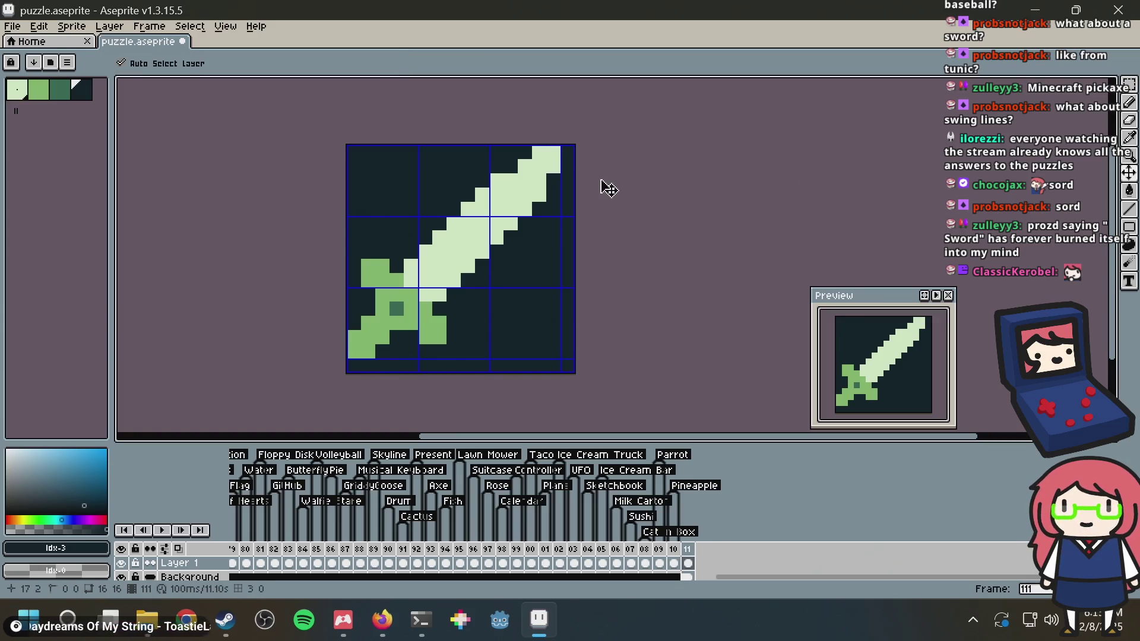
key(ctrl+z)
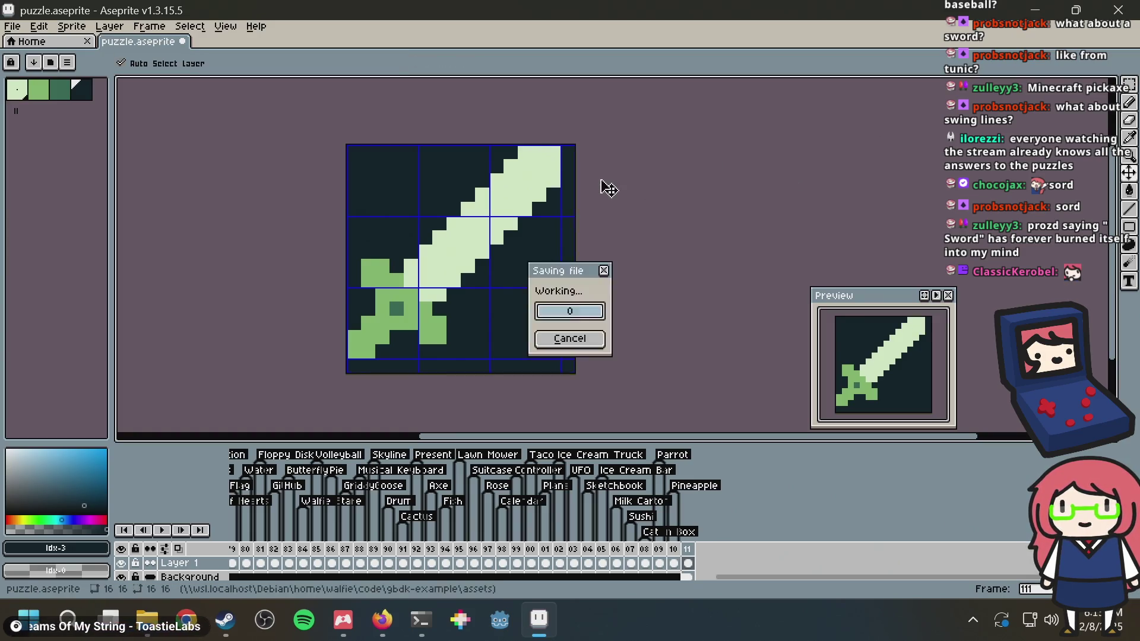
Load photopea.com in a new browser tab
click(379, 598)
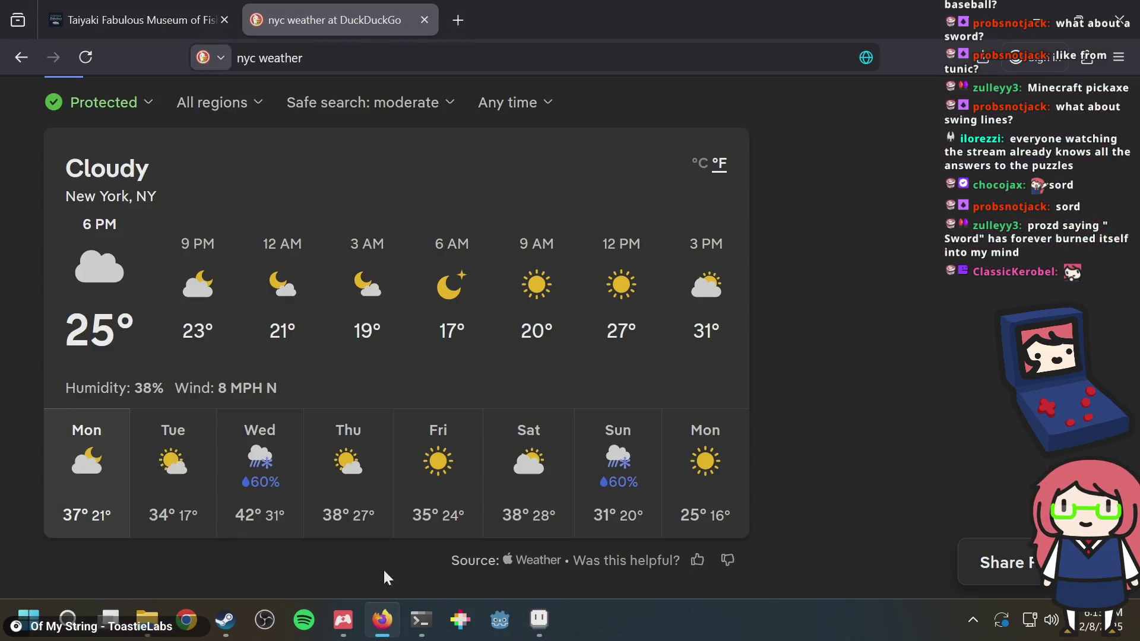
double_click(522, 7)
text(photopea.co)
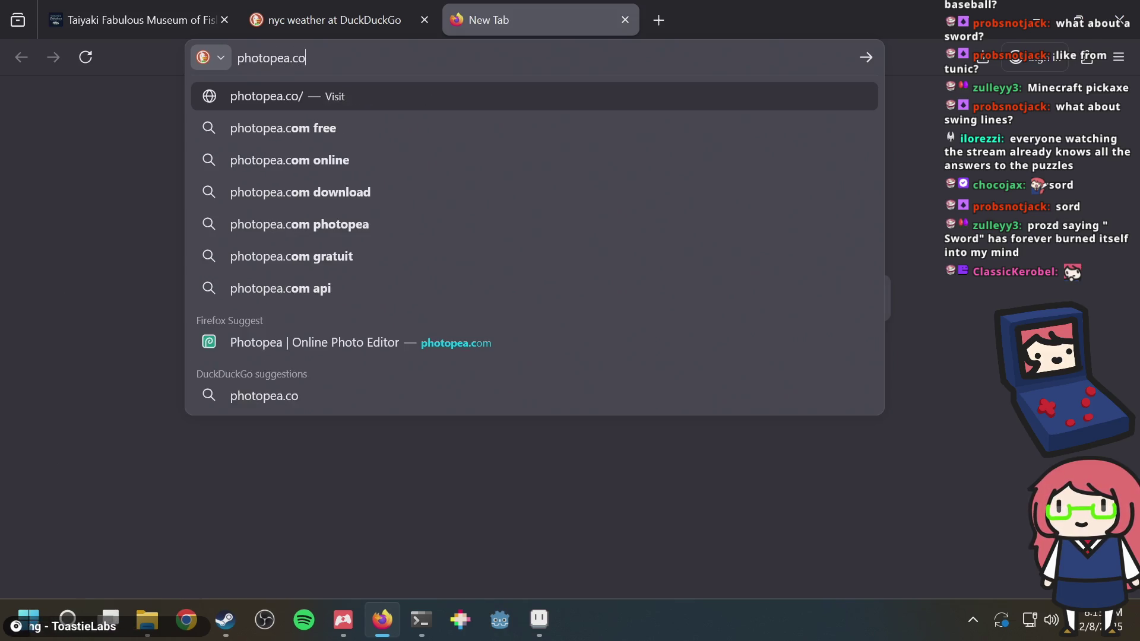
text(m)
key(Return)
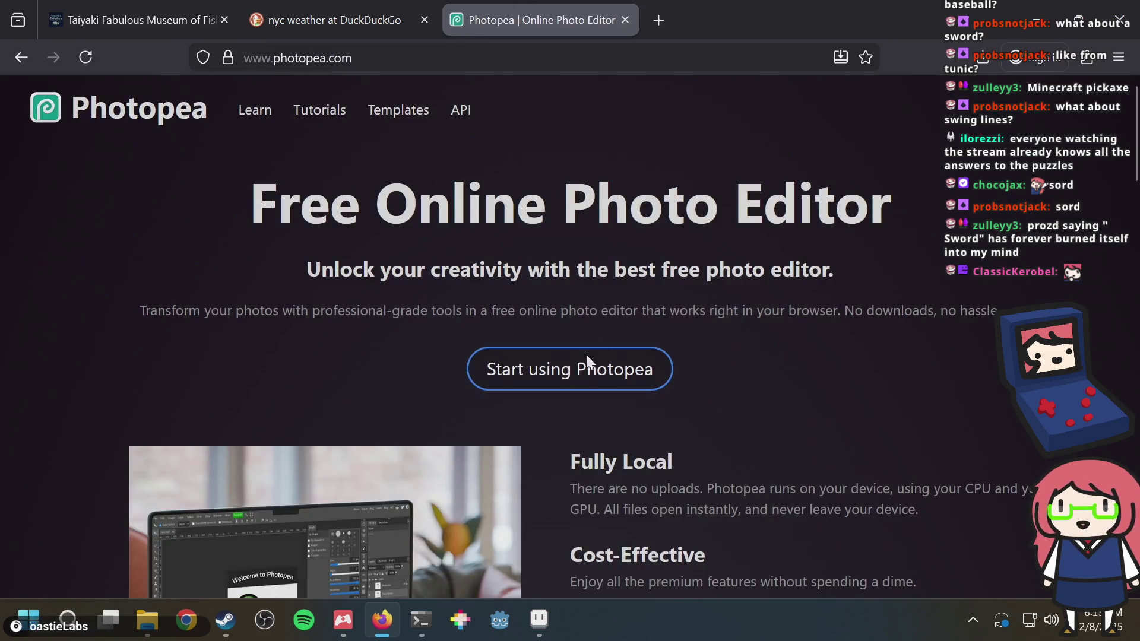
Create a 1640×664 FB Page Cover project with the Brush selected, then save puzzle.aseprite in Aseprite
click(589, 352)
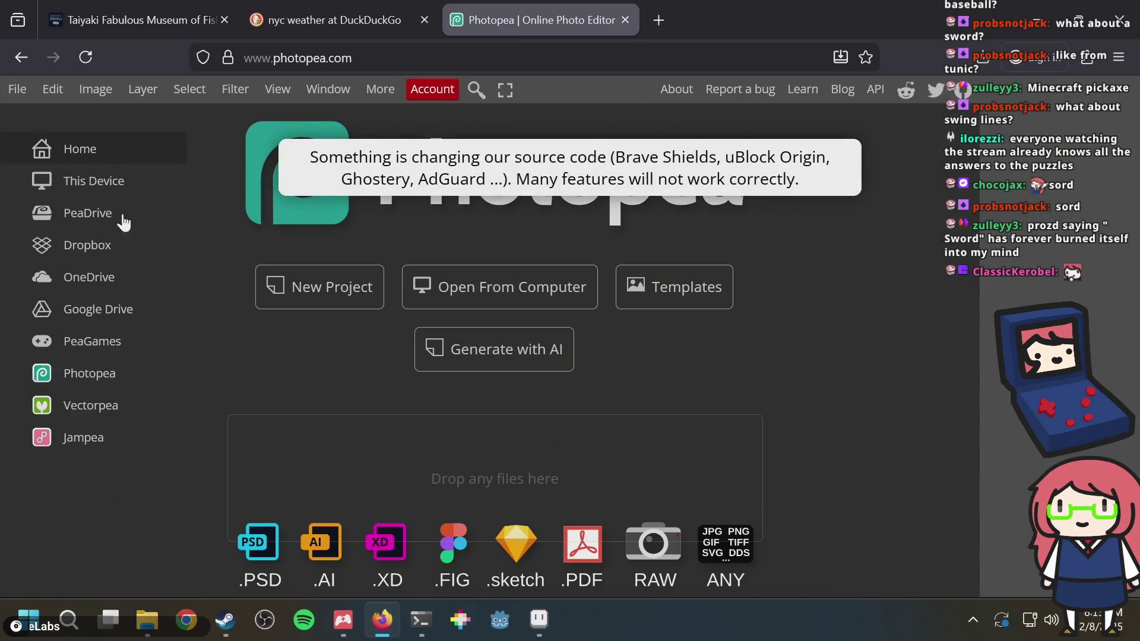
click(364, 288)
click(191, 269)
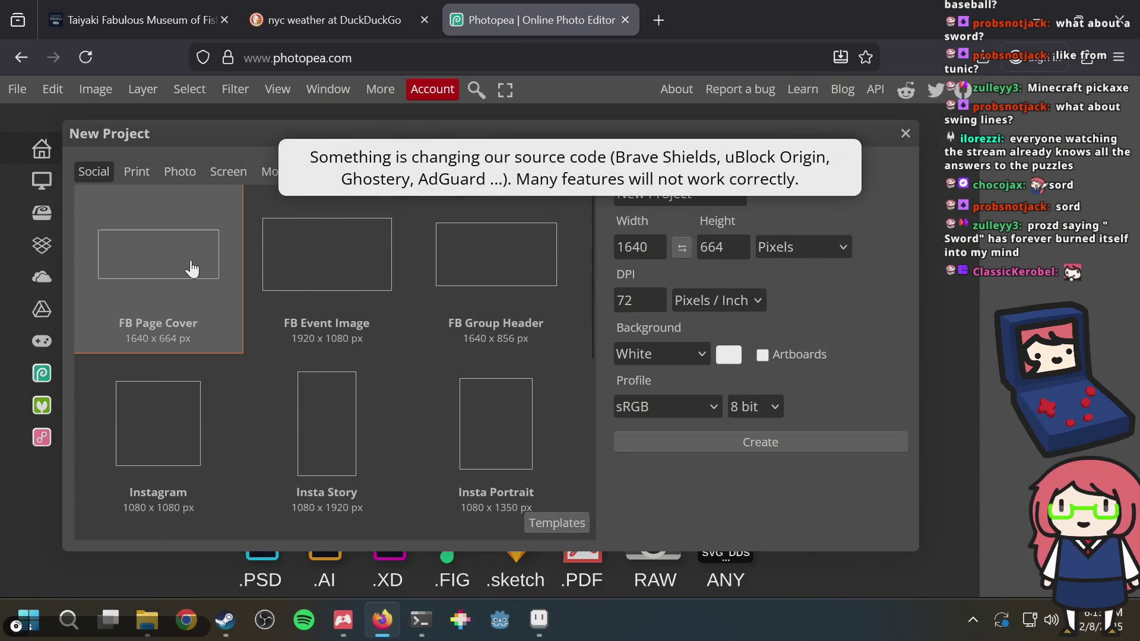
key(Return)
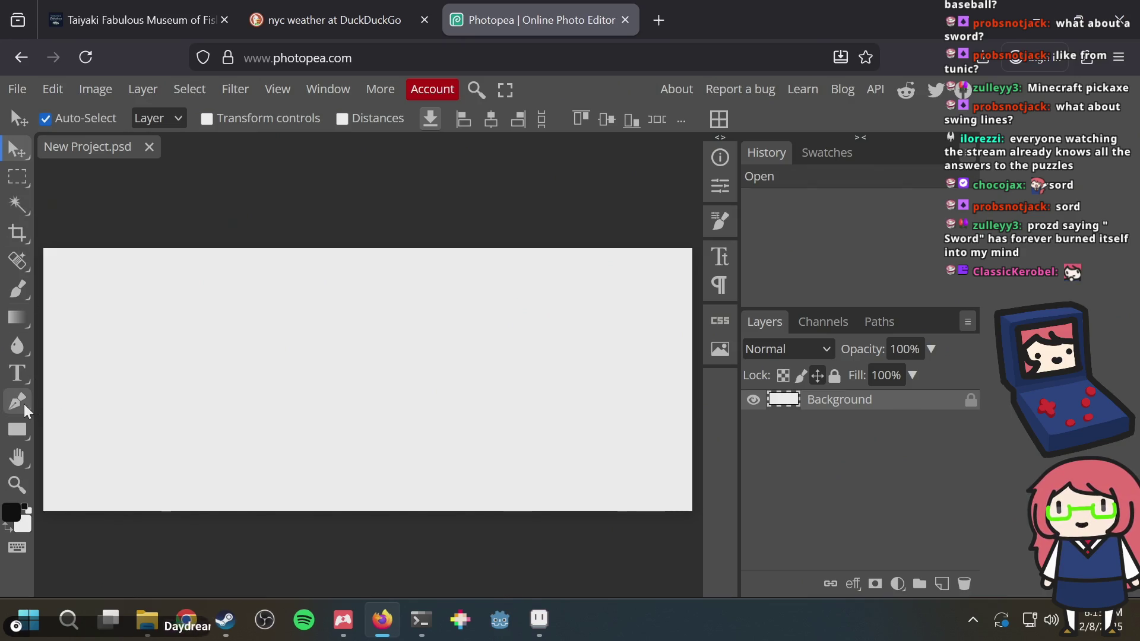
click(17, 289)
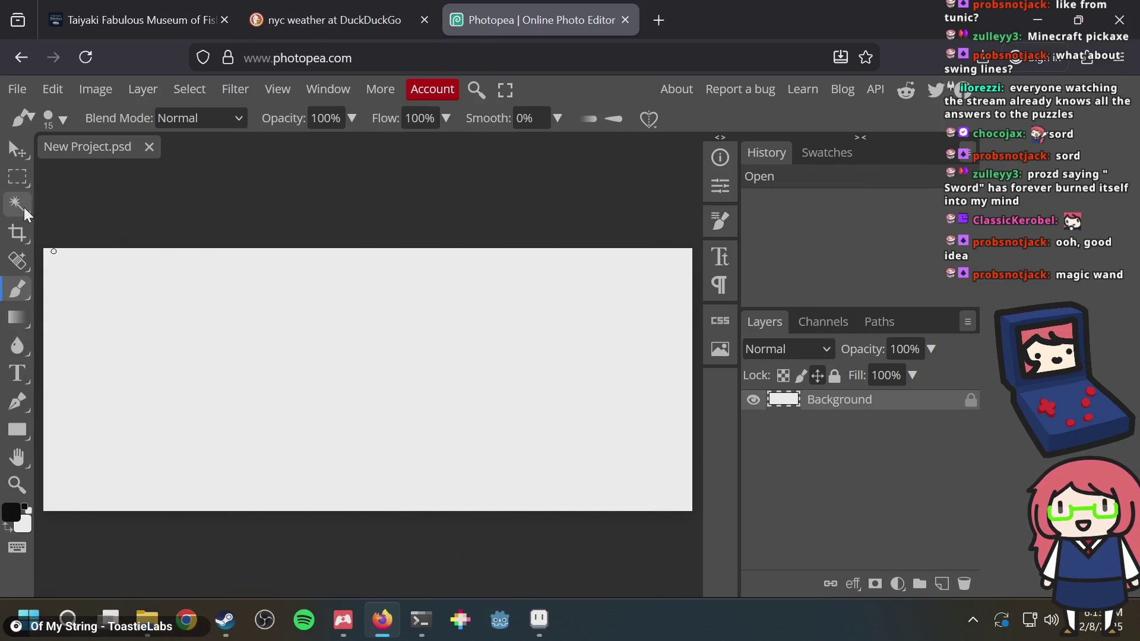
key(alt+Tab)
key(ctrl+s)
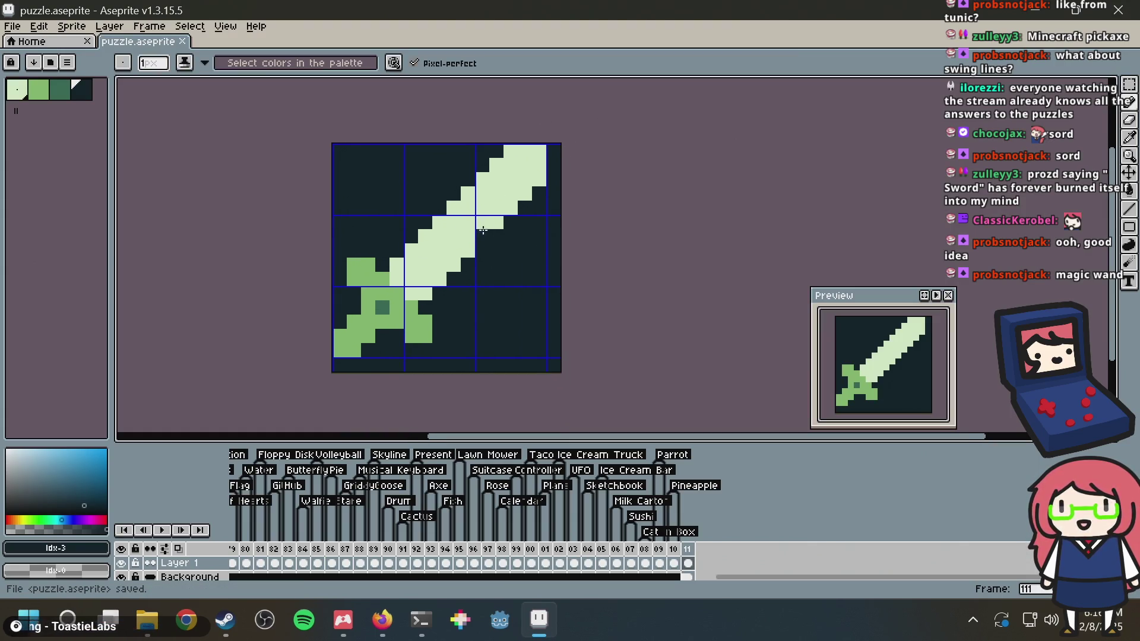
Sample pale and medium greens, try painting a medium-green blade pixel and line, then undo them
alt+click(482, 209)
scroll(429, 294, up, 1)
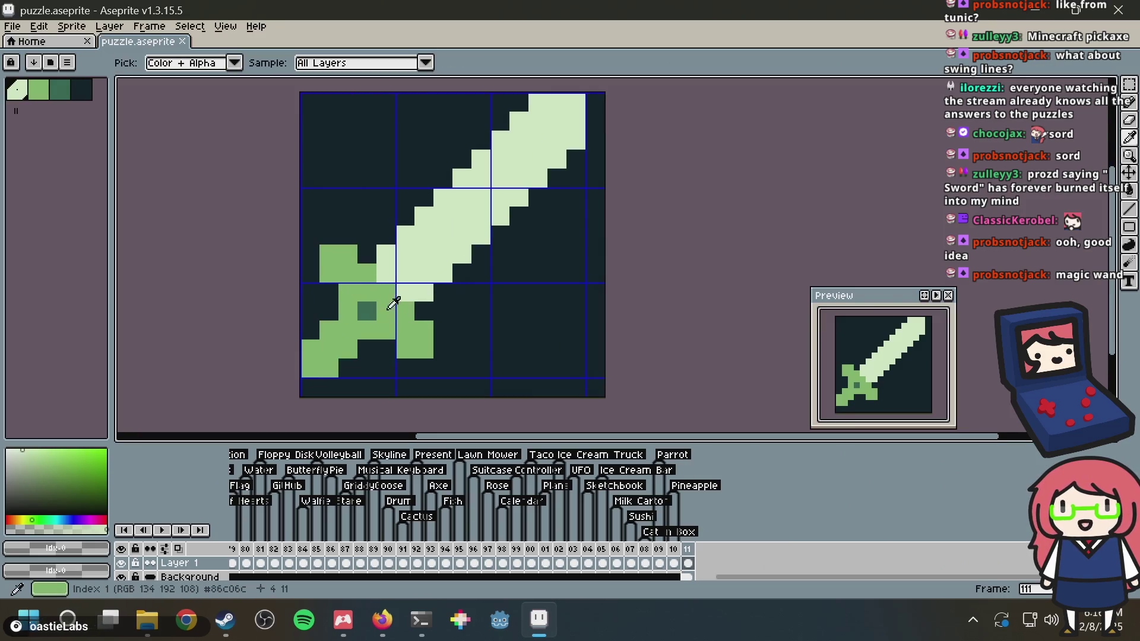
alt+click(393, 303)
click(412, 279)
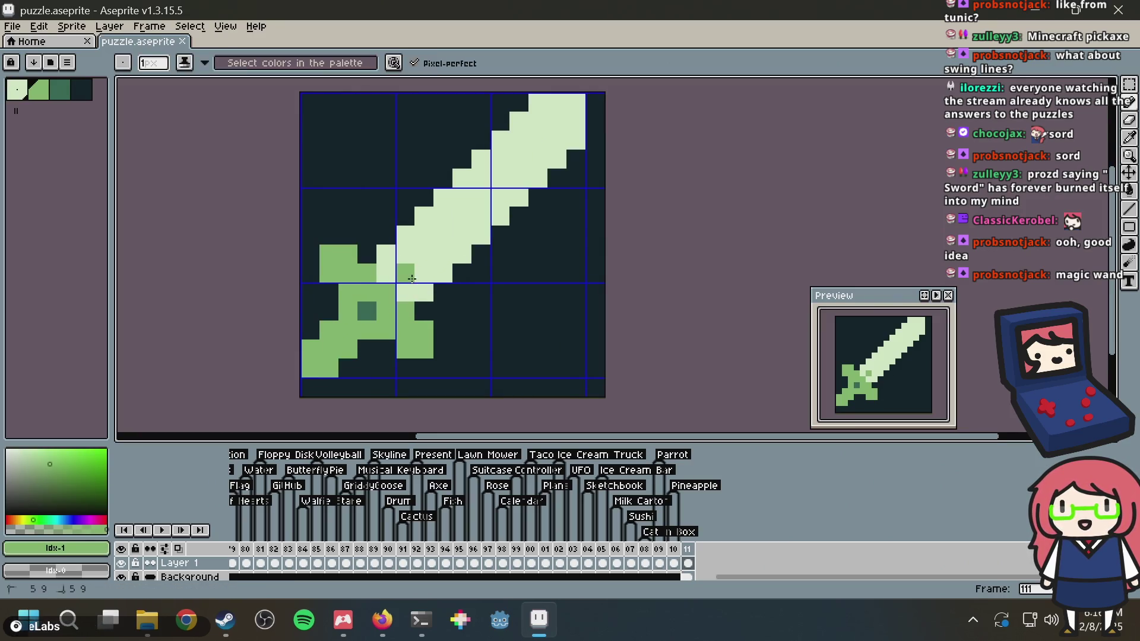
shift+click(573, 102)
key(ctrl+z)
key(ctrl+z)
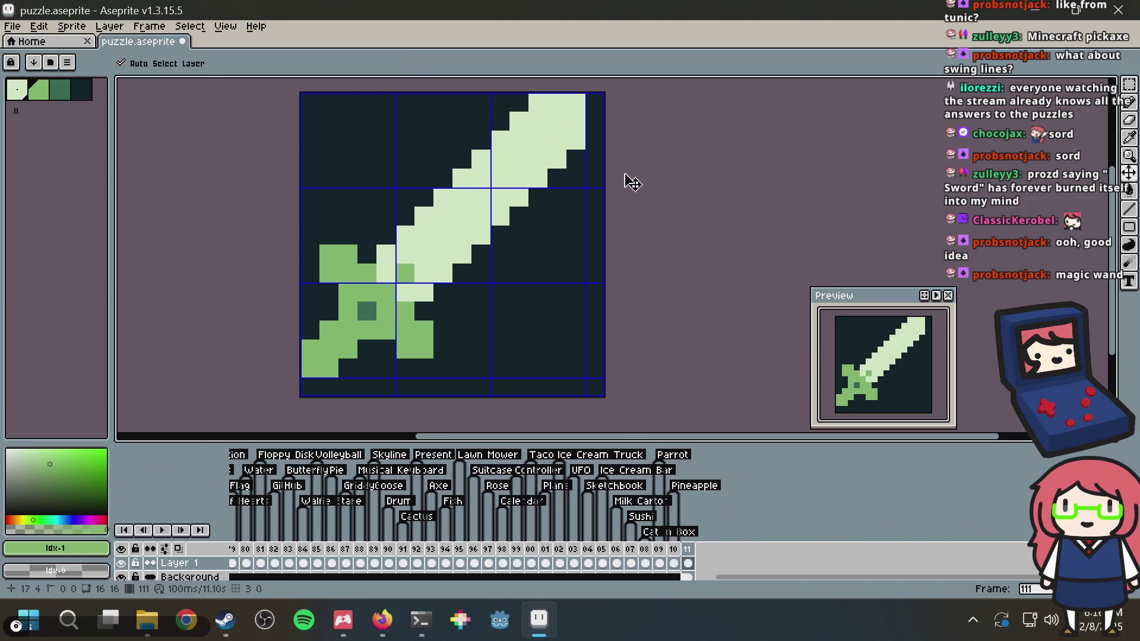
key(ctrl+s)
Draw green swoosh lines and pixels beside the blade's lower edge with the Pencil
click(410, 296)
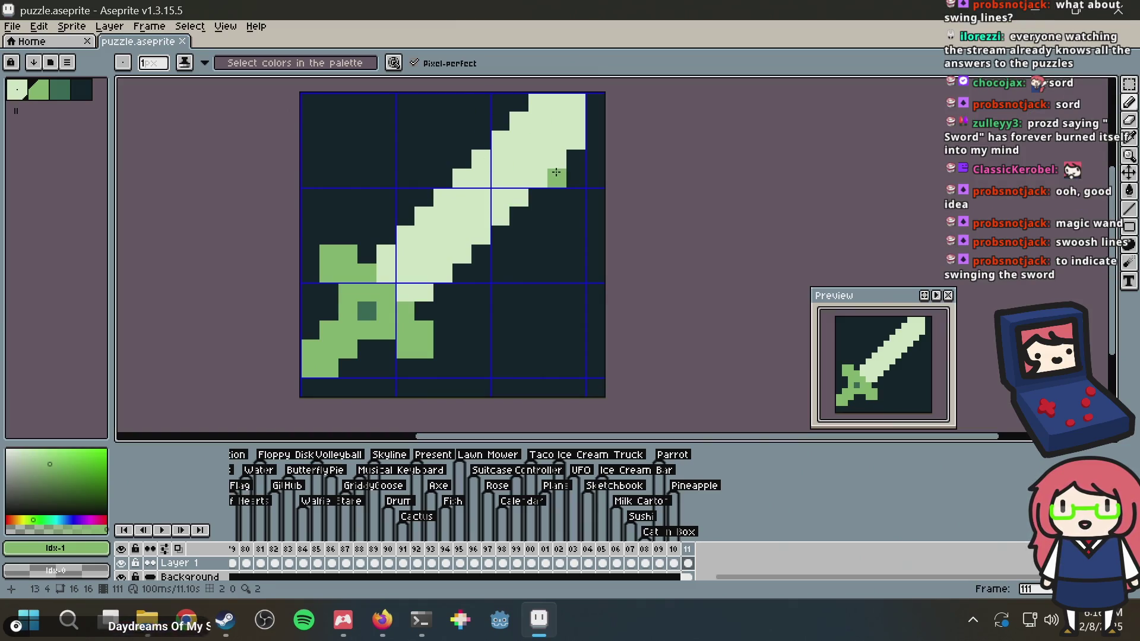
mouse_move(481, 368)
mouse_down()
mouse_move(575, 211)
mouse_move(558, 261)
mouse_move(484, 367)
mouse_up()
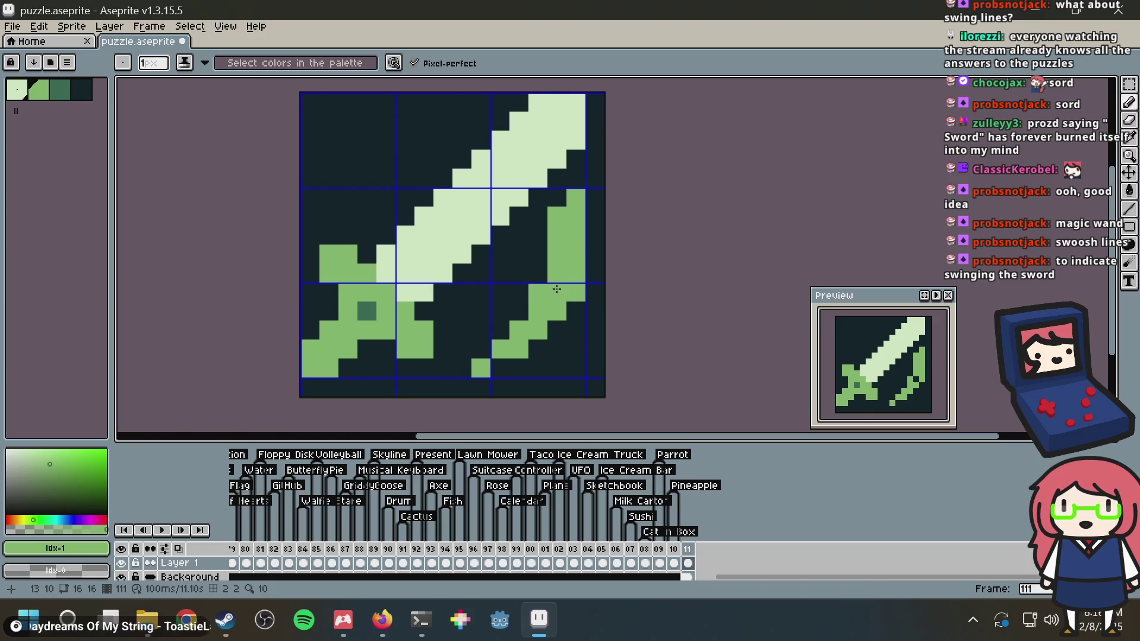
click(518, 254)
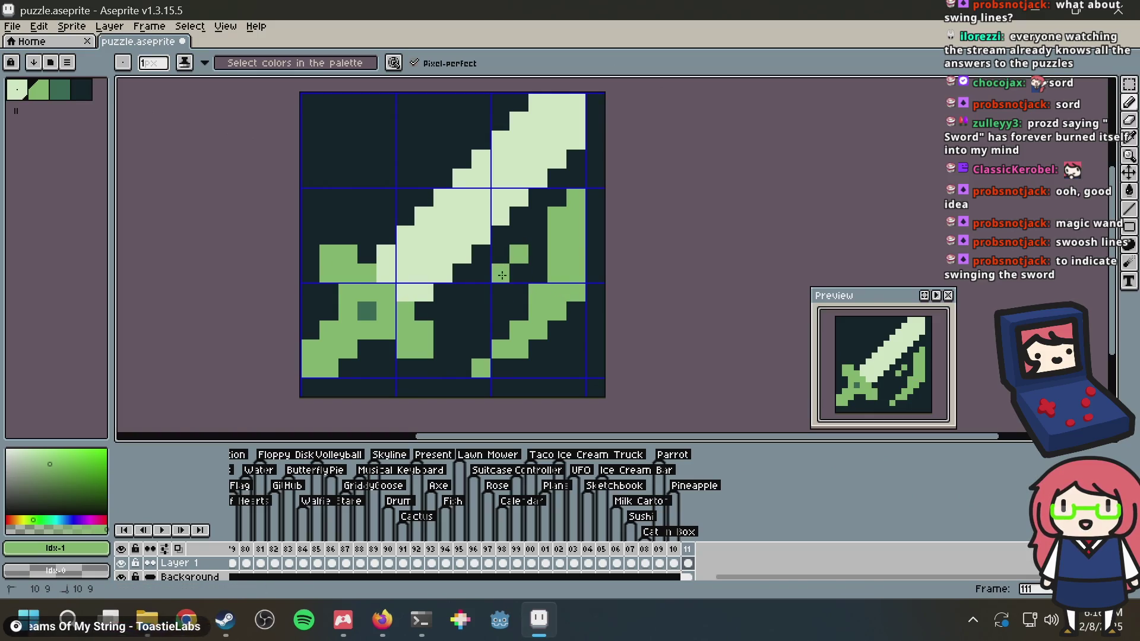
click(481, 309)
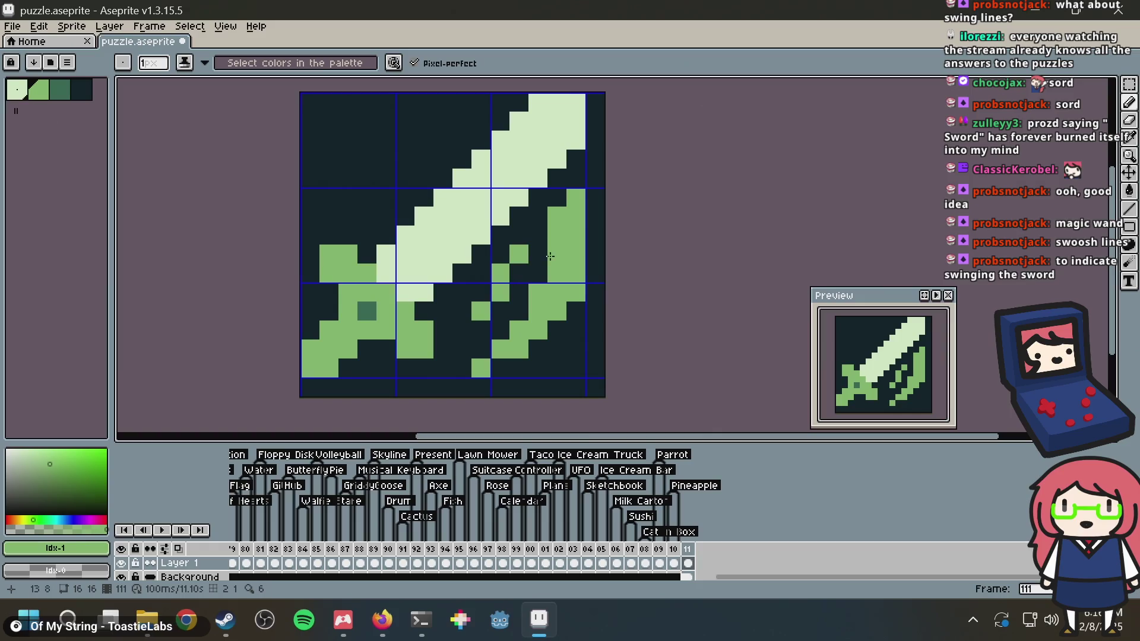
scroll(550, 256, down, 2)
scroll(553, 251, up, 1)
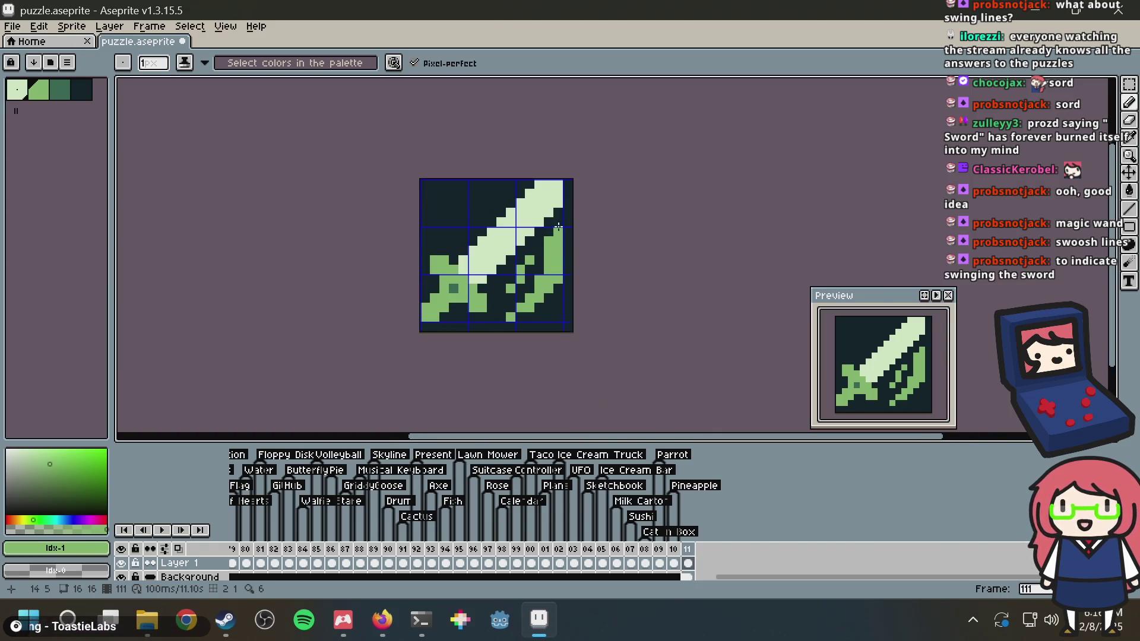
scroll(558, 226, up, 2)
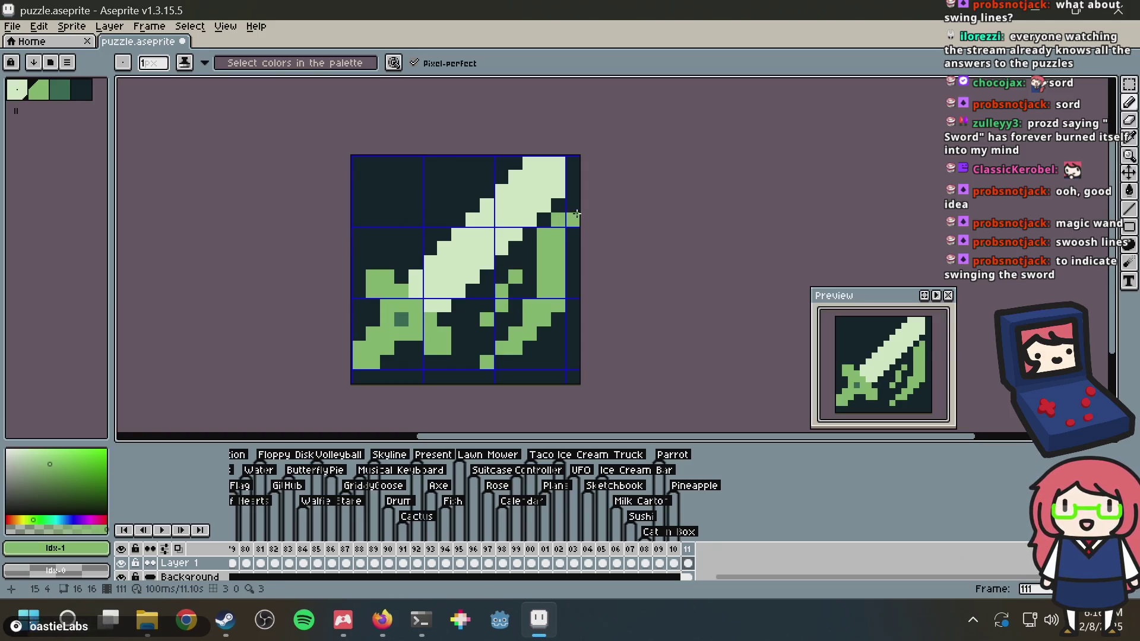
scroll(535, 238, down, 3)
scroll(530, 240, up, 3)
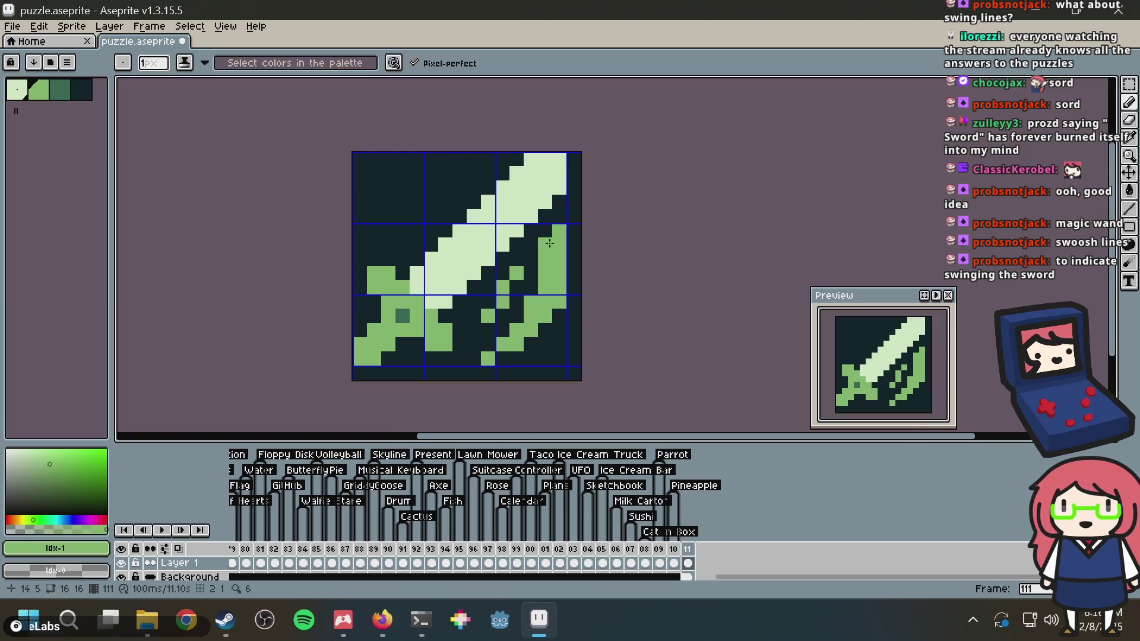
Paint a pale column and recolour the green swoosh lines light with the Paint Bucket
alt+click(530, 240)
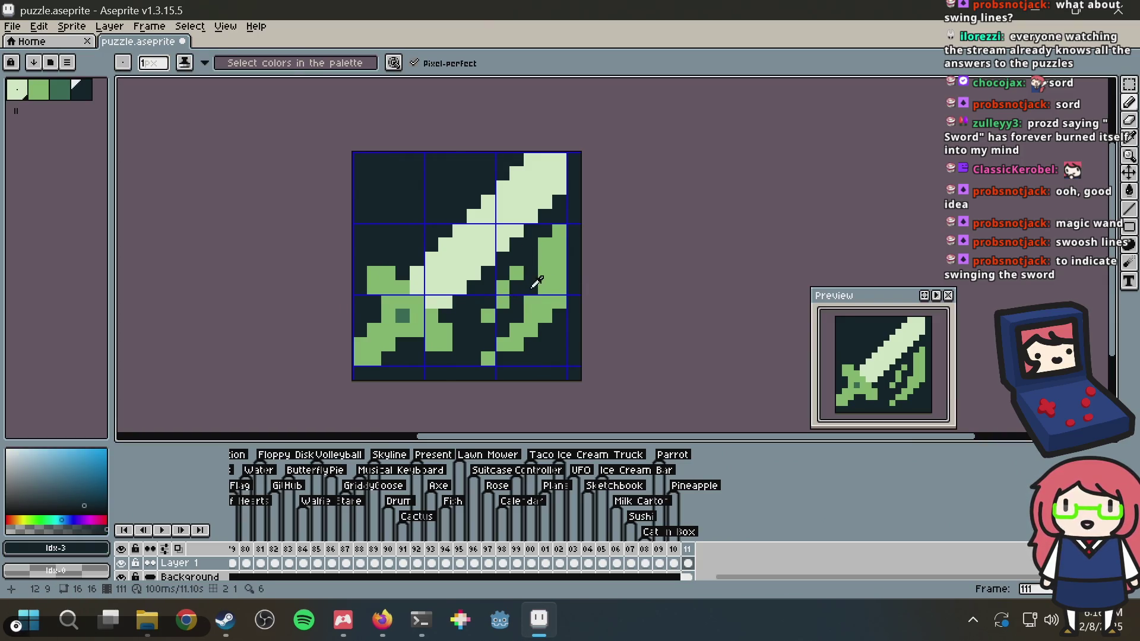
click(17, 90)
mouse_move(545, 239)
mouse_down()
mouse_move(547, 299)
mouse_move(534, 322)
mouse_up()
key(g)
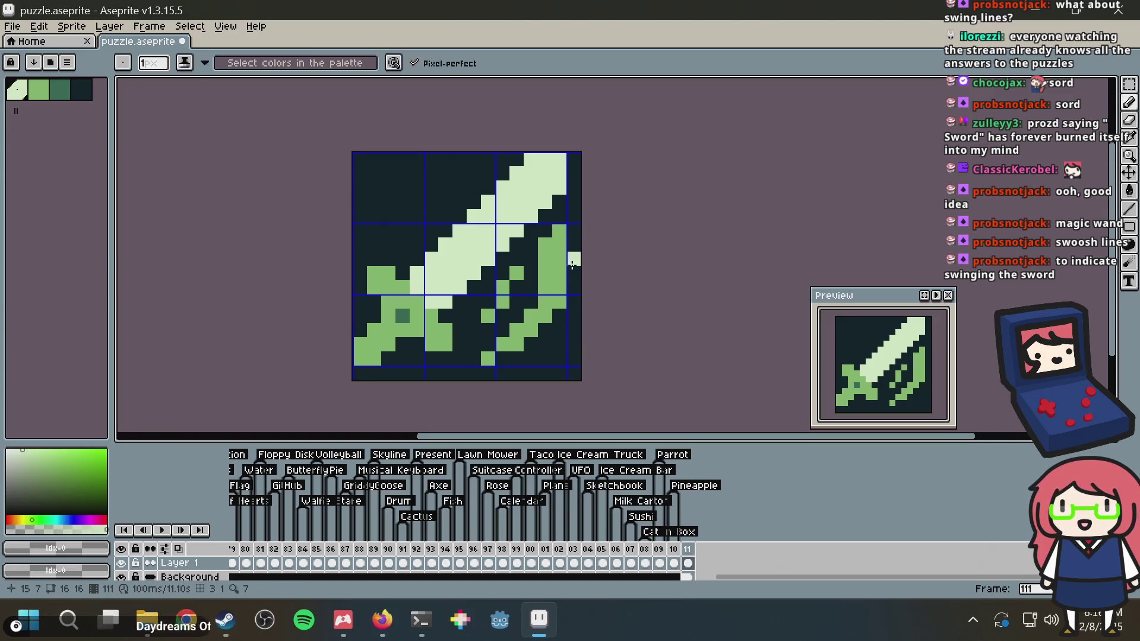
click(557, 272)
click(502, 291)
click(488, 316)
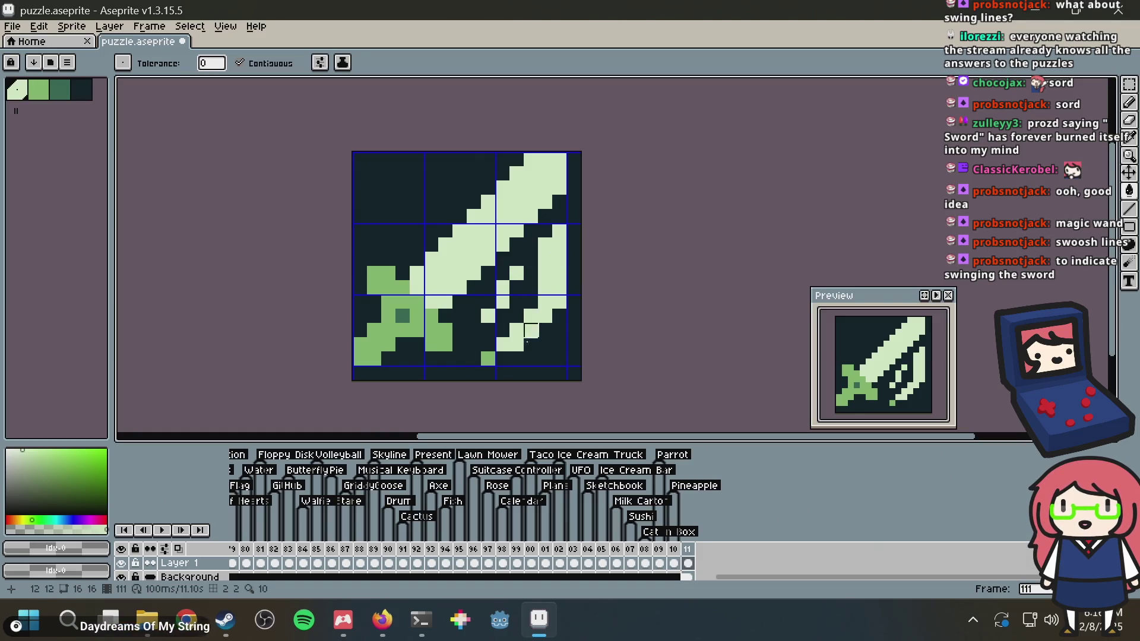
Try a mid-green stroke up the swoosh, undo it, and pick the light colour again
alt+click(488, 356)
key(b)
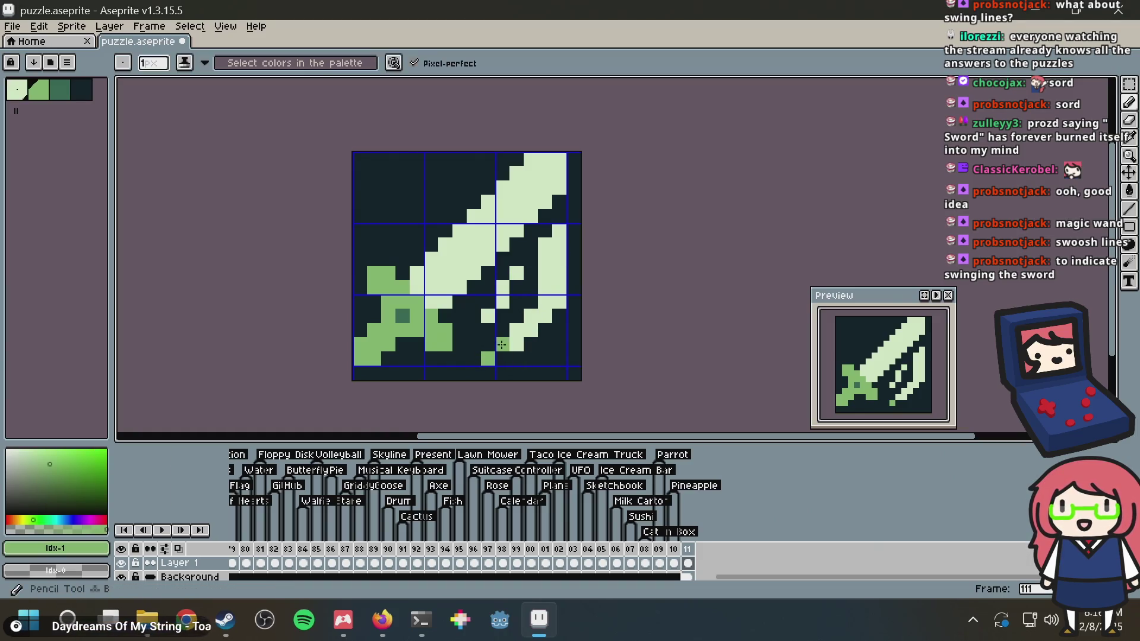
drag(559, 296, 557, 244)
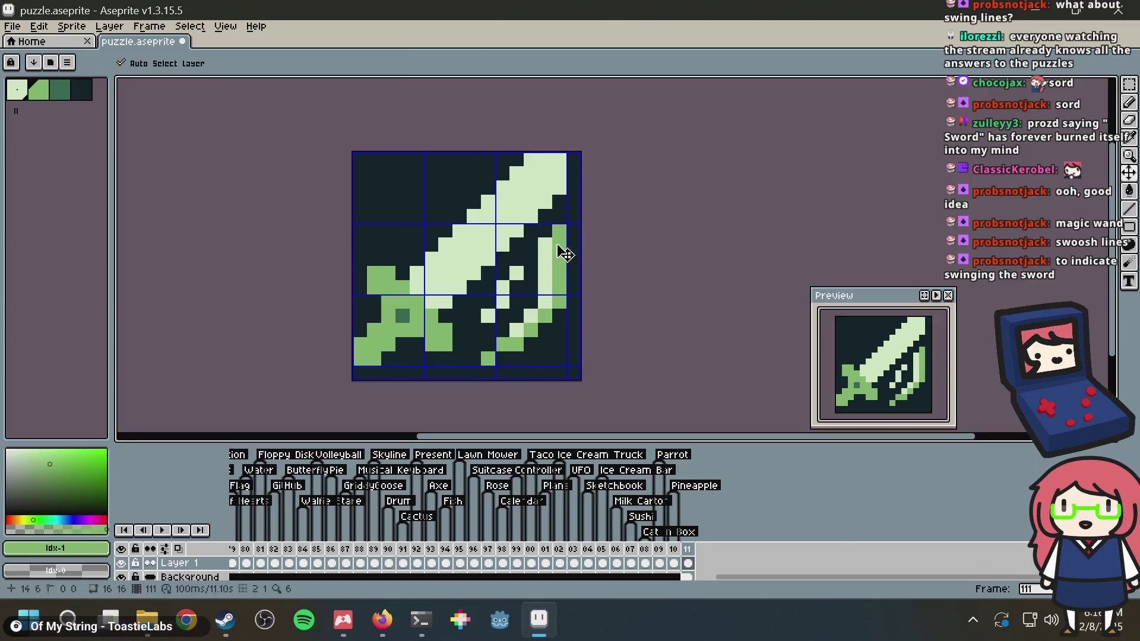
key(ctrl+z)
key(ctrl+z)
key(ctrl+z)
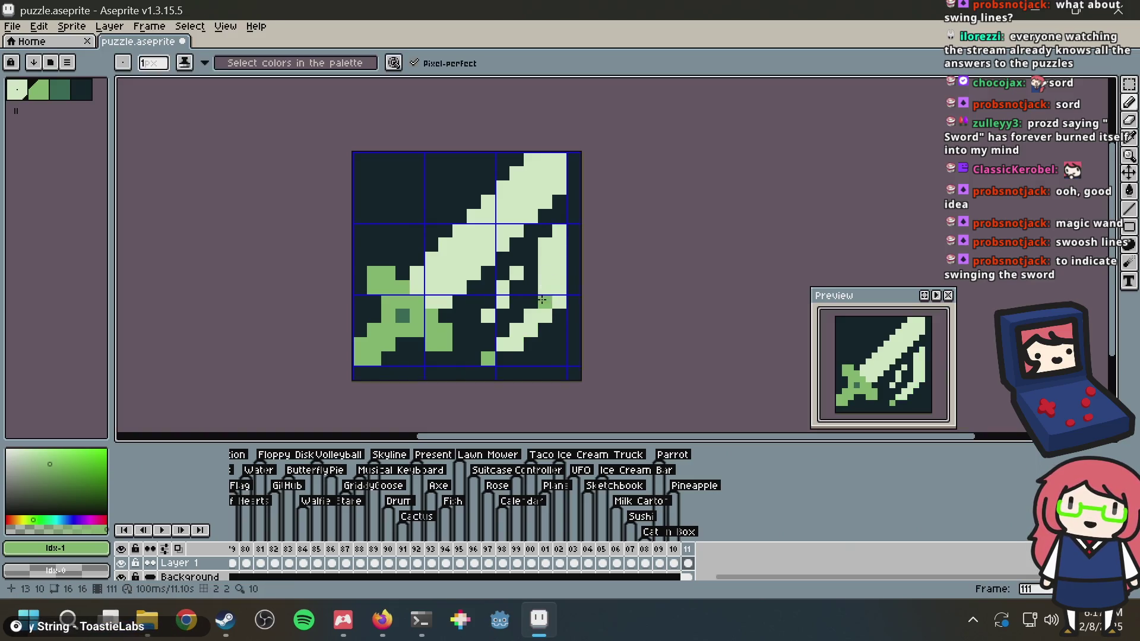
alt+click(547, 301)
Light a leftover green pixel, then try mid-green fills on the swoosh and undo them
click(487, 357)
scroll(608, 217, down, 2)
scroll(605, 219, up, 3)
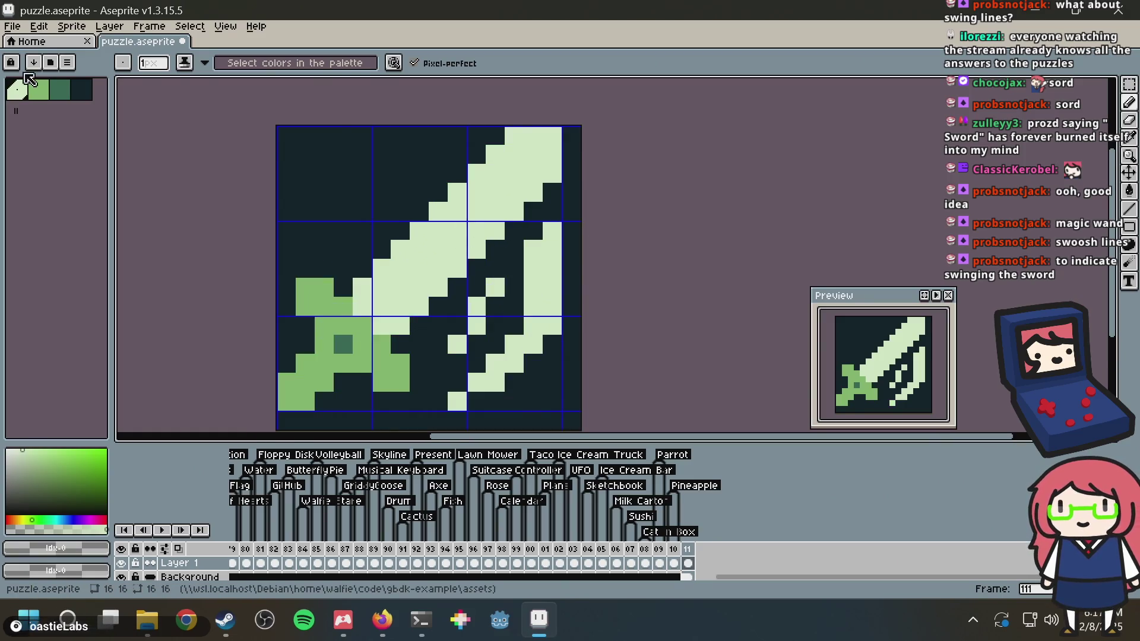
click(39, 89)
key(g)
click(533, 288)
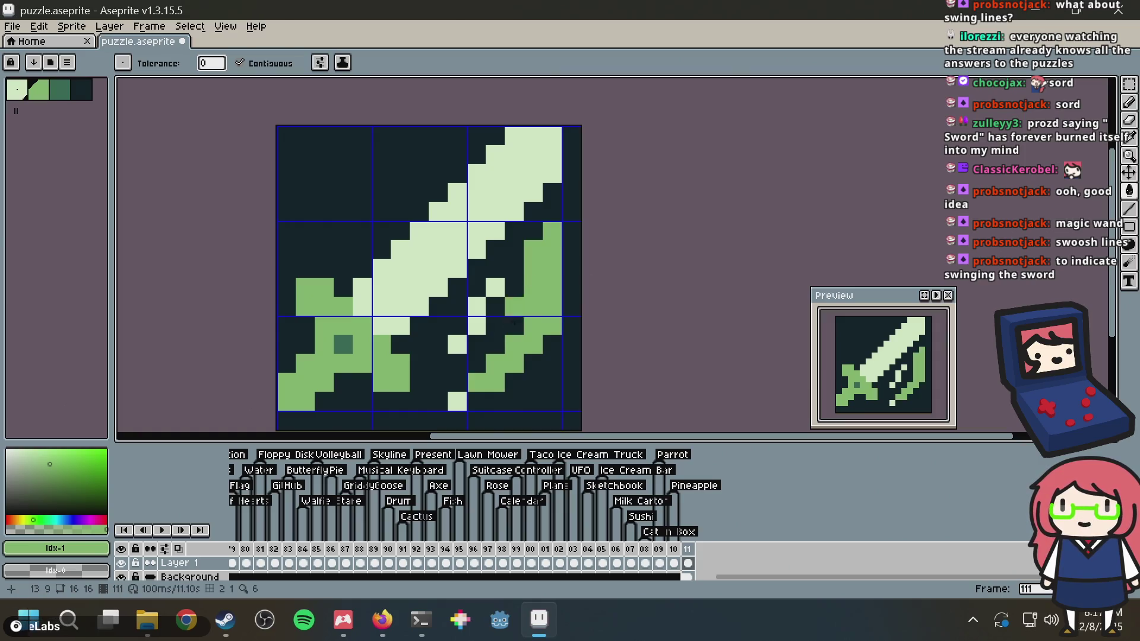
click(457, 401)
click(457, 344)
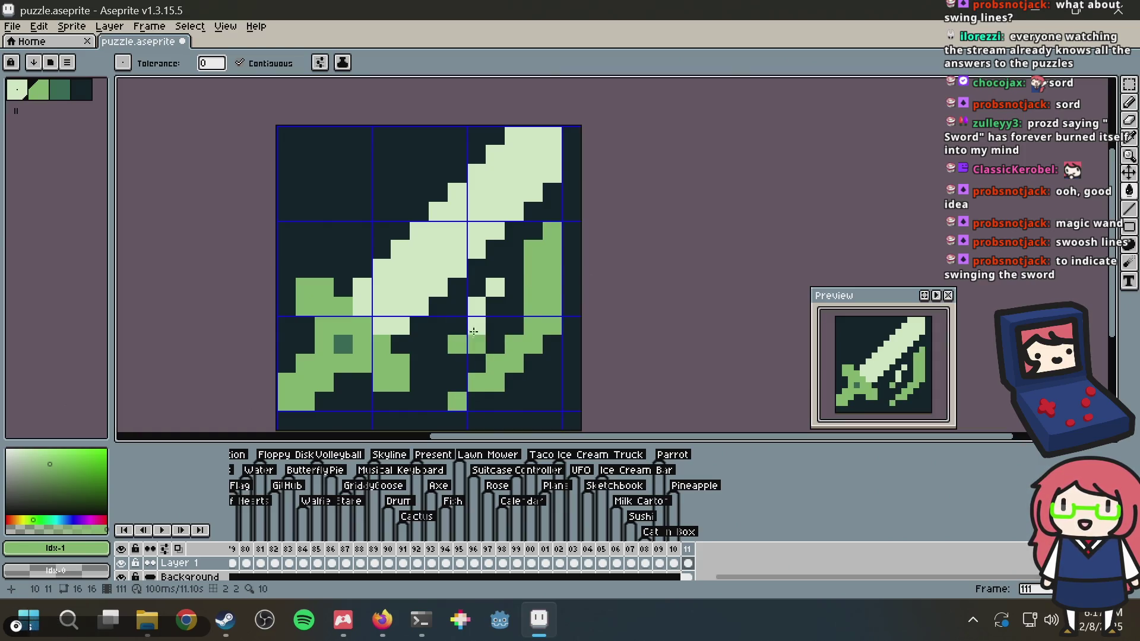
key(ctrl+z)
key(ctrl+z)
key(ctrl+z)
Touch up pixels near the swoosh in the light colour, undoing the background fill and stray pixel
click(488, 202)
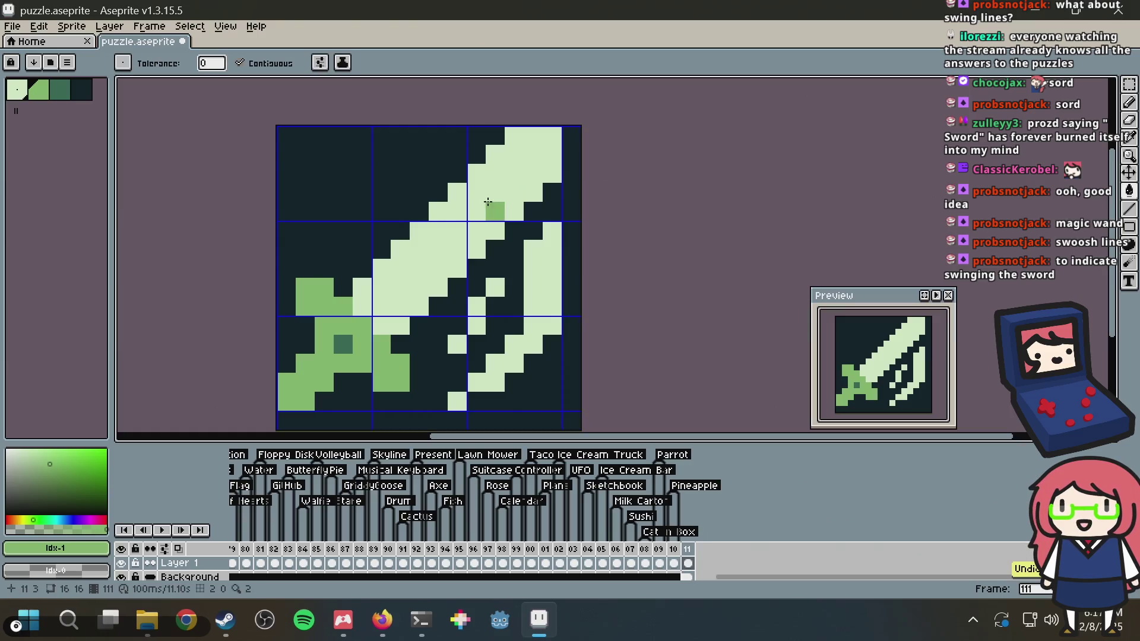
alt+click(476, 311)
click(457, 326)
key(ctrl+z)
key(b)
alt+click(476, 315)
click(457, 326)
key(ctrl+z)
Save puzzle.aseprite with the pale swing lines
scroll(539, 270, down, 3)
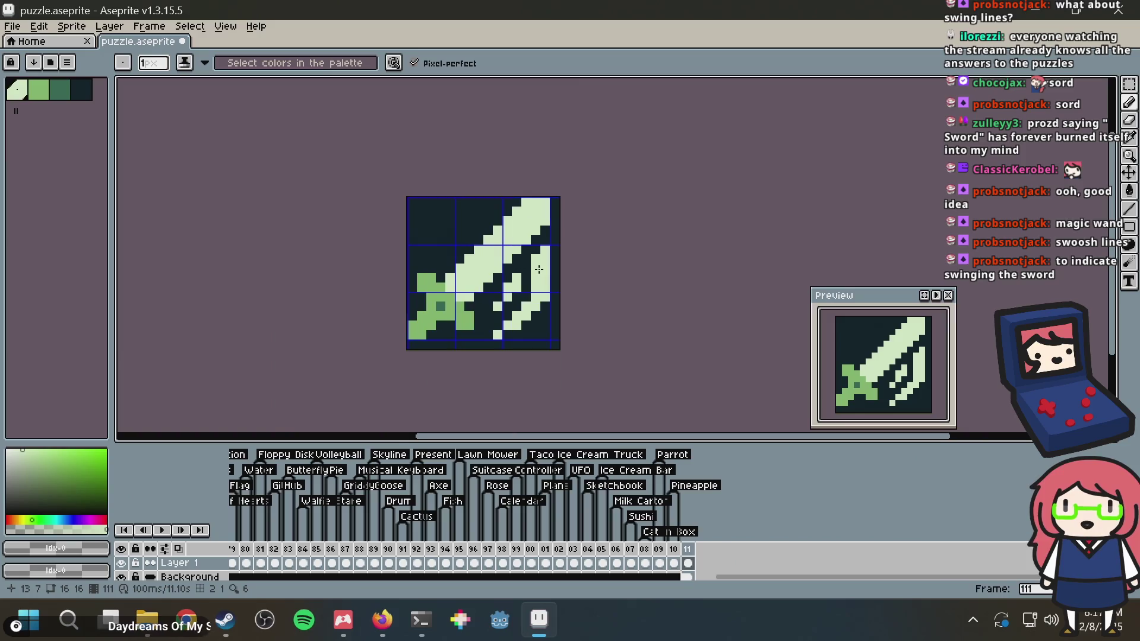
key(ctrl+s)
scroll(537, 222, up, 1)
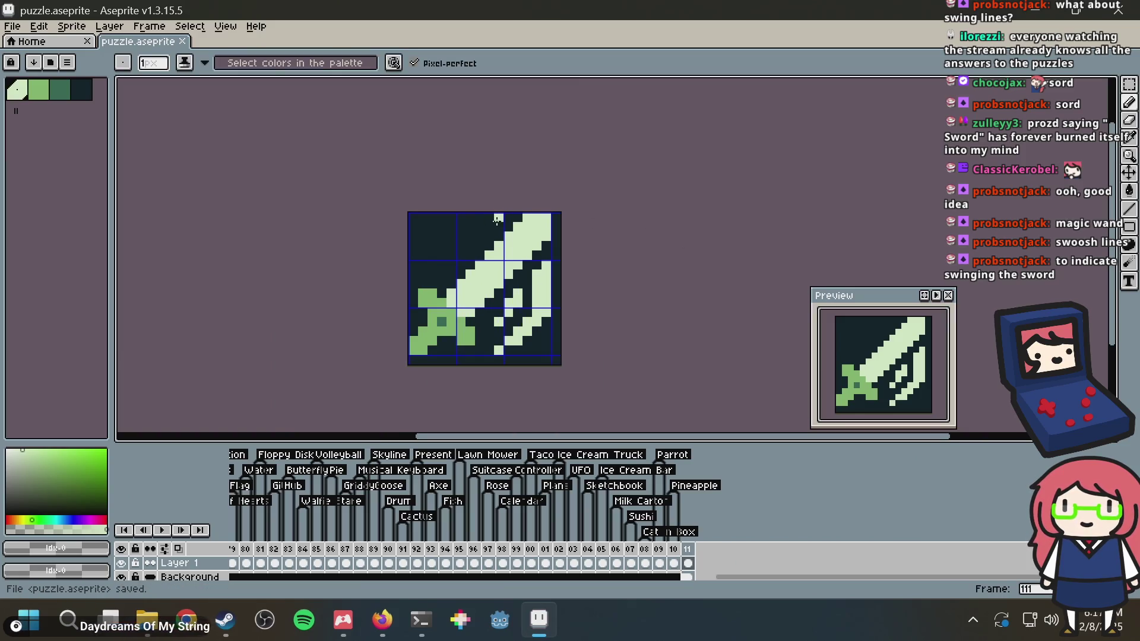
scroll(552, 186, up, 3)
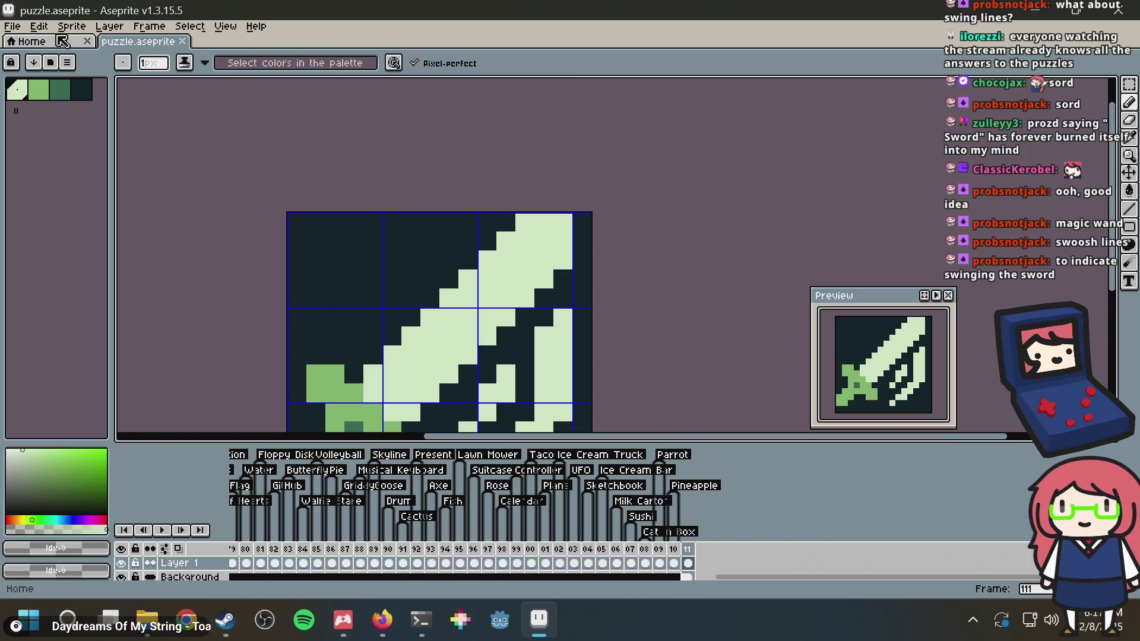
Open puzzle.png from Open Recent and paste the copied sword into it
click(17, 29)
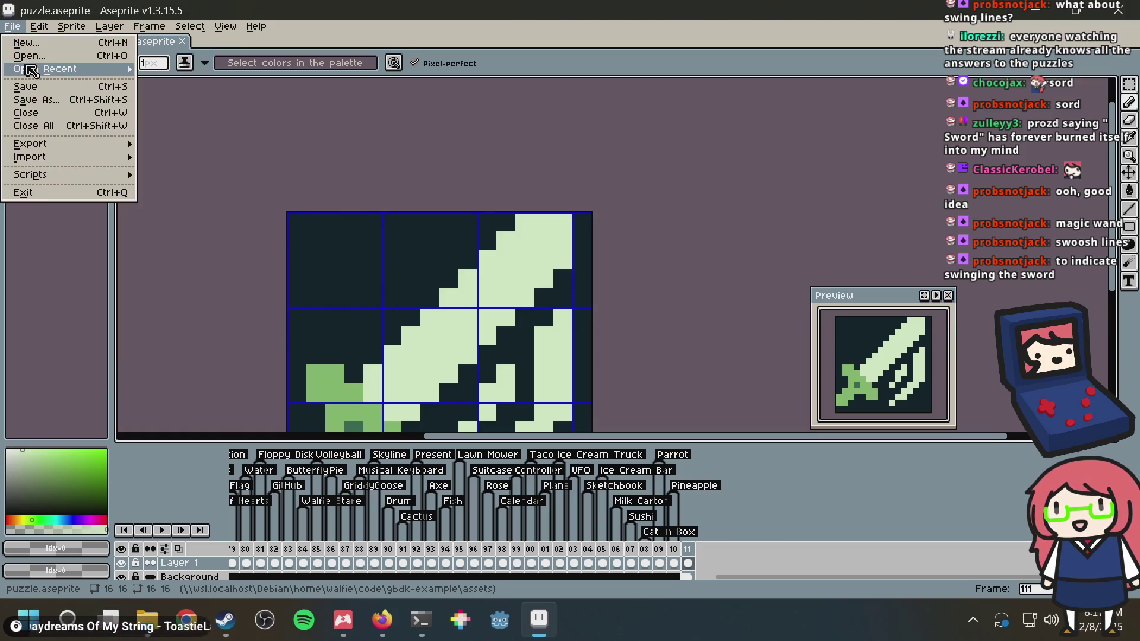
mouse_move(81, 76)
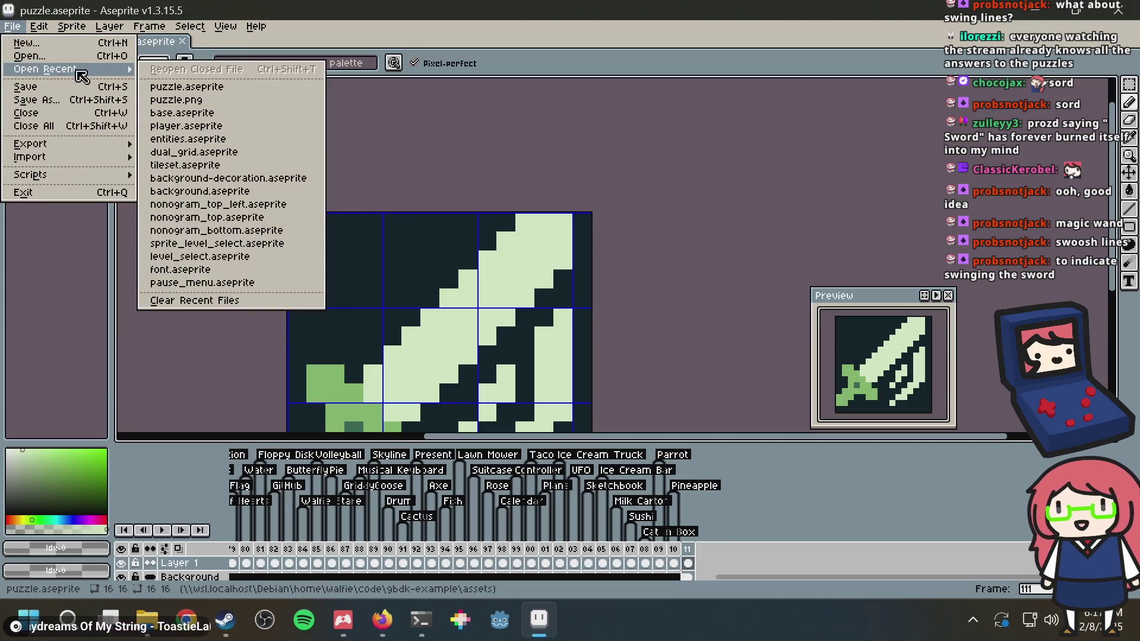
click(184, 99)
click(143, 41)
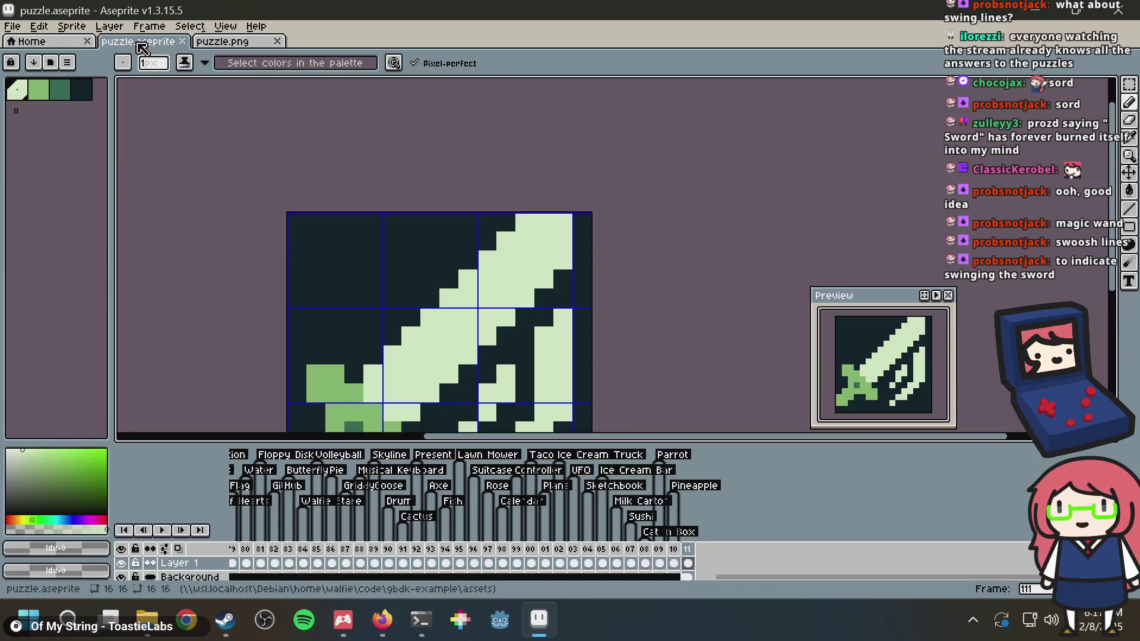
click(223, 41)
key(ctrl+v)
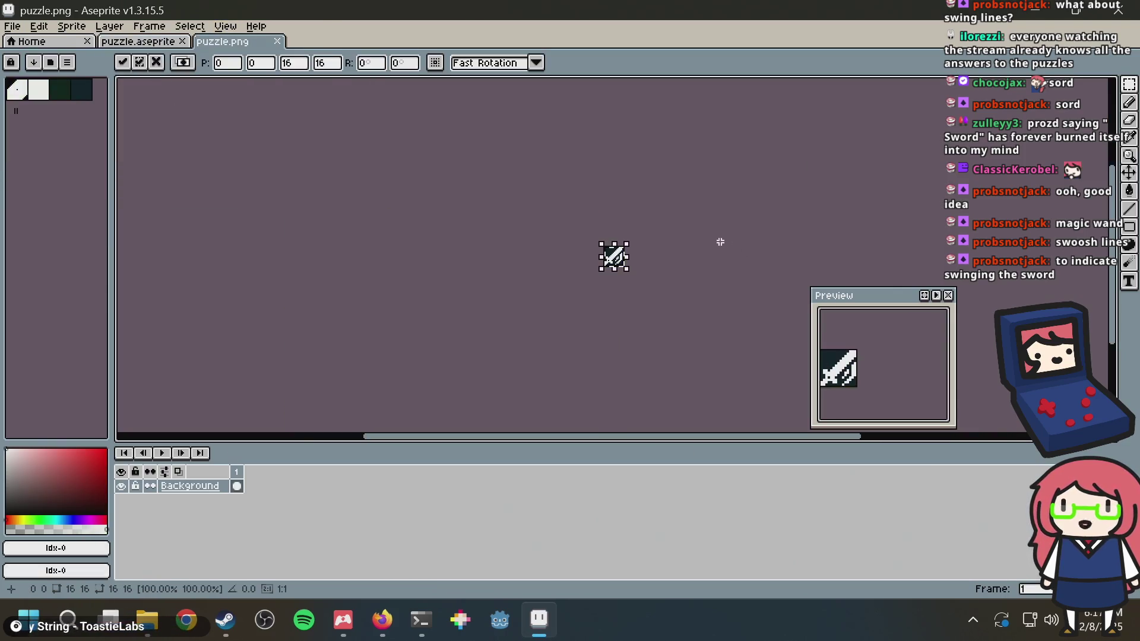
scroll(694, 207, up, 7)
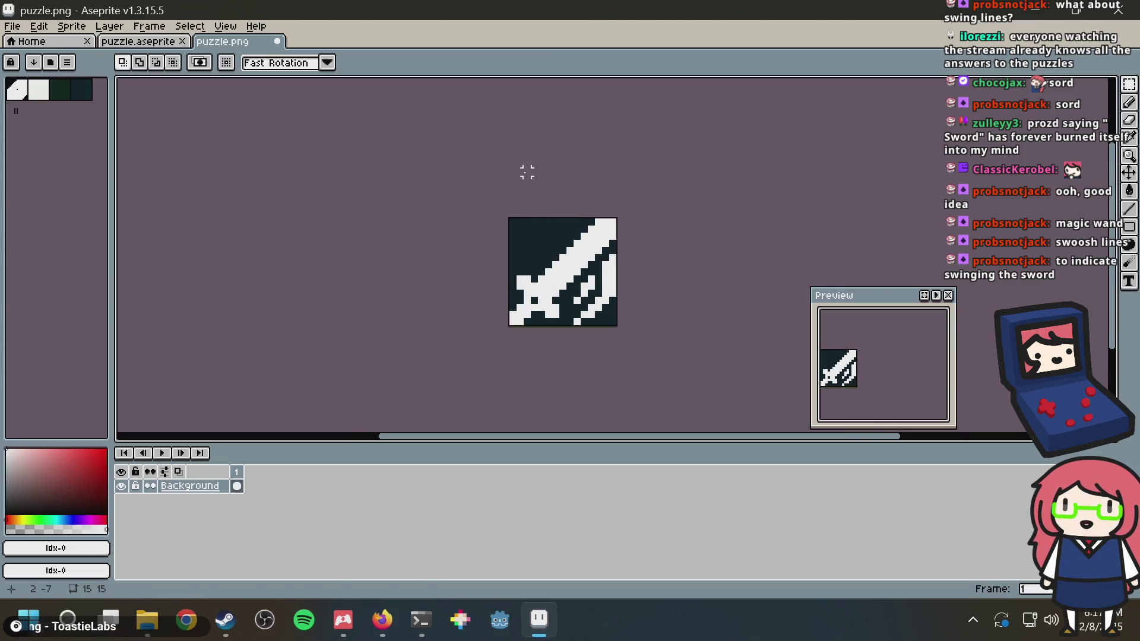
click(138, 41)
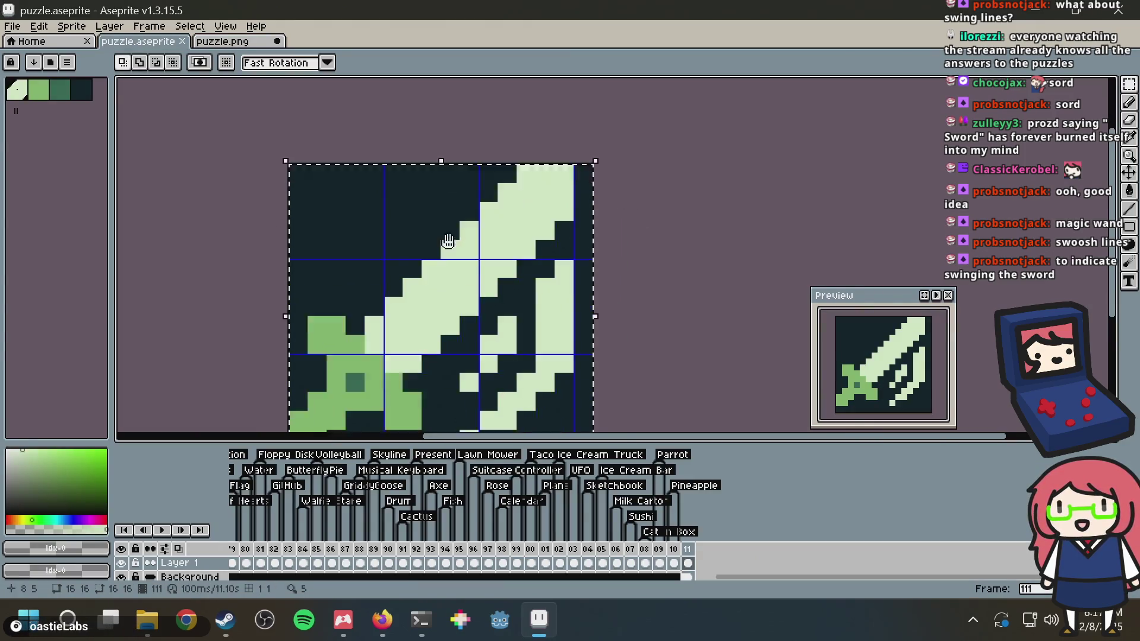
Paint two dark-green pixels on the sword hilt and save puzzle.aseprite
key(b)
alt+click(359, 283)
click(373, 249)
click(397, 266)
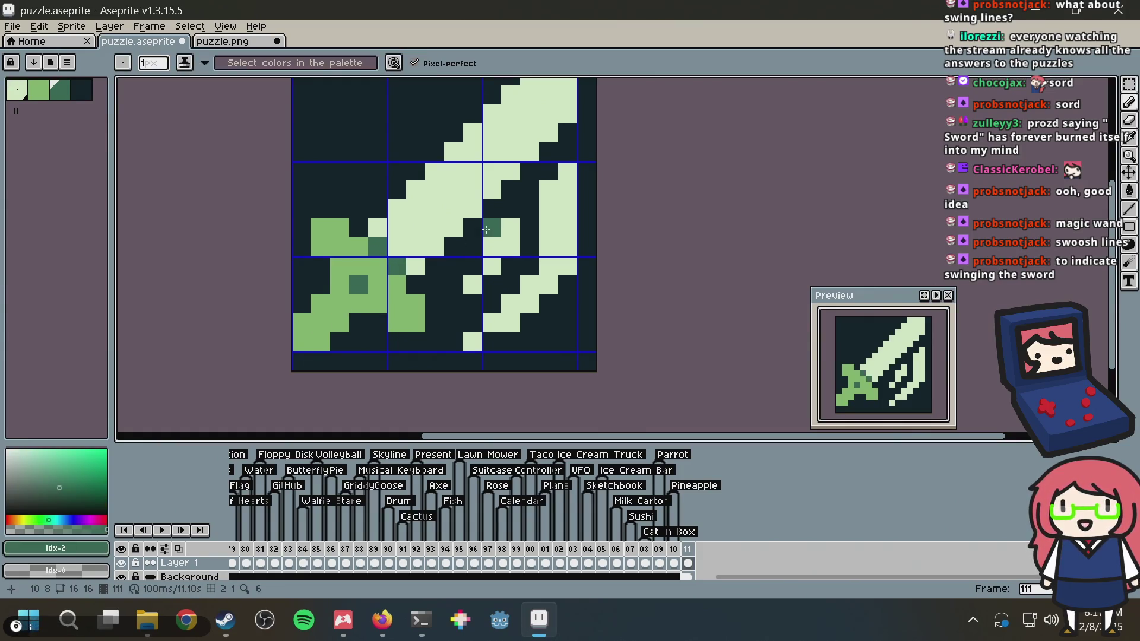
key(v)
key(ctrl+s)
Copy the whole updated sword into puzzle.png, place it, and save puzzle.png
key(ctrl+a)
key(ctrl+c)
key(ctrl+Tab)
key(ctrl+v)
key(Return)
scroll(742, 215, down, 3)
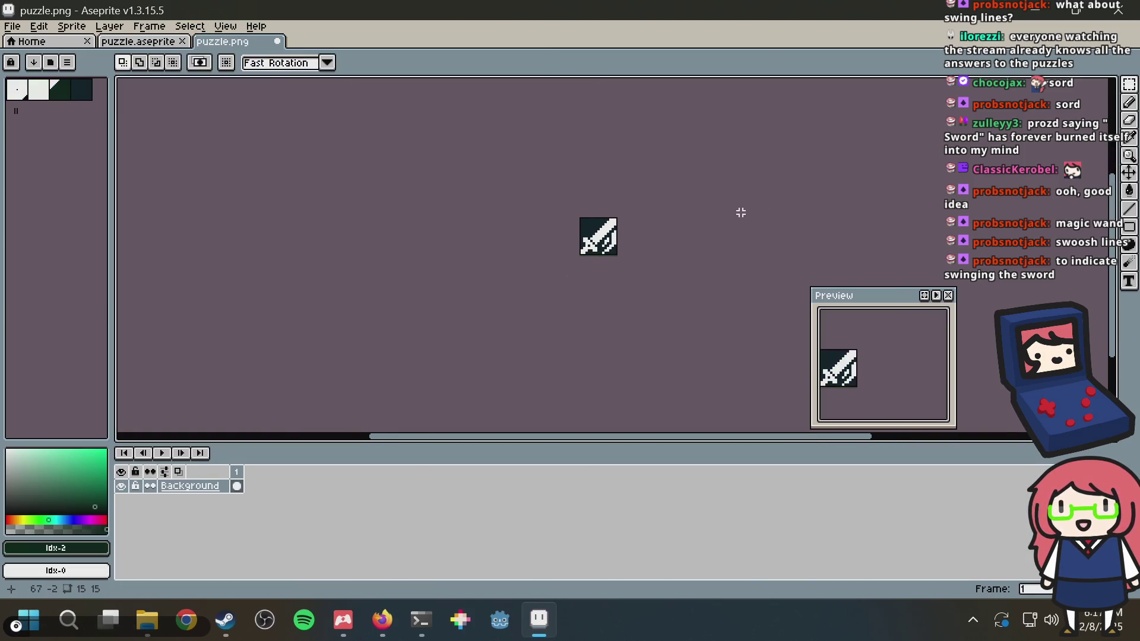
scroll(738, 212, up, 6)
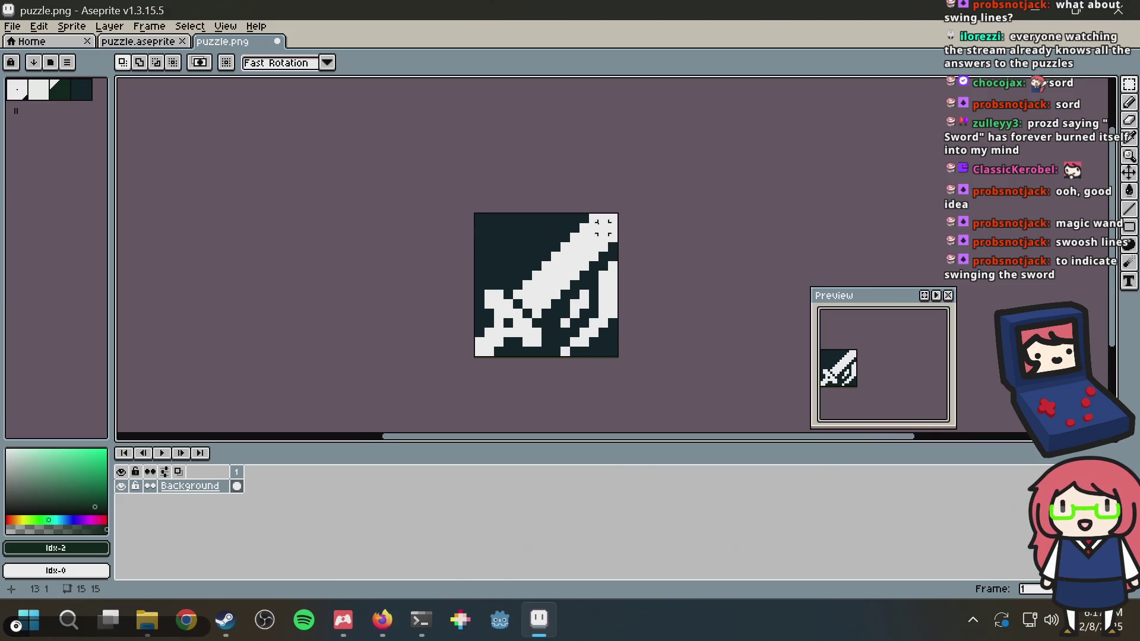
scroll(487, 236, down, 2)
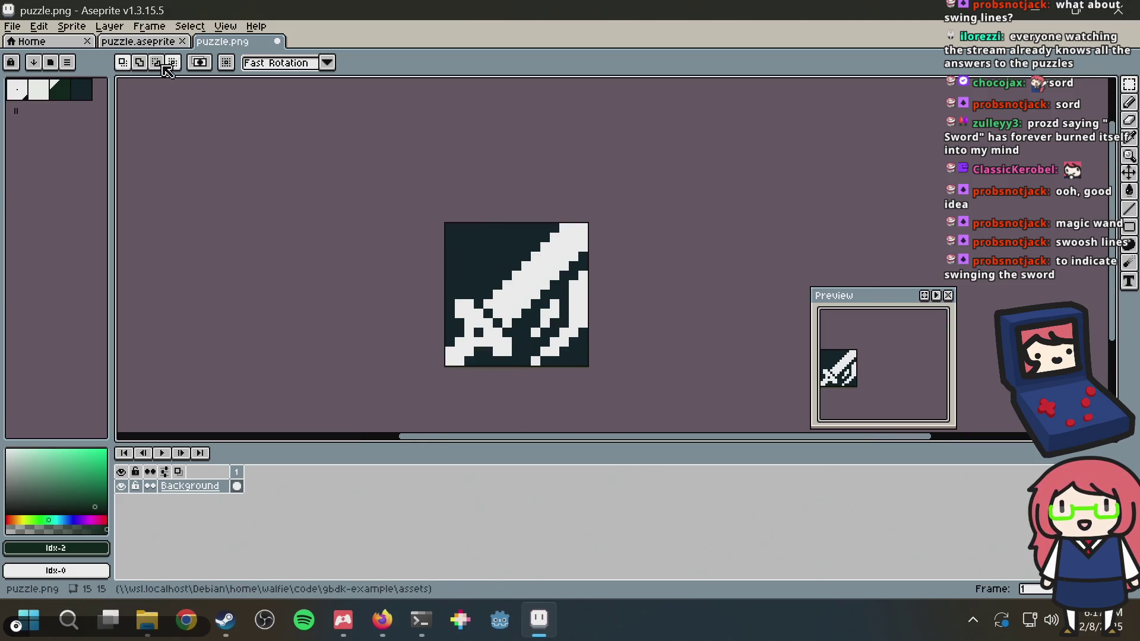
click(152, 46)
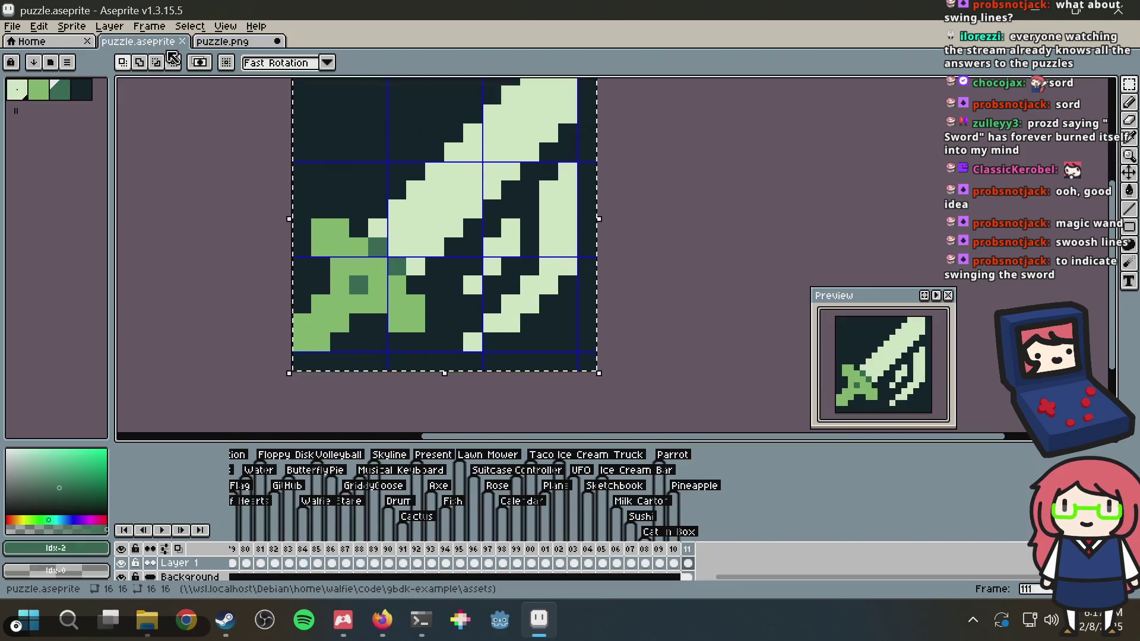
click(239, 45)
key(ctrl+s)
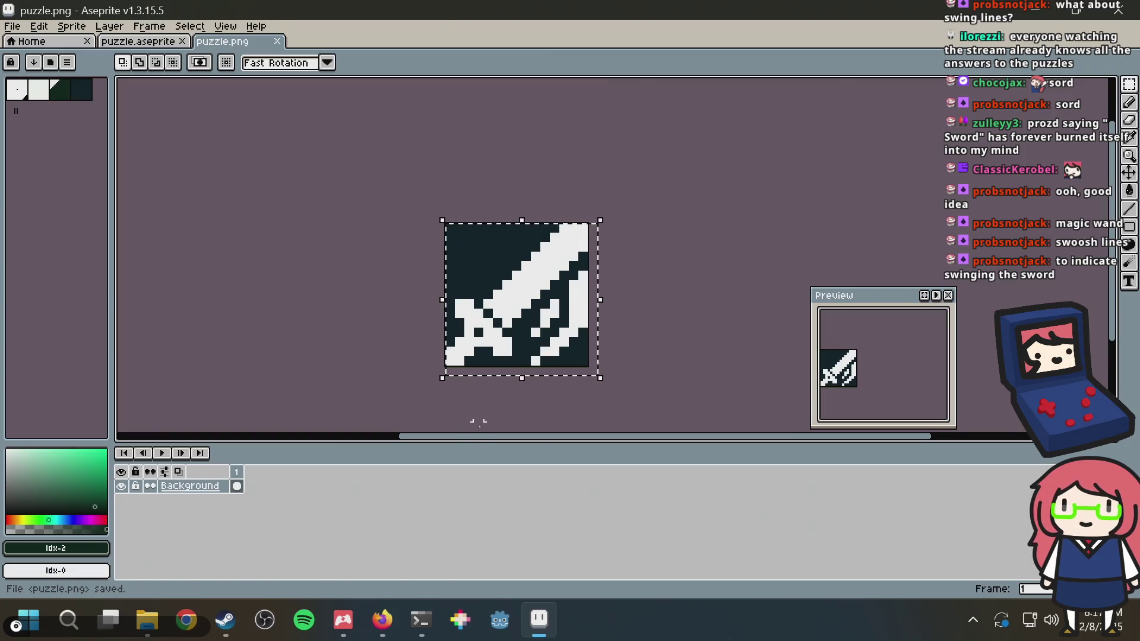
key(alt+Tab)
Load Nonogram Maker in a new tab and generate a 15×15 puzzle from puzzle.png
key(ctrl+t)
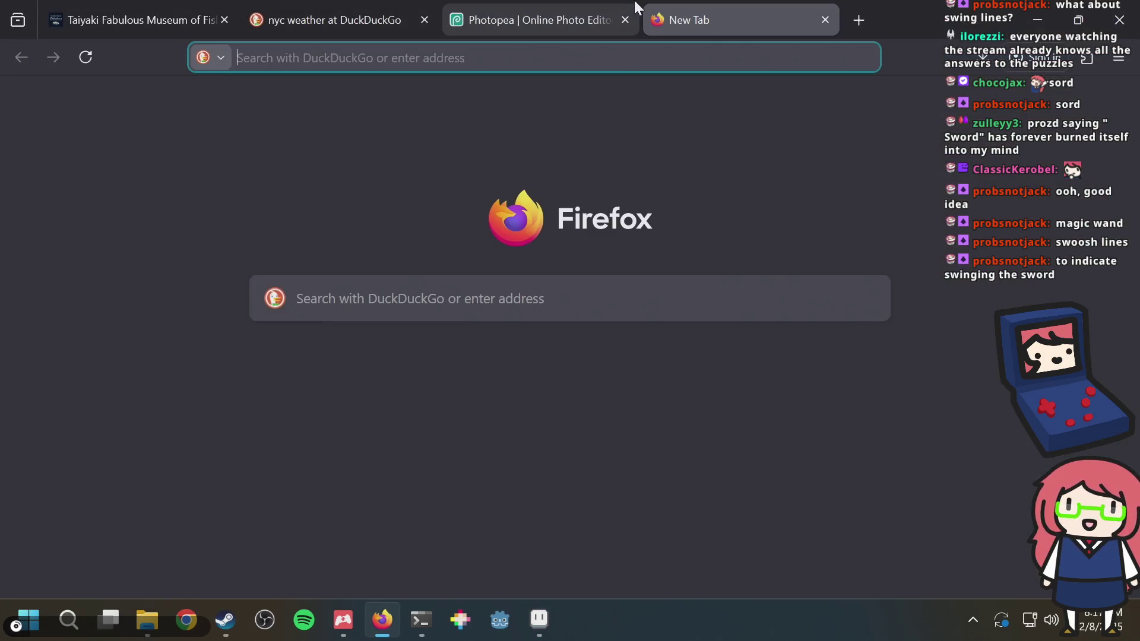
text(nono)
key(Return)
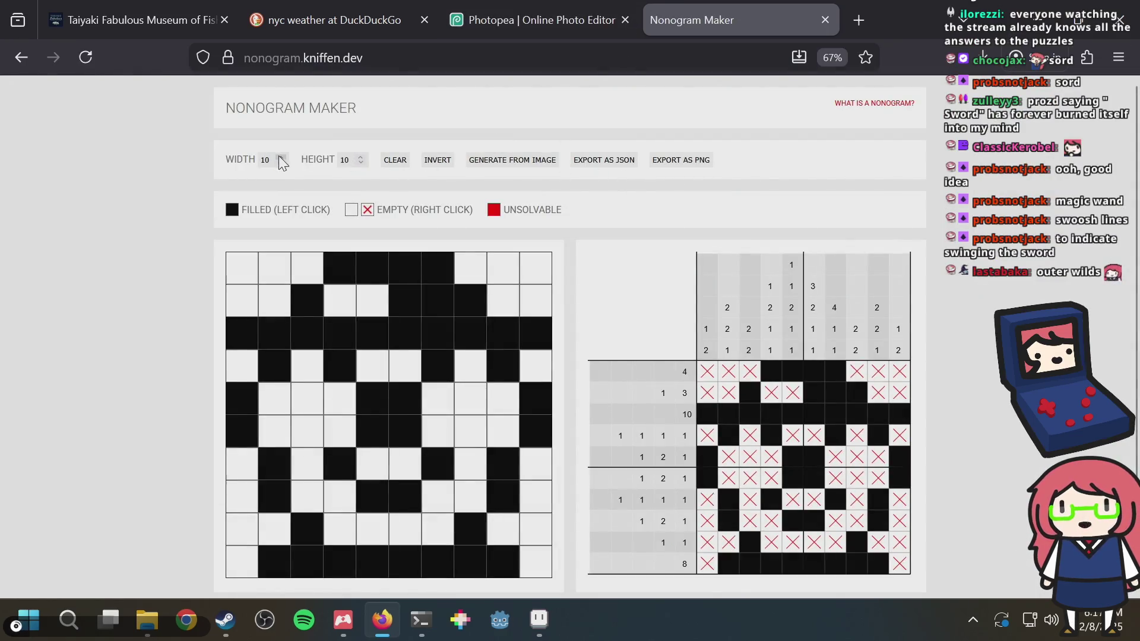
scroll(279, 158, up, 5)
scroll(360, 155, up, 5)
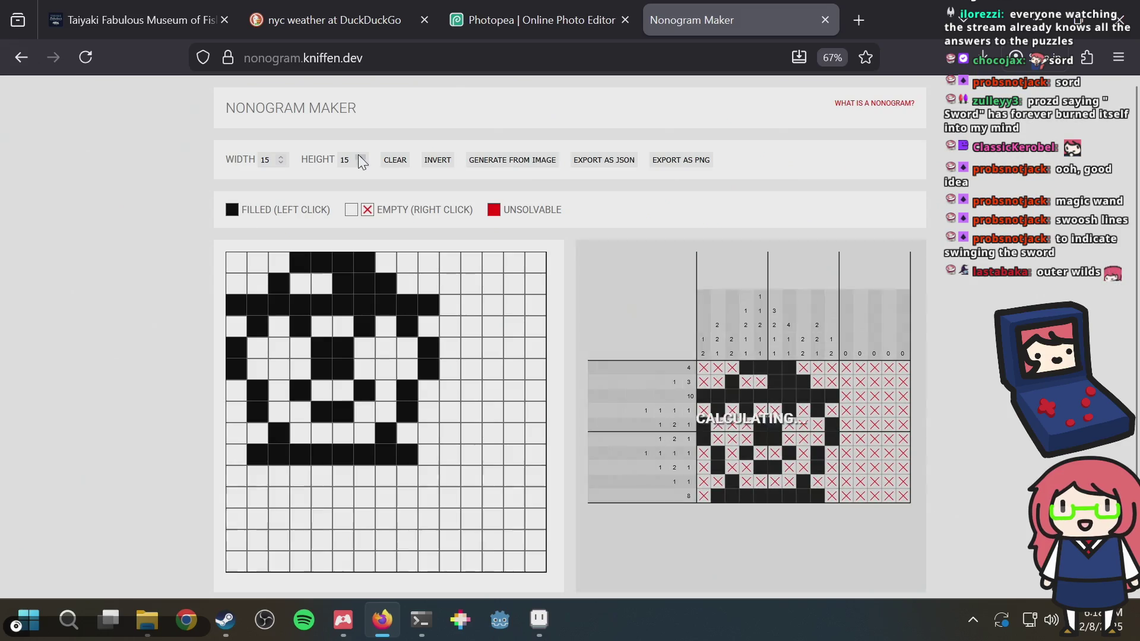
click(490, 159)
double_click(401, 197)
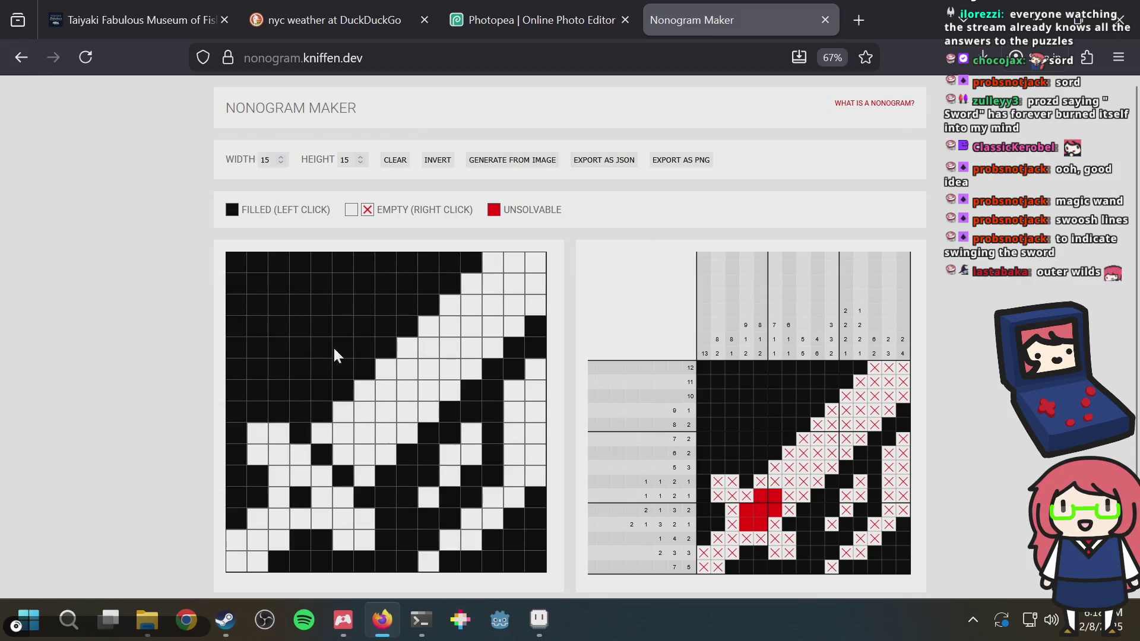
Toggle cells around the sword hilt to find which ones cause unsolvable red areas
click(301, 499)
click(301, 497)
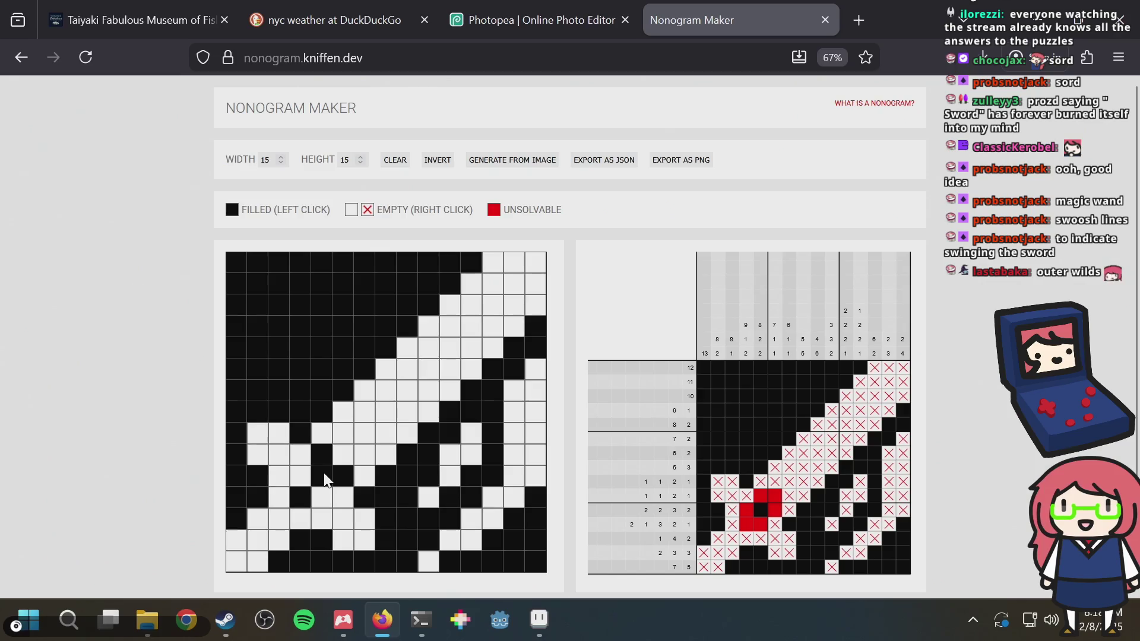
click(301, 476)
click(322, 499)
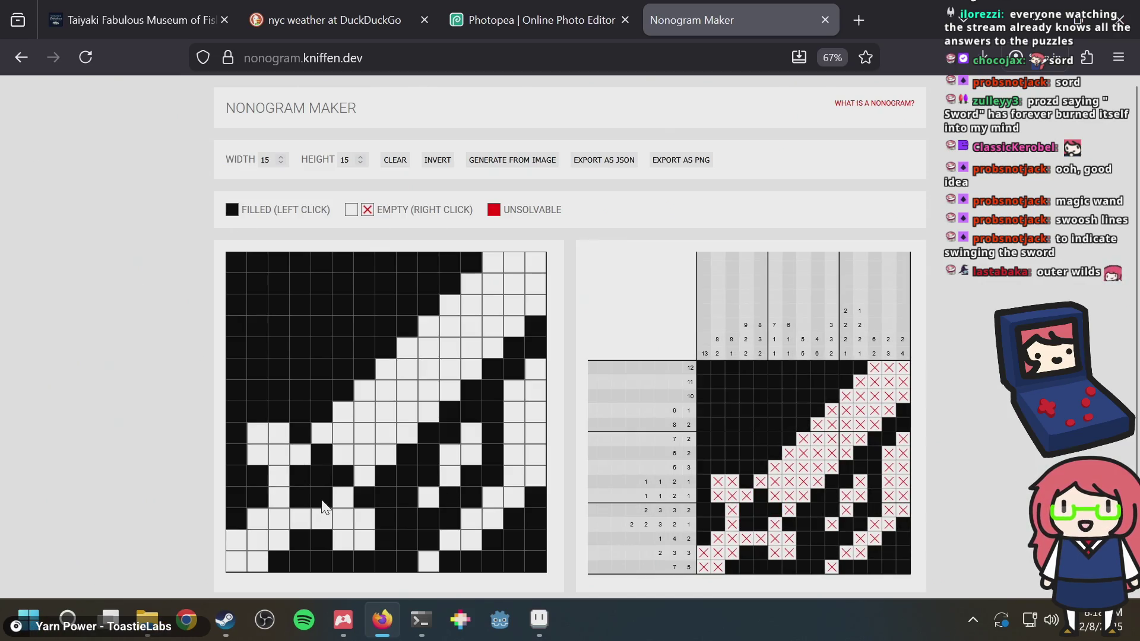
click(321, 502)
click(301, 472)
click(322, 478)
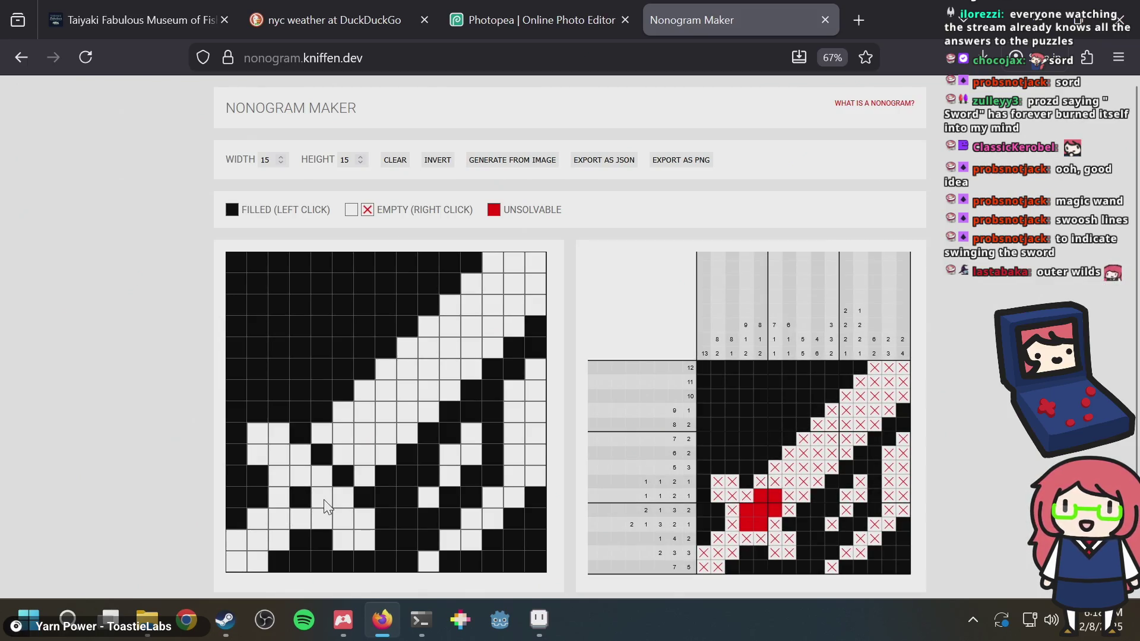
click(310, 482)
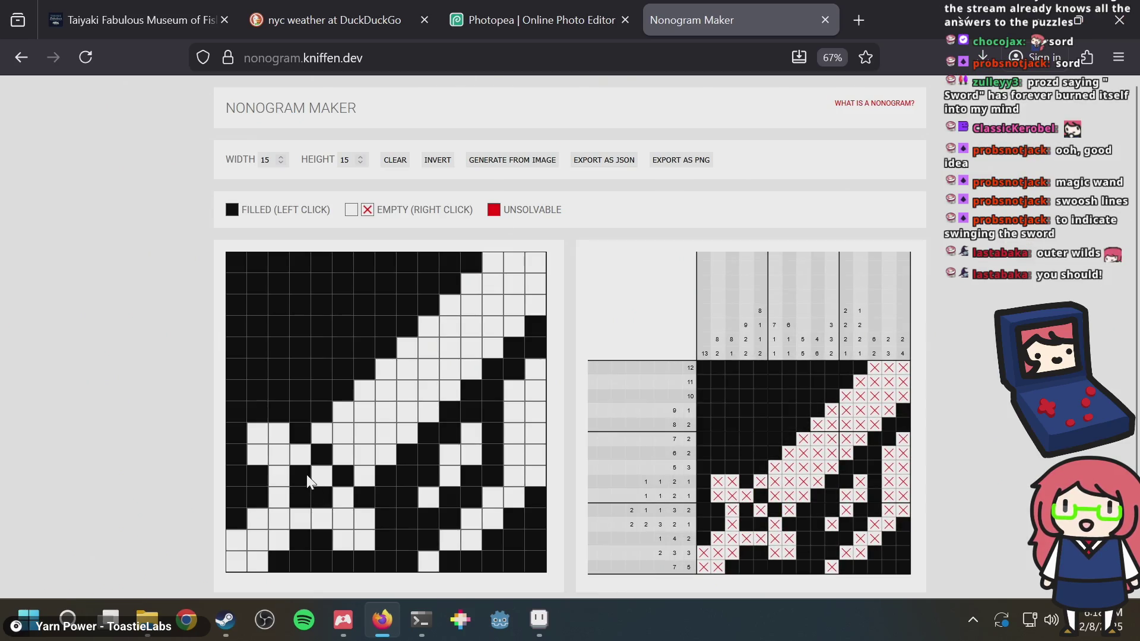
click(307, 475)
click(323, 504)
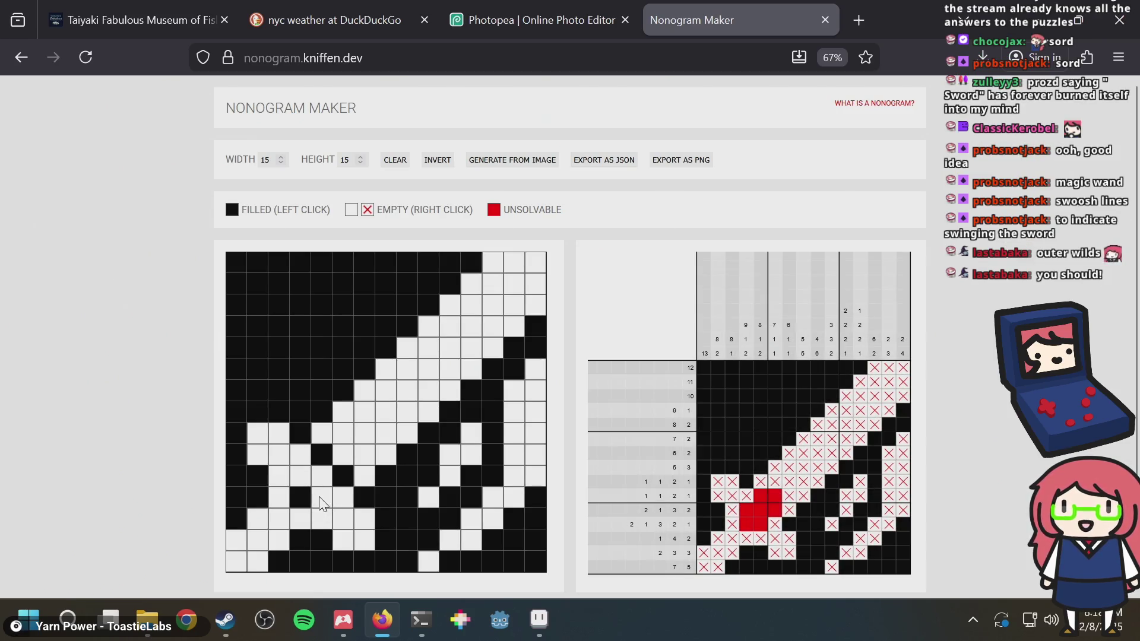
click(306, 496)
click(304, 490)
Adjust hilt cells in columns 3–5, rows 10–12 until no red cells remain
click(283, 482)
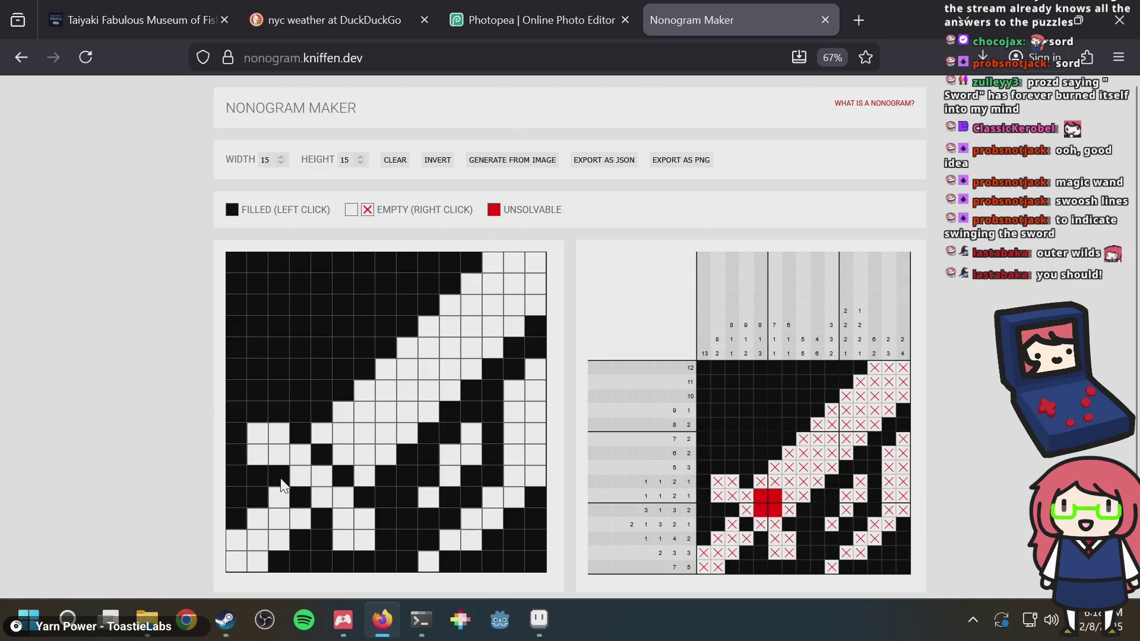
click(282, 481)
click(307, 504)
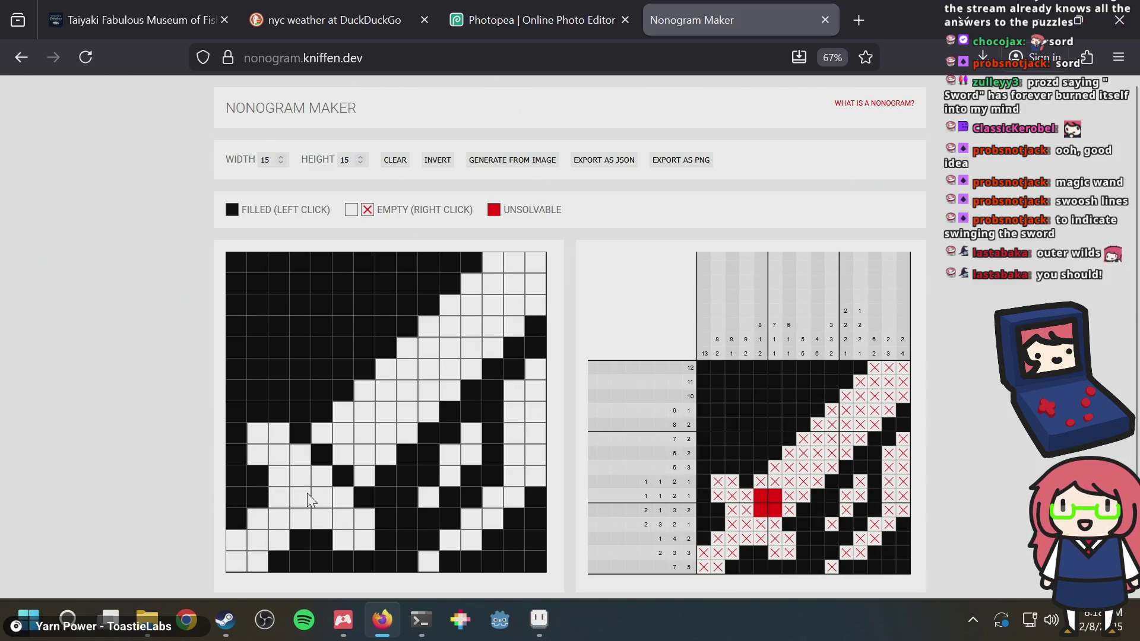
click(309, 498)
click(316, 484)
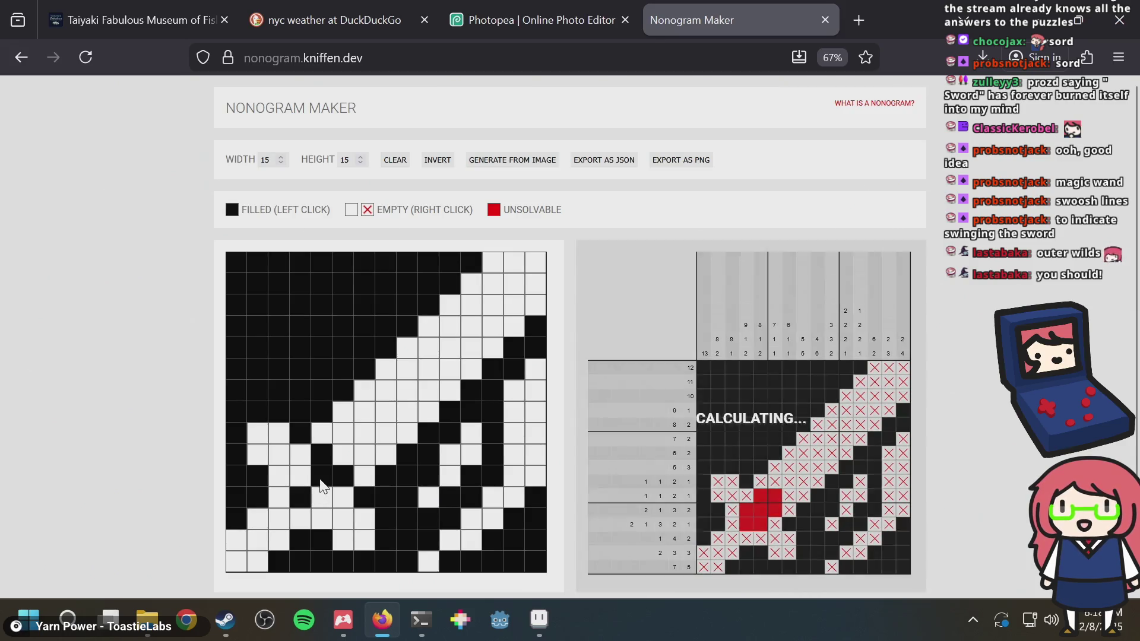
click(300, 477)
click(325, 503)
click(325, 503)
click(314, 478)
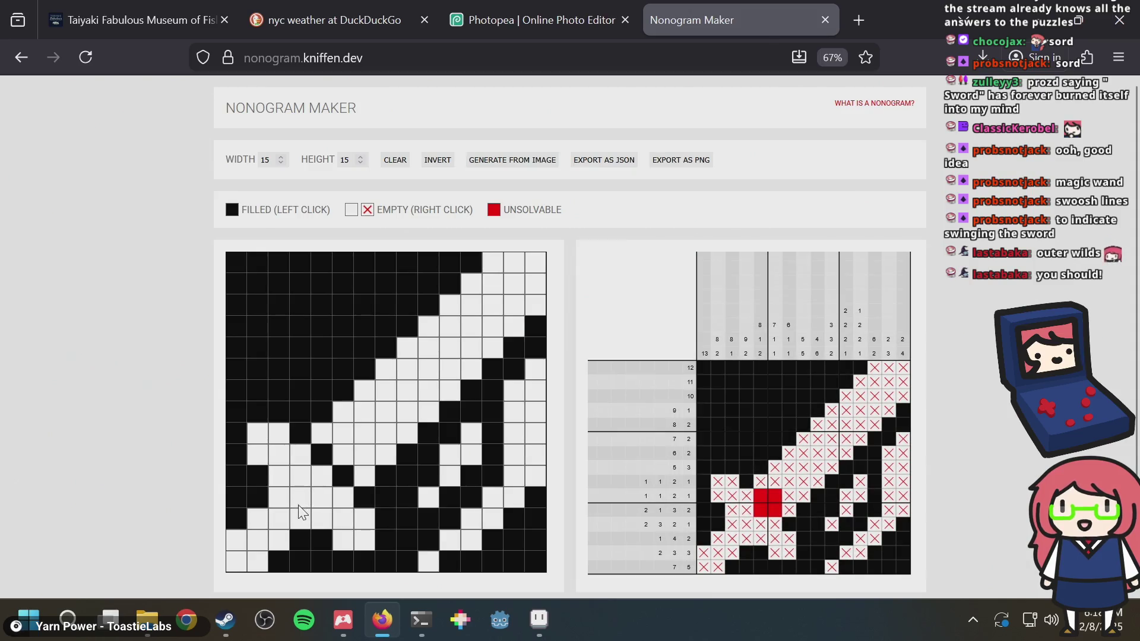
click(317, 486)
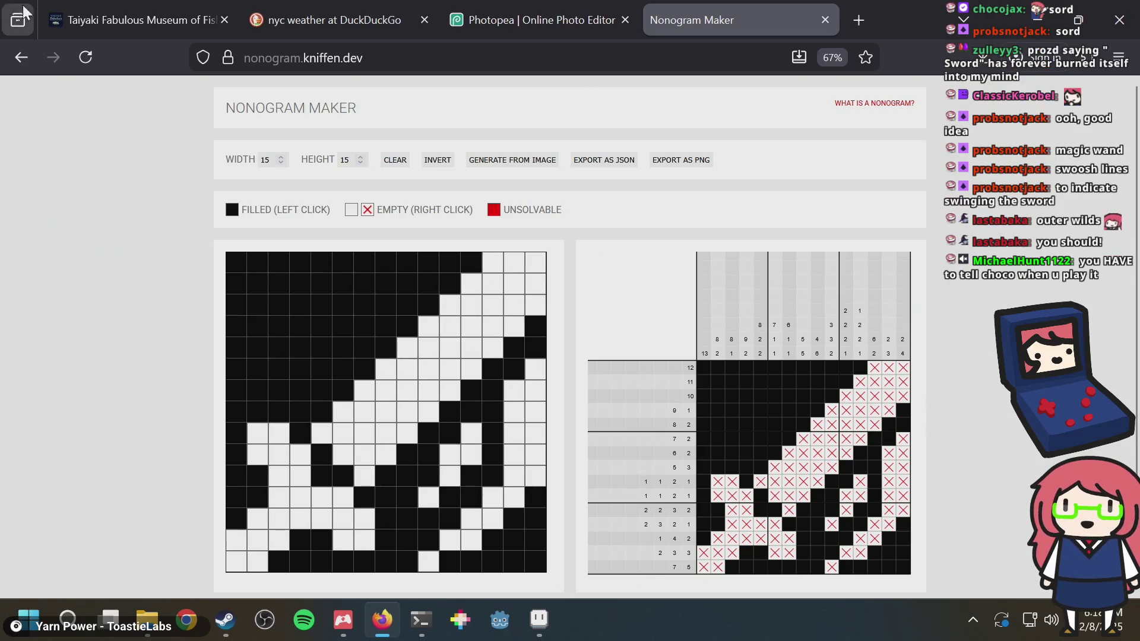
key(alt+Tab)
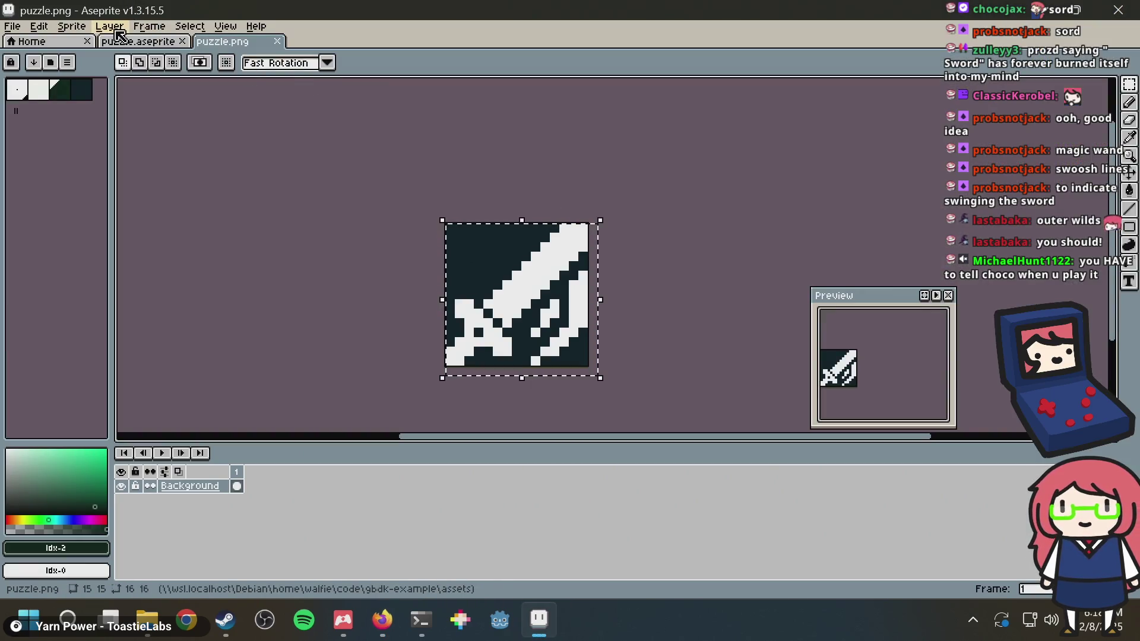
Deselect the sword in puzzle.aseprite and save it, glancing at the nonogram in between
click(122, 41)
key(ctrl+d)
key(i)
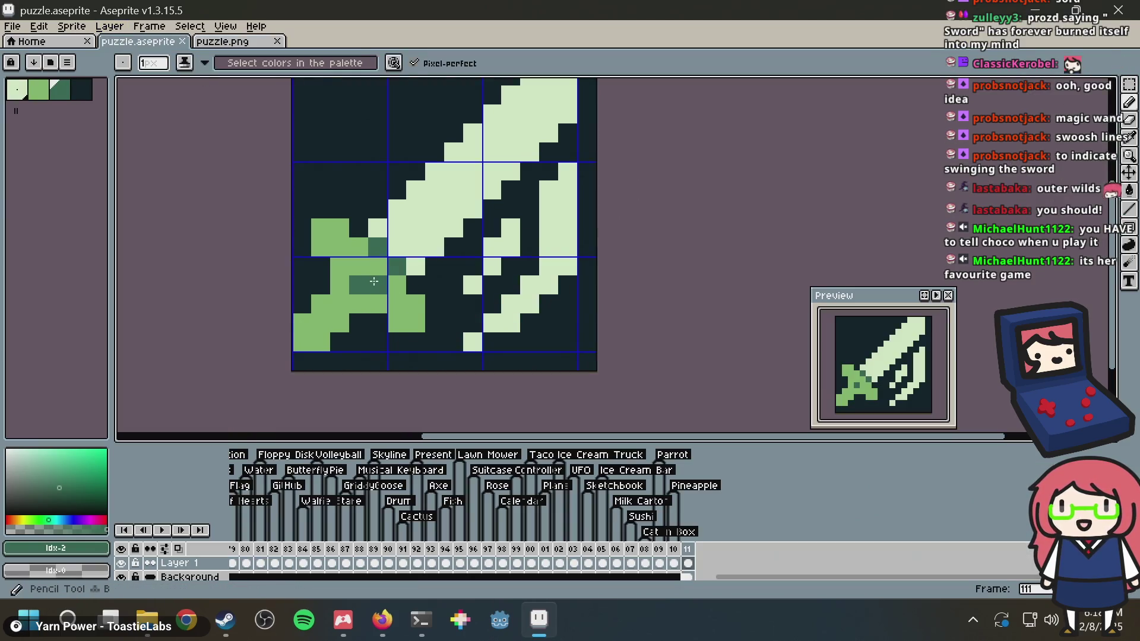
key(alt+Tab)
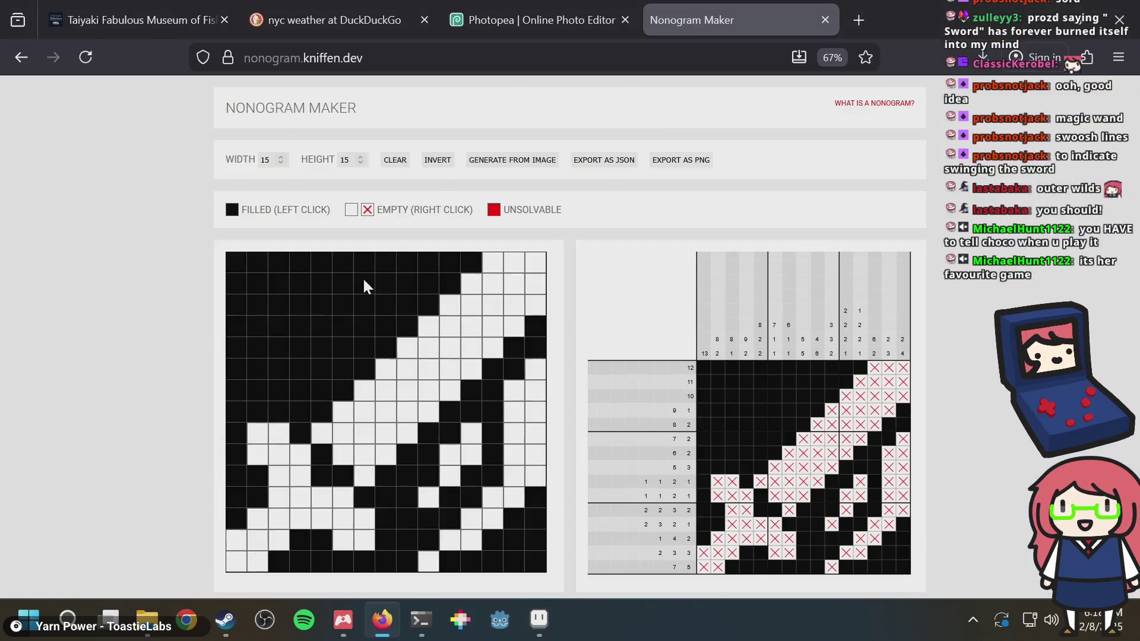
key(alt+Tab)
key(b)
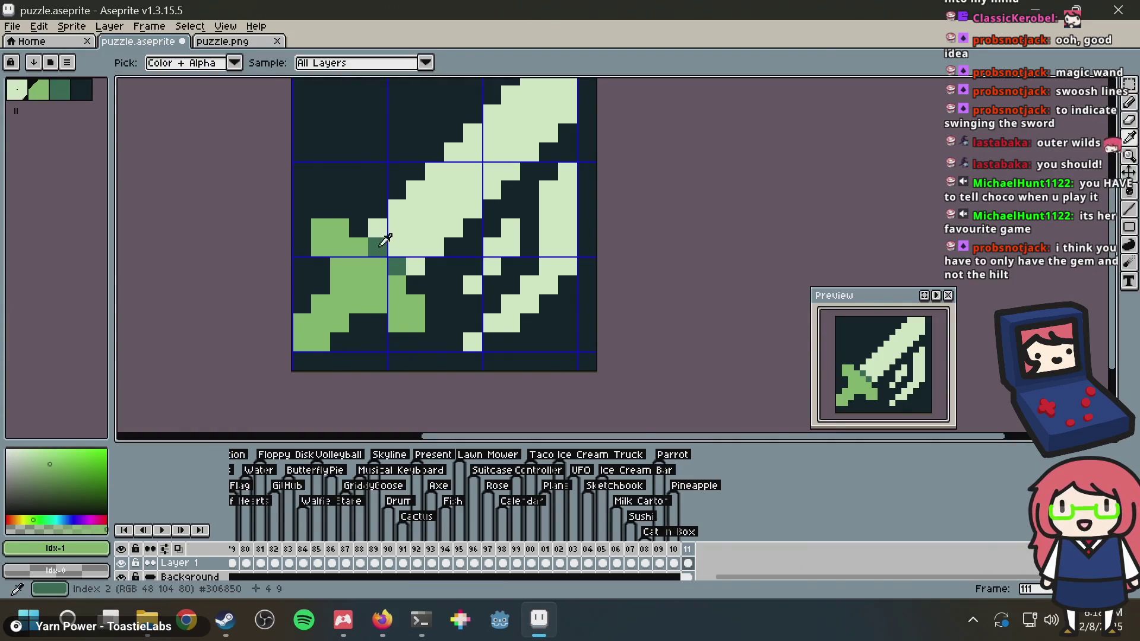
key(ctrl+s)
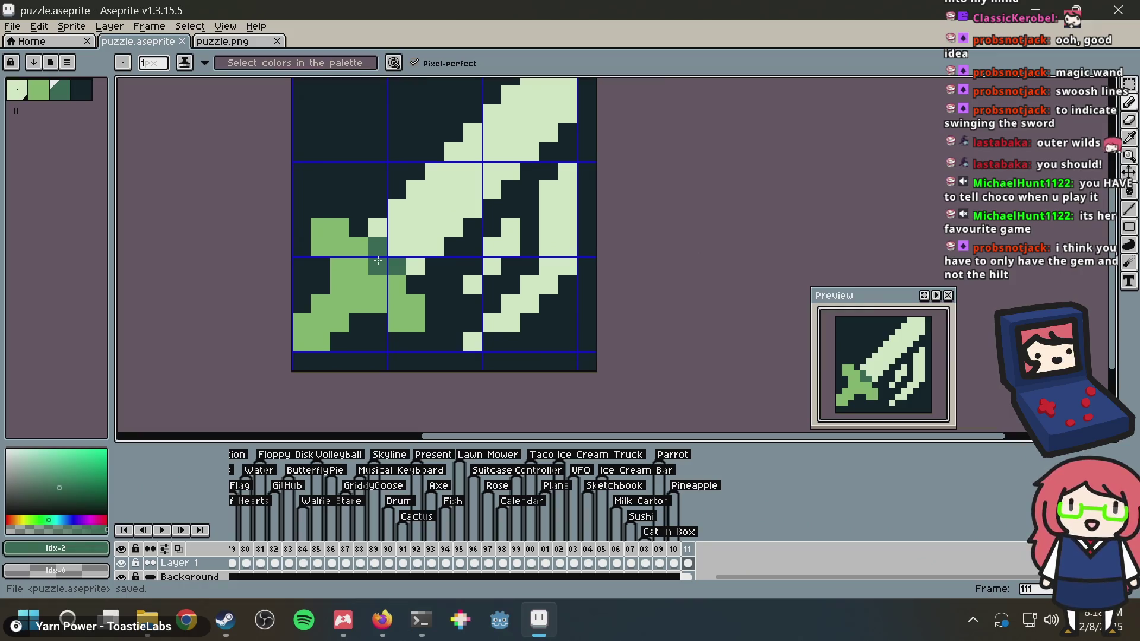
key(alt+Tab)
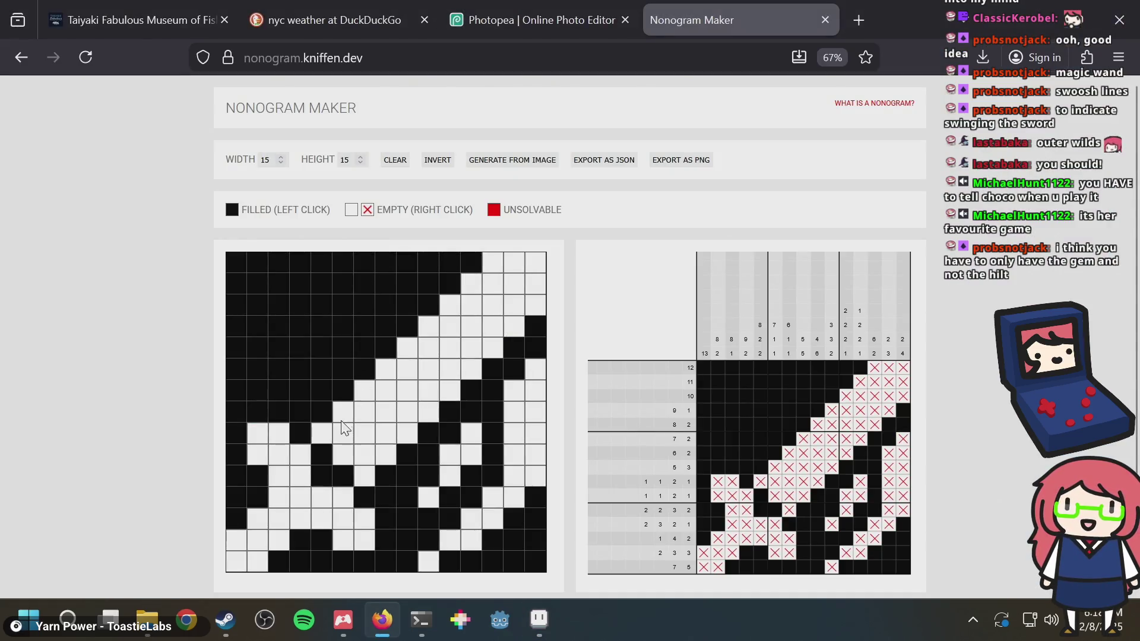
key(alt+Tab)
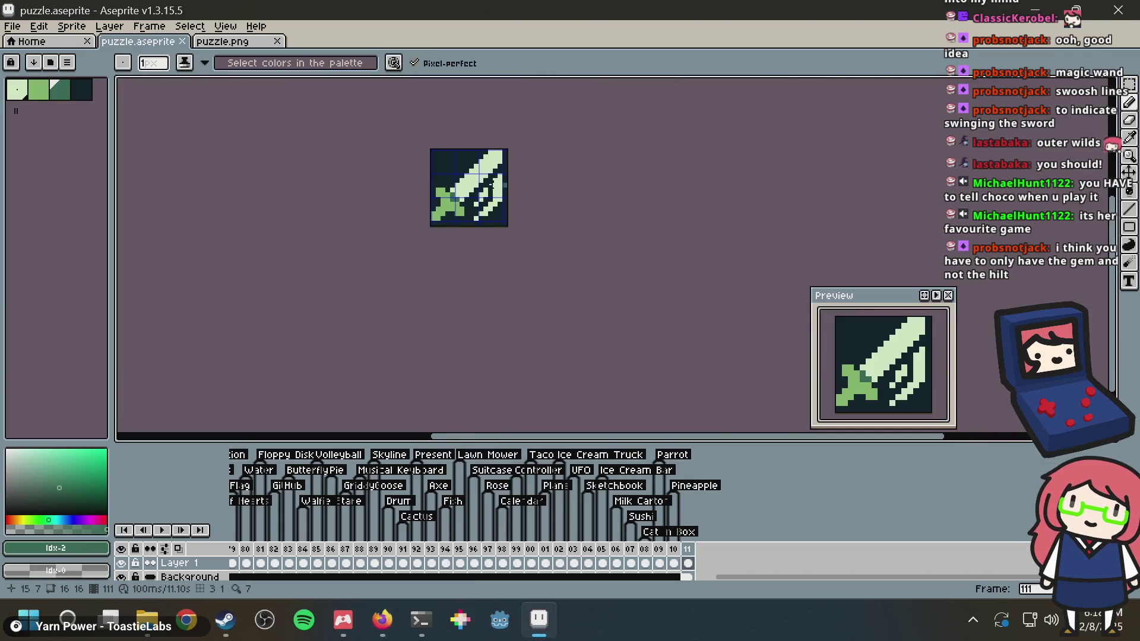
scroll(497, 184, up, 3)
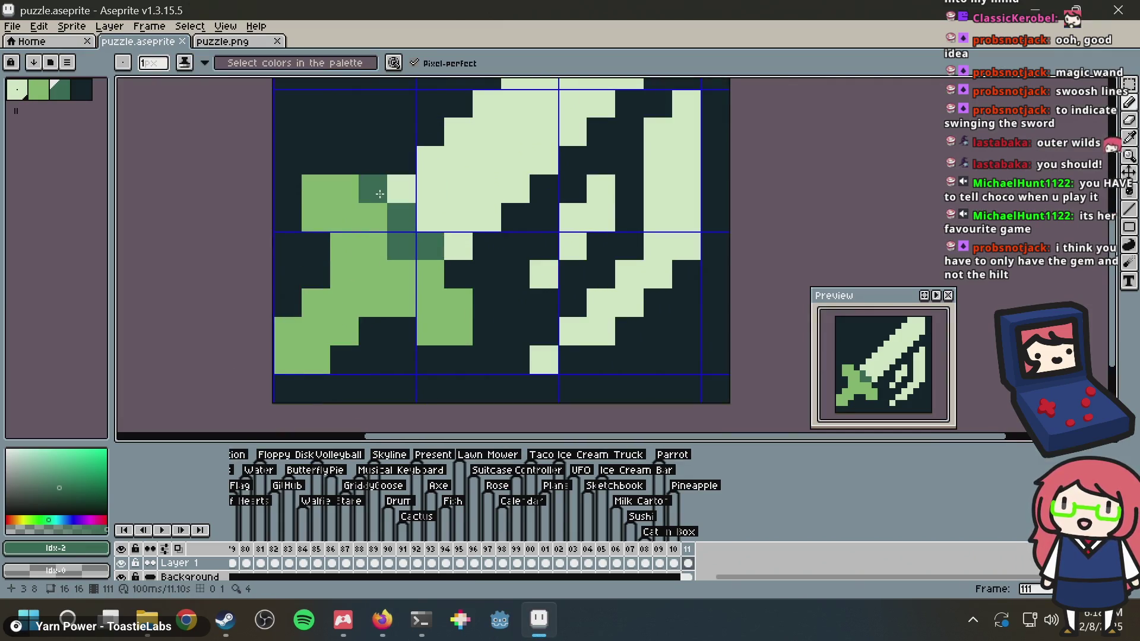
Repaint the dark-green gem pixels where the blade meets the hilt
right_click(374, 190)
click(372, 217)
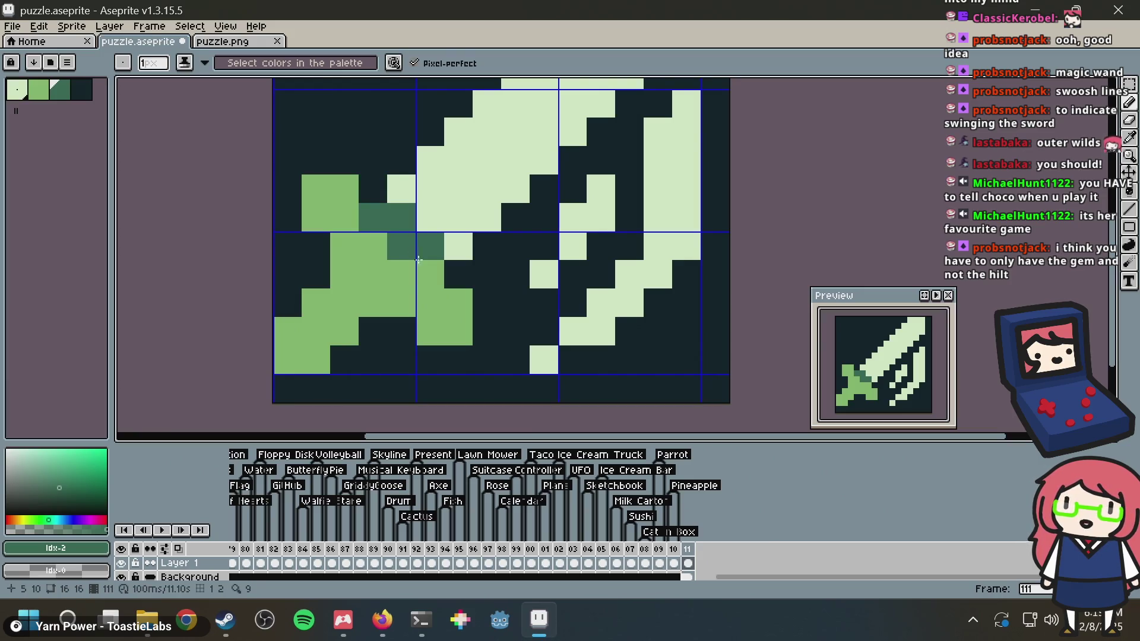
click(428, 271)
click(563, 228)
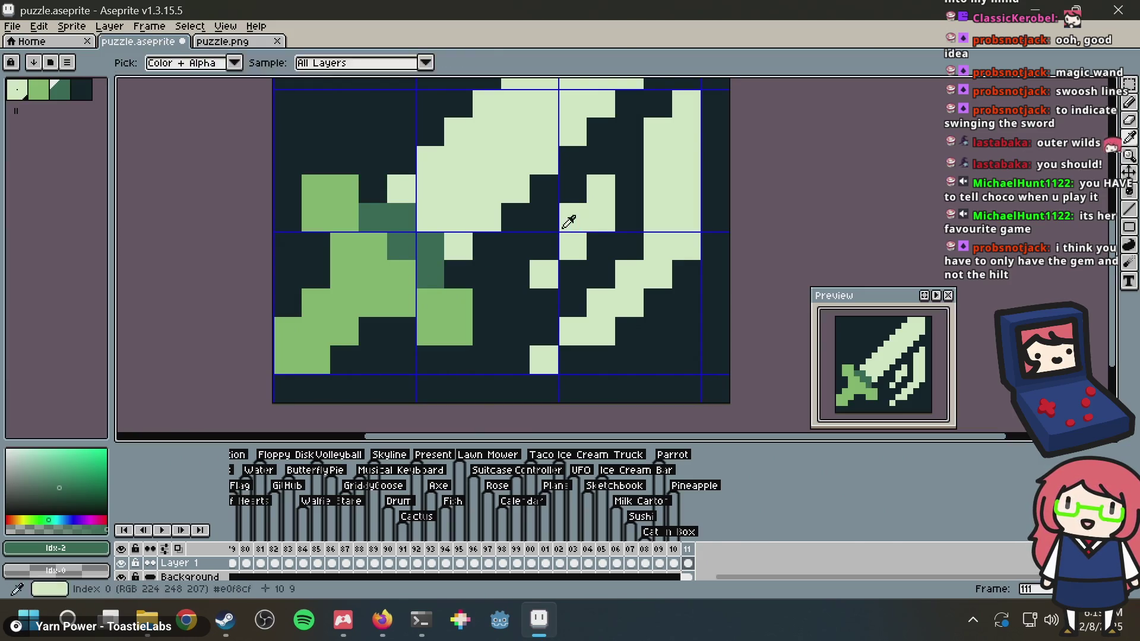
Fill and clear test cells in the Nonogram Maker grid to compare clues
key(alt+Tab)
click(316, 443)
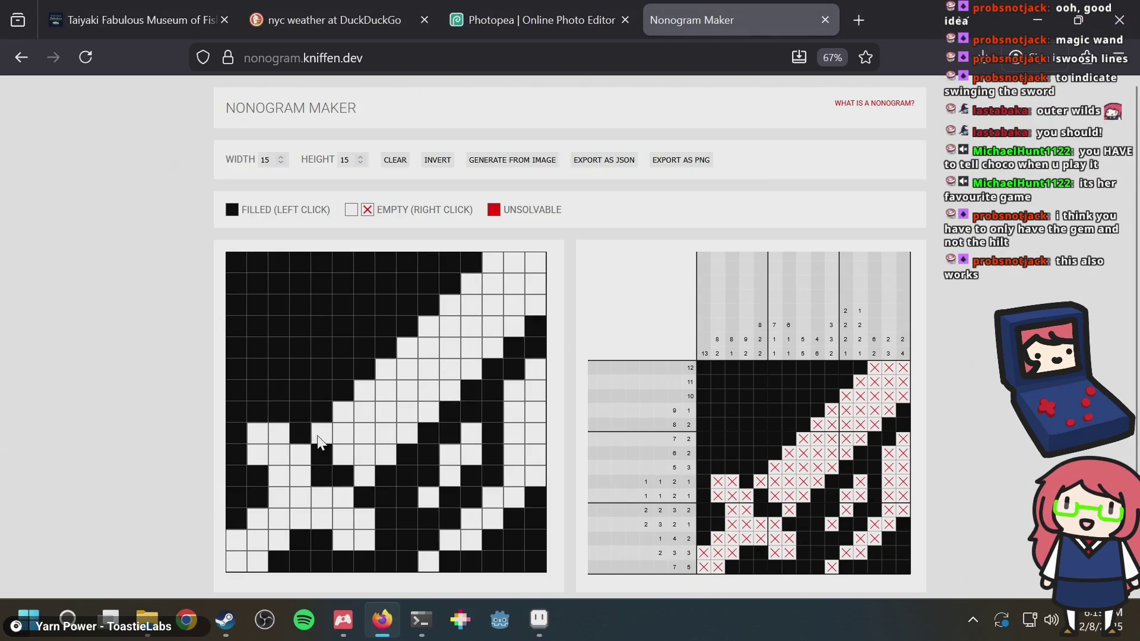
click(298, 453)
click(342, 498)
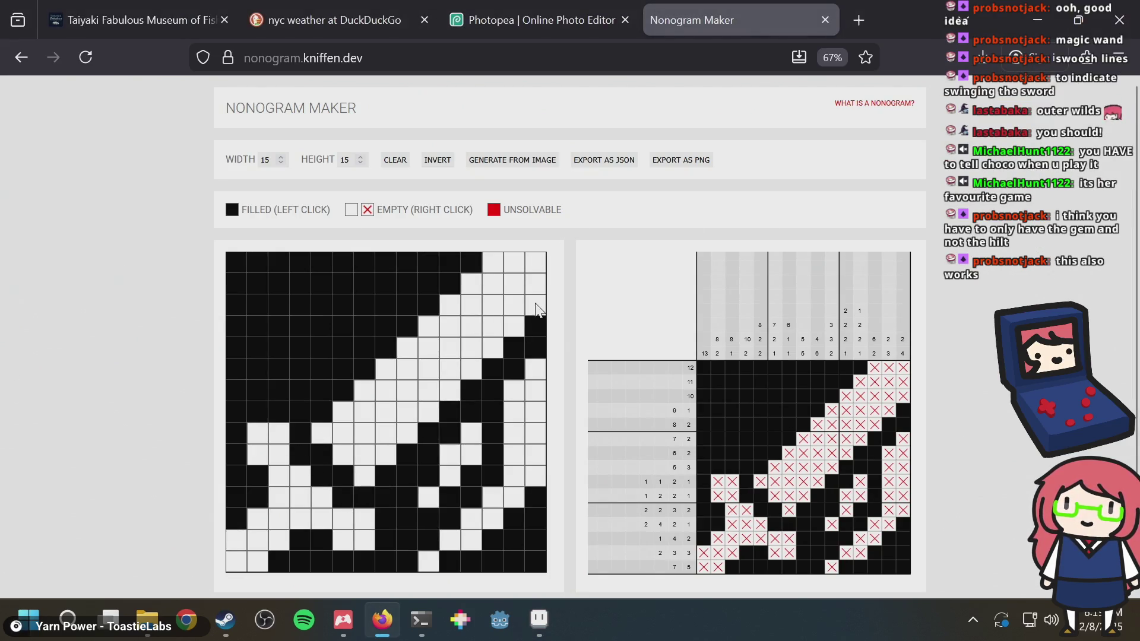
click(298, 460)
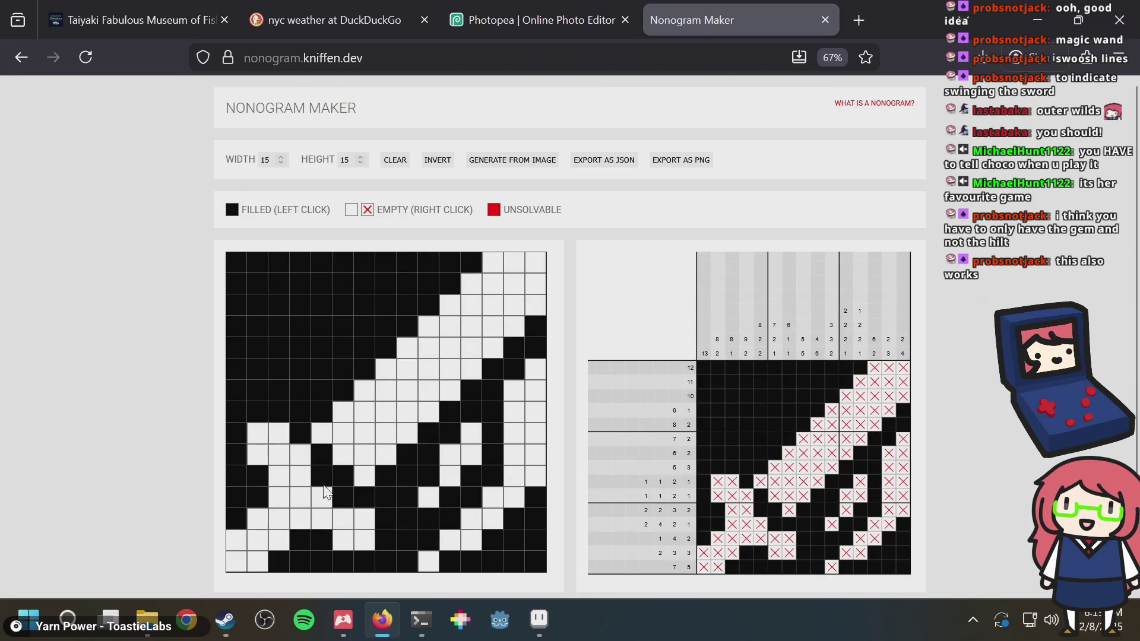
click(347, 501)
key(alt+Tab)
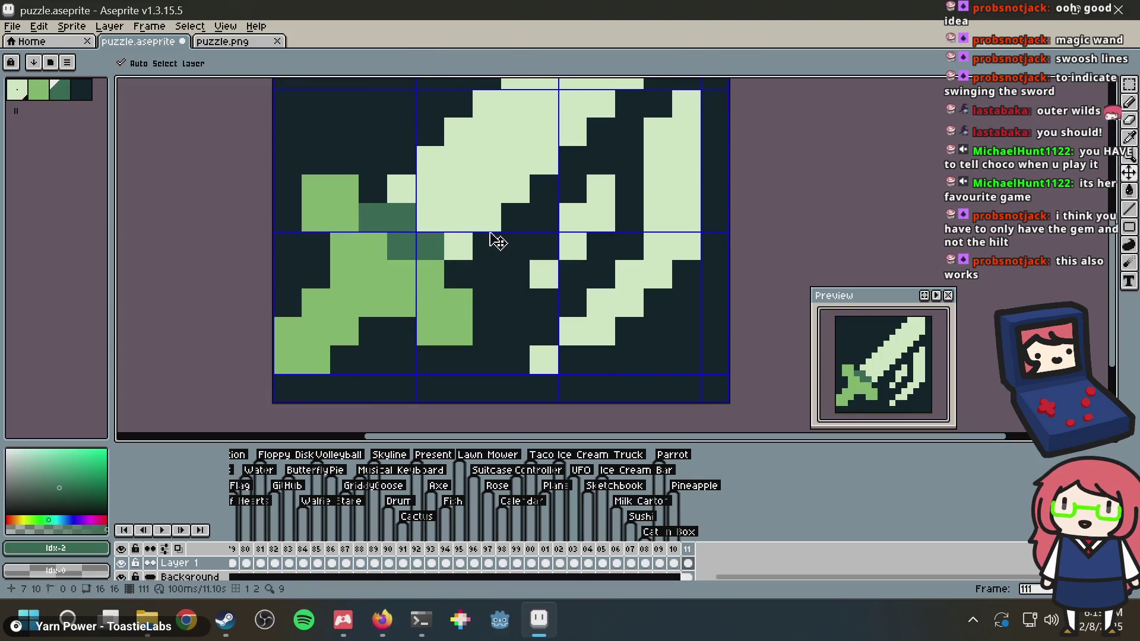
Tag frame 111 with a new tag named Sword
key(b)
scroll(624, 196, down, 5)
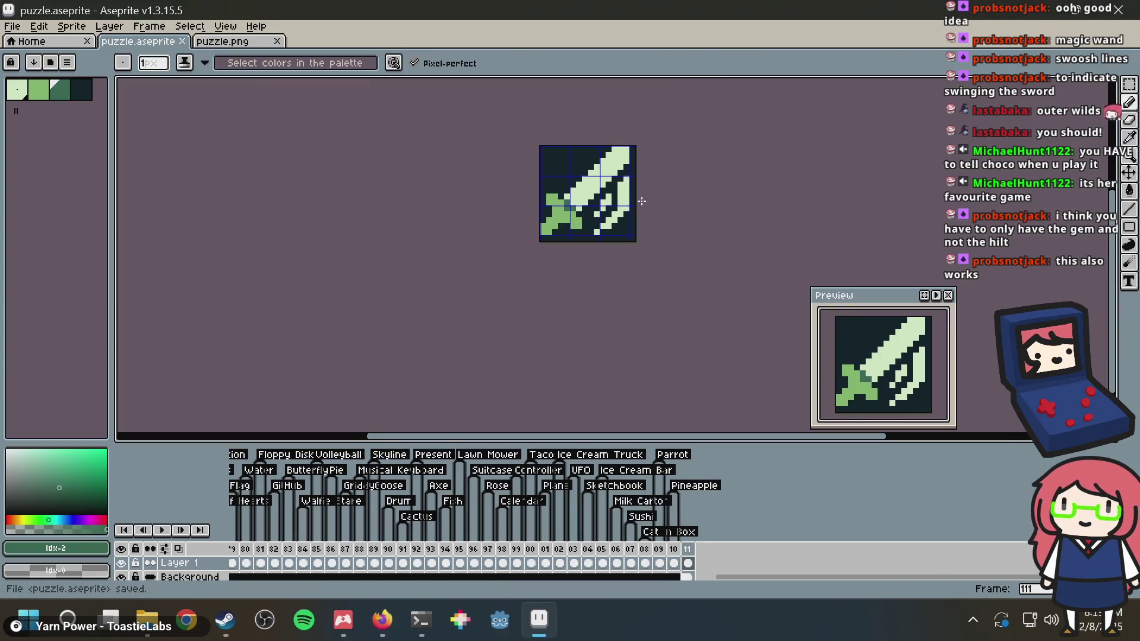
right_click(687, 549)
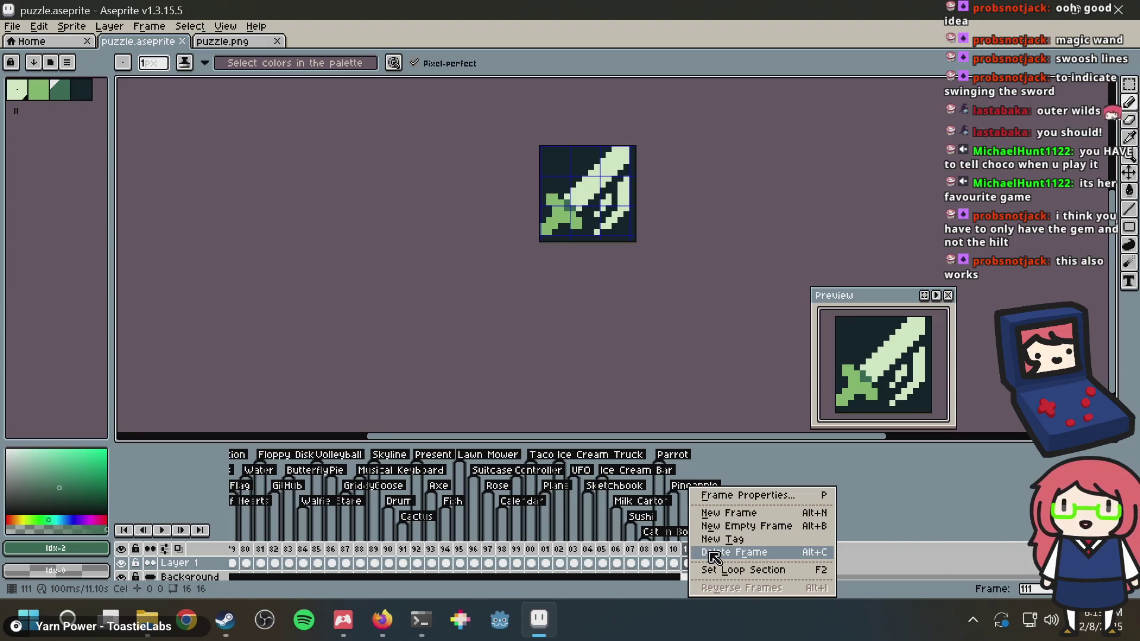
click(723, 540)
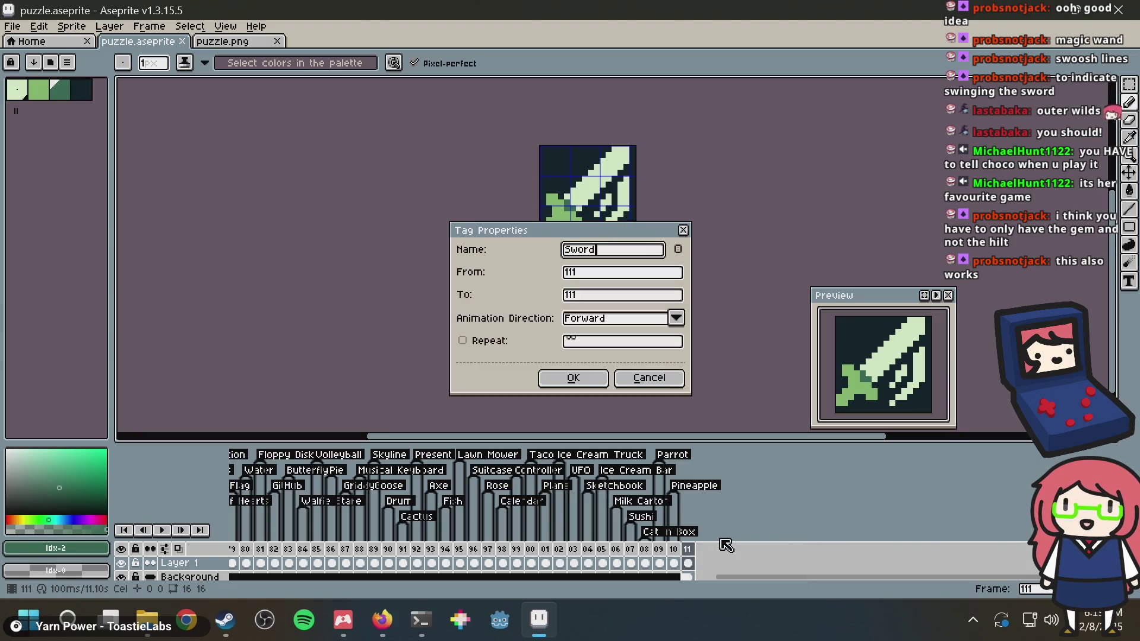
key(Return)
Save puzzle.aseprite with the Sword tag, recentring the sword sprite in view
scroll(705, 305, up, 3)
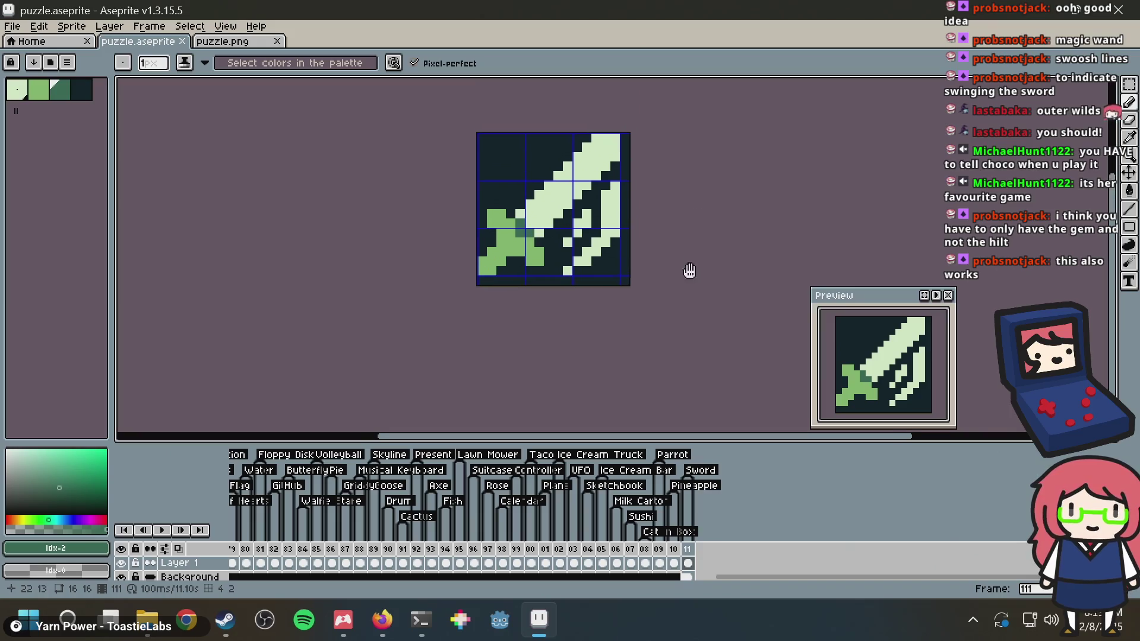
scroll(692, 263, up, 3)
key(ctrl+s)
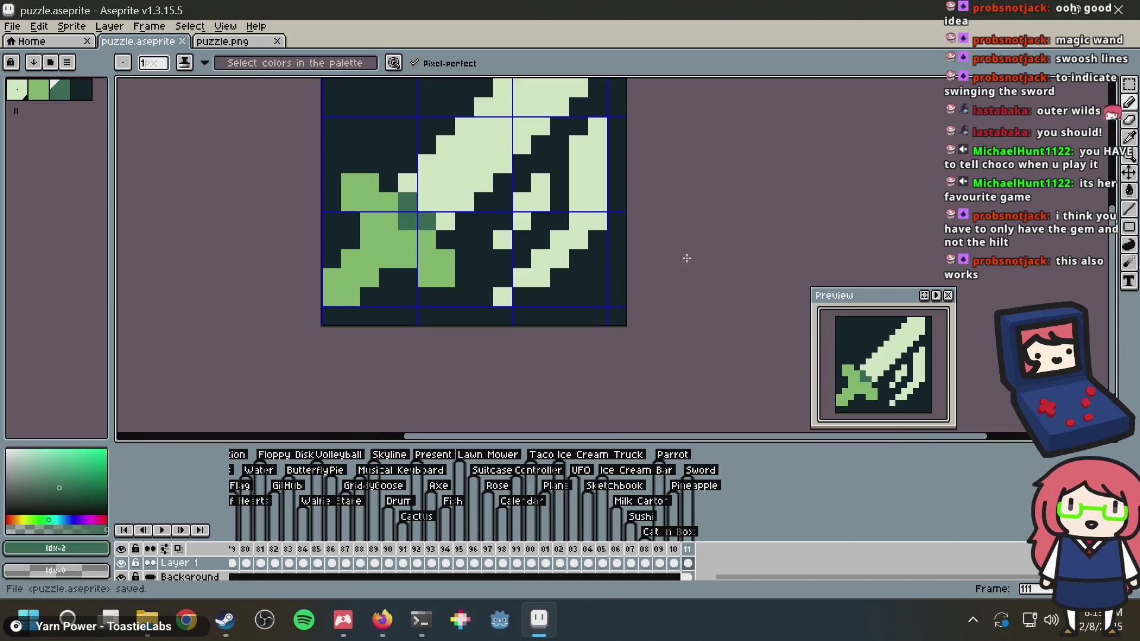
scroll(686, 259, down, 1)
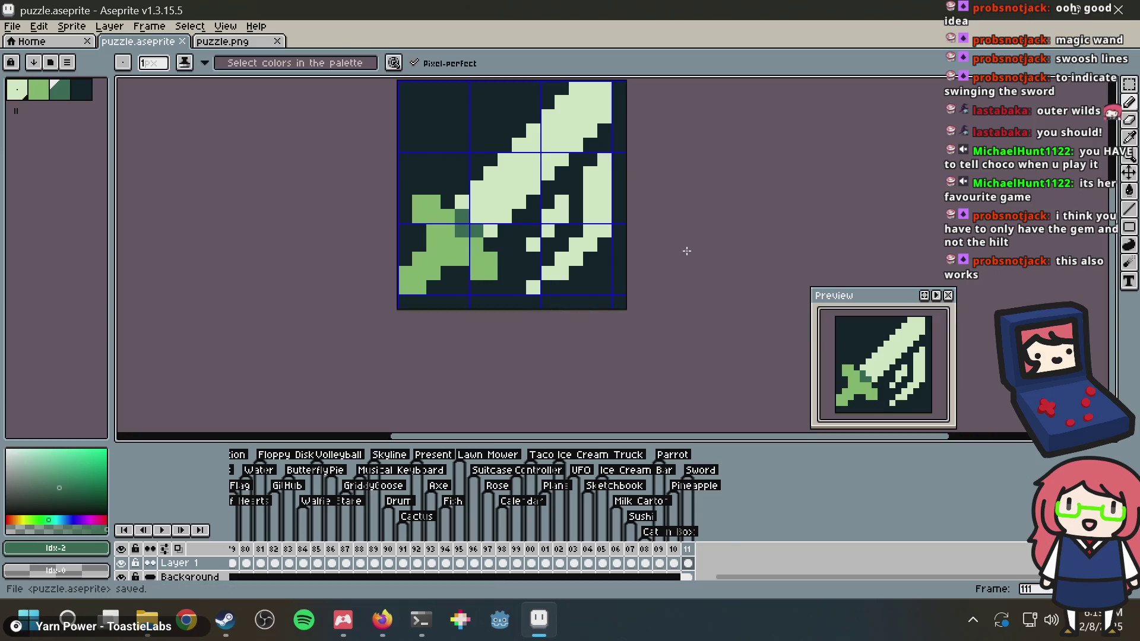
drag(681, 257, 655, 295)
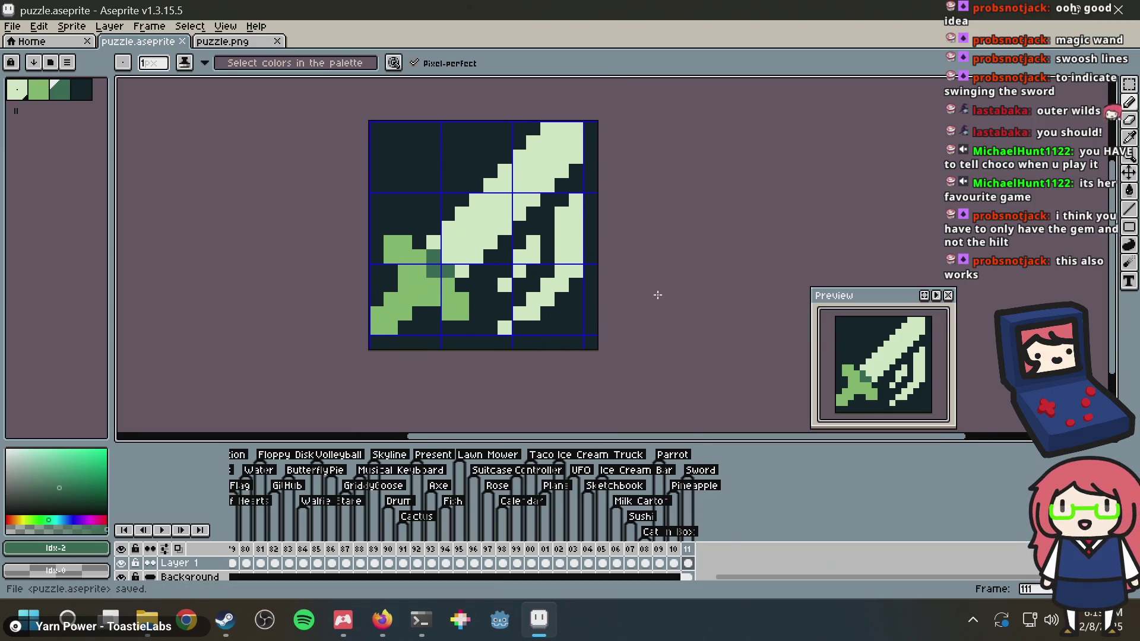
right_click(693, 562)
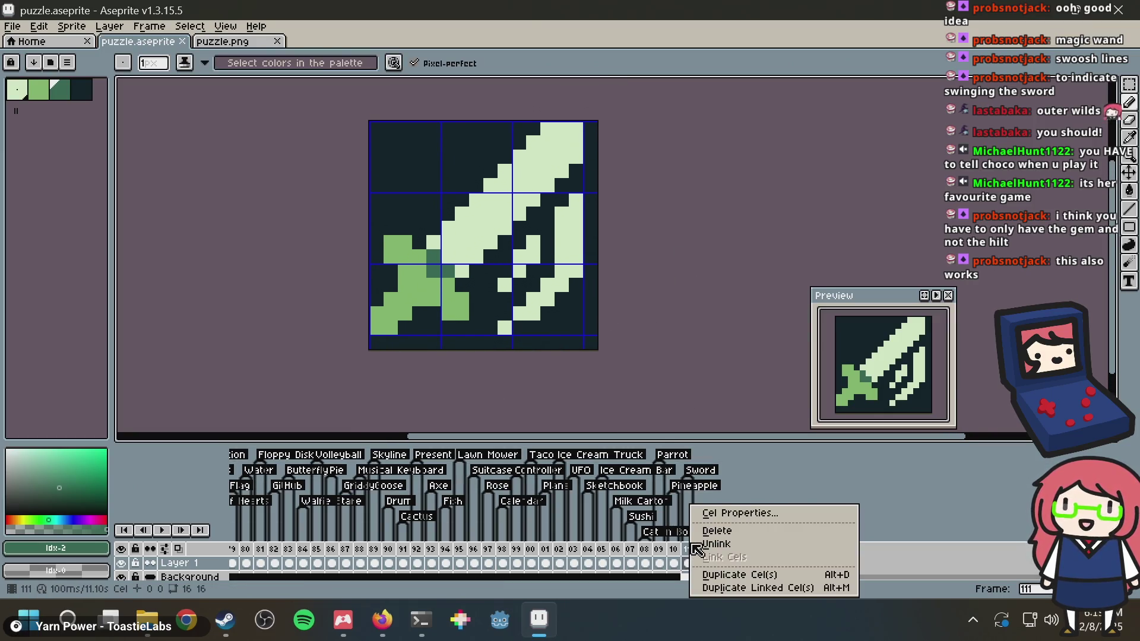
key(Escape)
key(ctrl+s)
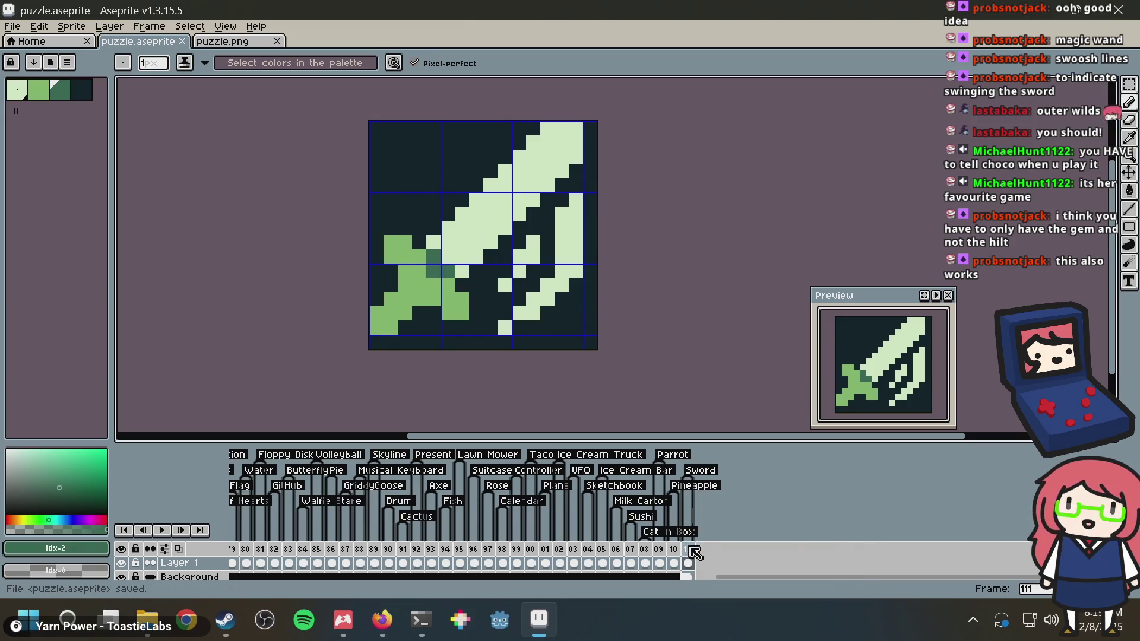
Add a new frame 112 after the sword frame and clear its copied sword art
right_click(695, 549)
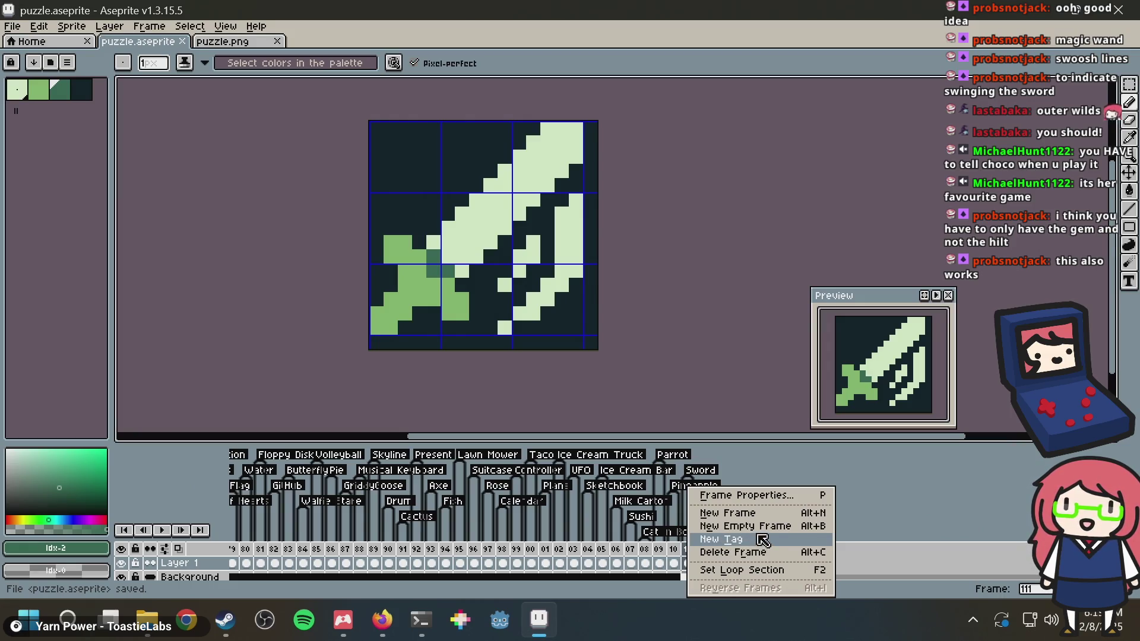
click(749, 513)
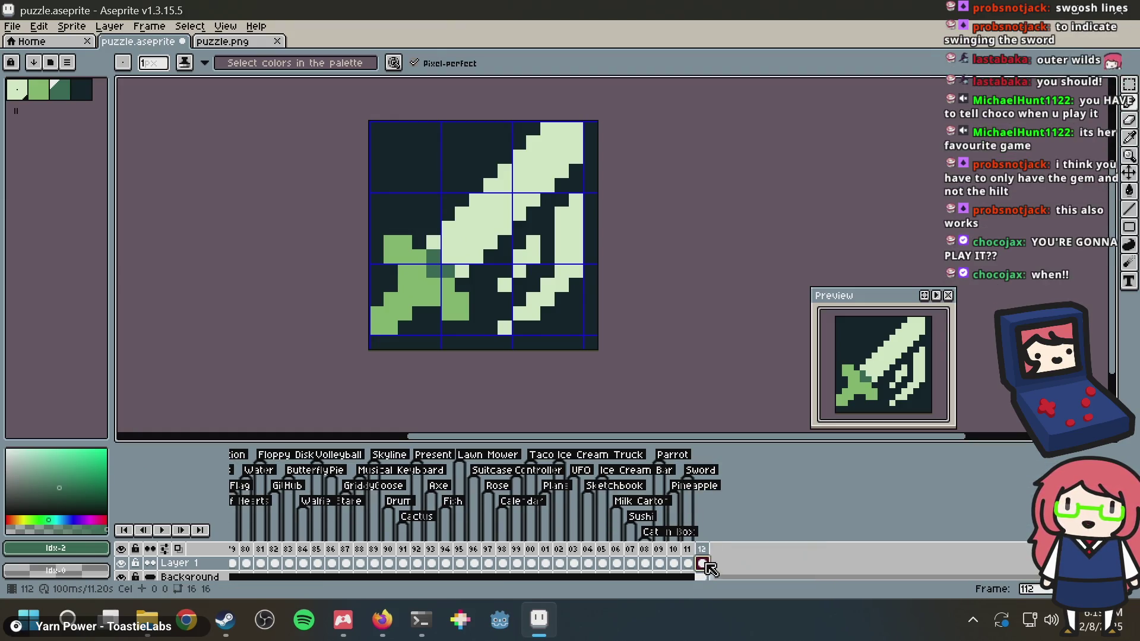
key(Delete)
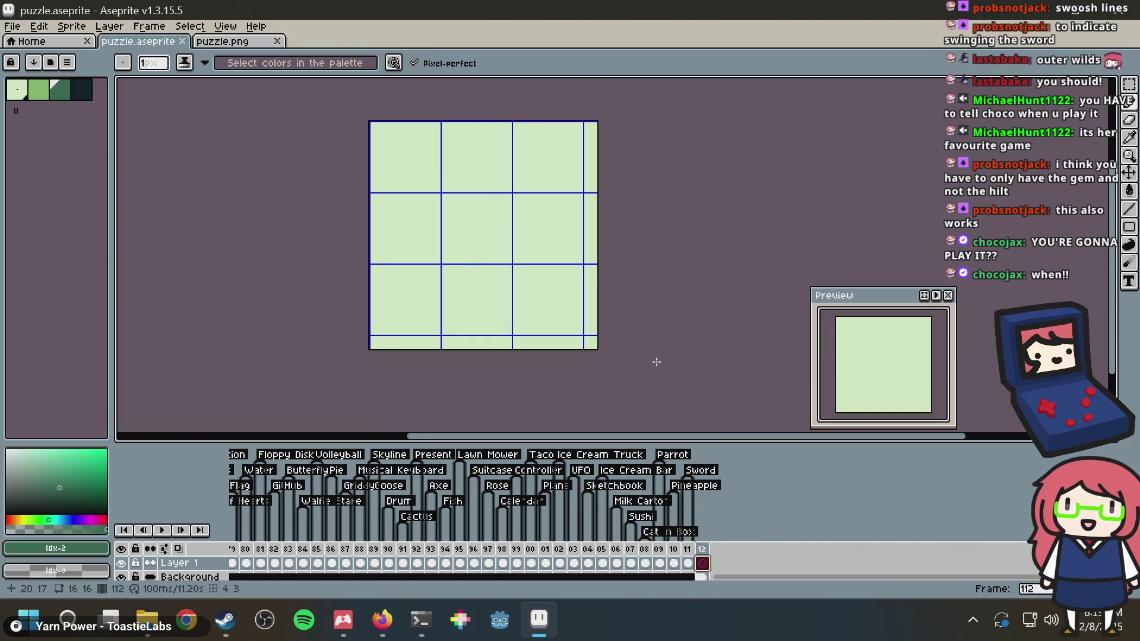
Paint a test pixel on the blank frame 112 and save puzzle.aseprite
scroll(645, 306, up, 1)
click(511, 251)
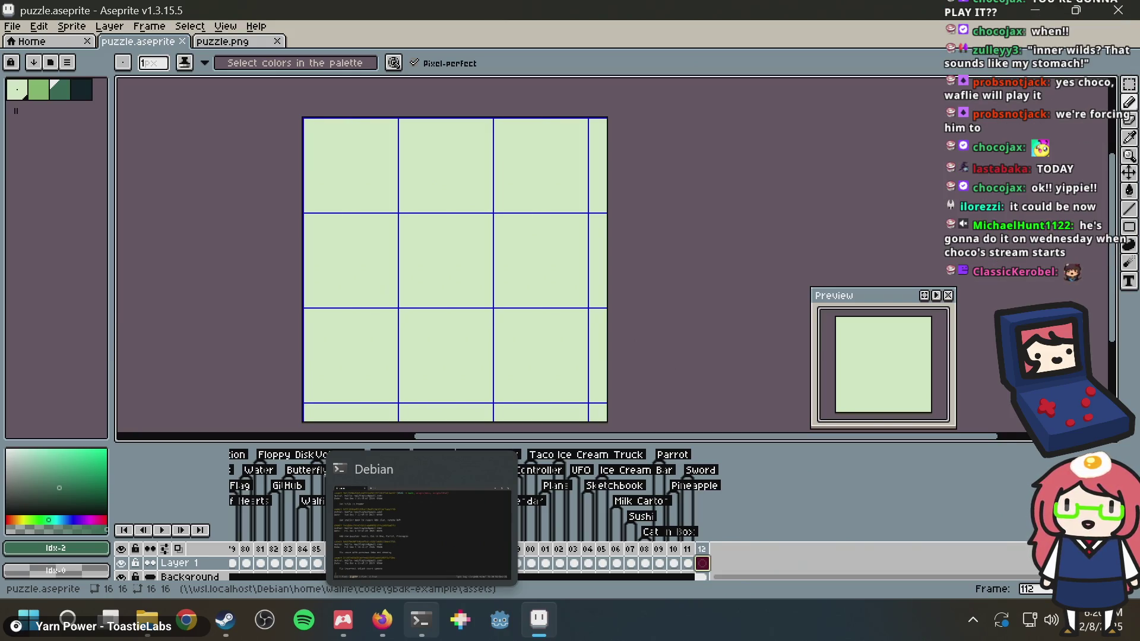
key(ctrl+s)
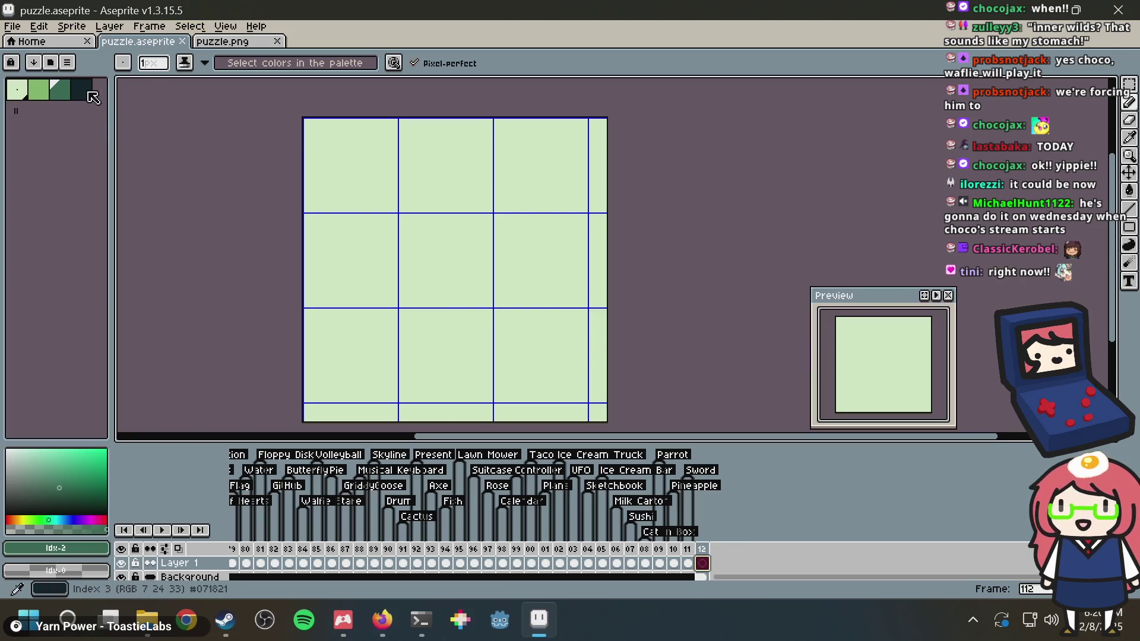
key(])
key(ctrl+s)
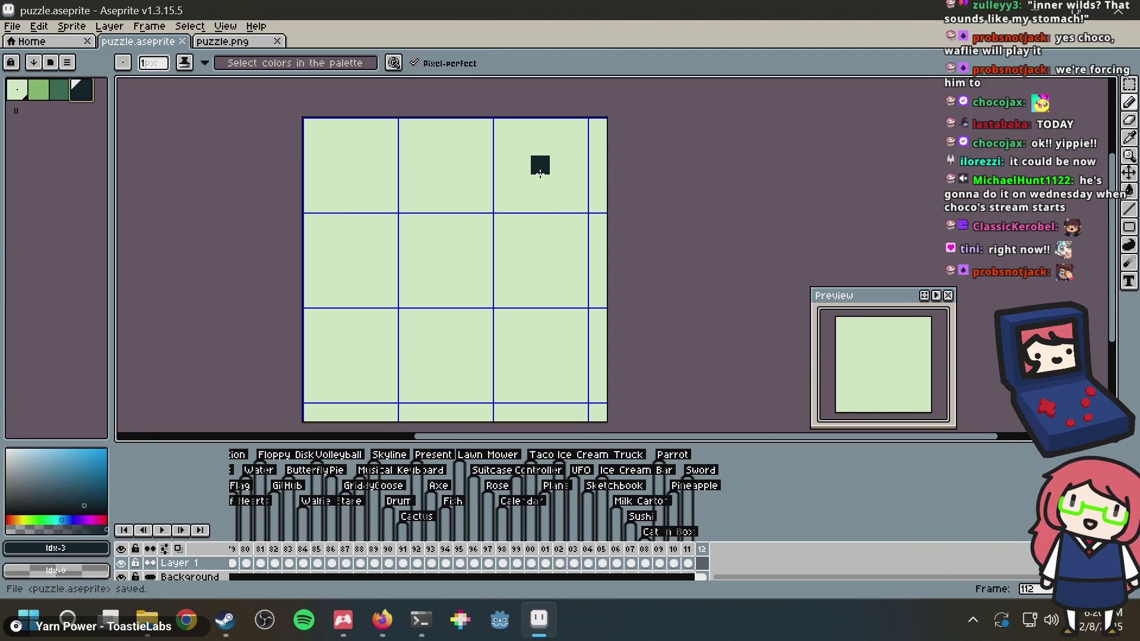
key(g)
click(454, 243)
key(ctrl+z)
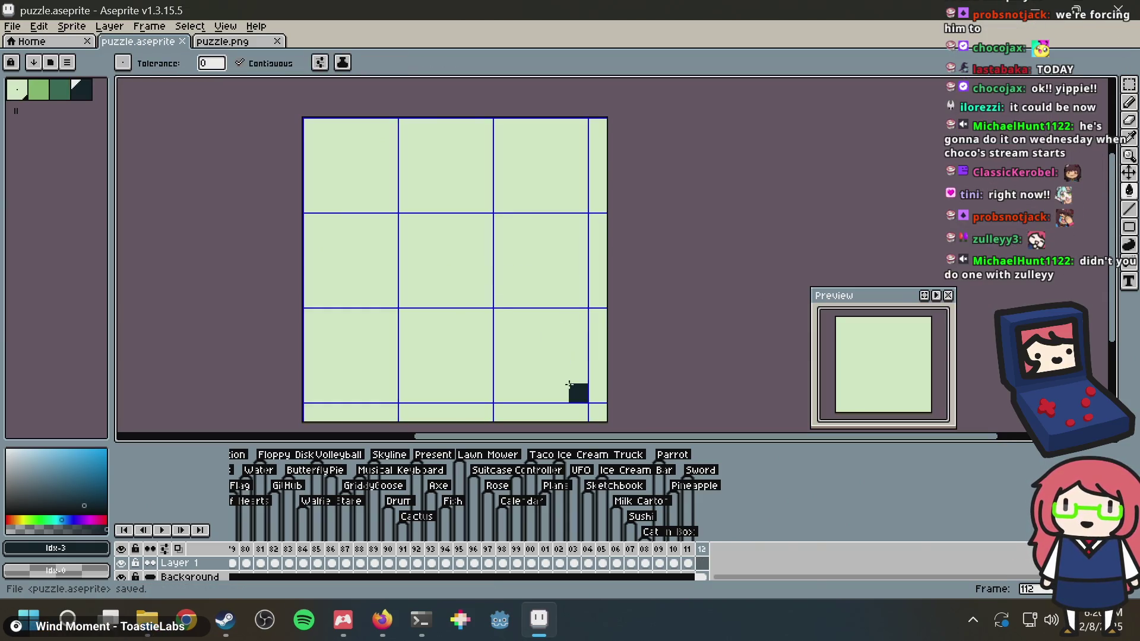
click(565, 385)
key(ctrl+z)
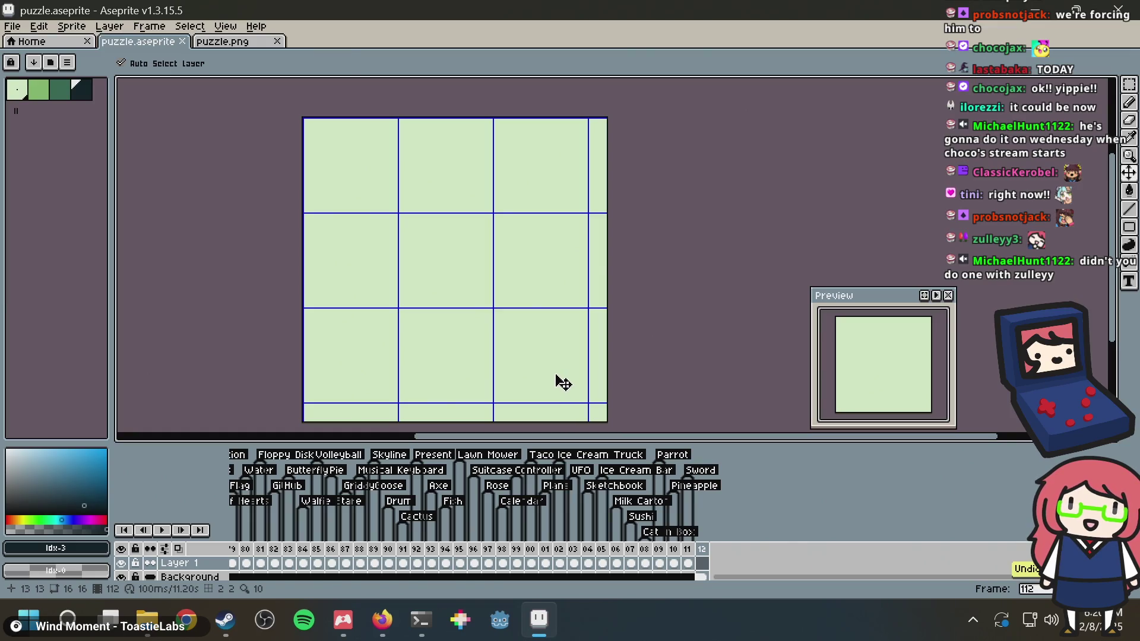
key(ctrl+s)
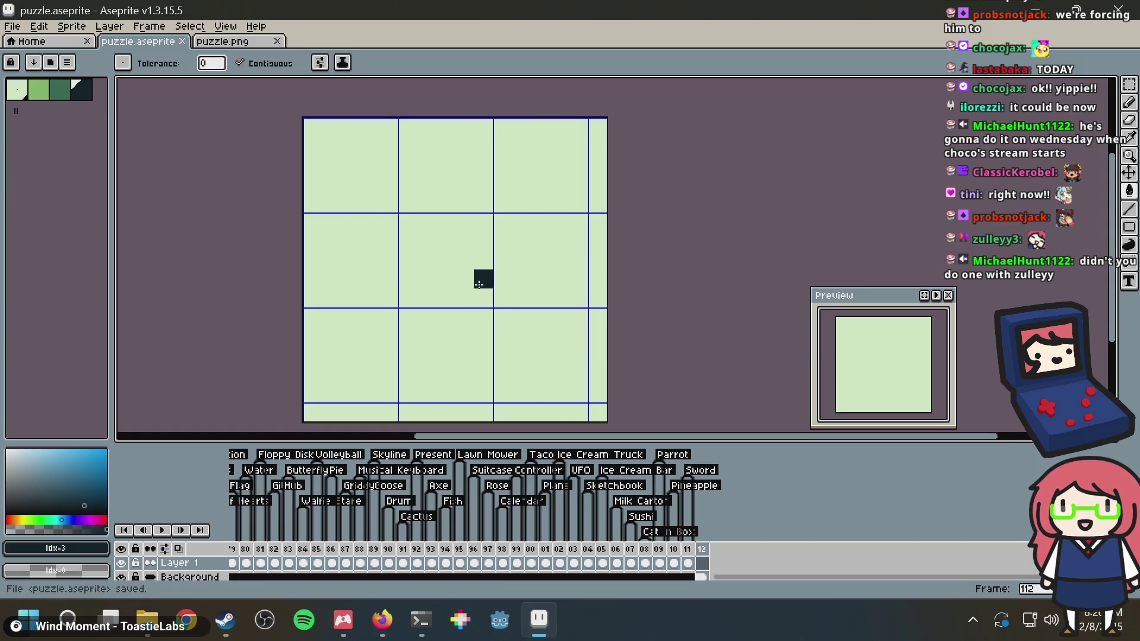
click(567, 373)
key(ctrl+z)
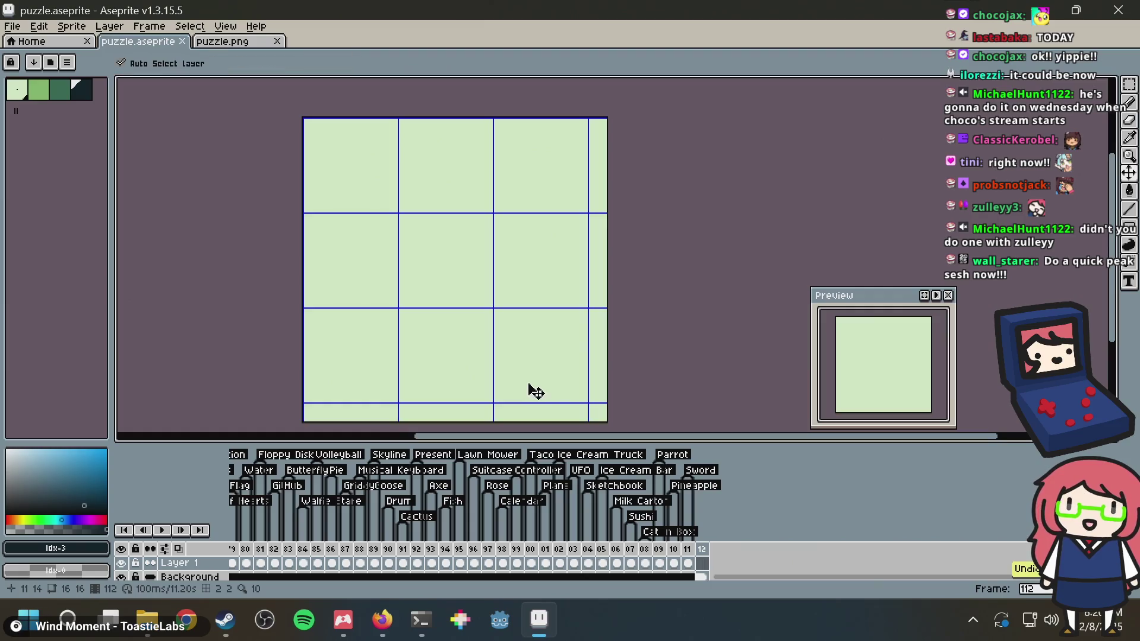
key(ctrl+s)
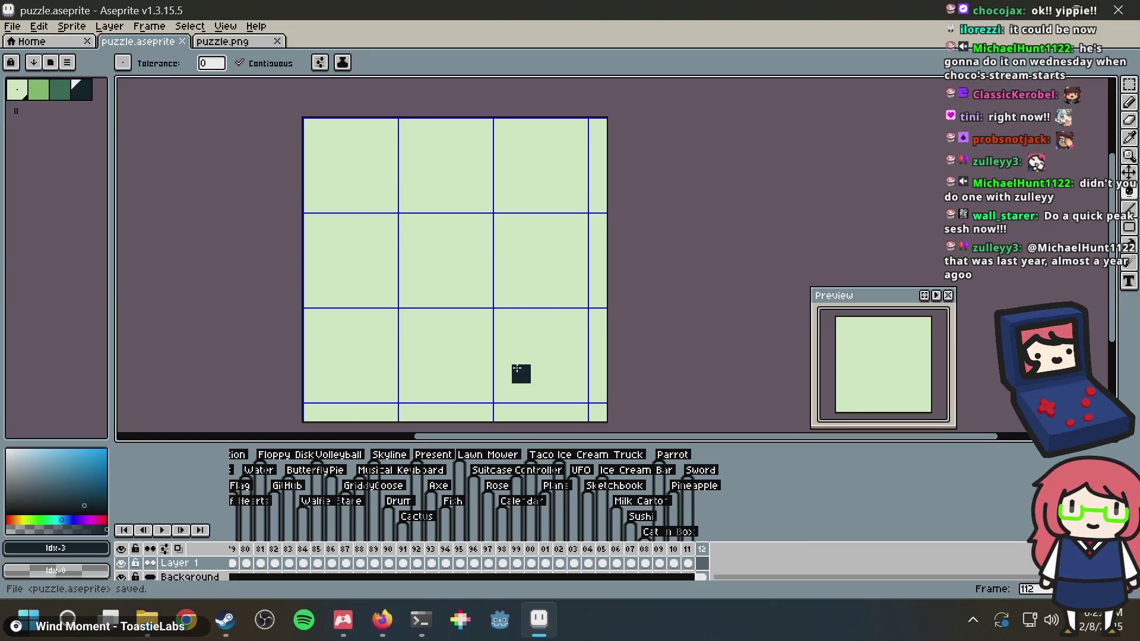
key(ctrl+s)
Try a dark fill and dark bottom and right lines on frame 112, undo them, and save
click(572, 399)
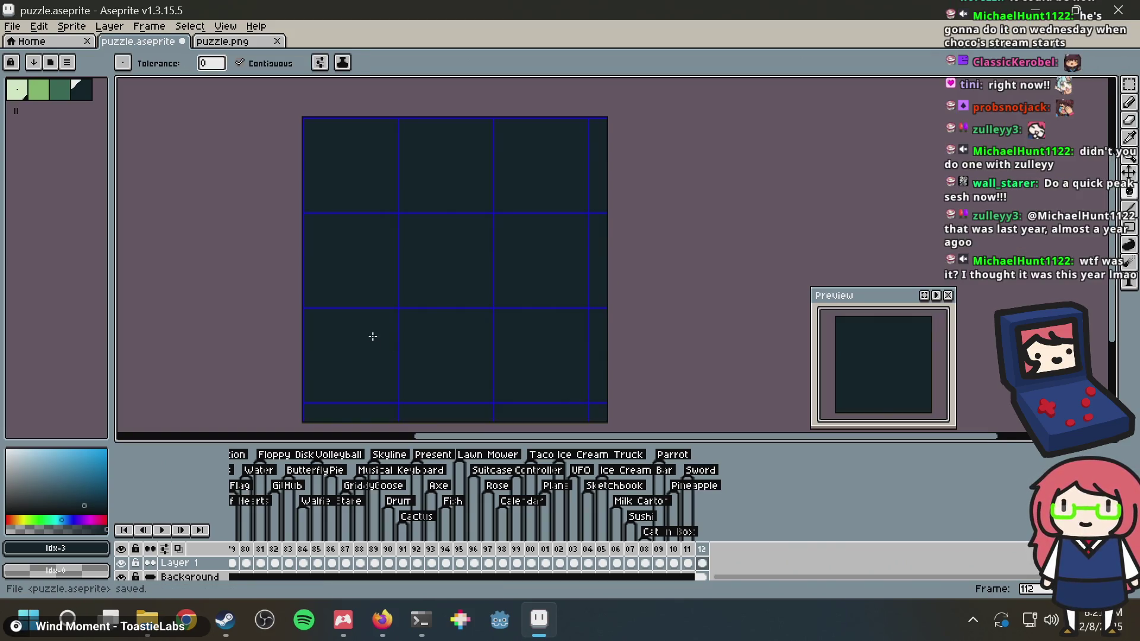
key(ctrl+z)
key(b)
click(578, 393)
shift+click(275, 398)
click(597, 380)
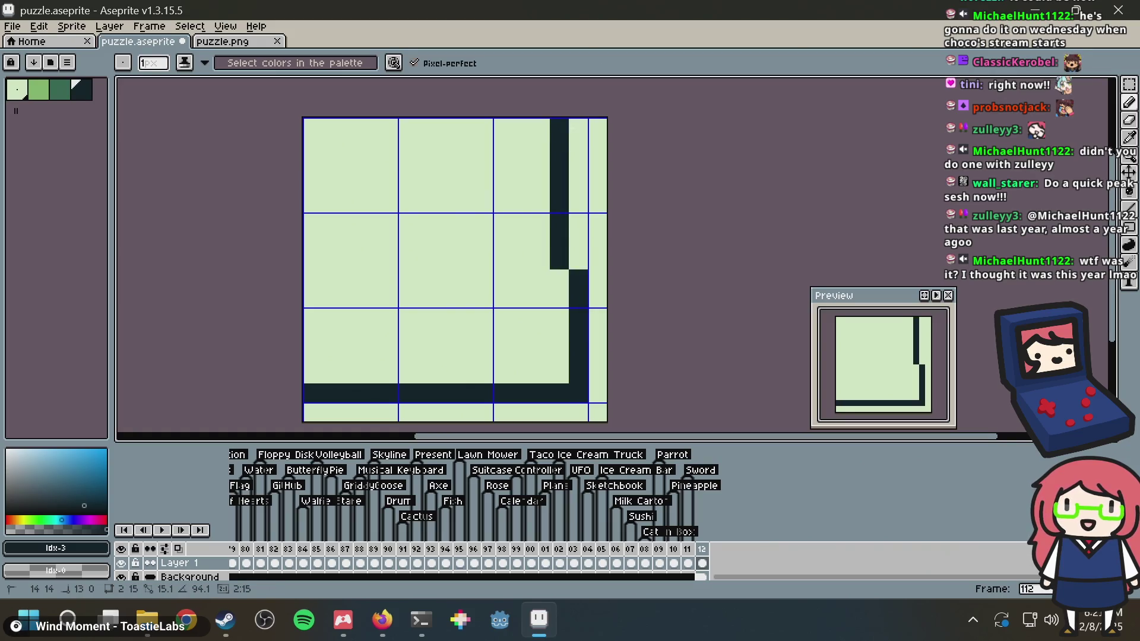
shift+click(579, 127)
key(ctrl+z)
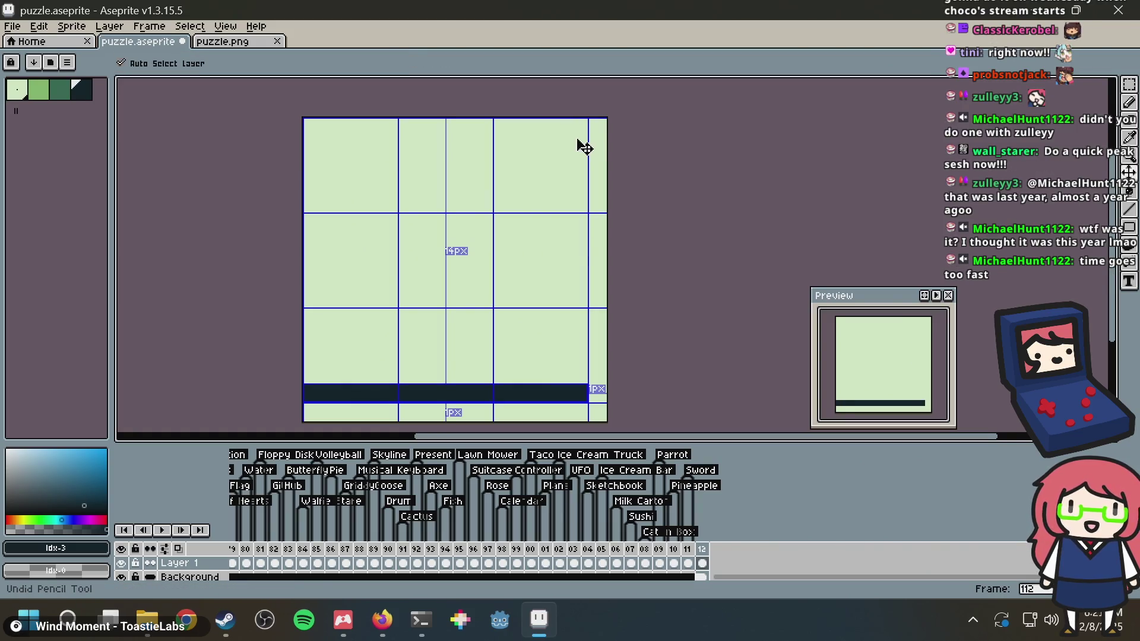
key(ctrl+z)
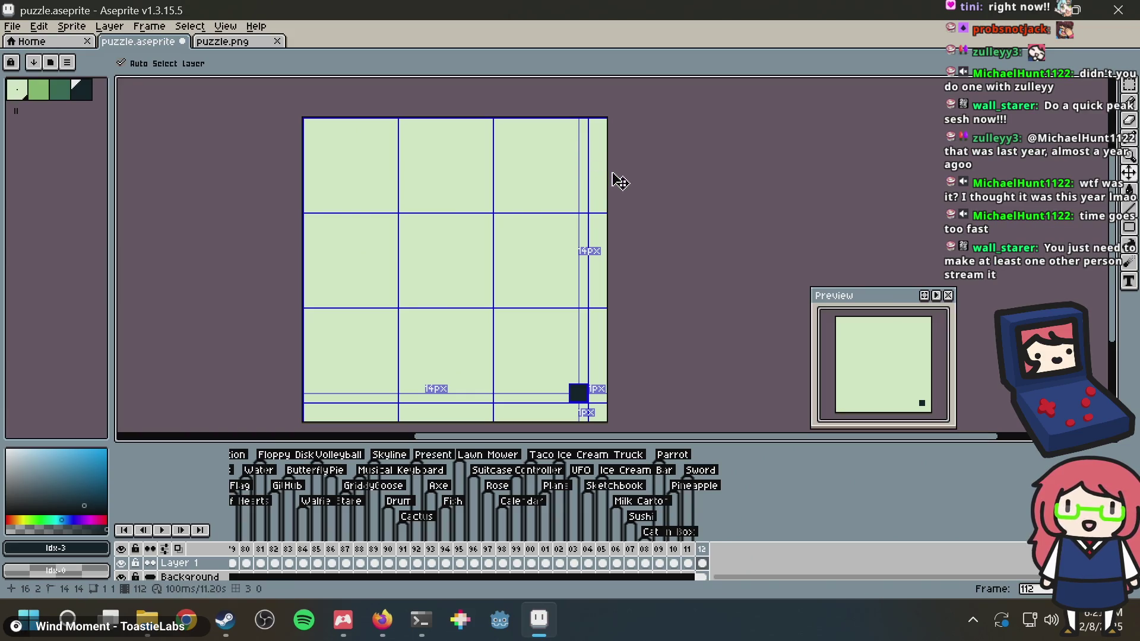
key(ctrl+z)
key(ctrl+s)
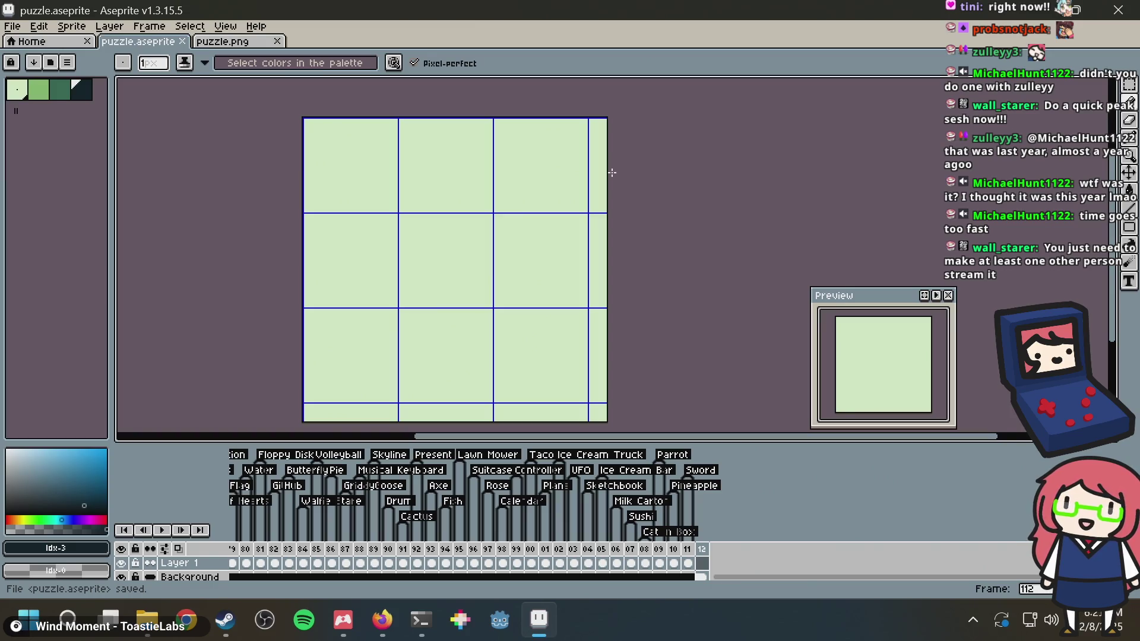
key(ctrl+s)
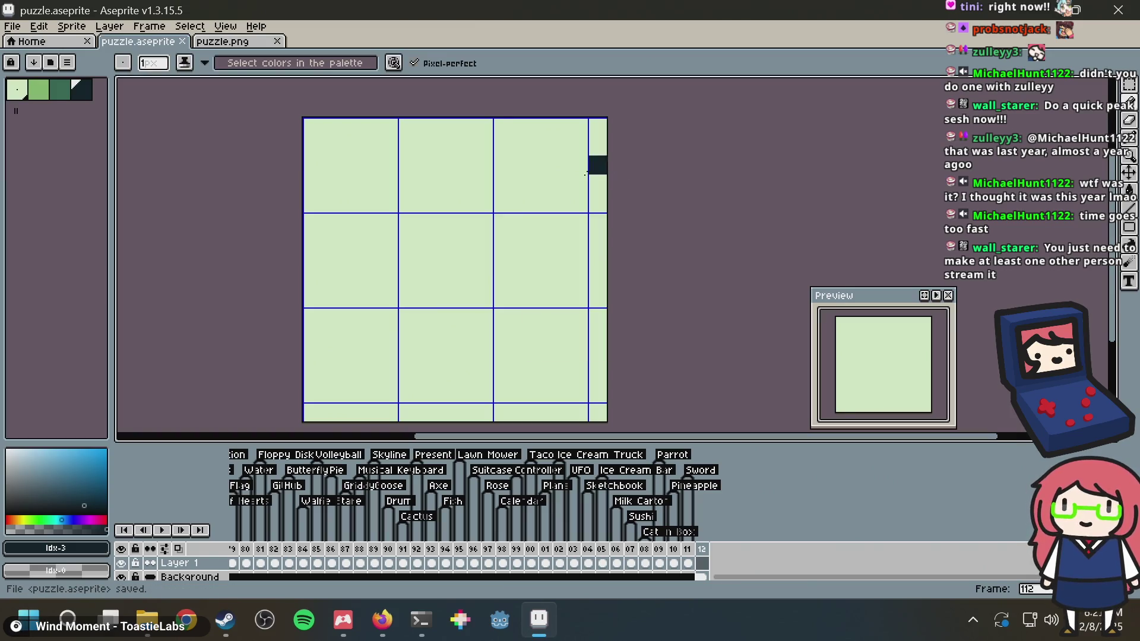
Draw trial dark lines along the bottom row and right column, undo them, and save
click(579, 393)
shift+click(186, 385)
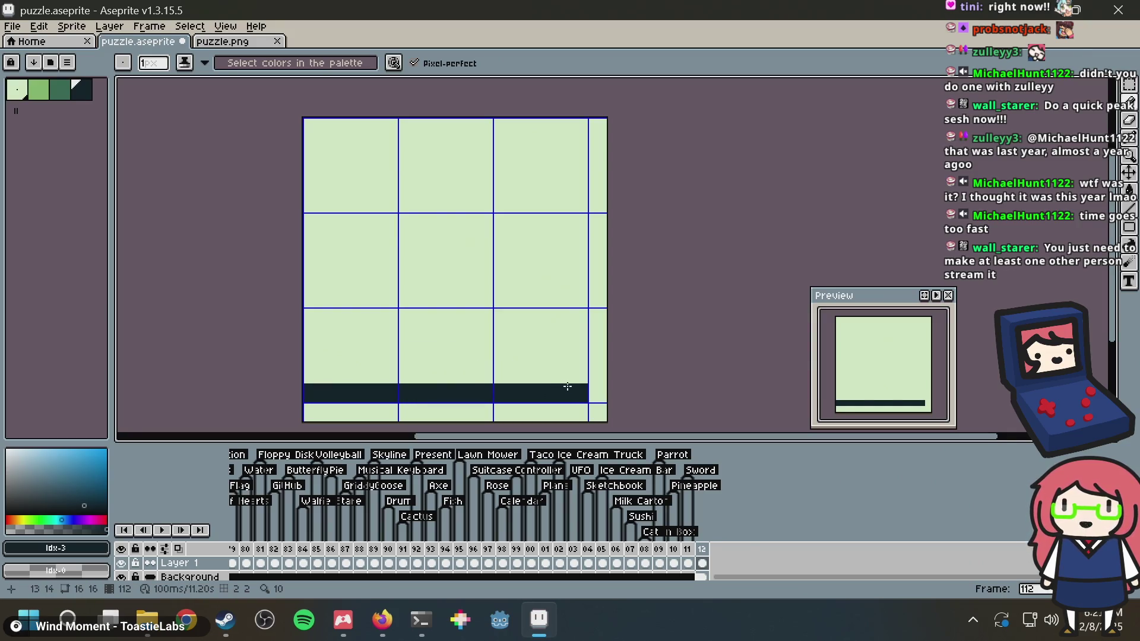
shift+click(578, 122)
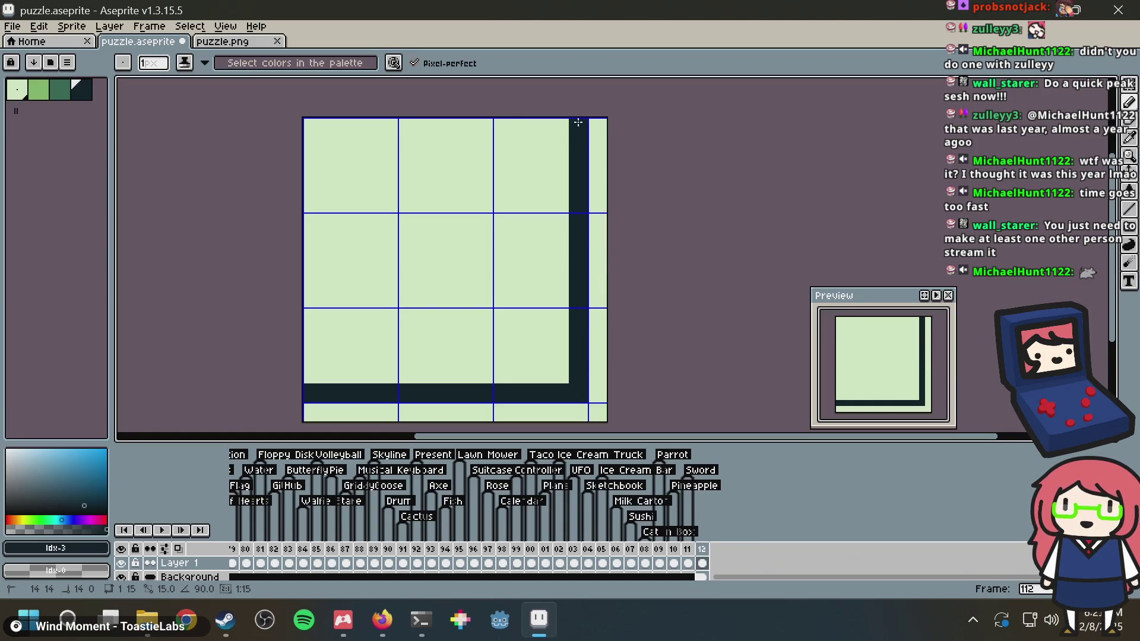
key(ctrl+z)
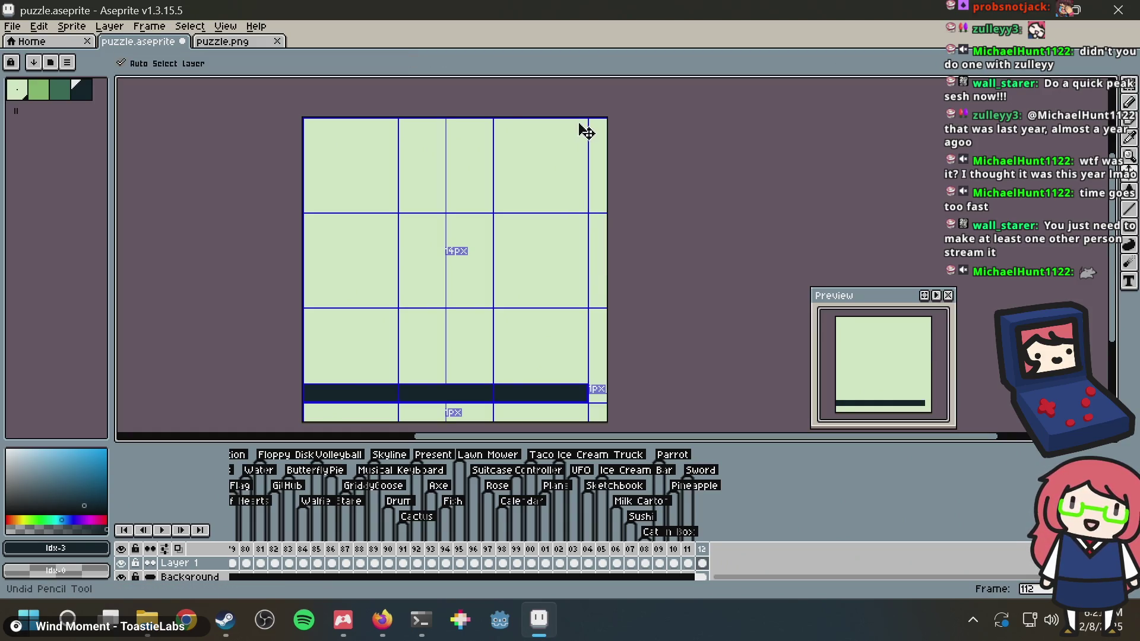
key(ctrl+z)
key(ctrl+z)
key(ctrl+s)
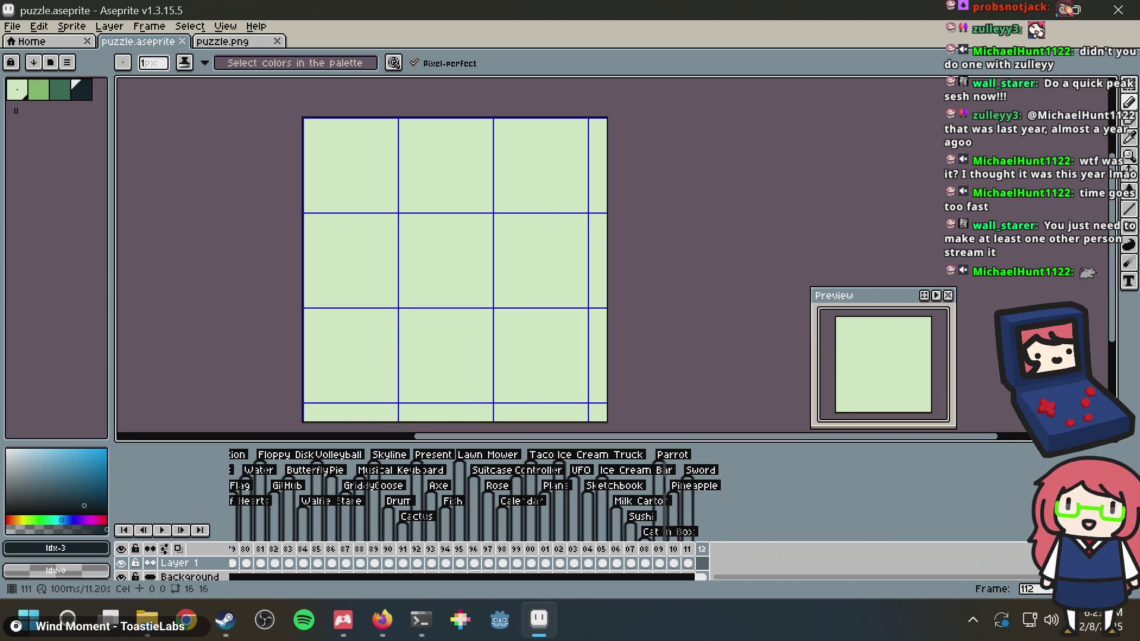
key(ctrl+s)
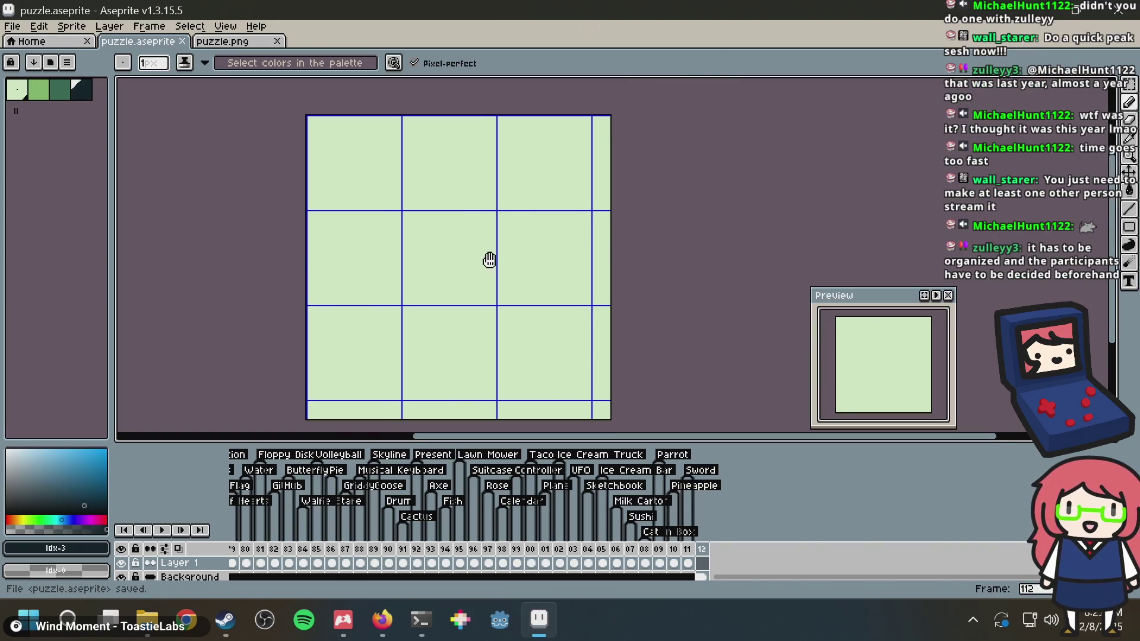
Draw bottom and right border lines, fill the enclosed area dark, then undo and save
drag(489, 260, 491, 250)
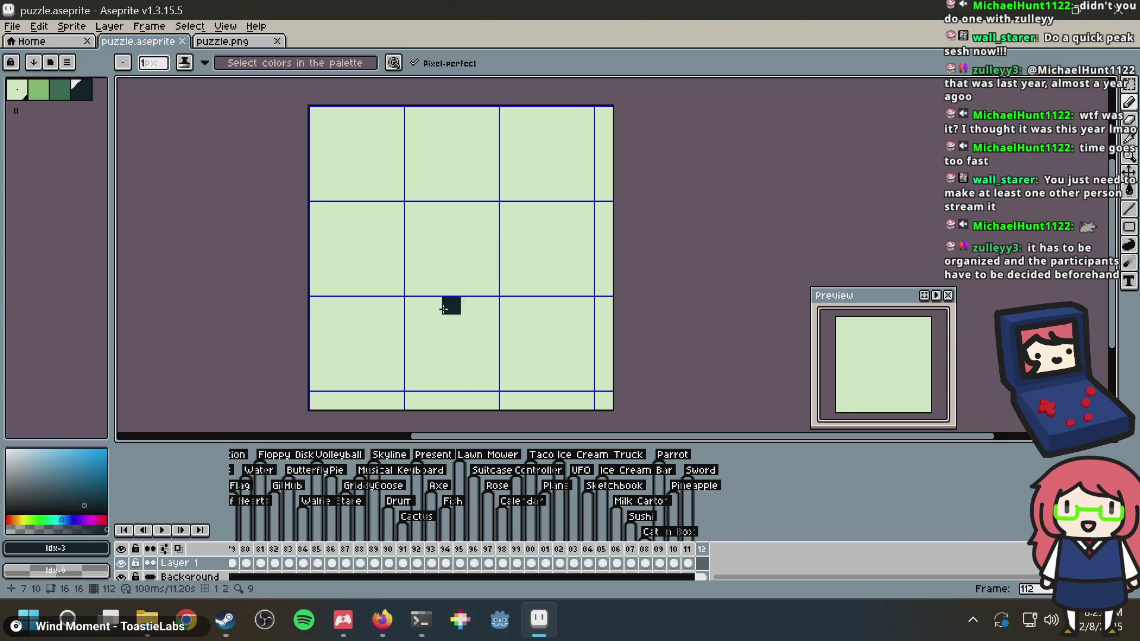
click(319, 381)
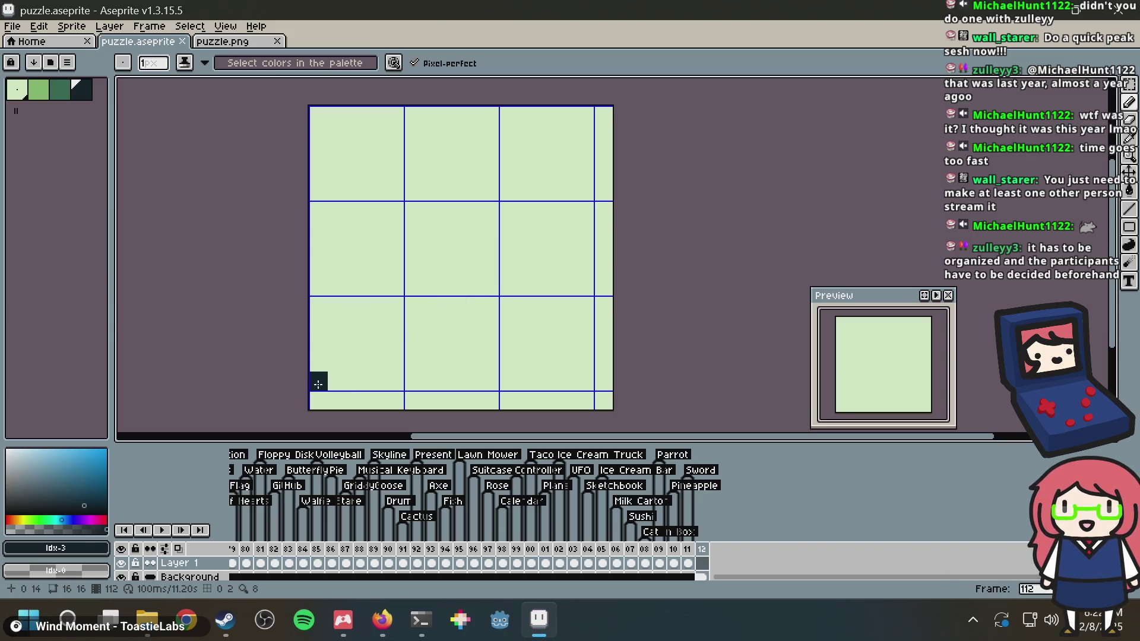
shift+click(584, 382)
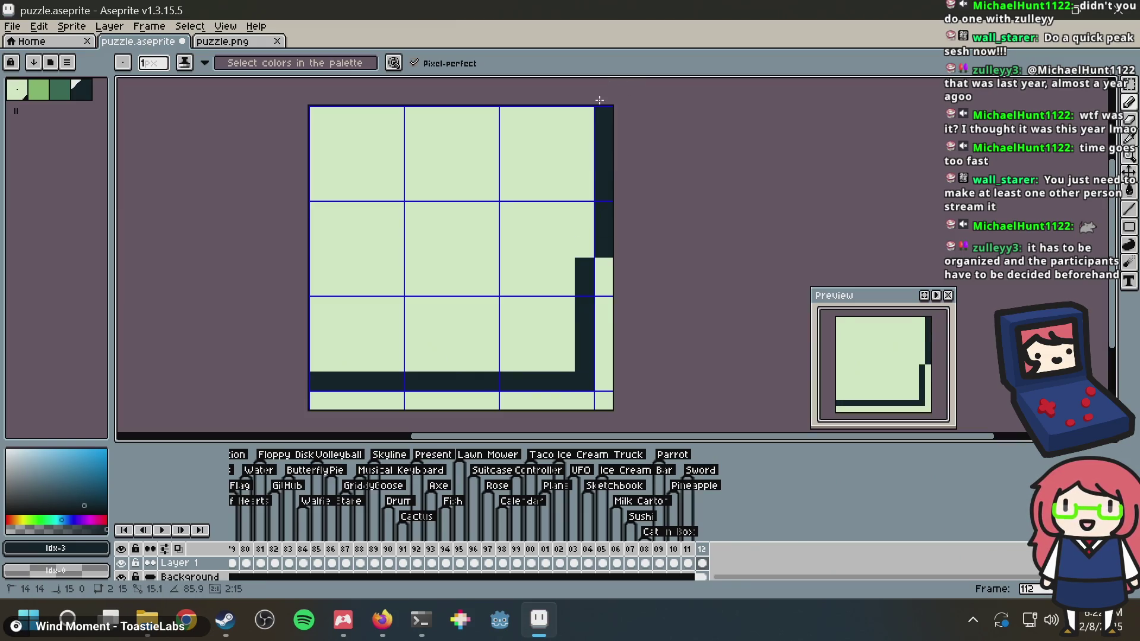
shift+click(585, 115)
key(g)
click(440, 206)
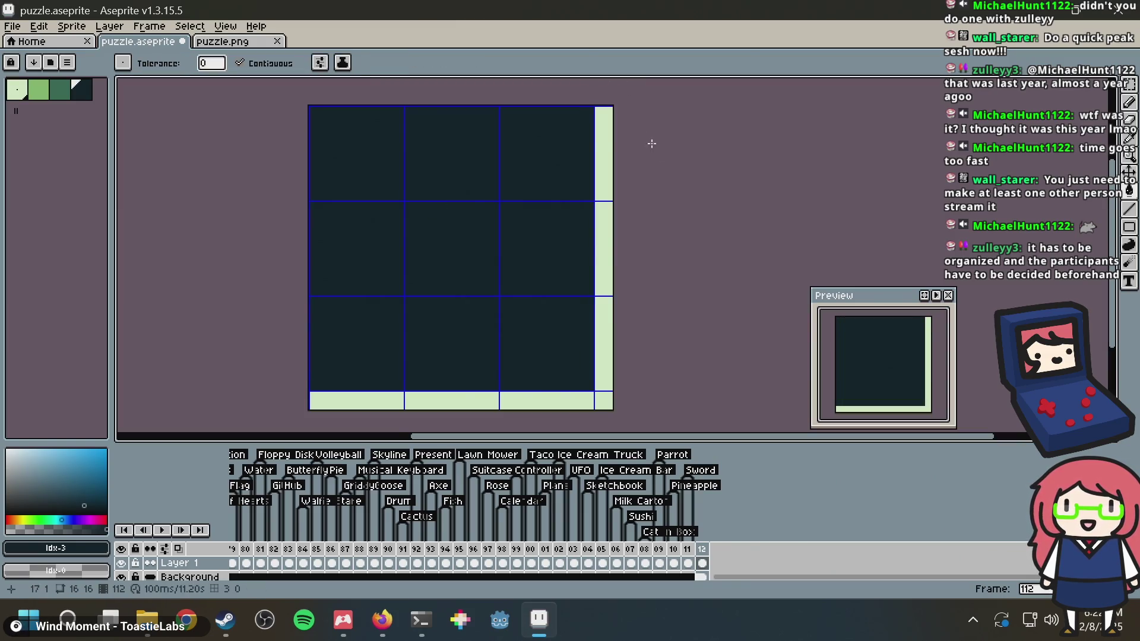
key(ctrl+z)
key(ctrl+z)
key(ctrl+z)
key(b)
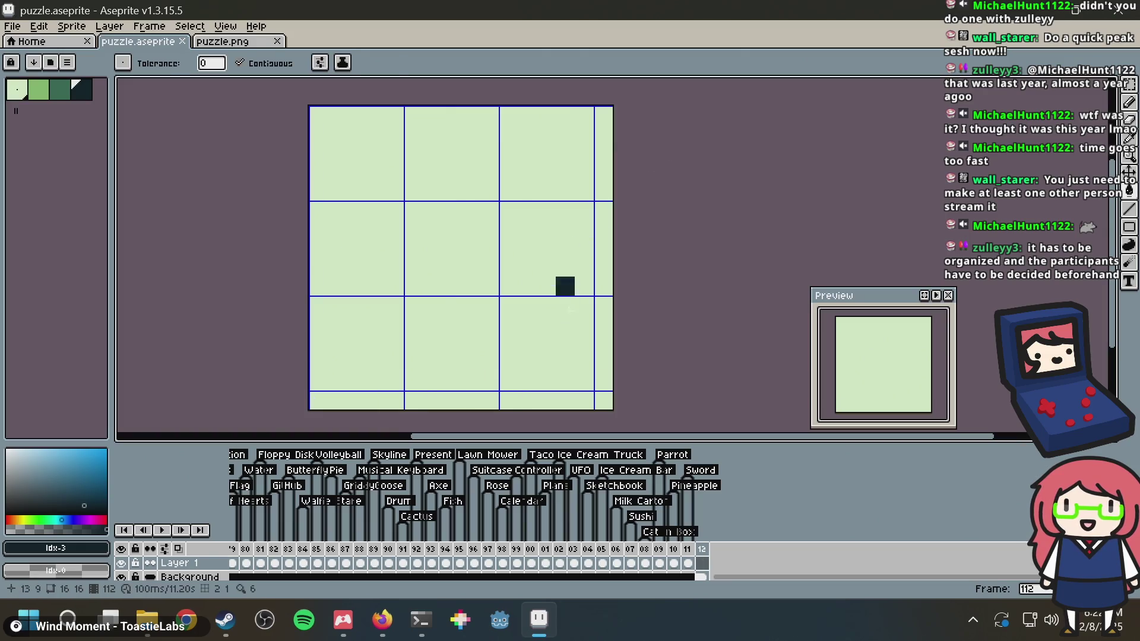
key(ctrl+s)
Draw a full dark border, fill the frame dark, then clear the canvas back to light green
click(579, 381)
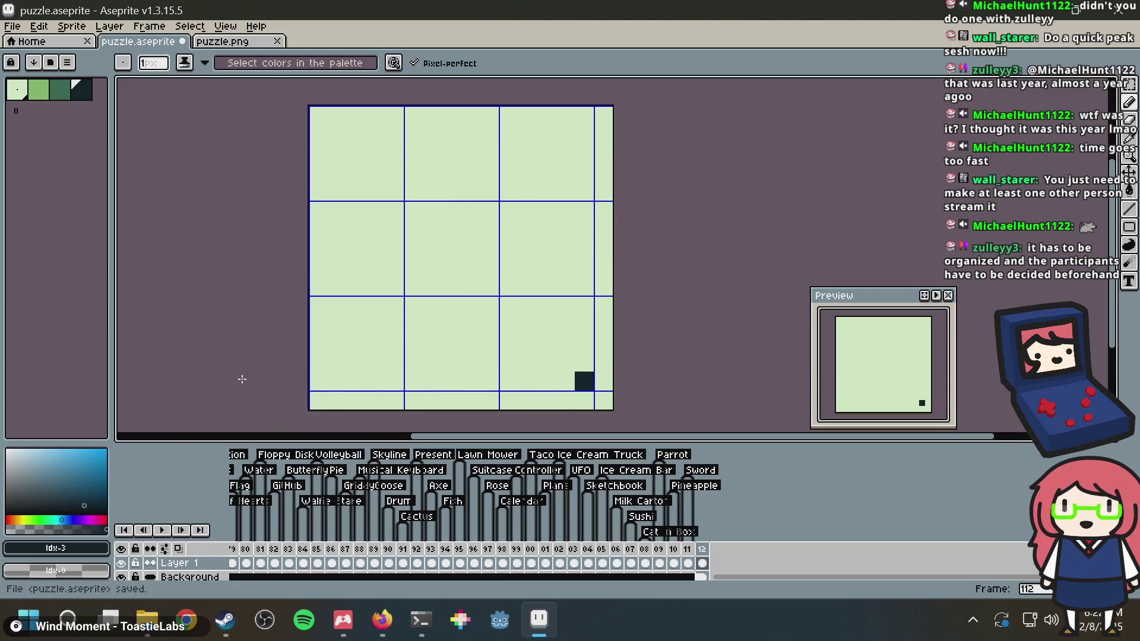
shift+click(279, 374)
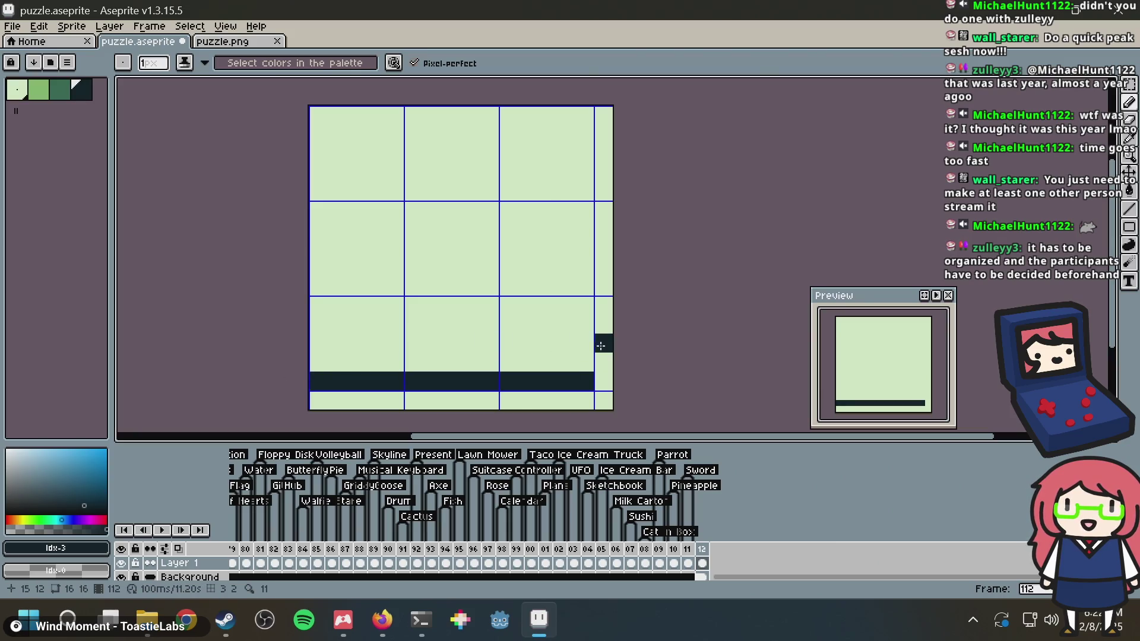
mouse_move(584, 369)
mouse_down()
mouse_move(584, 116)
mouse_move(547, 118)
mouse_up()
shift+click(319, 116)
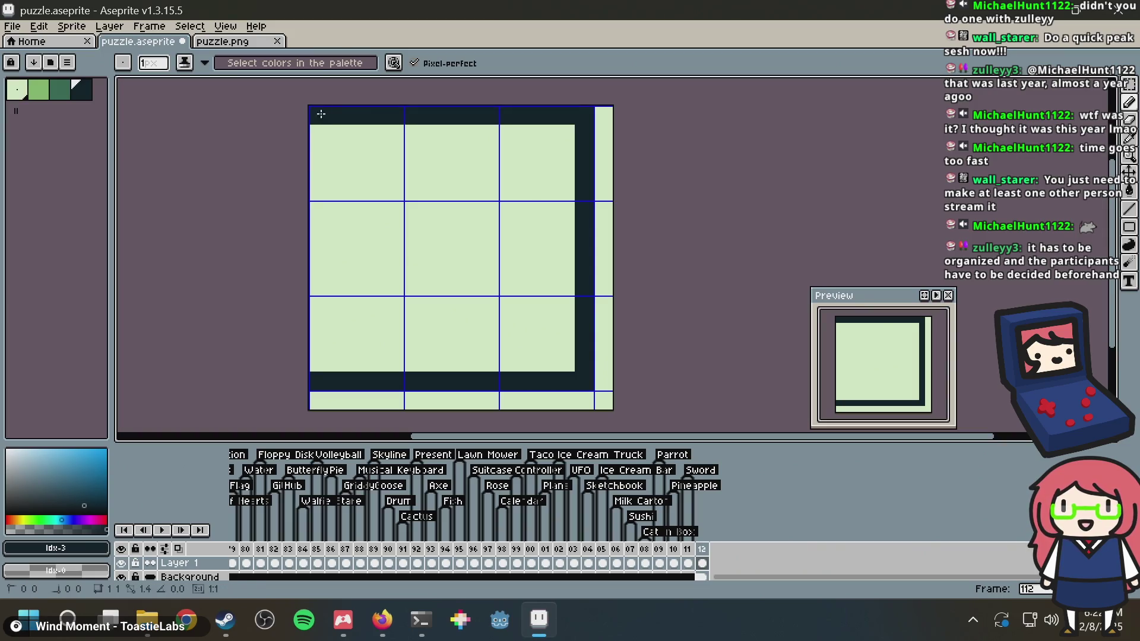
shift+click(315, 384)
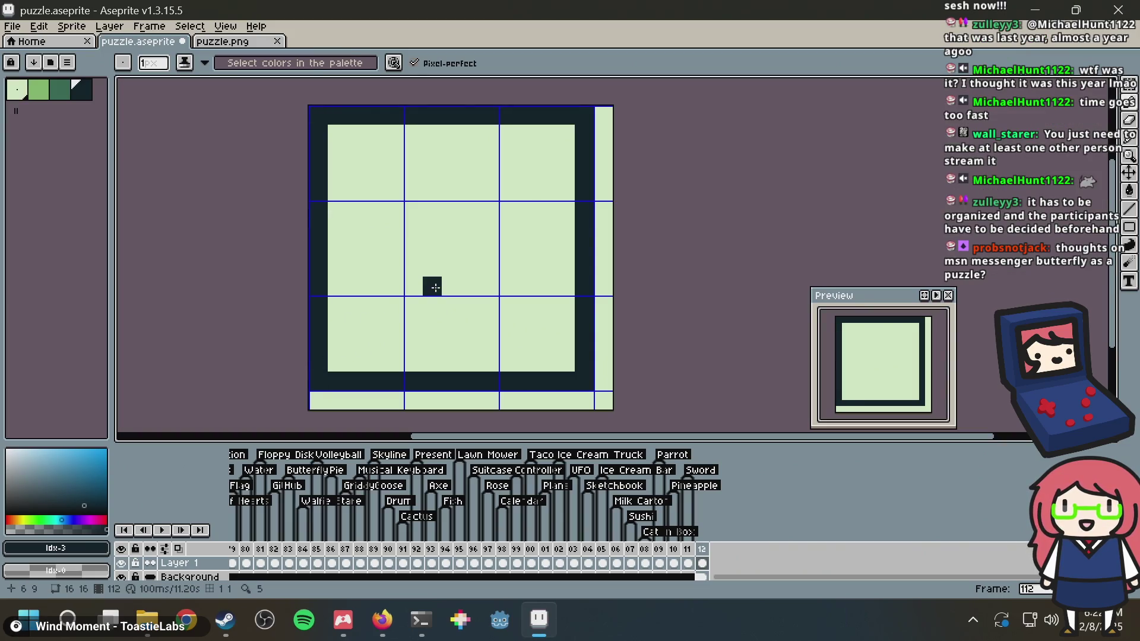
key(g)
click(436, 285)
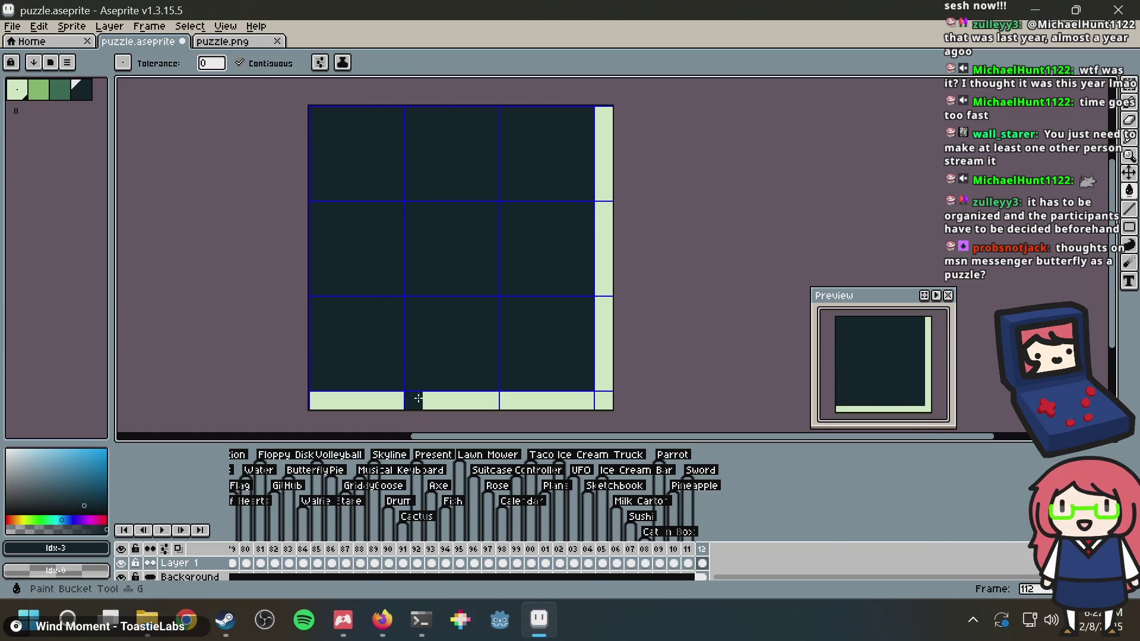
click(419, 399)
key(ctrl+a)
key(Delete)
key(ctrl+d)
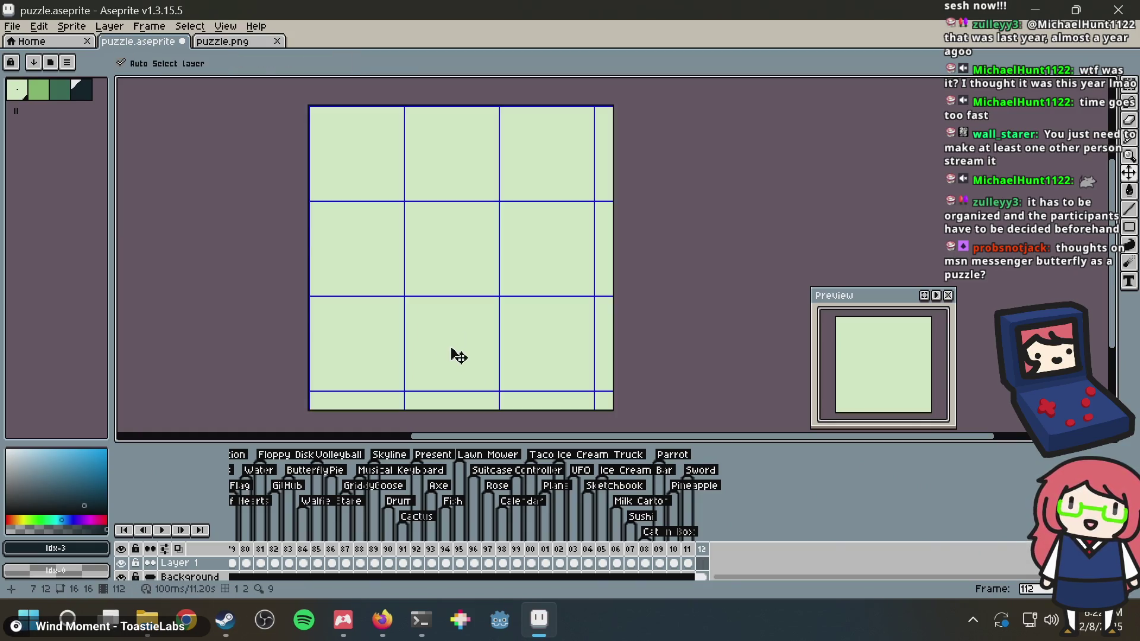
key(b)
Undo a trial bottom line, view the butterfly puzzle in frame 83, then return to frame 112 and save
click(314, 381)
shift+click(585, 379)
key(ctrl+z)
key(ctrl+z)
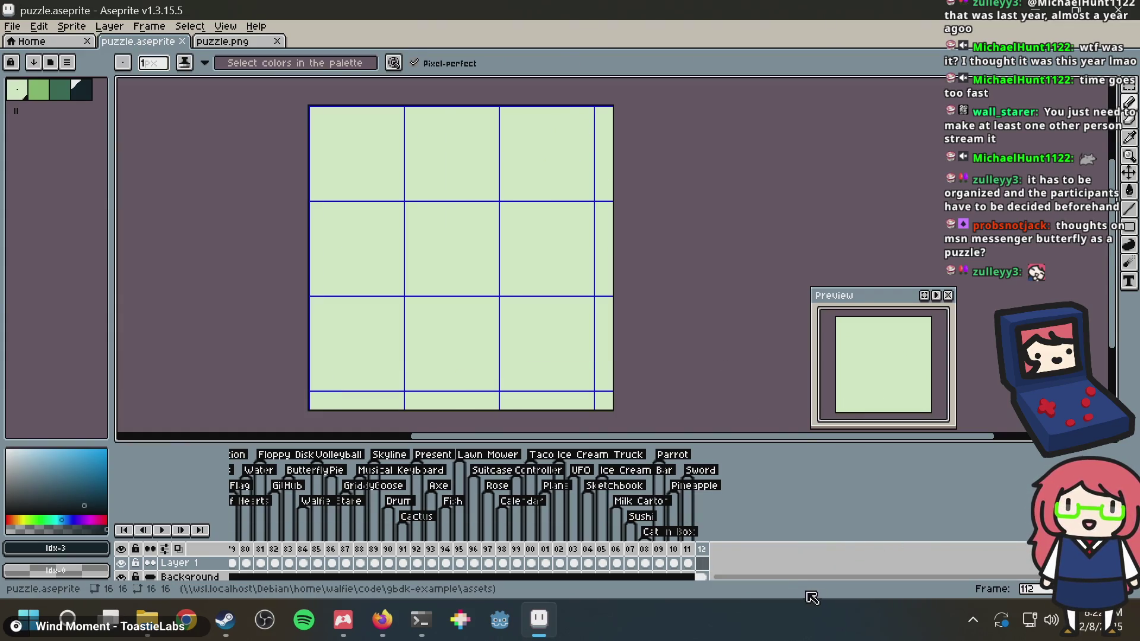
mouse_move(802, 578)
mouse_down()
mouse_move(561, 595)
mouse_move(433, 592)
mouse_move(317, 571)
mouse_move(706, 585)
mouse_up()
click(510, 551)
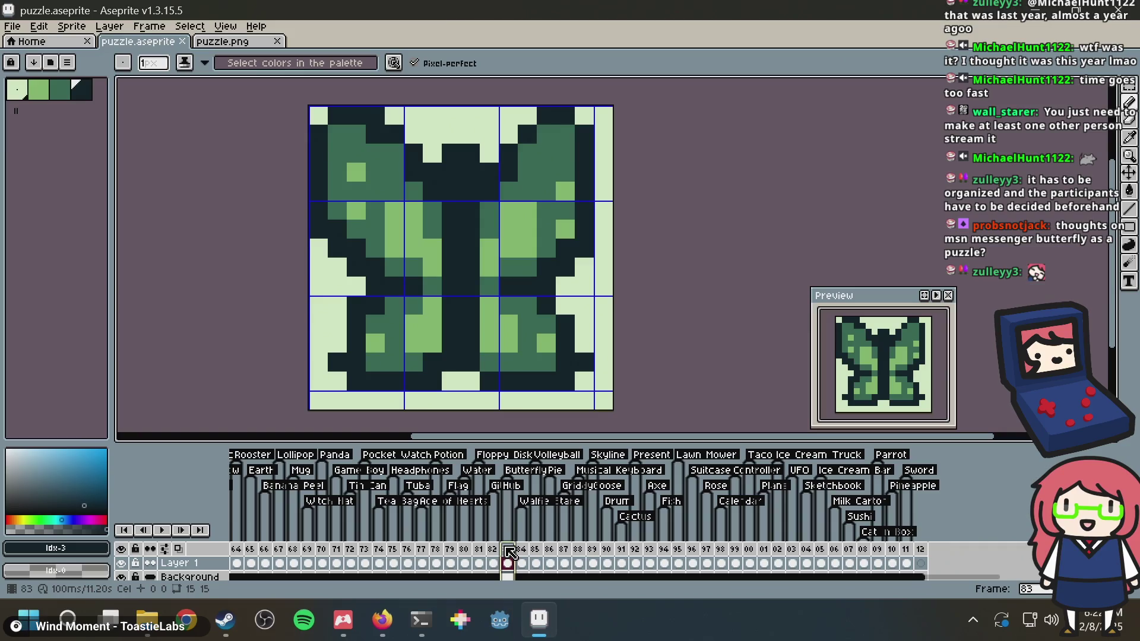
click(920, 564)
key(ctrl+s)
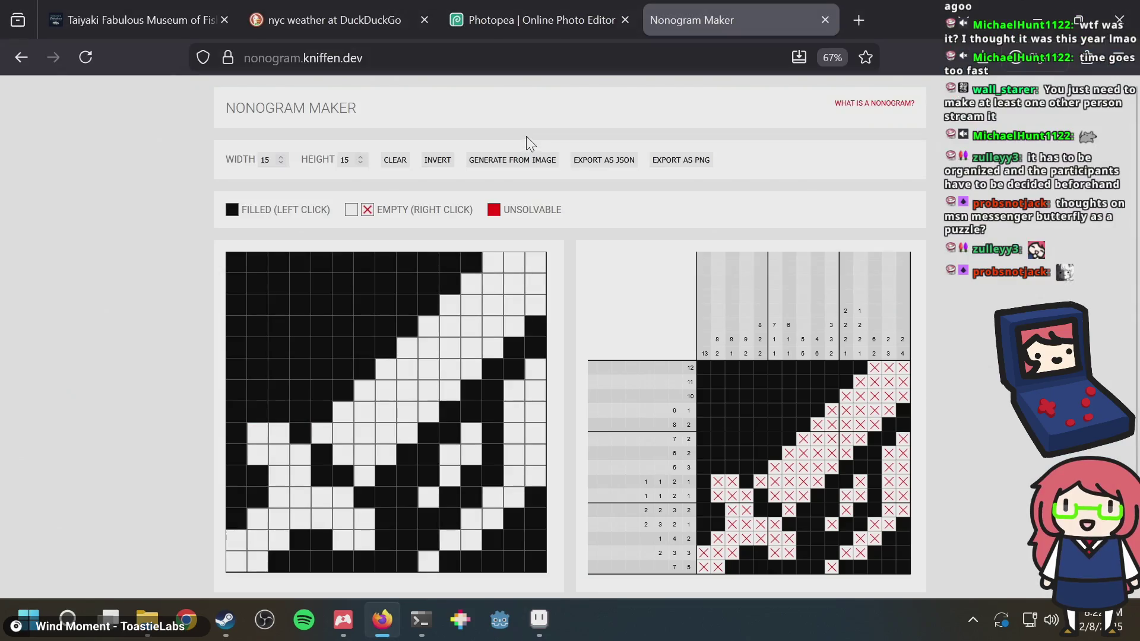
key(alt+Tab)
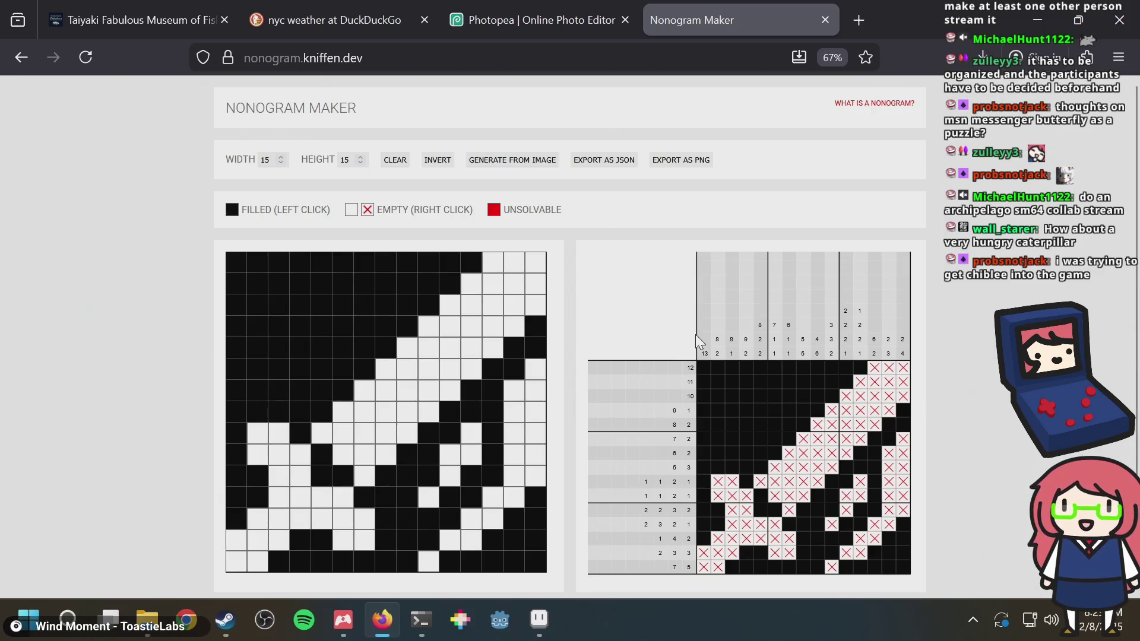
key(alt+Tab)
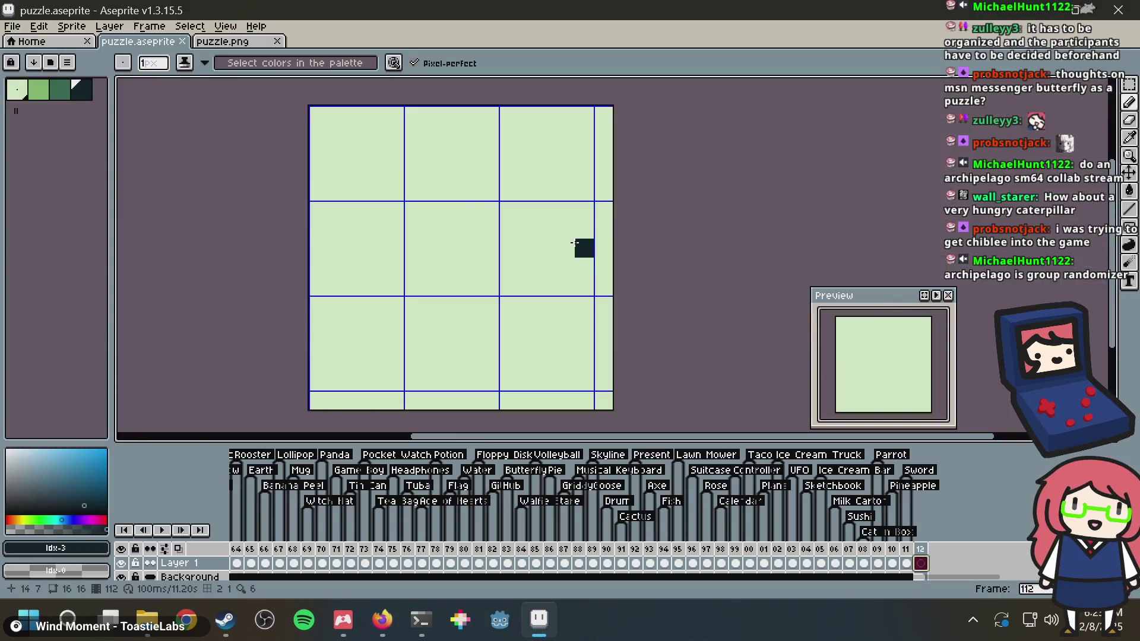
Try a full dark fill on frame 112, undo it, and save puzzle.aseprite
key(ctrl+s)
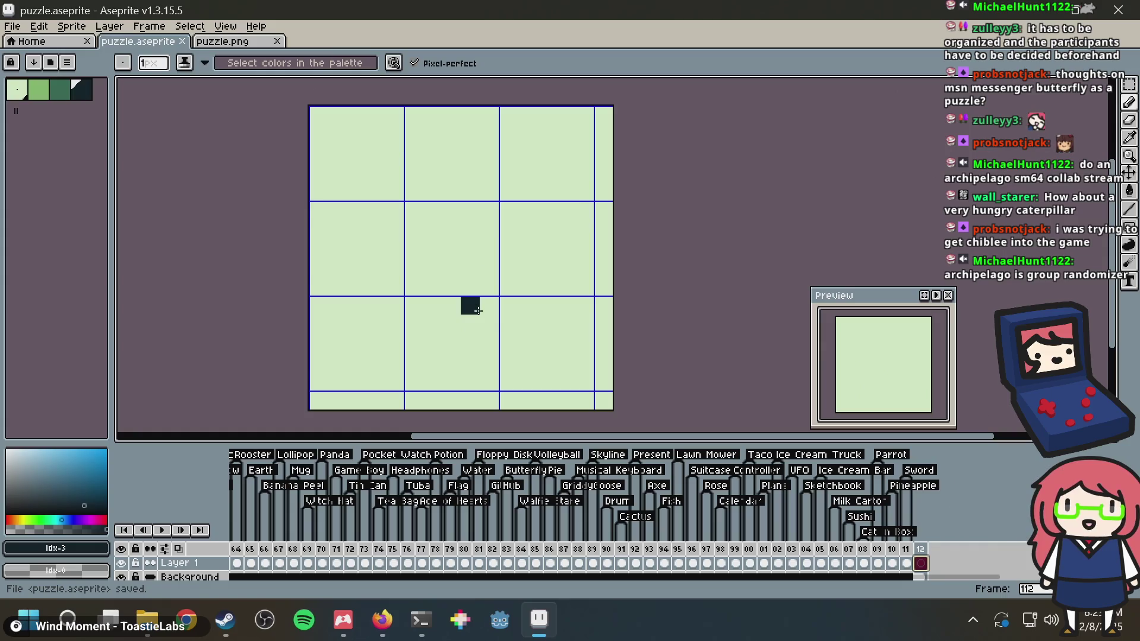
key(g)
click(554, 353)
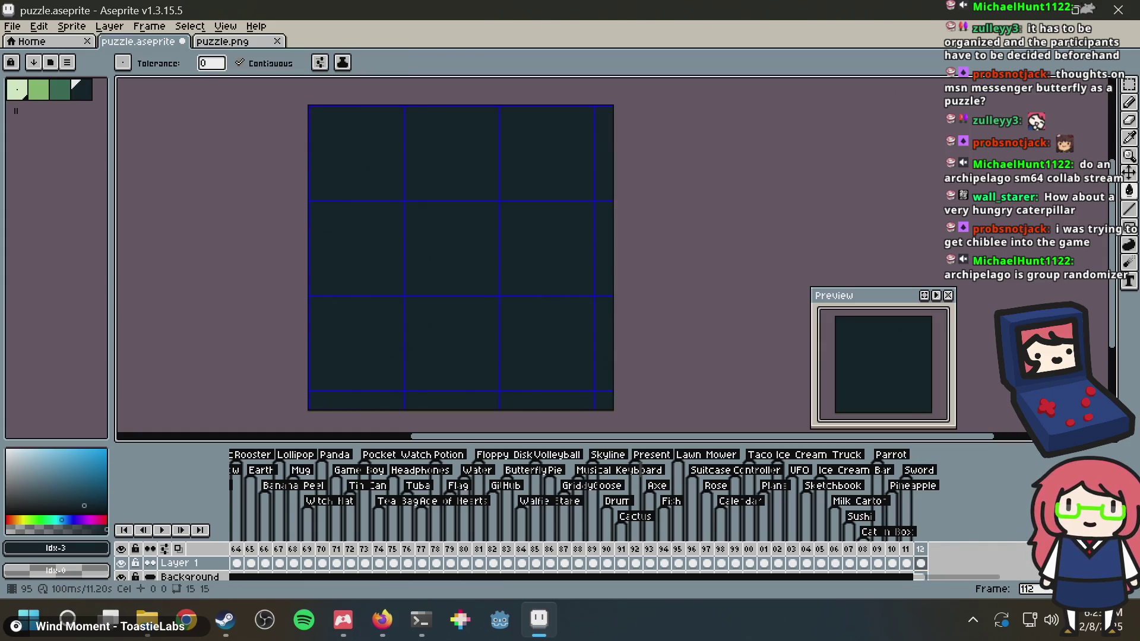
mouse_move(1093, 626)
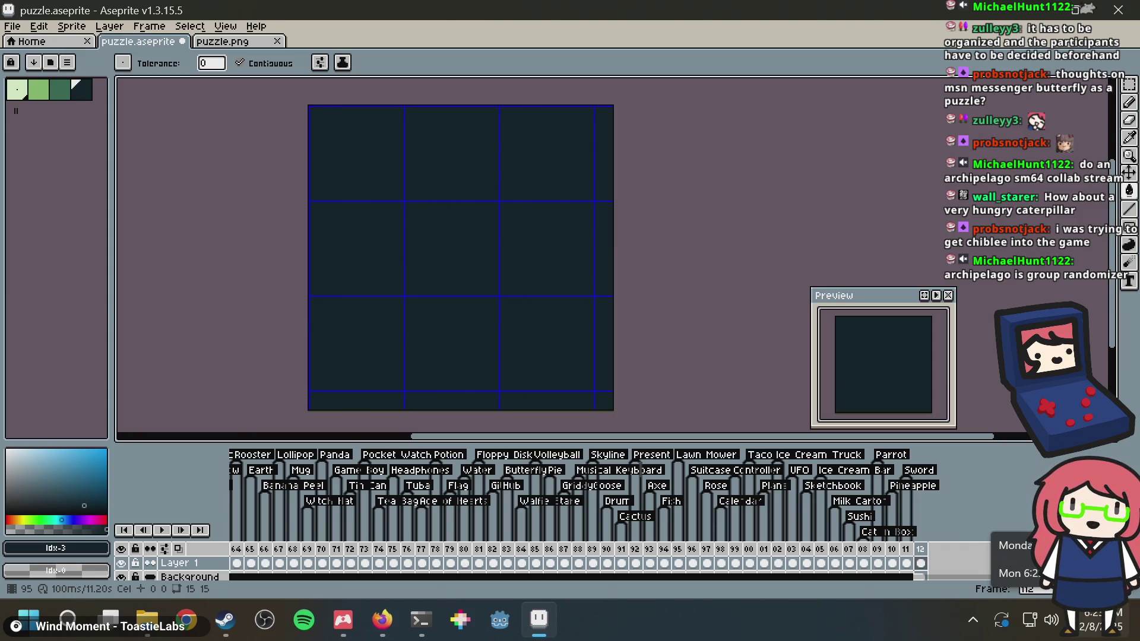
key(ctrl+z)
key(ctrl+s)
key(b)
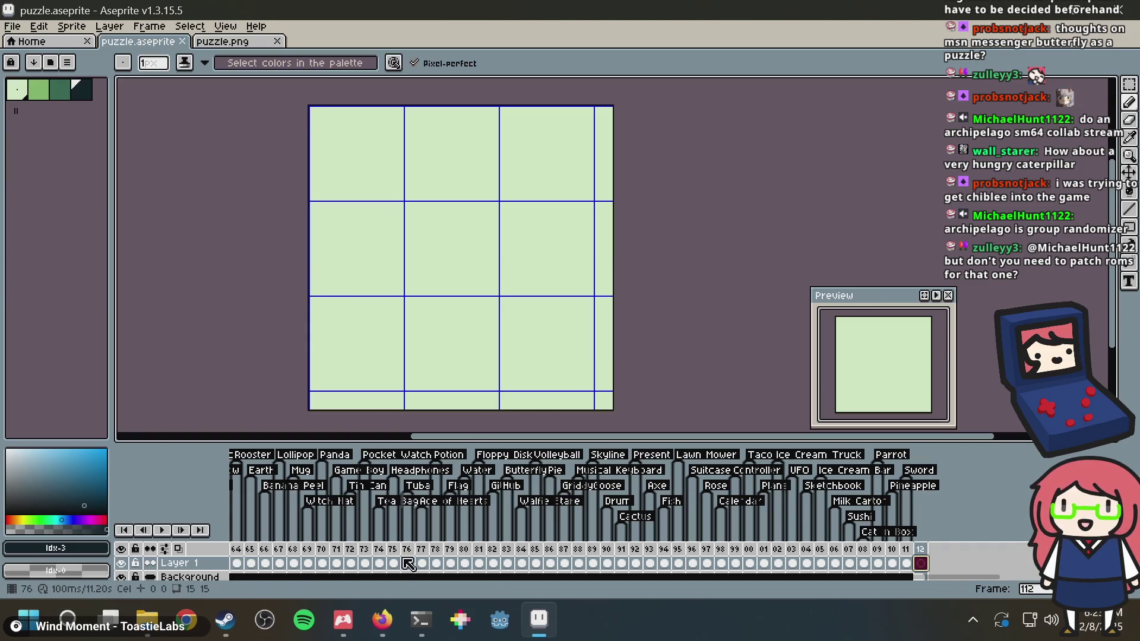
click(225, 620)
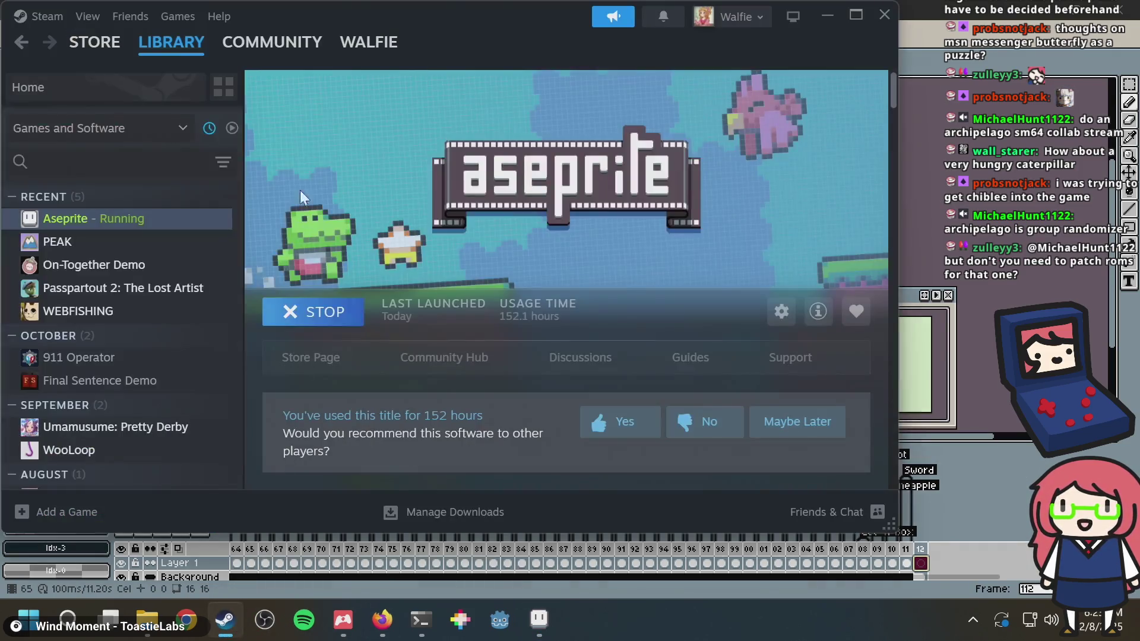
click(922, 12)
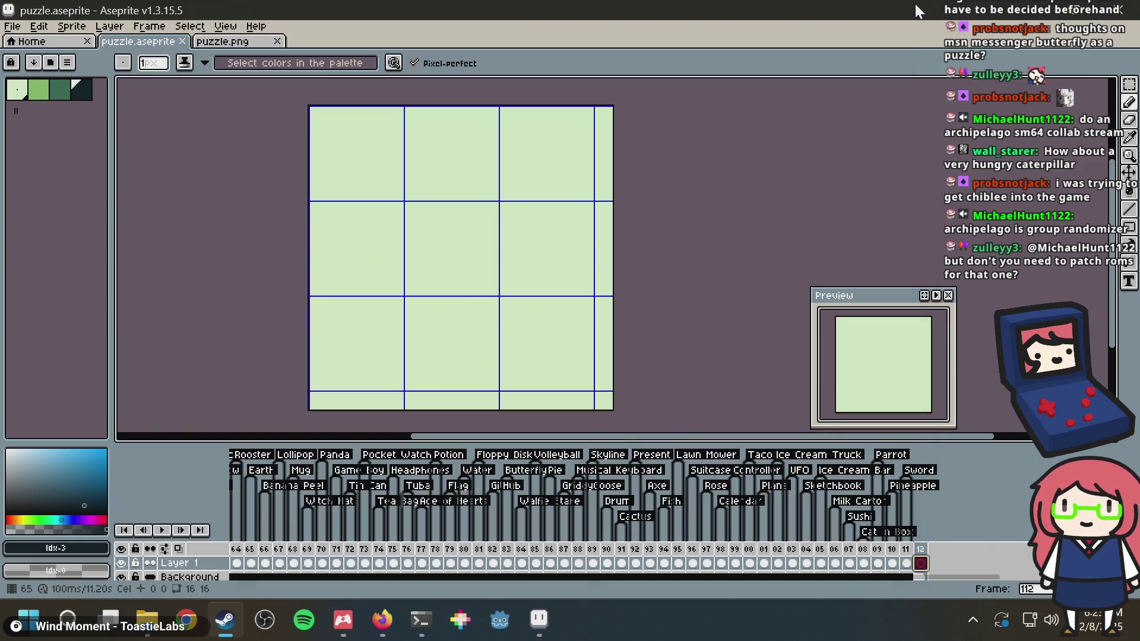
key(ctrl+s)
Draw a dark border around frame 112 and fill it dark, then undo the fills
shift+click(307, 378)
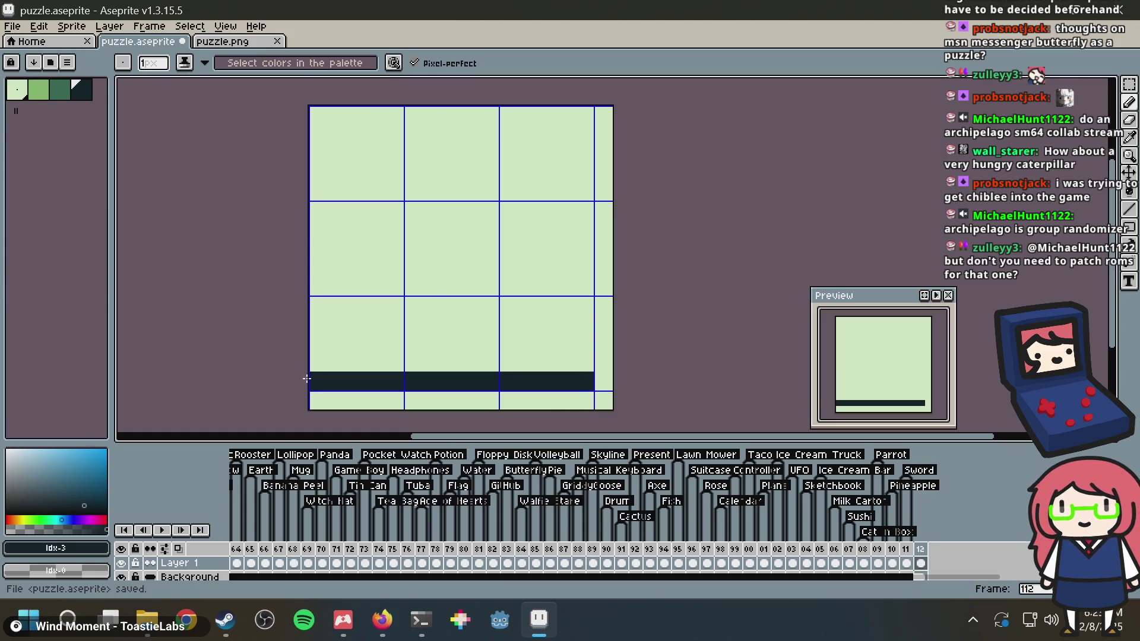
click(318, 250)
shift+click(318, 116)
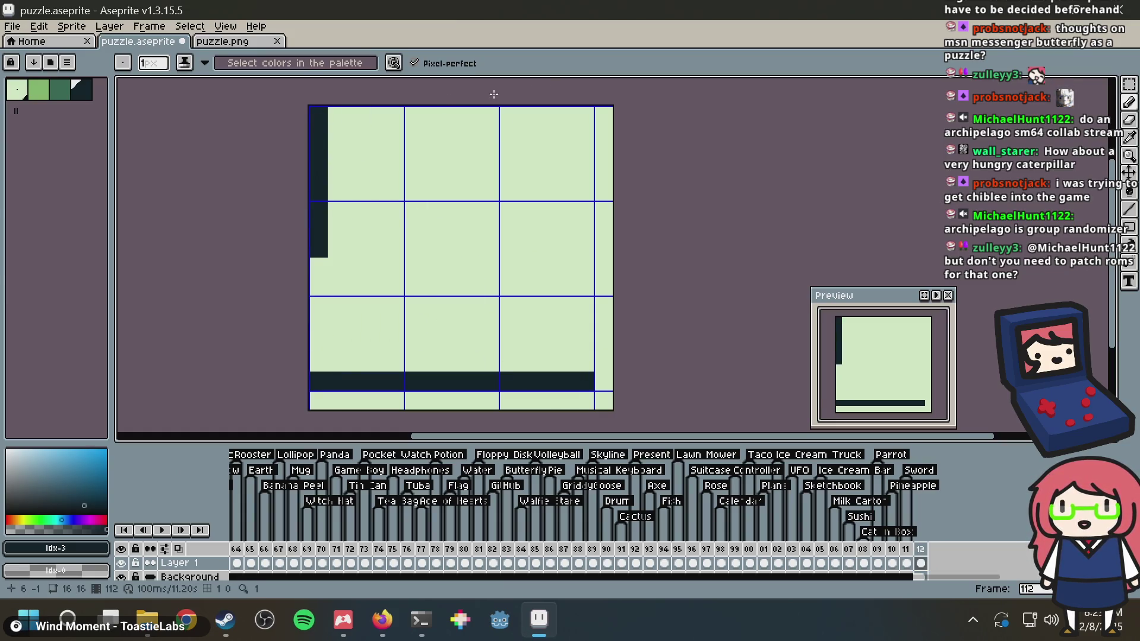
shift+click(584, 381)
key(g)
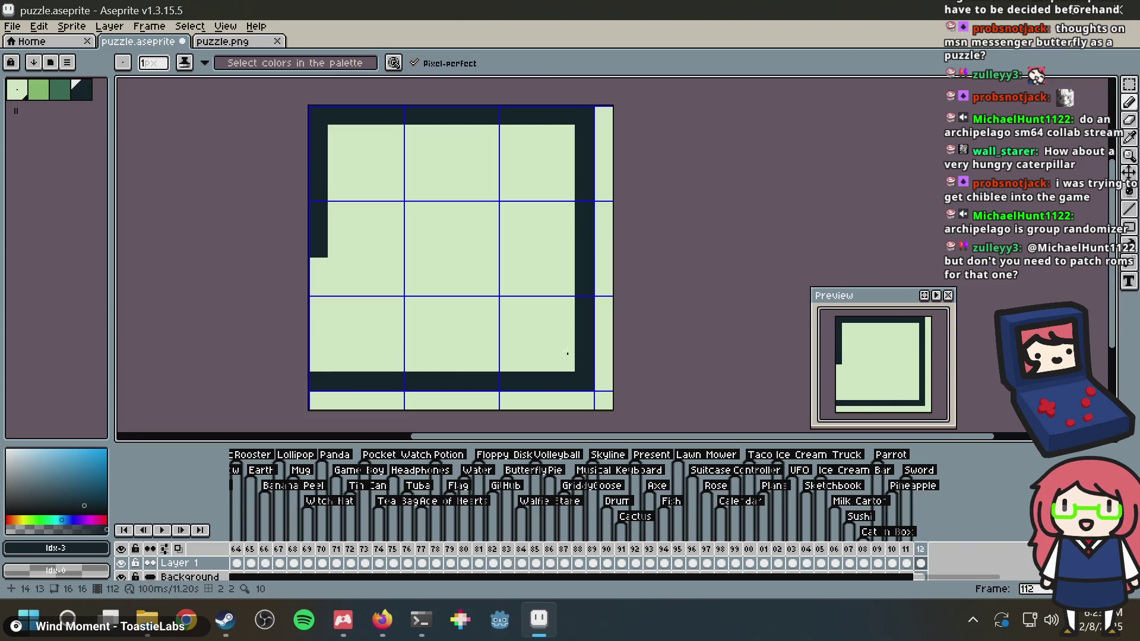
click(526, 303)
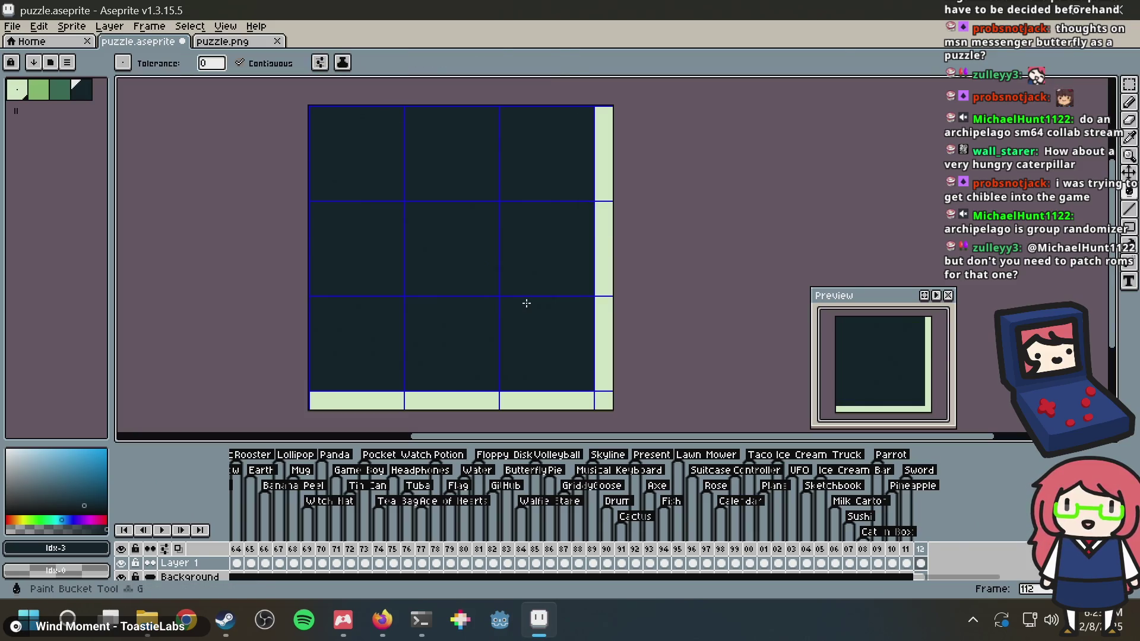
click(607, 269)
key(super)
key(Escape)
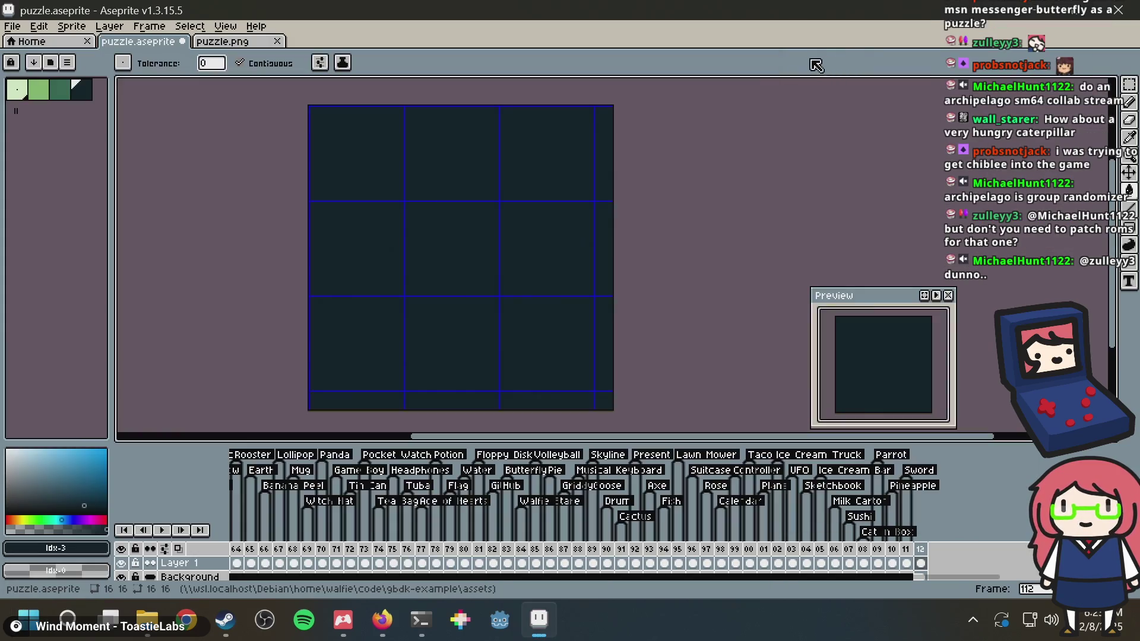
key(ctrl+z)
key(ctrl+z)
key(ctrl+z)
key(ctrl+z)
key(ctrl+z)
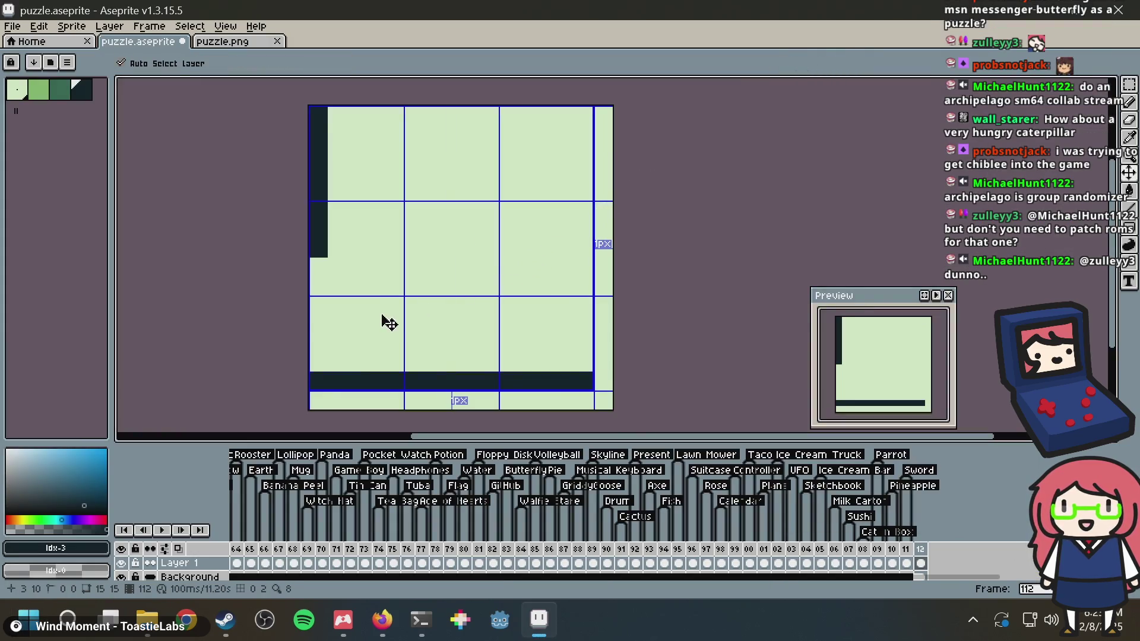
key(g)
key(ctrl+s)
key(b)
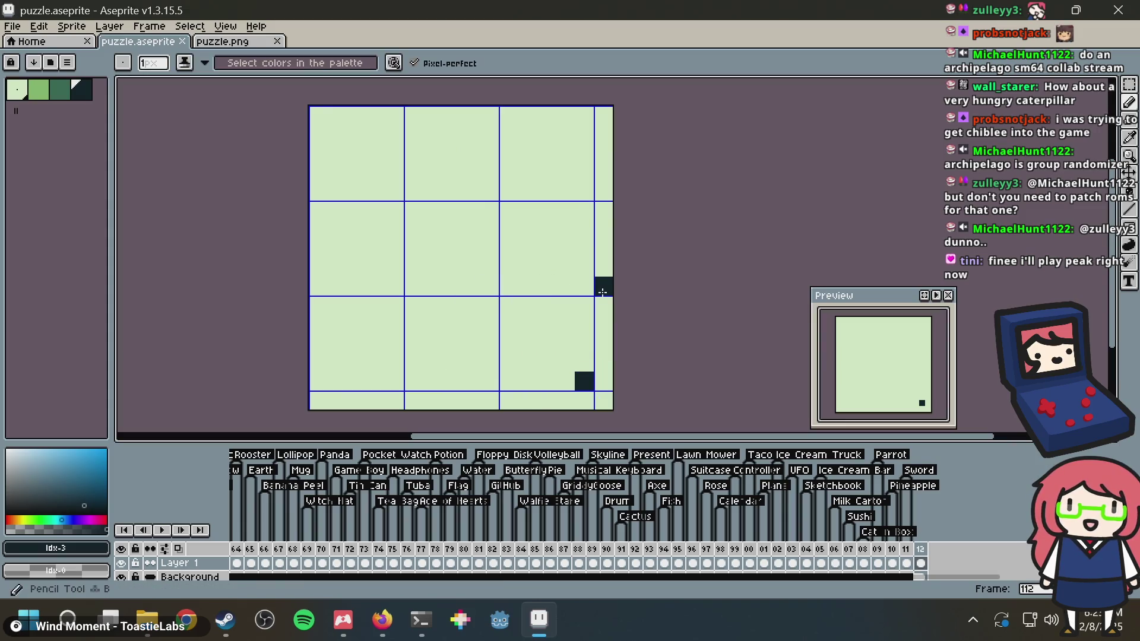
Redraw the dark border lines on frame 112 and fill the bordered interior dark
right_click(589, 381)
click(589, 381)
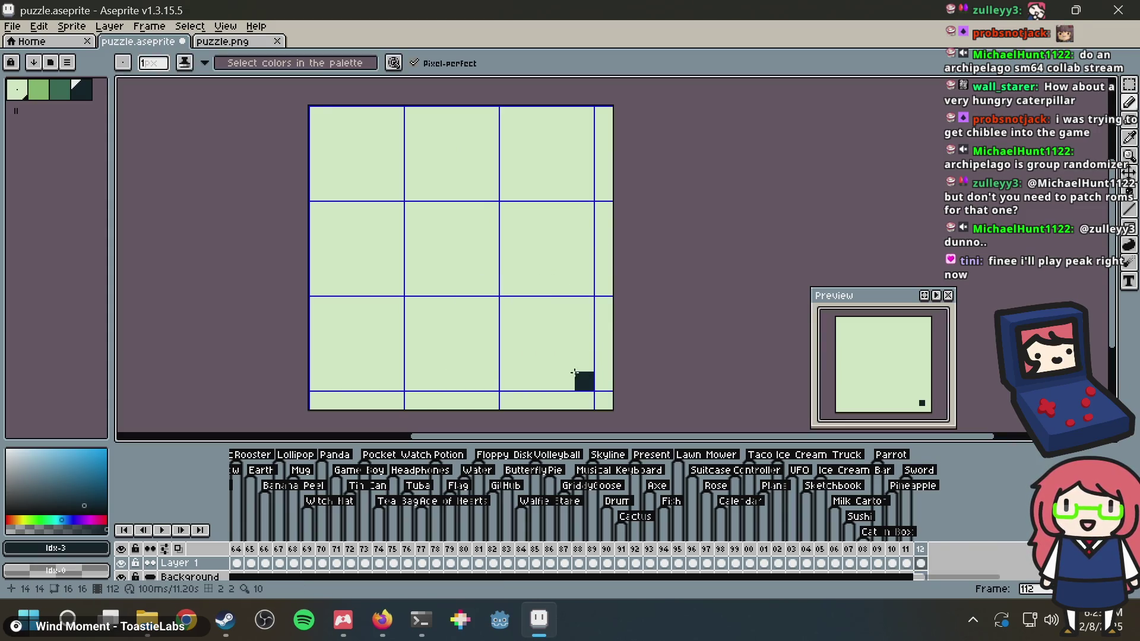
shift+click(319, 381)
scroll(292, 136, up, 2)
shift+click(315, 140)
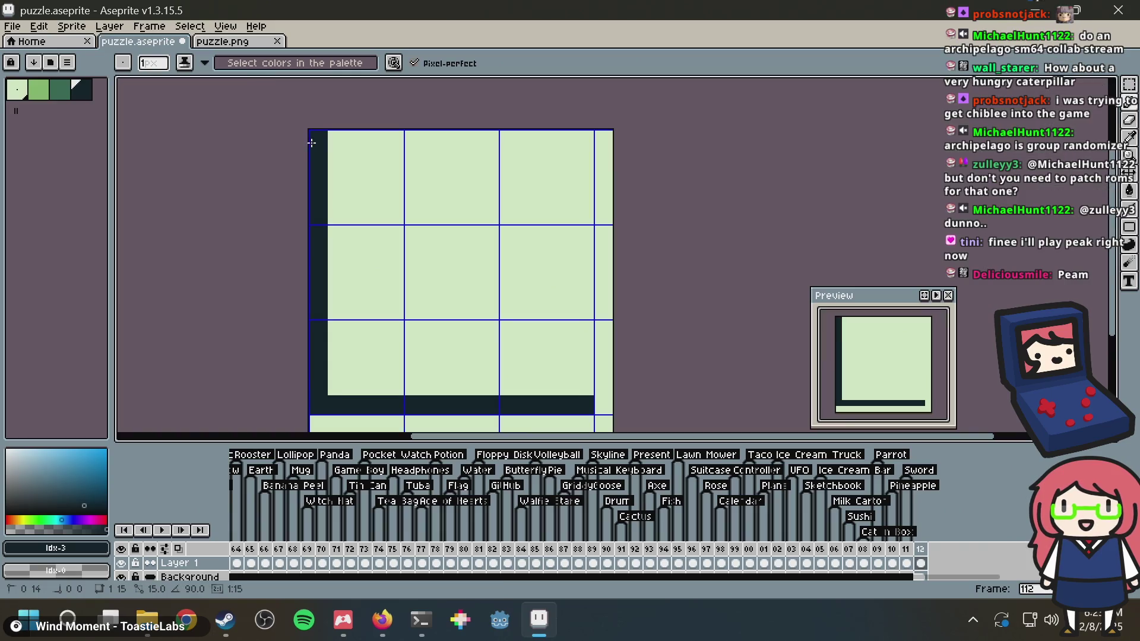
shift+click(585, 140)
shift+click(584, 386)
key(g)
scroll(575, 262, down, 4)
click(502, 221)
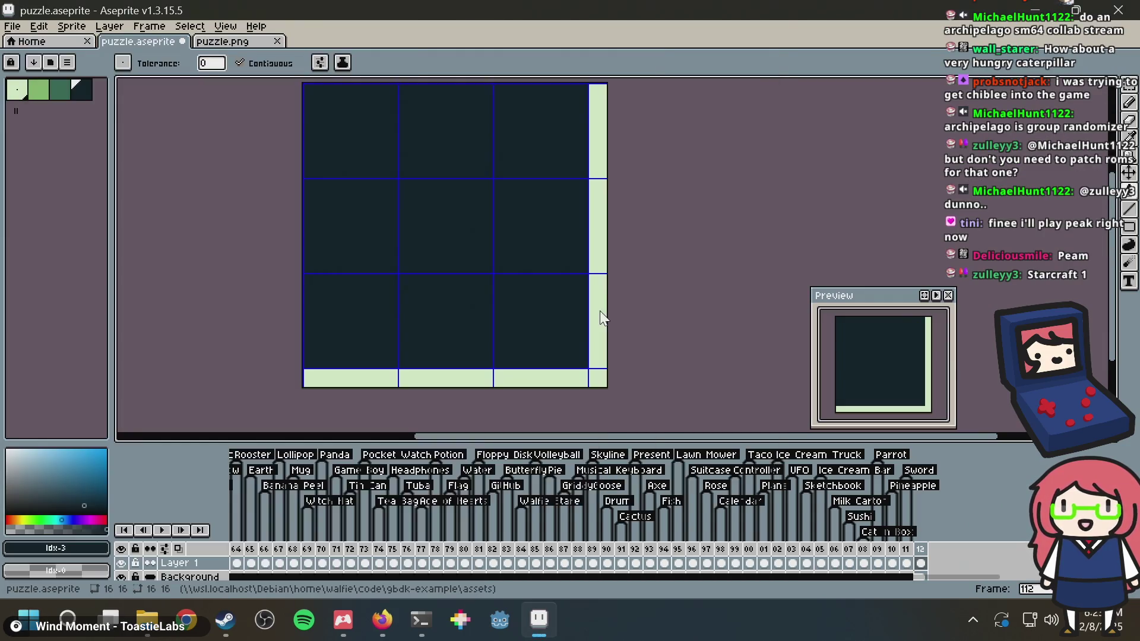
Make light green the active colour and fill the whole canvas light green
key(alt+Tab)
key(alt+Tab)
key(x)
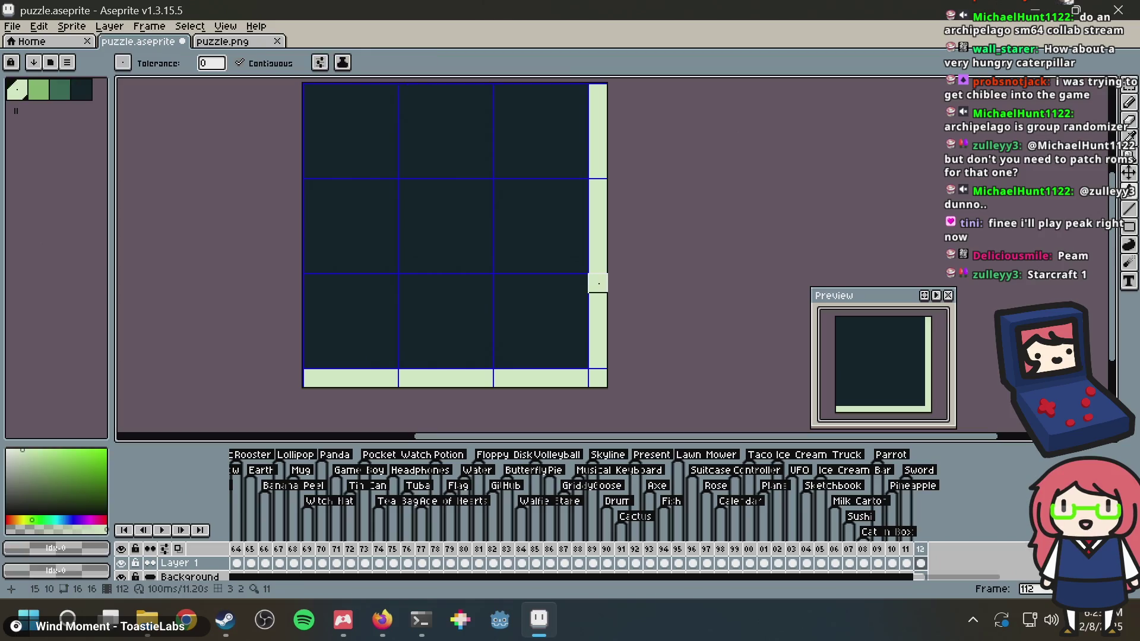
click(563, 263)
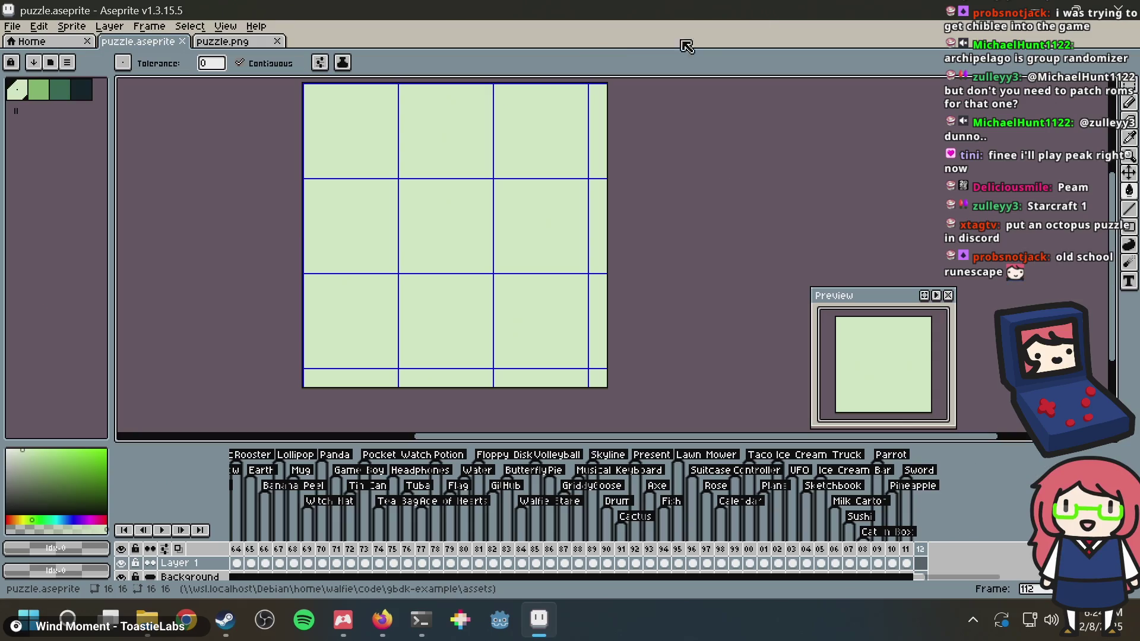
mouse_move(382, 620)
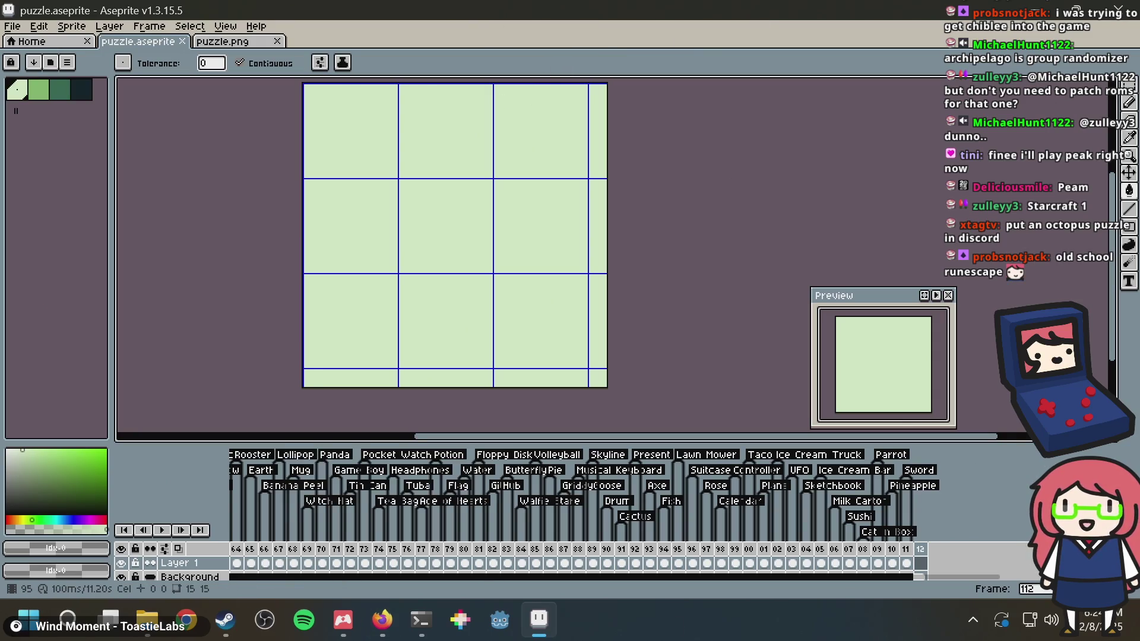
click(419, 618)
Quit git log and rerun 'bazel run //:emulator' from history; it fails on frame 112's 0x0 size
key(q)
key(Up)
key(Up)
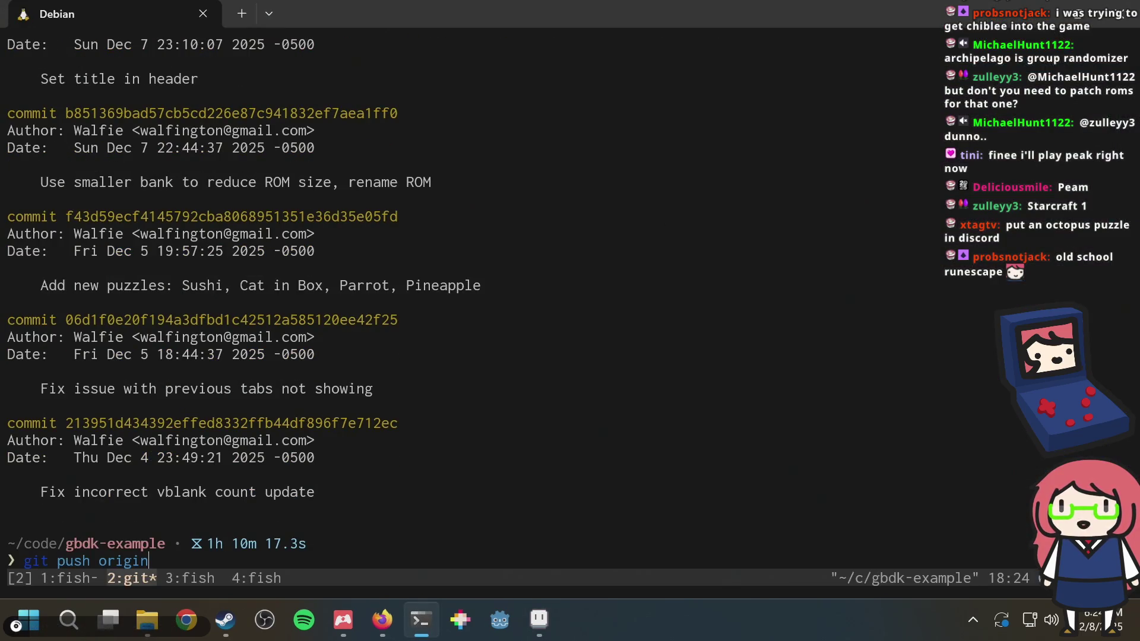
key(Up)
key(ctrl+c)
key(ctrl+r)
text(run)
key(Return)
key(Return)
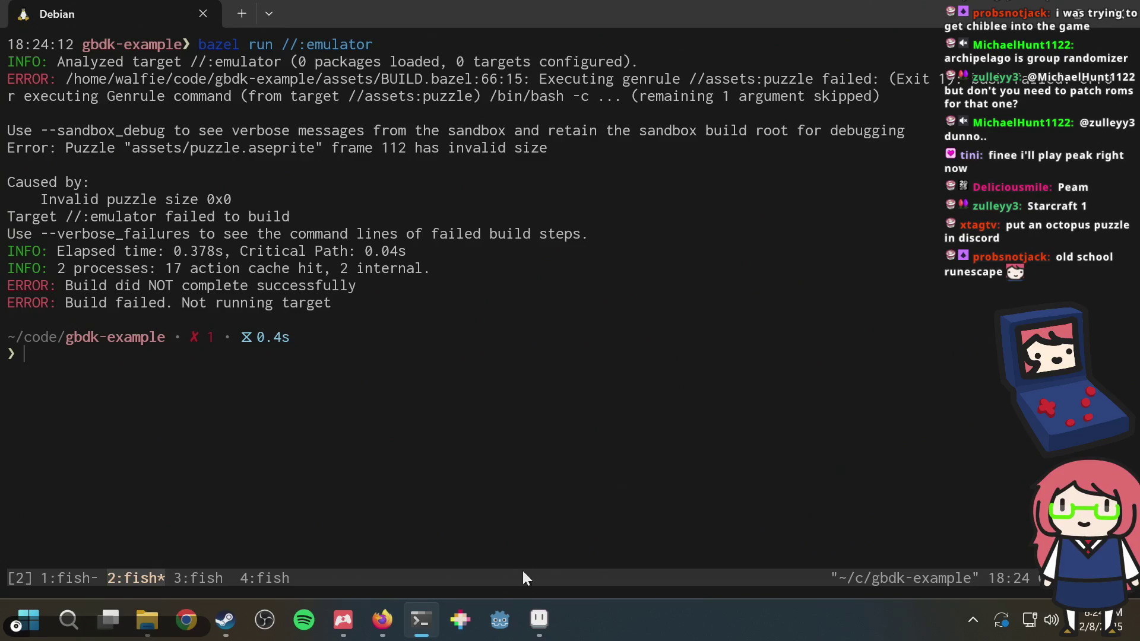
click(544, 611)
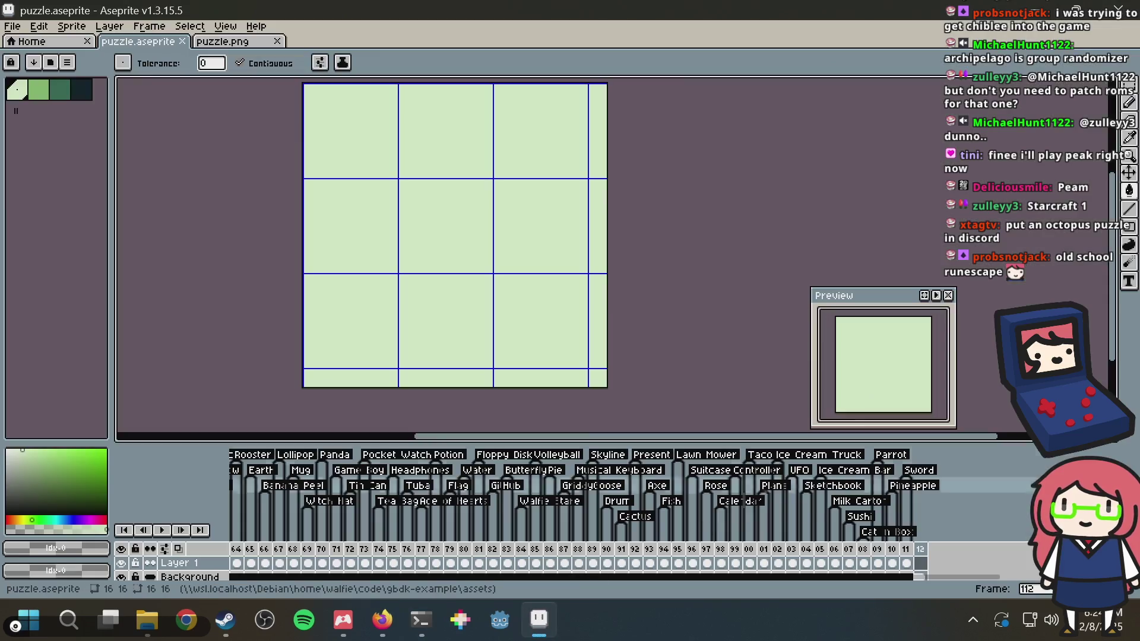
Delete the empty frame 112 and rerun 'bazel run //:emulator' in the terminal
right_click(920, 548)
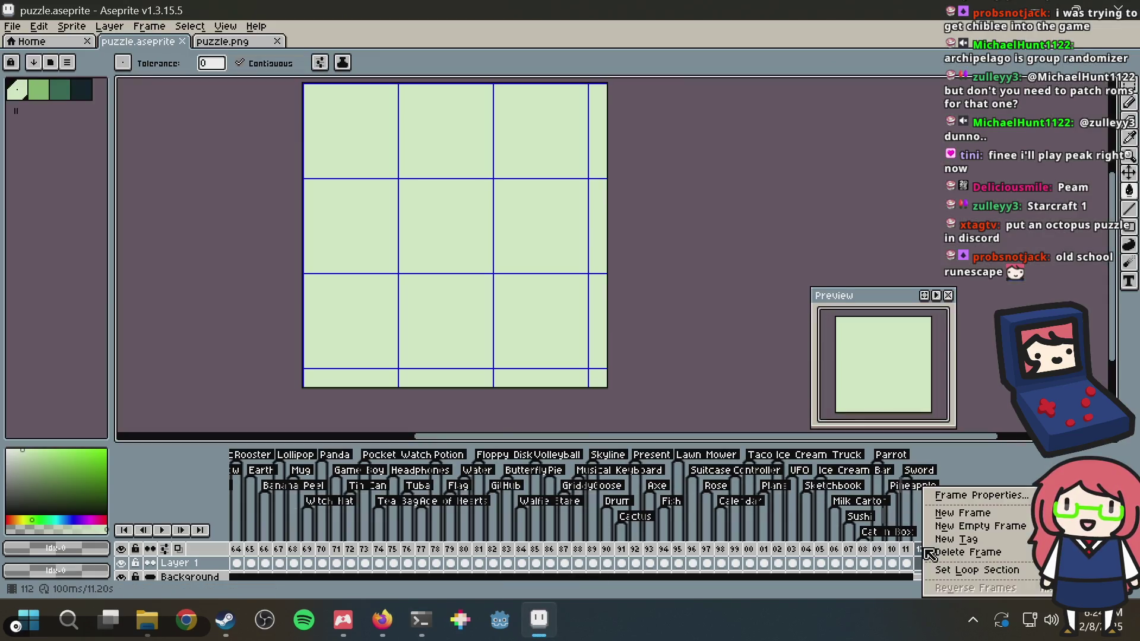
click(968, 552)
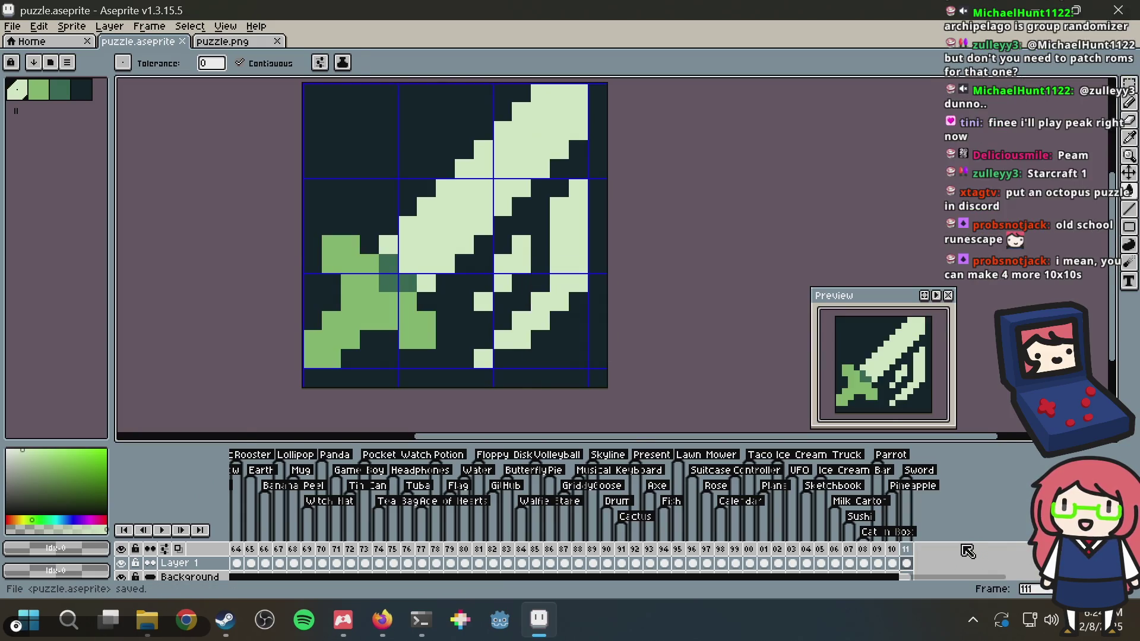
key(alt+Tab)
key(Up)
key(Return)
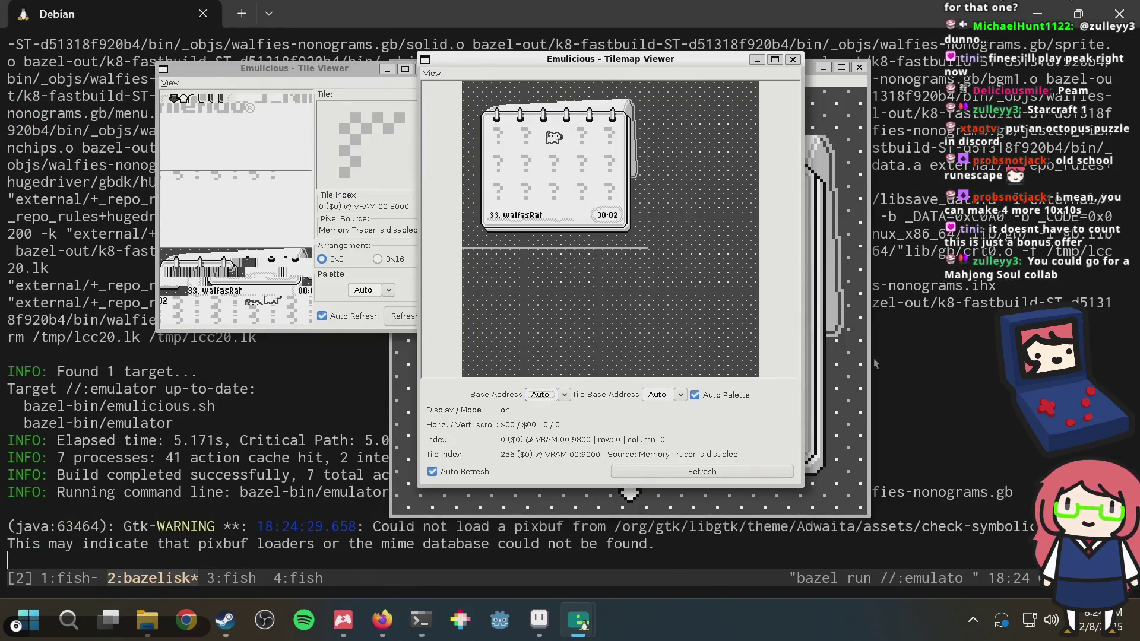
In the Emulicious game, move the puzzle cursor from the Kitten puzzle through pages one to three, reaching puzzle 31
click(855, 358)
key(Up)
key(Up)
key(Up)
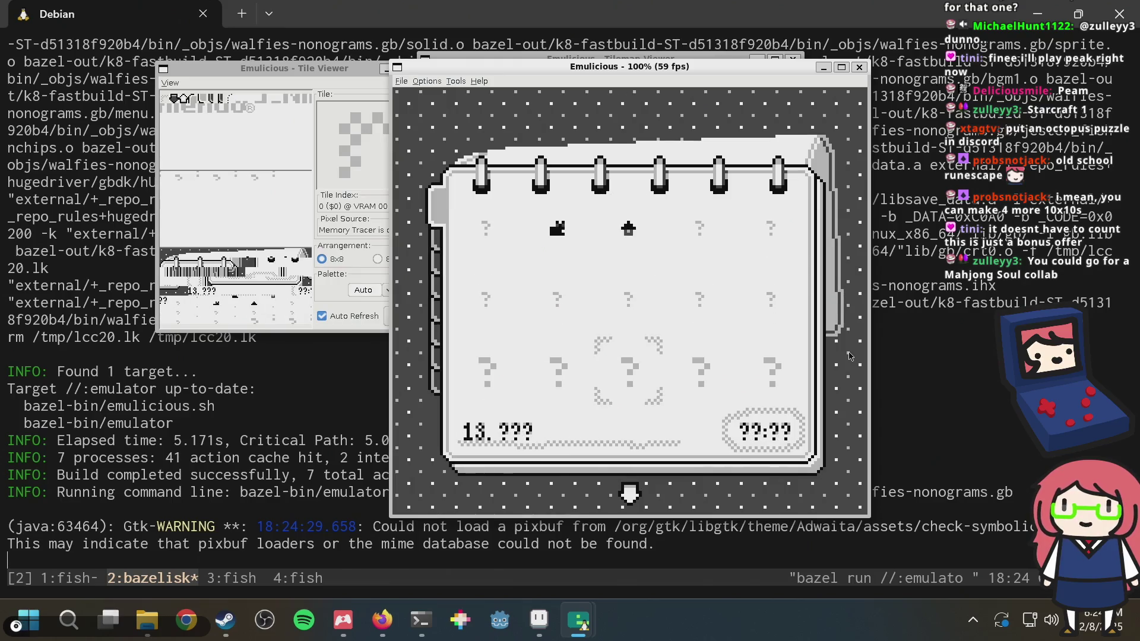
key(Down)
key(Right)
key(Right)
key(Right)
key(Down)
key(Left)
key(Left)
key(Left)
key(Left)
key(Right)
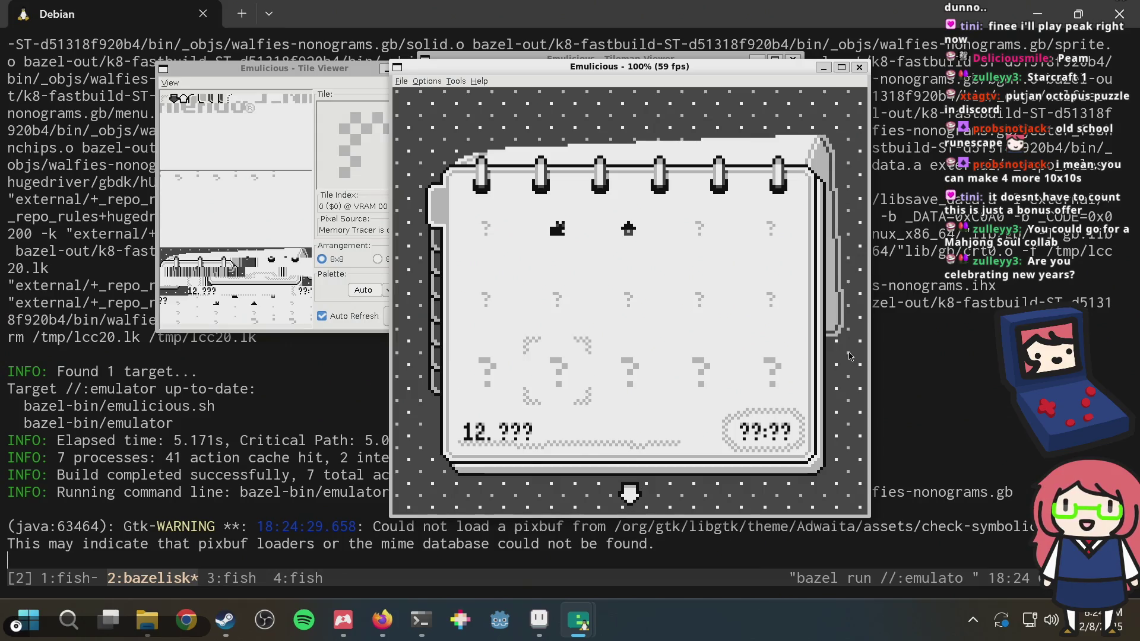
key(Right)
key(Right)
key(Down)
key(Left)
key(Left)
key(Left)
key(Down)
key(Down)
key(Up)
key(Up)
Browse back and forth across the puzzle pages, ending on puzzle 10 beside two completed puzzles
key(Up)
key(Down)
key(Right)
key(Right)
key(Right)
key(Right)
key(Down)
key(Left)
key(Left)
key(Left)
key(Left)
key(Down)
key(Up)
key(Down)
key(Up)
key(Down)
key(Right)
key(Right)
key(Right)
key(Right)
key(Up)
key(Left)
key(Left)
key(Up)
key(Up)
key(Left)
key(Up)
key(Up)
key(Down)
key(Down)
key(Down)
key(Down)
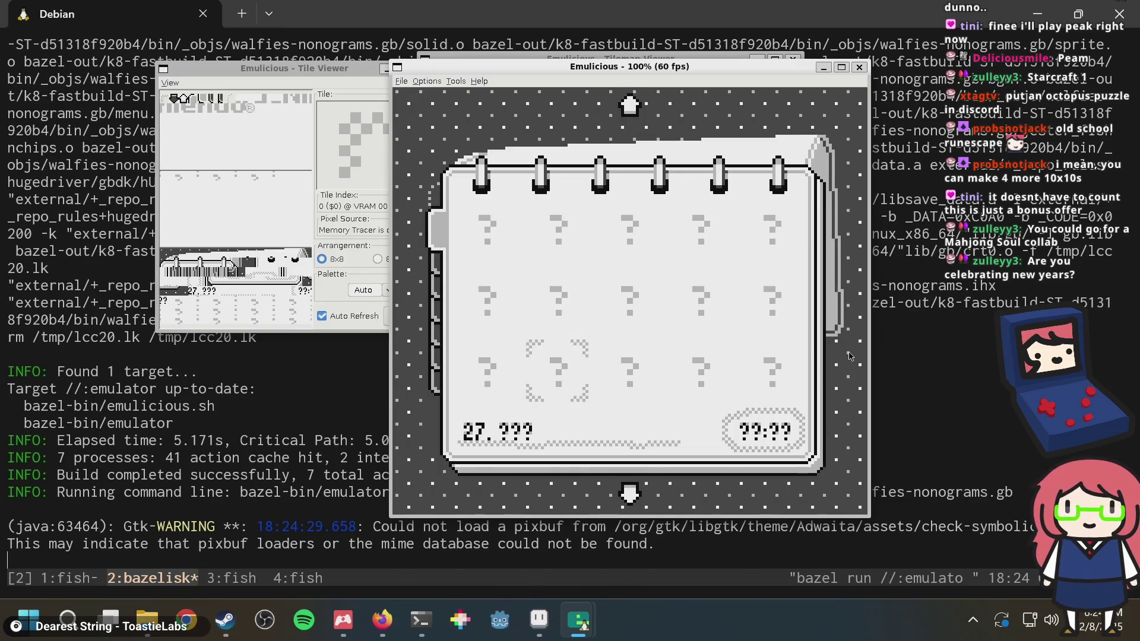
key(Down)
key(Down)
key(Down)
key(Right)
key(Right)
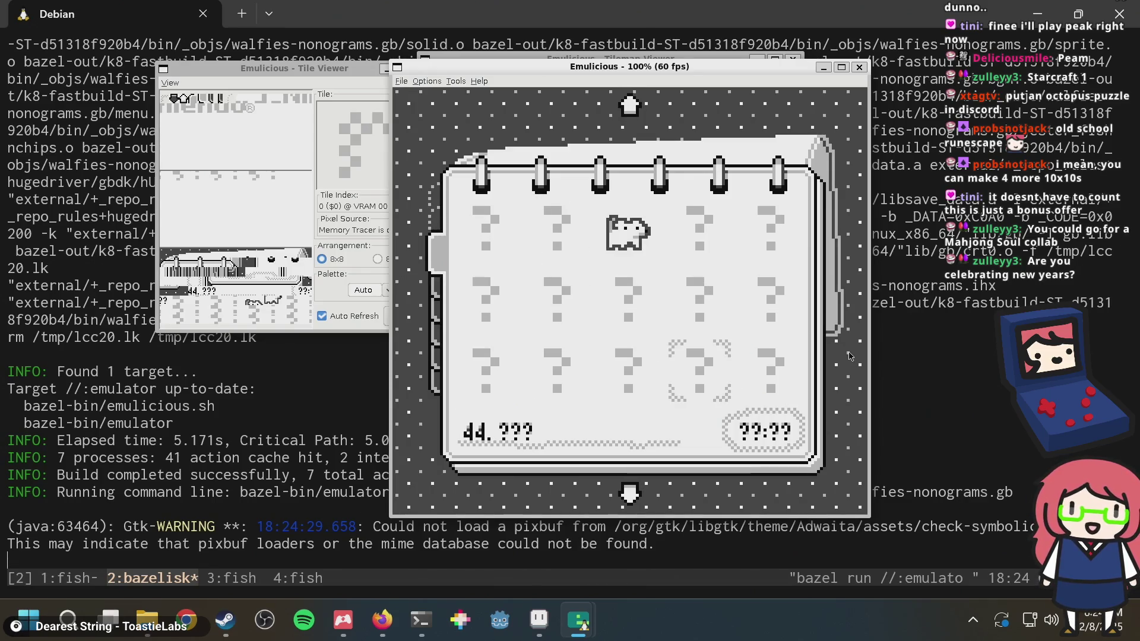
key(Up)
key(Up)
key(Up)
key(Up)
key(Up)
key(Up)
key(Left)
key(Left)
key(Right)
key(Right)
key(Right)
key(Left)
key(Left)
key(Left)
key(Left)
key(Left)
key(Left)
key(Down)
key(Down)
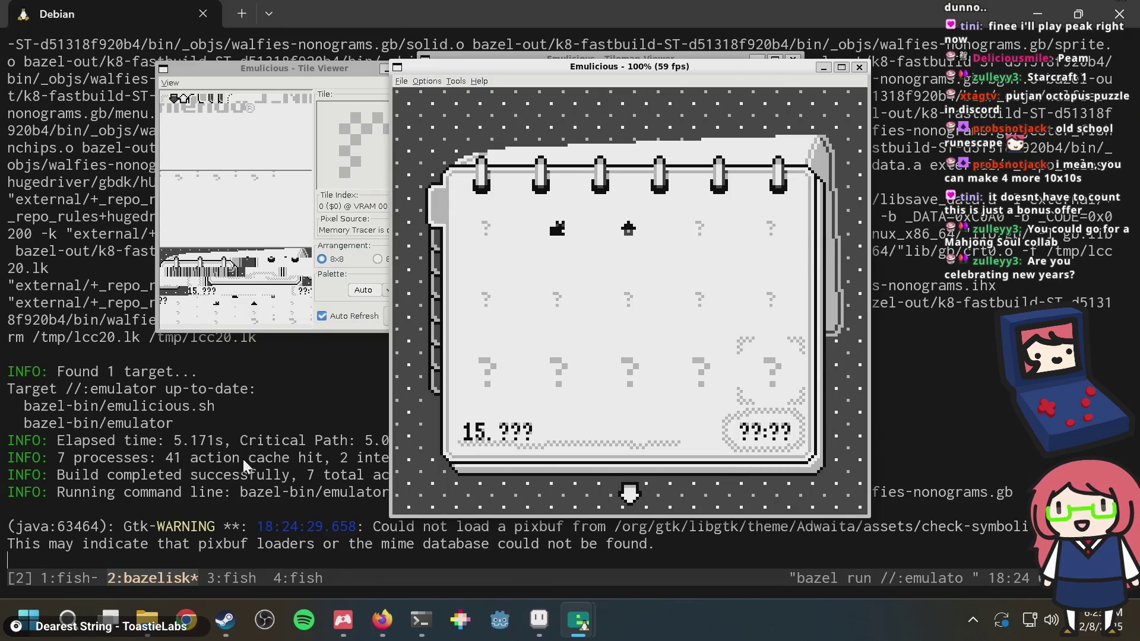
click(270, 428)
In tmux window 3, a mistyped 'cl' fails, then ', cal' prints the December 2025 calendar
key(ctrl+b)
text(3)
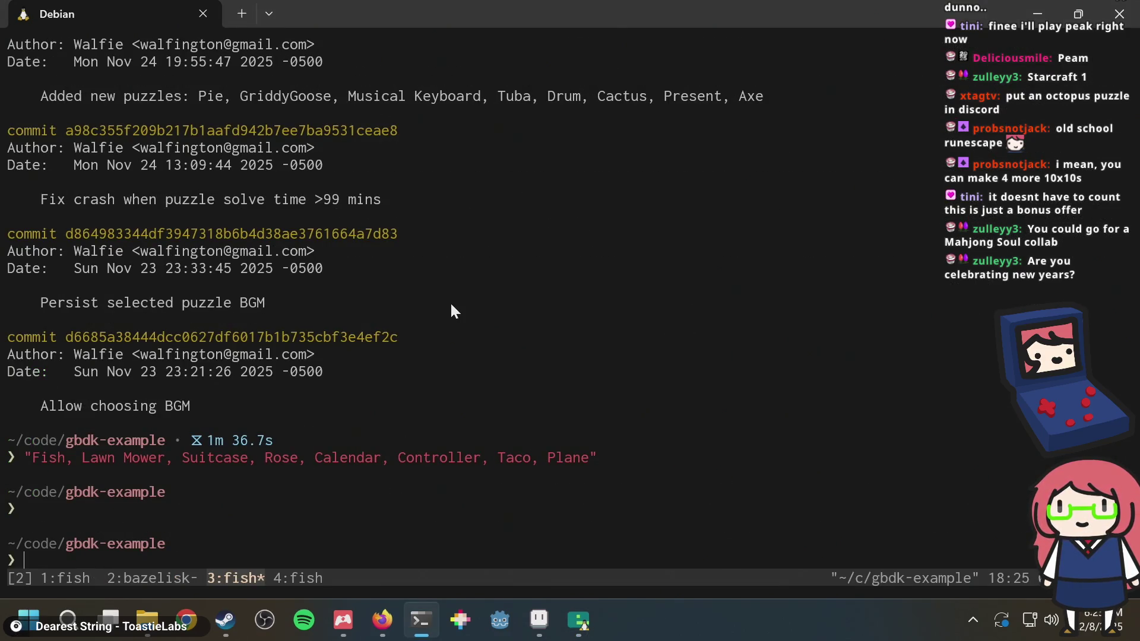
text(cl)
key(Return)
text(, cal)
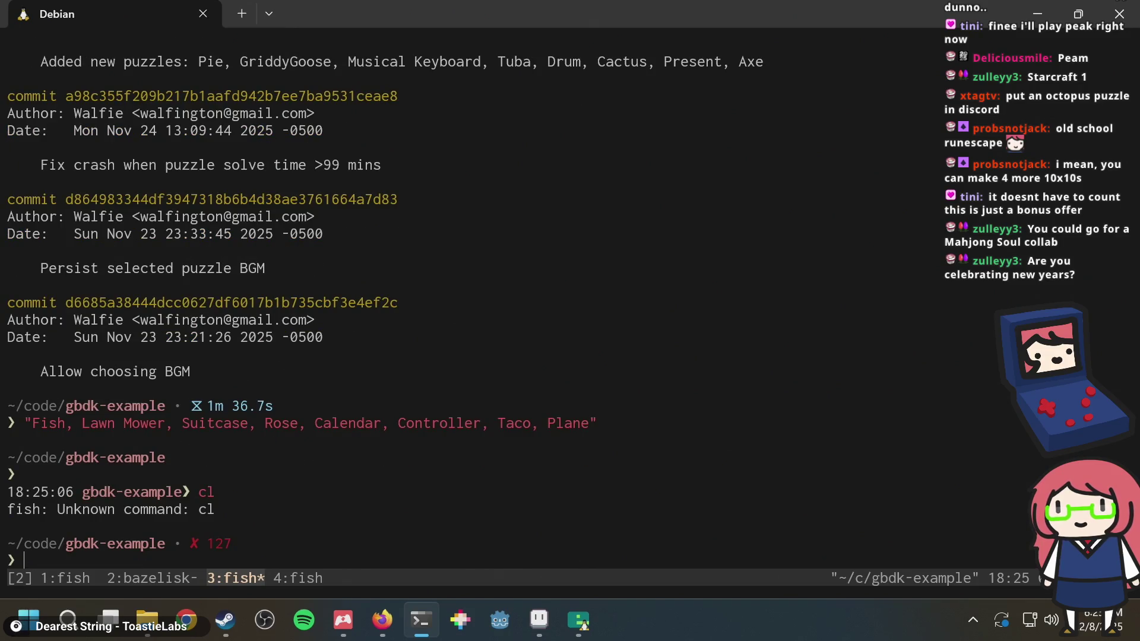
key(Return)
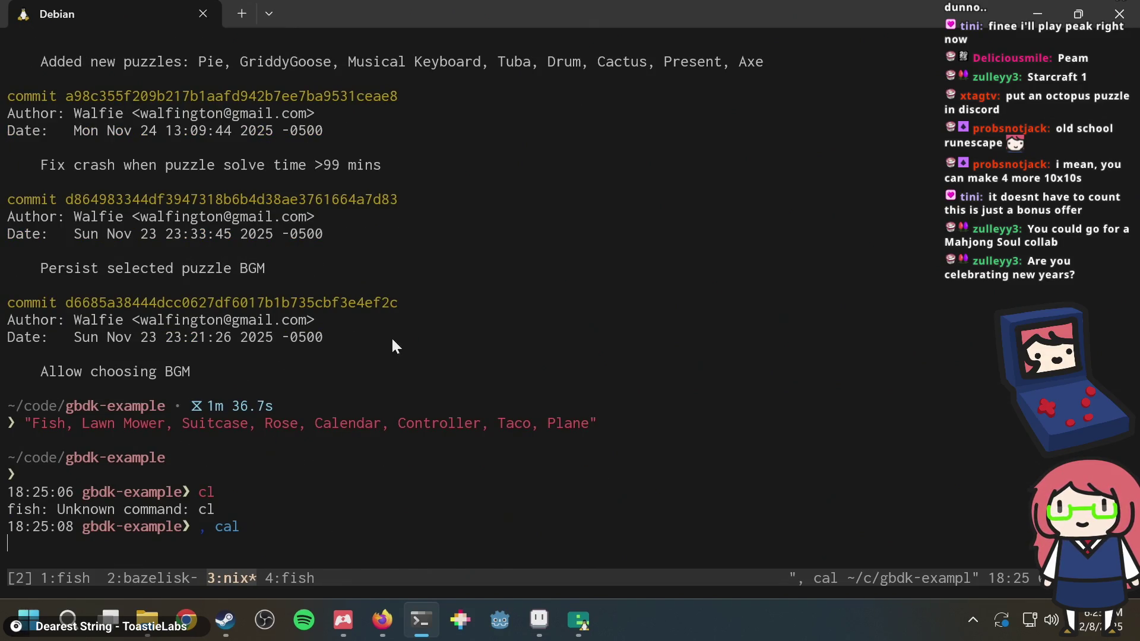
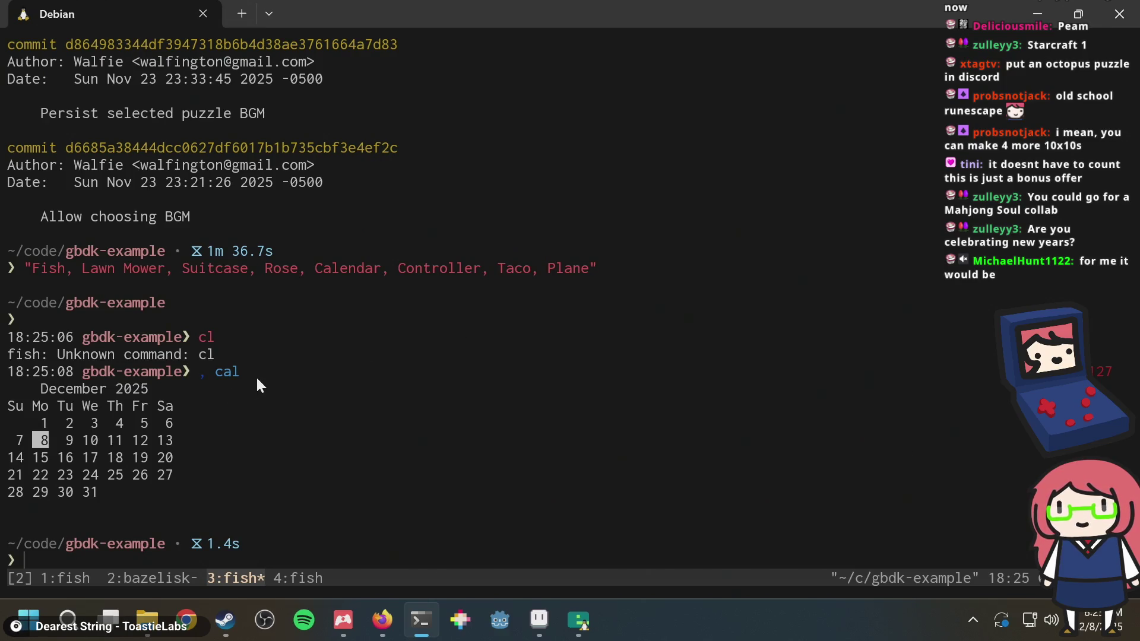
Browse the emulator's puzzle list, moving the selection to the Kitten puzzle and below
key(alt+Tab)
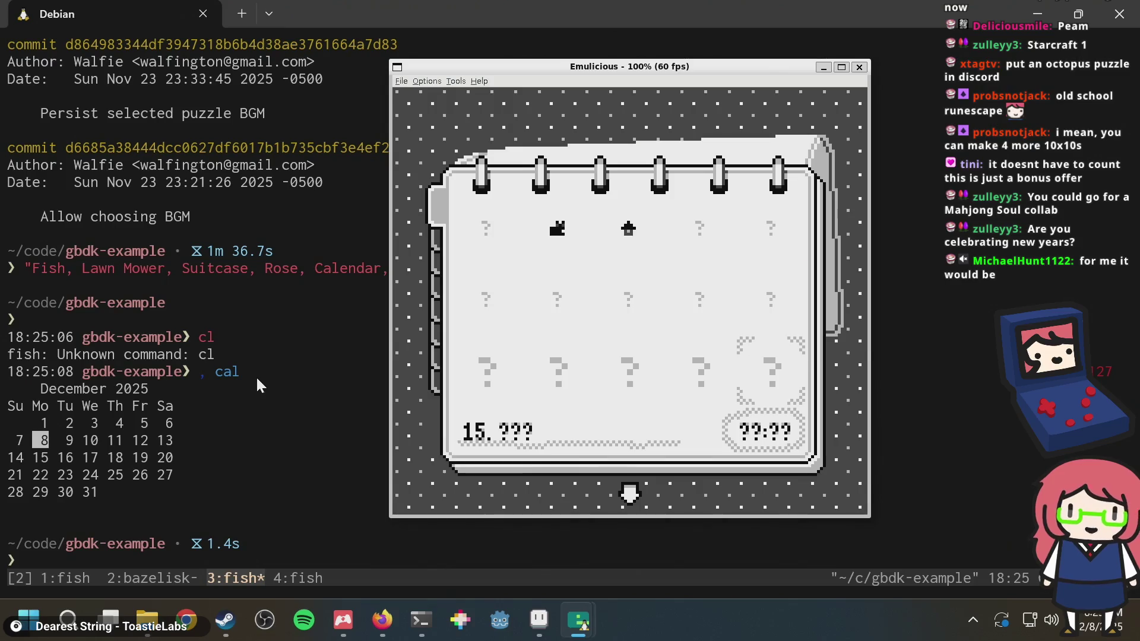
click(303, 376)
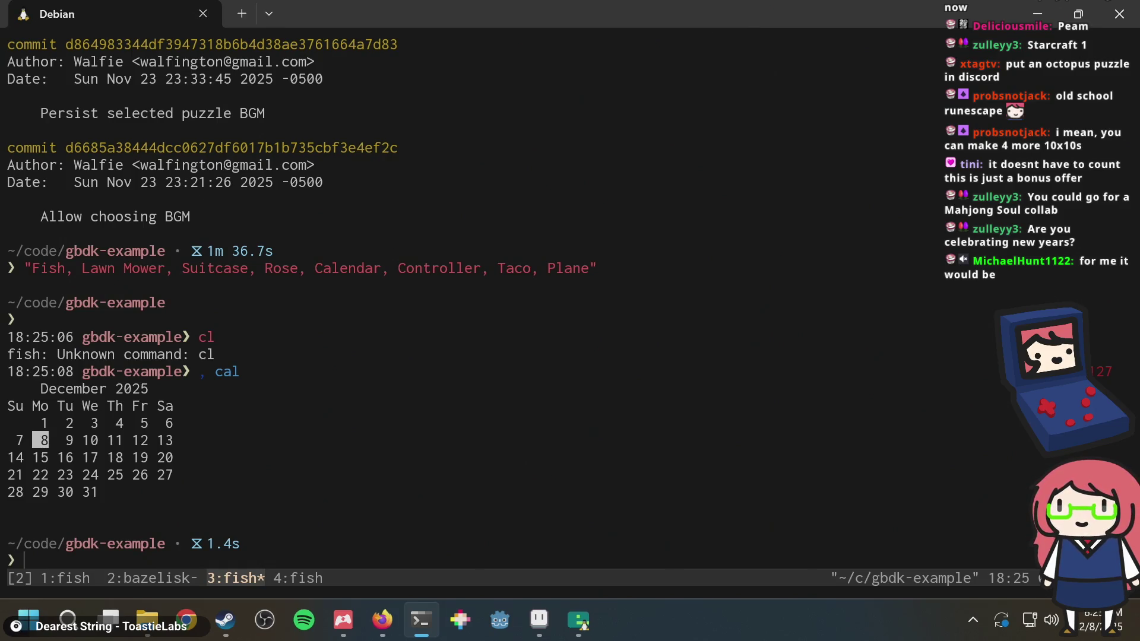
key(alt+Tab)
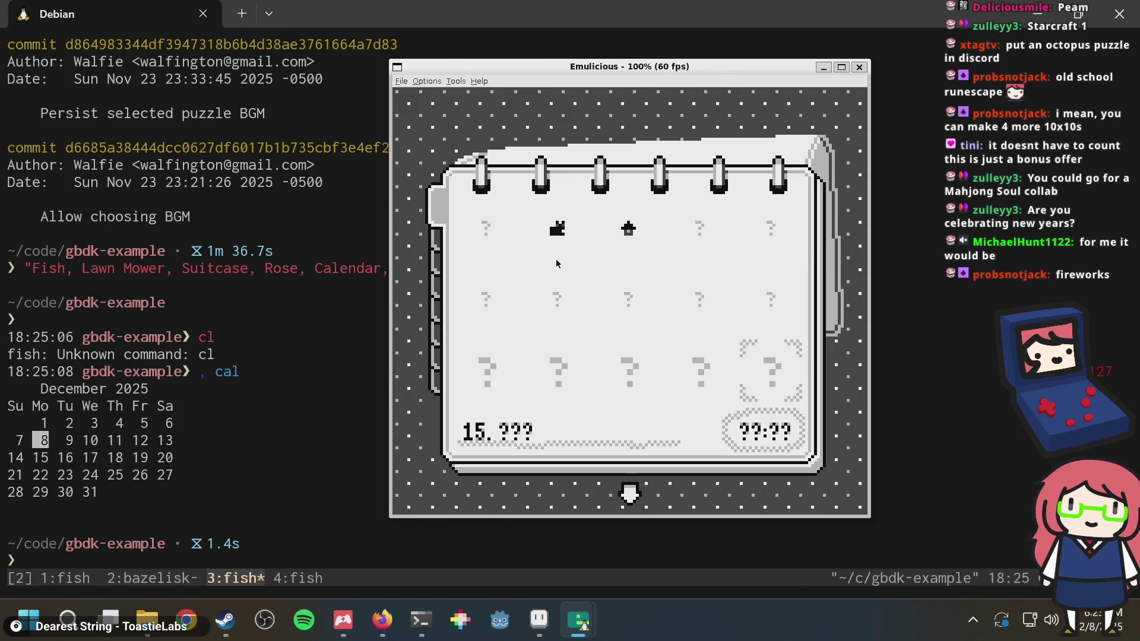
key(Up)
key(Up)
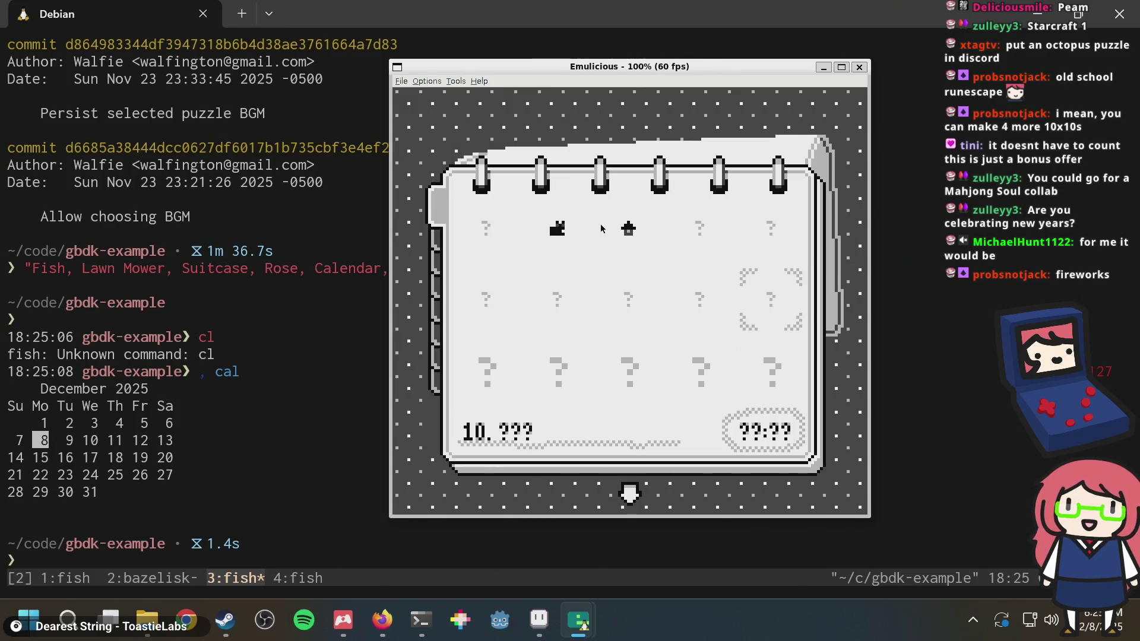
key(Left)
key(Left)
key(Left)
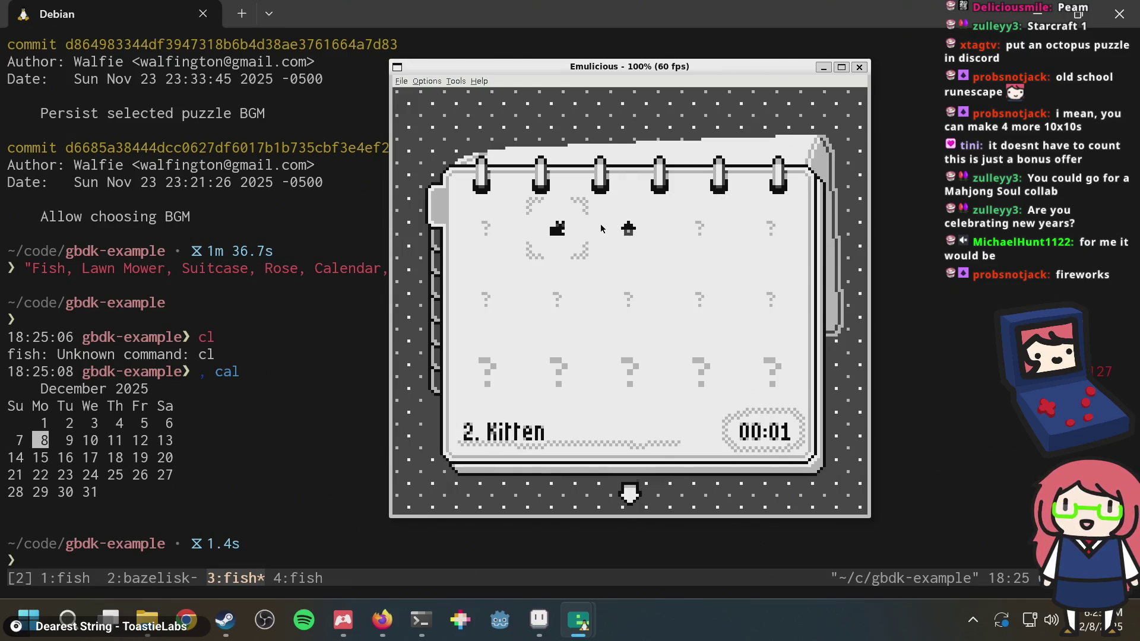
key(Down)
key(Down)
key(Down)
key(Down)
key(Down)
key(Down)
key(Down)
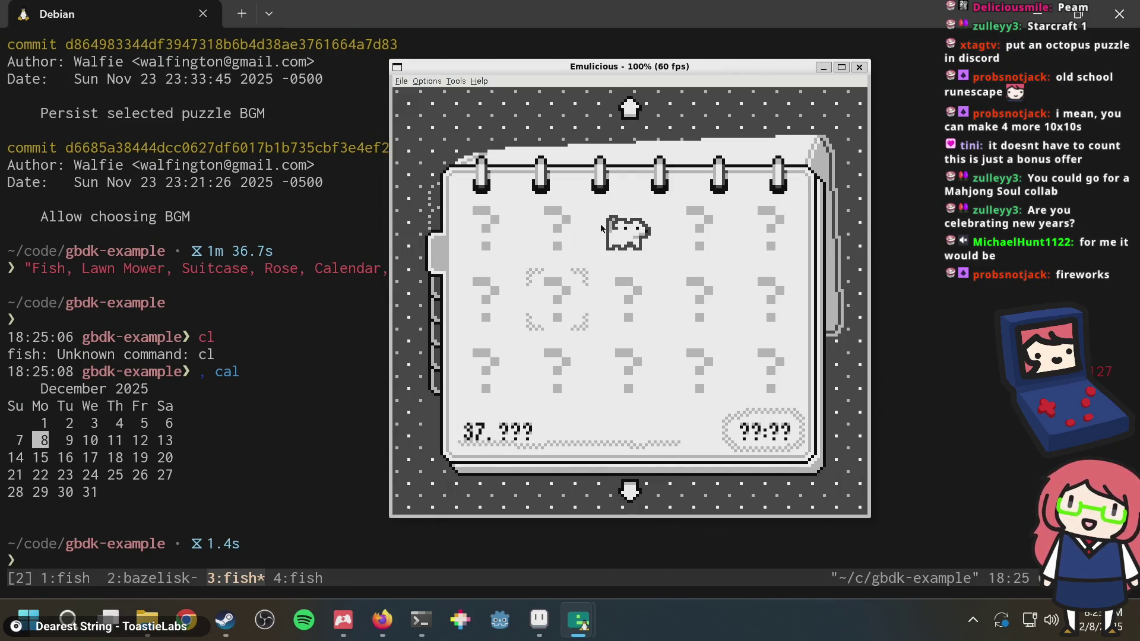
click(312, 354)
key(Return)
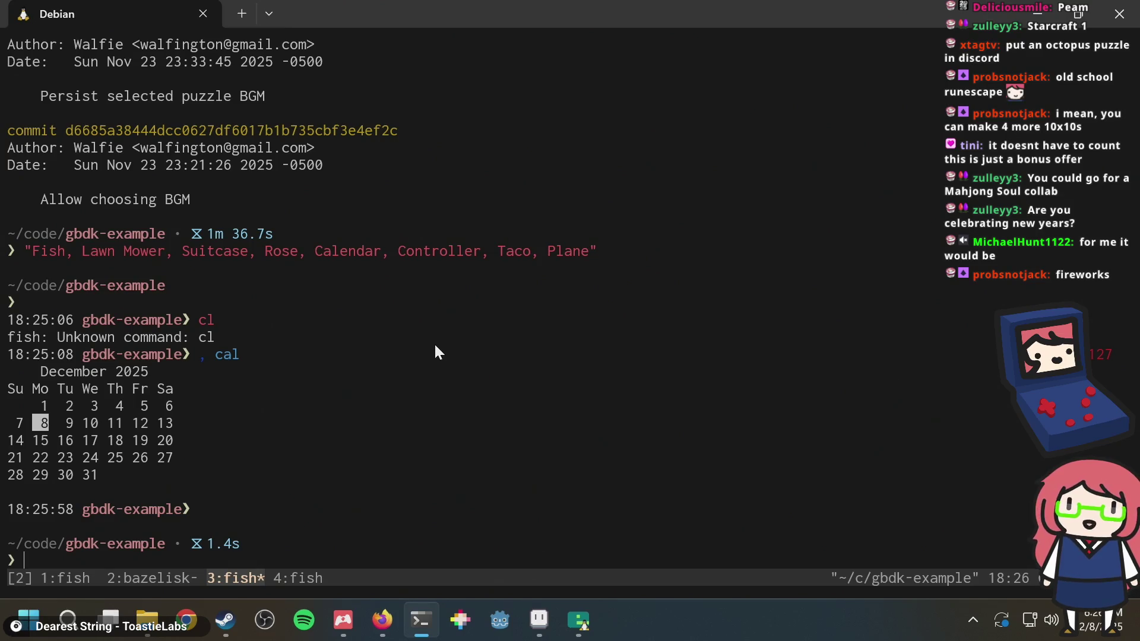
Add an empty frame 112 after frame 111 in puzzle.aseprite, cancelling a mistaken paste
mouse_move(579, 621)
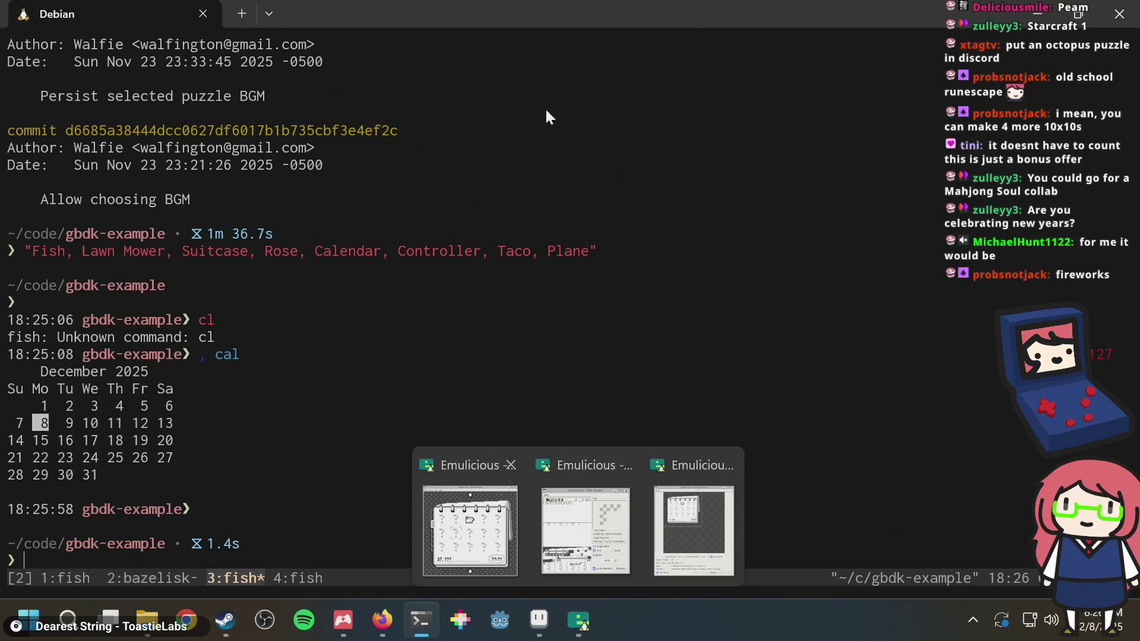
click(538, 620)
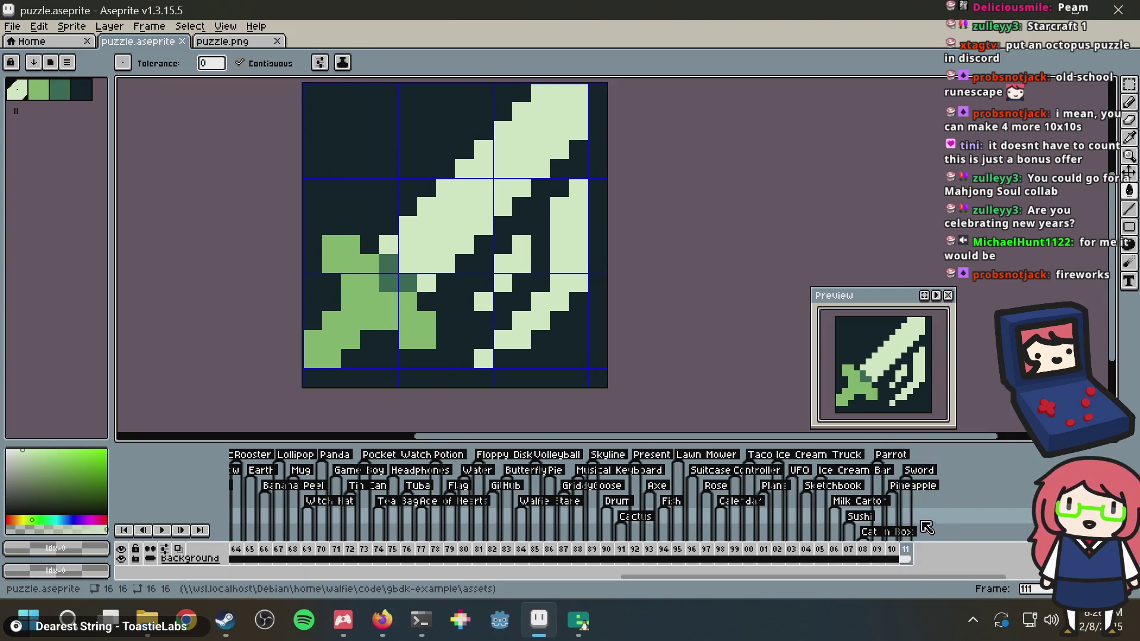
right_click(908, 552)
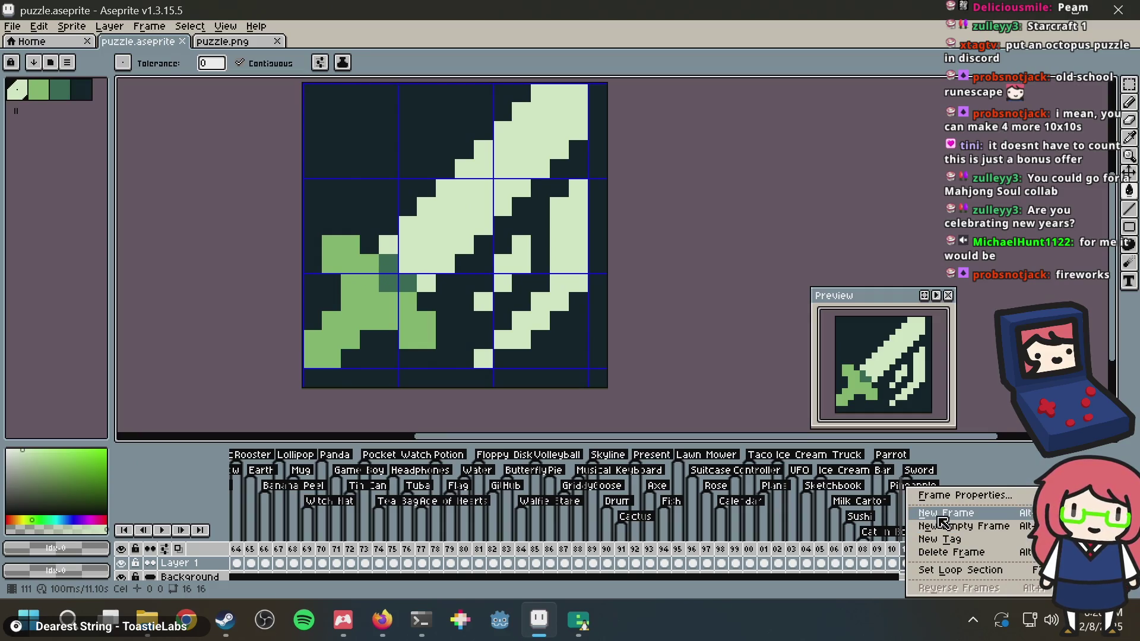
click(943, 520)
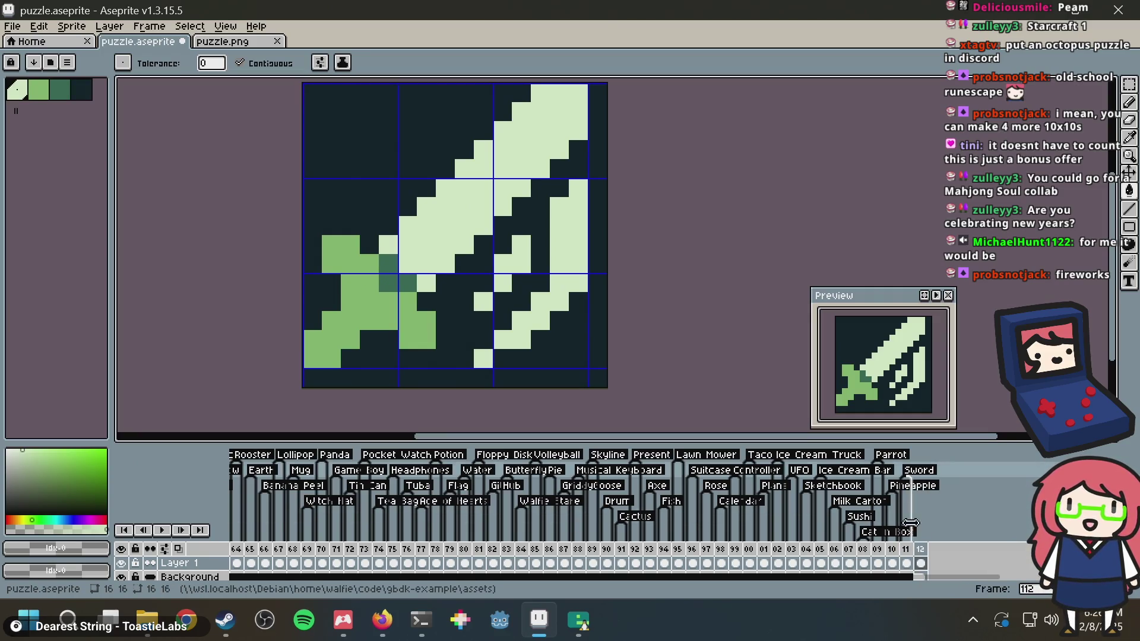
key(Delete)
key(ctrl+v)
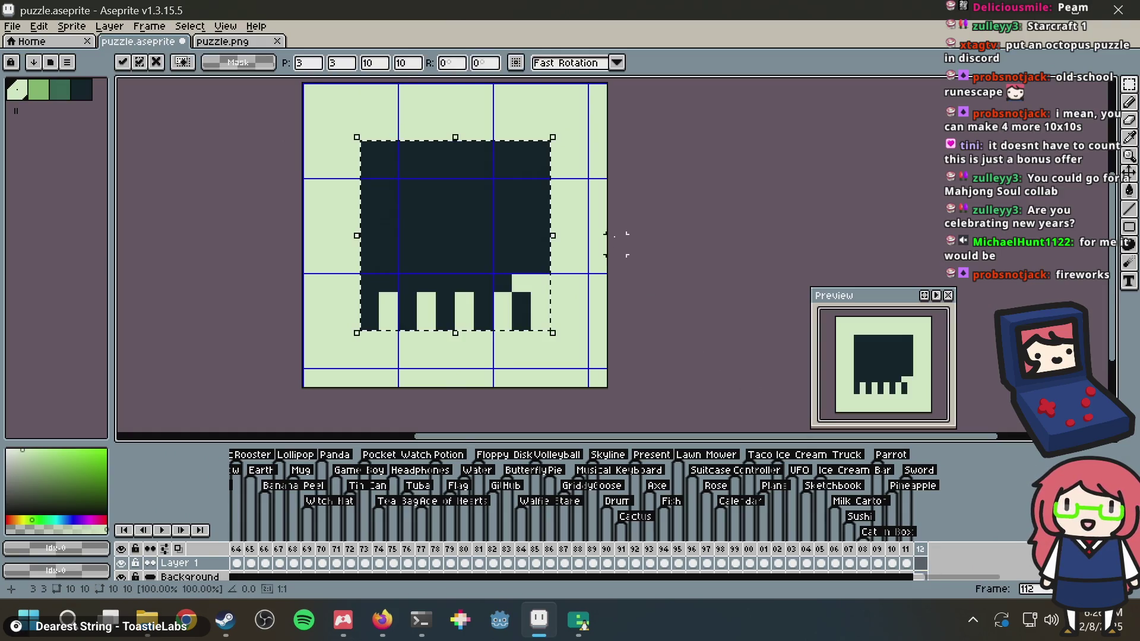
key(Escape)
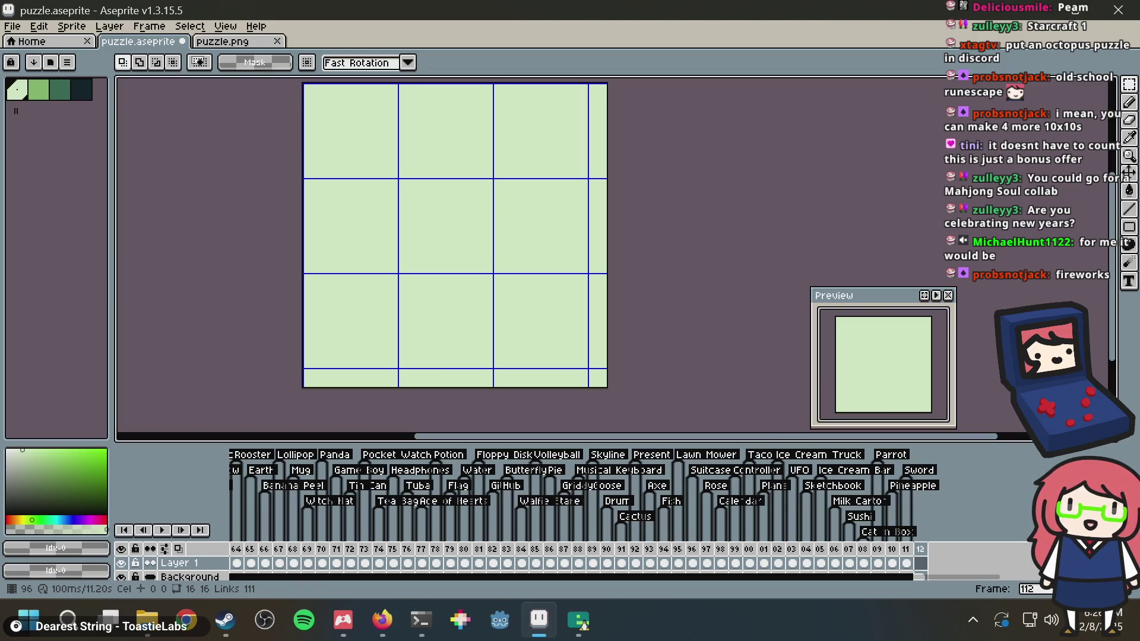
Open the puzzle.png link in a new Firefox tab and copy the image
key(alt+Tab)
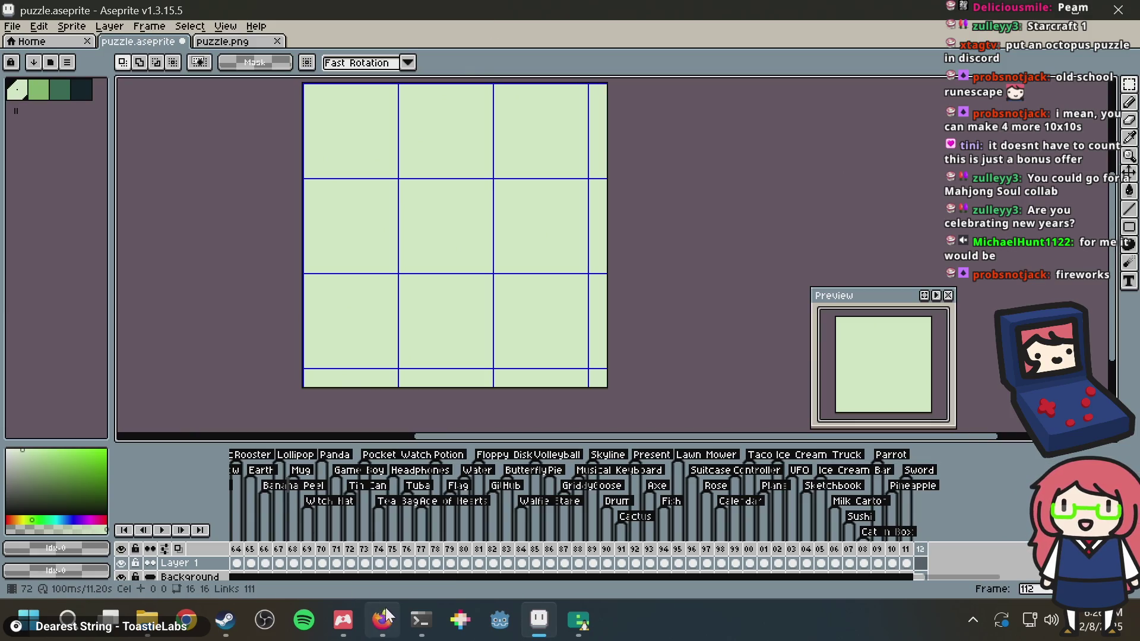
key(ctrl+t)
right_click(539, 57)
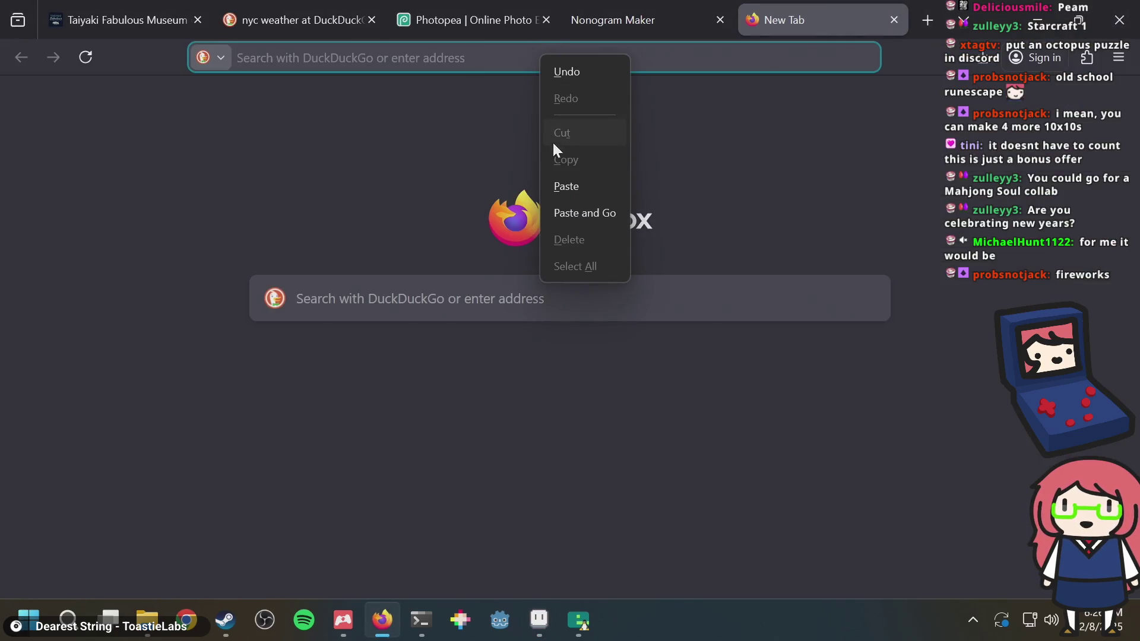
click(564, 181)
key(Return)
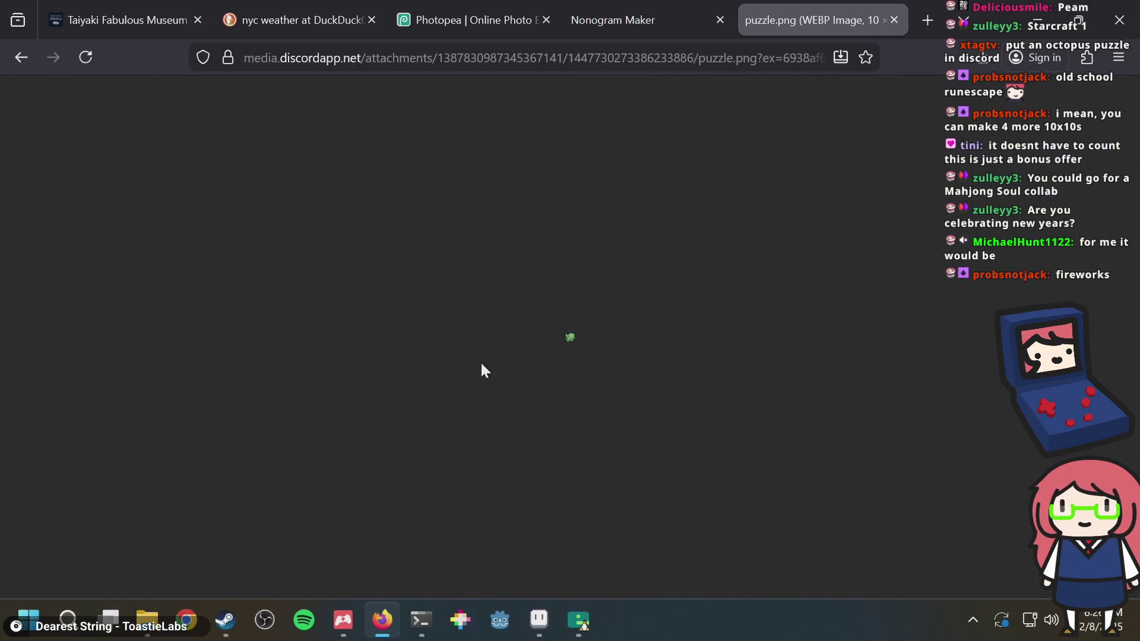
right_click(570, 346)
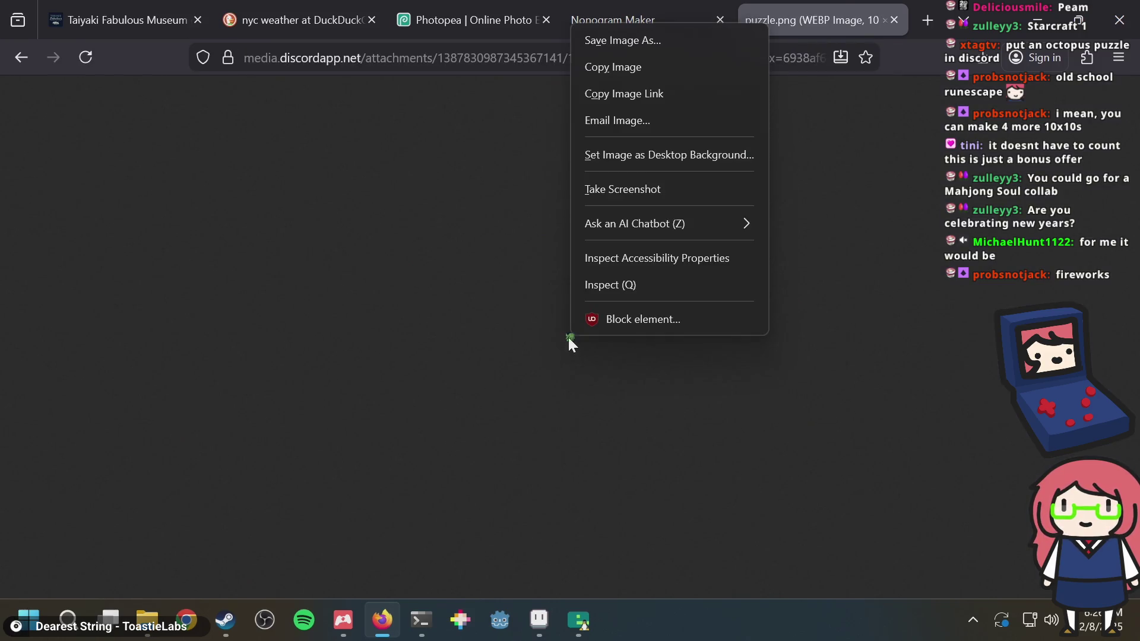
click(633, 74)
key(alt+Tab)
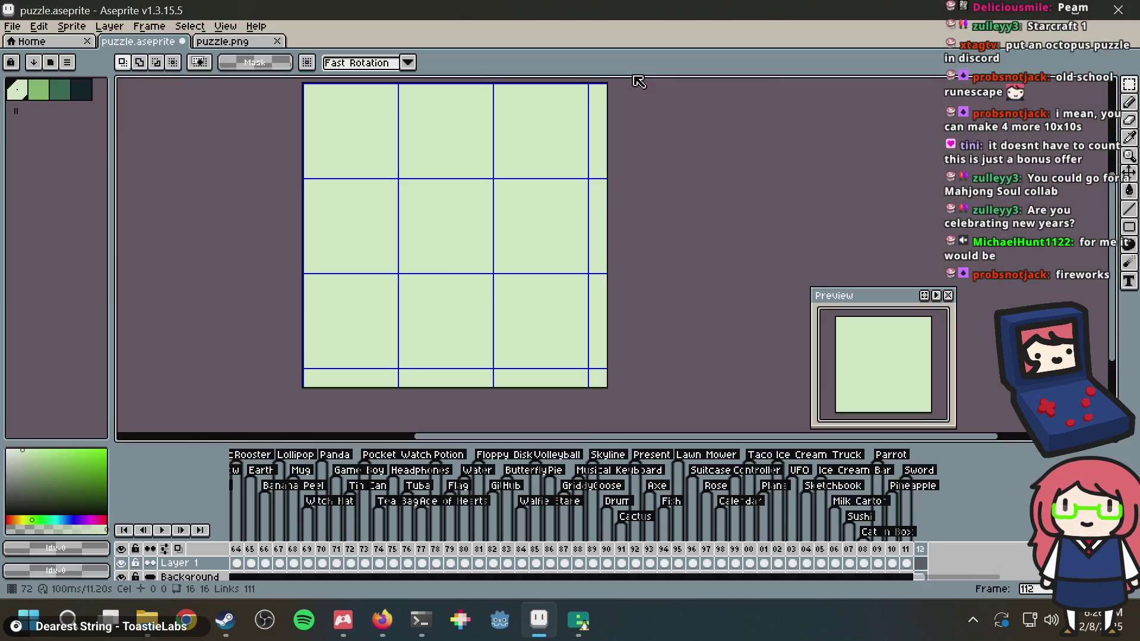
Paste the puzzle image into frame 112's top-left cells and save puzzle.aseprite
key(ctrl+v)
mouse_move(496, 224)
mouse_down()
mouse_move(450, 176)
mouse_move(432, 176)
mouse_up()
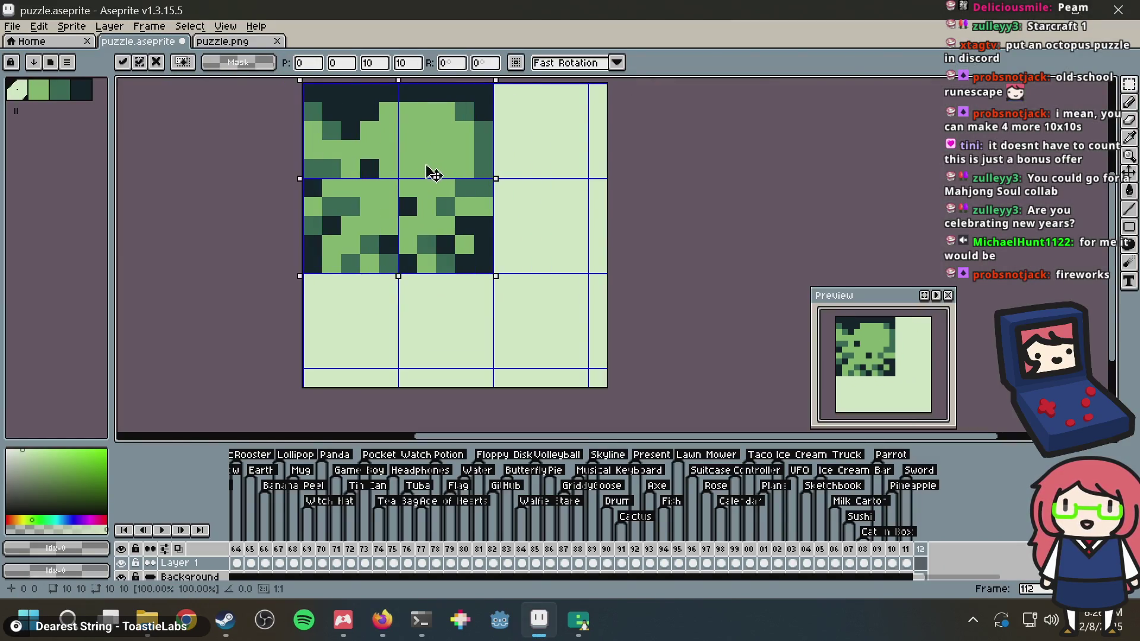
click(558, 188)
scroll(587, 280, down, 2)
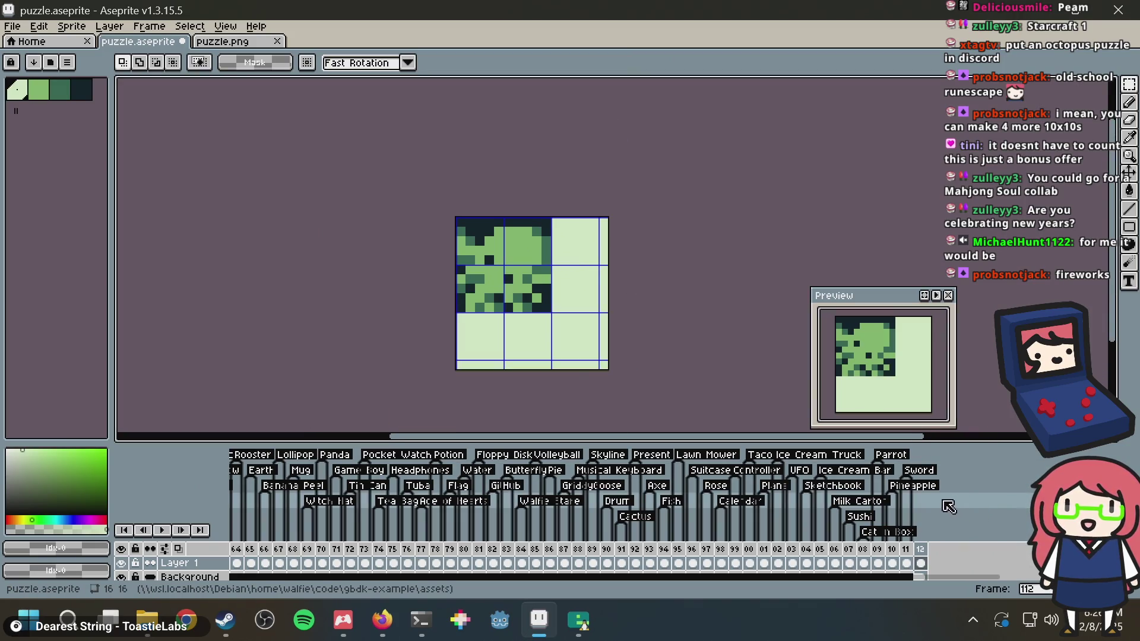
key(ctrl+s)
Draw dark lines along the frame's bottom row and right column in the darkest colour, then save
drag(649, 331, 624, 279)
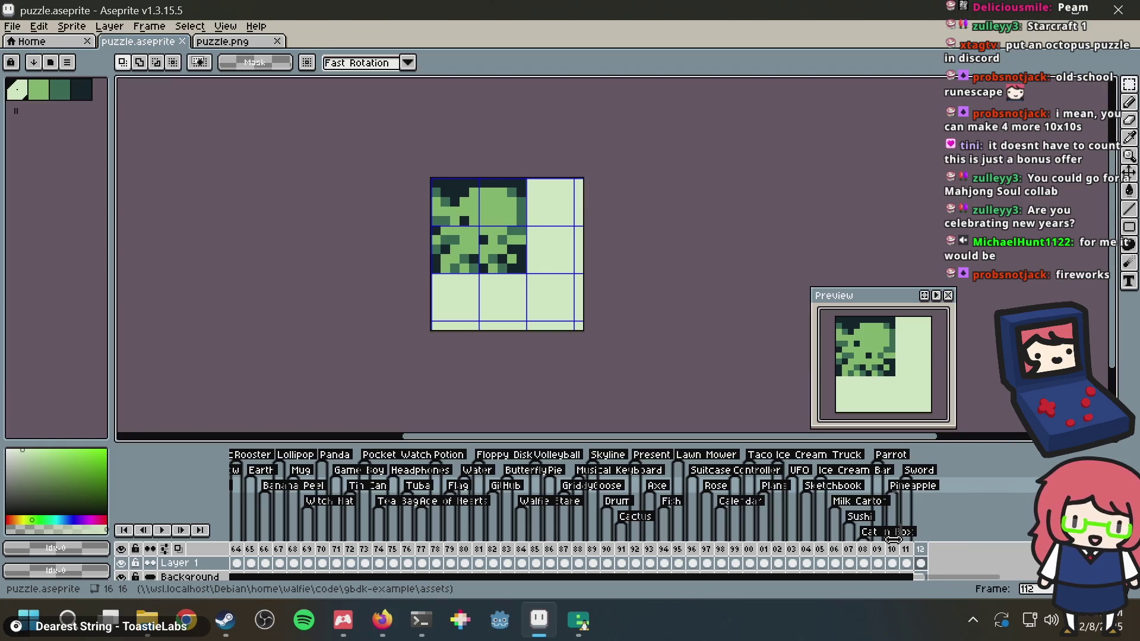
key(b)
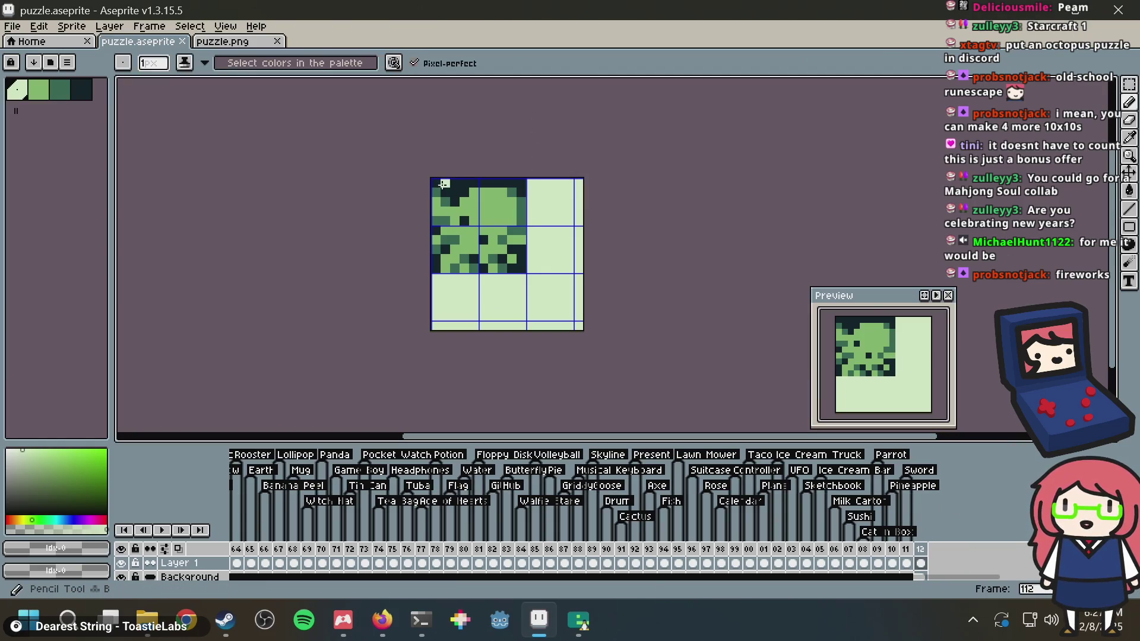
alt+click(446, 183)
drag(445, 326, 437, 325)
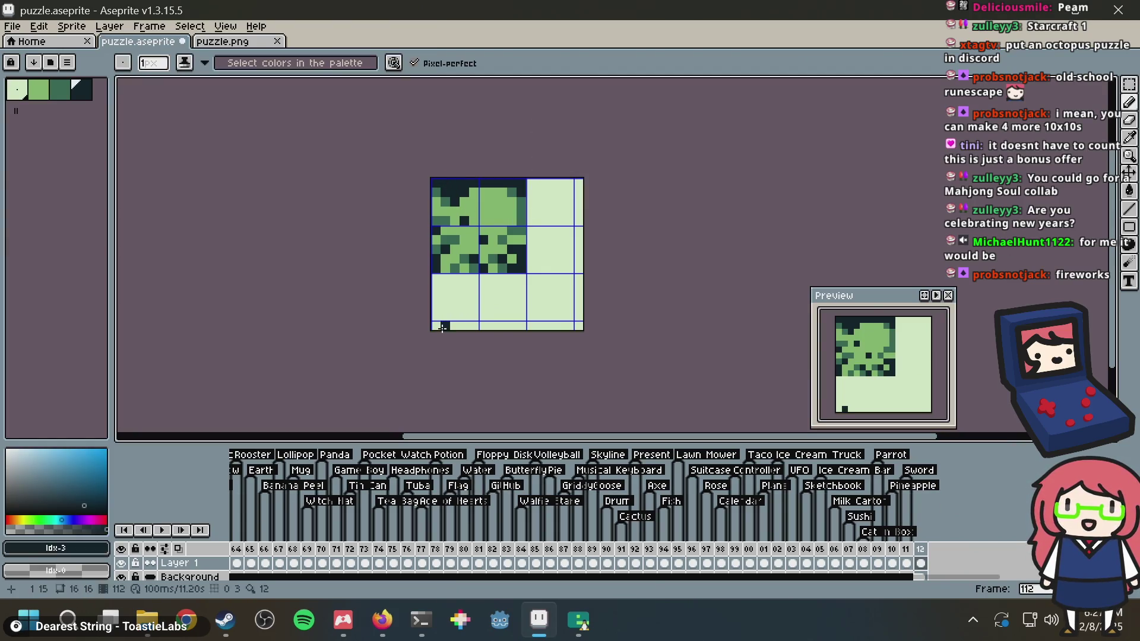
shift+click(591, 324)
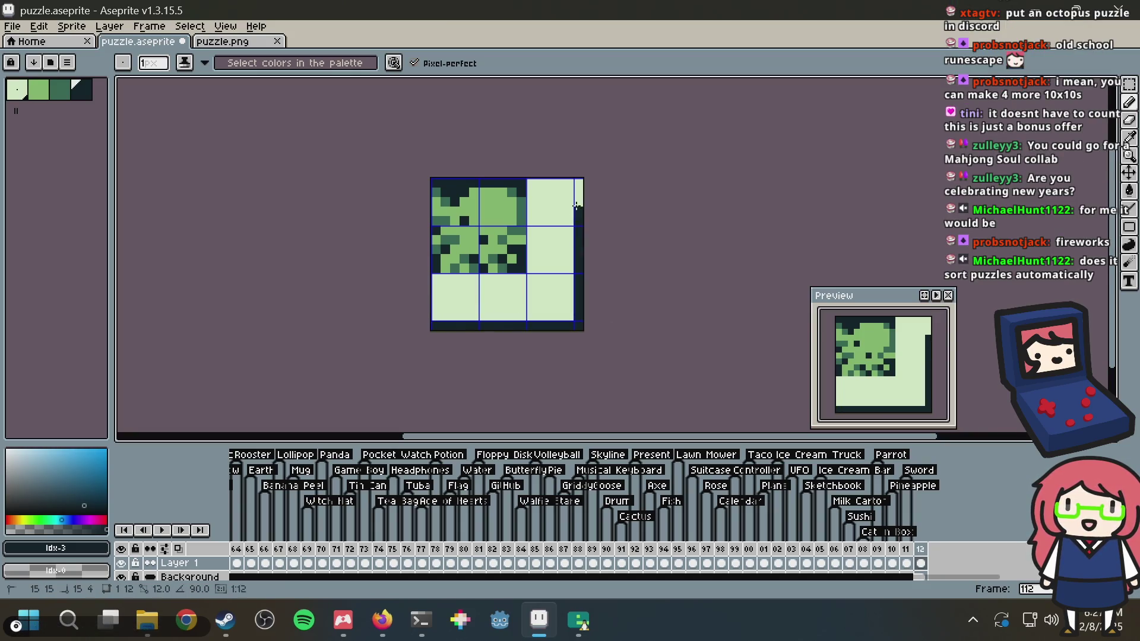
shift+click(579, 180)
key(ctrl+s)
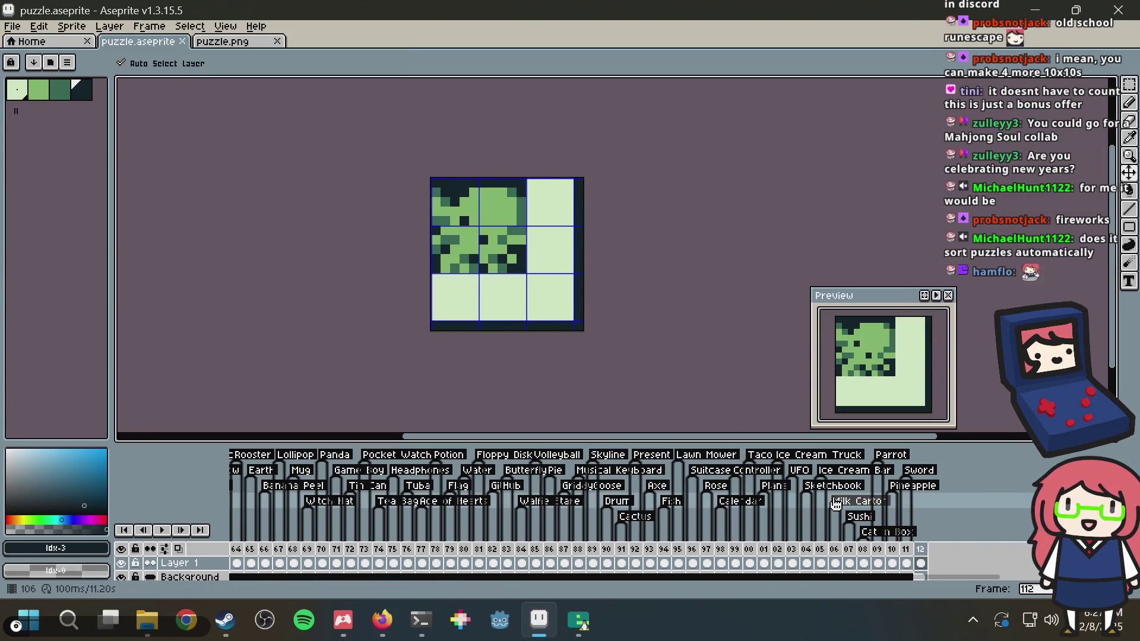
mouse_move(884, 577)
mouse_down()
mouse_move(357, 591)
mouse_move(920, 592)
mouse_up()
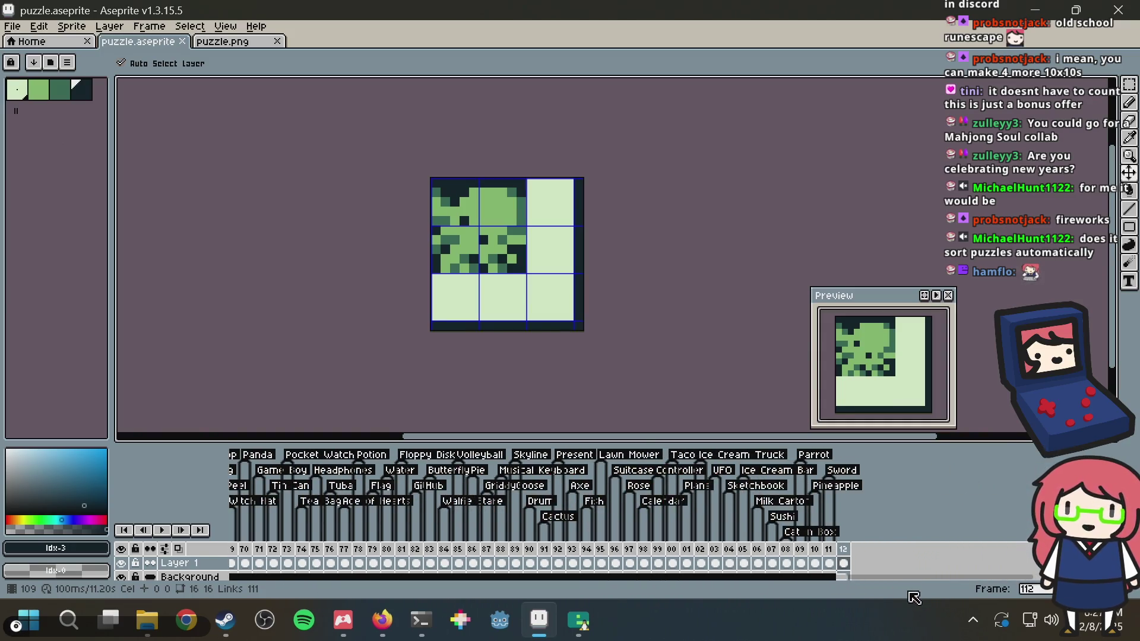
key(ctrl+s)
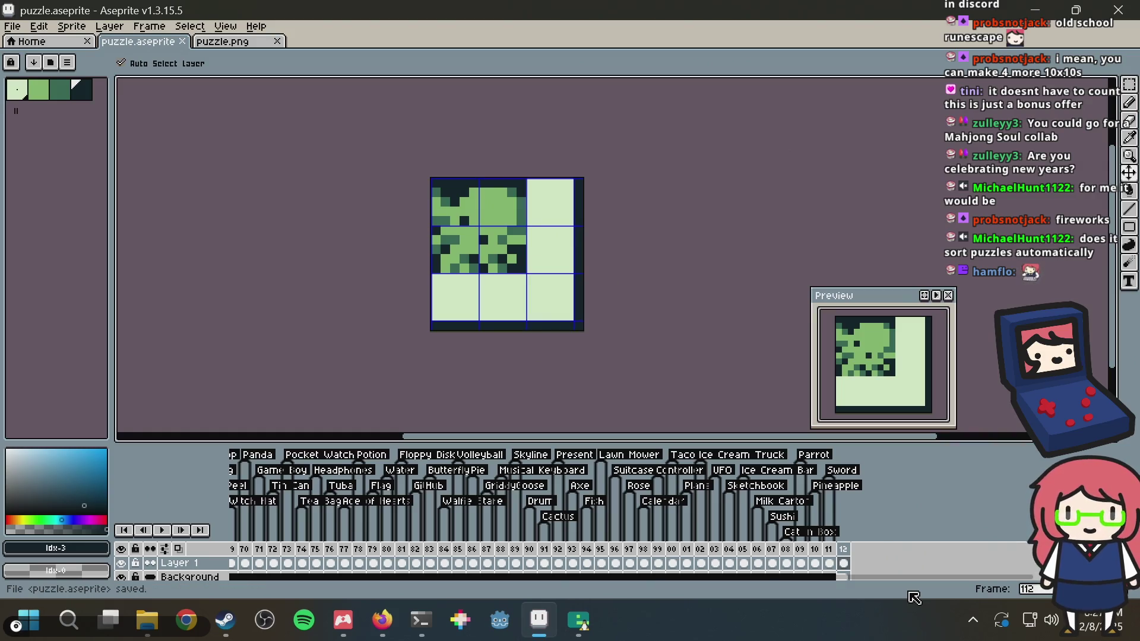
Switch to the Debian terminal
key(alt+Tab)
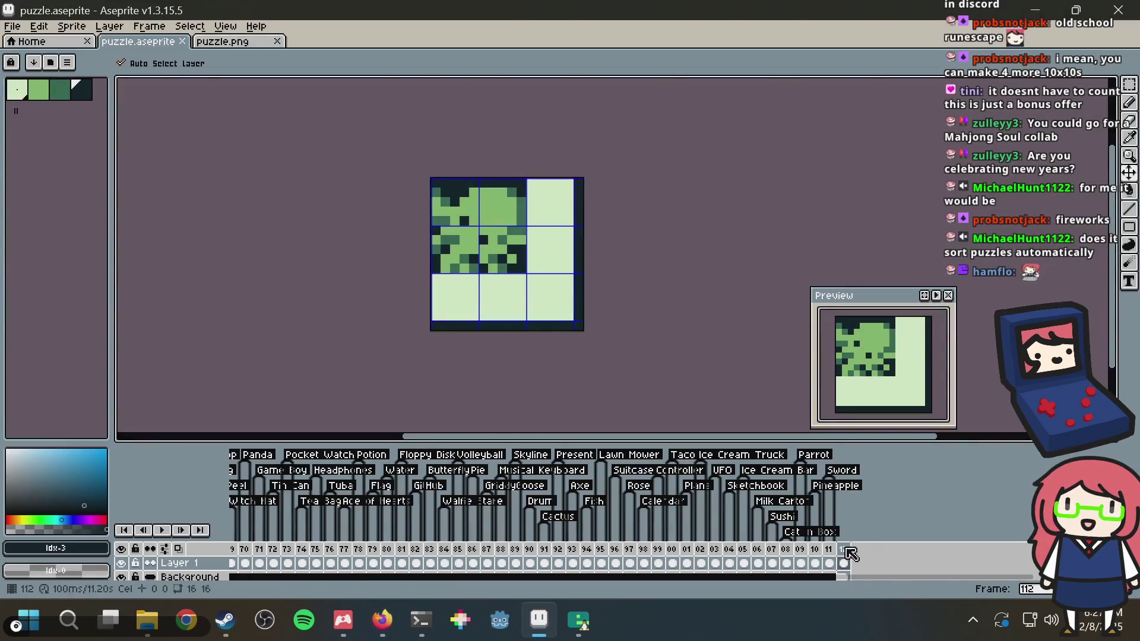
key(alt+Tab)
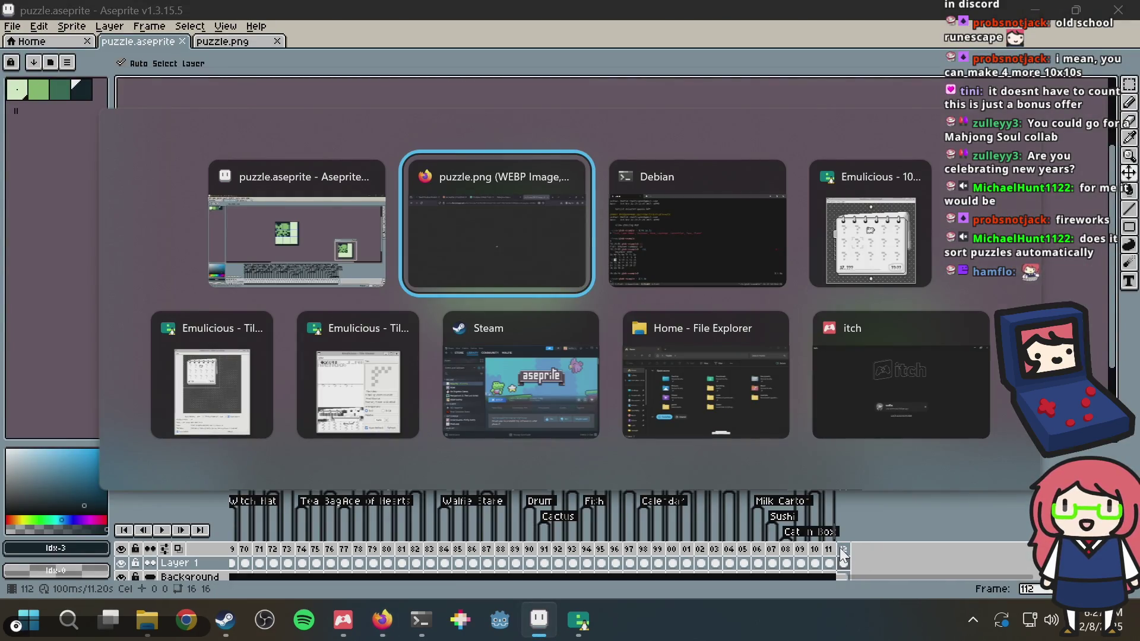
key(alt+Tab)
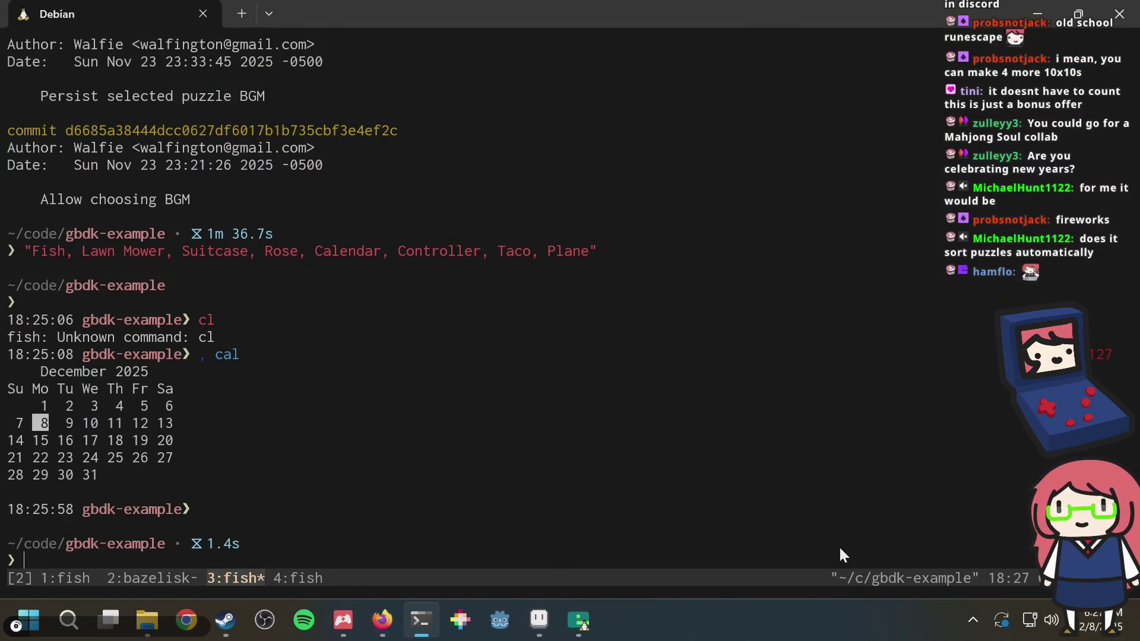
Restart bazel run //:emulator in tmux window 2, revealing frame 112 is 10x10, not 15x15
key(ctrl+b)
key(2)
key(ctrl+c)
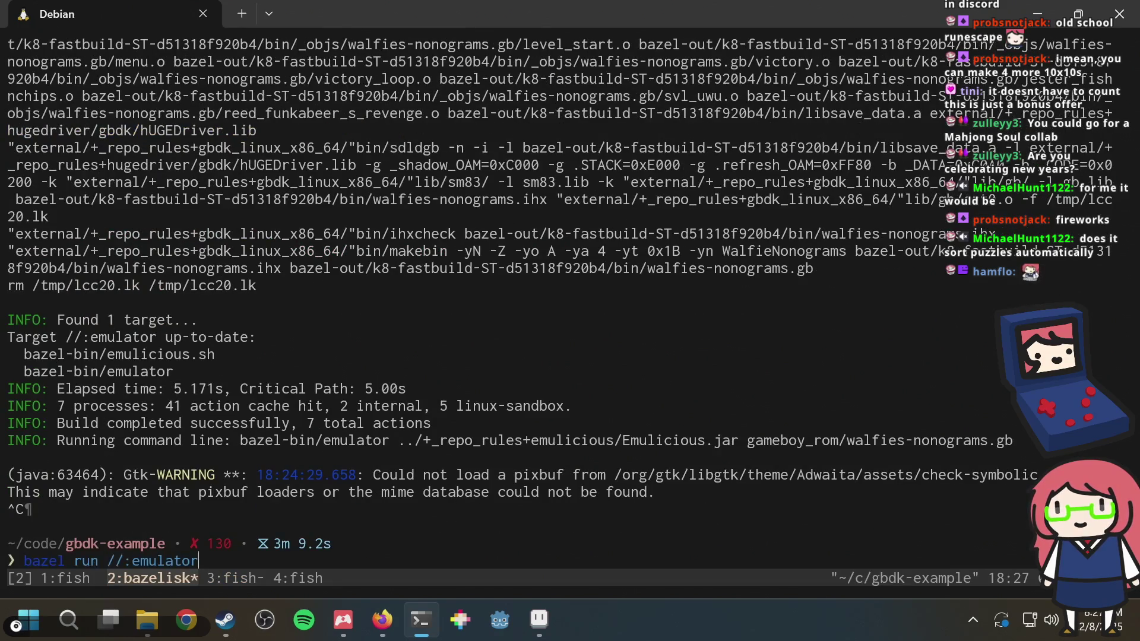
key(Up)
key(Return)
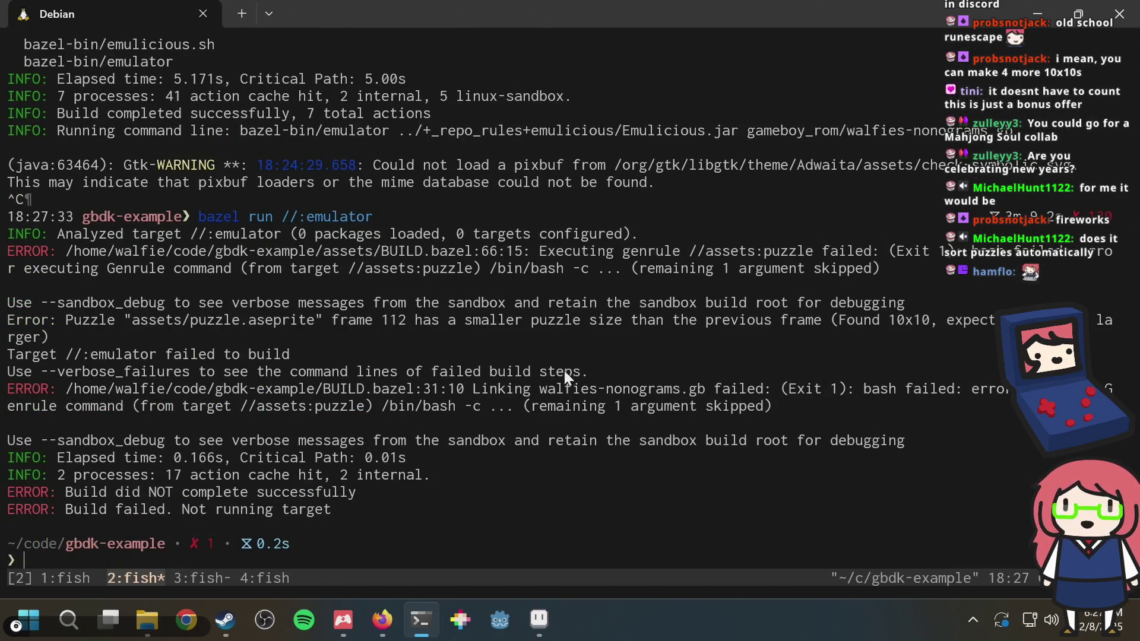
drag(335, 319, 600, 319)
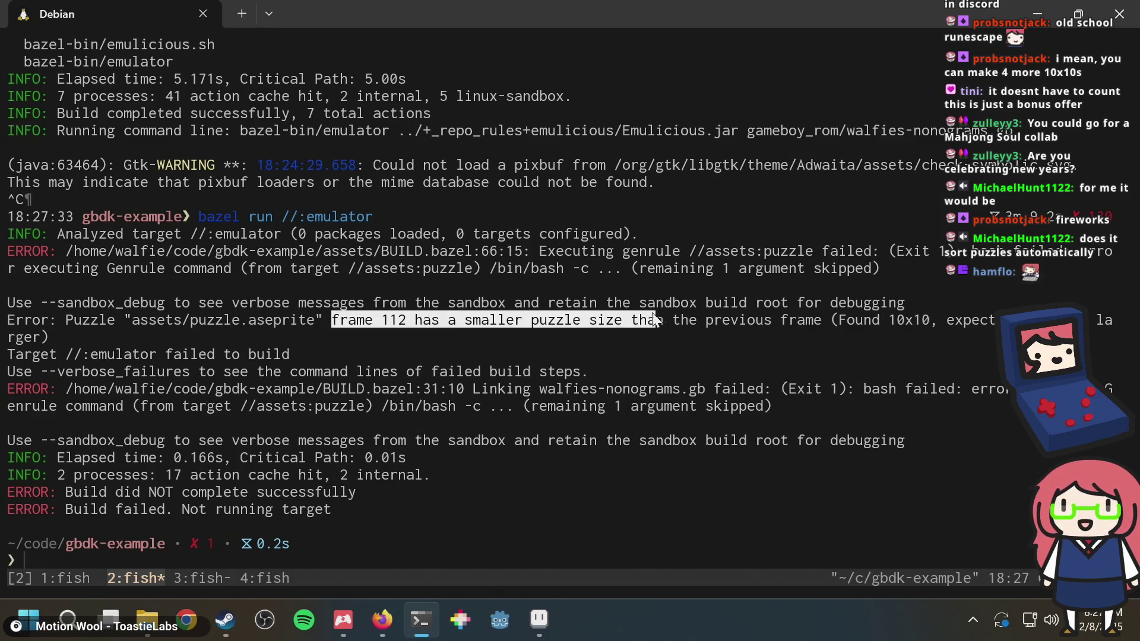
click(543, 320)
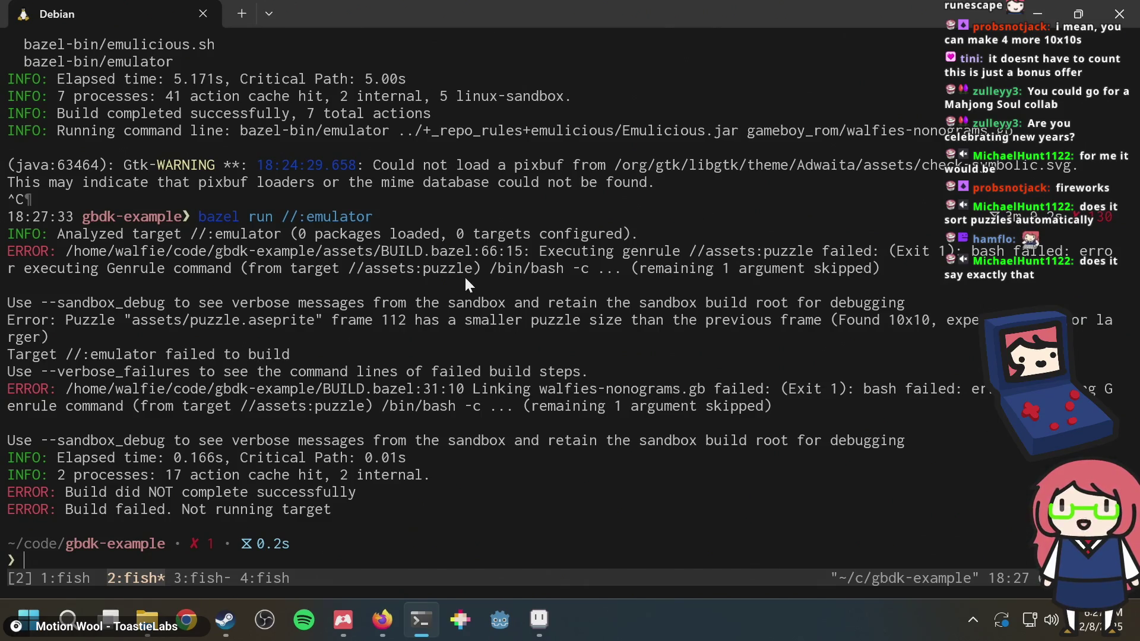
click(539, 620)
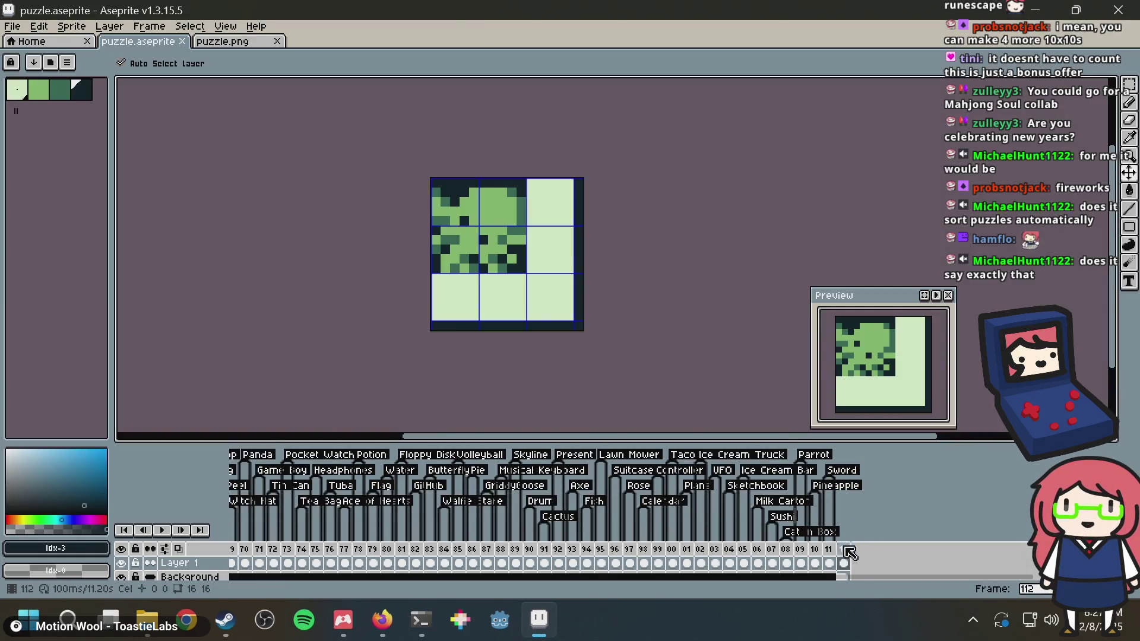
Add a new frame 113 after frame 112 and clear its pixels
key(alt+Tab)
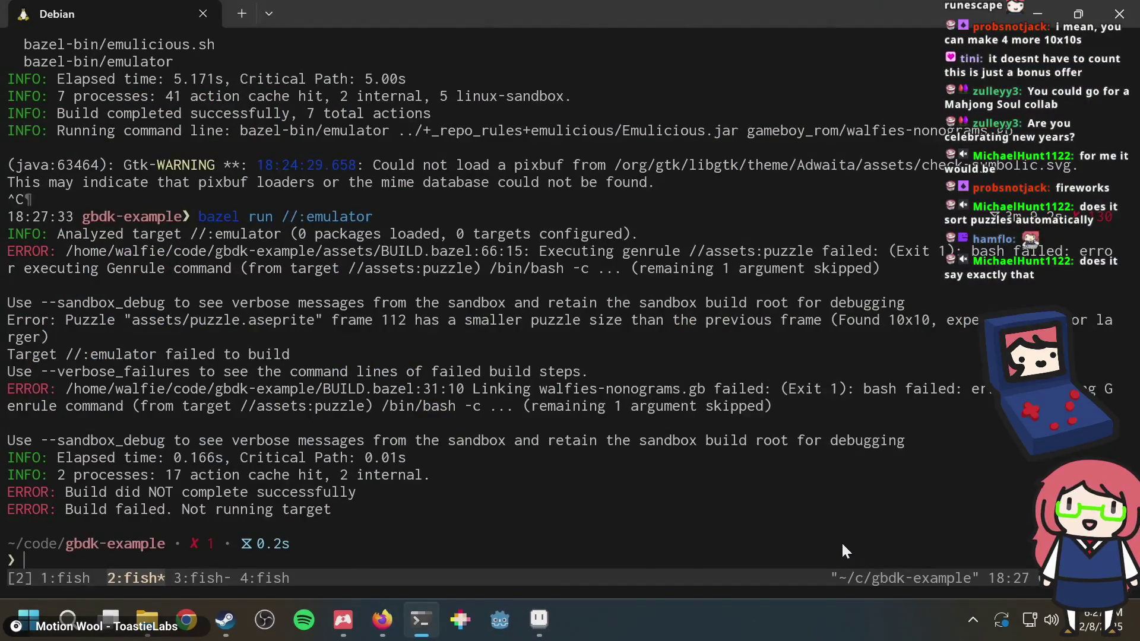
key(alt+Tab)
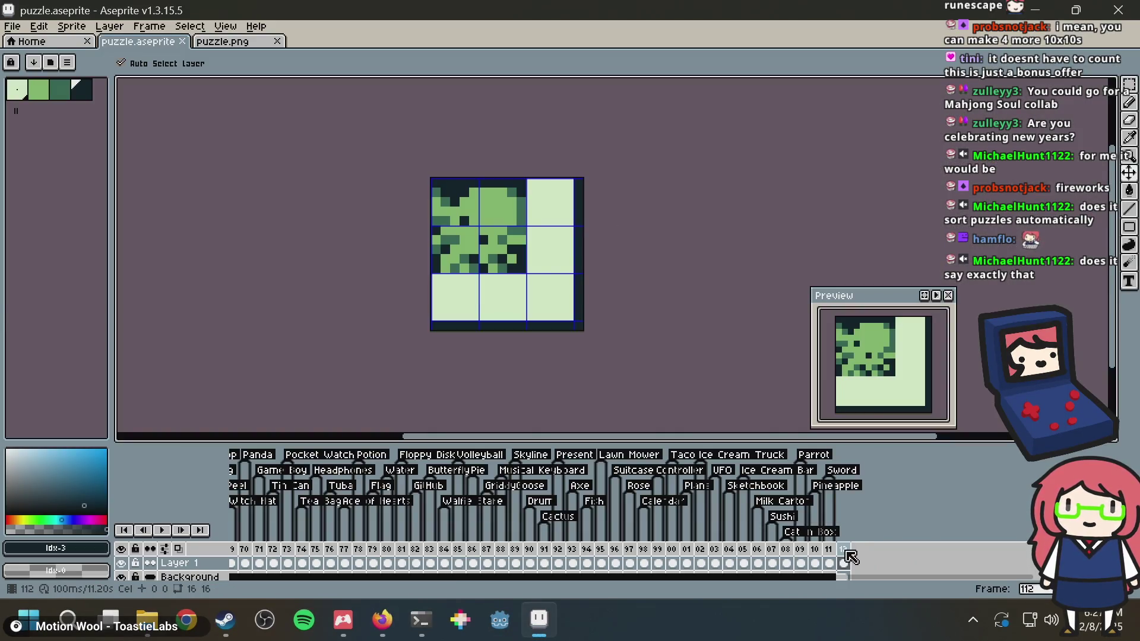
right_click(846, 552)
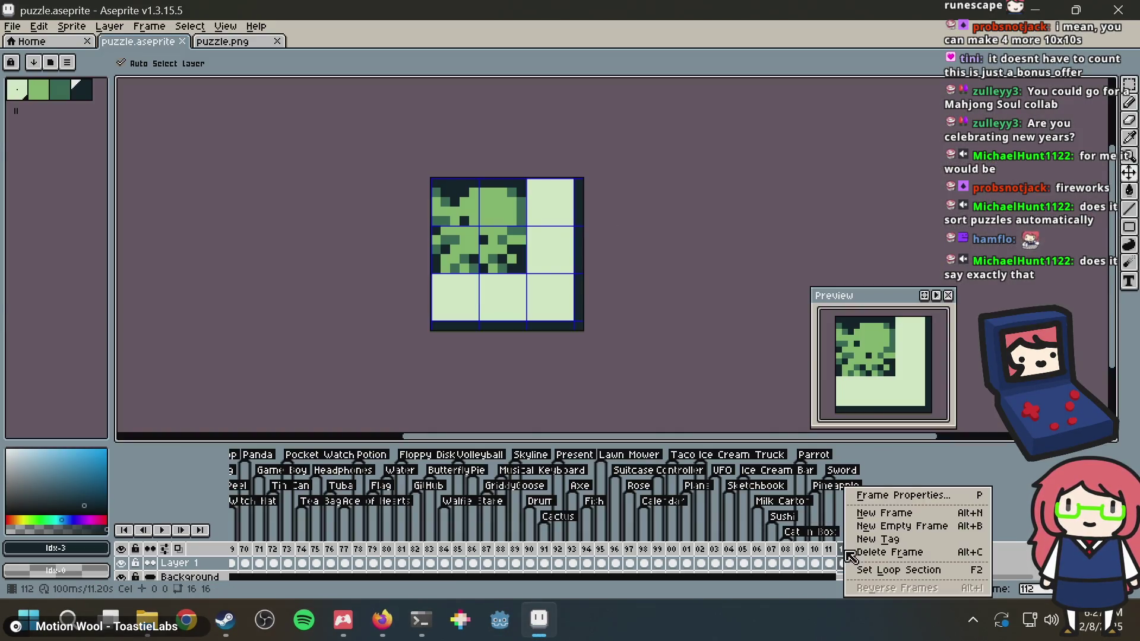
click(885, 514)
key(b)
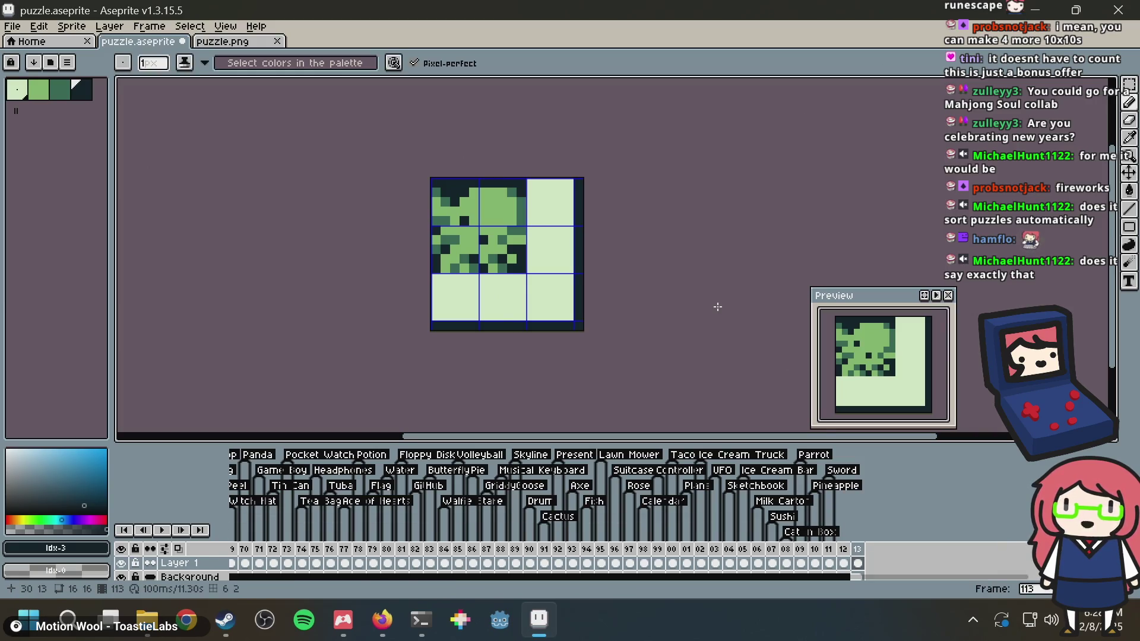
key(Delete)
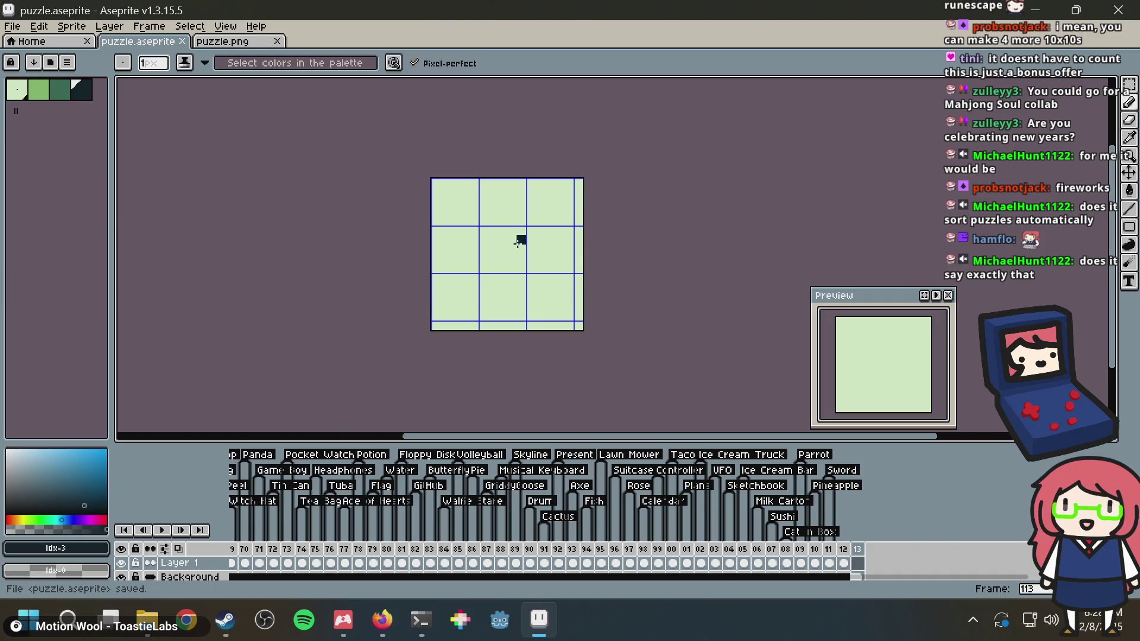
Draw the 8's vertical bars in the top and lower cells with the Pencil
scroll(523, 240, up, 3)
scroll(522, 280, up, 1)
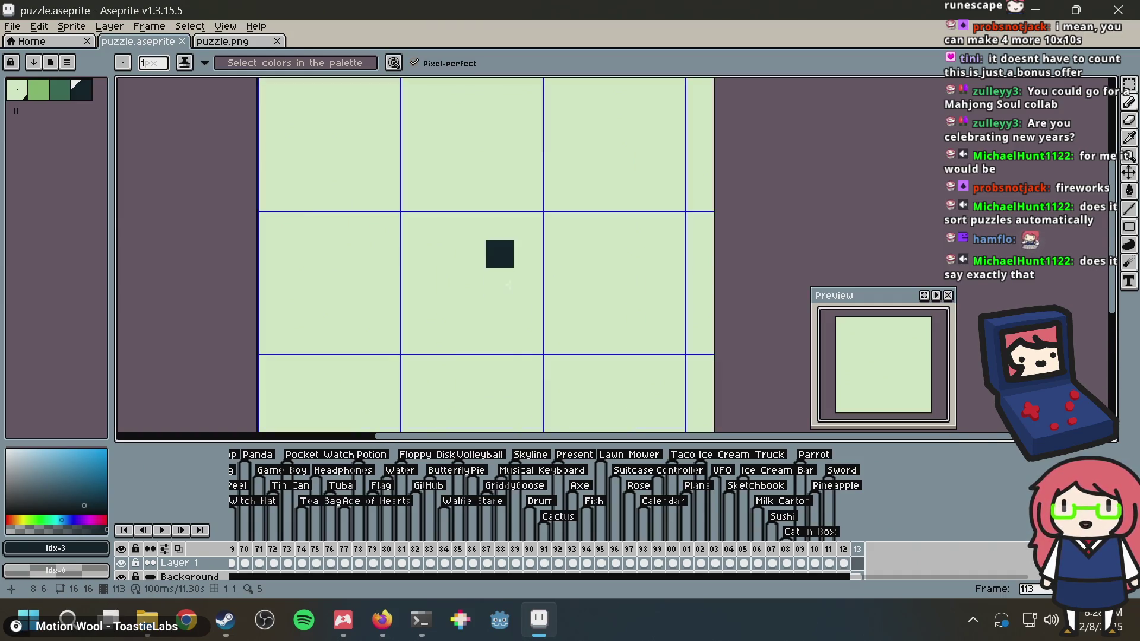
scroll(438, 170, up, 1)
scroll(457, 101, down, 2)
scroll(402, 270, up, 3)
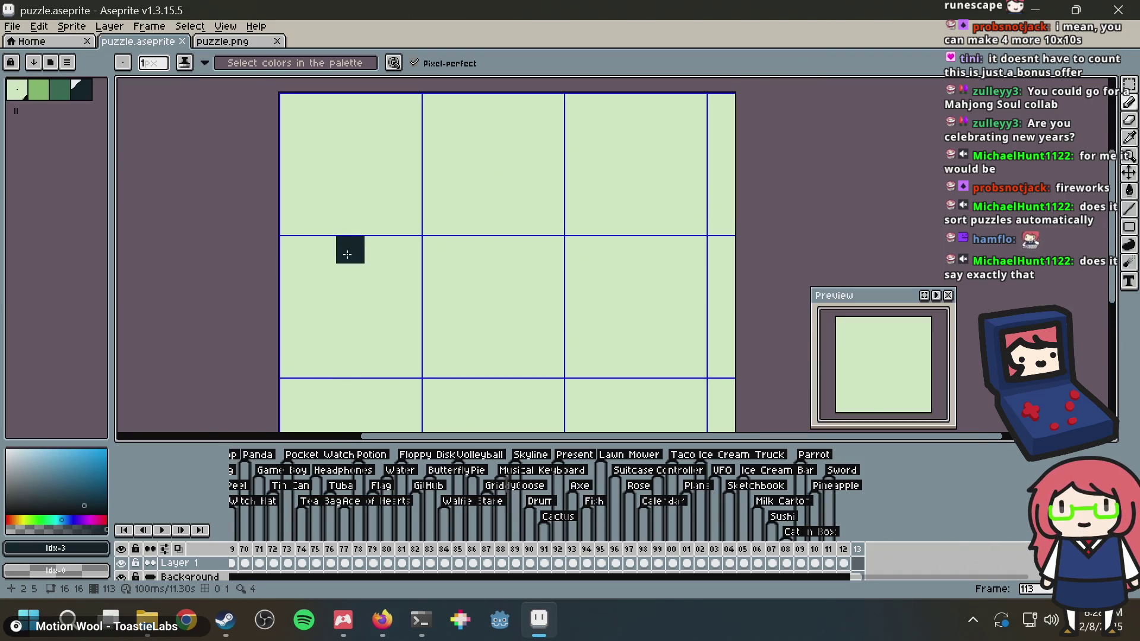
drag(343, 172, 350, 193)
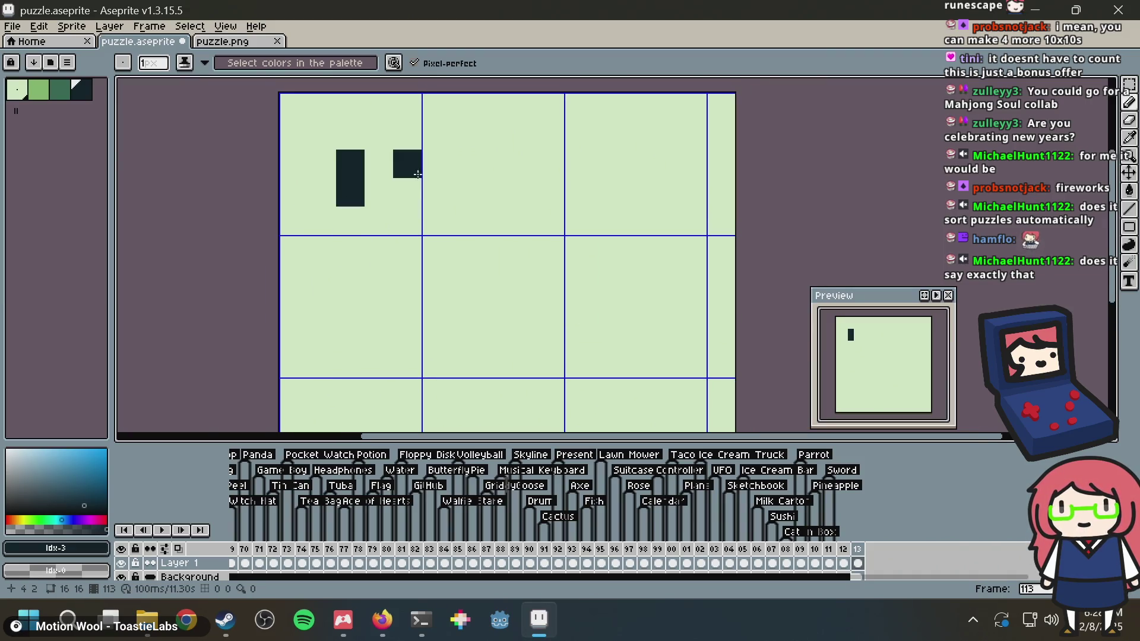
drag(424, 164, 433, 191)
drag(520, 164, 520, 191)
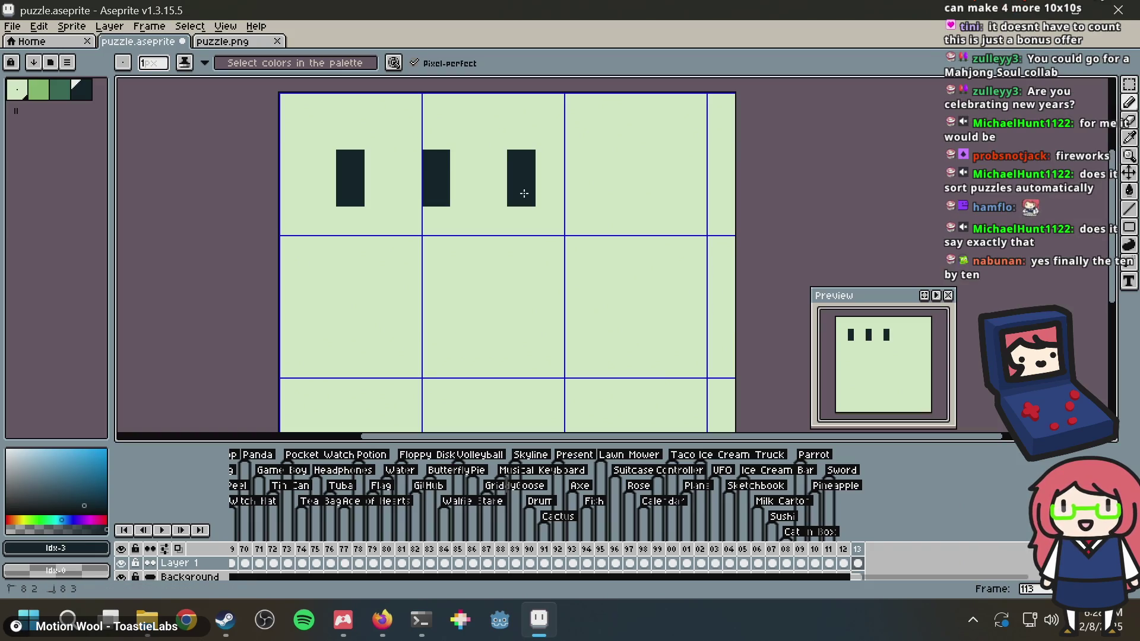
drag(350, 278, 350, 306)
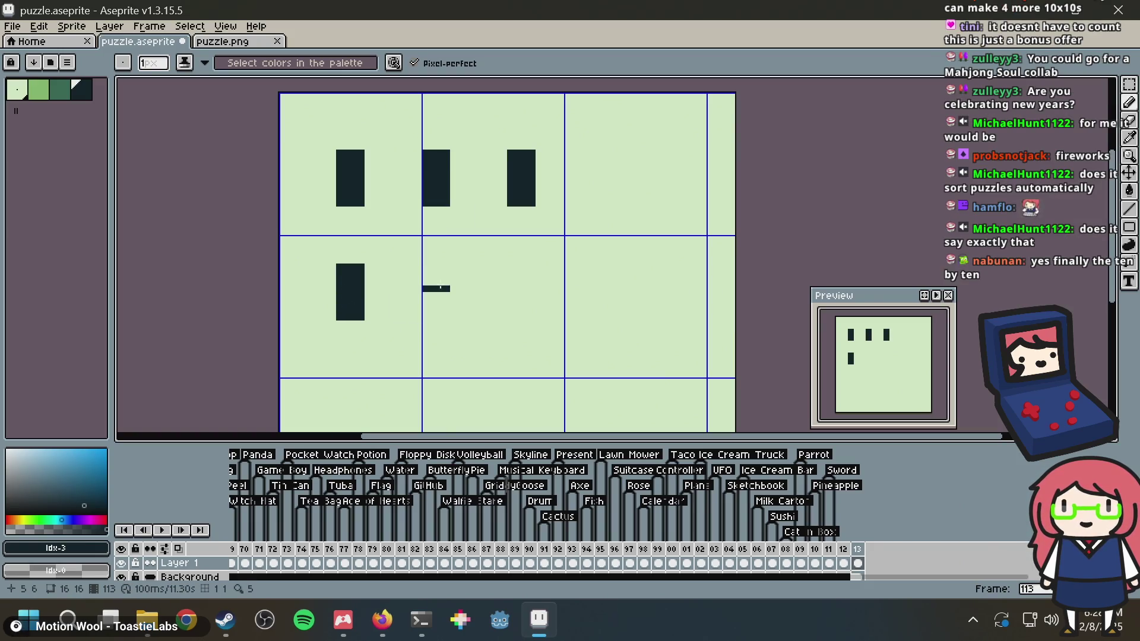
drag(437, 285, 437, 306)
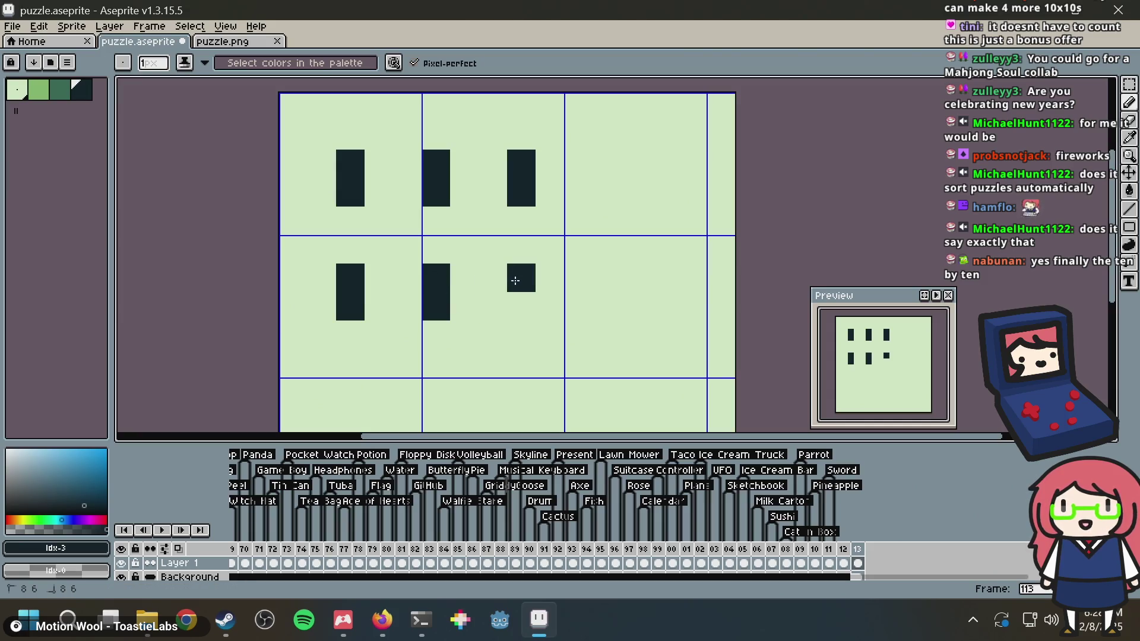
drag(515, 276, 510, 314)
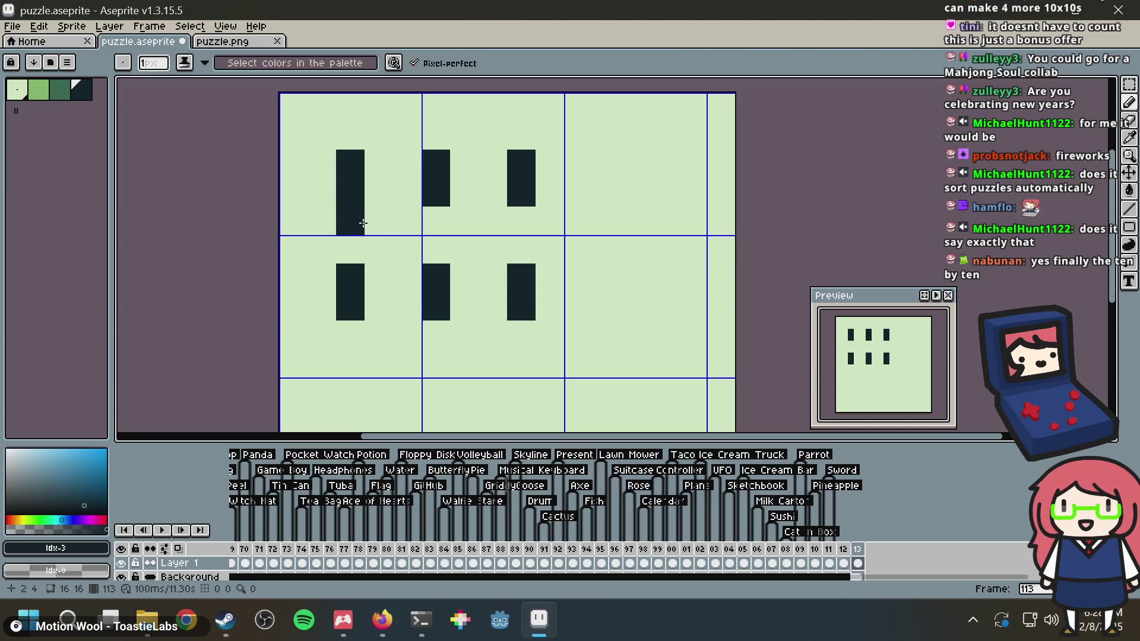
drag(361, 223, 379, 250)
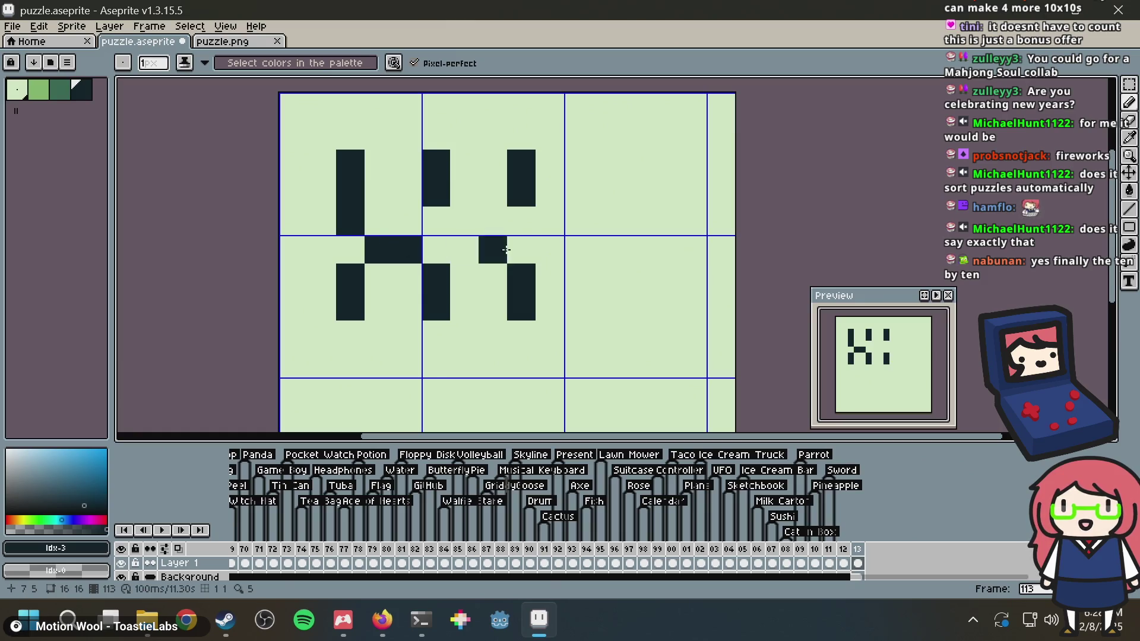
Join the bars with an L shape and staircase, adding diagonal pixels above and below
key(v)
key(b)
key(ctrl+z)
drag(350, 220, 407, 249)
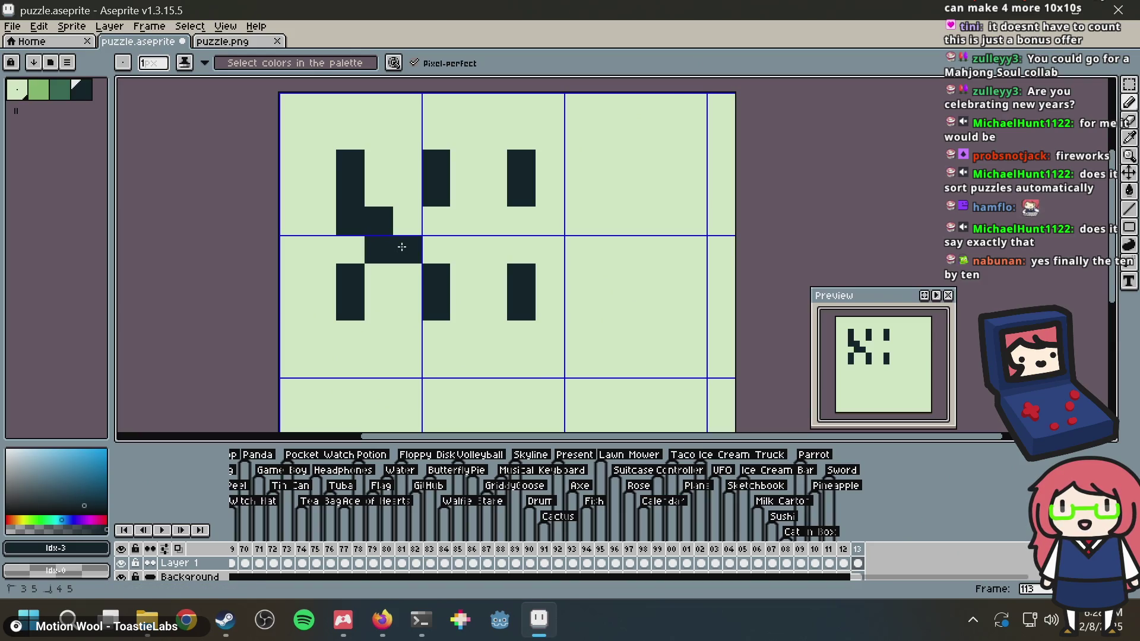
mouse_move(470, 217)
mouse_down()
mouse_move(493, 222)
mouse_move(498, 247)
mouse_move(516, 249)
mouse_up()
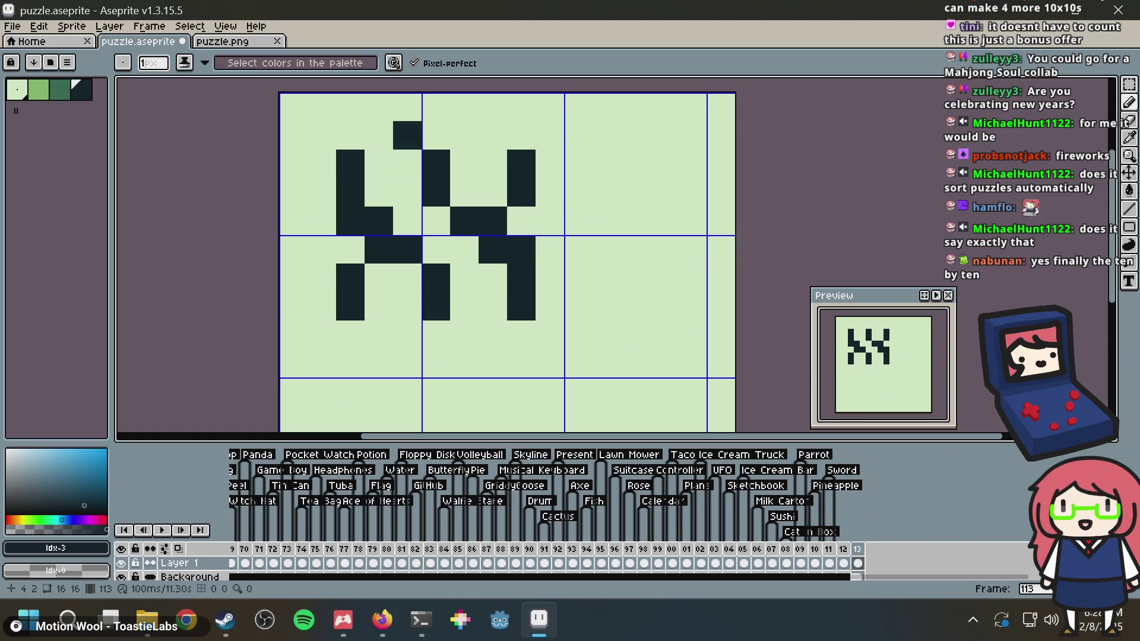
mouse_move(376, 128)
mouse_down()
mouse_move(380, 110)
mouse_move(398, 108)
mouse_move(451, 128)
mouse_move(466, 115)
mouse_move(480, 130)
mouse_up()
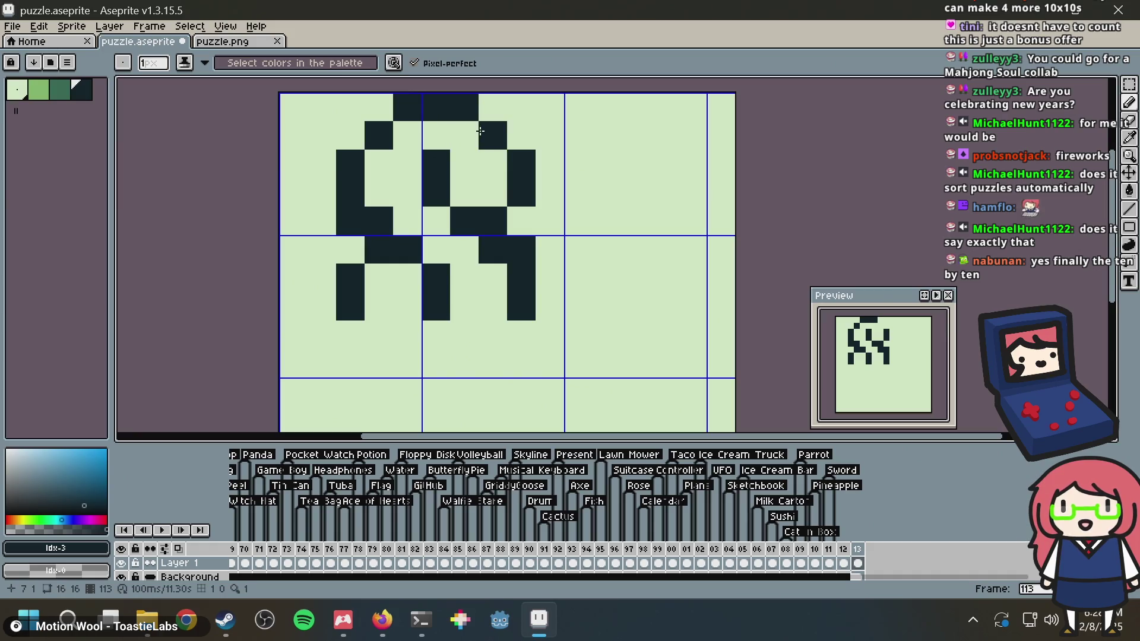
mouse_move(377, 326)
mouse_down()
mouse_move(414, 359)
mouse_move(491, 345)
mouse_up()
Add a pixel to the 8's lower loop and remove a stray upper-right pixel
scroll(580, 186, down, 3)
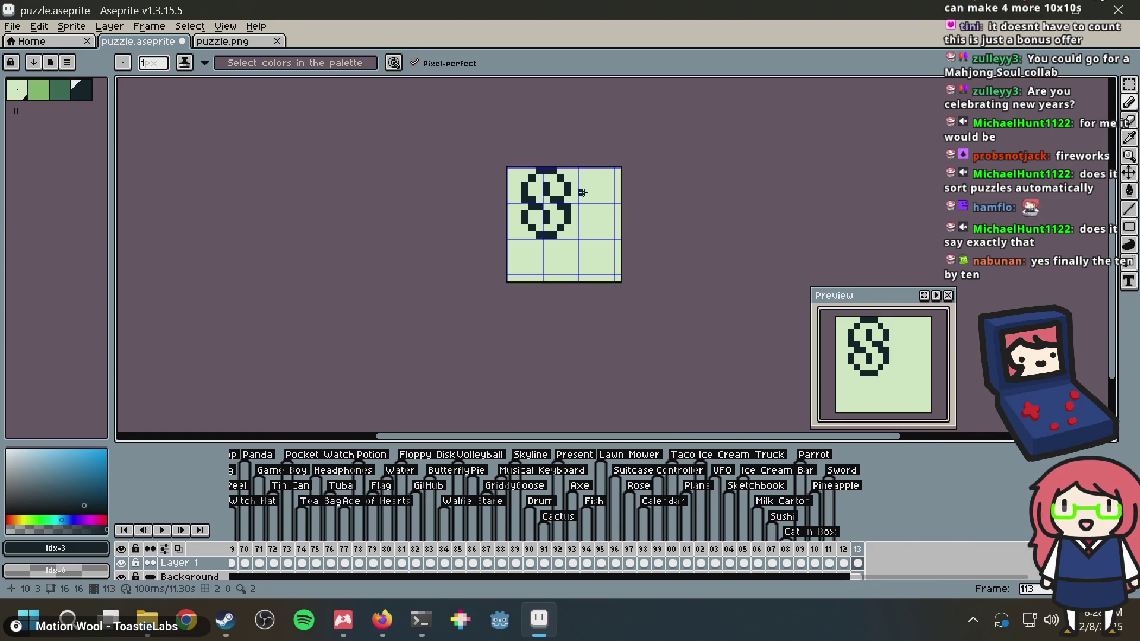
scroll(581, 186, up, 2)
click(447, 250)
click(619, 171)
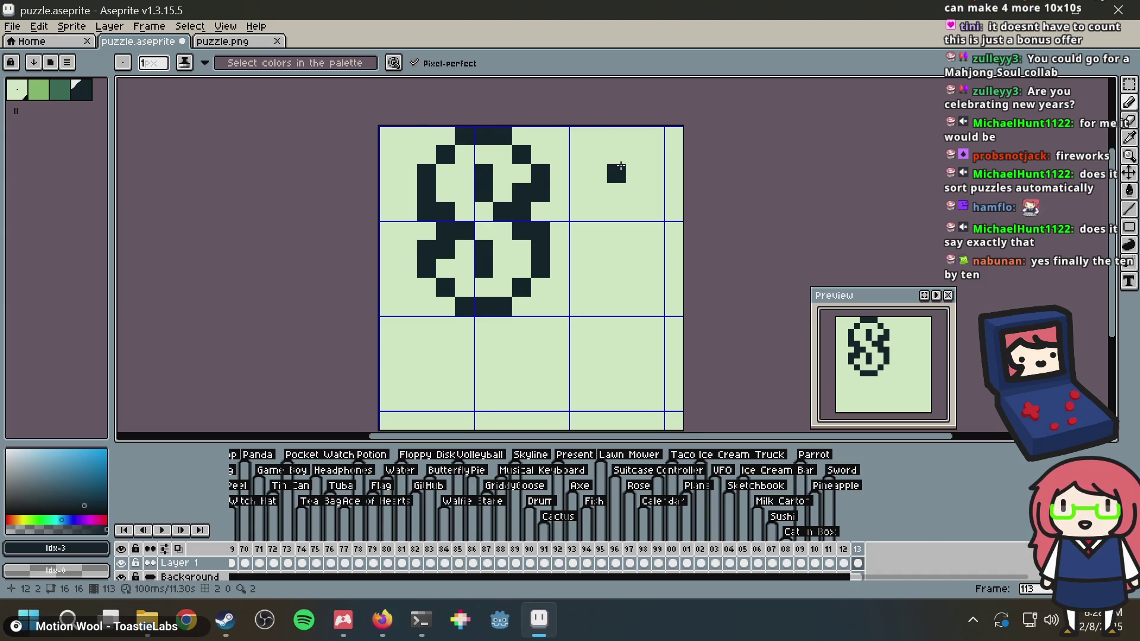
key(ctrl+z)
scroll(542, 188, down, 3)
scroll(543, 188, up, 3)
drag(565, 163, 548, 177)
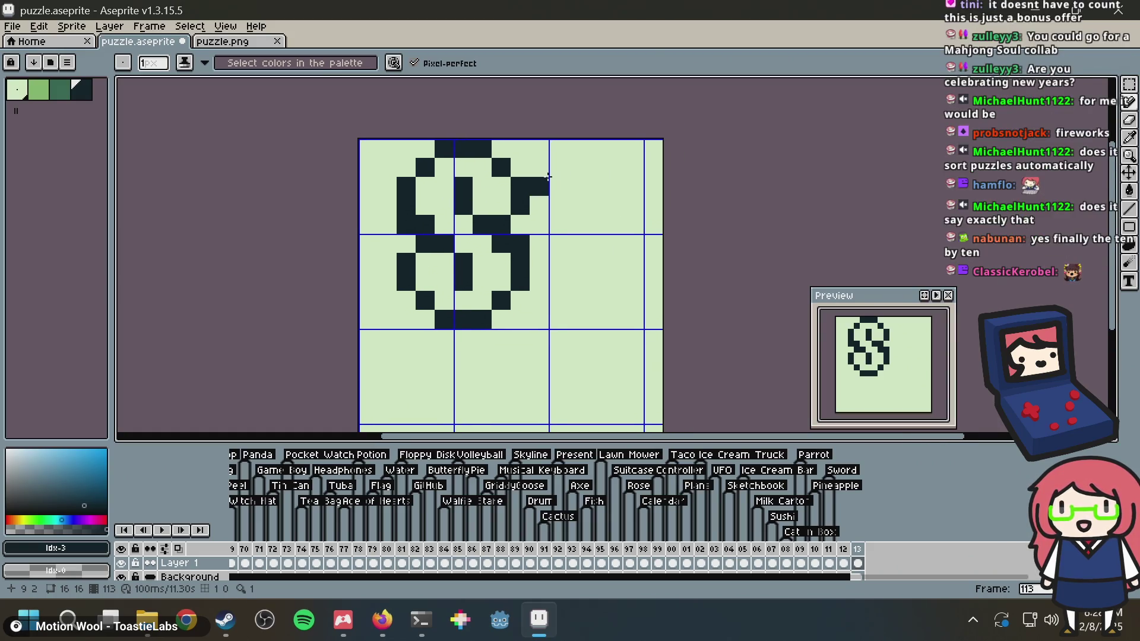
Copy the finished 8 and paste it into the puzzle.png document
key(m)
key(ctrl+v)
key(ctrl+v)
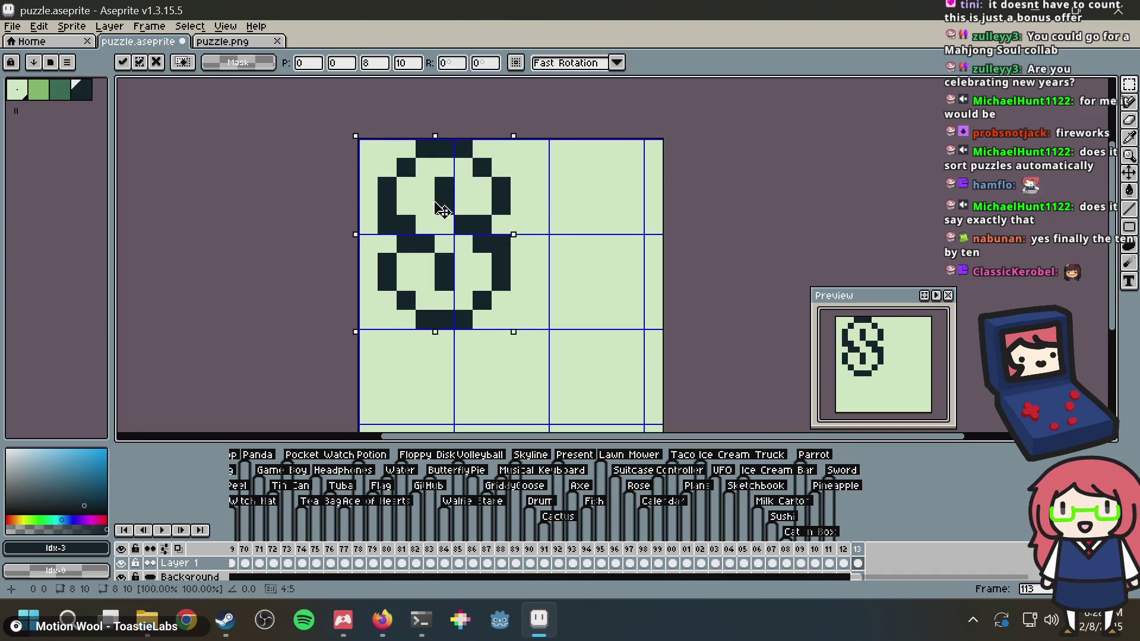
click(572, 178)
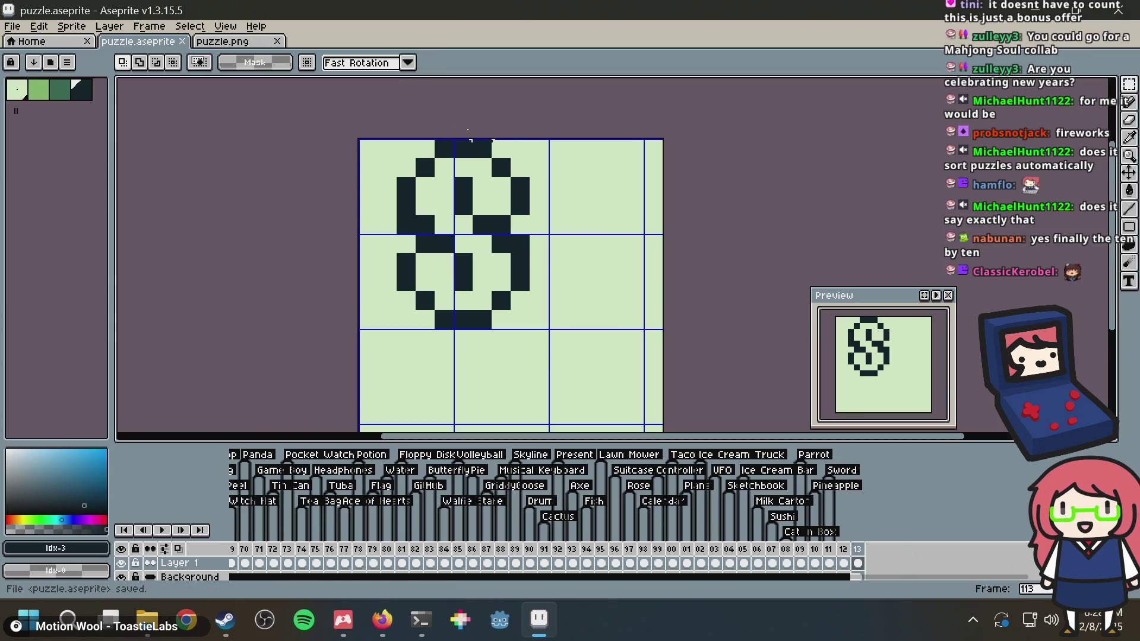
click(229, 41)
key(ctrl+v)
click(707, 181)
key(alt+Tab)
key(alt+Tab)
key(Tab)
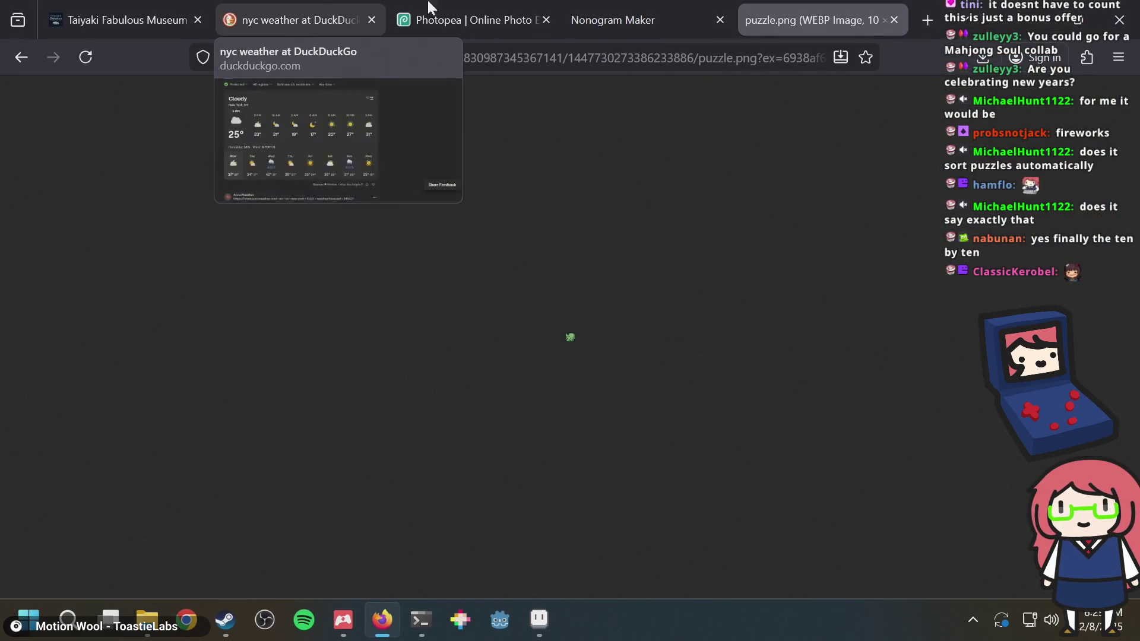
Load puzzle.png into Nonogram Maker's generate-from-image tool
click(601, 8)
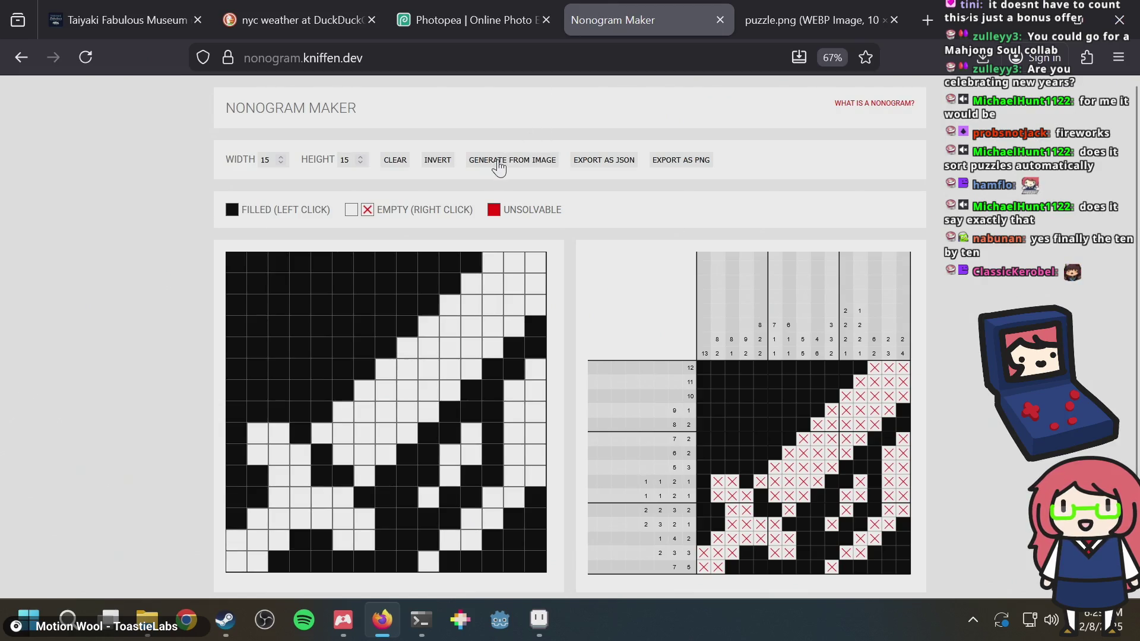
click(499, 168)
double_click(470, 196)
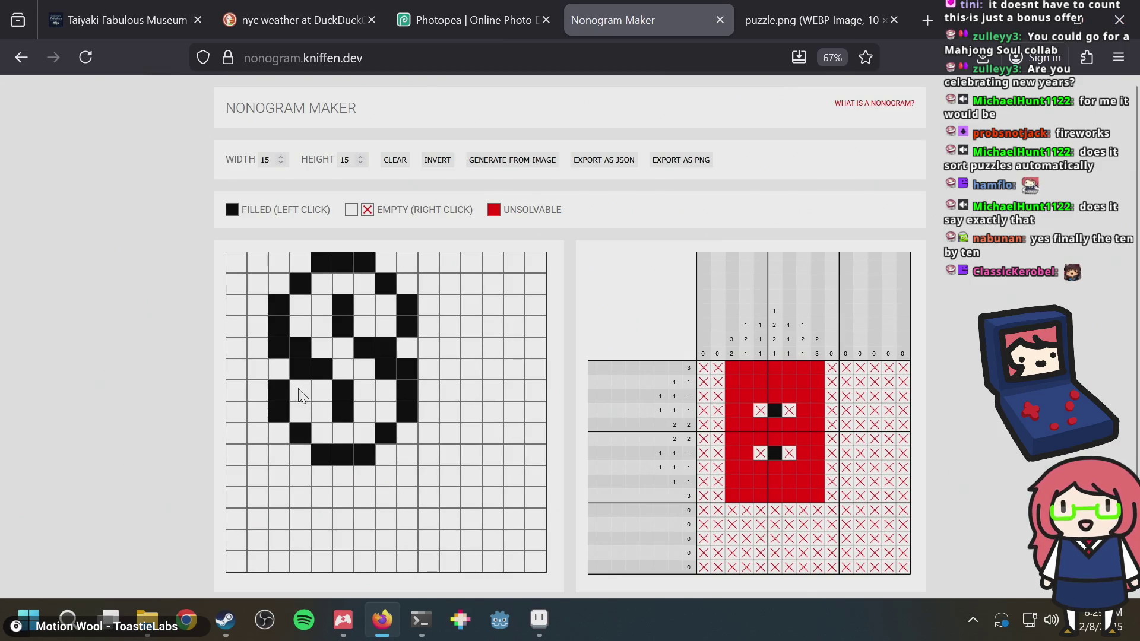
Fill corner cells to square off the 8, giving clue 5 on its top and bottom rows
click(282, 372)
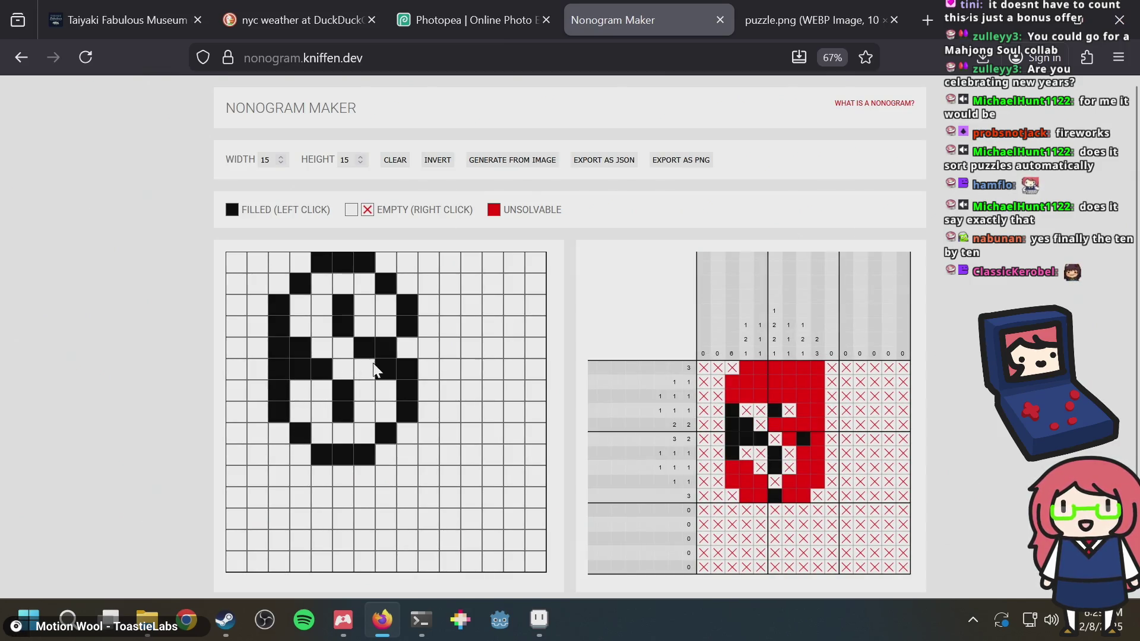
click(414, 349)
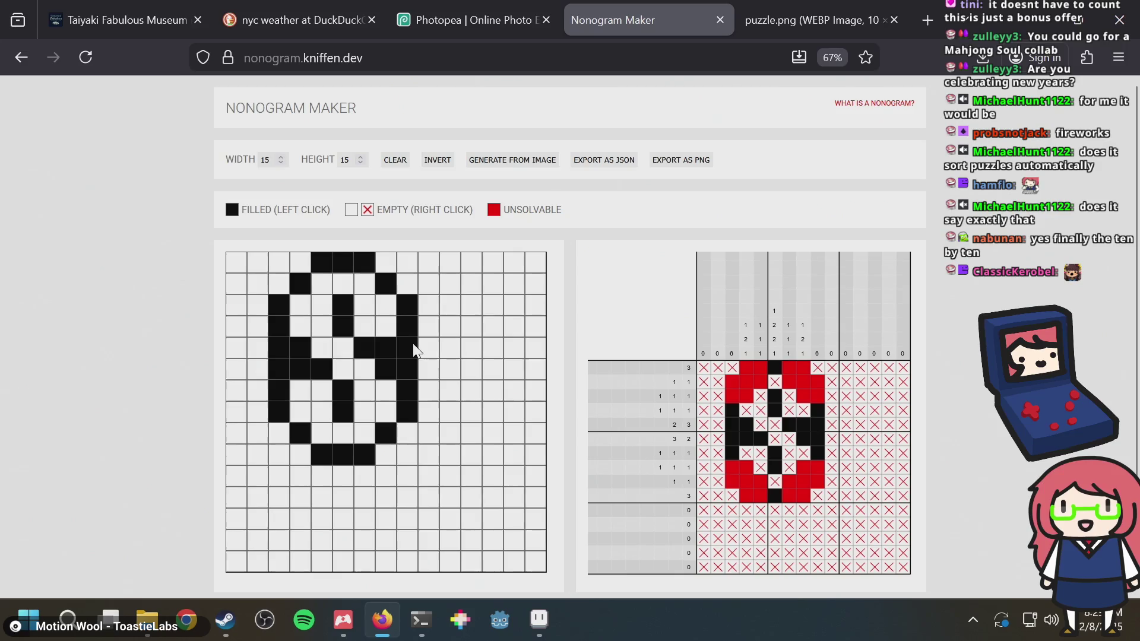
click(282, 440)
click(298, 457)
click(392, 451)
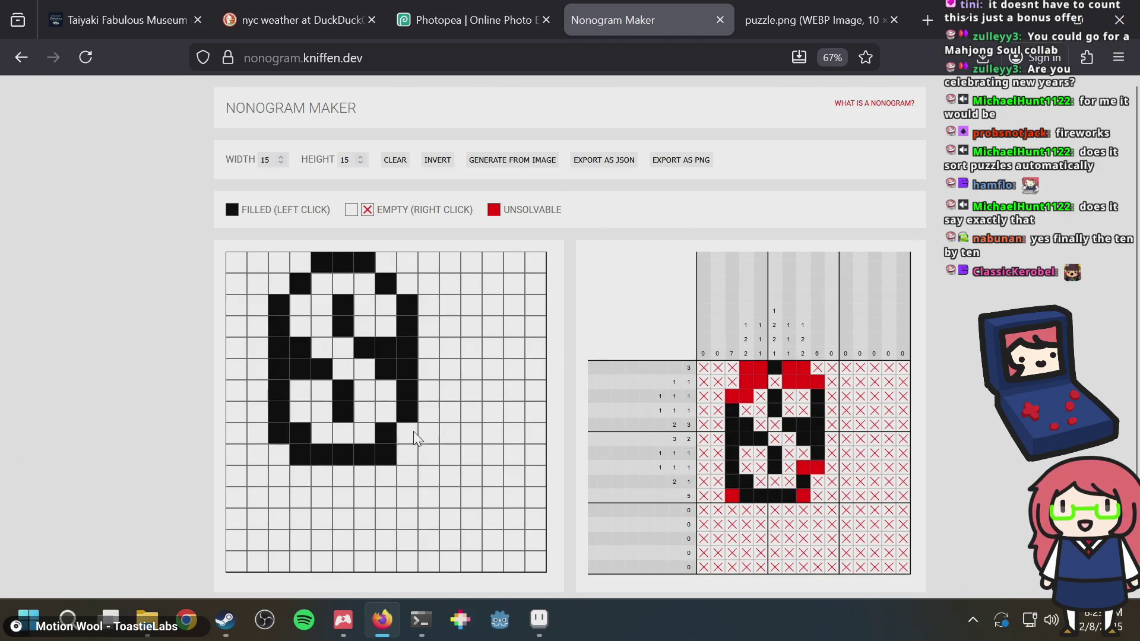
click(410, 433)
click(409, 287)
click(383, 264)
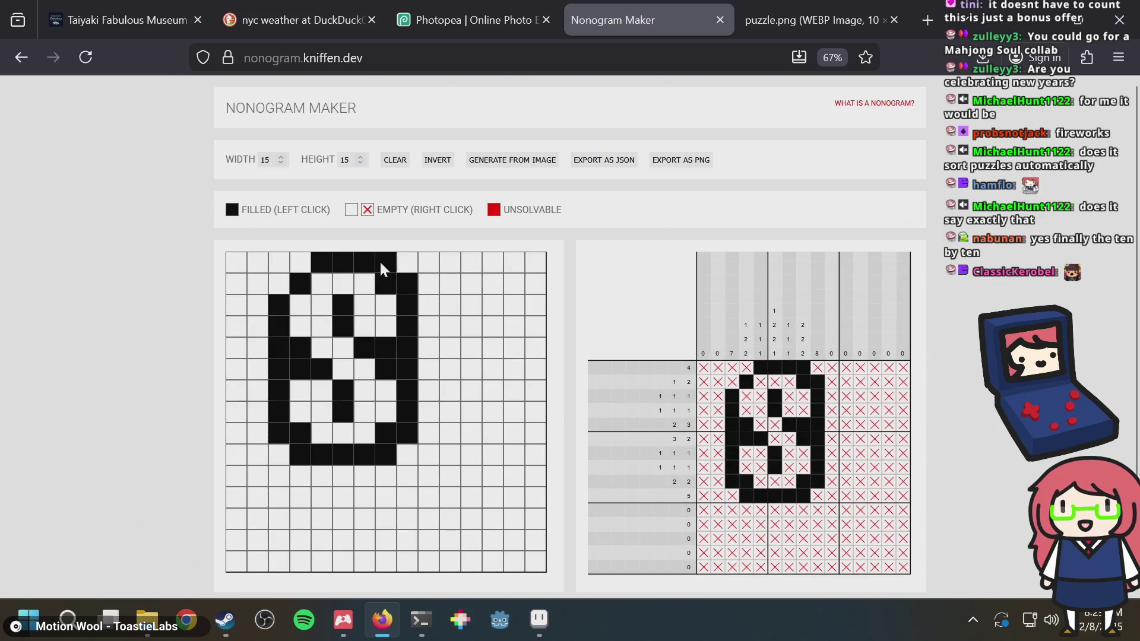
click(280, 284)
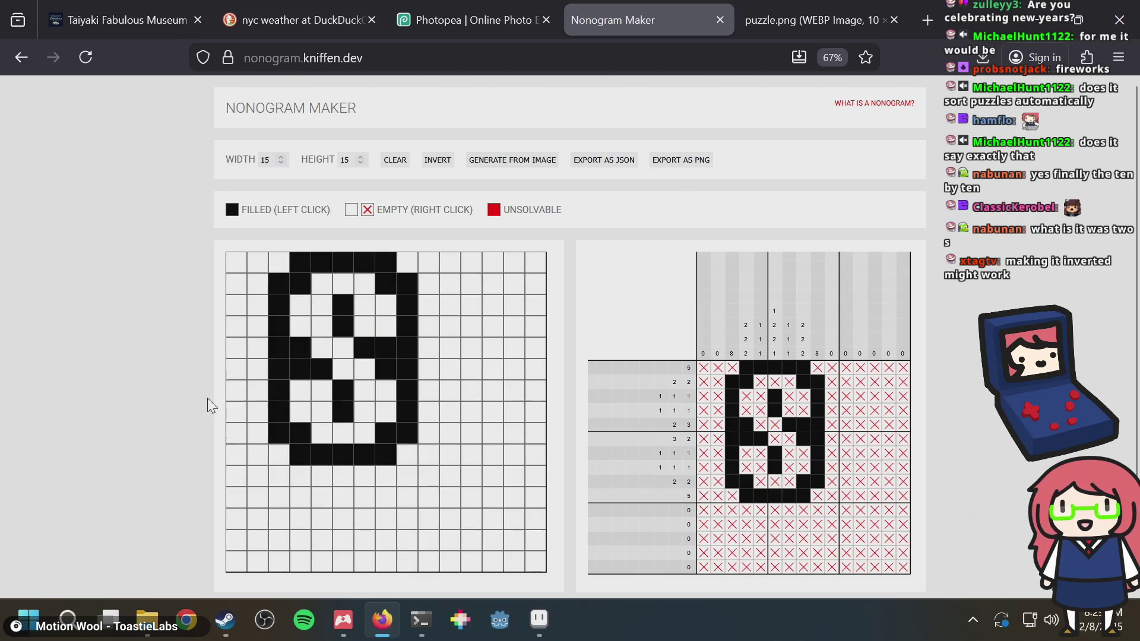
Check the terminal, then return to Aseprite's puzzle.aseprite tab
right_click(298, 384)
key(alt+Tab)
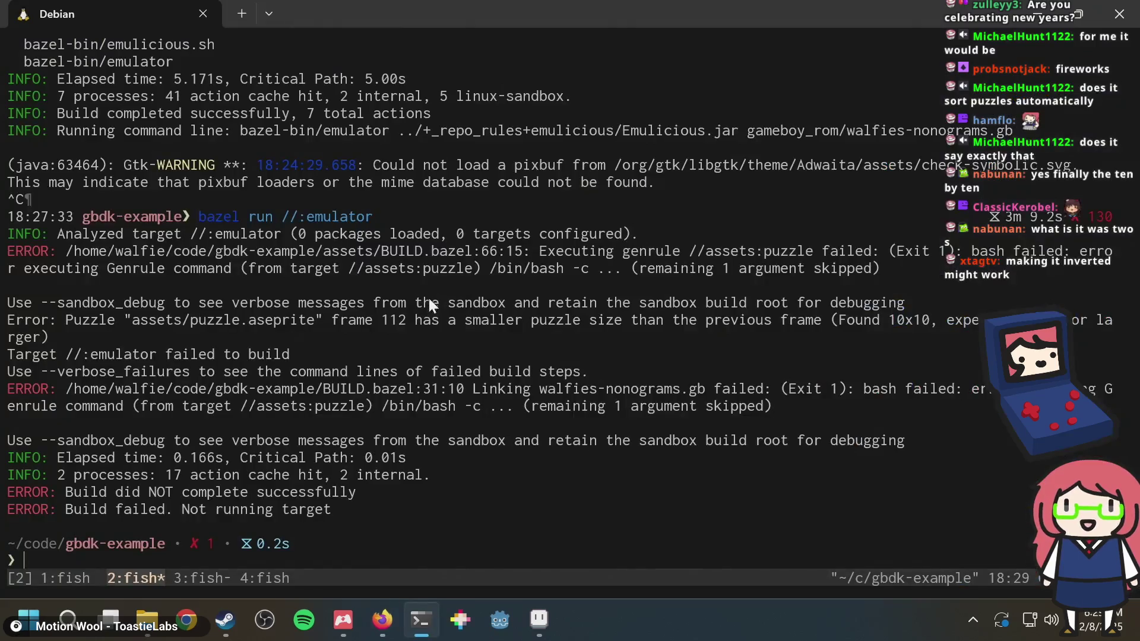
key(alt+Tab)
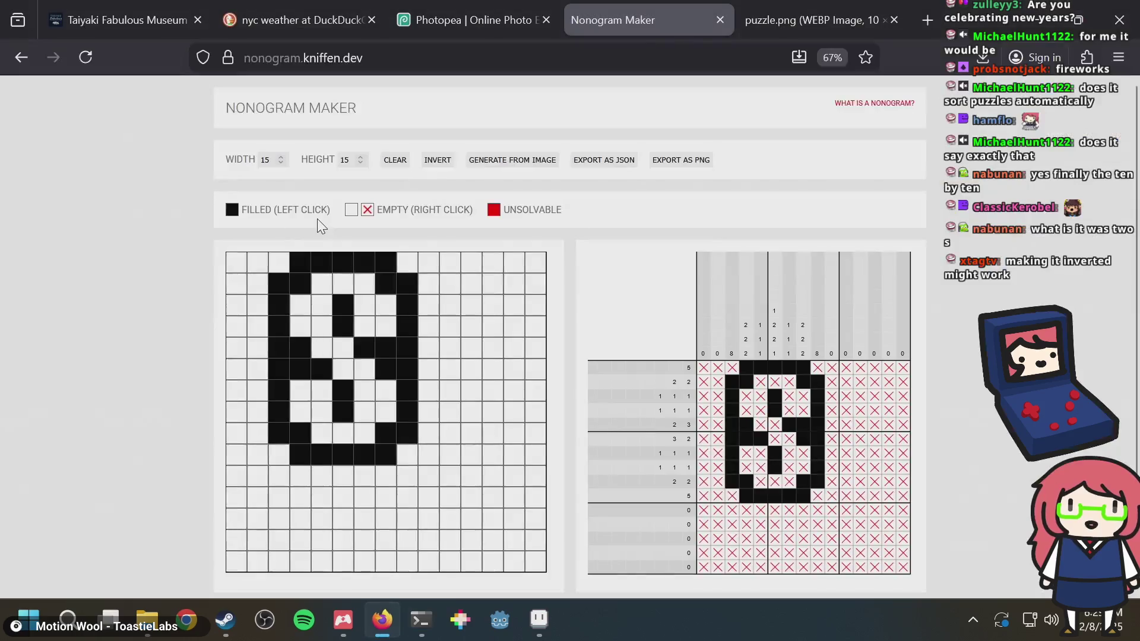
key(alt+Tab)
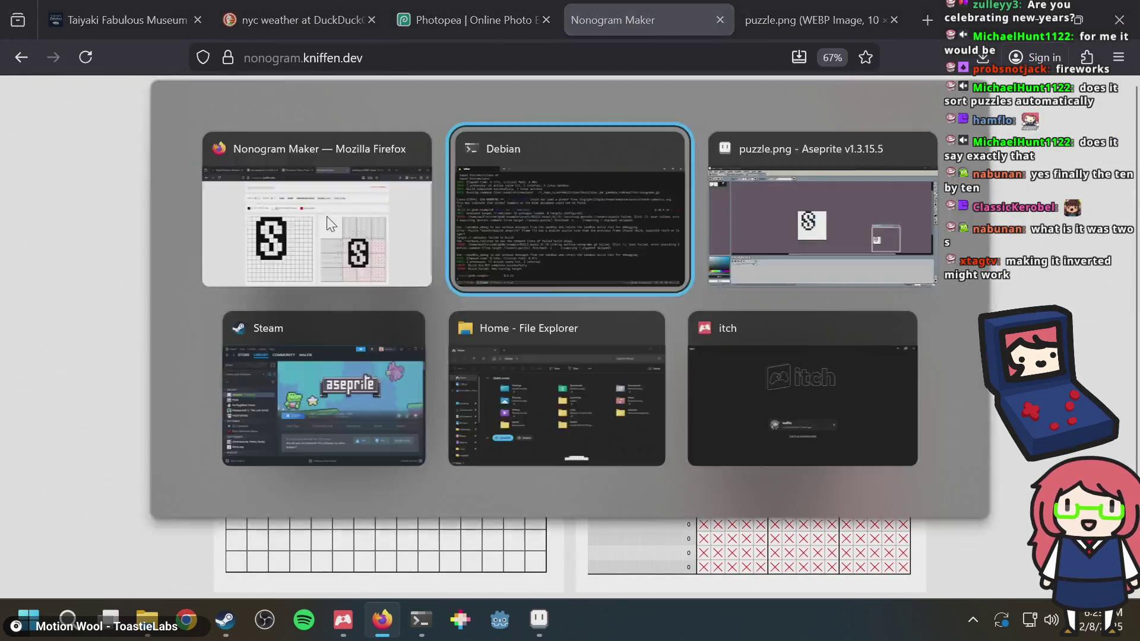
key(alt+Tab)
key(alt+Tab)
key(Tab)
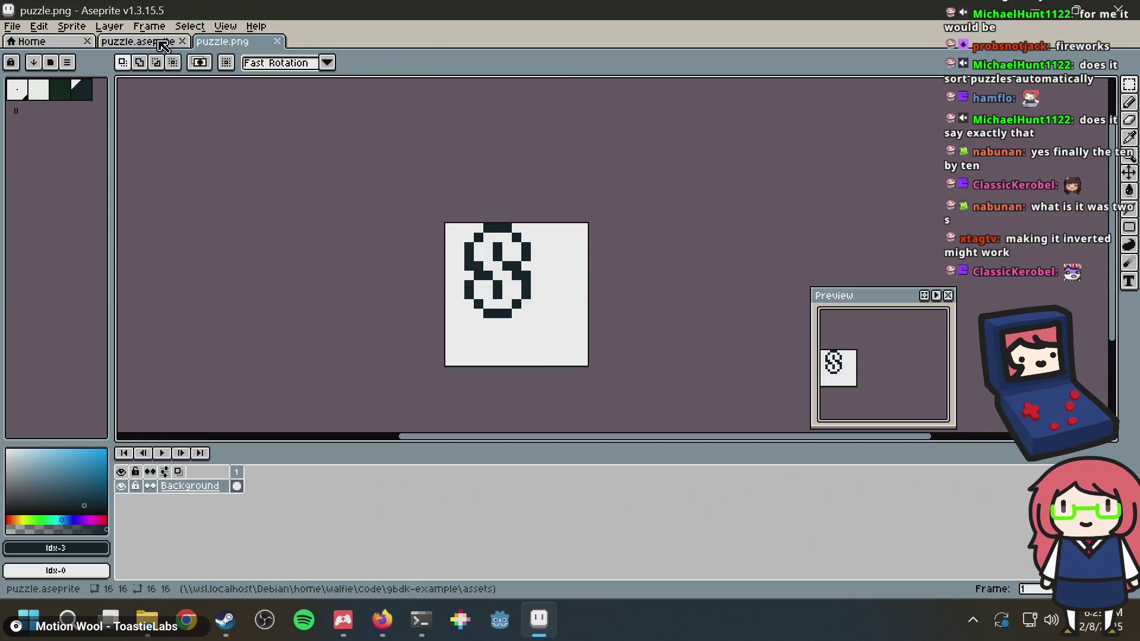
click(160, 48)
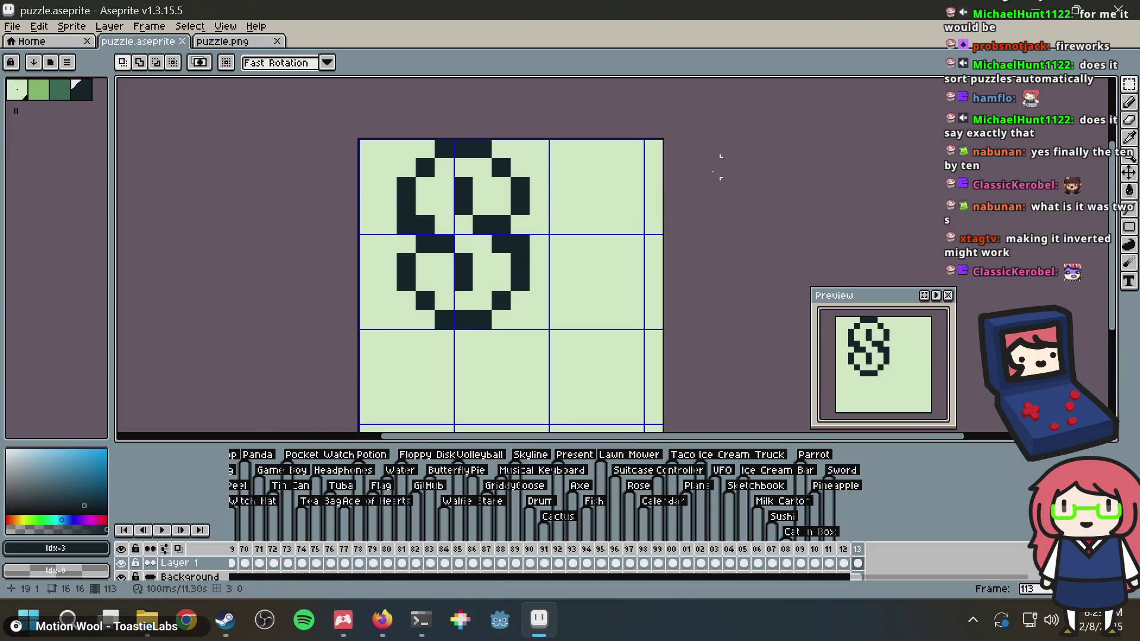
Try dark Paint Bucket fills of the background around the 8, undoing each one
key(g)
click(567, 240)
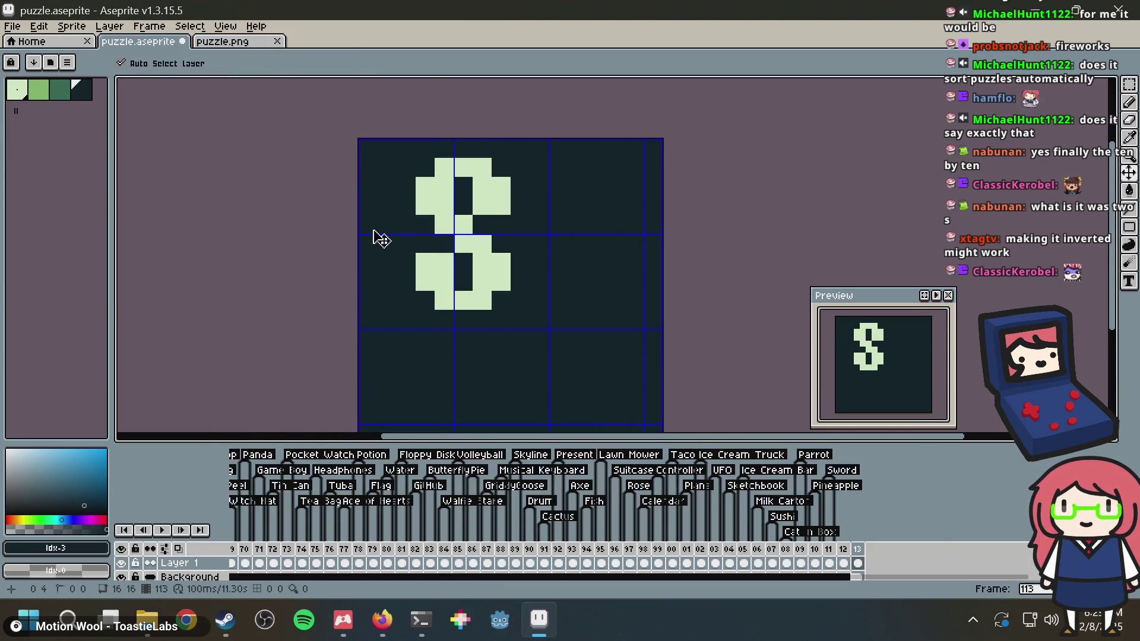
key(ctrl+z)
key(ctrl+z)
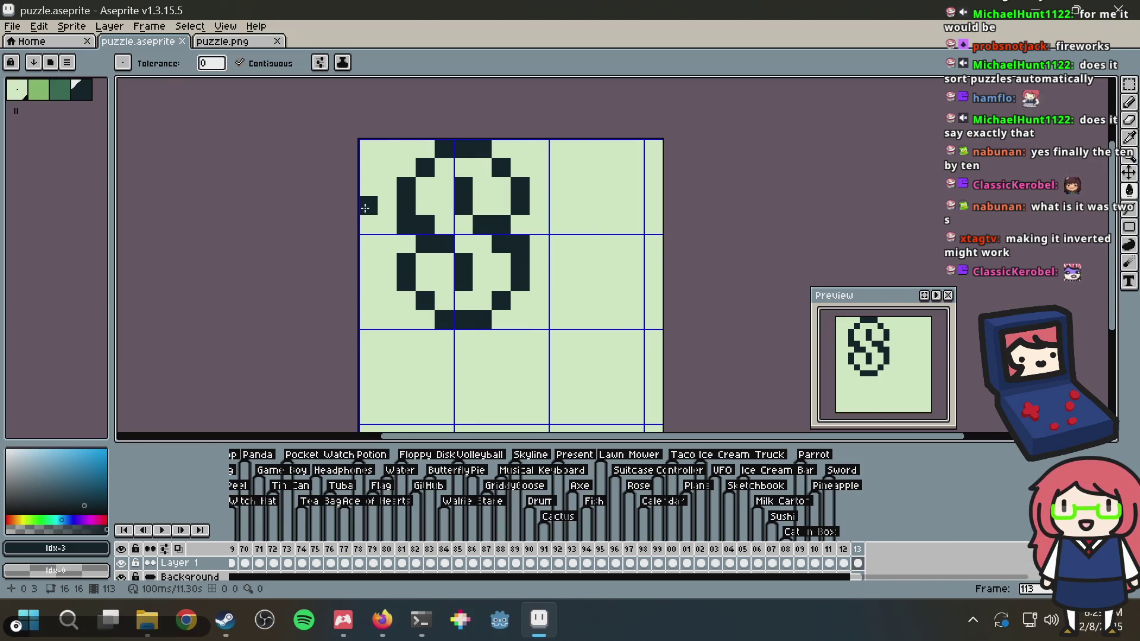
click(365, 208)
key(ctrl+z)
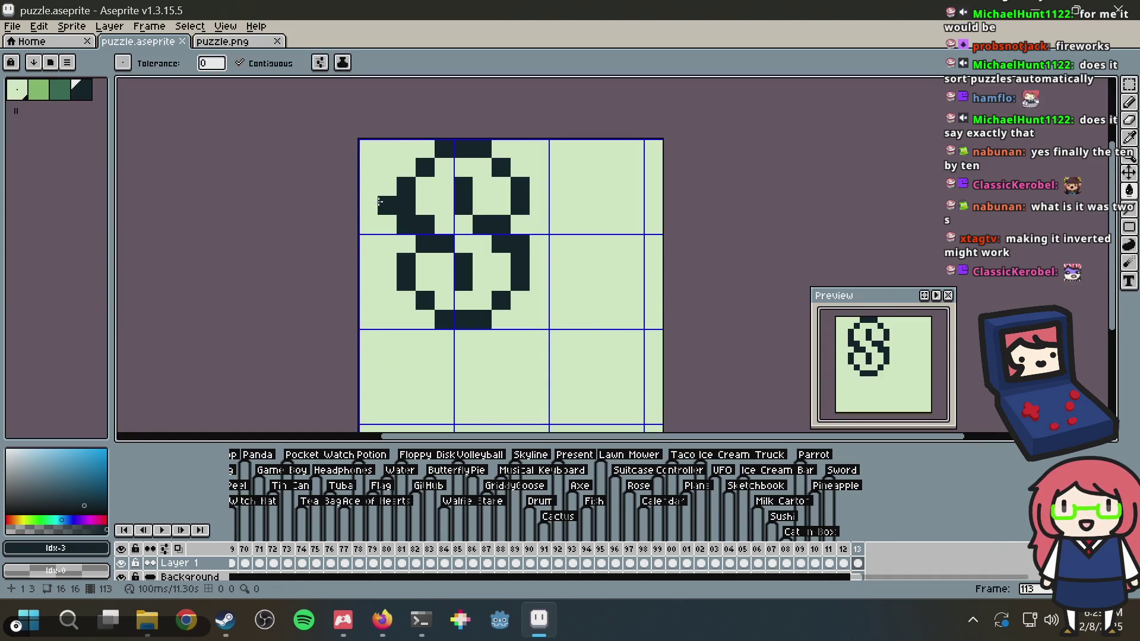
click(367, 205)
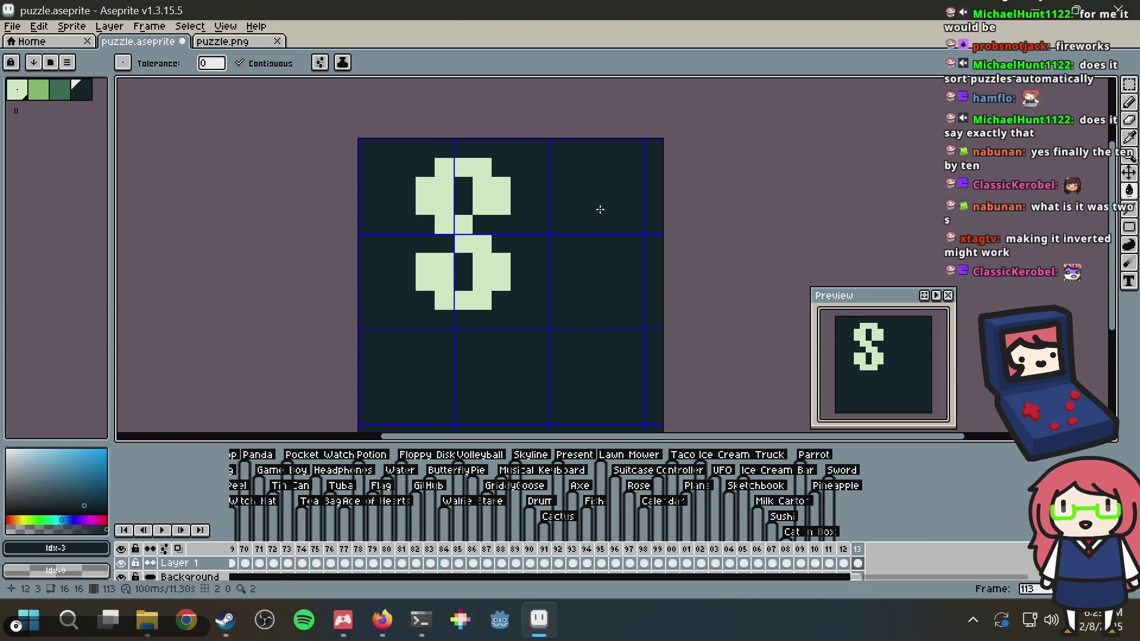
key(ctrl+z)
Thicken the 8 with dark pixels on its bottom, top and upper-left, erasing one at the right edge
key(b)
click(415, 293)
mouse_move(410, 315)
mouse_down()
mouse_move(502, 319)
mouse_move(512, 308)
mouse_up()
key(ctrl+z)
click(525, 224)
click(497, 142)
click(425, 149)
click(406, 168)
alt+click(383, 227)
click(520, 225)
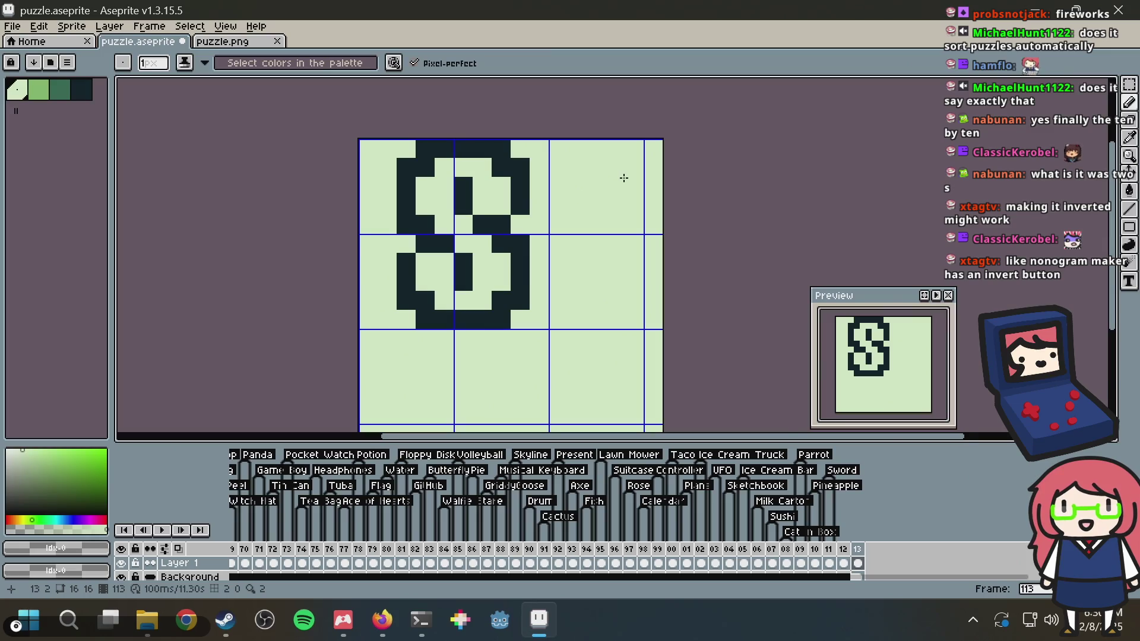
Try light-green and medium-green shading in the S's lower loop, then undo all of it
scroll(624, 178, down, 3)
scroll(615, 187, up, 5)
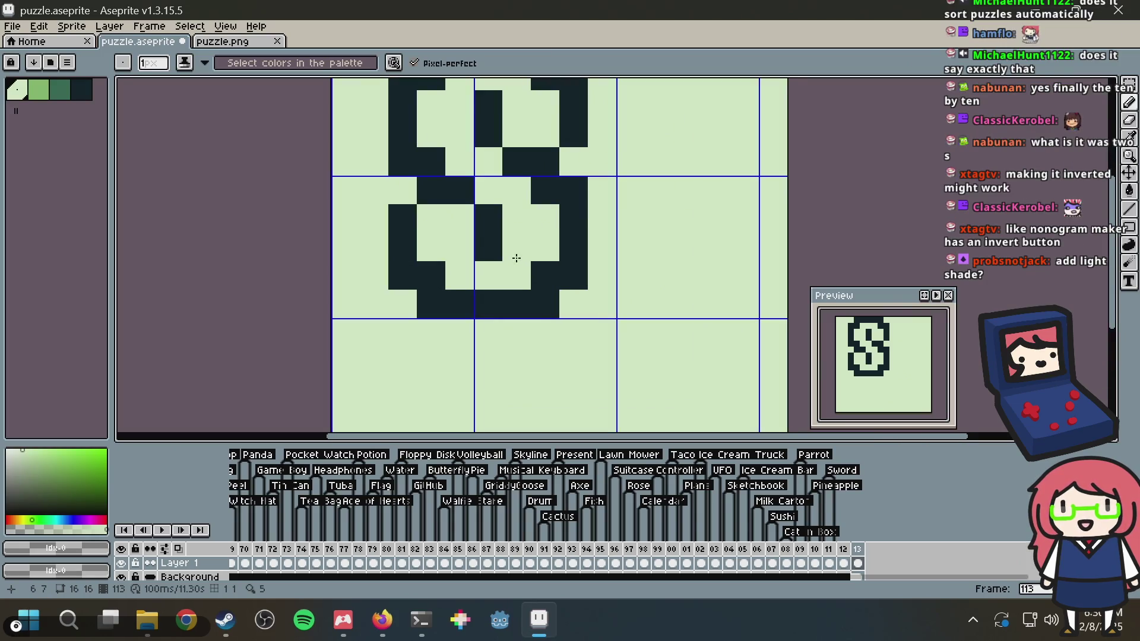
scroll(516, 258, down, 5)
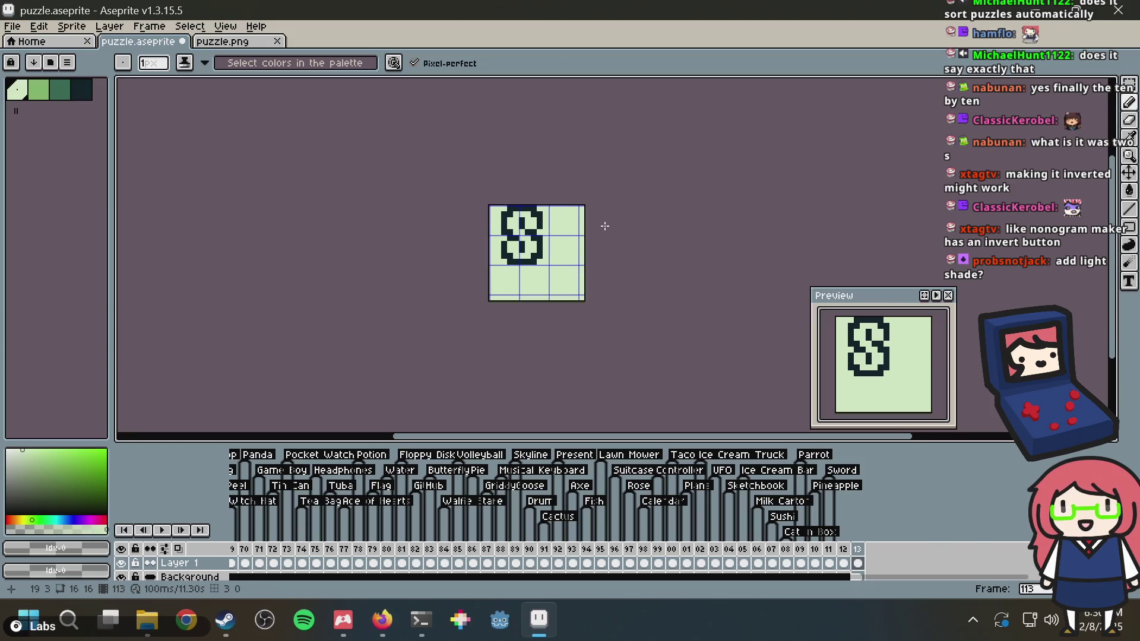
scroll(604, 226, up, 3)
scroll(527, 257, up, 2)
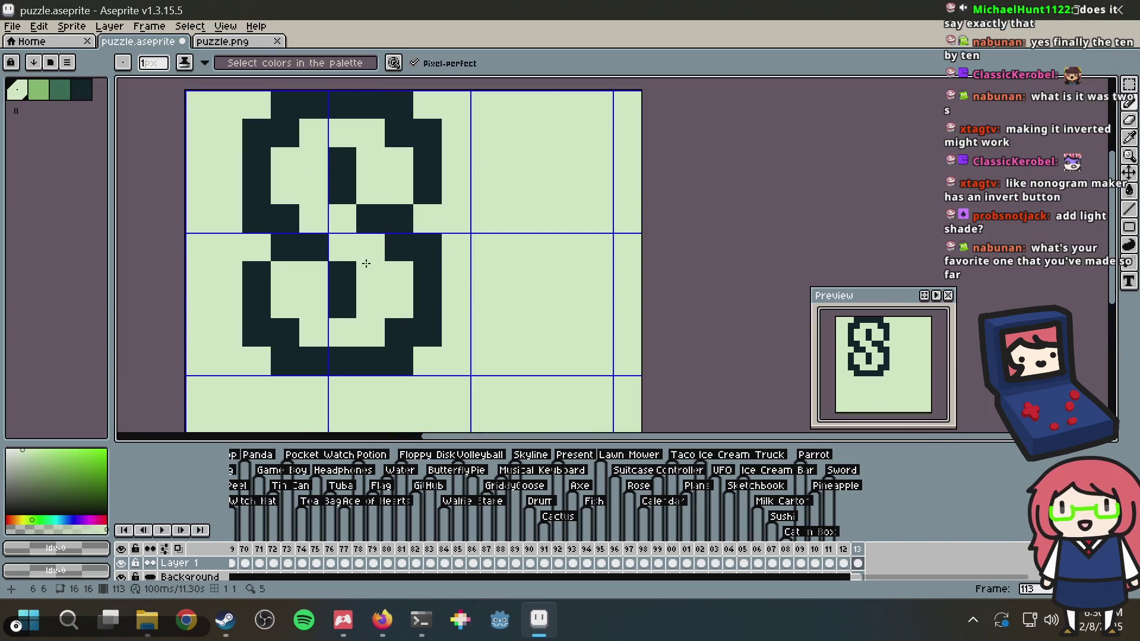
scroll(437, 223, down, 2)
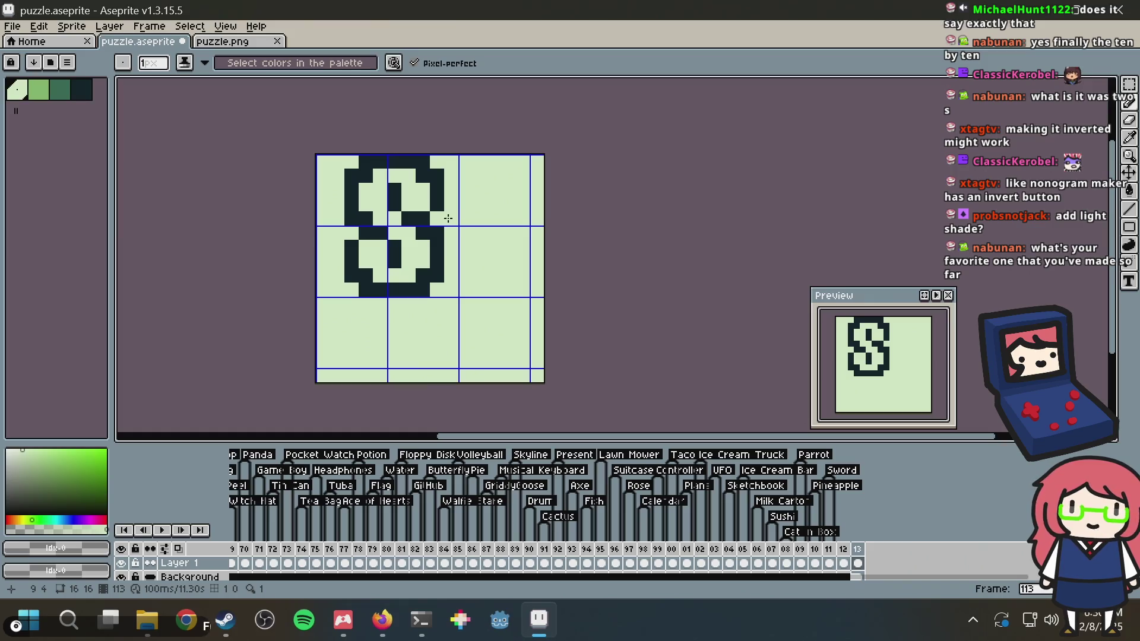
scroll(447, 220, up, 1)
click(42, 89)
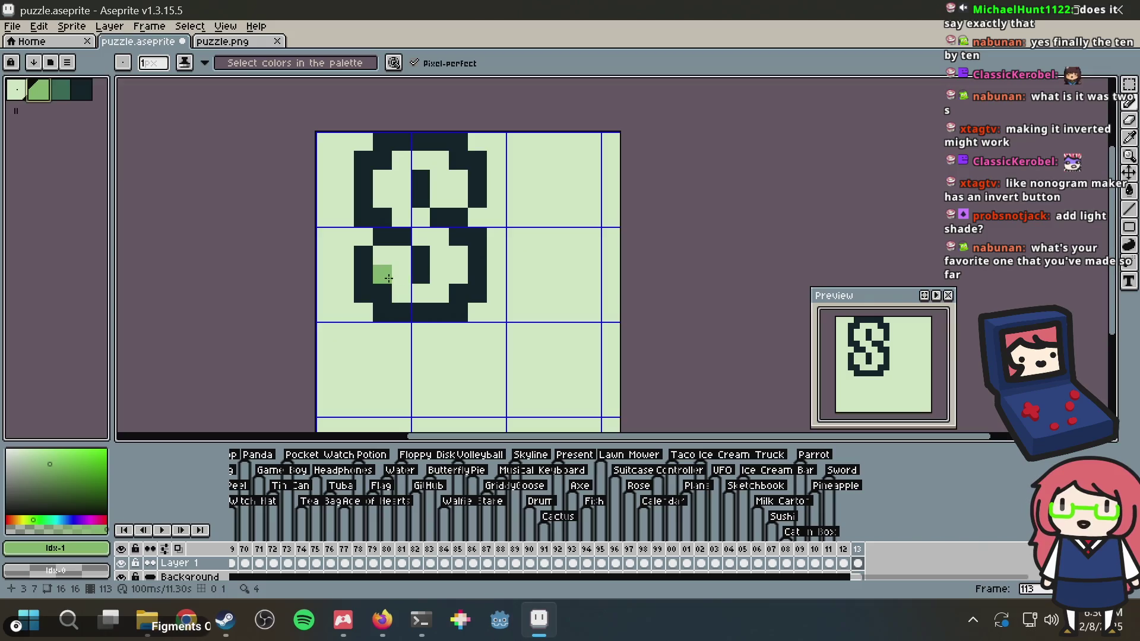
click(382, 274)
click(420, 294)
click(442, 287)
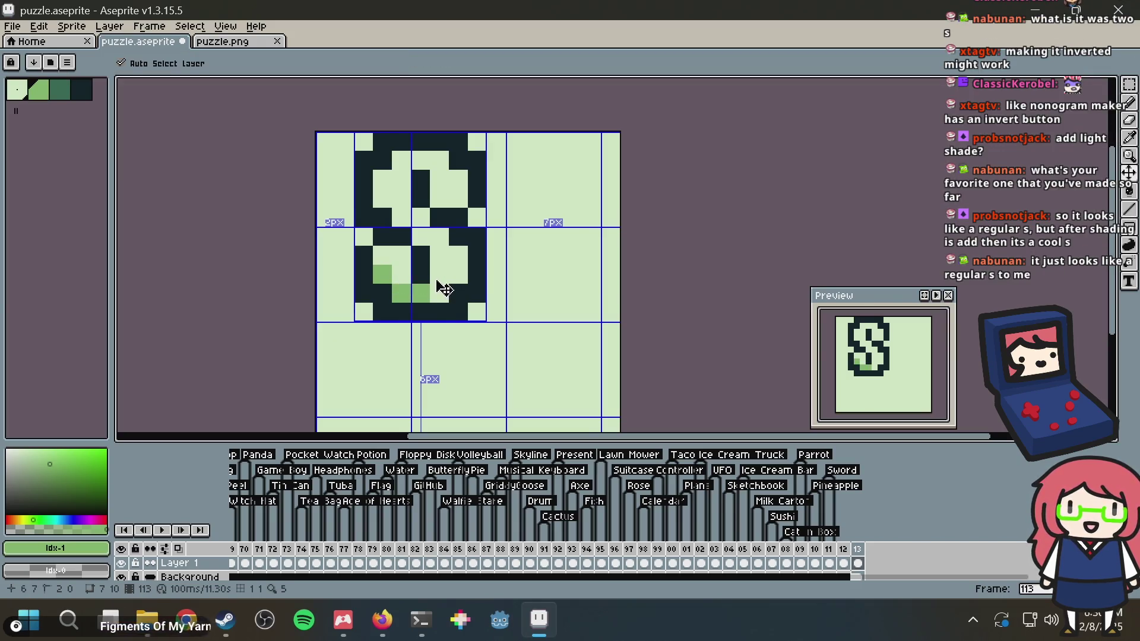
key(b)
click(435, 279)
key(ctrl+z)
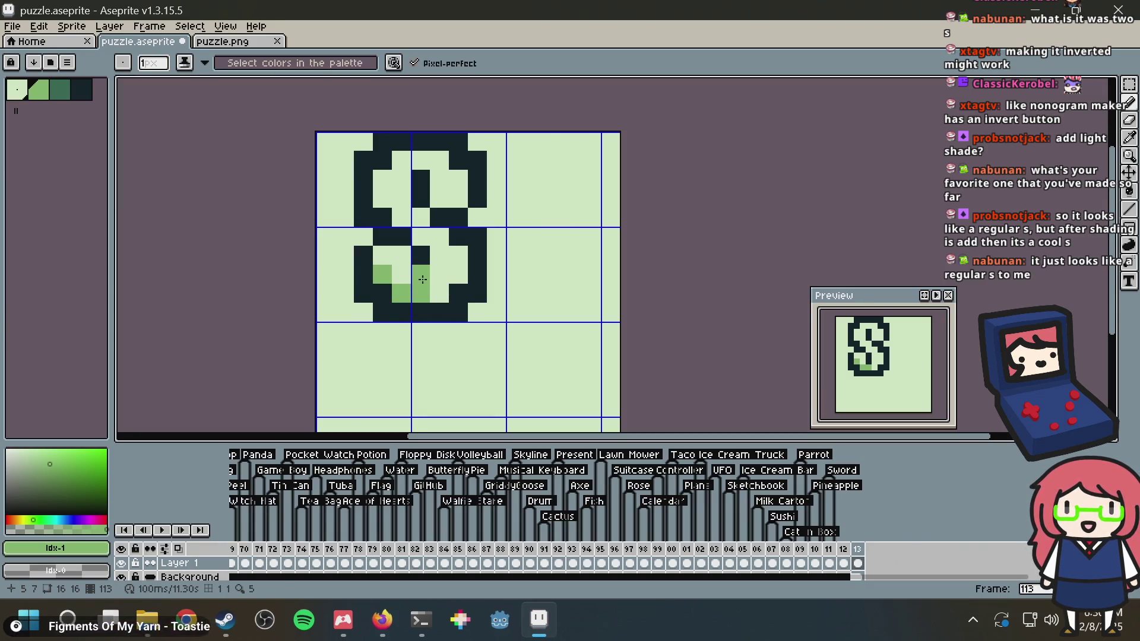
key(ctrl)
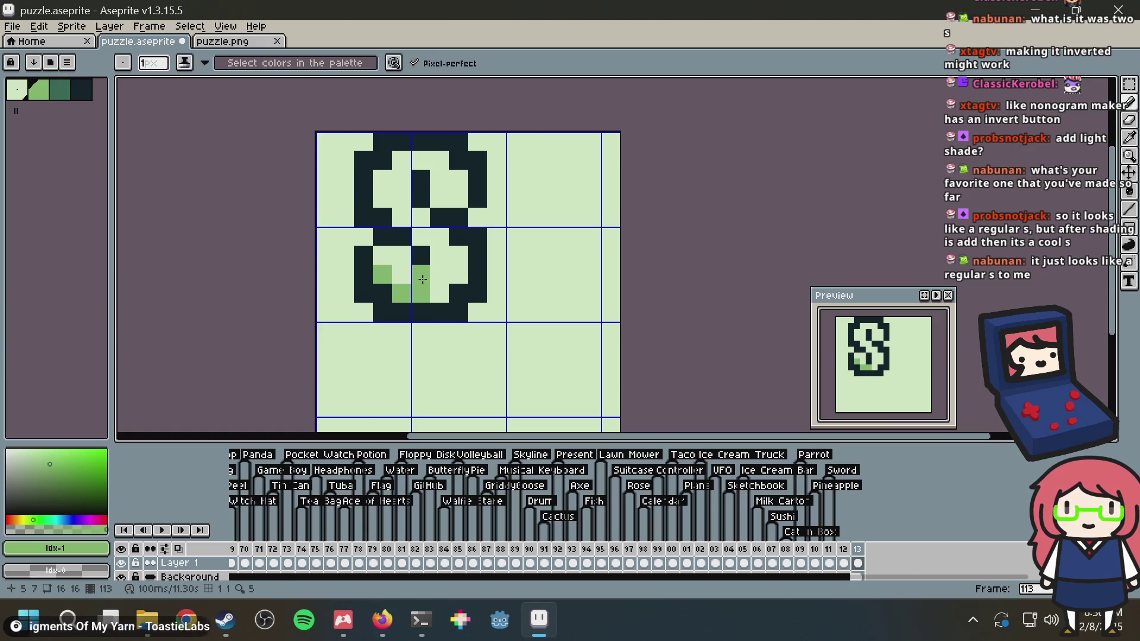
key(ctrl)
key(ctrl+z)
key(ctrl+z)
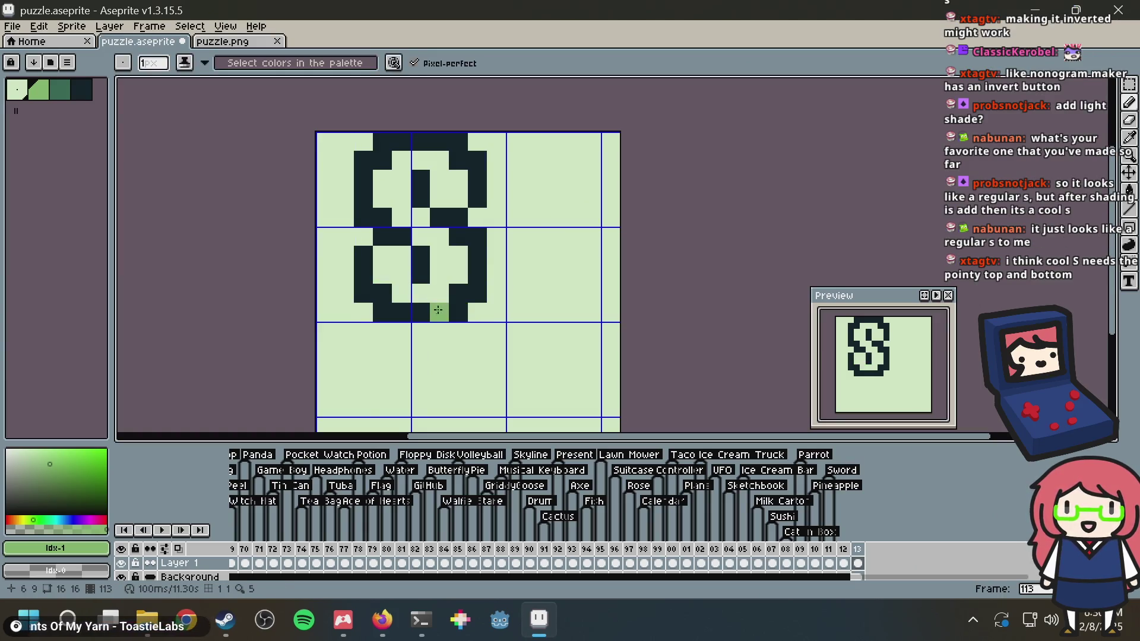
Erase a dark pixel at the top of the S with the light background colour
alt+click(421, 301)
click(418, 313)
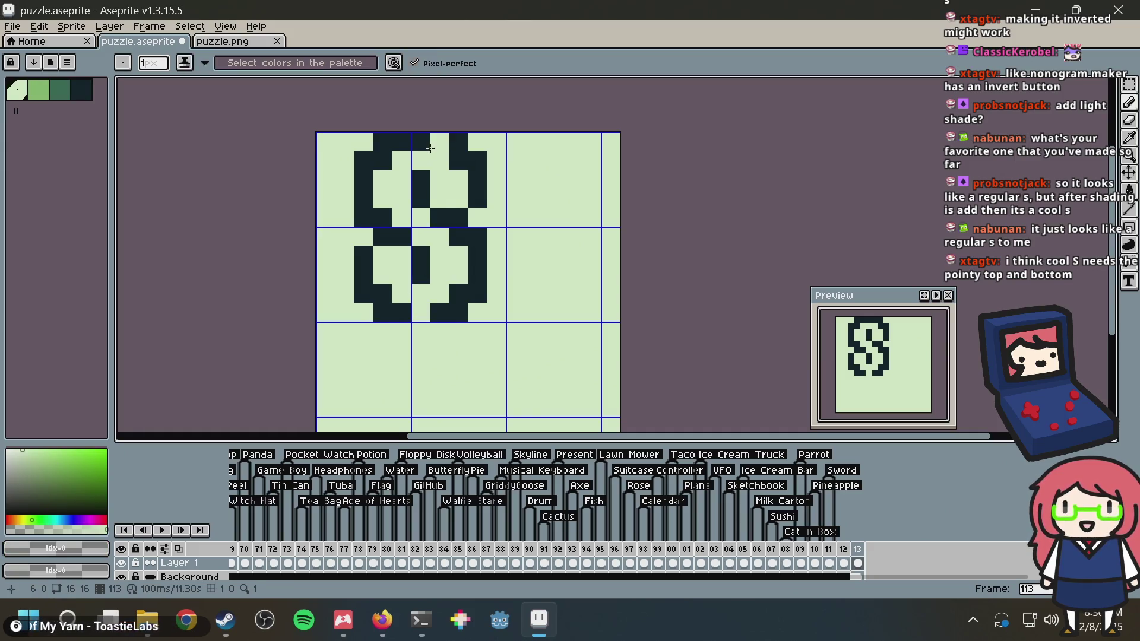
click(451, 164)
key(ctrl)
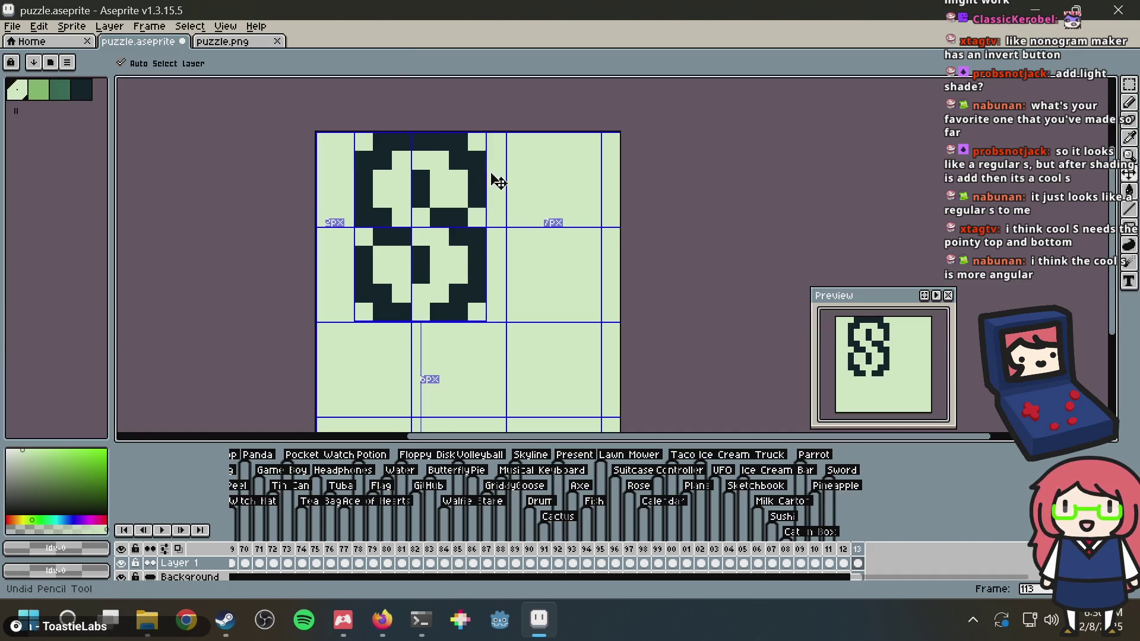
key(ctrl+z)
Marquee-select the top part of the S and move it down one pixel
key(m)
drag(333, 179, 496, 103)
key(Down)
key(ctrl+d)
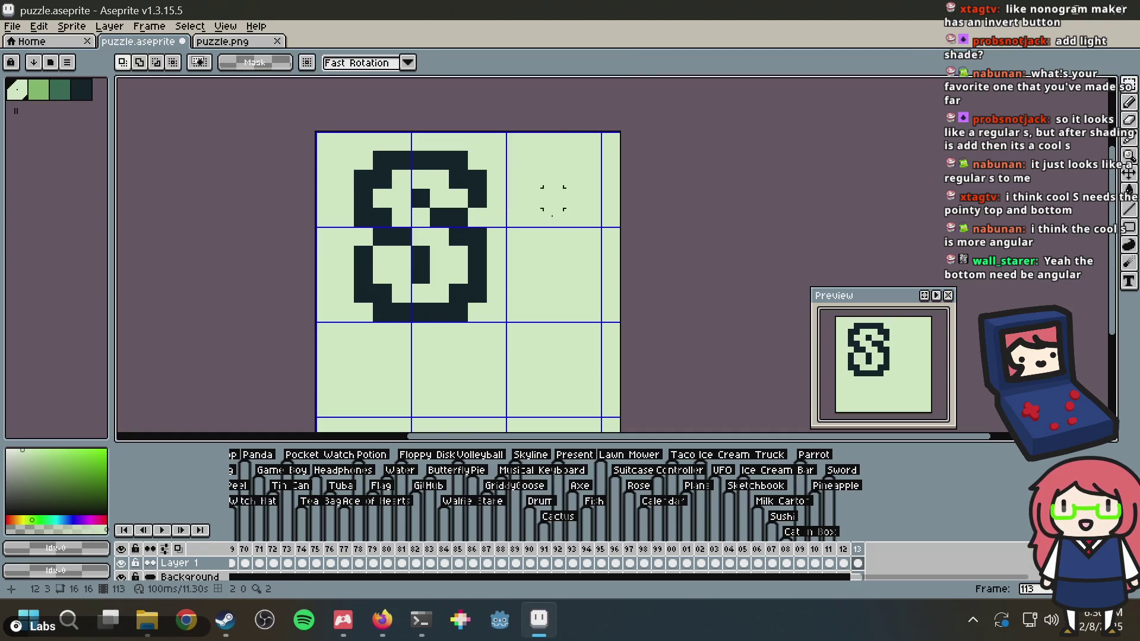
Shift the S's bottom three rows up one pixel and rework its bottom-row pixels
drag(488, 324, 323, 265)
key(Up)
key(ctrl+d)
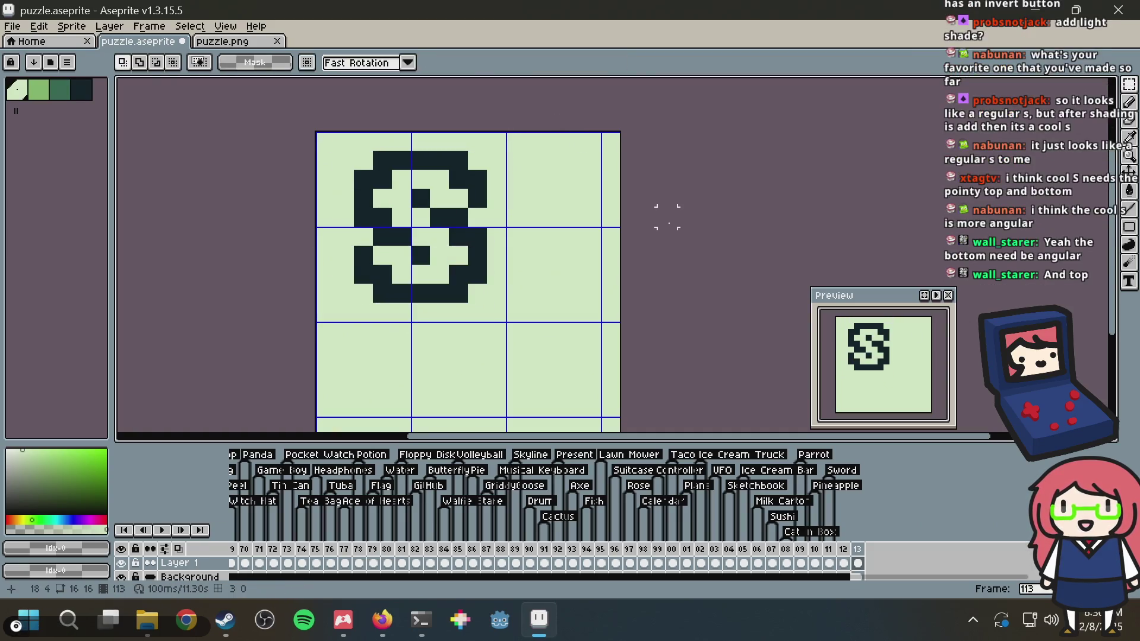
key(b)
click(422, 292)
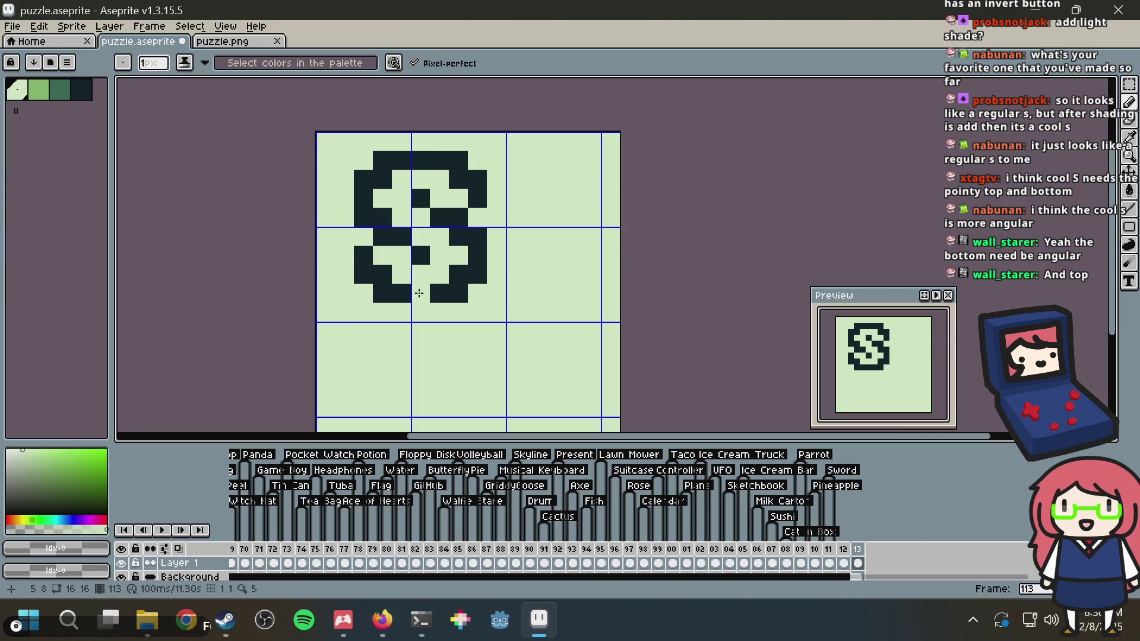
alt+click(402, 291)
click(414, 311)
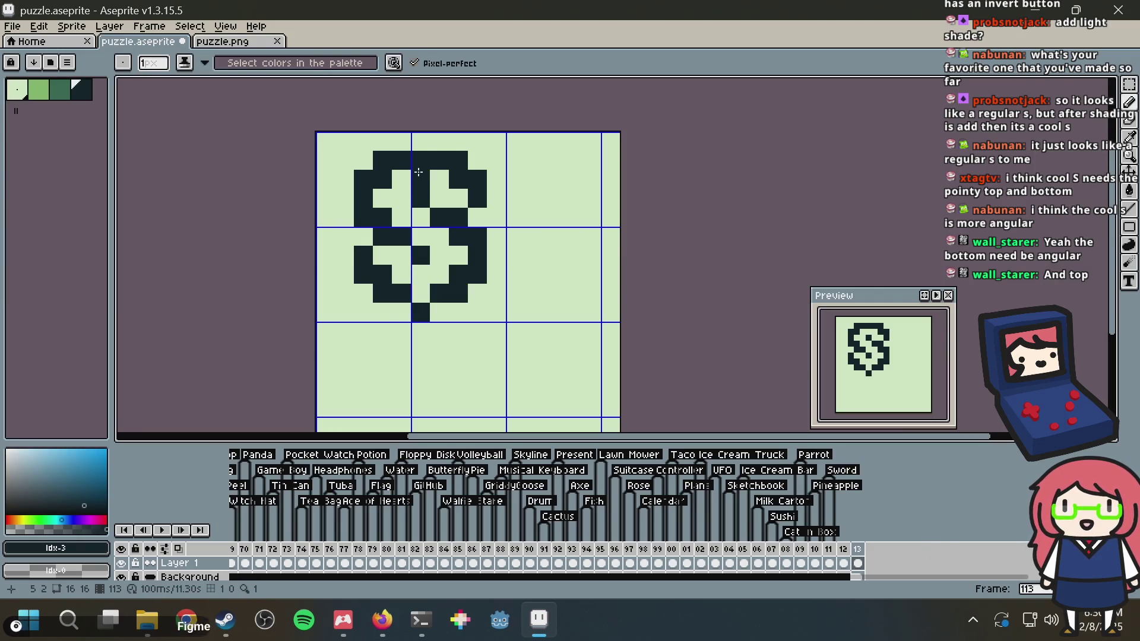
Fill the top-left notch of the S with dark pixels
click(421, 142)
alt+click(419, 163)
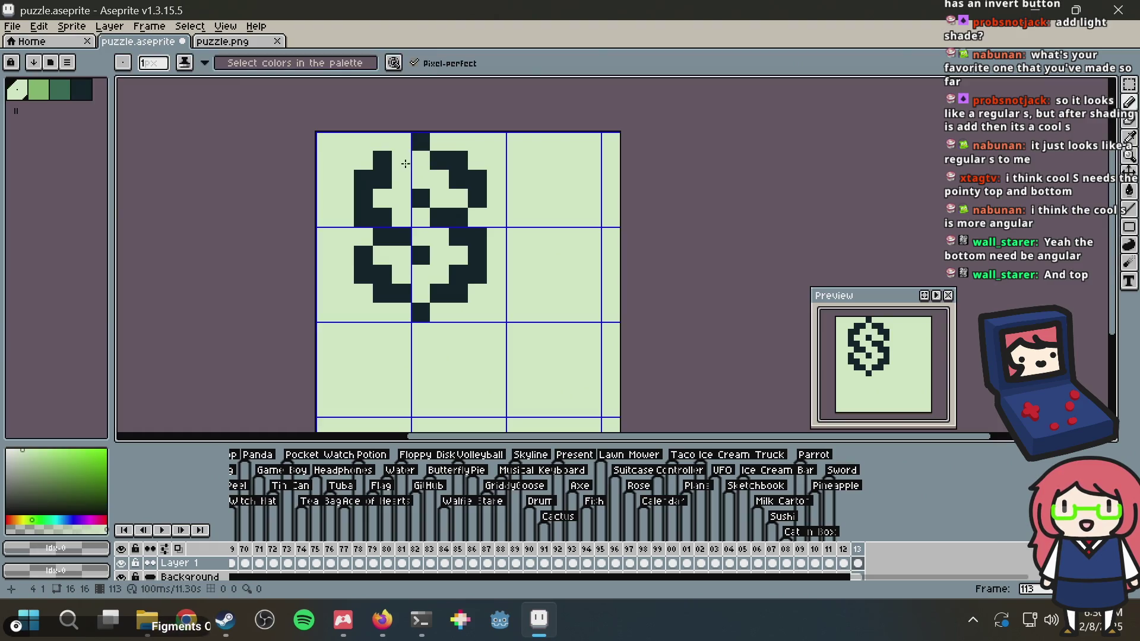
alt+click(420, 142)
drag(402, 161, 404, 137)
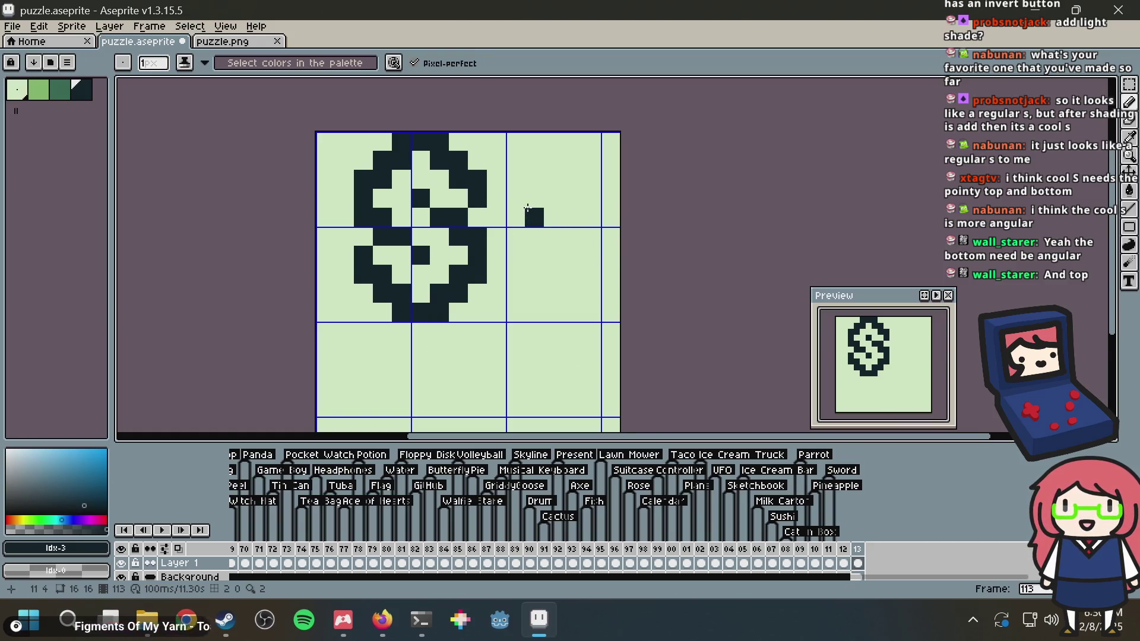
scroll(527, 208, down, 2)
scroll(529, 191, up, 2)
scroll(504, 224, up, 2)
Add a dark pixel by the S's upper-right arm; try lightening the lower-left arm, then undo it
right_click(459, 238)
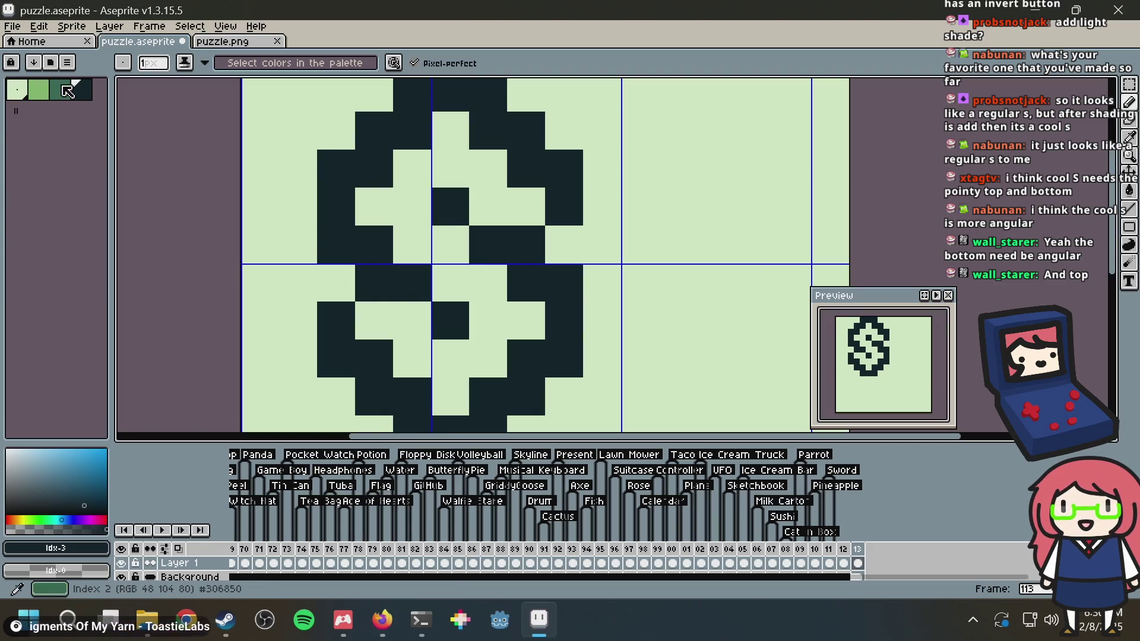
click(588, 212)
scroll(587, 222, down, 3)
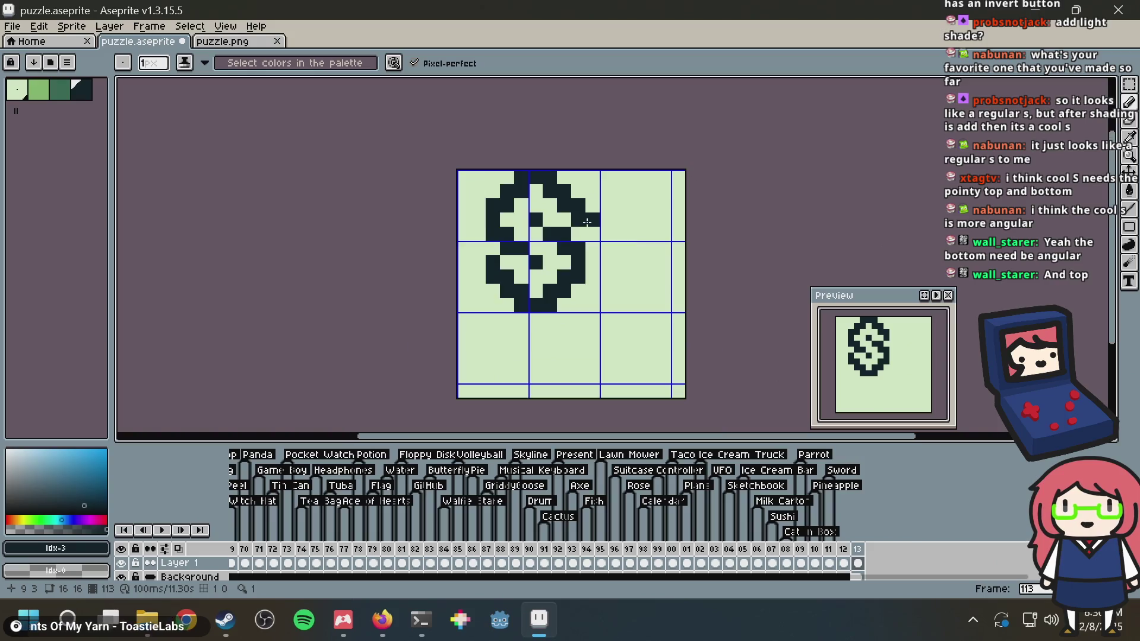
scroll(583, 193, up, 2)
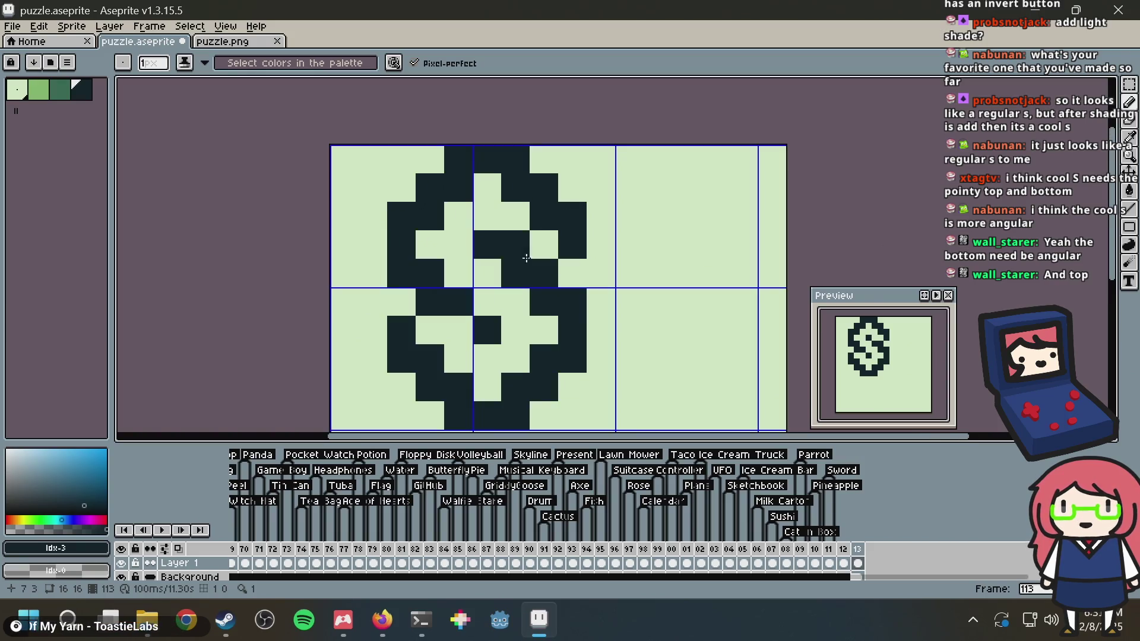
alt+click(431, 344)
click(432, 347)
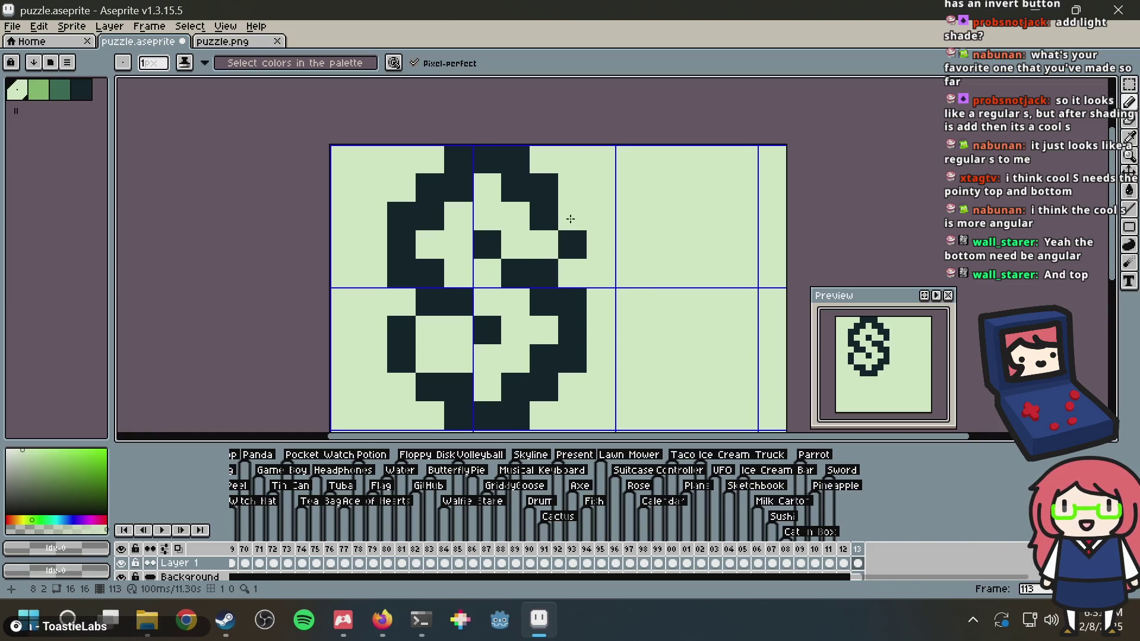
scroll(604, 192, down, 3)
scroll(604, 193, up, 3)
key(ctrl+z)
key(ctrl+z)
Paint another dark pixel into the right side of the S
scroll(604, 193, down, 2)
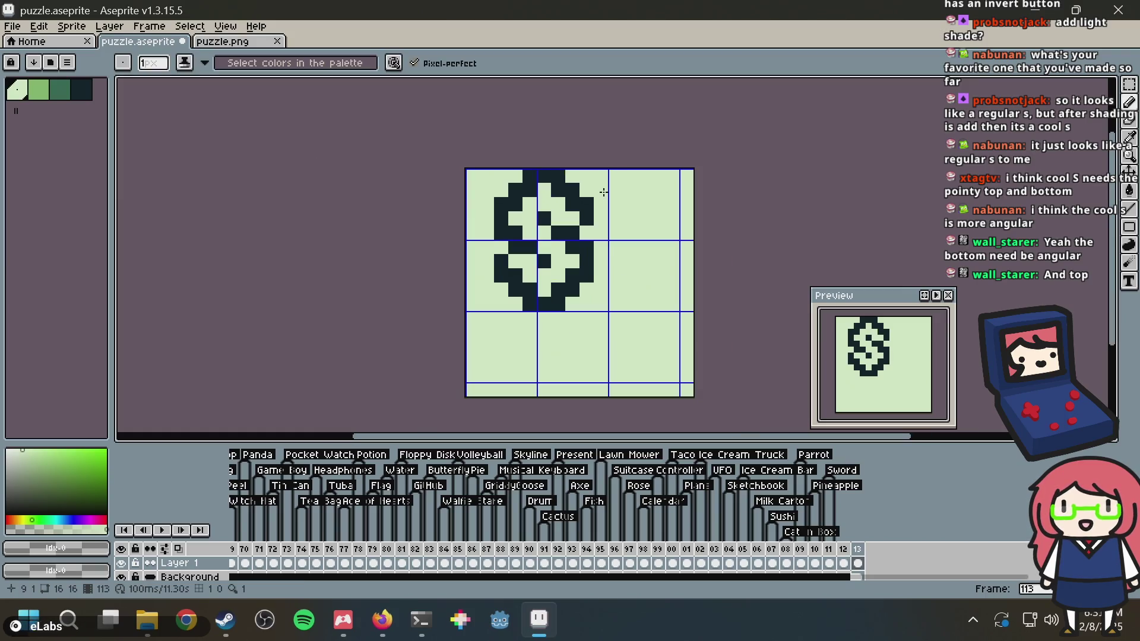
alt+click(549, 260)
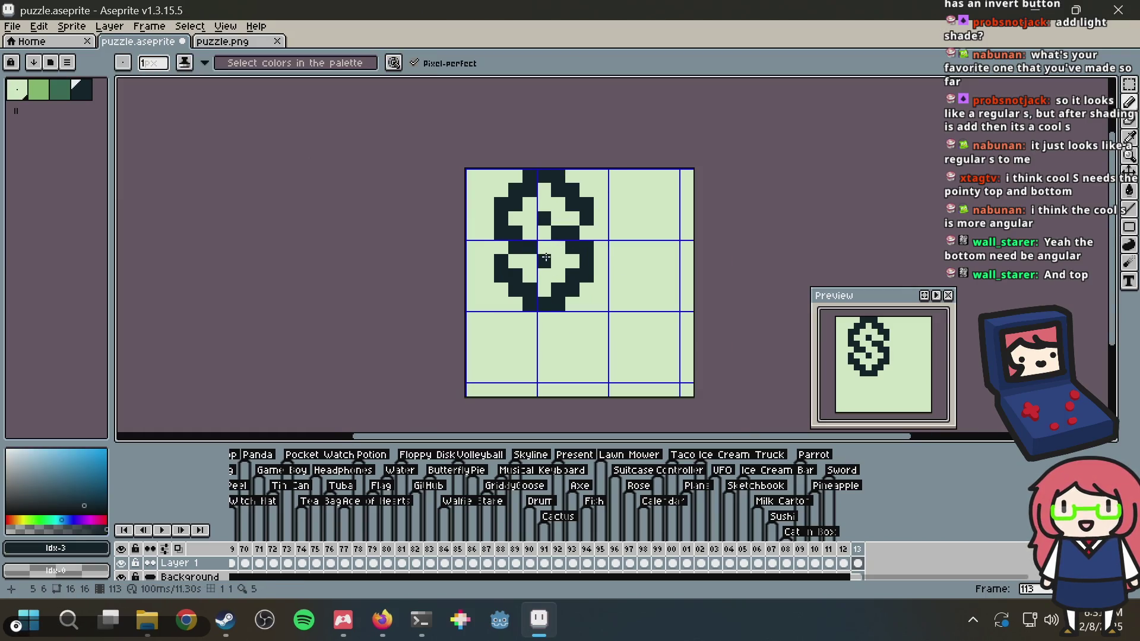
scroll(550, 258, up, 1)
click(546, 239)
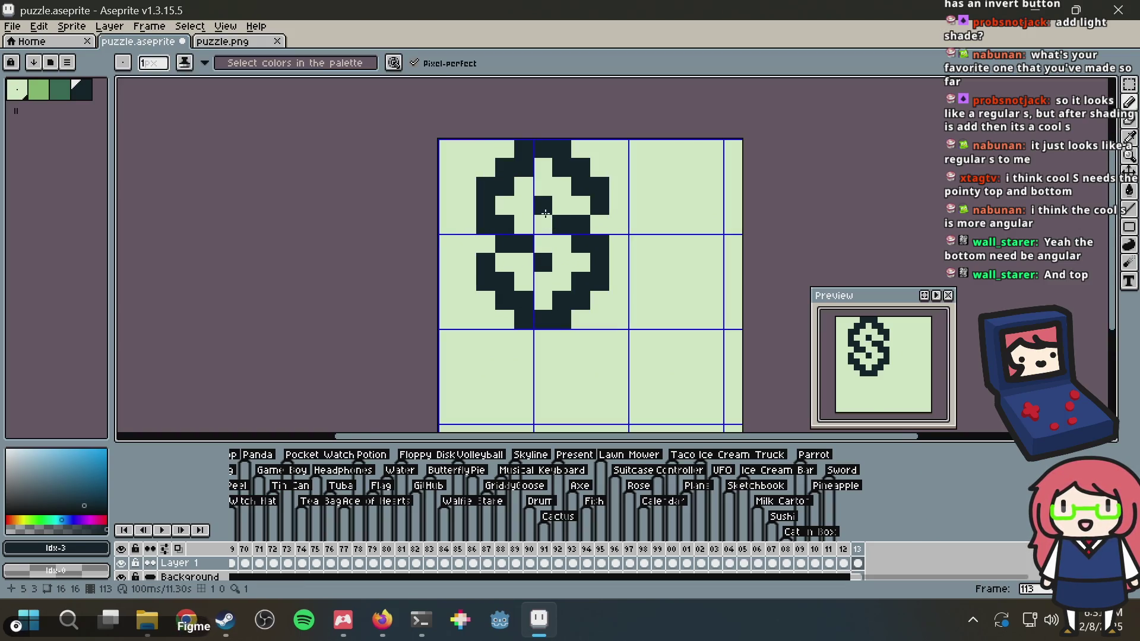
scroll(546, 213, down, 3)
scroll(545, 213, up, 2)
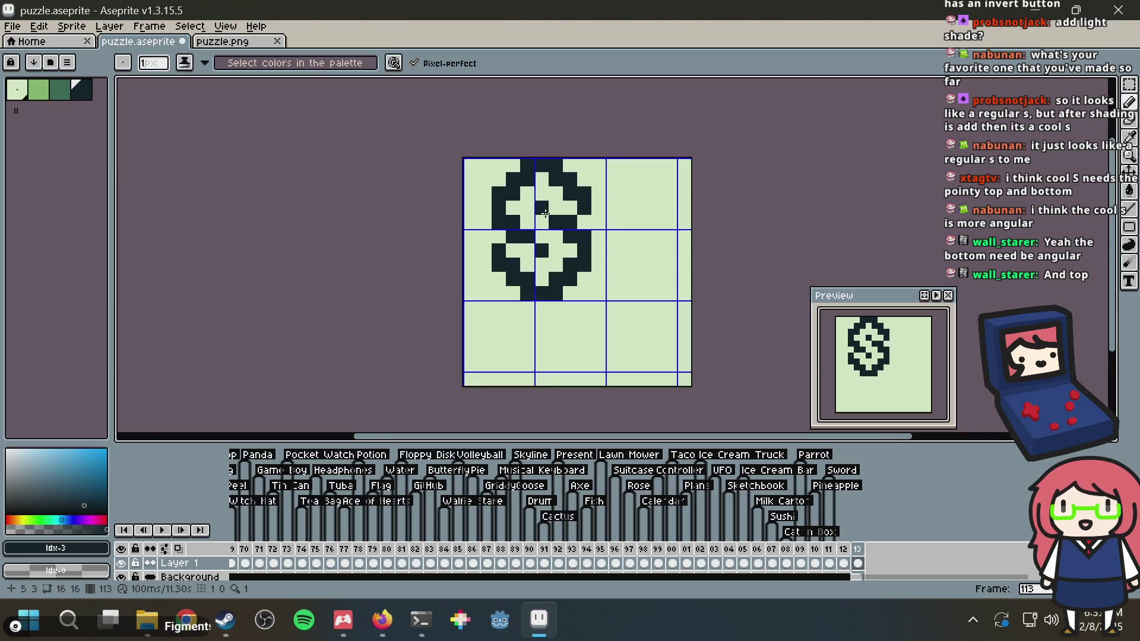
Bucket-fill the light background around the S dark
alt+click(542, 270)
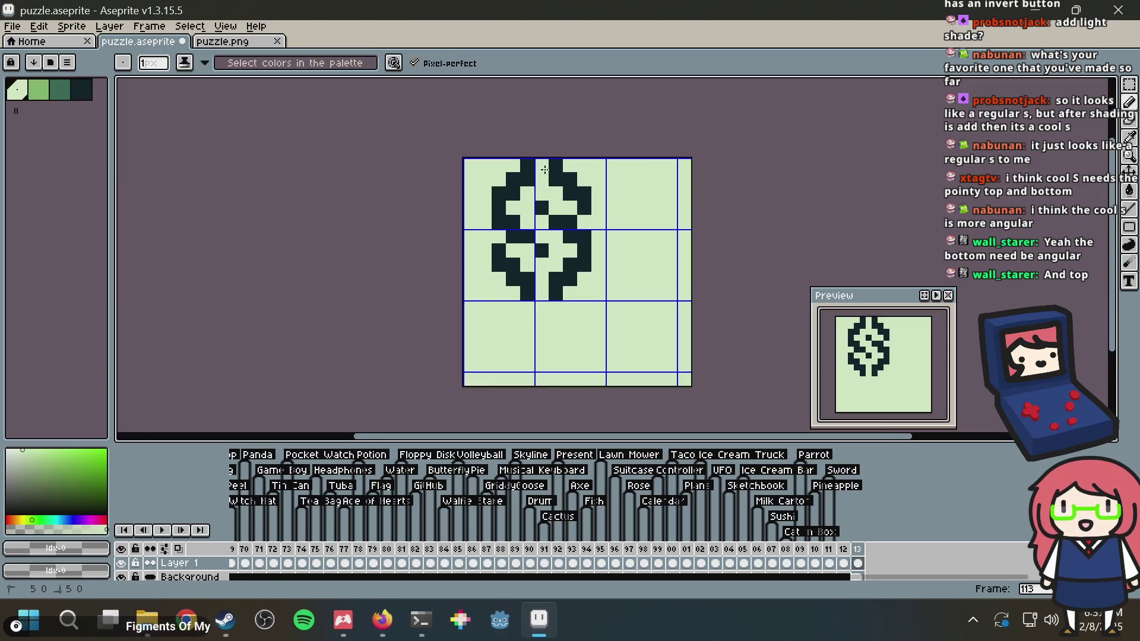
key(alt)
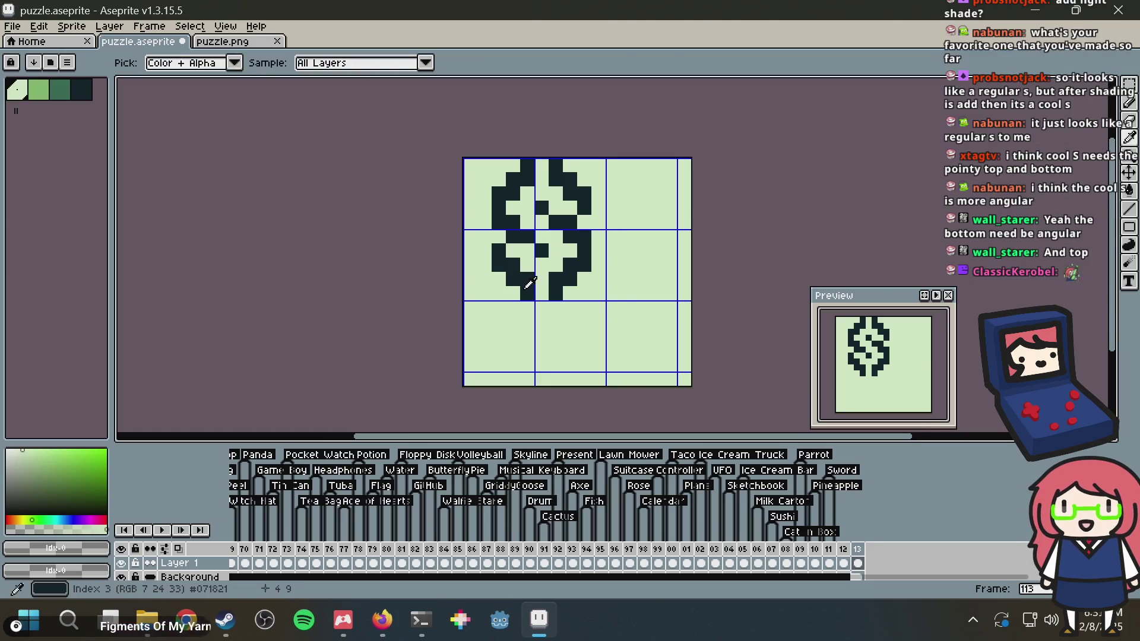
alt+click(530, 282)
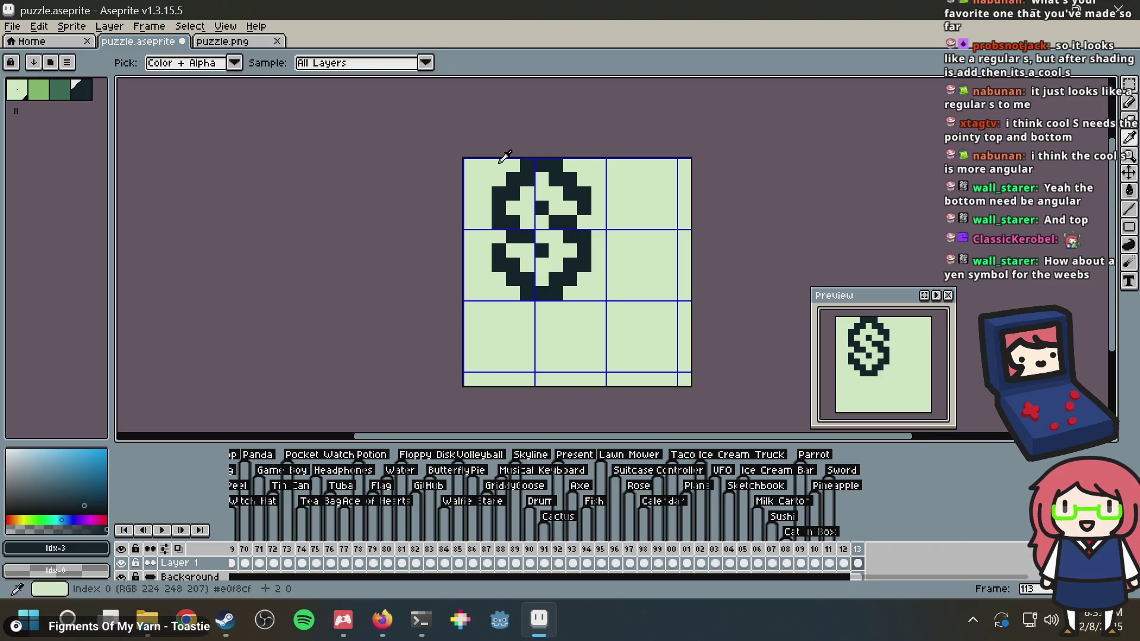
key(ctrl)
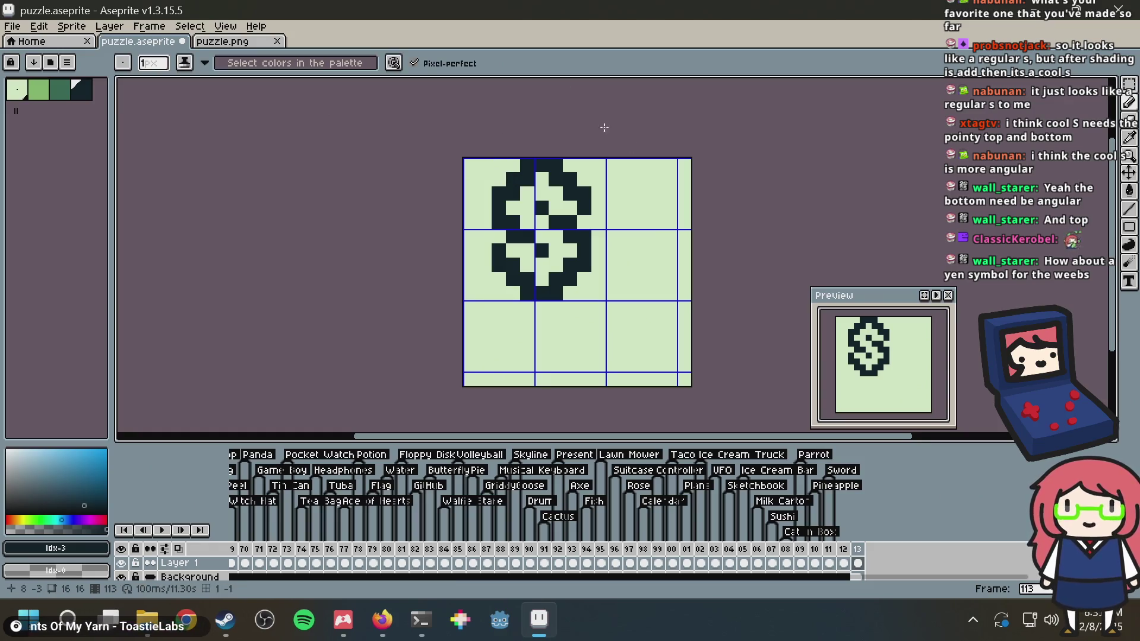
click(613, 236)
scroll(612, 237, up, 2)
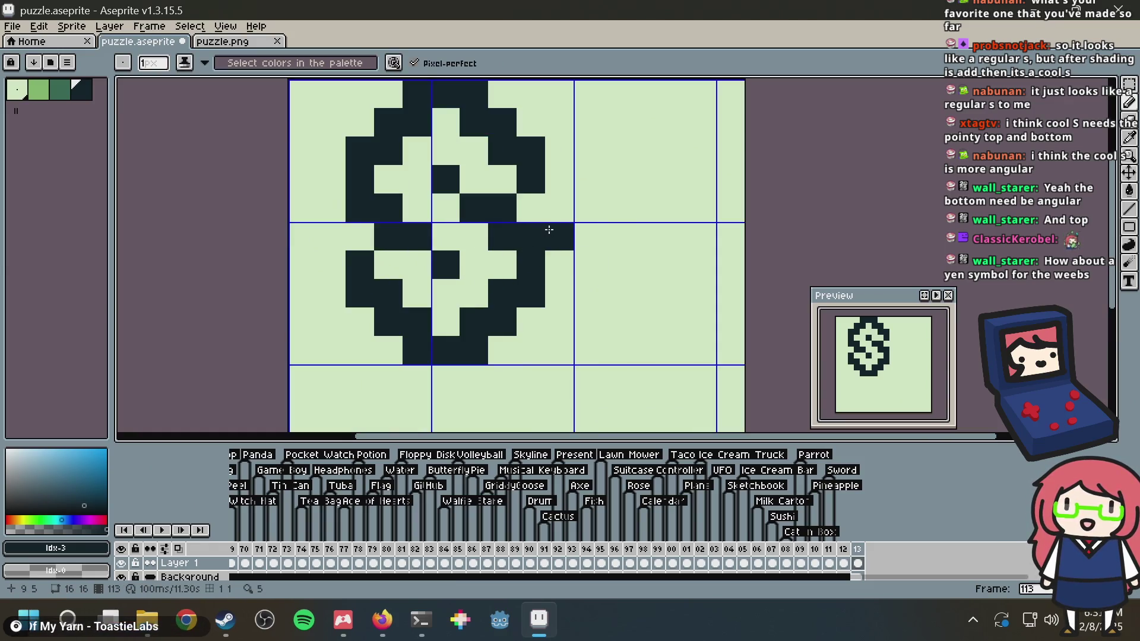
key(ctrl+z)
key(g)
click(557, 207)
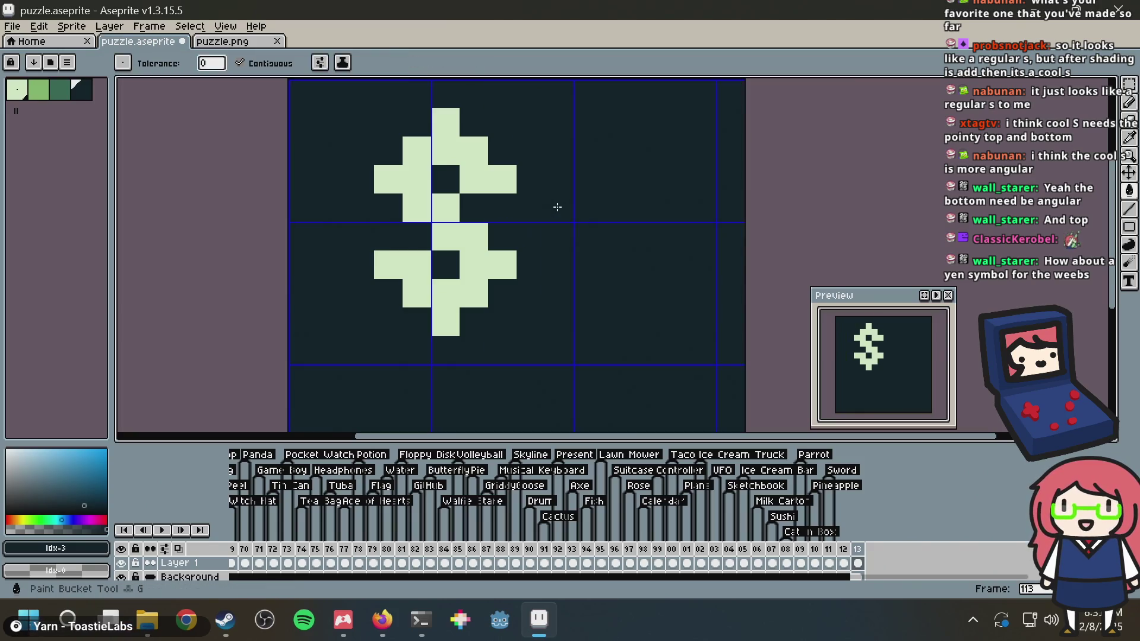
Fill the remaining light shape dark and draw a two-pixel light-green bar near the top left
click(413, 190)
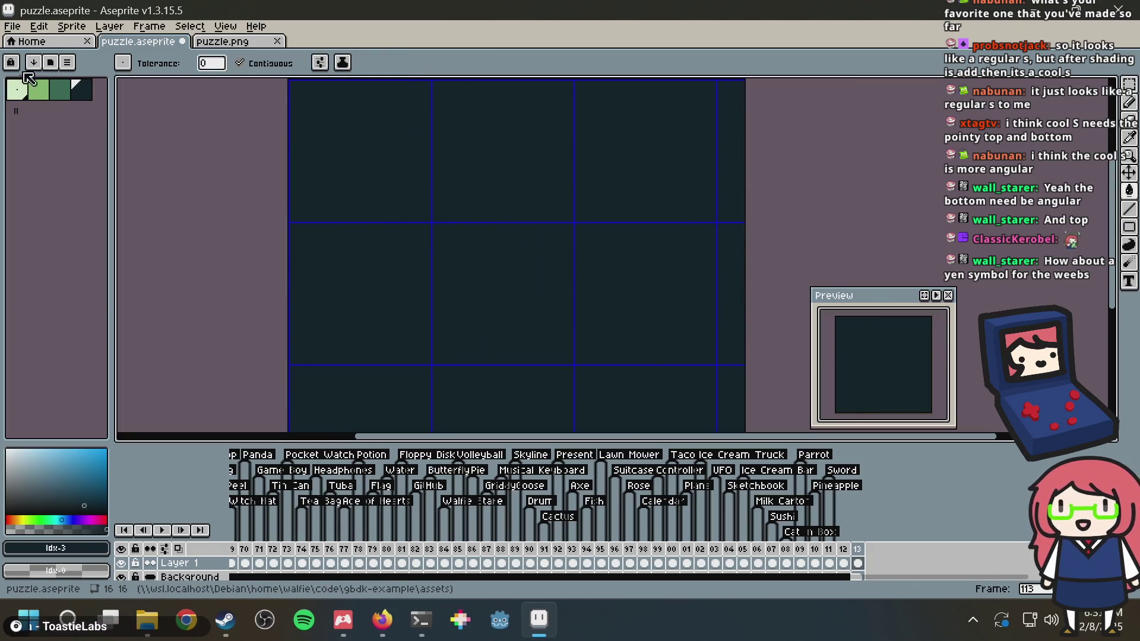
click(22, 98)
key(b)
scroll(450, 202, up, 1)
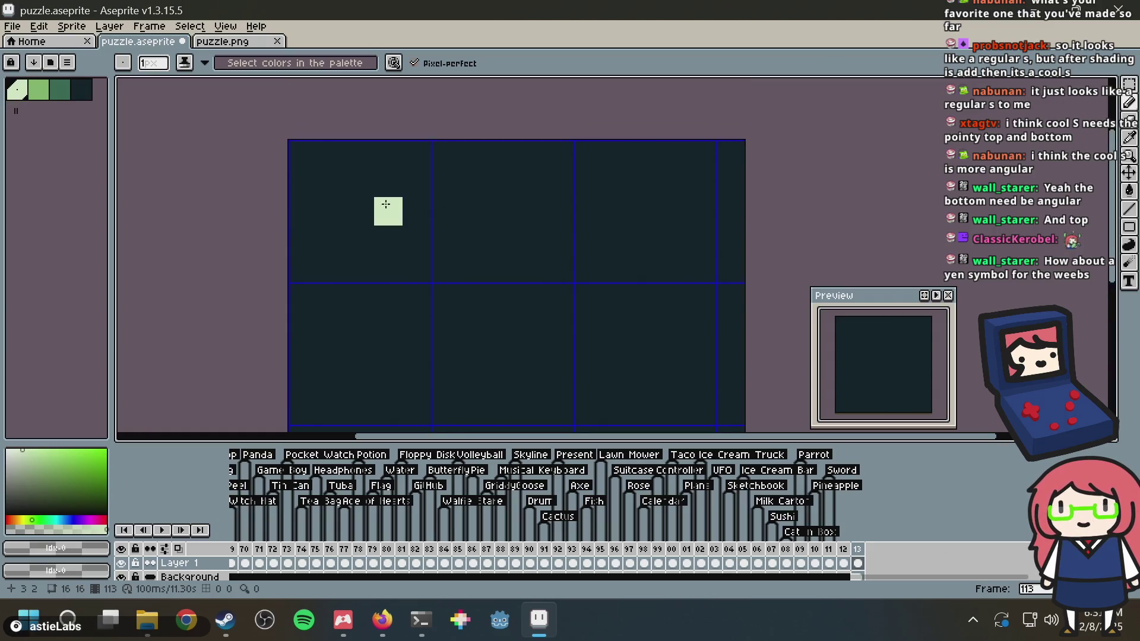
drag(368, 209, 368, 266)
key(ctrl+z)
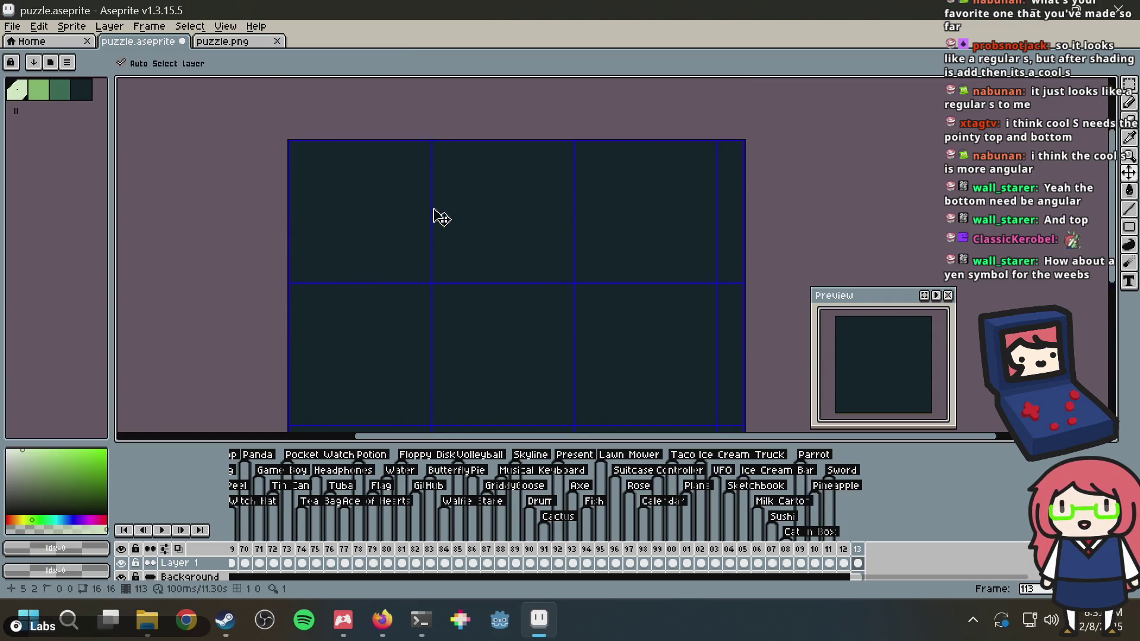
drag(368, 218, 367, 241)
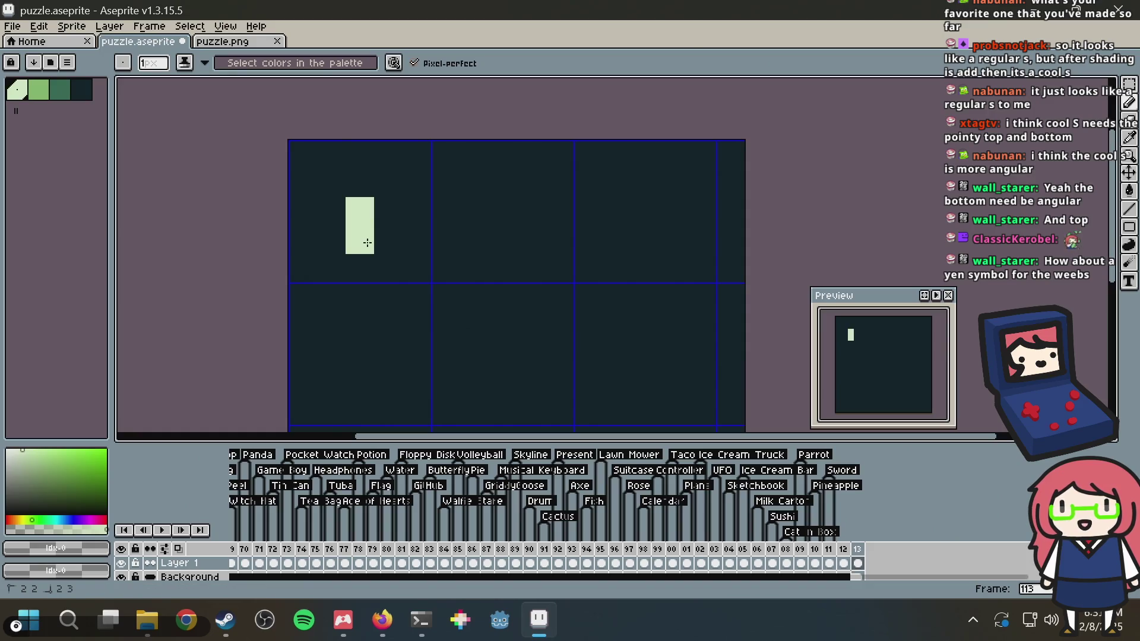
key(alt+Tab)
key(alt+Tab)
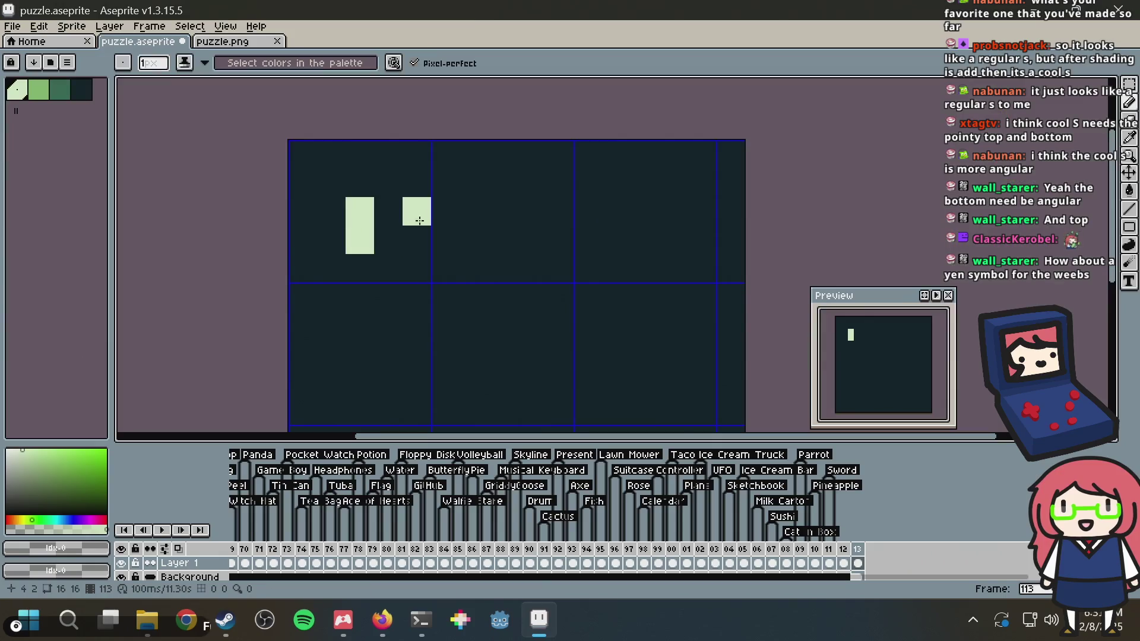
Paint light vertical bars in the second column and the lower-left, middle and right columns
drag(445, 211, 445, 240)
mouse_move(503, 212)
mouse_down()
mouse_move(517, 232)
mouse_move(531, 212)
mouse_up()
key(ctrl+z)
scroll(502, 326, down, 2)
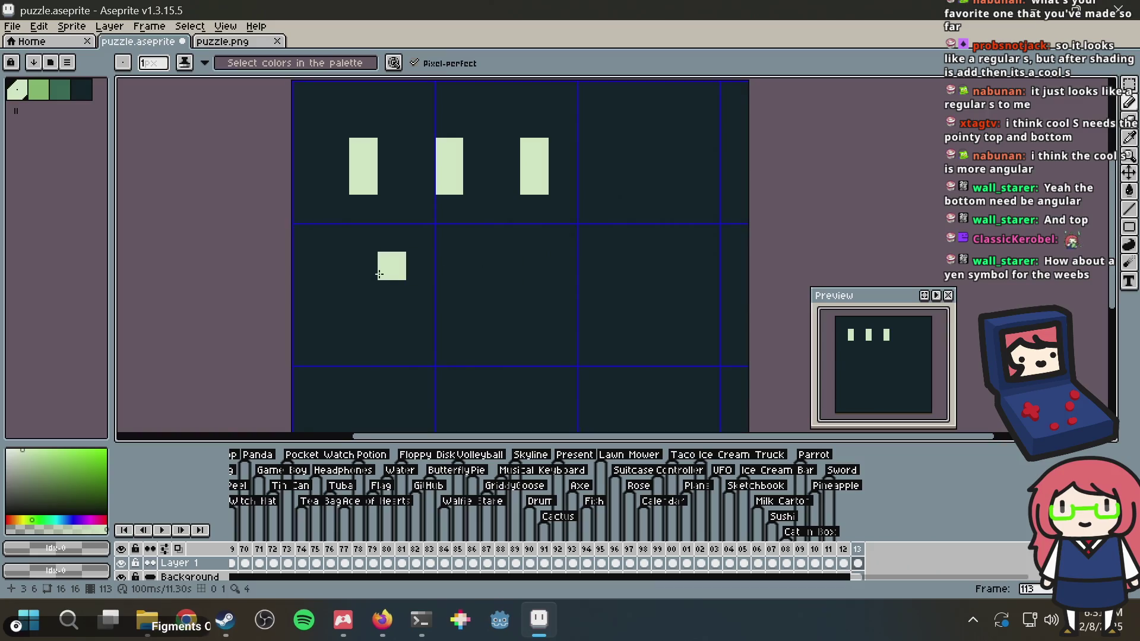
drag(356, 272, 355, 300)
drag(449, 268, 449, 295)
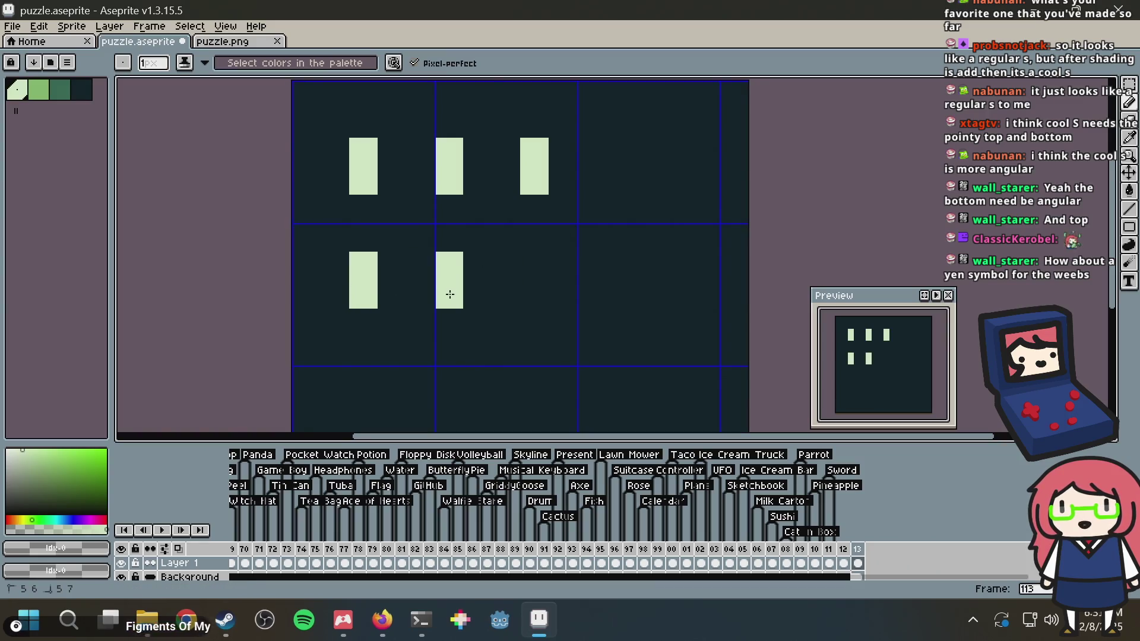
drag(534, 266, 534, 294)
click(391, 323)
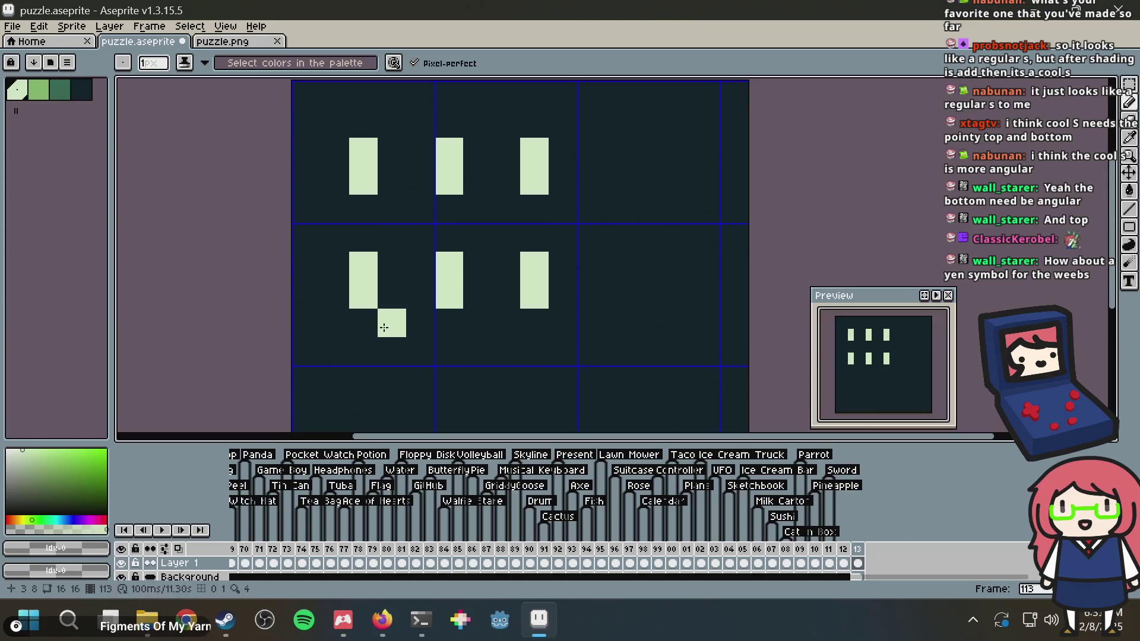
mouse_move(431, 341)
mouse_down()
mouse_move(465, 344)
mouse_move(506, 323)
mouse_up()
key(ctrl+z)
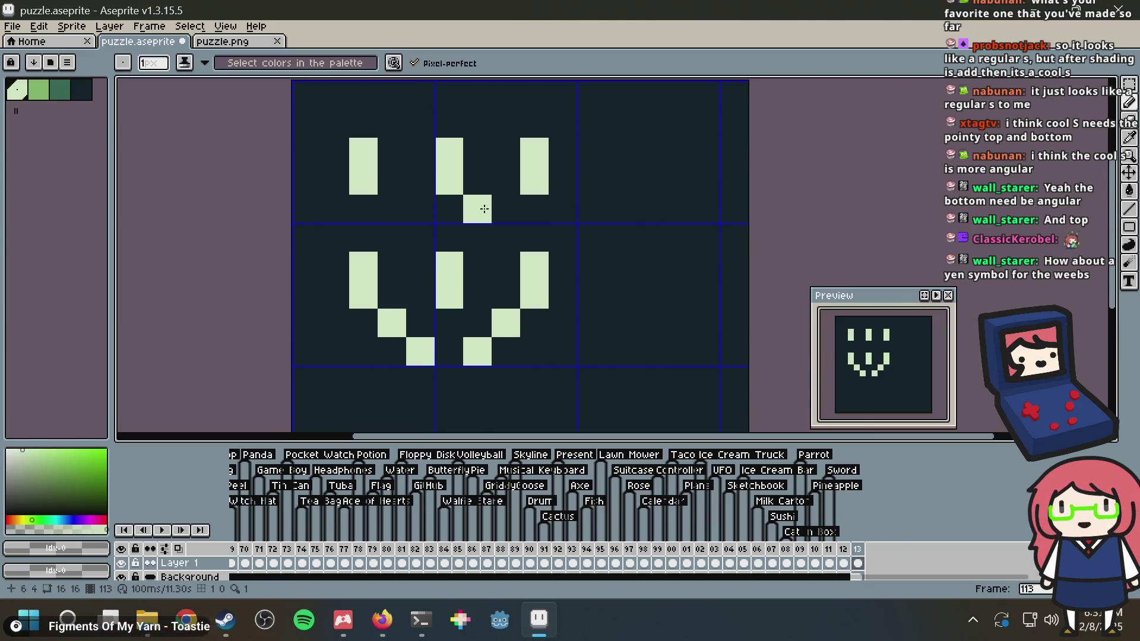
scroll(484, 211, up, 1)
key(ctrl+z)
Add diagonal light pixels below the left and middle bars, plus two top-row pixels
click(383, 239)
click(408, 272)
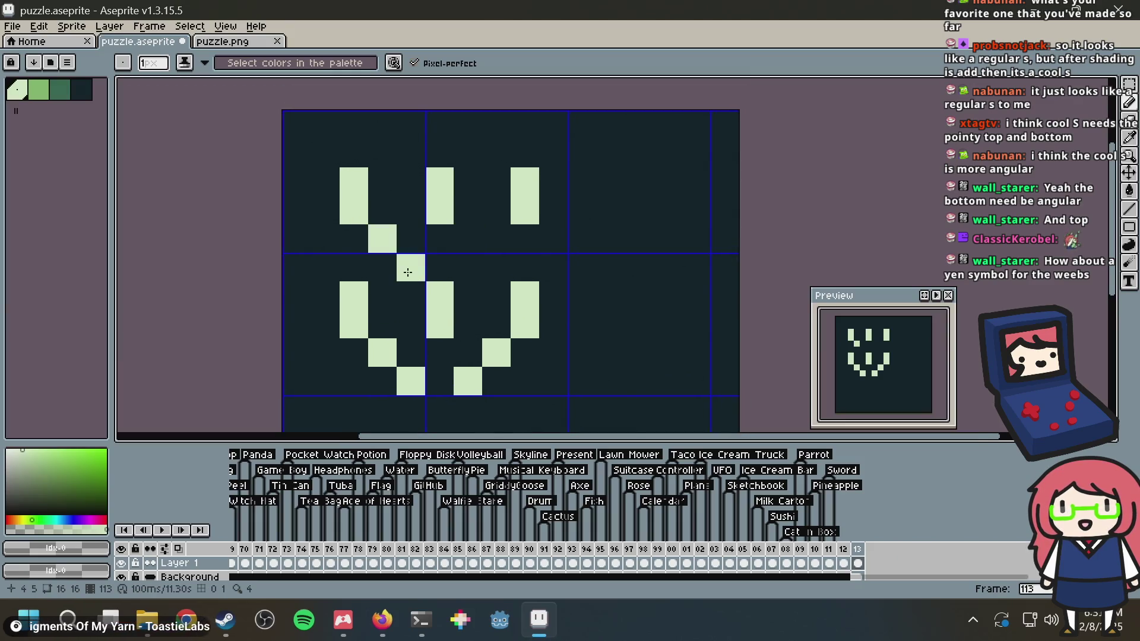
click(466, 237)
click(502, 263)
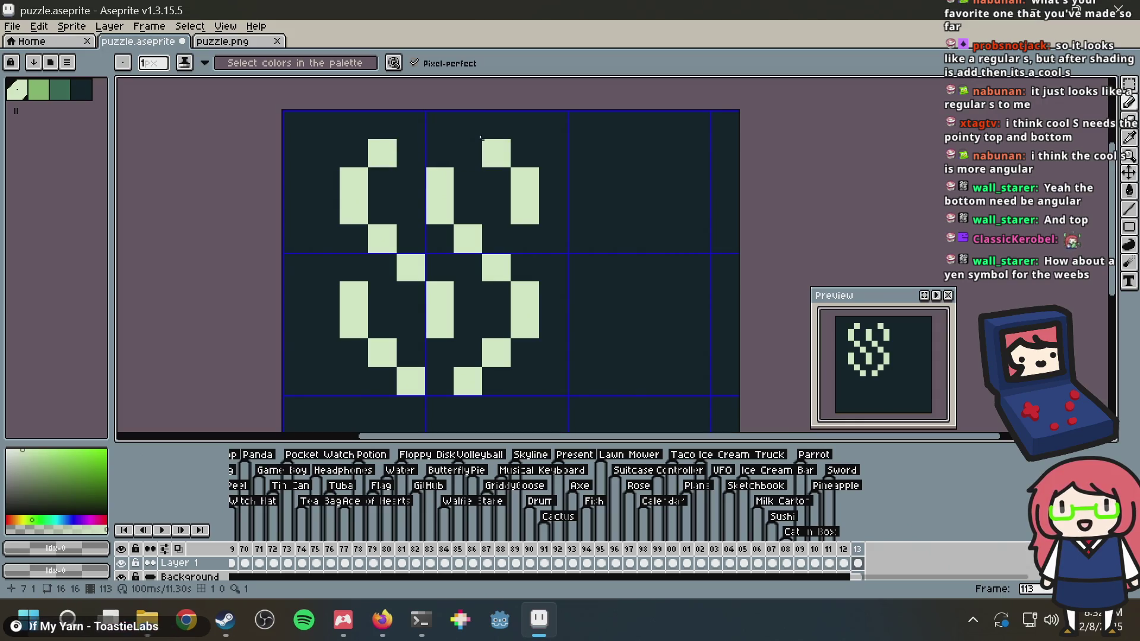
click(466, 122)
click(413, 121)
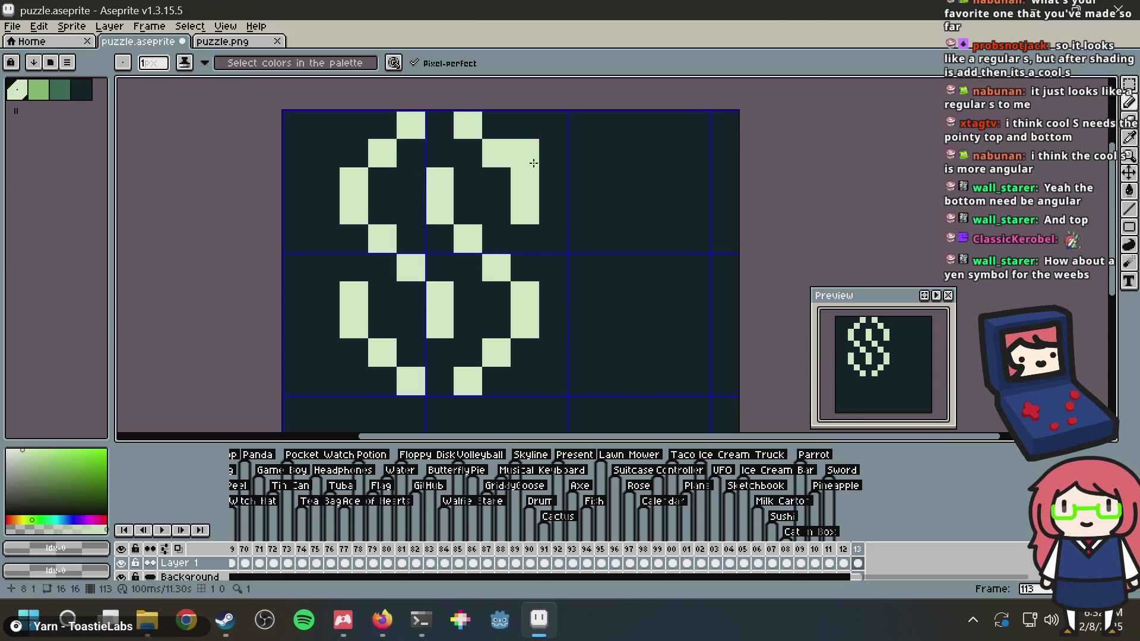
scroll(534, 163, down, 3)
scroll(534, 163, up, 3)
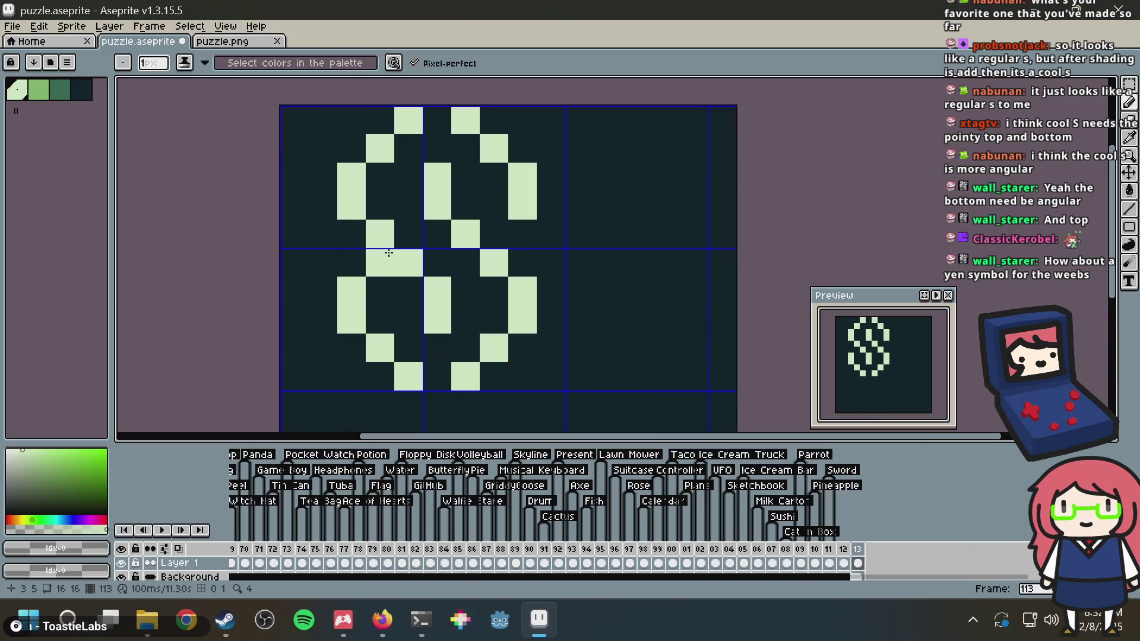
Add light pixels on the right, lower left and bottom row, then bucket-fill the left area light
key(v)
key(b)
click(496, 237)
scroll(496, 237, down, 2)
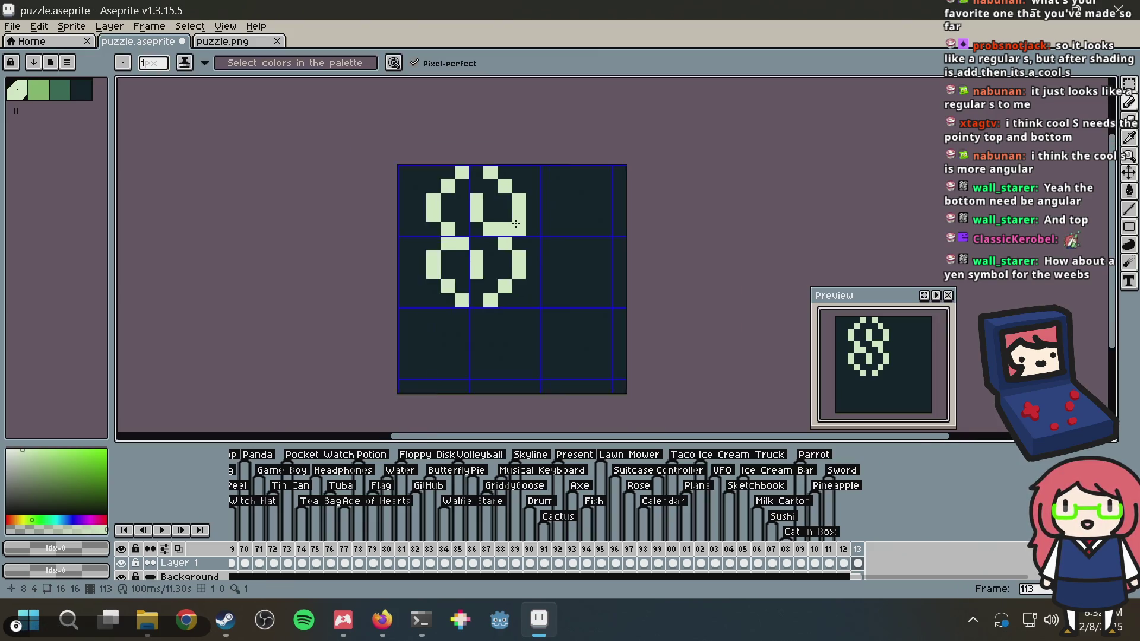
scroll(496, 237, up, 2)
click(410, 295)
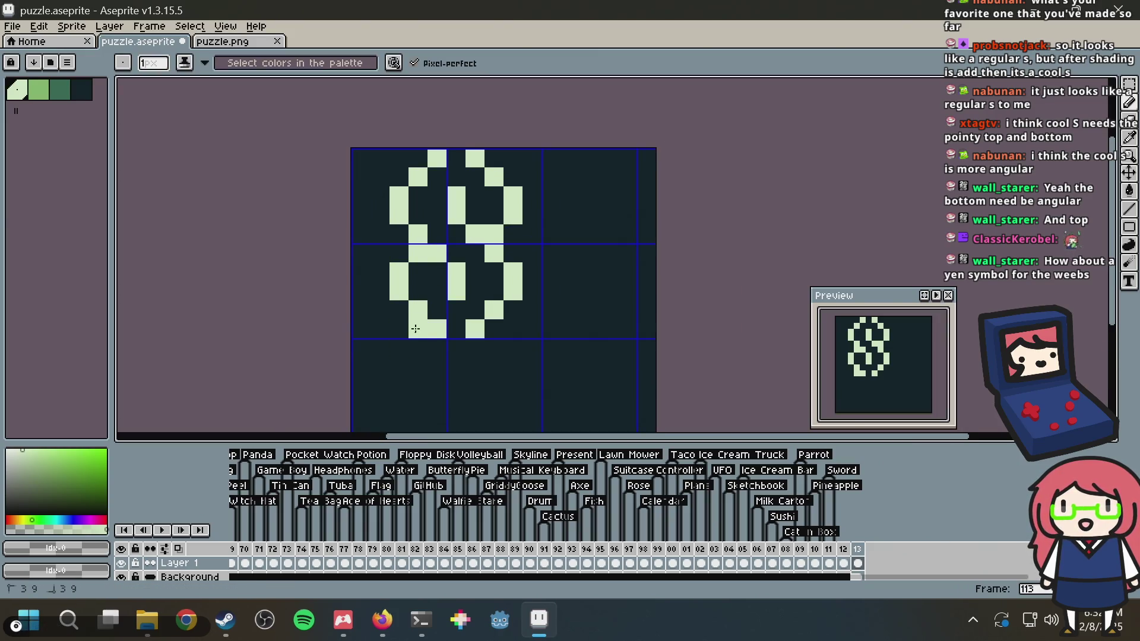
drag(417, 328, 355, 328)
key(g)
click(371, 314)
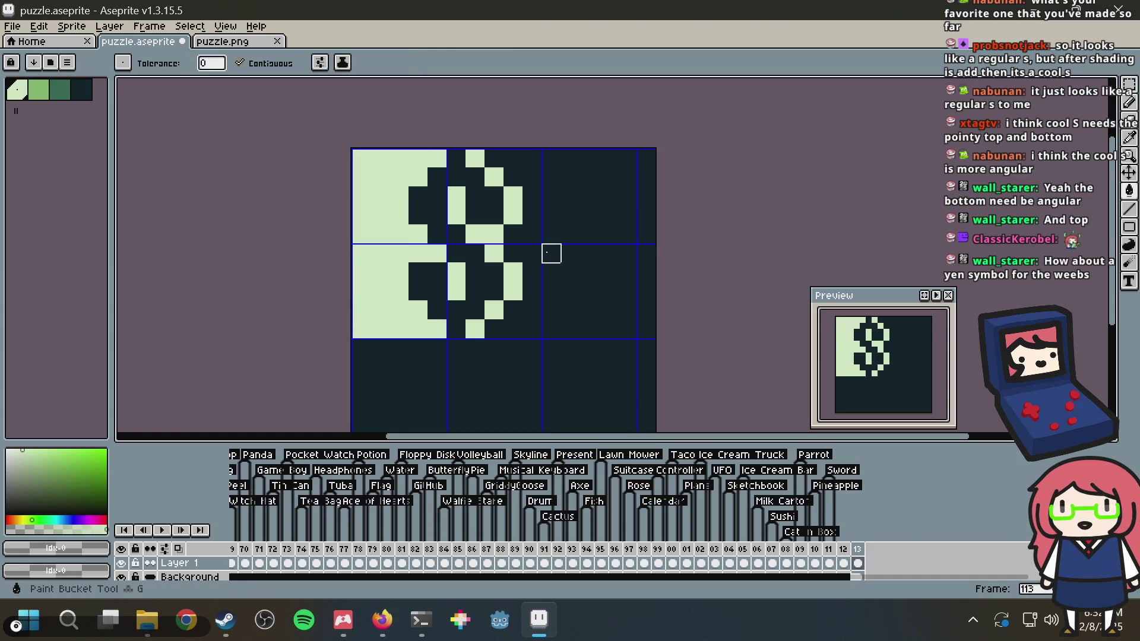
Fill the rest of the canvas light and save puzzle.aseprite
click(544, 241)
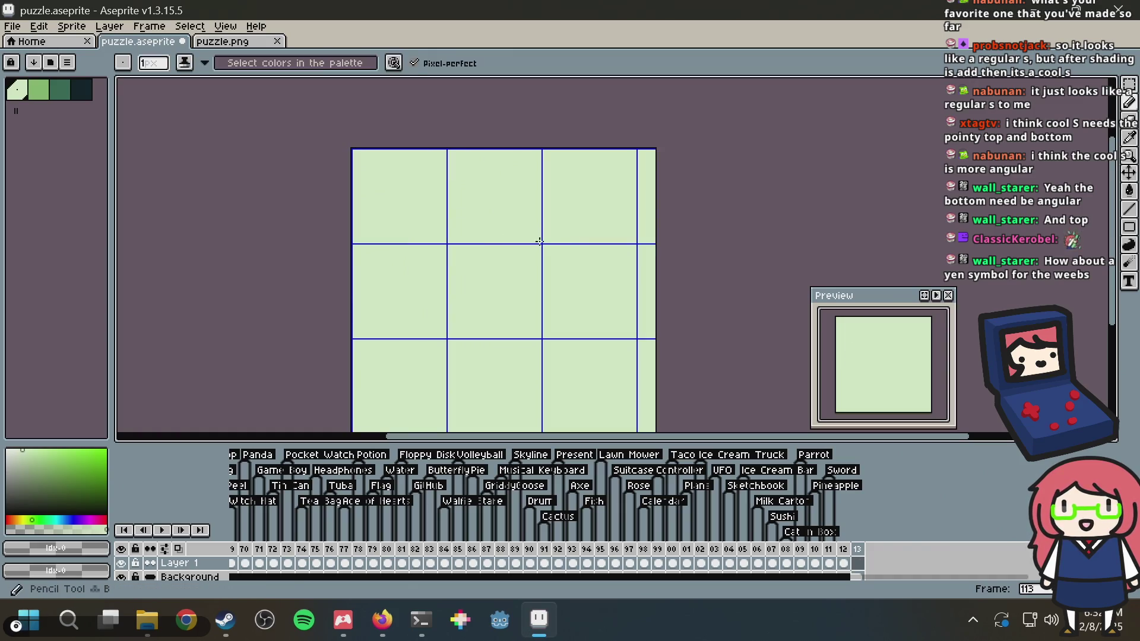
key(ctrl+s)
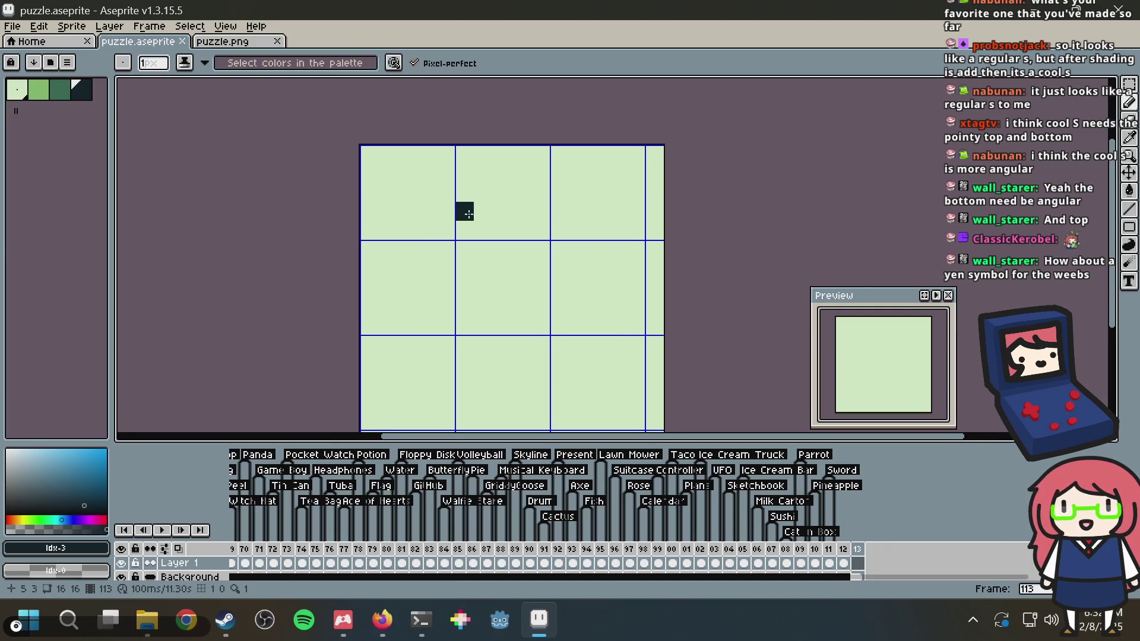
scroll(388, 172, up, 2)
scroll(387, 172, down, 1)
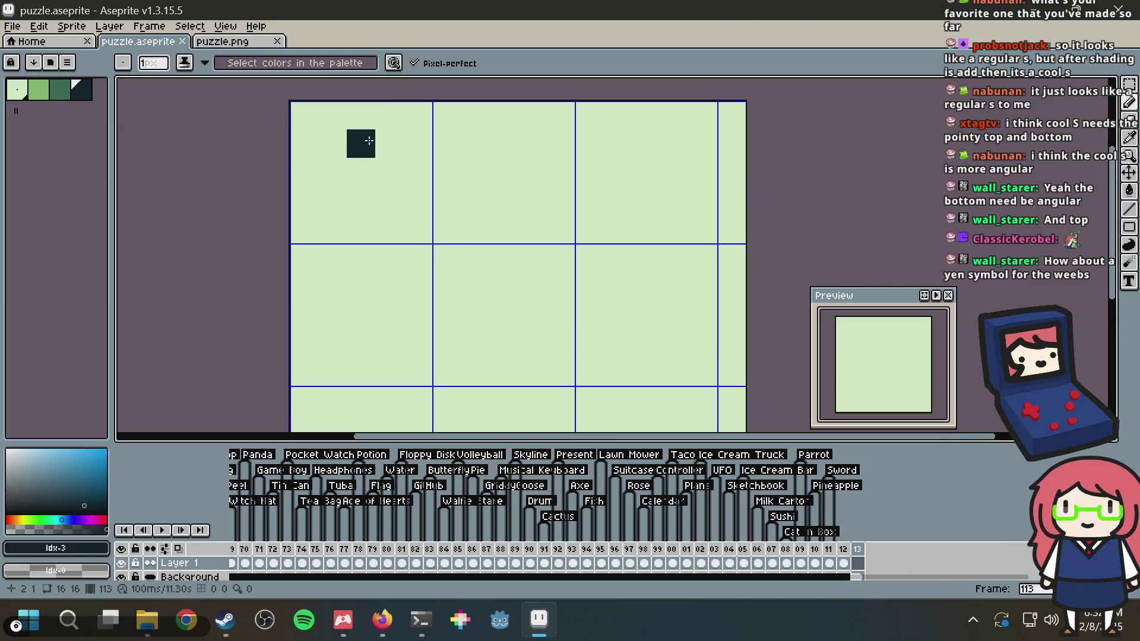
Sketch a dark stair-step test shape near the top-left, then undo it
mouse_move(374, 138)
mouse_down()
mouse_move(389, 144)
mouse_move(416, 220)
mouse_move(418, 201)
mouse_up()
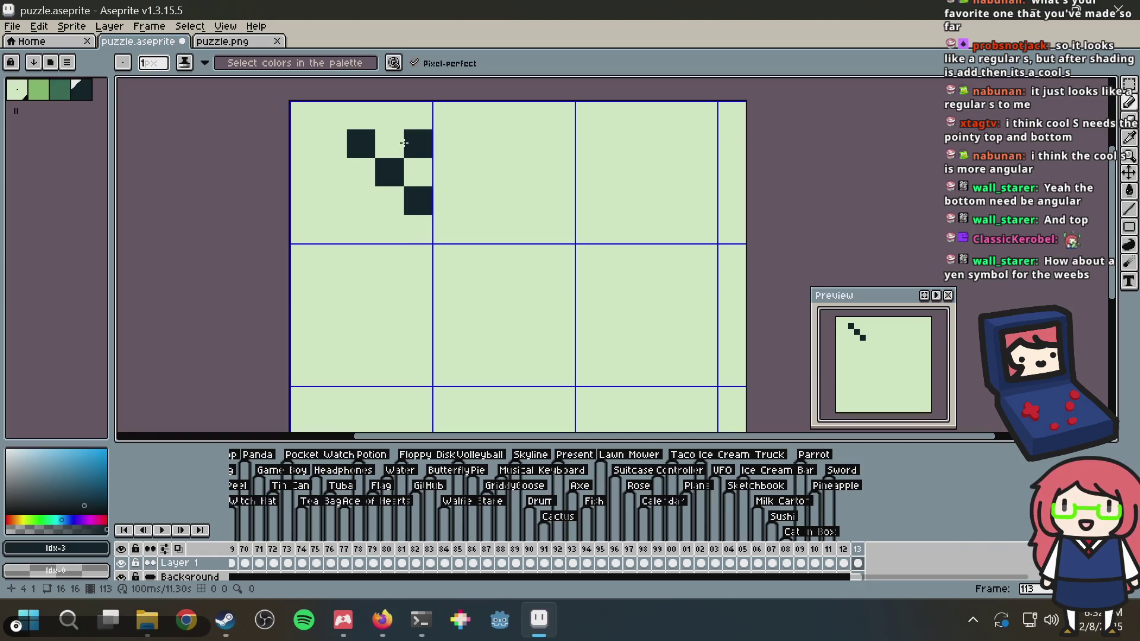
click(390, 143)
click(418, 172)
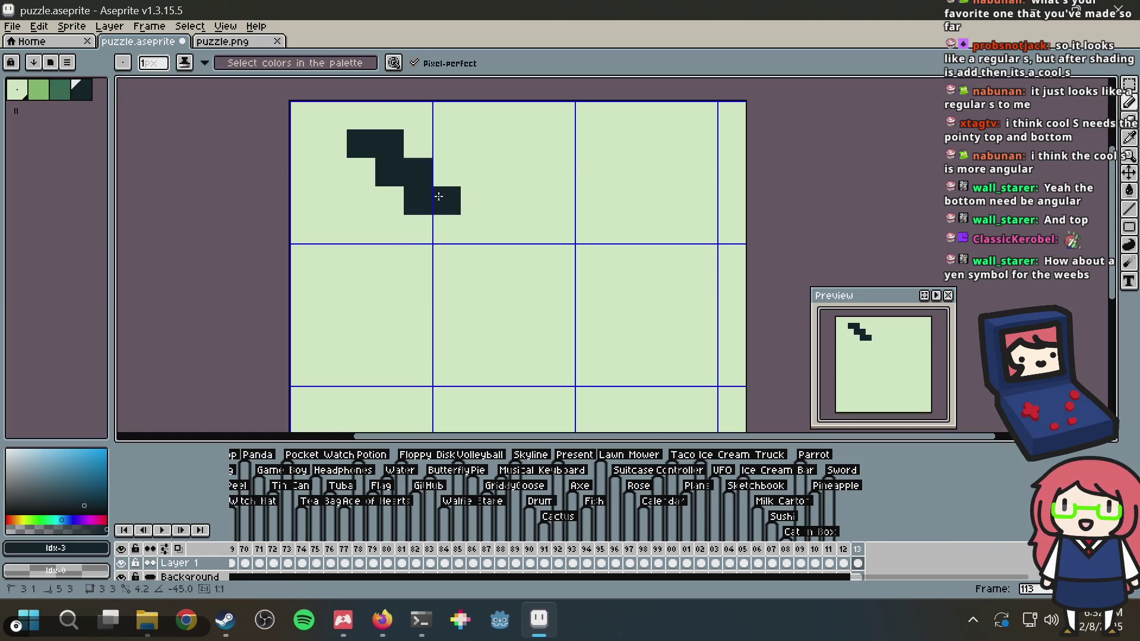
key(v)
key(ctrl+z)
key(ctrl+z)
key(ctrl+z)
key(ctrl+z)
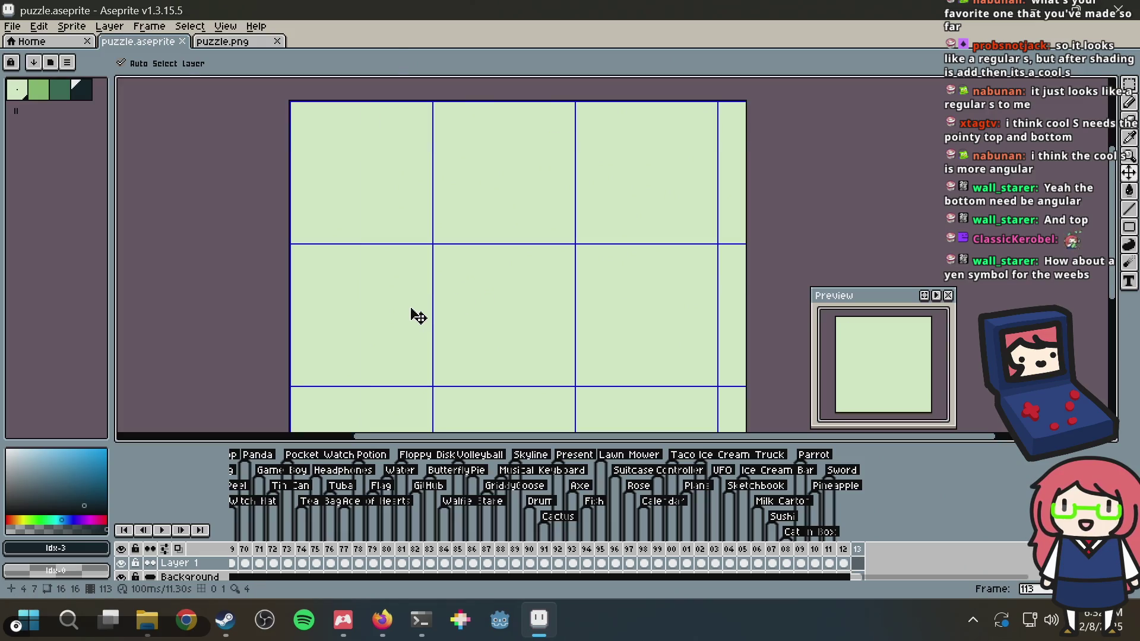
key(b)
Draw a dark 円-style glyph and a ¥ yen sign beside it
mouse_move(395, 179)
mouse_down()
mouse_move(361, 399)
mouse_move(332, 401)
mouse_move(522, 172)
mouse_move(561, 219)
mouse_move(561, 401)
mouse_up()
mouse_move(418, 259)
mouse_down()
mouse_move(377, 249)
mouse_move(382, 285)
mouse_move(527, 285)
mouse_move(473, 196)
mouse_move(475, 237)
mouse_move(361, 199)
mouse_move(364, 260)
mouse_move(390, 267)
mouse_move(391, 368)
mouse_up()
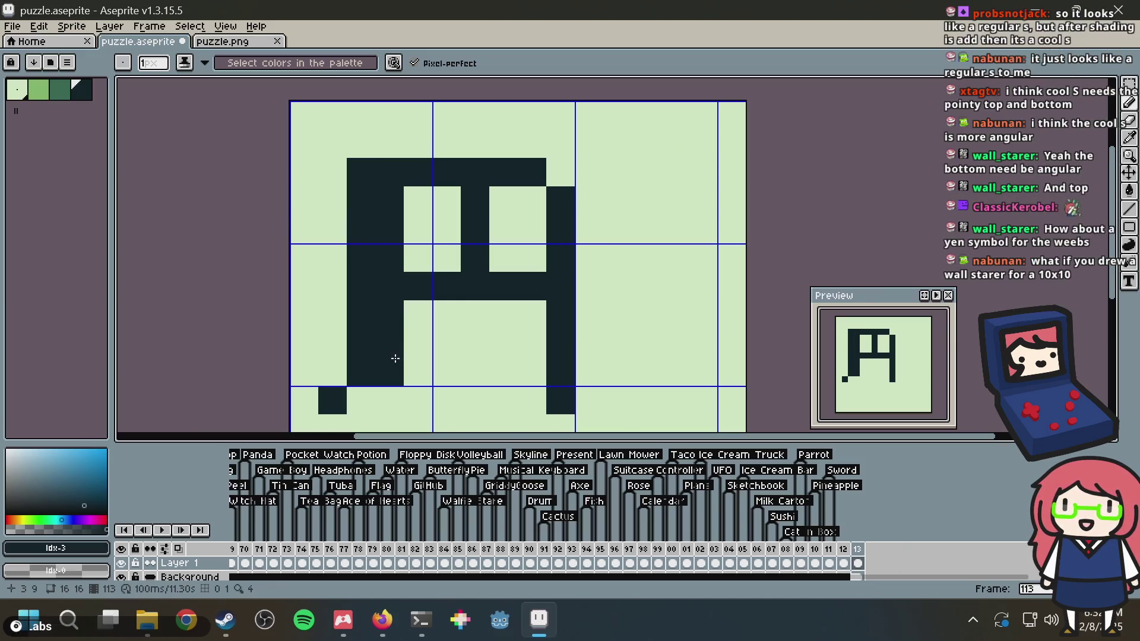
click(558, 182)
mouse_move(618, 201)
mouse_down()
mouse_move(731, 201)
mouse_move(731, 172)
mouse_up()
drag(676, 265, 675, 401)
drag(646, 286, 703, 286)
click(646, 343)
drag(649, 335, 702, 343)
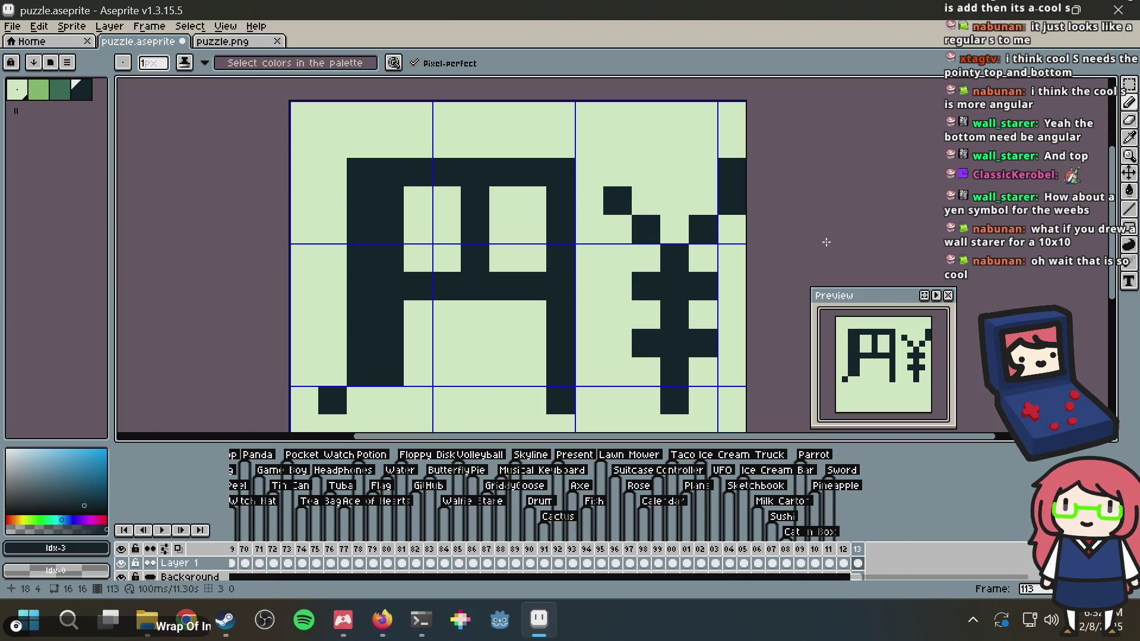
Delete the drawing from the frame and place a single dark pixel
scroll(805, 220, down, 1)
scroll(798, 228, up, 1)
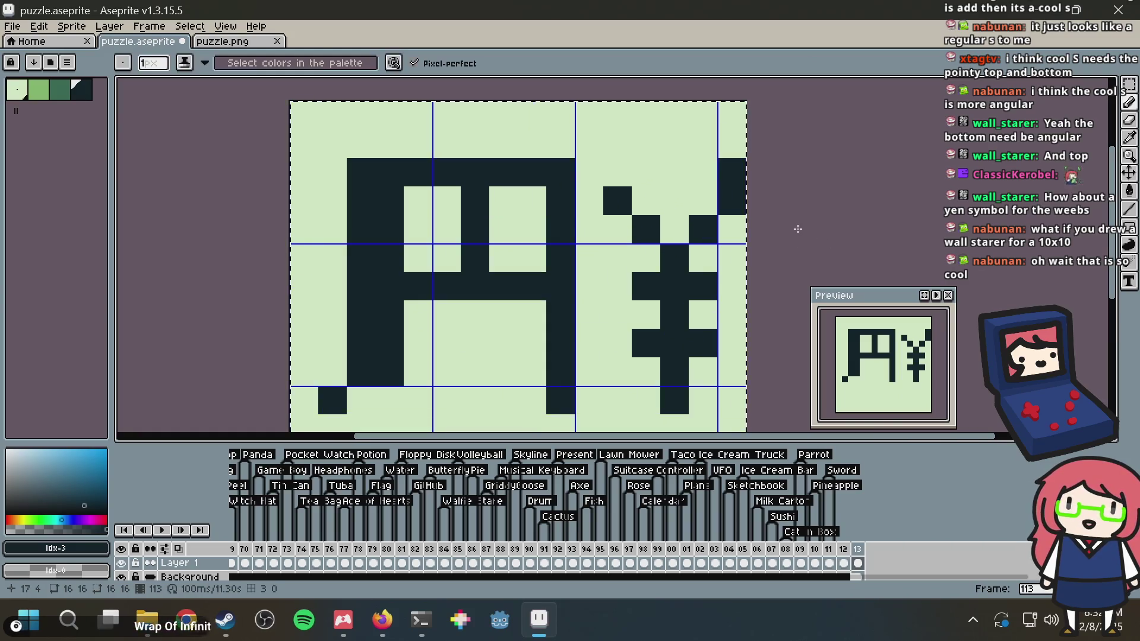
key(Delete)
click(736, 252)
Save the blank frame and place a dark pixel near the top-left
key(ctrl+s)
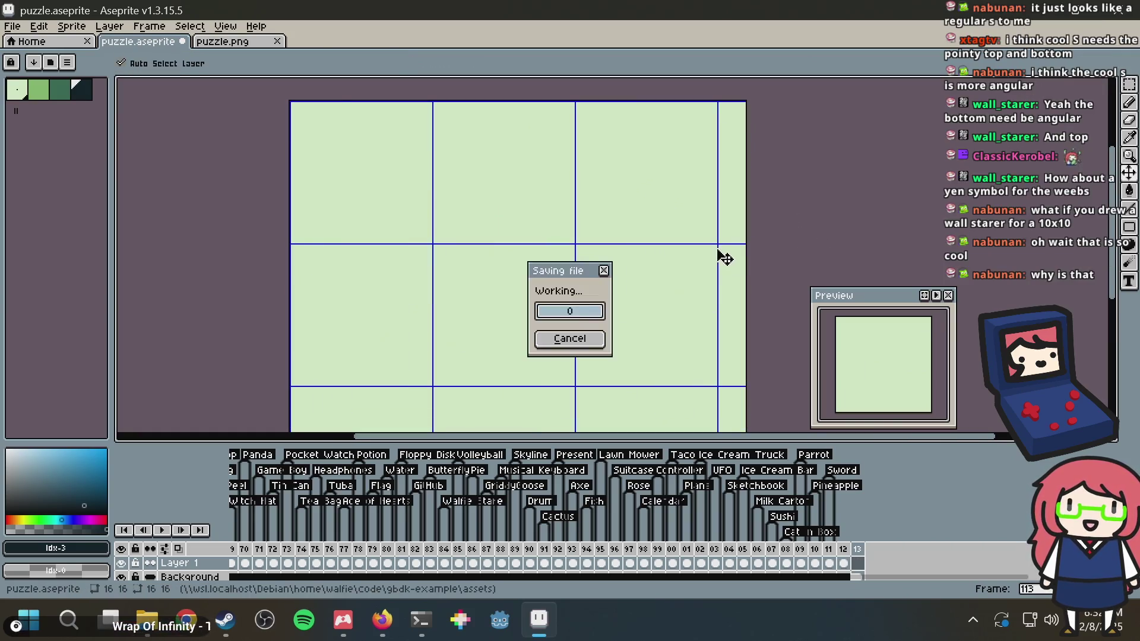
drag(633, 247, 670, 221)
click(659, 223)
key(ctrl+z)
click(516, 252)
Box off the upper-left region with dark lines and bucket-fill it dark
scroll(525, 247, up, 1)
scroll(526, 247, down, 1)
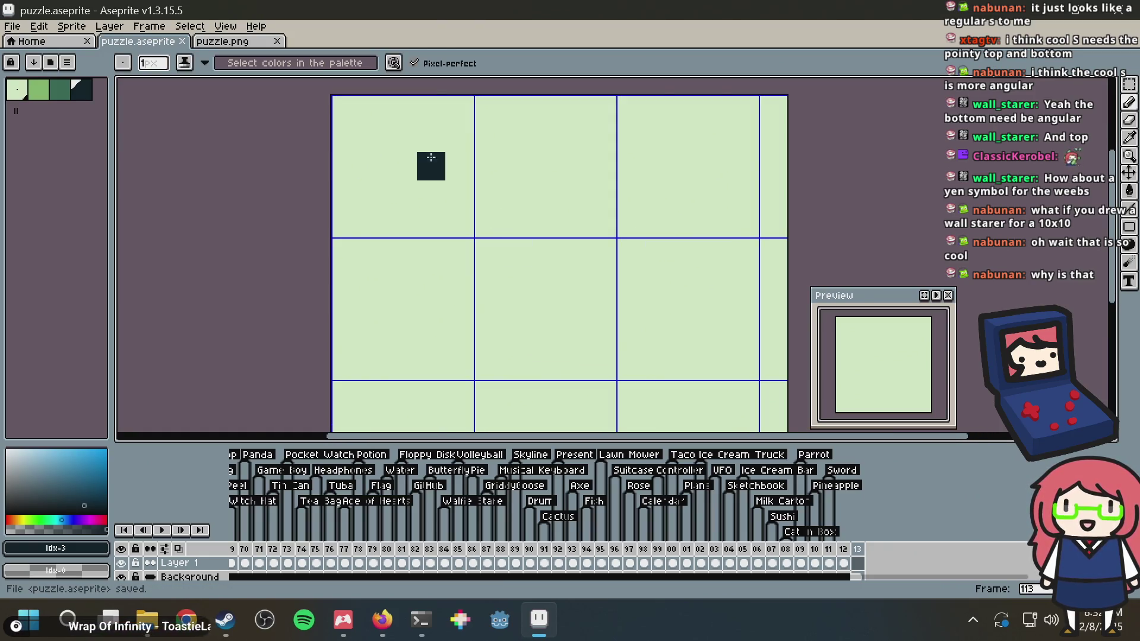
scroll(421, 191, down, 1)
scroll(463, 229, up, 1)
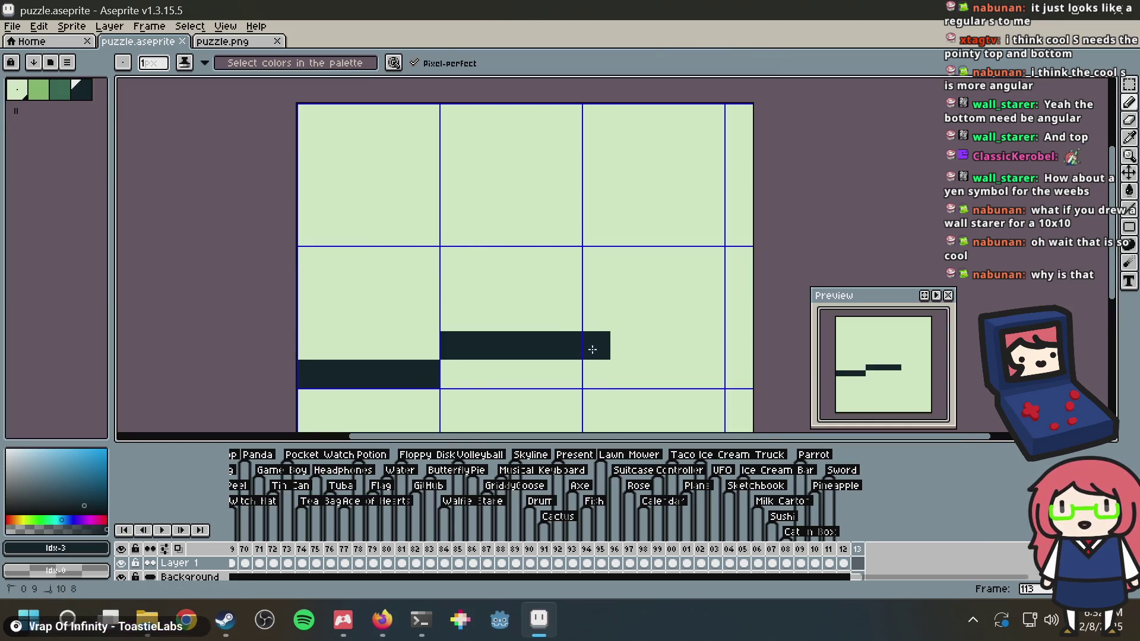
shift+click(569, 374)
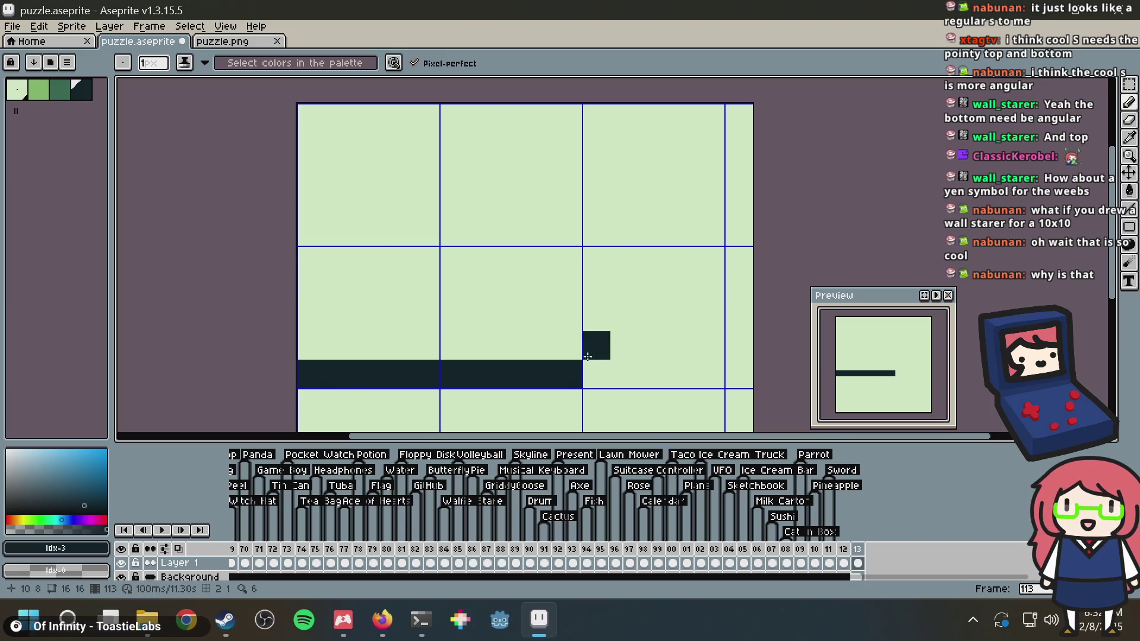
shift+click(567, 260)
shift+click(567, 117)
scroll(567, 178, up, 1)
key(g)
click(505, 219)
Paint light pixel rows into the first two top-row bricks of the wall
key(b)
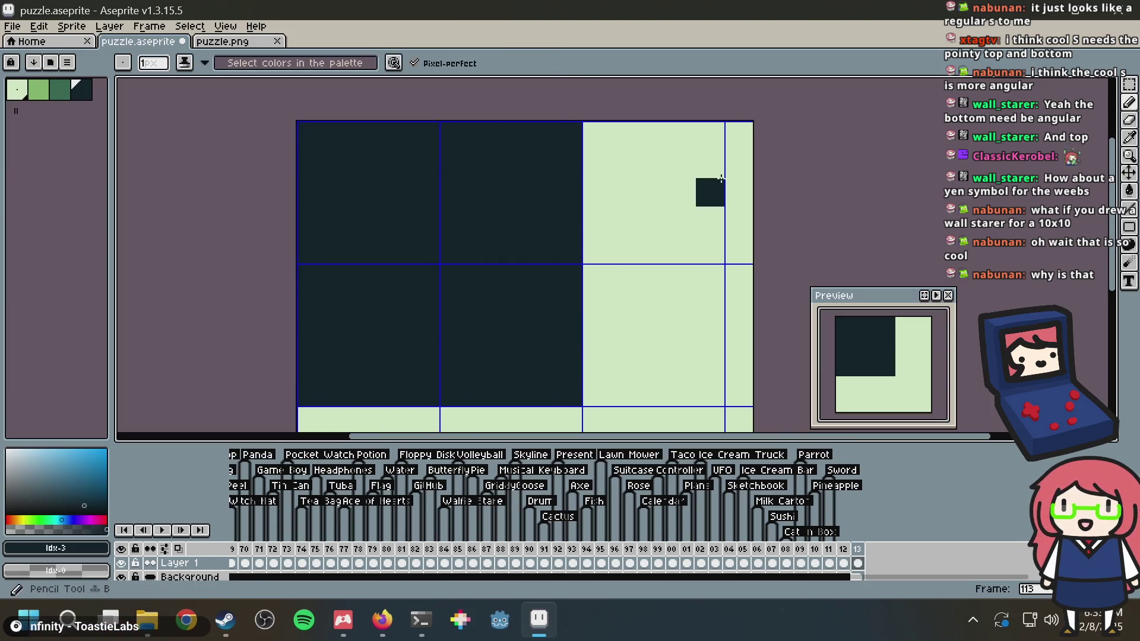
key(super)
key(super)
key(alt+Tab)
key(alt+Tab)
alt+click(634, 165)
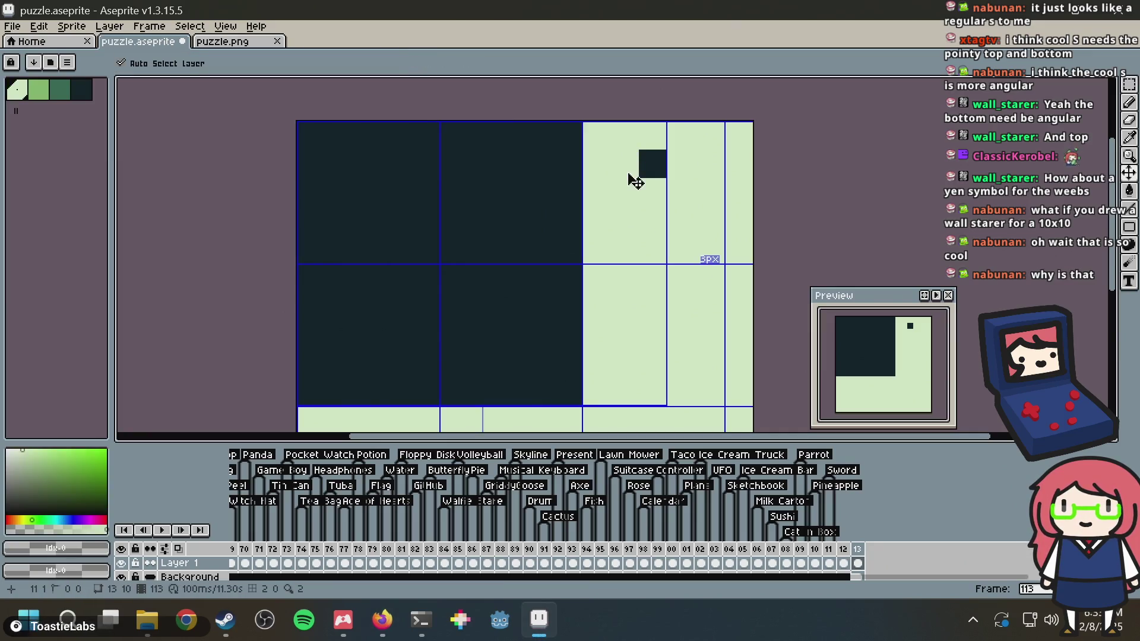
click(653, 164)
mouse_move(309, 160)
mouse_down()
mouse_move(387, 164)
mouse_move(365, 193)
mouse_move(326, 196)
mouse_up()
click(394, 196)
click(462, 180)
click(454, 161)
mouse_move(460, 181)
mouse_down()
mouse_move(532, 186)
mouse_move(542, 160)
mouse_up()
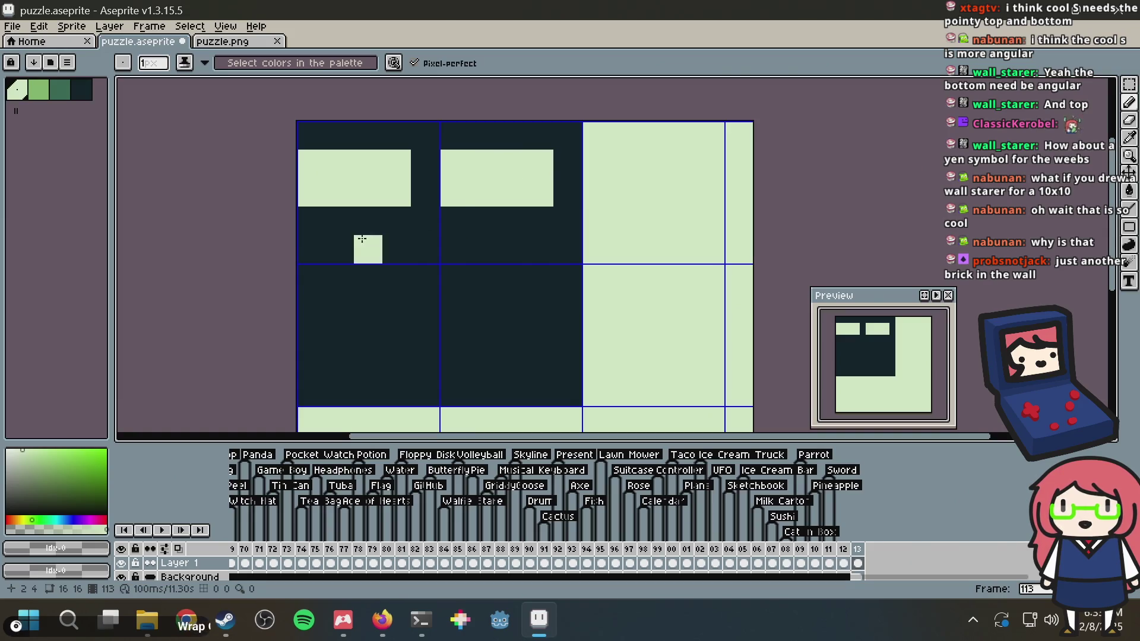
Paint the middle-row and lower-row bricks light, redoing a misplaced middle brick
mouse_move(327, 249)
mouse_down()
mouse_move(422, 255)
mouse_move(423, 270)
mouse_move(365, 278)
mouse_move(374, 242)
mouse_move(445, 245)
mouse_move(451, 278)
mouse_move(362, 278)
mouse_up()
key(ctrl+z)
key(ctrl+z)
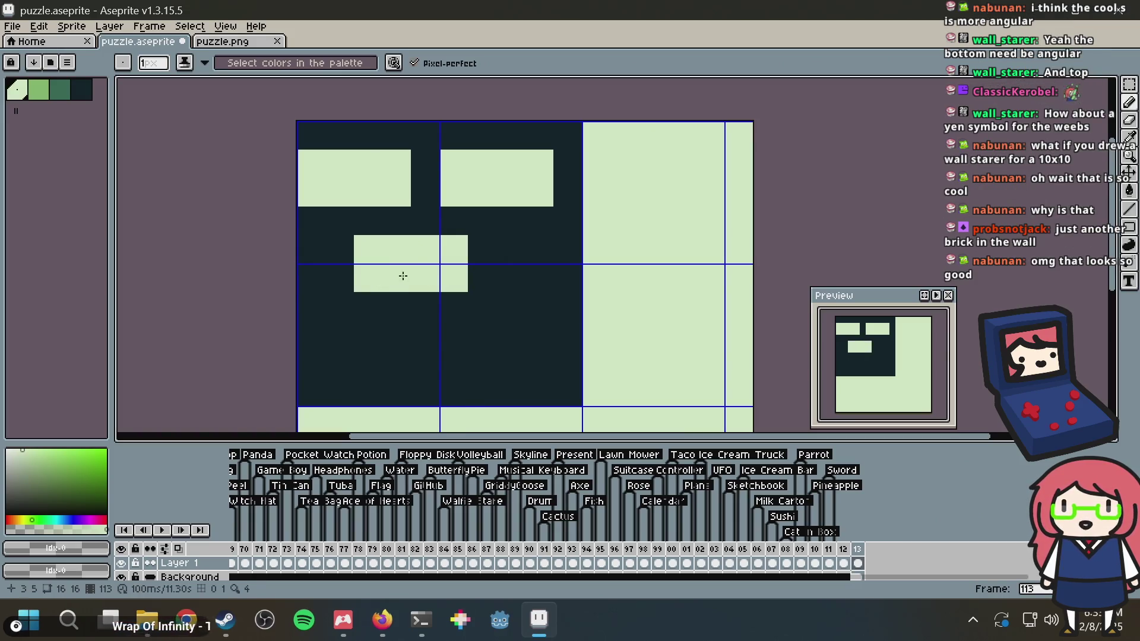
mouse_move(511, 250)
mouse_down()
mouse_move(511, 278)
mouse_move(560, 275)
mouse_move(524, 238)
mouse_move(558, 237)
mouse_up()
drag(310, 250, 310, 278)
mouse_move(309, 335)
mouse_down()
mouse_move(385, 337)
mouse_move(312, 364)
mouse_up()
mouse_move(454, 333)
mouse_down()
mouse_move(451, 351)
mouse_move(536, 351)
mouse_move(481, 339)
mouse_move(556, 302)
mouse_up()
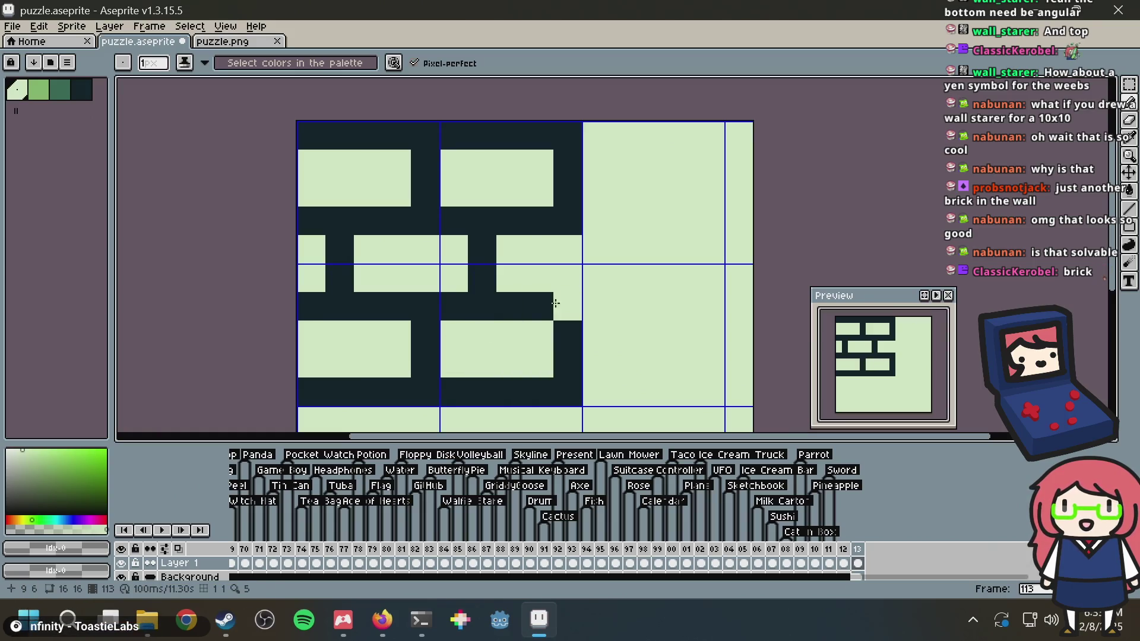
Draw a dark mortar line along the bottom row and save the frame
alt+click(569, 300)
scroll(597, 306, down, 2)
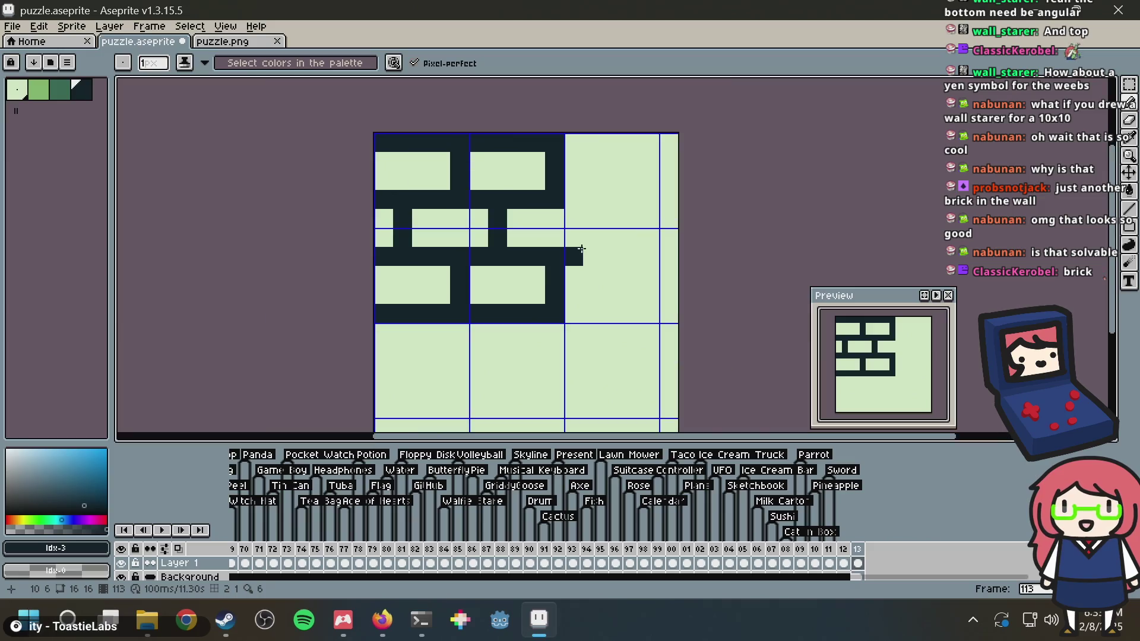
scroll(608, 219, down, 2)
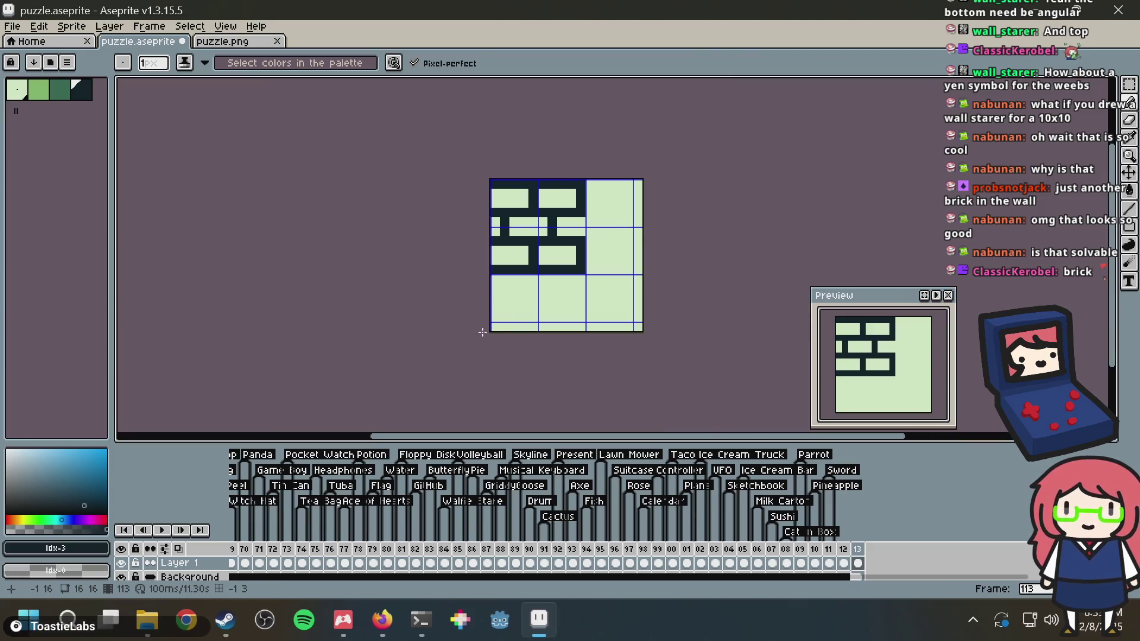
mouse_move(494, 326)
mouse_down()
mouse_move(645, 326)
mouse_move(638, 193)
mouse_up()
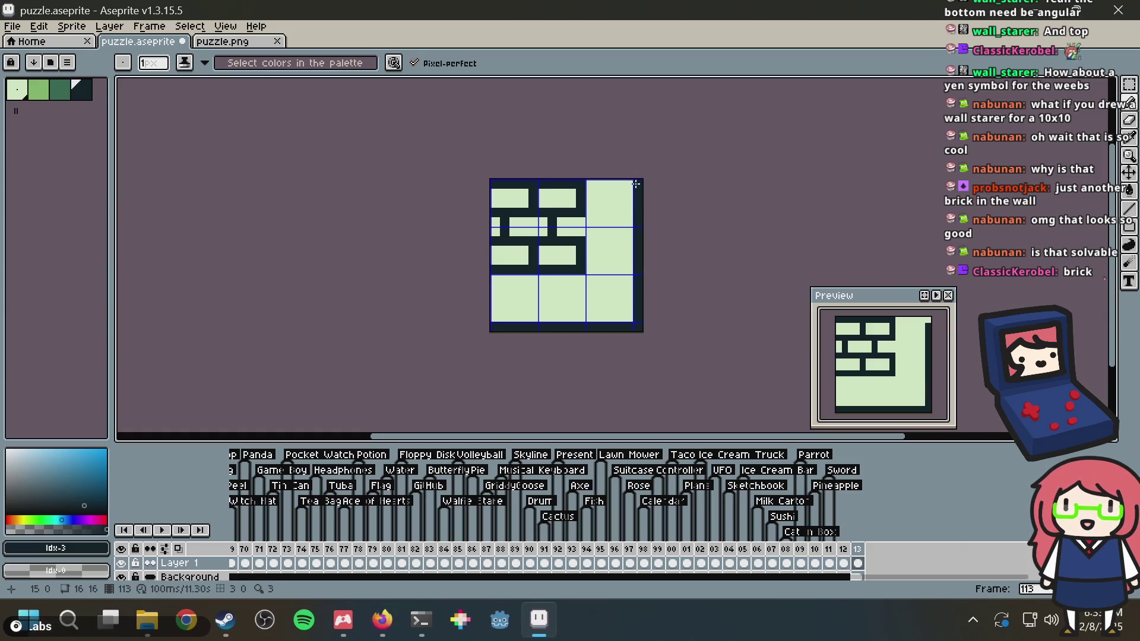
drag(564, 215, 570, 242)
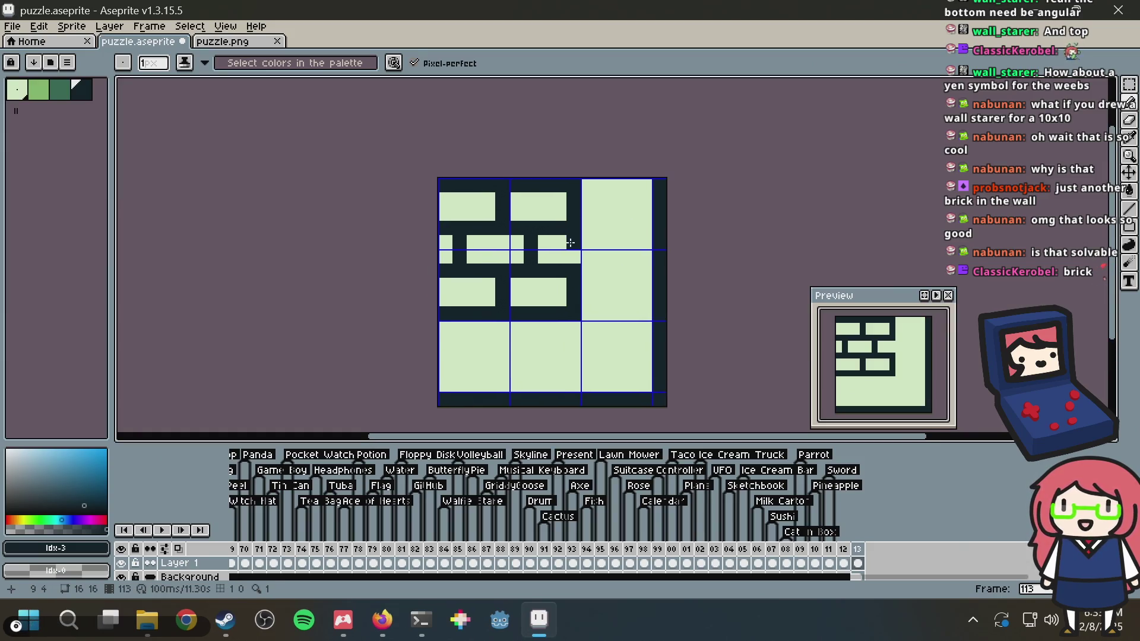
key(ctrl+s)
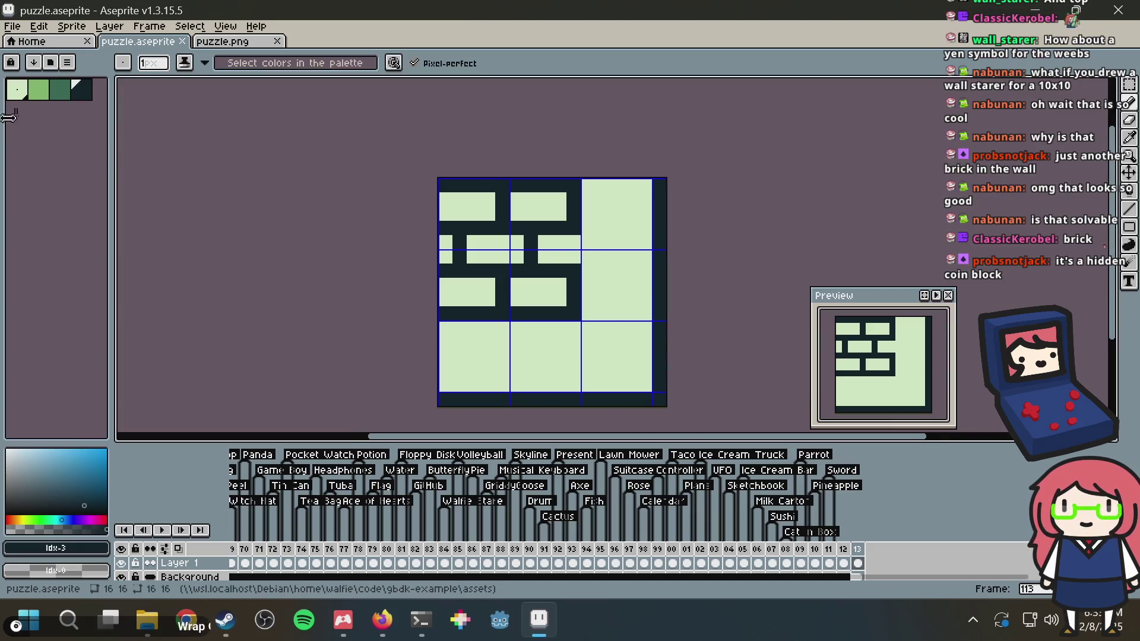
Try mid-green rows in the lower and upper-right bricks, then undo them all
click(38, 90)
scroll(555, 356, up, 4)
mouse_move(455, 292)
mouse_down()
mouse_move(570, 290)
mouse_move(493, 290)
mouse_up()
key(ctrl+z)
key(v)
key(ctrl+z)
key(b)
drag(377, 290, 262, 287)
scroll(380, 255, down, 2)
key(ctrl+z)
scroll(369, 302, up, 1)
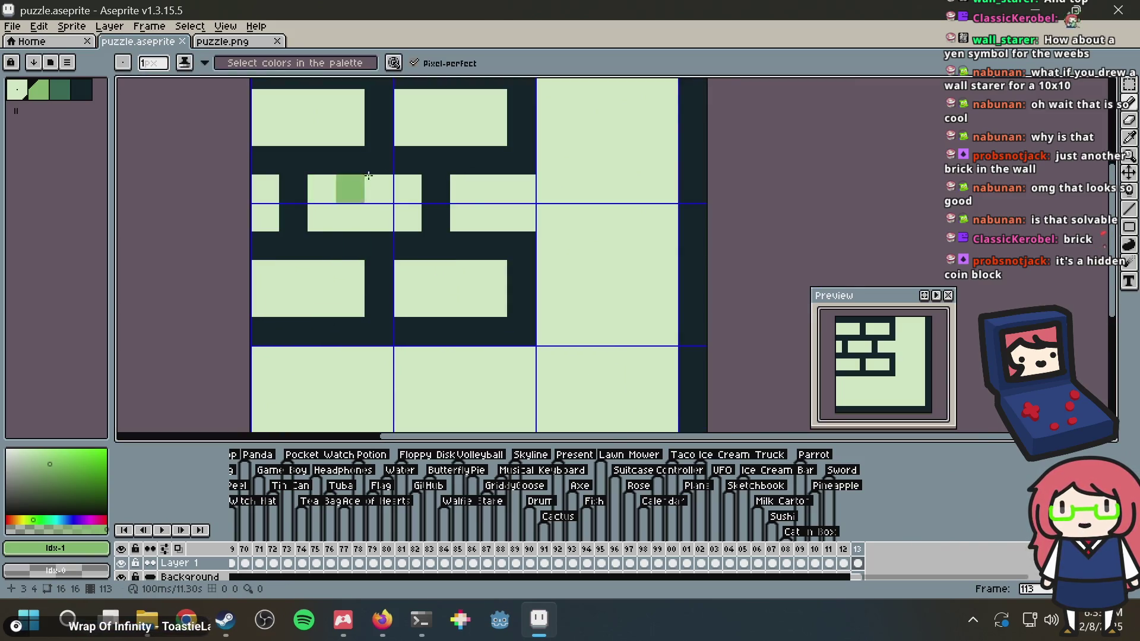
key(ctrl+z)
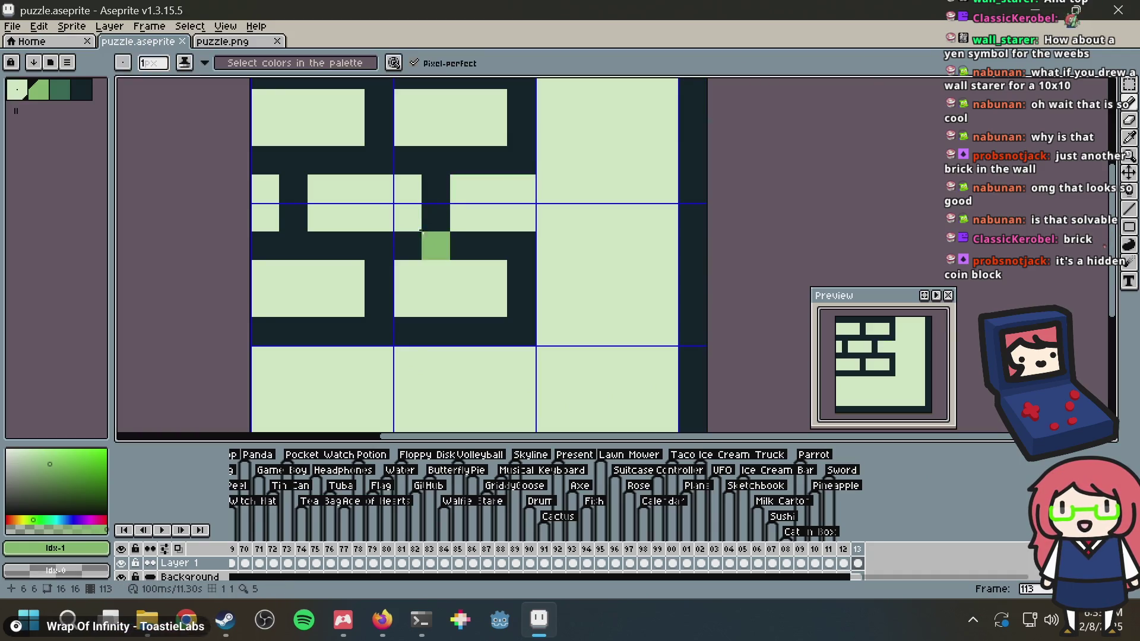
scroll(481, 240, down, 5)
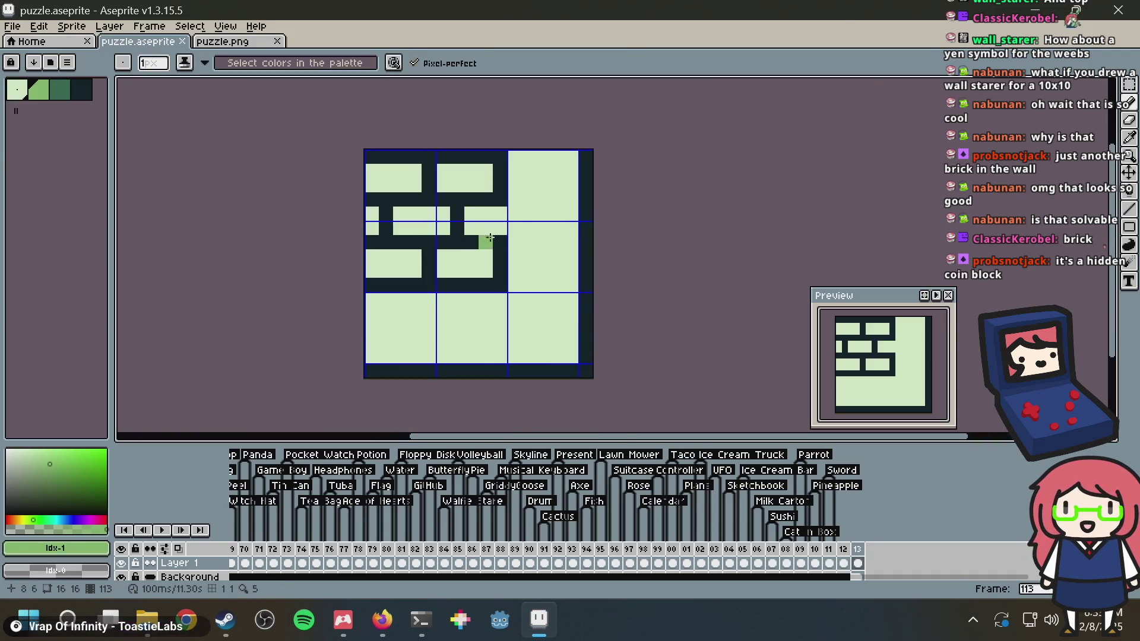
scroll(547, 240, up, 4)
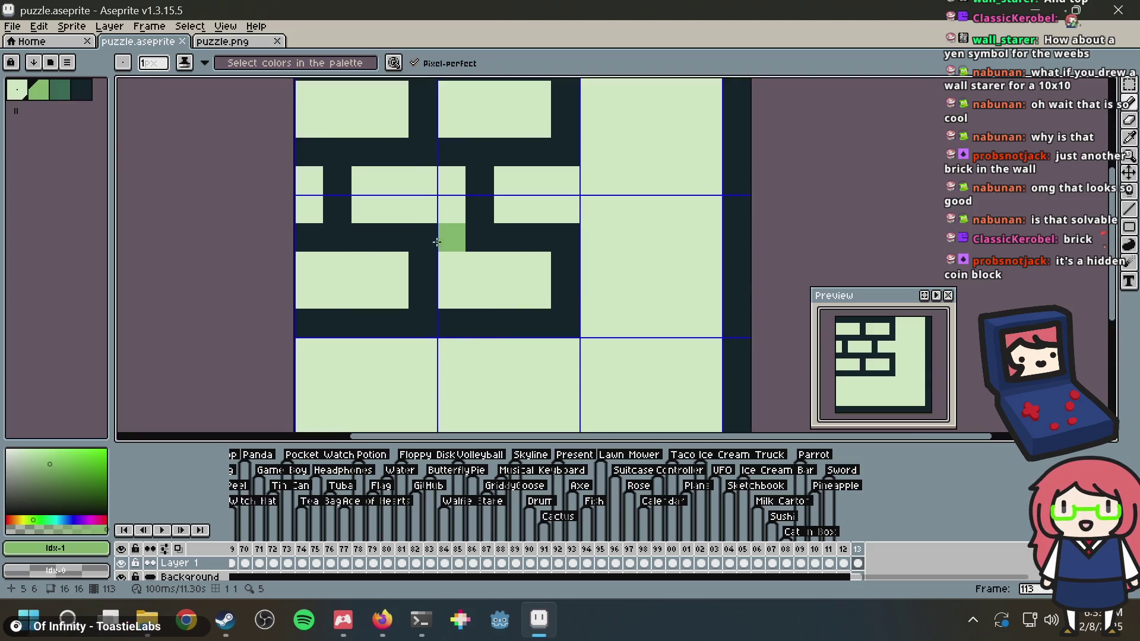
Select the middle brick row and shift it right by one pixel
key(m)
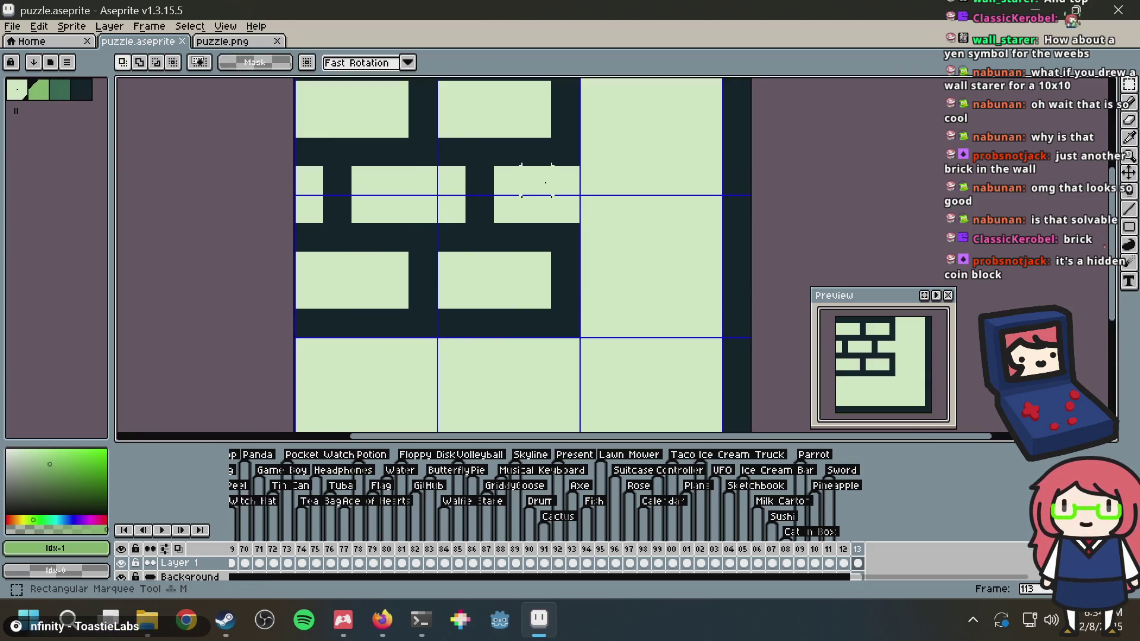
mouse_move(536, 208)
mouse_down()
mouse_move(190, 196)
mouse_move(223, 181)
mouse_up()
key(Right)
key(ctrl+d)
scroll(679, 152, down, 2)
scroll(634, 200, up, 2)
Compare the middle-row gap with undo/redo, keep the shifted version, and save puzzle.aseprite
key(ctrl+z)
key(ctrl+z)
key(ctrl+y)
key(ctrl+y)
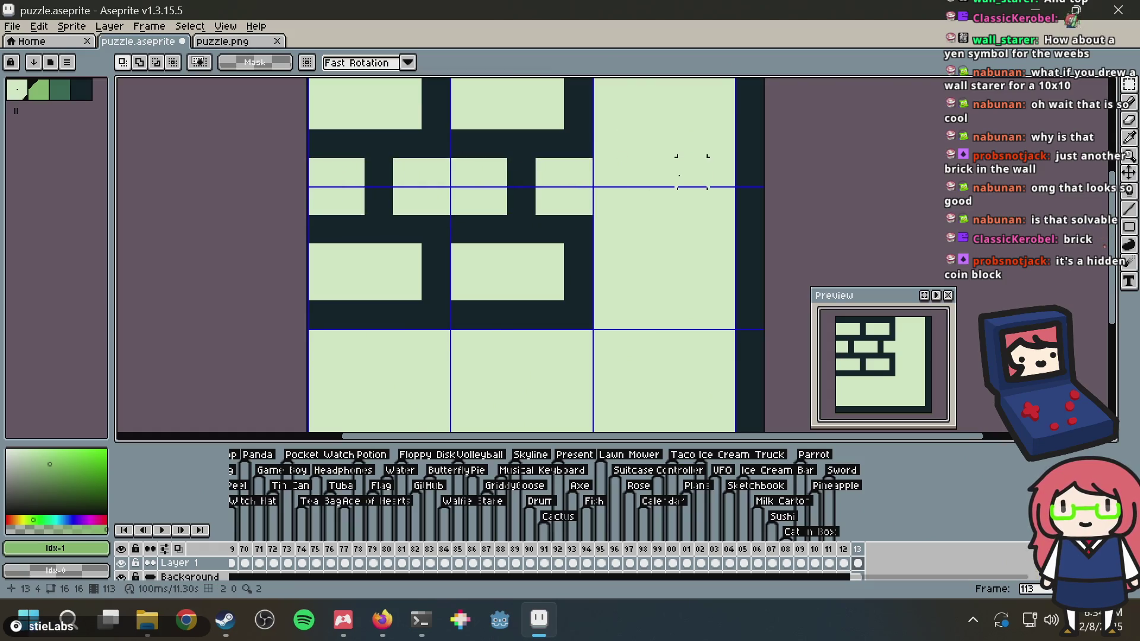
scroll(691, 172, down, 2)
scroll(544, 208, up, 1)
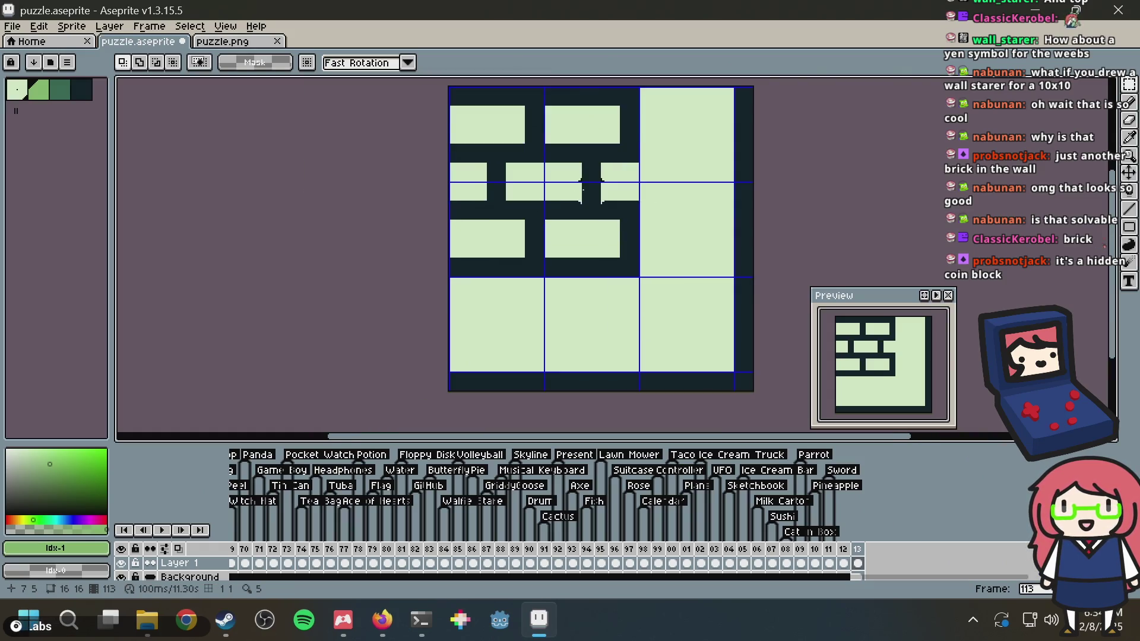
key(ctrl+z)
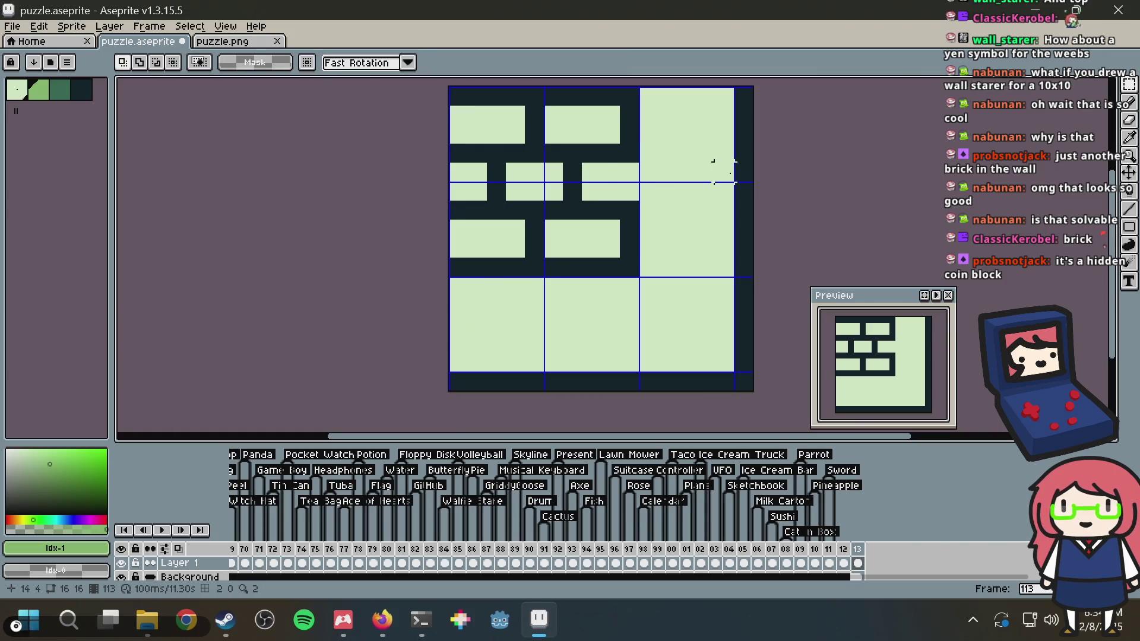
key(ctrl+y)
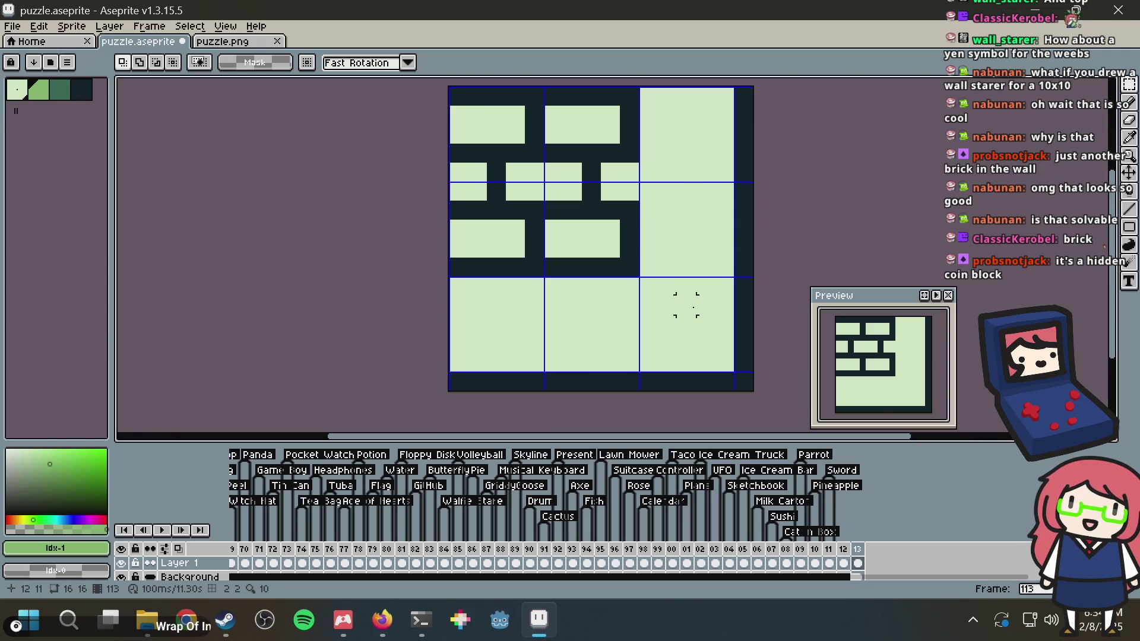
key(ctrl+s)
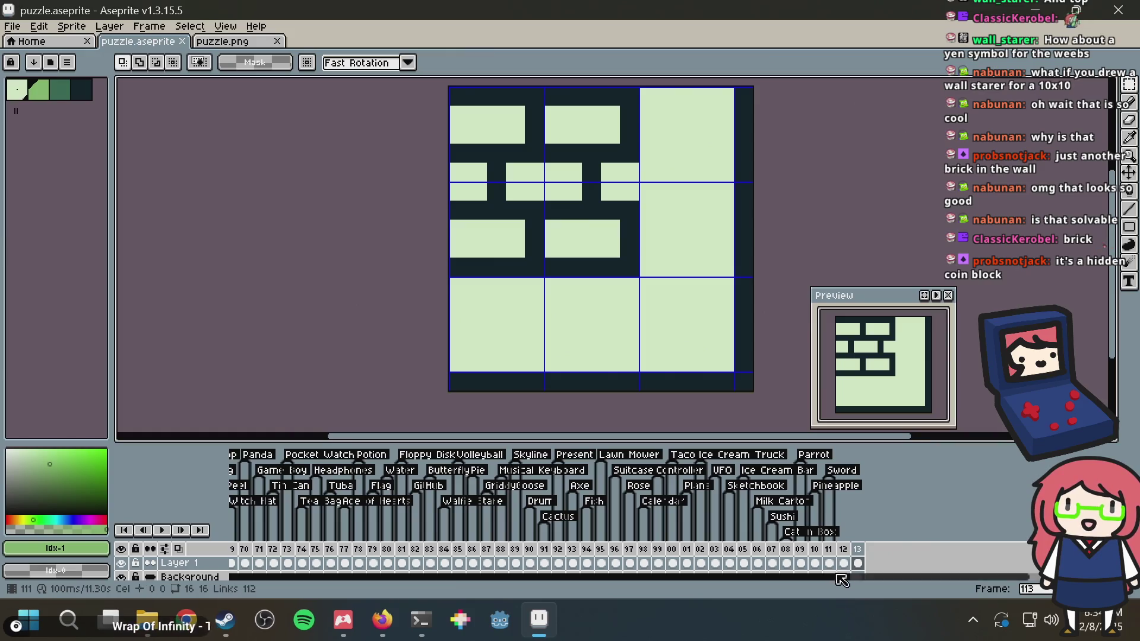
Move the brick-wall frame from the timeline's end to frame 20, then show puzzle.png
mouse_move(855, 556)
mouse_down()
mouse_move(624, 550)
mouse_move(861, 553)
mouse_up()
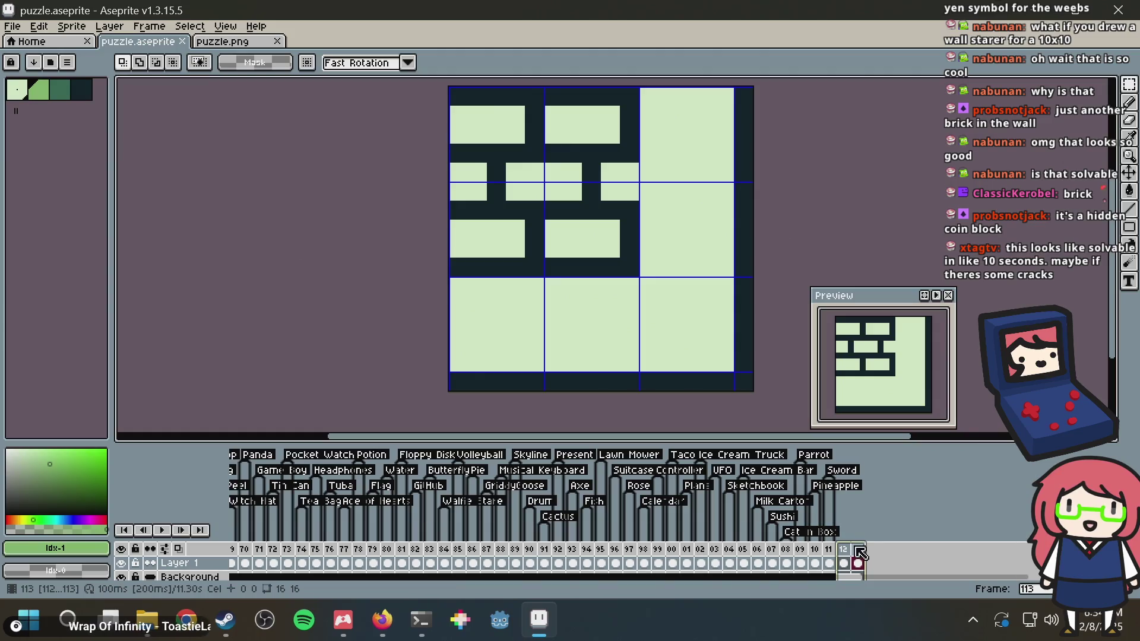
mouse_move(704, 558)
mouse_down()
mouse_move(62, 578)
mouse_move(273, 555)
mouse_move(356, 558)
mouse_move(378, 576)
mouse_move(377, 555)
mouse_move(496, 555)
mouse_up()
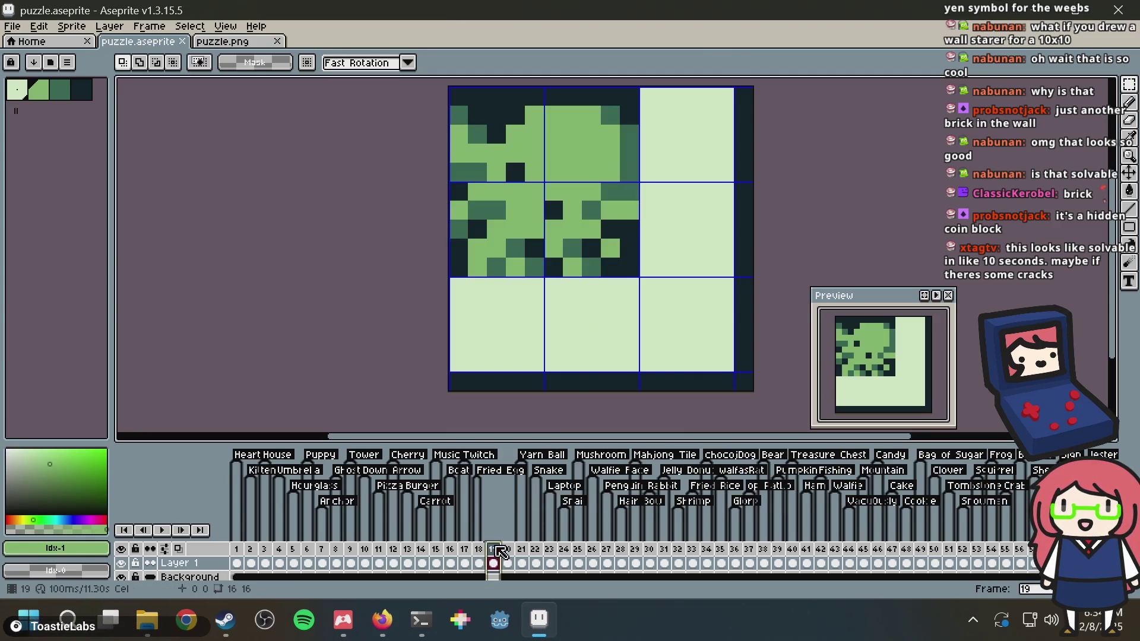
click(512, 559)
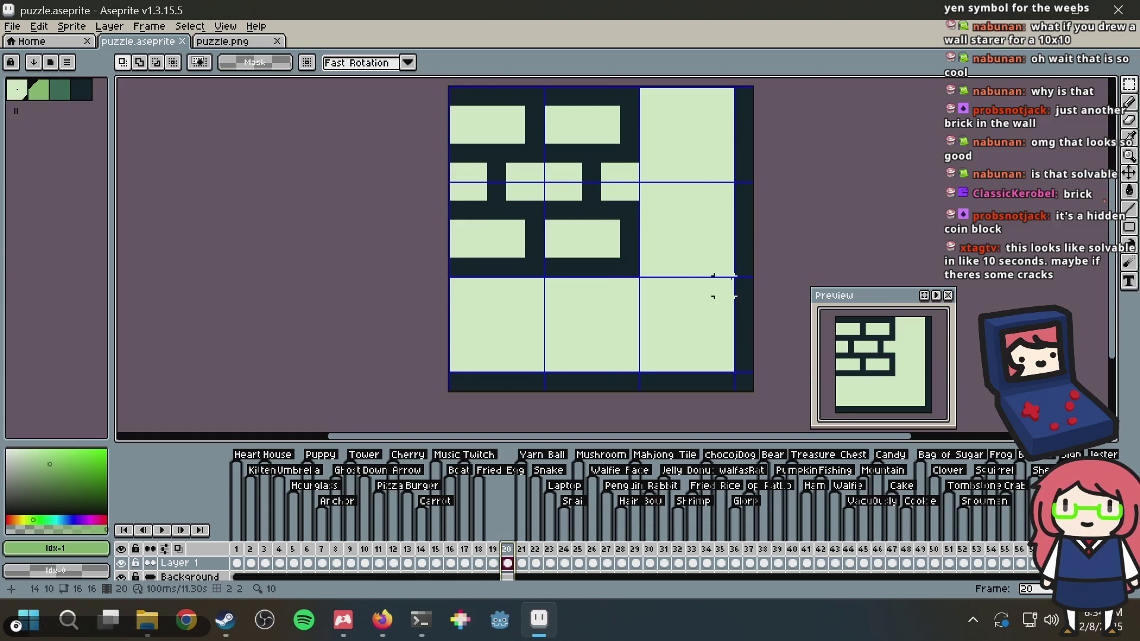
key(ctrl+Tab)
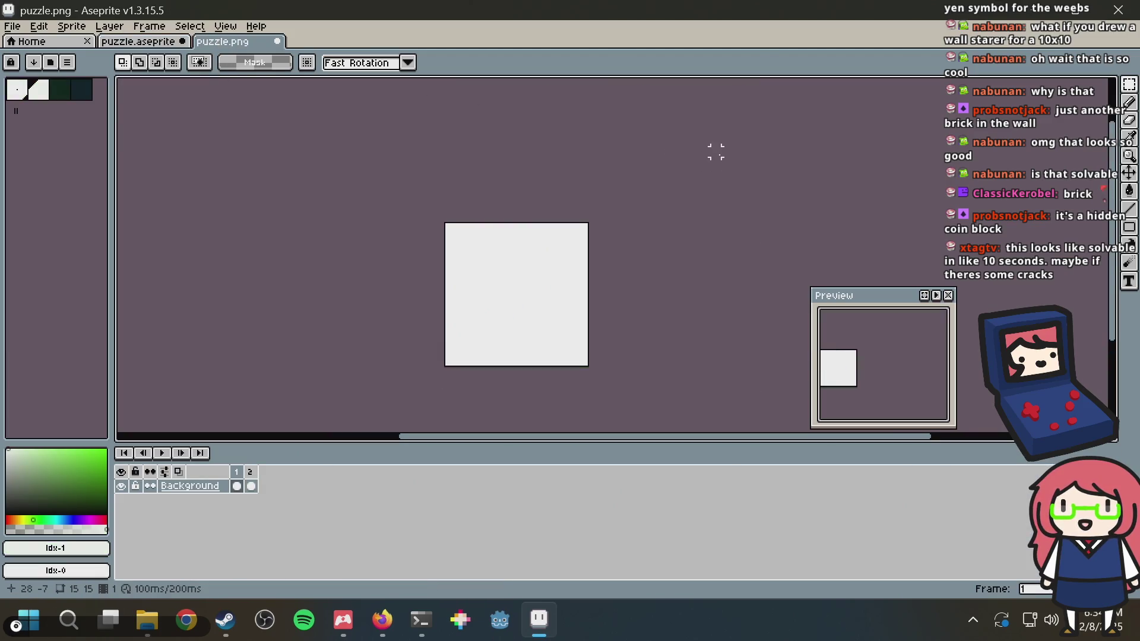
Copy frame 20's brick-wall cel into puzzle.png and save it, declining the separate-frames export
click(172, 42)
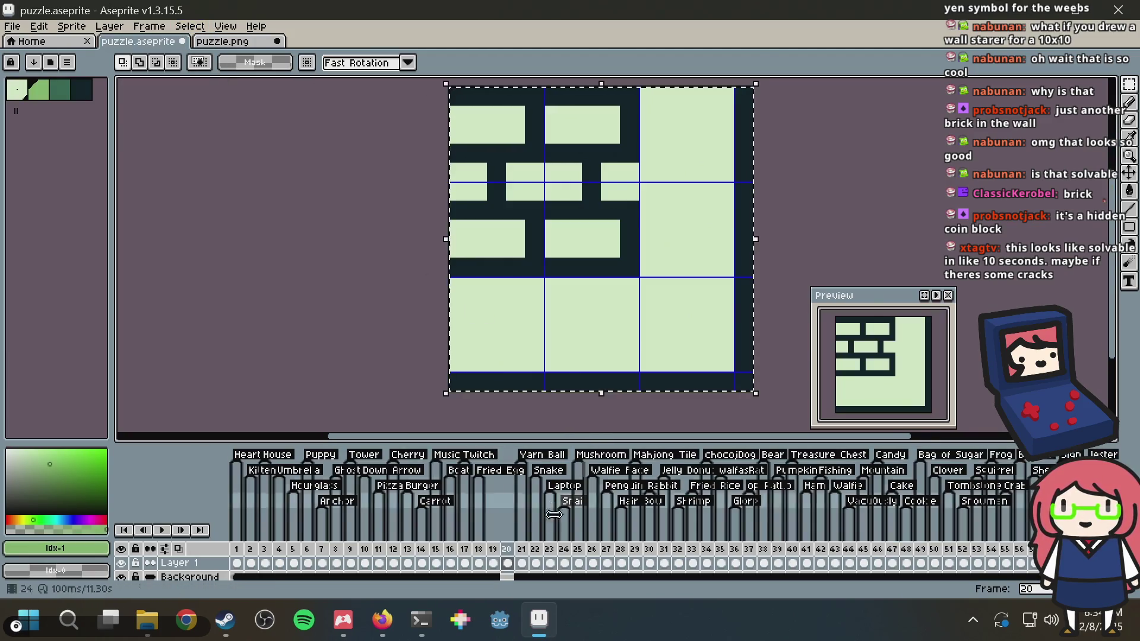
click(517, 562)
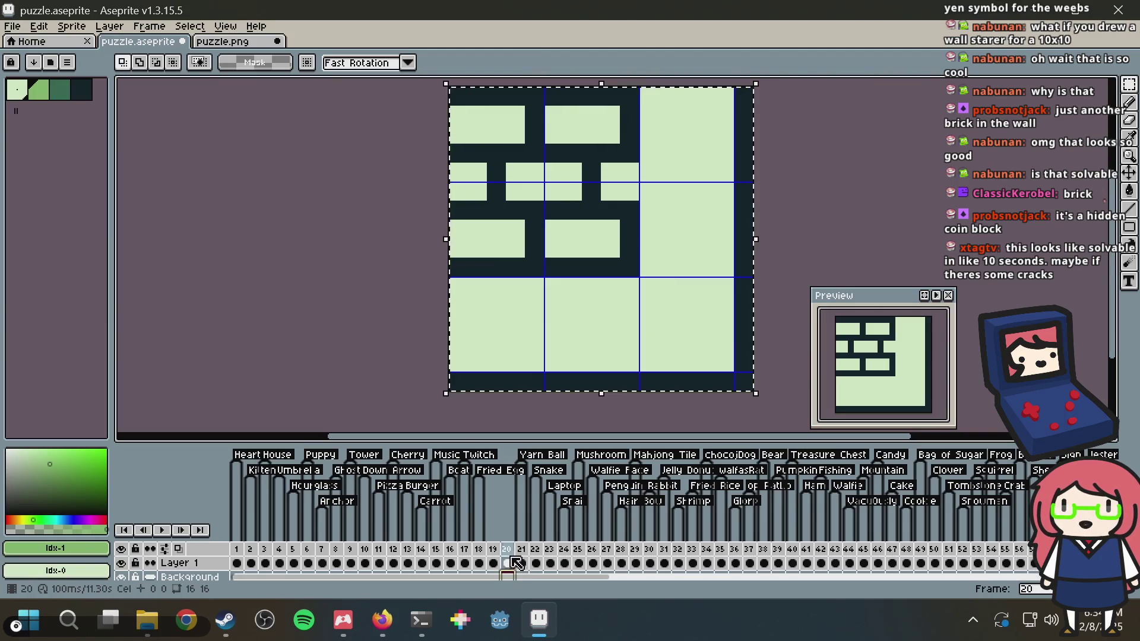
click(514, 562)
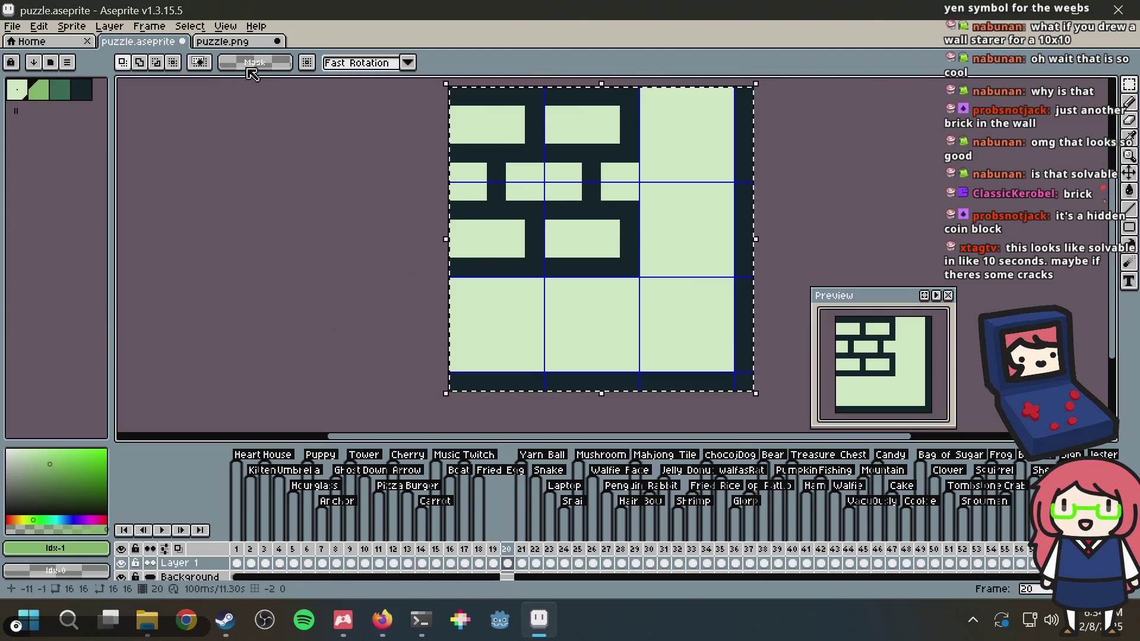
key(ctrl+Tab)
key(ctrl+v)
key(ctrl+s)
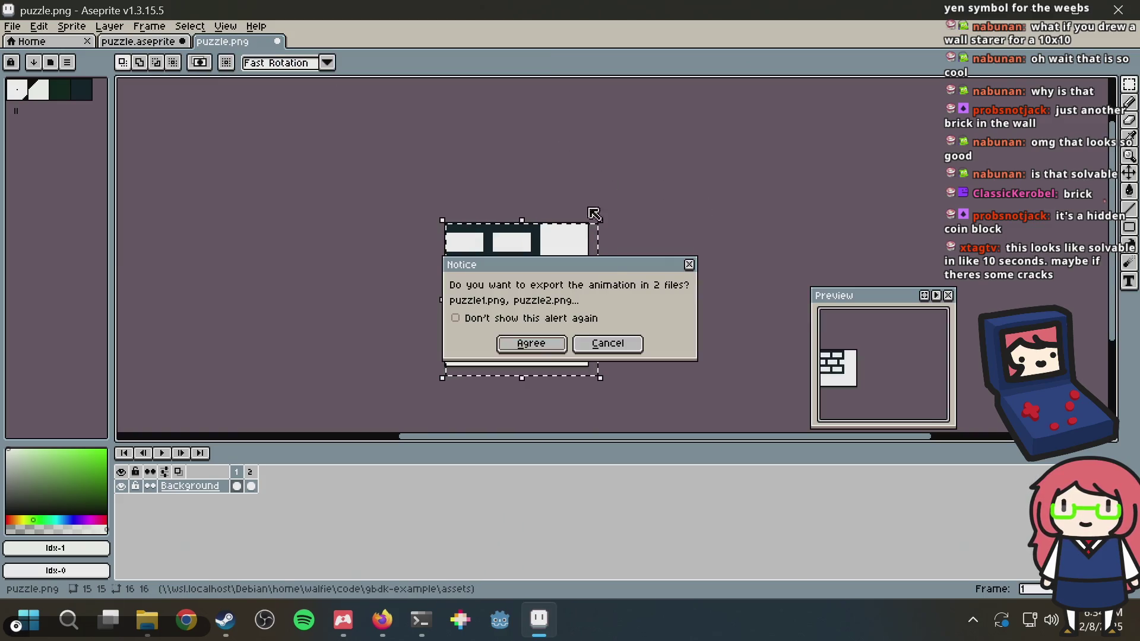
click(607, 343)
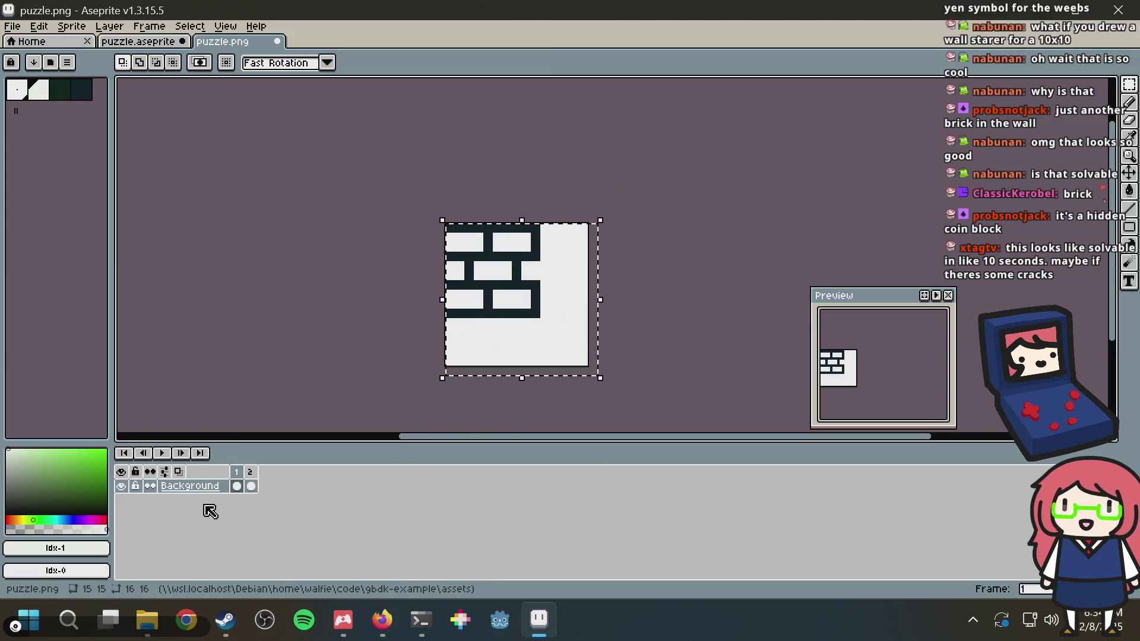
Clear and delete the extra frame 2 in puzzle.png
right_click(254, 486)
click(292, 510)
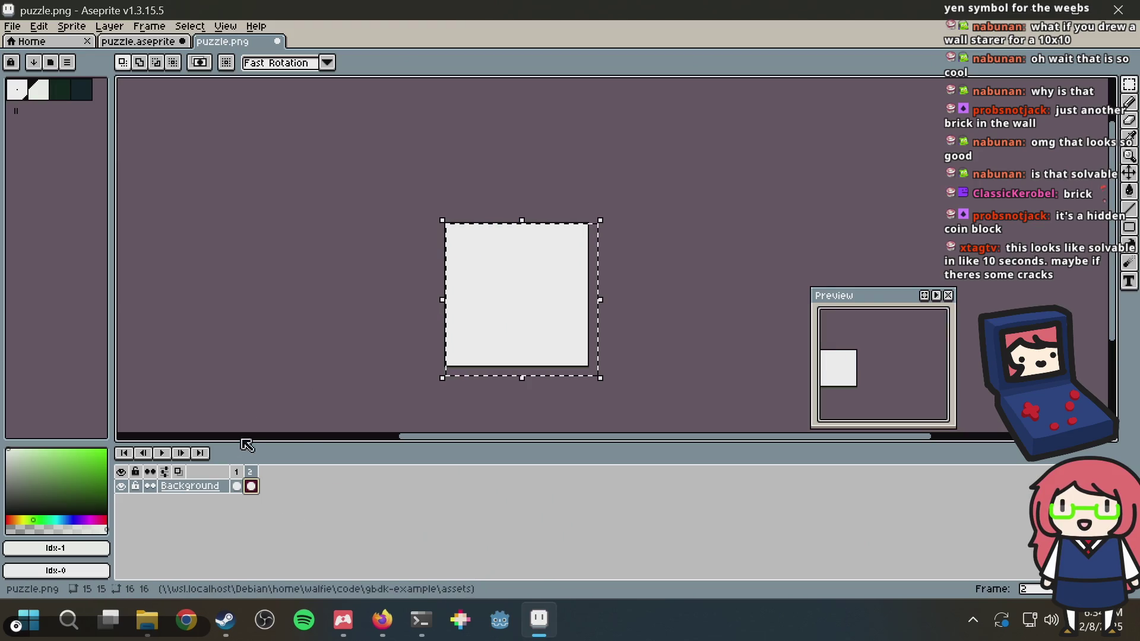
right_click(250, 472)
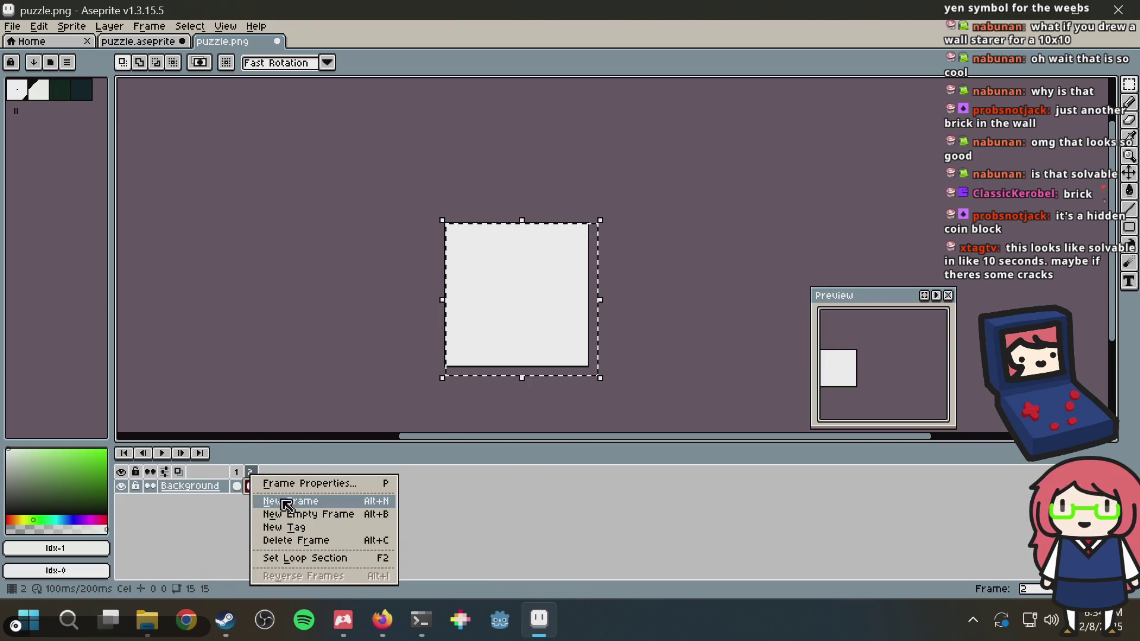
click(289, 541)
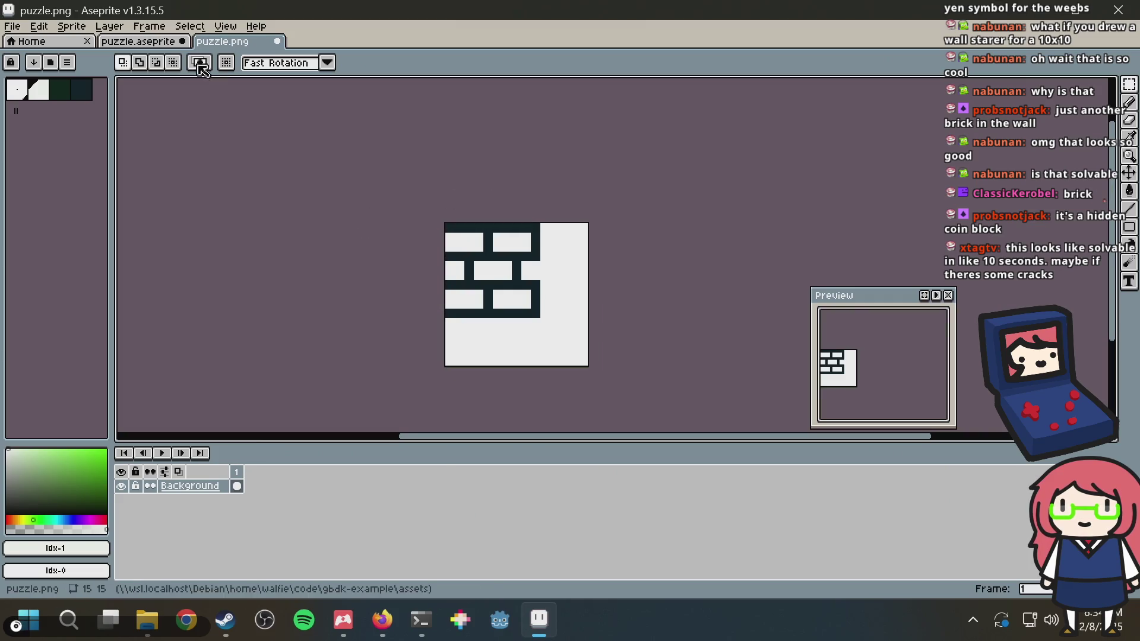
Regenerate the Nonogram Maker puzzle from puzzle.png via Generate From Image
click(153, 41)
key(alt+Tab)
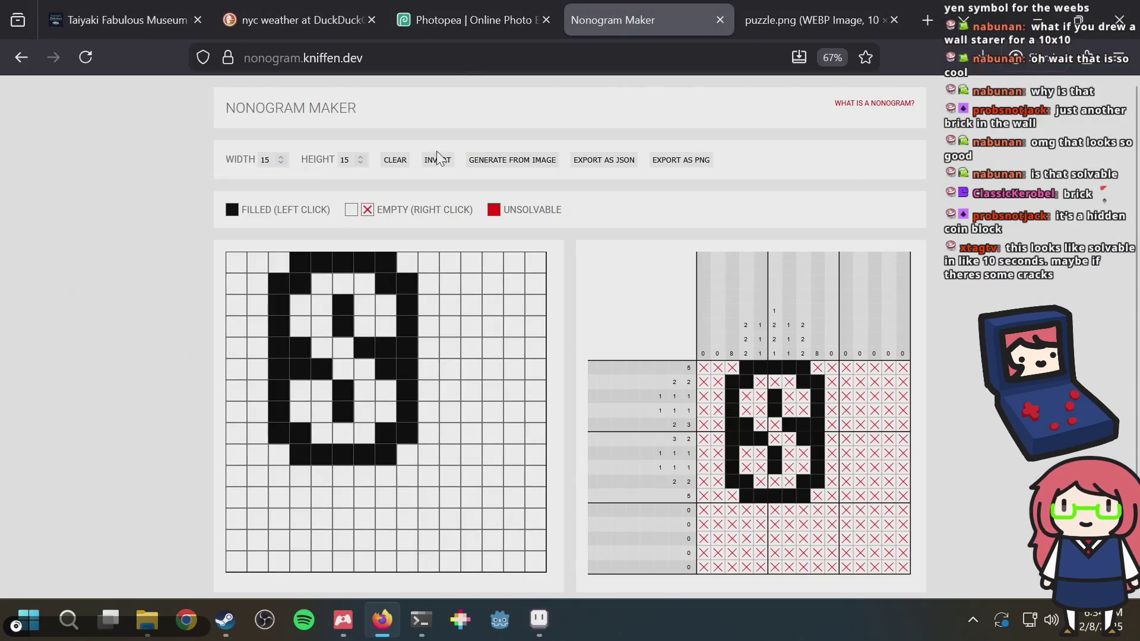
click(514, 161)
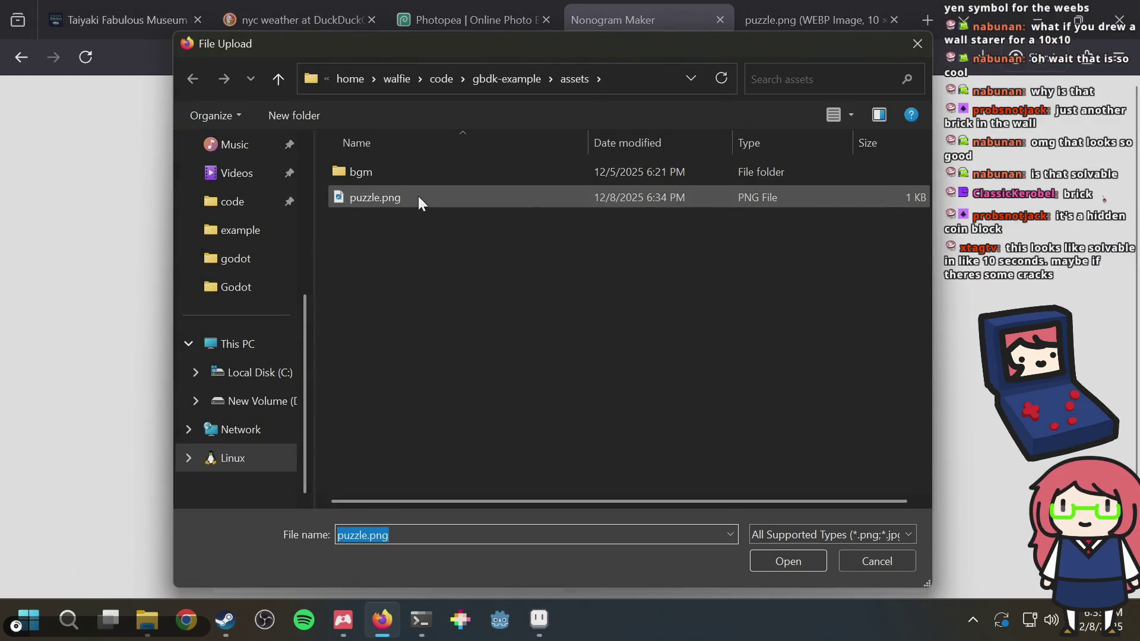
double_click(417, 195)
key(alt+Tab)
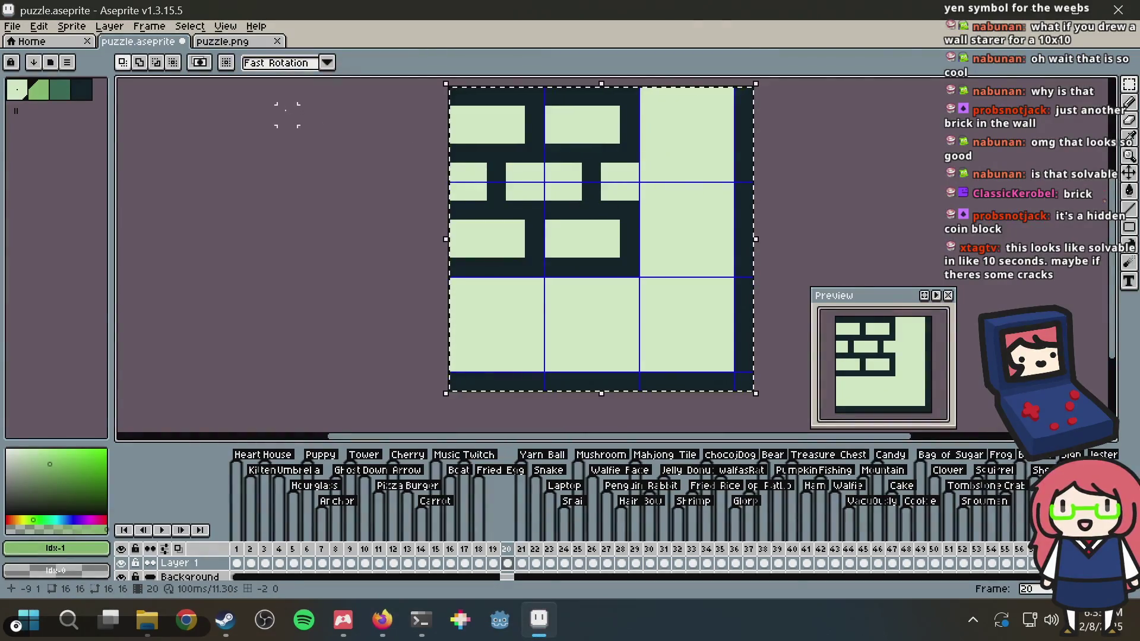
Add an "Octopus" tag to green frame 19
click(493, 552)
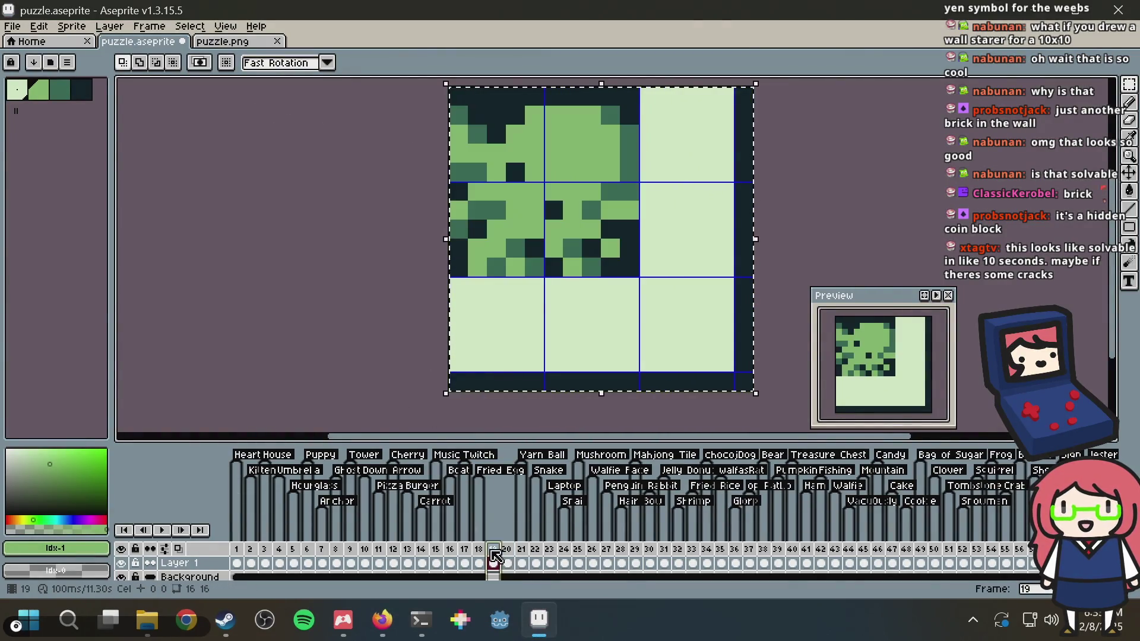
right_click(491, 553)
click(538, 540)
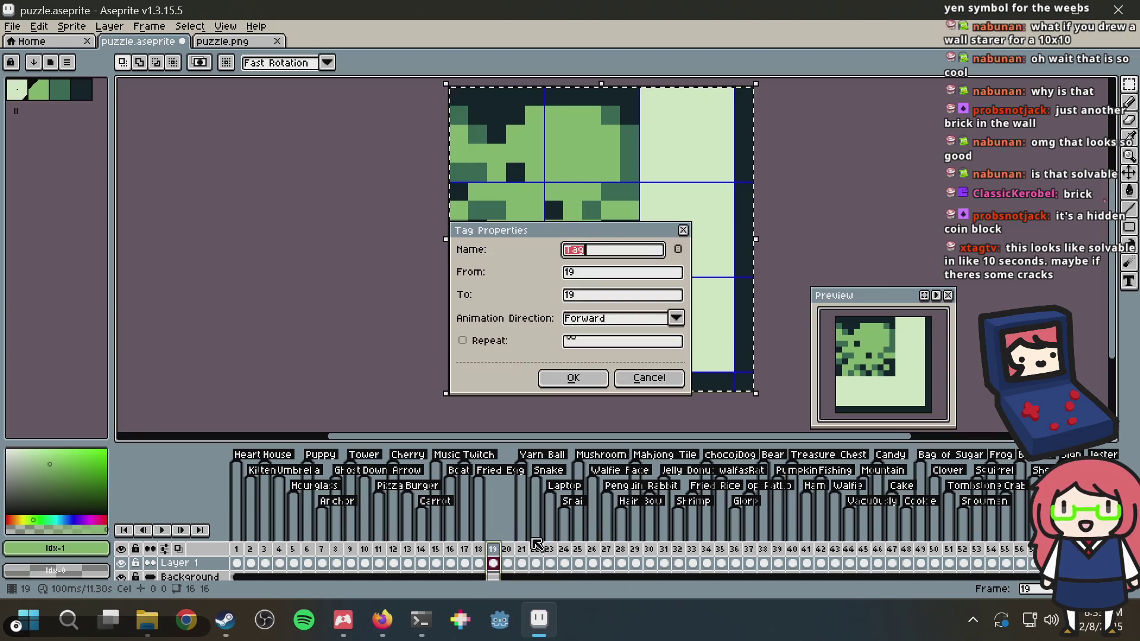
text(Octopus)
key(Return)
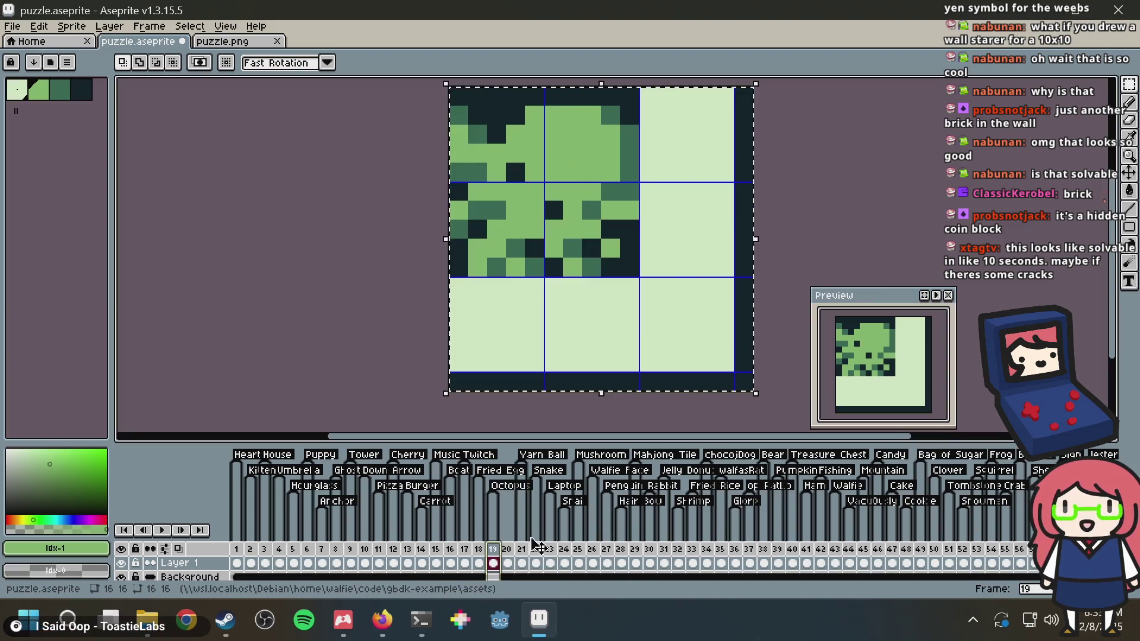
Tag frame 20 "Brick Wall" and save puzzle.aseprite
right_click(513, 550)
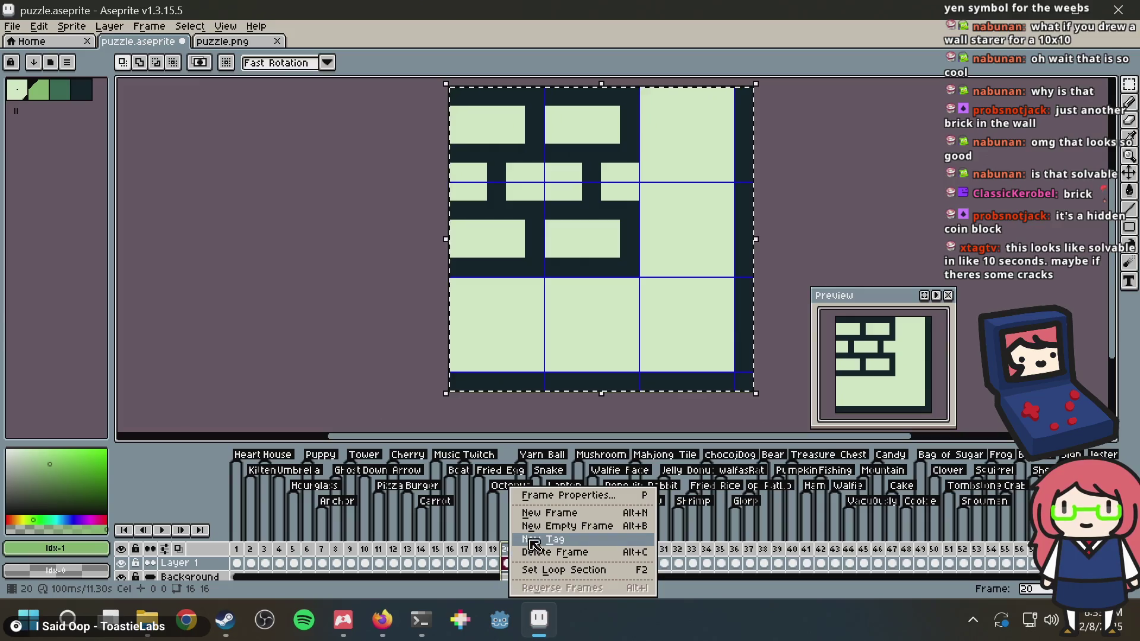
click(558, 539)
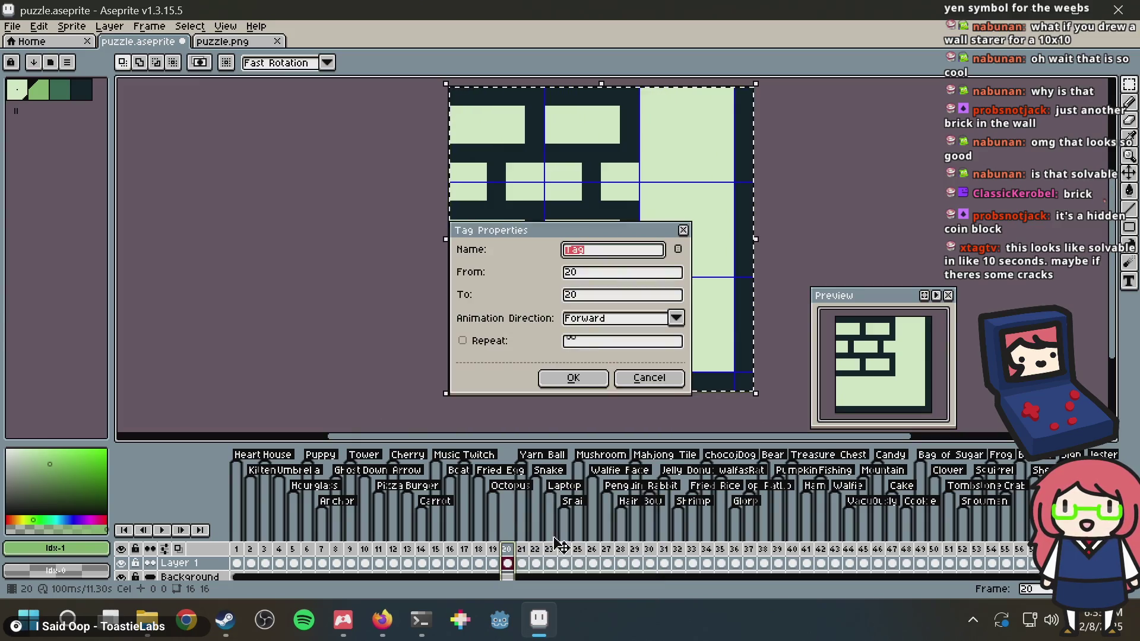
text(ll)
key(Return)
key(ctrl+s)
key(alt+Tab)
key(alt+Tab)
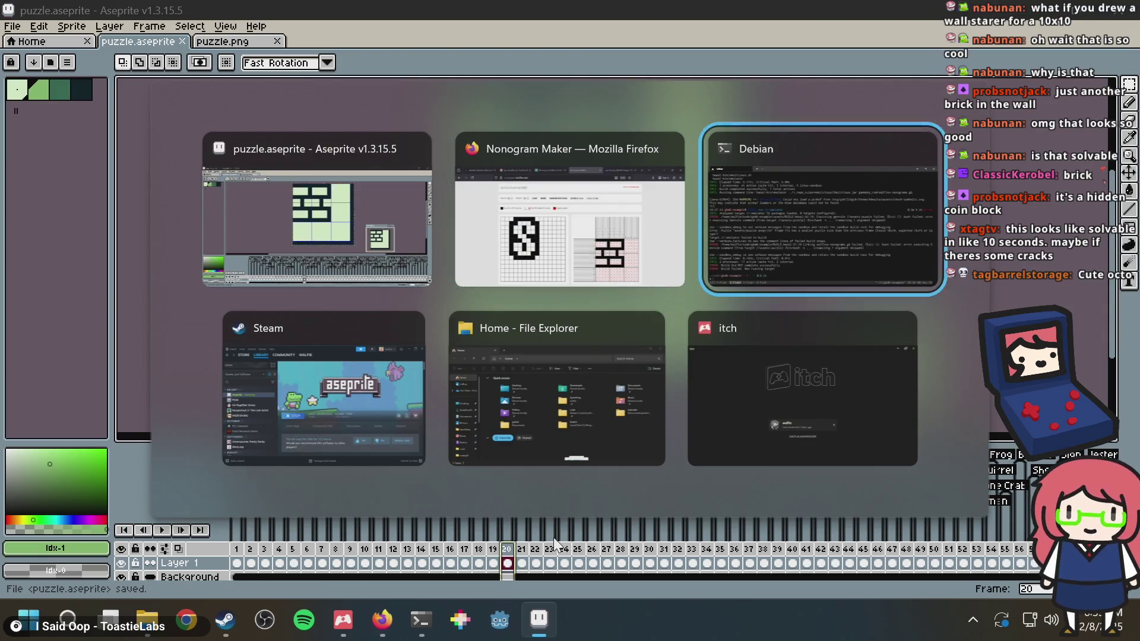
Rebuild and launch the game with bazel run //:emulator, focusing Emulicious
key(Return)
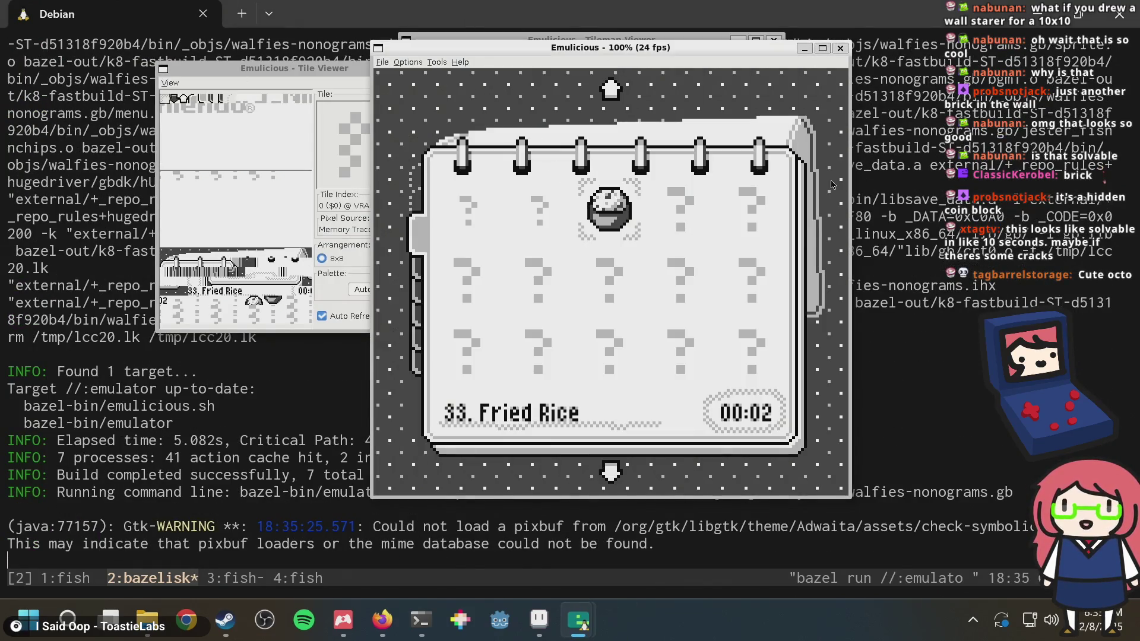
key(alt+Tab)
key(Tab)
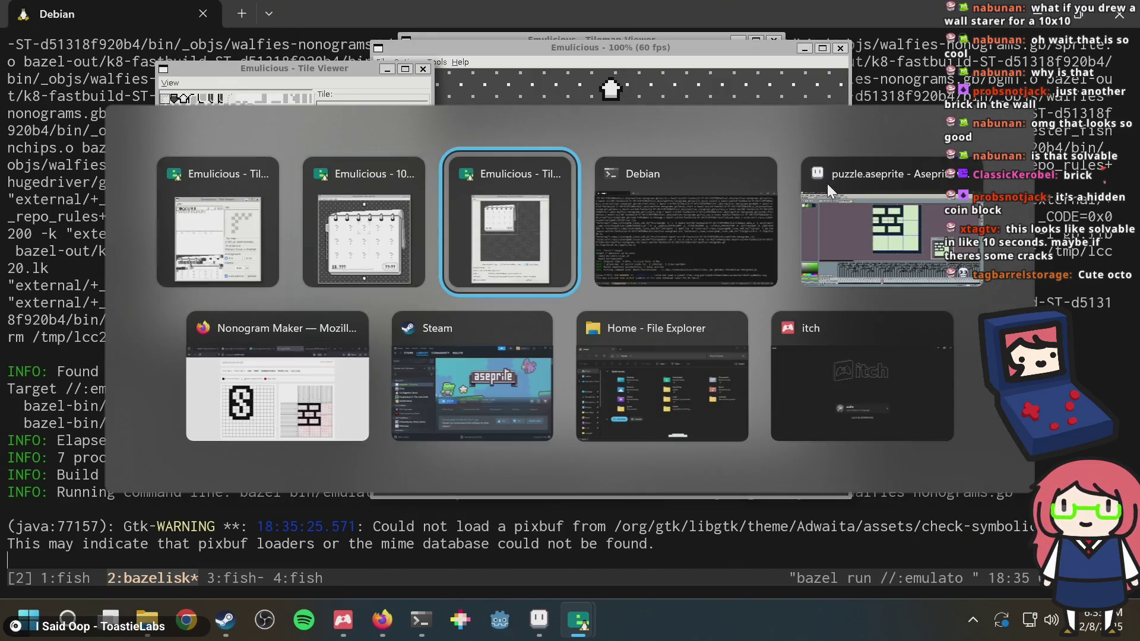
click(828, 184)
Navigate the game's puzzle list to puzzle 20
key(Down)
key(Right)
key(Left)
key(Left)
key(Left)
key(Left)
key(Up)
Start Level 20 and fill the top, fourth, seventh and bottom rows
key(x)
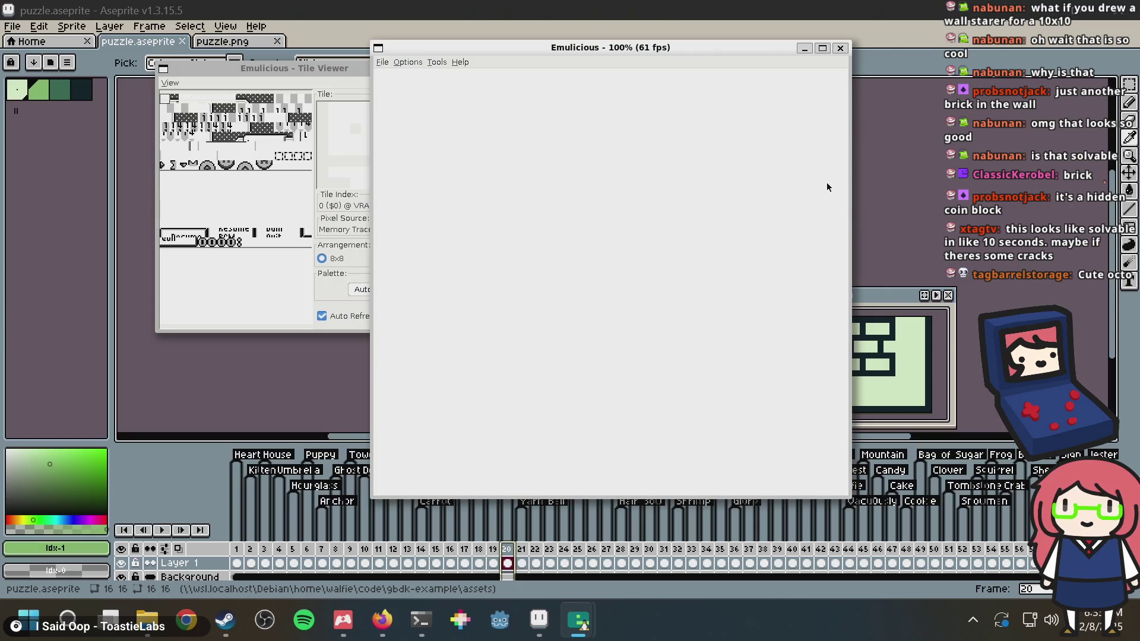
key(x)
key(Right)
key(Right)
key(Right)
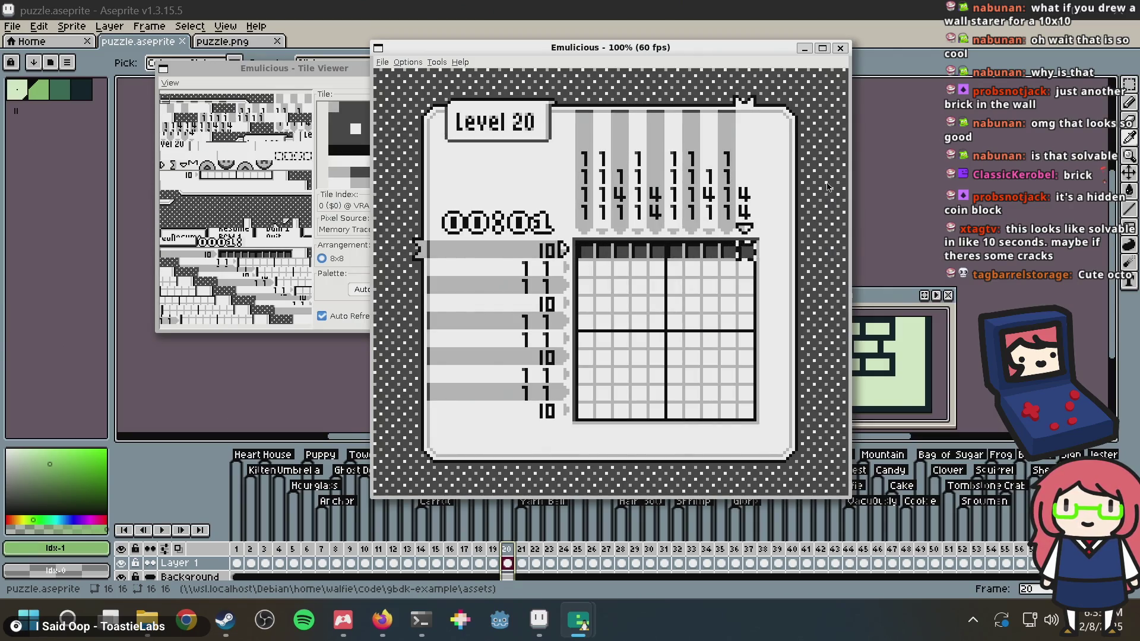
key(Down)
key(Down)
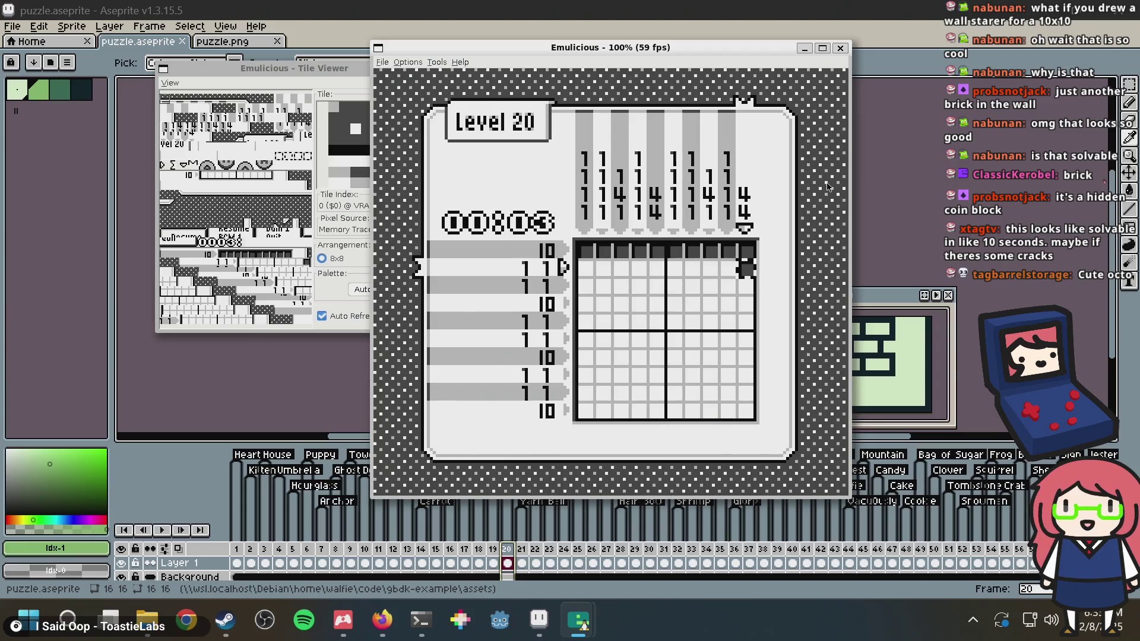
key(Down)
key(Down)
key(x)
key(Left)
key(Left)
key(Left)
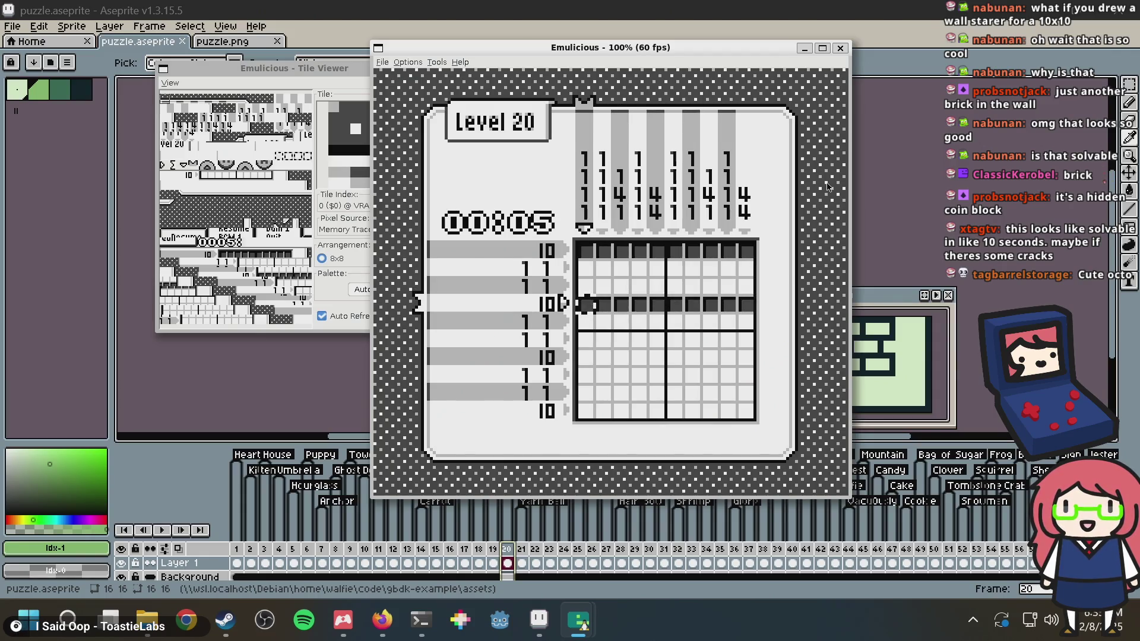
key(Down)
key(Down)
key(Down)
key(x)
key(Right)
key(Right)
key(Right)
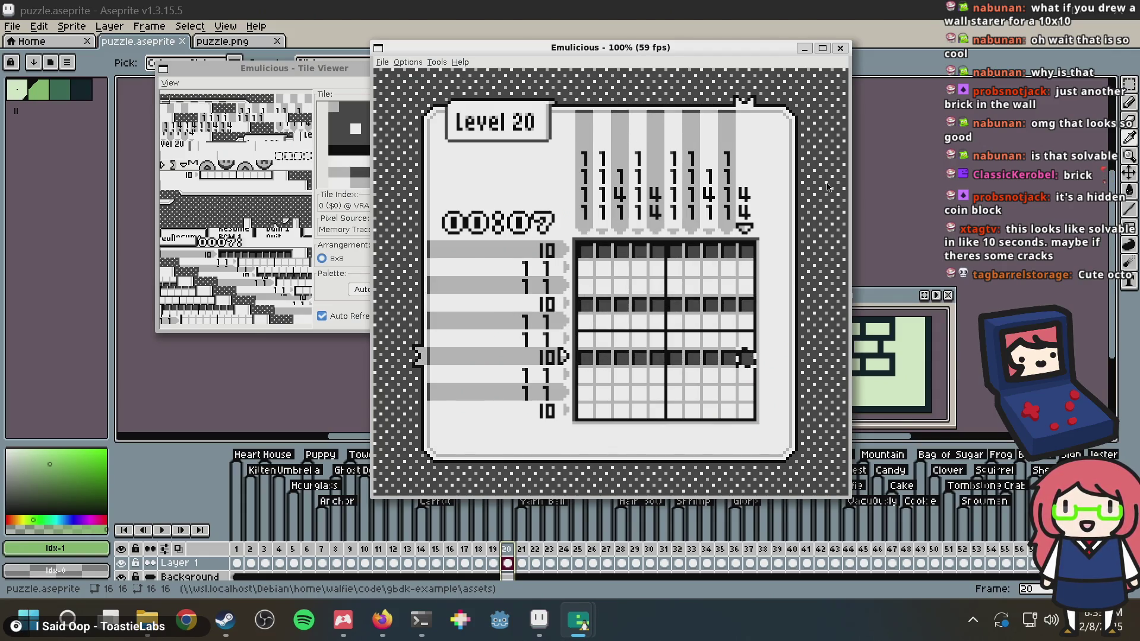
key(Down)
key(Down)
key(Down)
key(x)
key(Left)
key(Left)
key(Left)
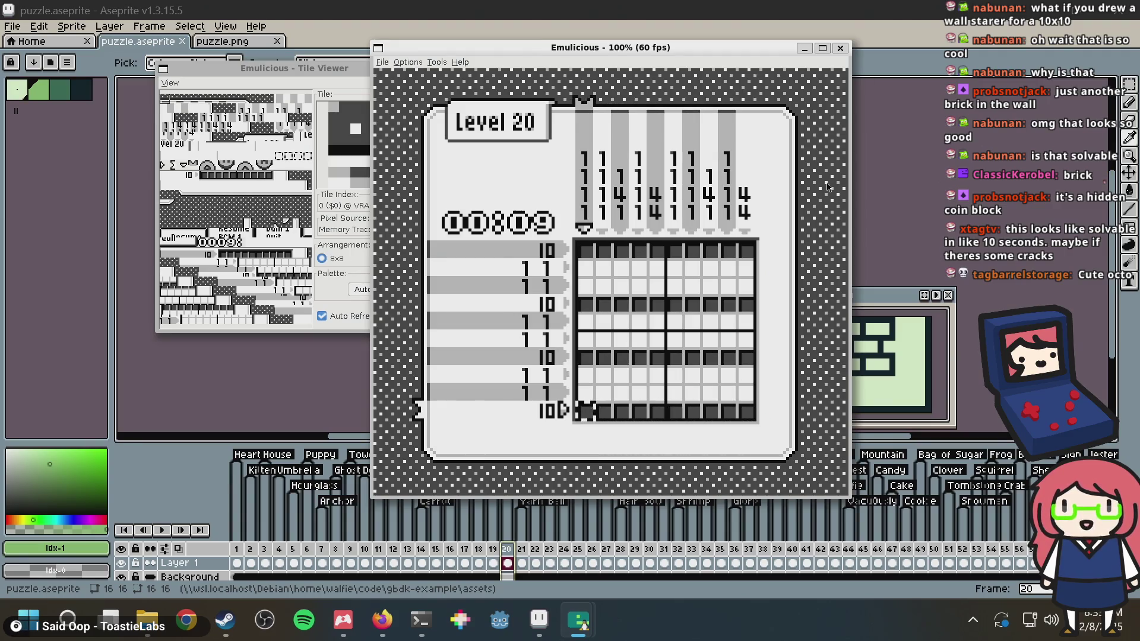
Fill columns 5, 3 and 10 to solve the Brick Wall in 00:25, then leave Emulicious
key(Right)
key(Right)
key(Right)
key(Up)
key(x)
key(Up)
key(Up)
key(Up)
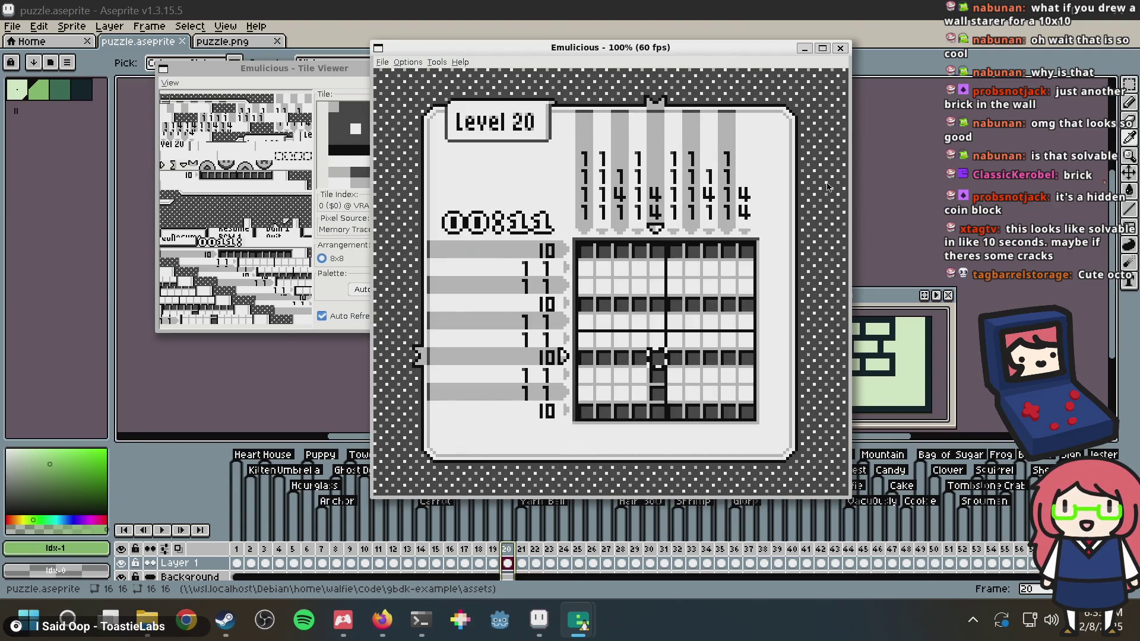
key(Up)
key(x)
key(Up)
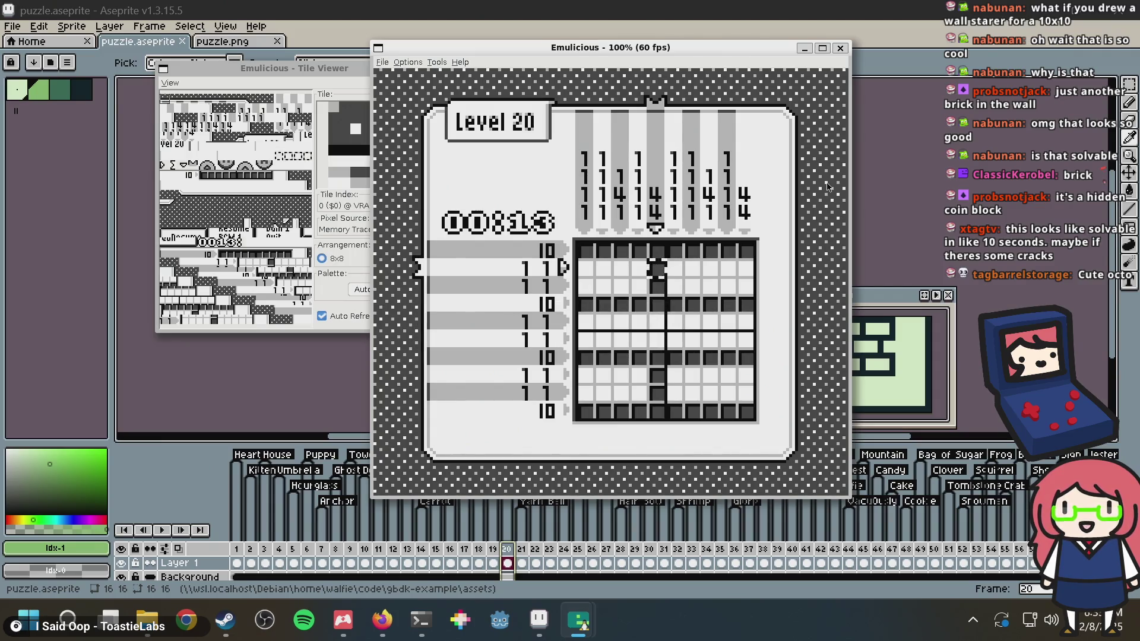
key(Left)
key(Left)
key(Down)
key(Down)
key(x)
key(Down)
key(Right)
key(Right)
key(Right)
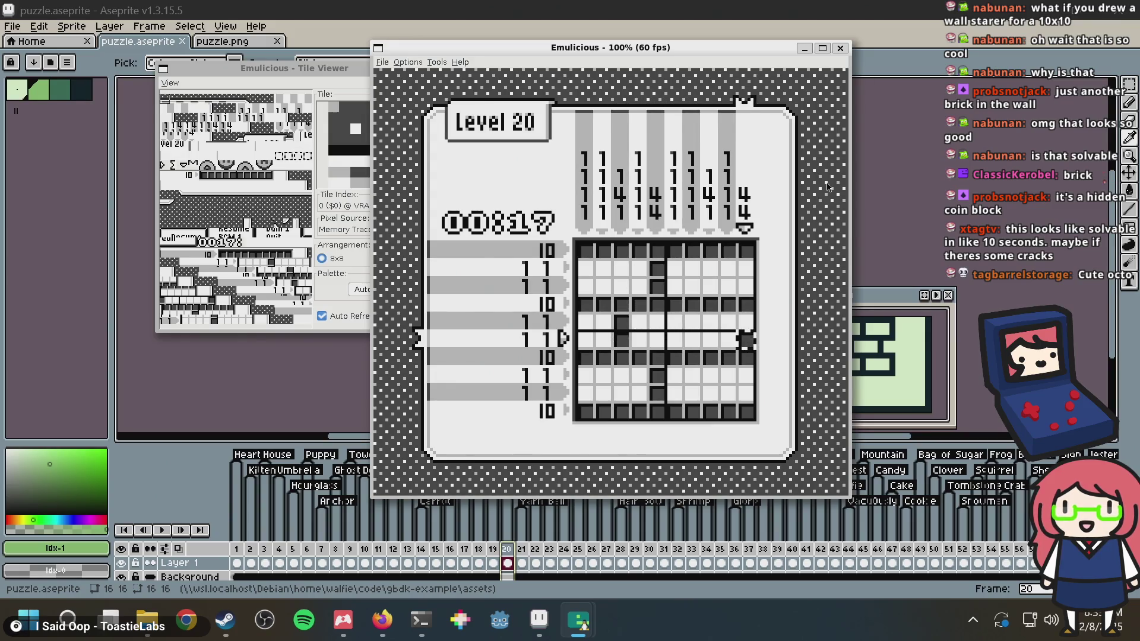
key(Up)
key(Left)
key(Left)
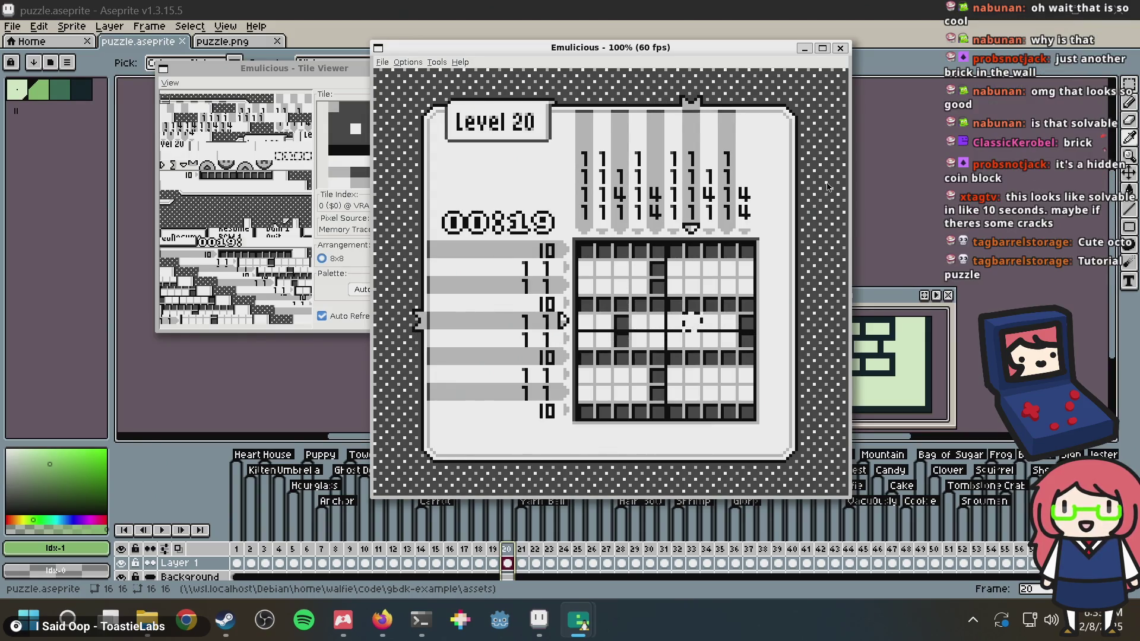
key(Right)
key(Right)
key(Right)
key(Down)
key(Down)
key(Down)
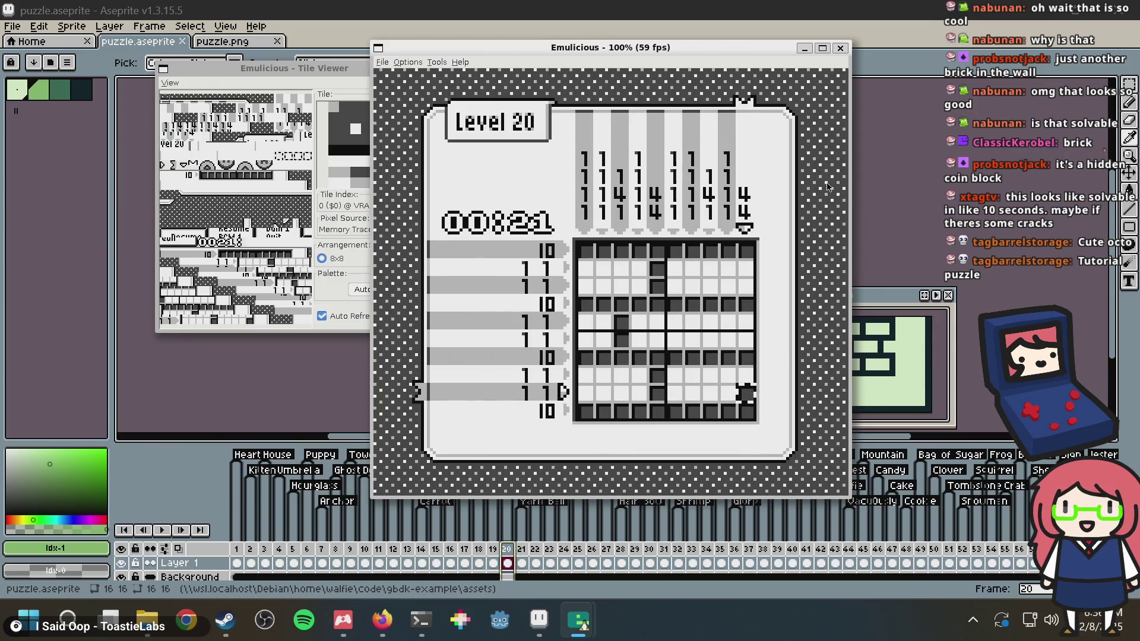
key(Up)
key(Up)
key(Up)
key(Left)
key(Left)
key(Down)
key(Down)
key(Down)
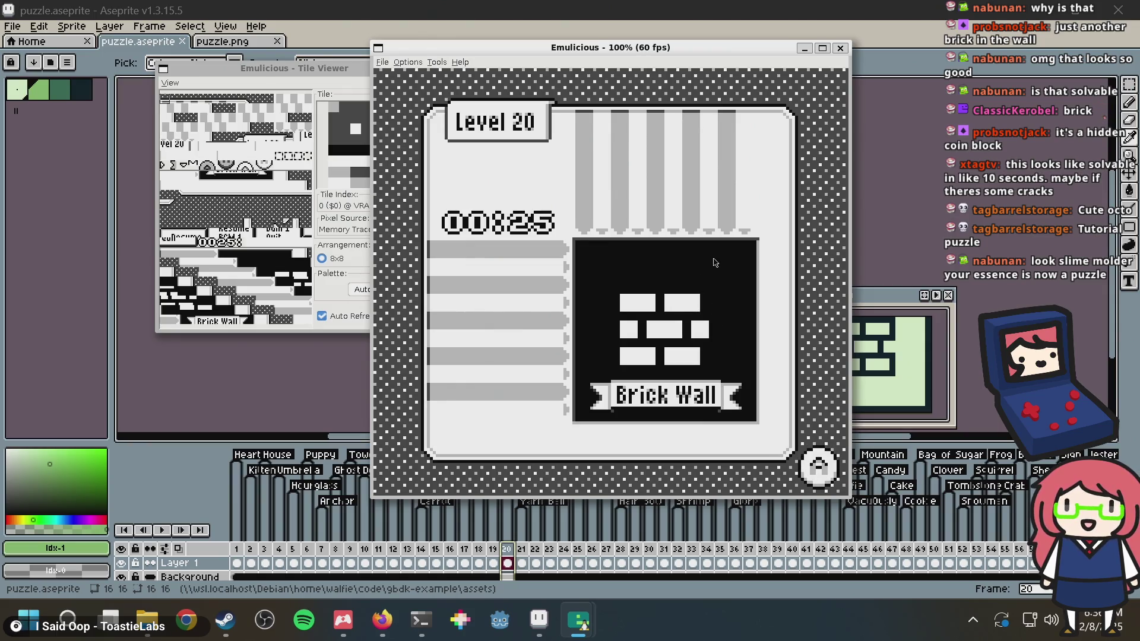
key(Return)
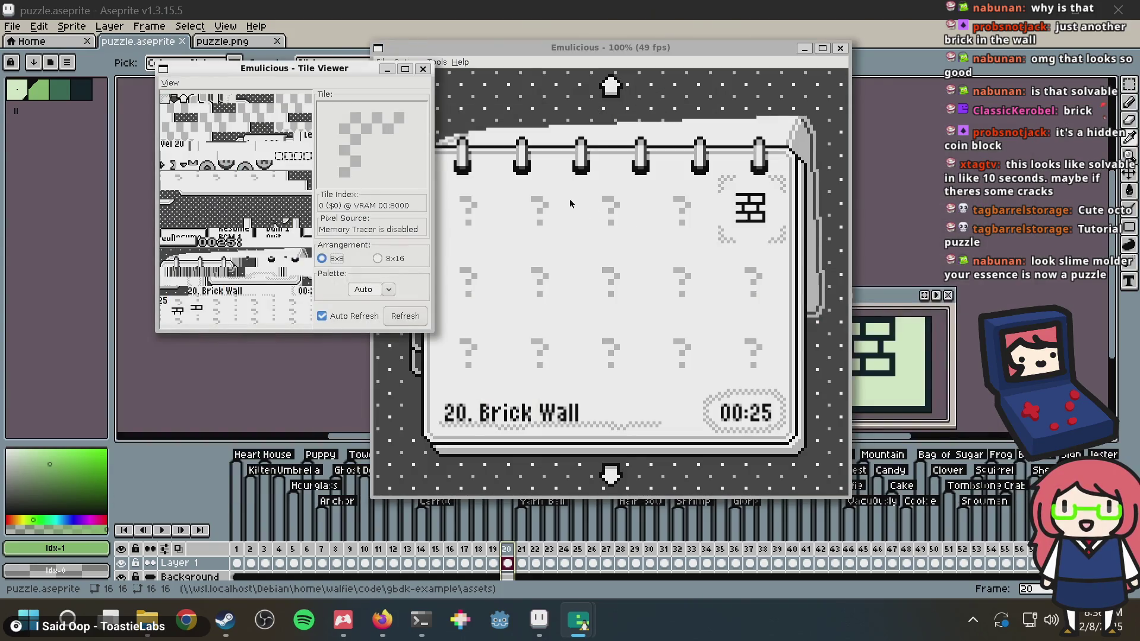
key(alt+Tab)
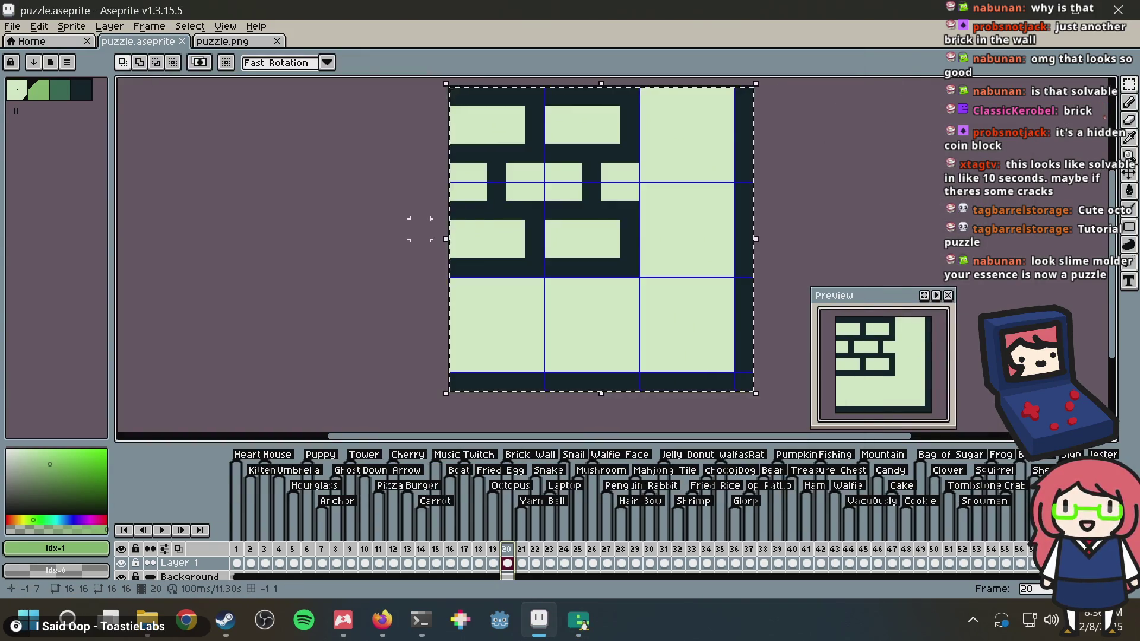
Clear the brick frame as a trial, restore the mortar, and save puzzle.aseprite
key(ctrl+d)
drag(765, 165, 566, 209)
key(b)
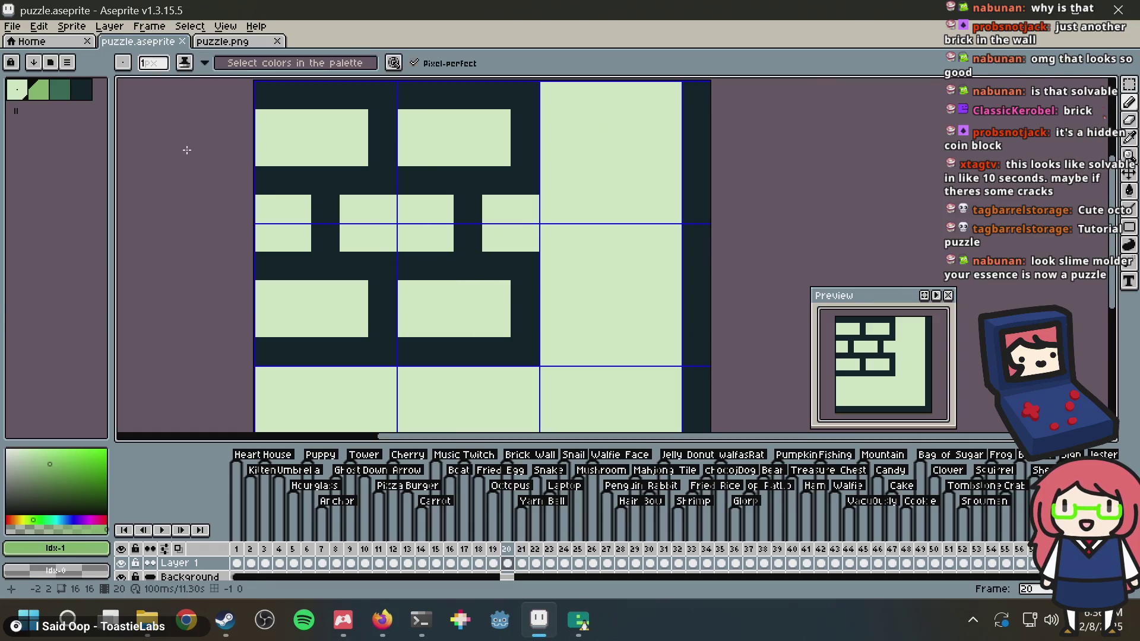
click(60, 90)
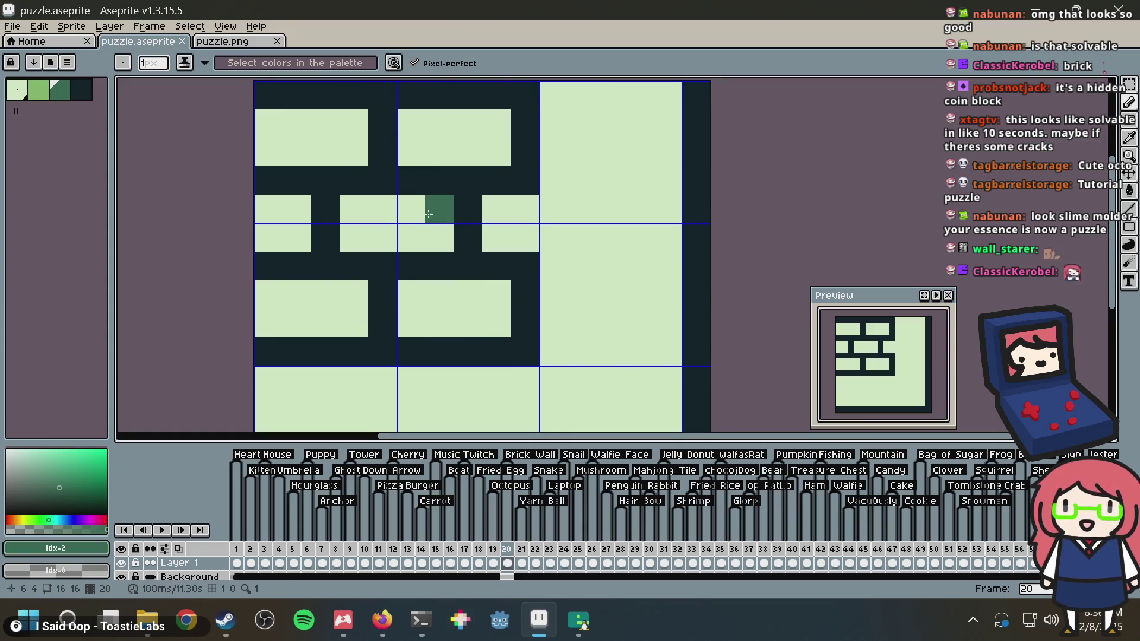
key(ctrl+a)
key(Delete)
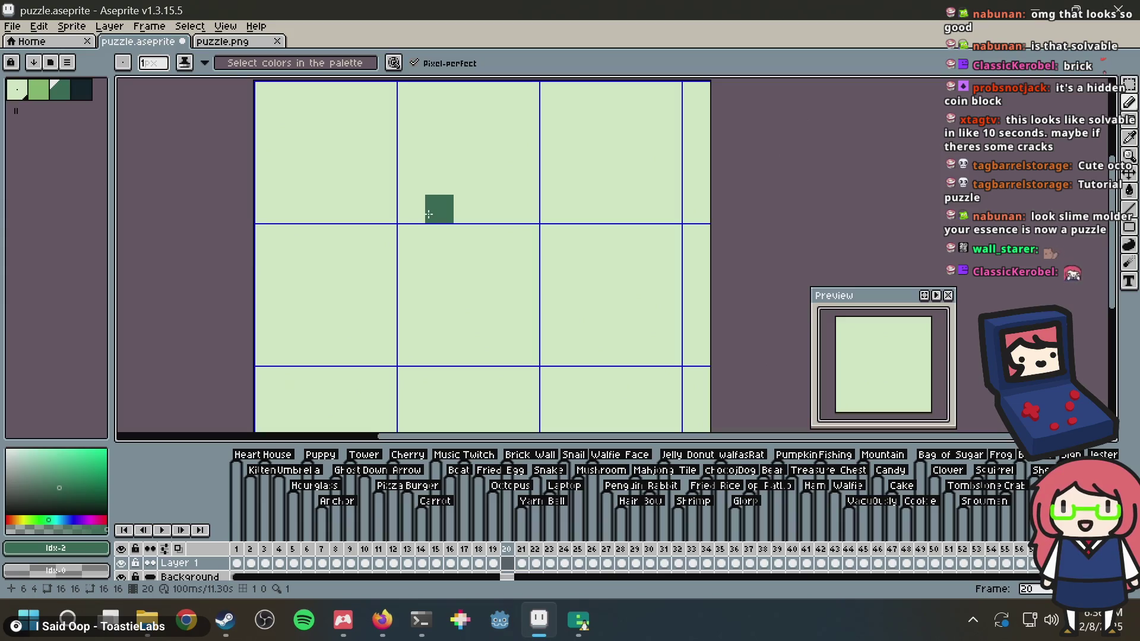
key(ctrl+z)
key(ctrl+s)
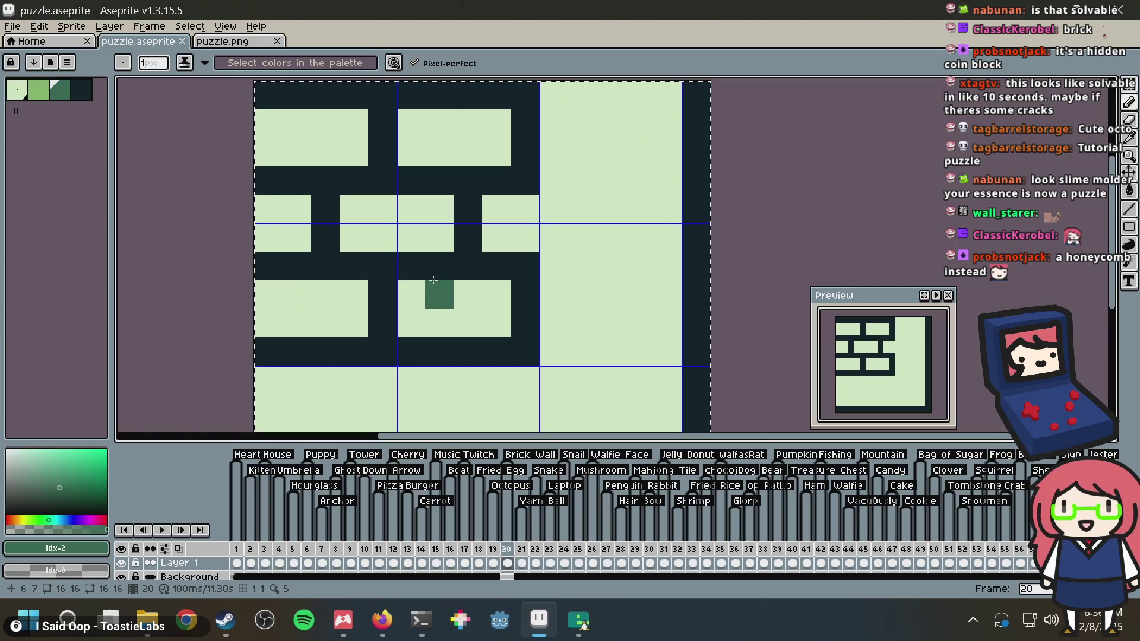
Sample the light green from the canvas and paint a light pixel on the bricks
key(i)
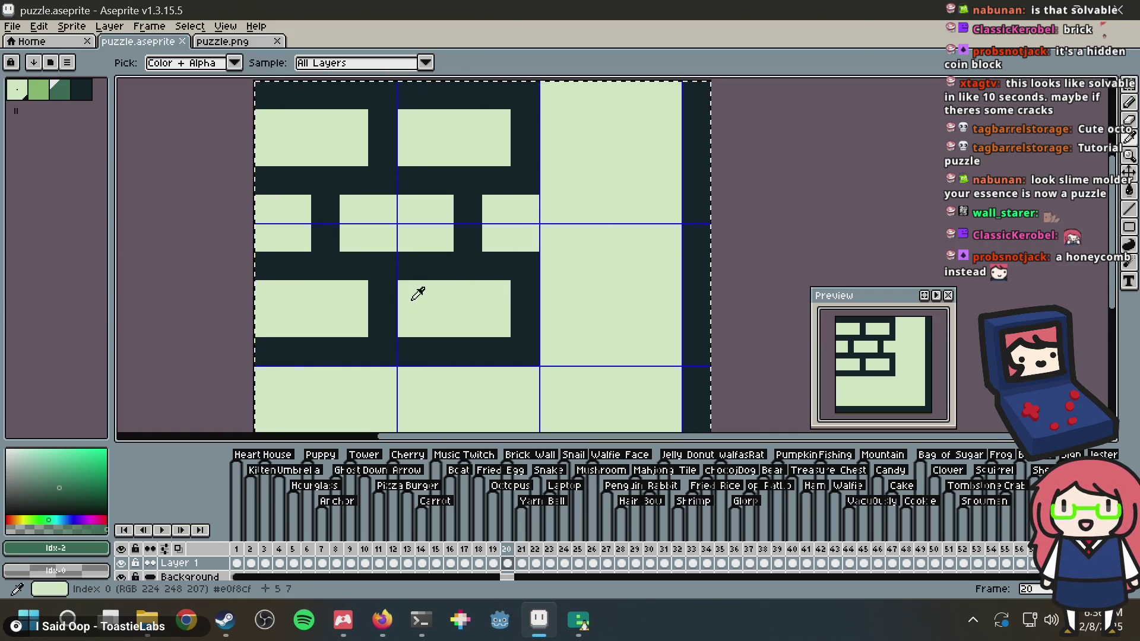
click(412, 300)
key(b)
click(446, 275)
Shift the brick pattern one pixel left with wrap-around, then deselect
key(m)
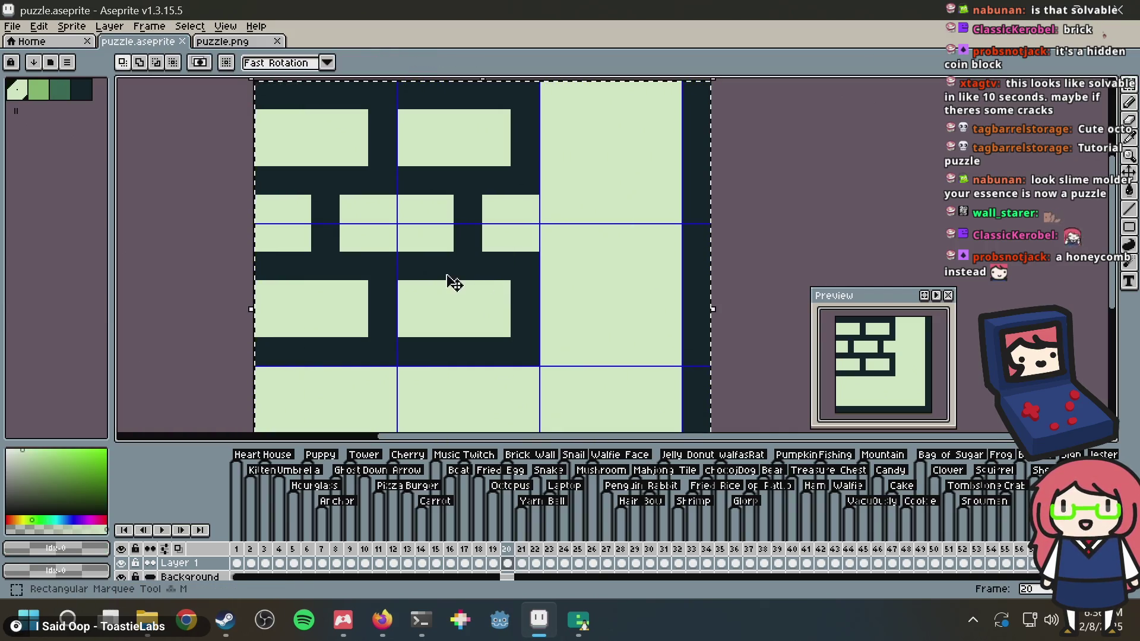
key(ctrl+d)
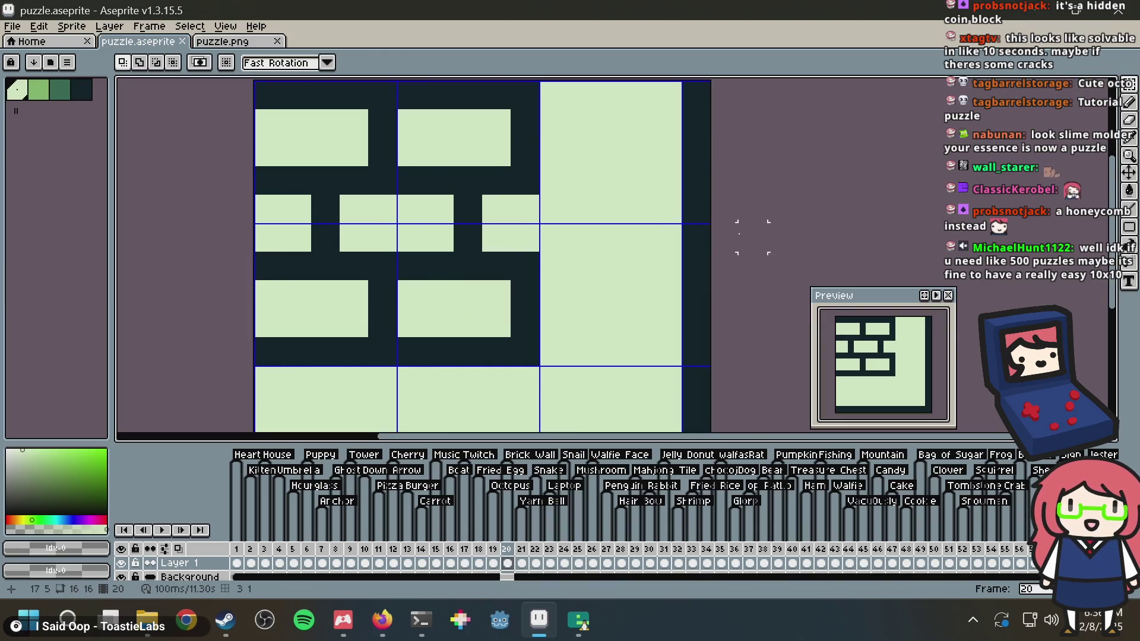
scroll(610, 323, down, 1)
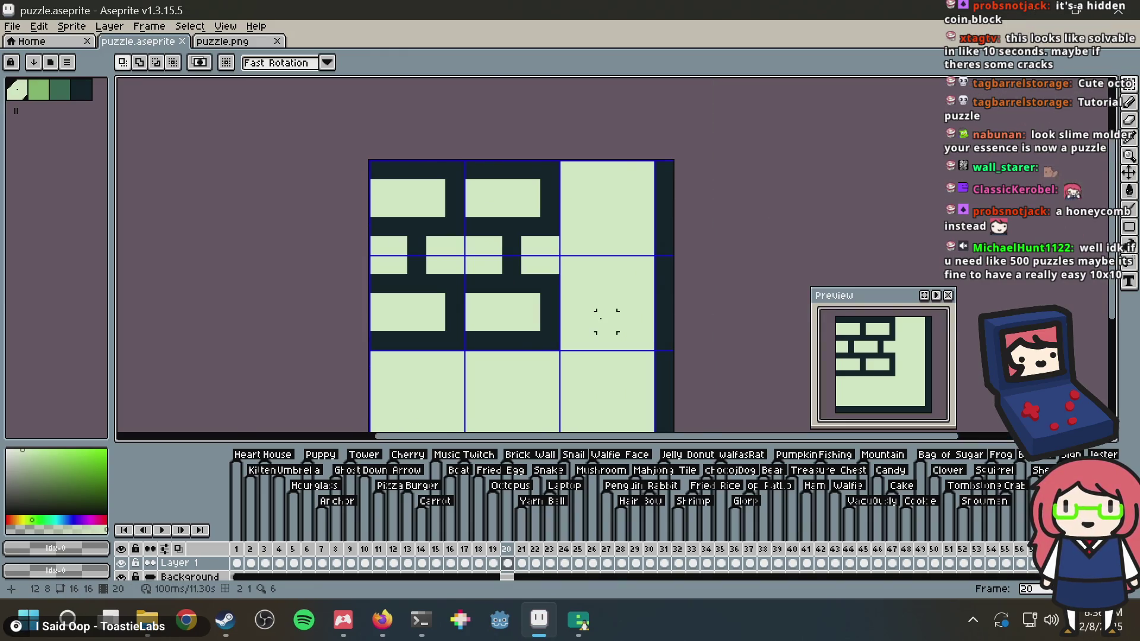
mouse_move(607, 322)
mouse_down()
mouse_move(558, 341)
mouse_move(349, 193)
mouse_up()
key(shift+Left)
key(ctrl+d)
Paint one dark pixel on the shifted bricks and save puzzle.aseprite
key(b)
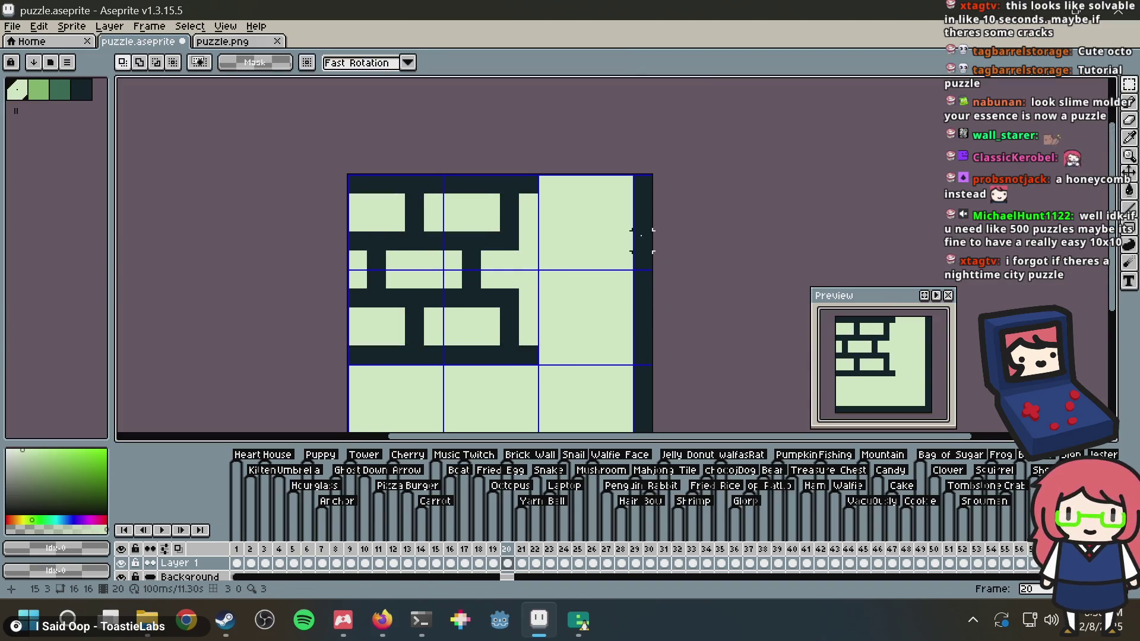
alt+click(525, 241)
click(543, 271)
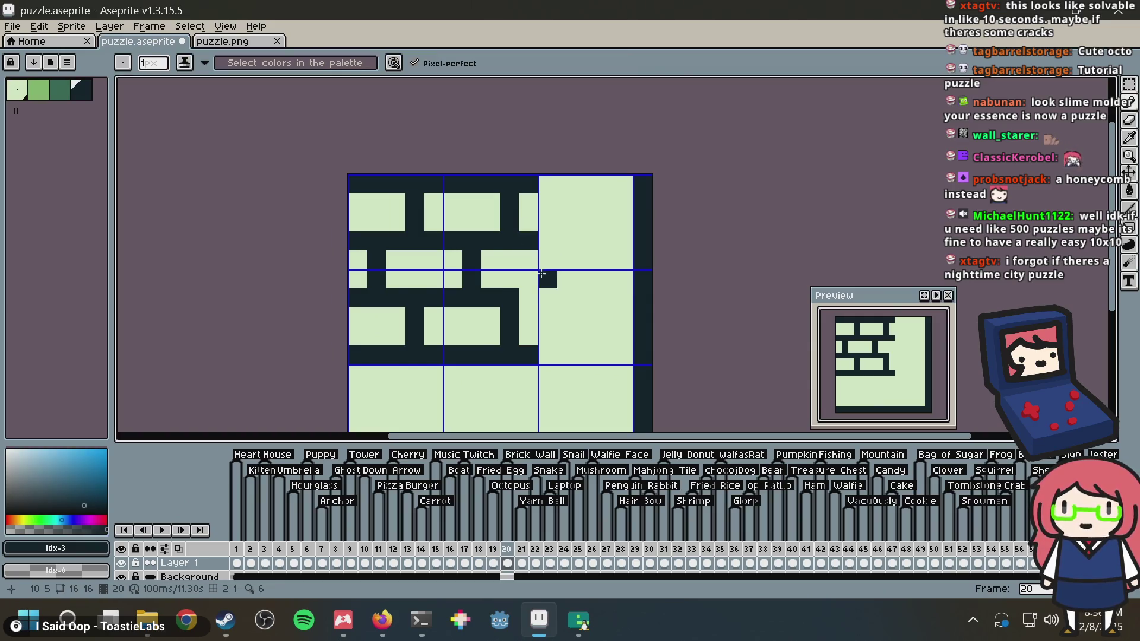
key(ctrl+s)
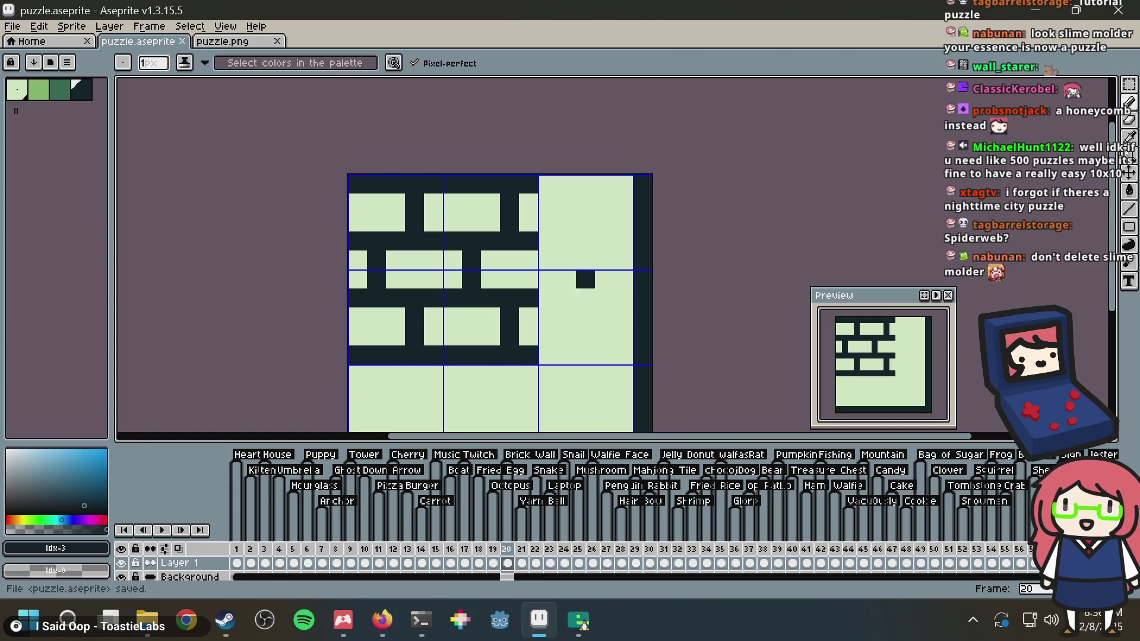
Copy the entire brick-wall frame for pasting into puzzle.png
key(ctrl+a)
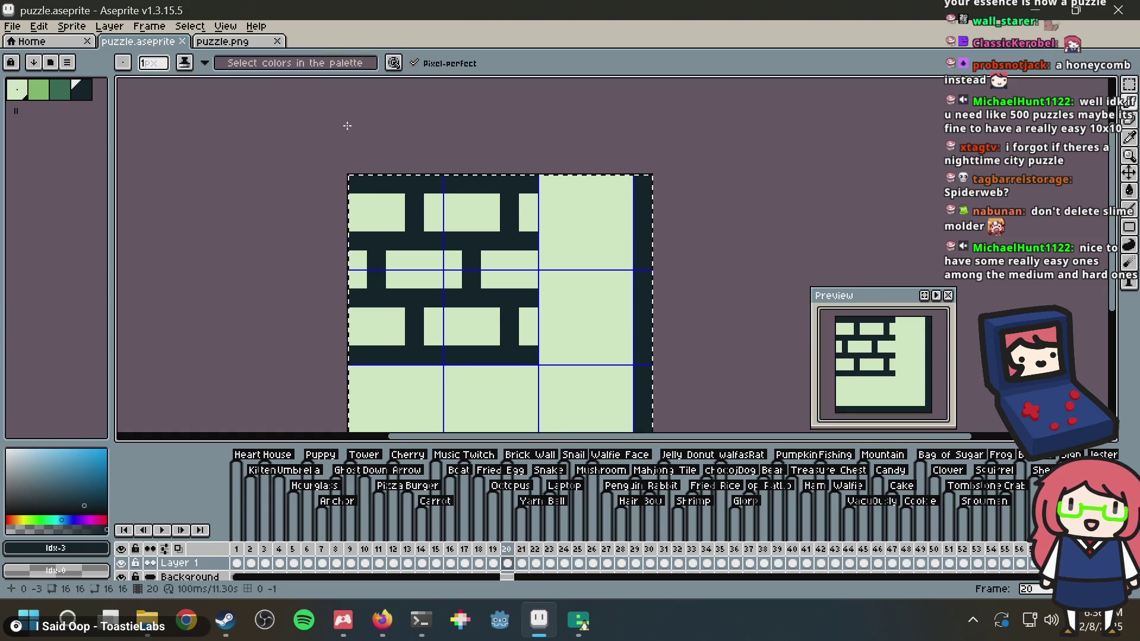
key(ctrl+c)
key(ctrl+Tab)
Paste the brick wall into puzzle.png, save it, and load it into Nonogram Maker's image generator
key(ctrl+v)
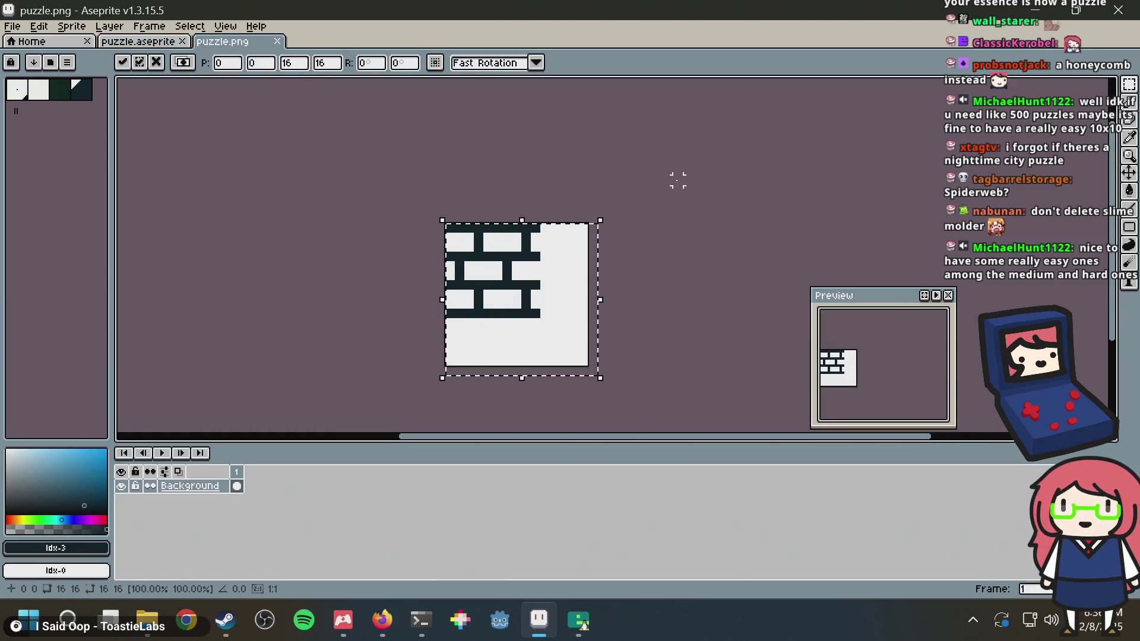
key(ctrl+s)
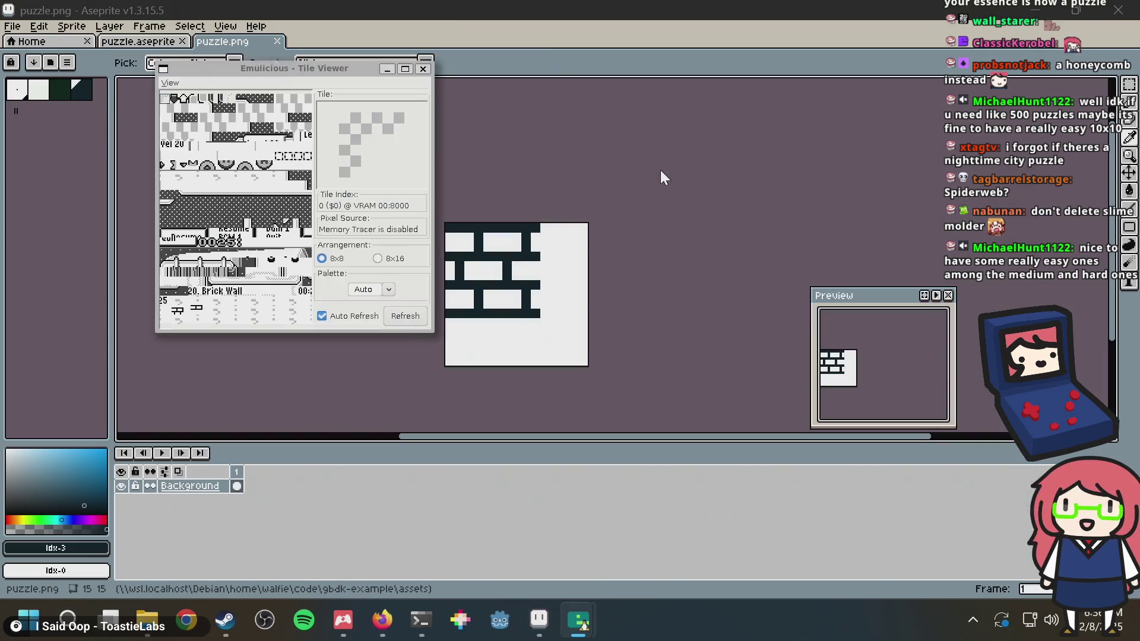
key(alt+Tab)
key(alt+Tab)
key(alt+Tab)
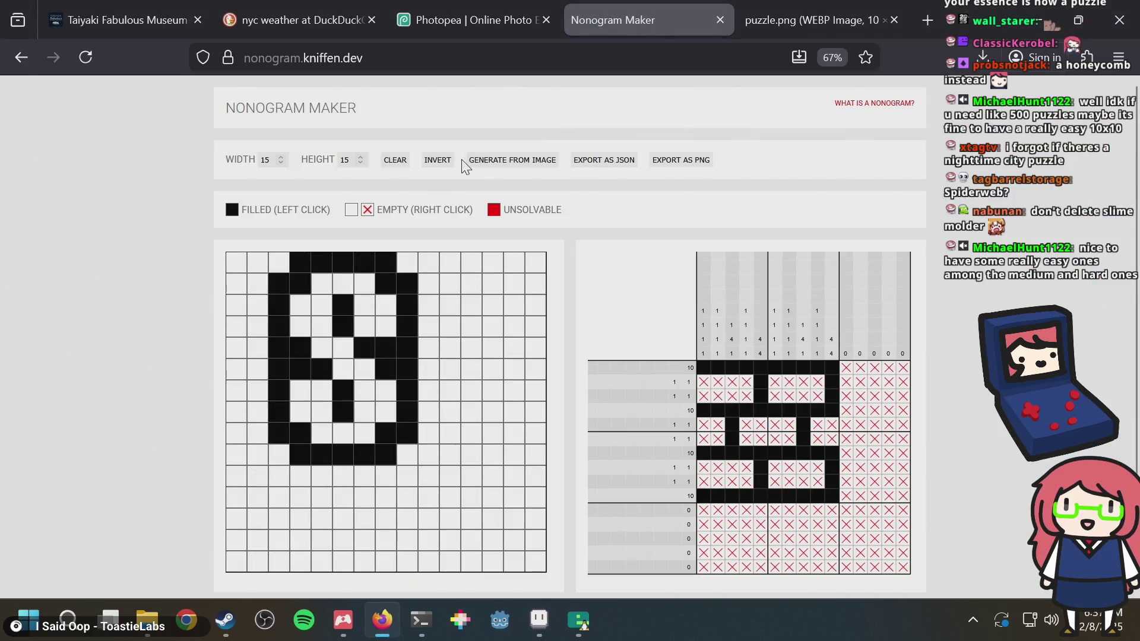
click(476, 161)
double_click(515, 204)
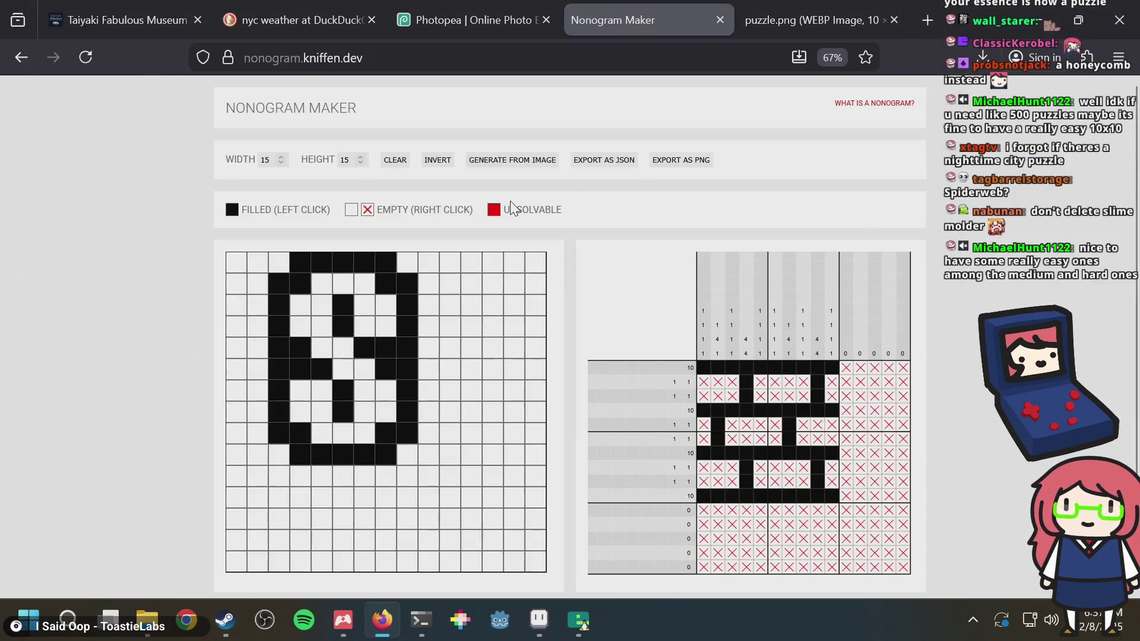
Check the Brick Wall puzzle in Emulicious, then return to the Nonogram Maker page
key(alt+Tab)
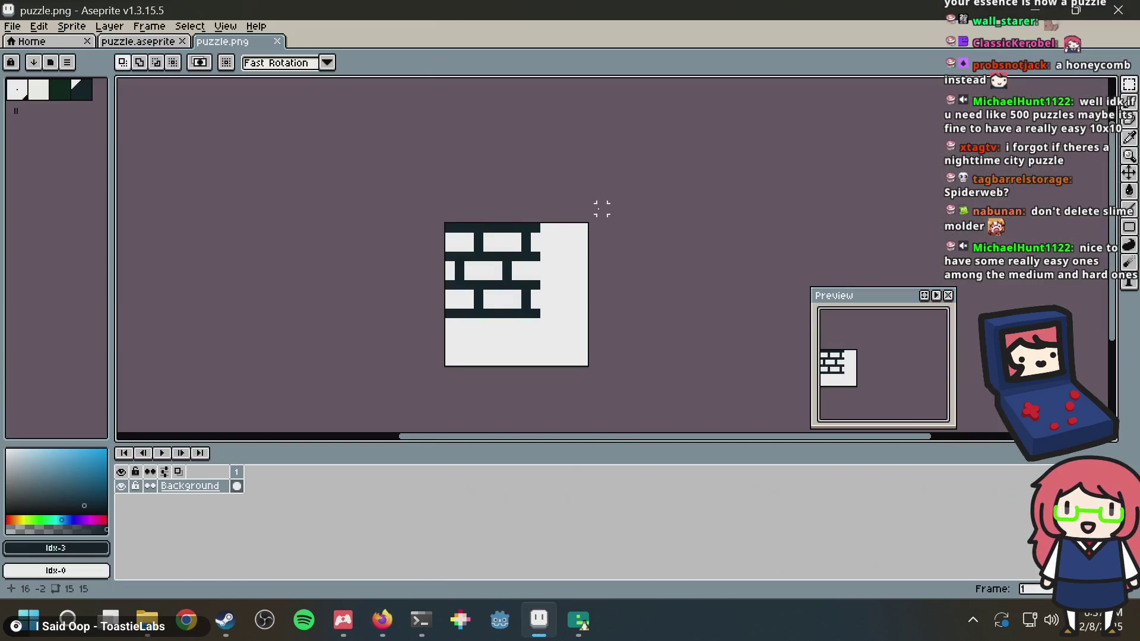
key(alt+Tab)
key(alt+Tab)
key(alt+Tab)
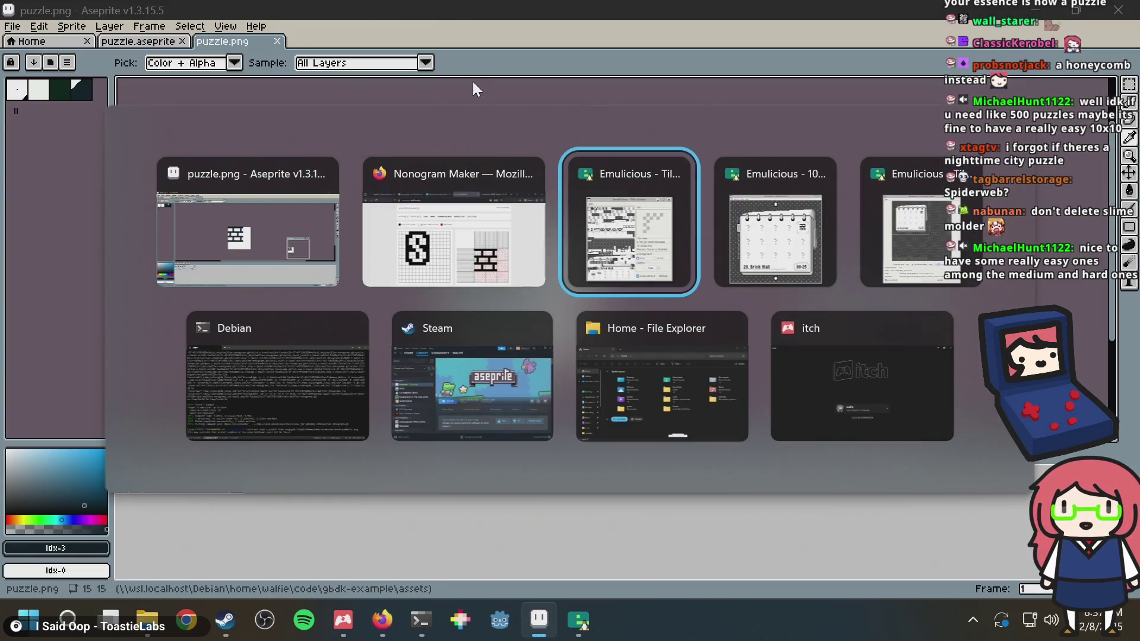
click(755, 247)
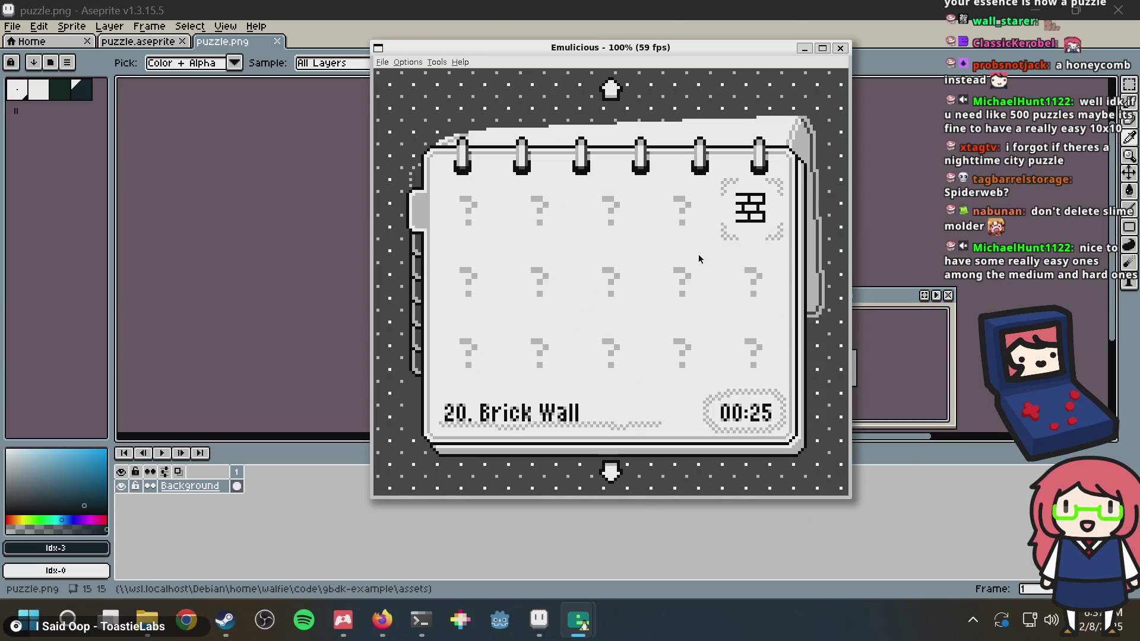
key(alt+Tab)
key(alt+Tab)
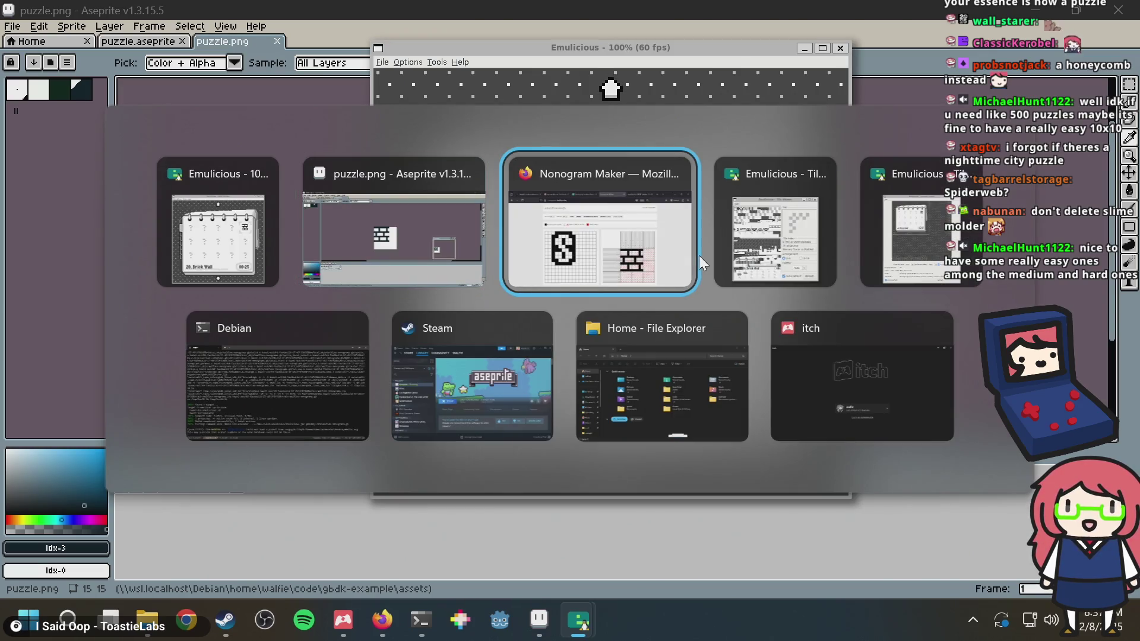
click(698, 255)
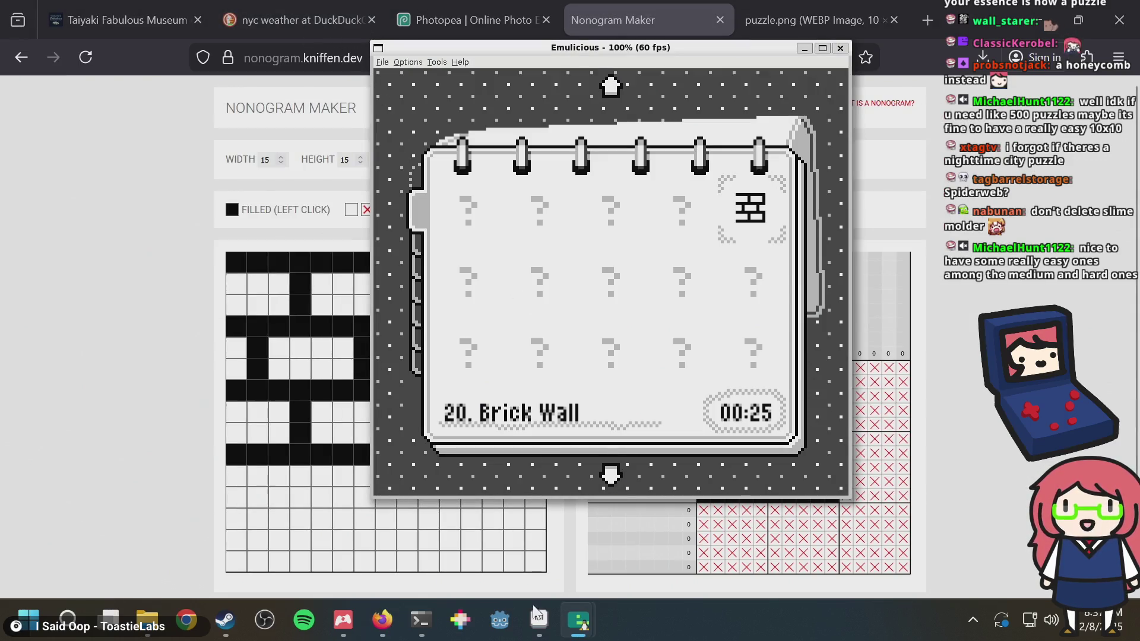
Return to Aseprite, save puzzle.png again, and go to puzzle.aseprite
mouse_move(539, 618)
click(484, 507)
key(ctrl+s)
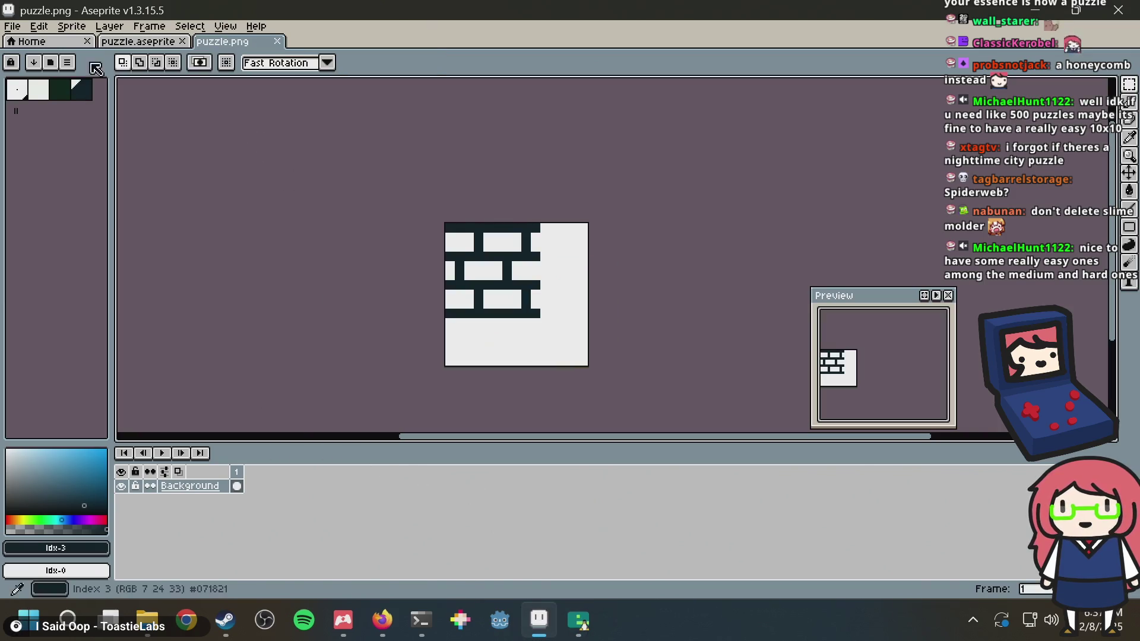
click(128, 42)
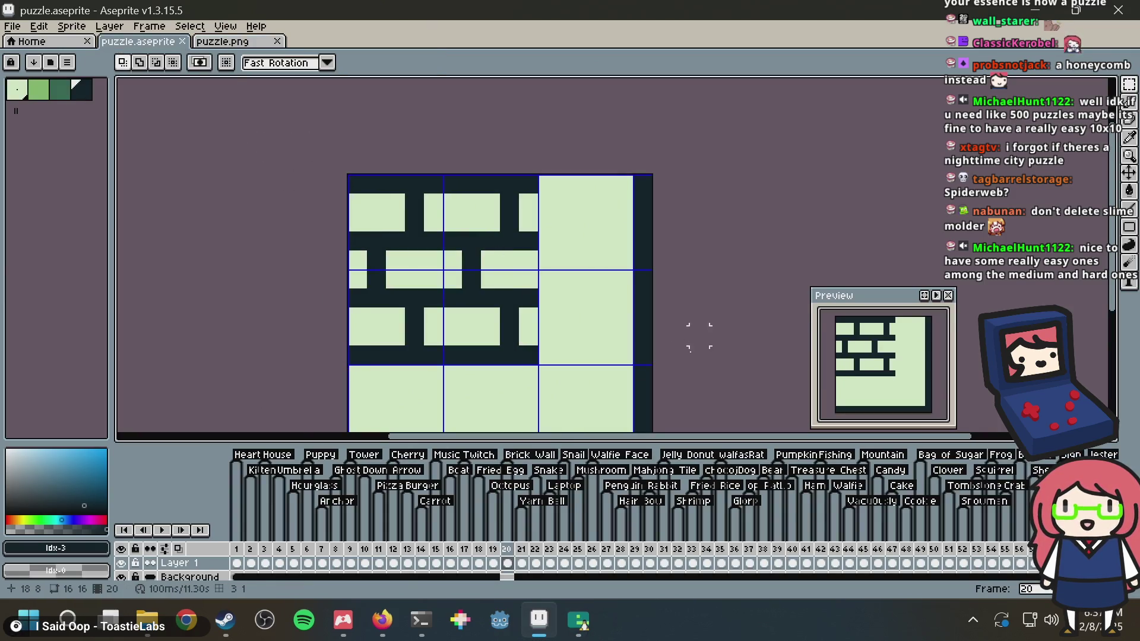
Insert a new frame 21 after the Brick Wall frame, clear it, and save
click(495, 564)
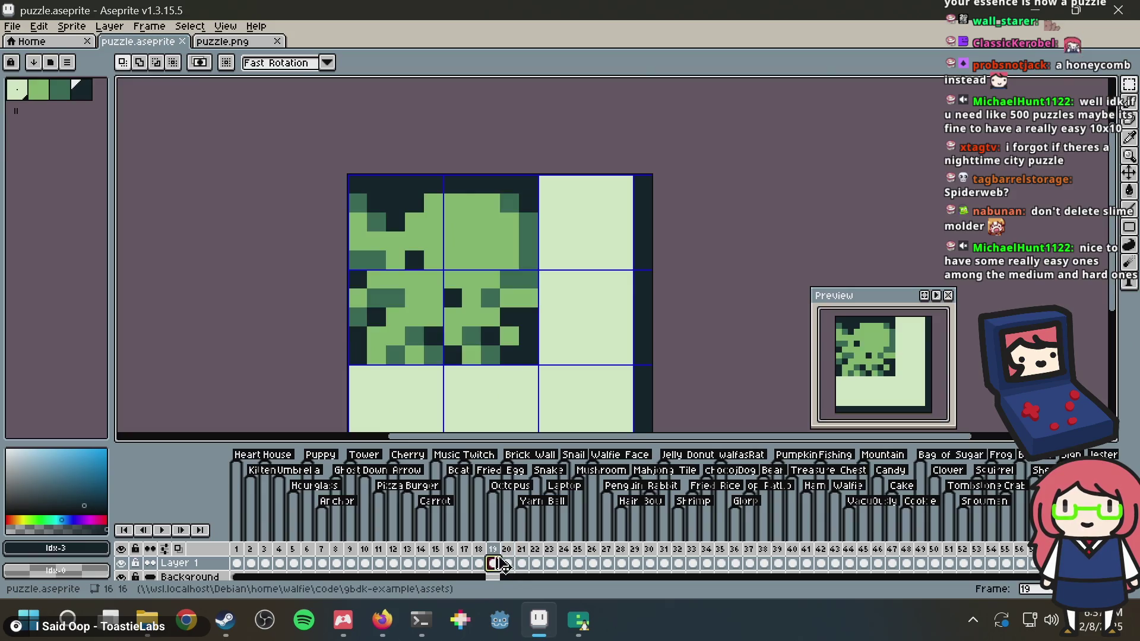
click(507, 564)
right_click(507, 549)
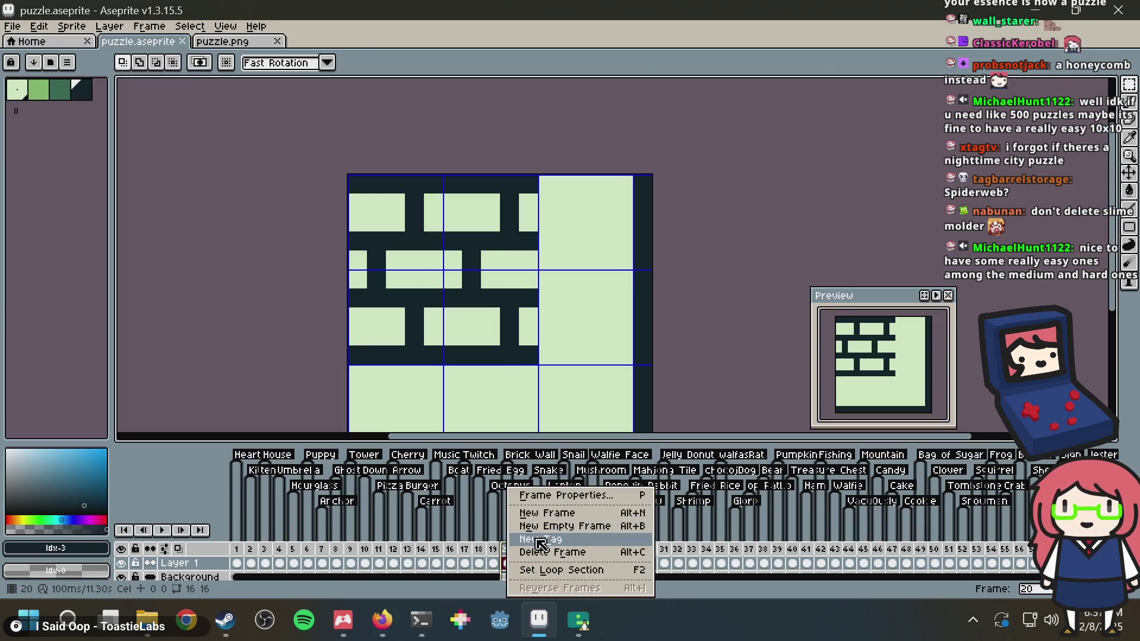
click(547, 513)
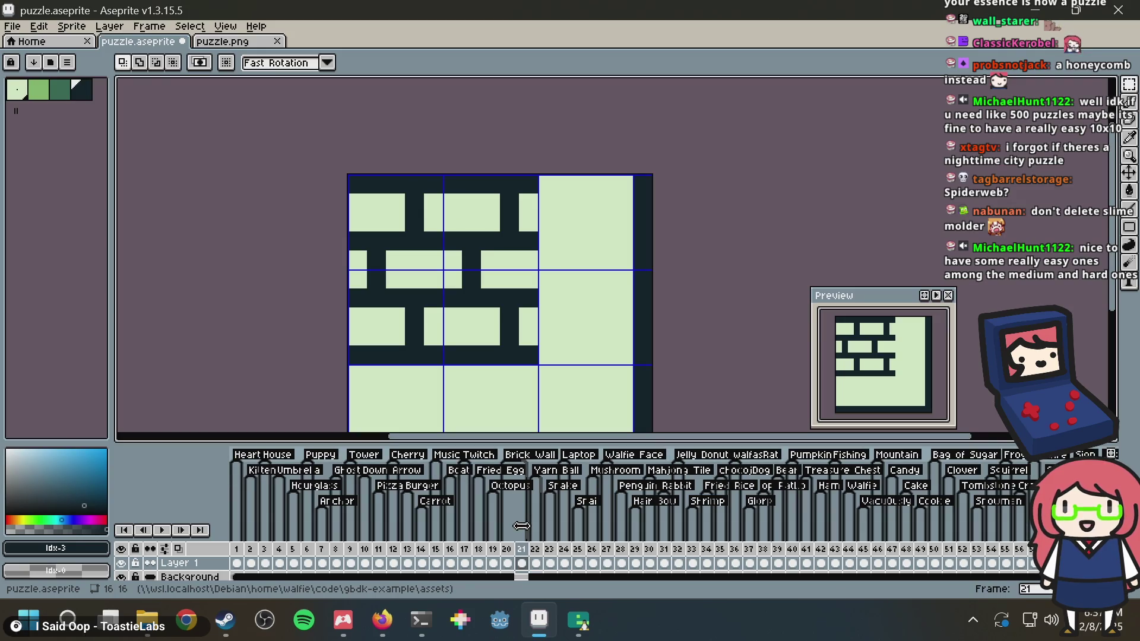
key(Delete)
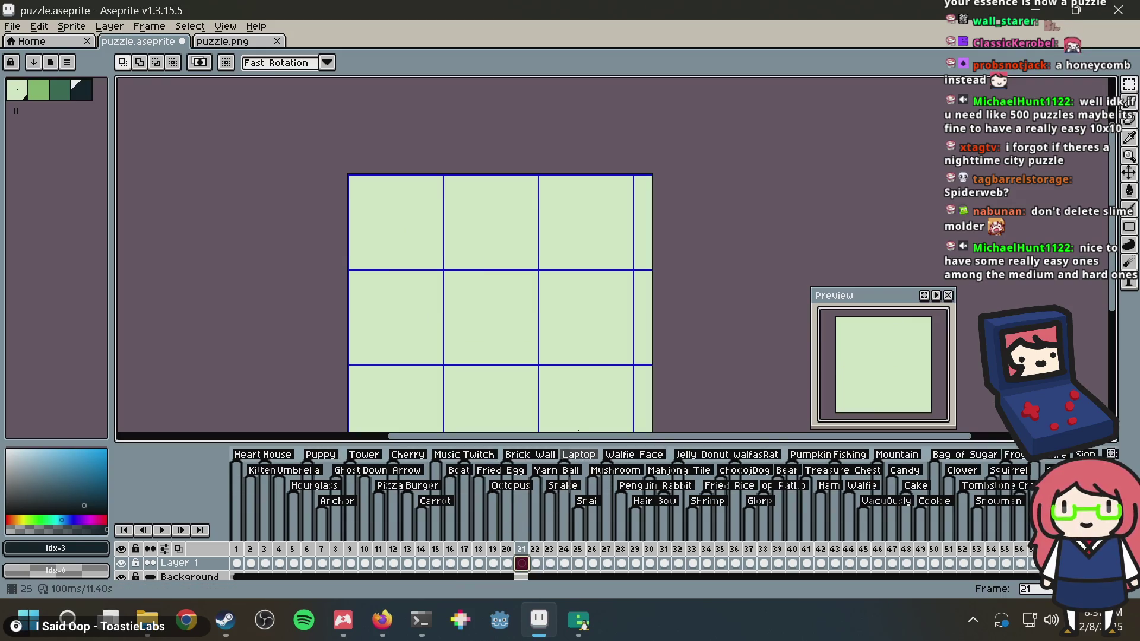
key(ctrl+s)
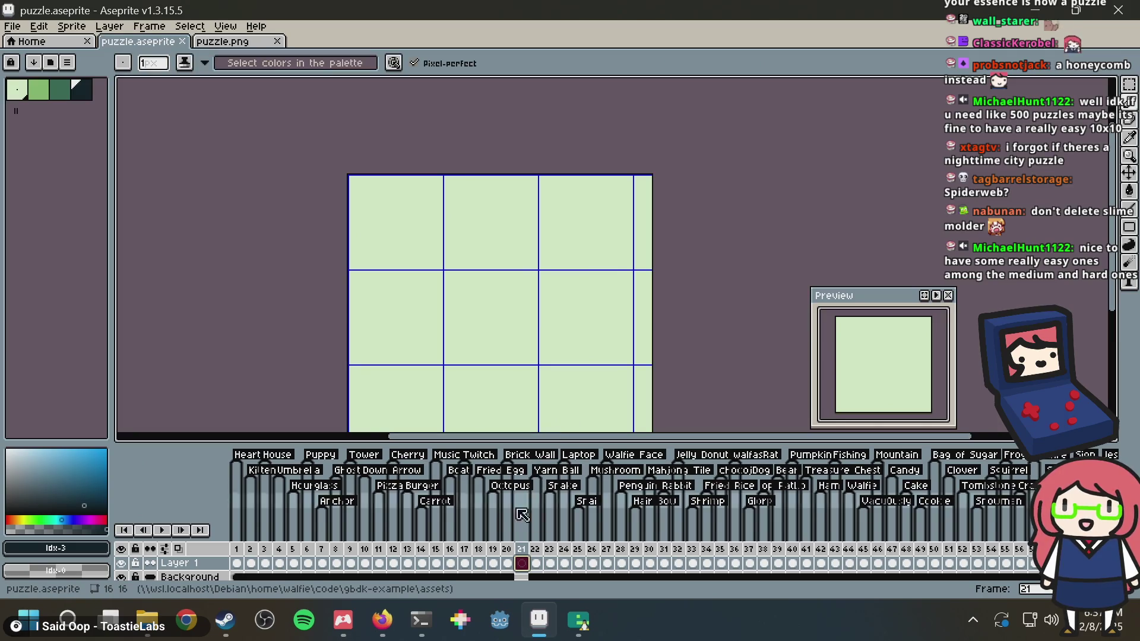
Place and erase a test pixel on blank frame 21, then switch to the terminal
click(473, 272)
drag(473, 272, 479, 211)
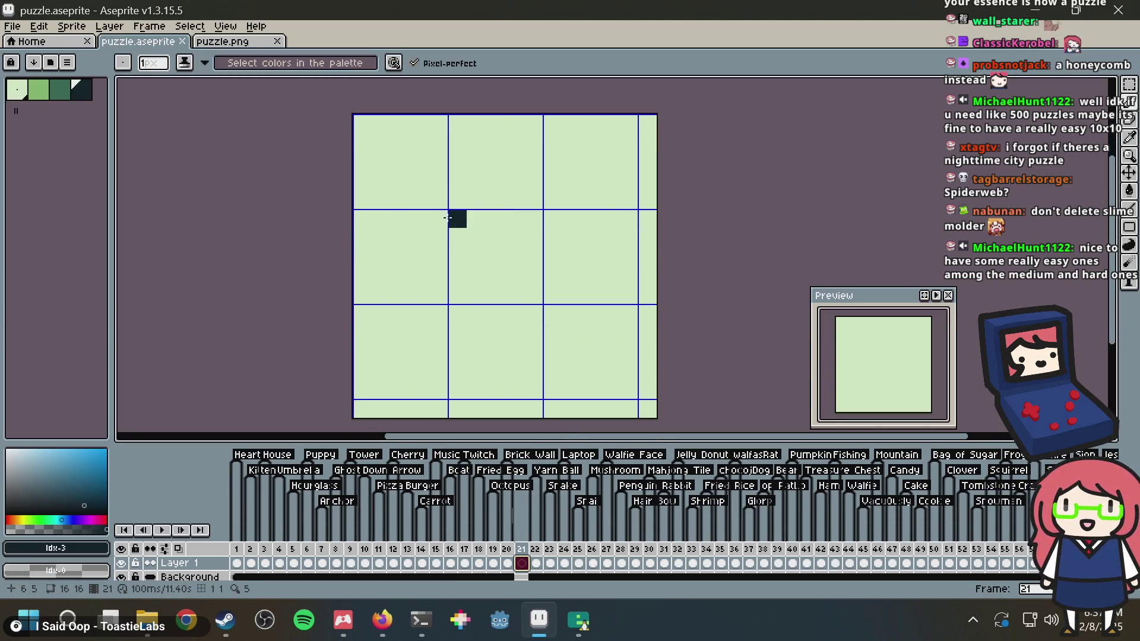
scroll(392, 232, up, 1)
right_click(398, 230)
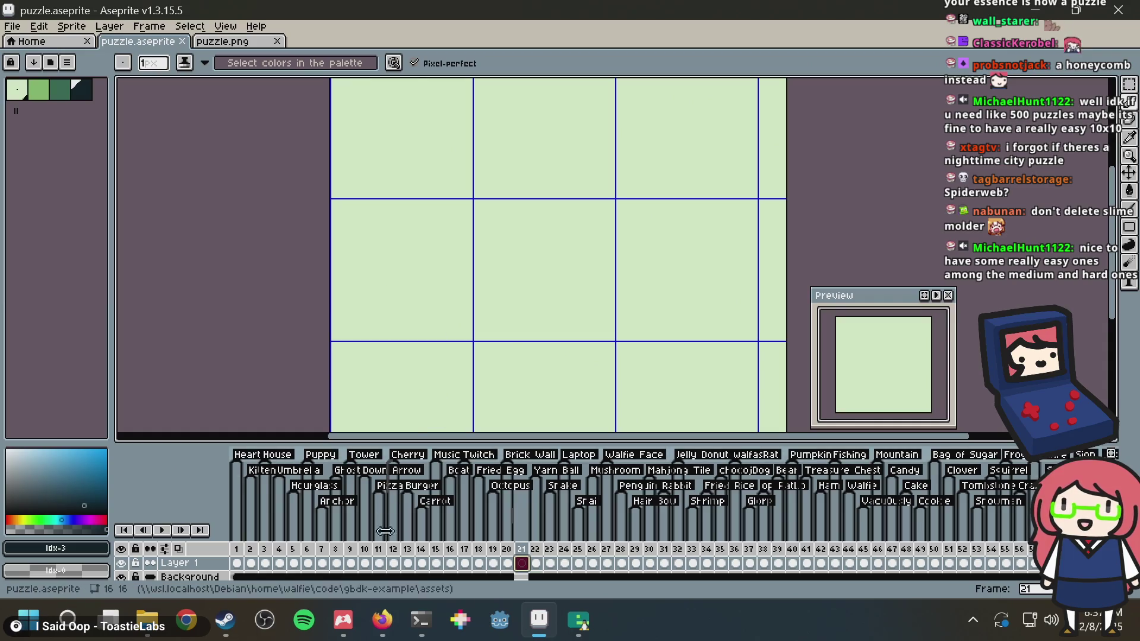
click(417, 610)
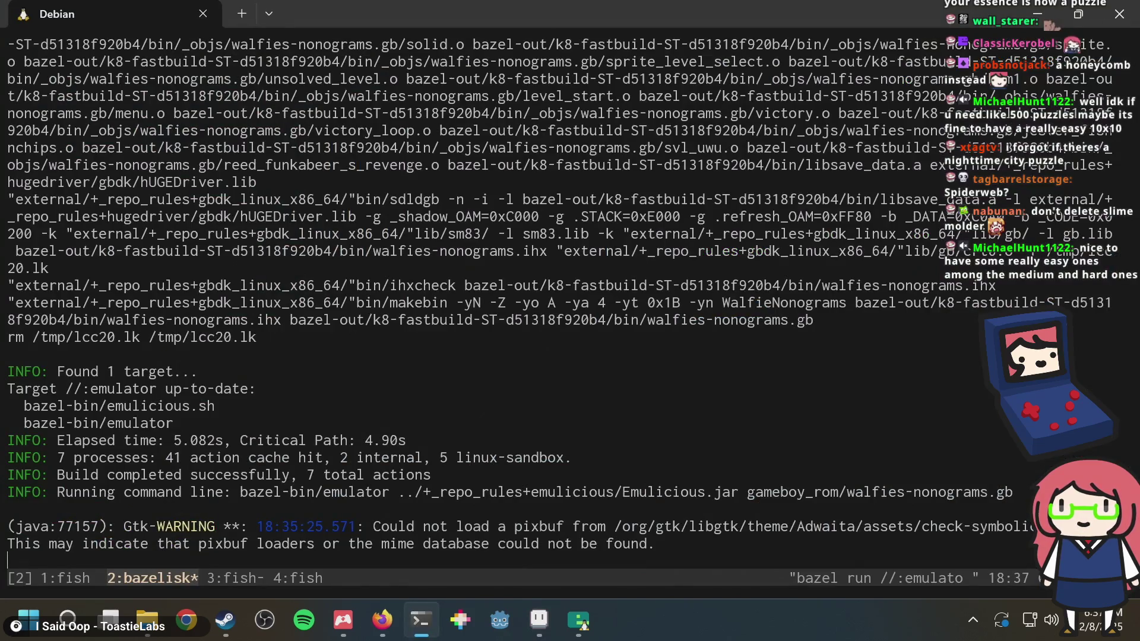
Move to the next tmux window, then erase a stray pixel in Aseprite
key(ctrl+b)
key(n)
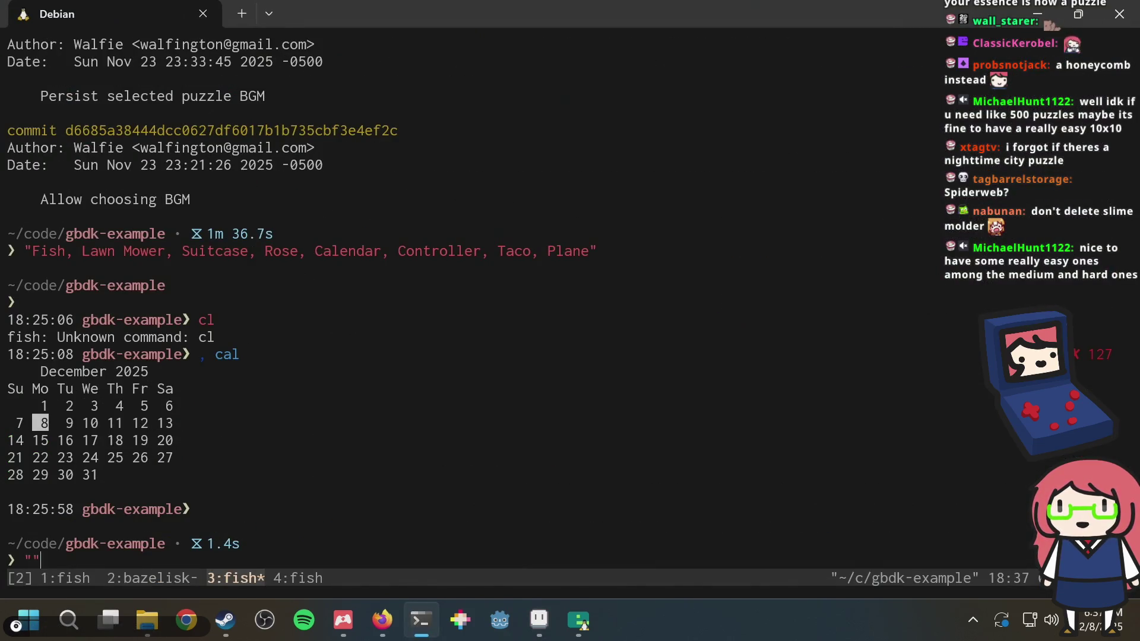
key(alt+Tab)
click(608, 224)
right_click(608, 224)
Cycle between the terminal and Aseprite, then save puzzle.aseprite
key(alt+Tab)
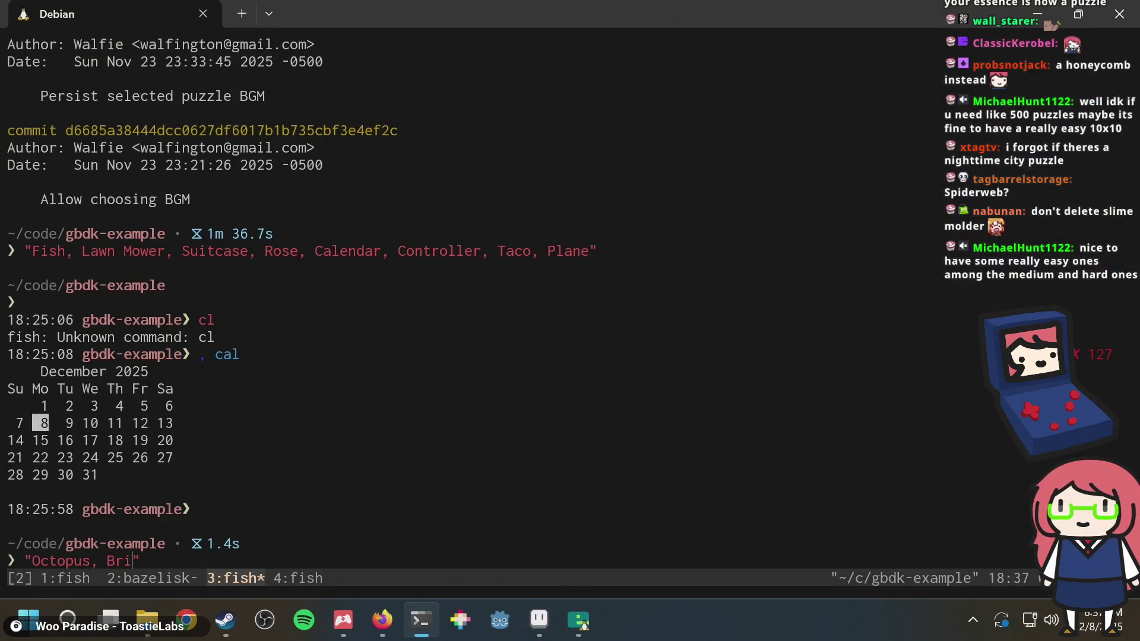
key(alt+Tab)
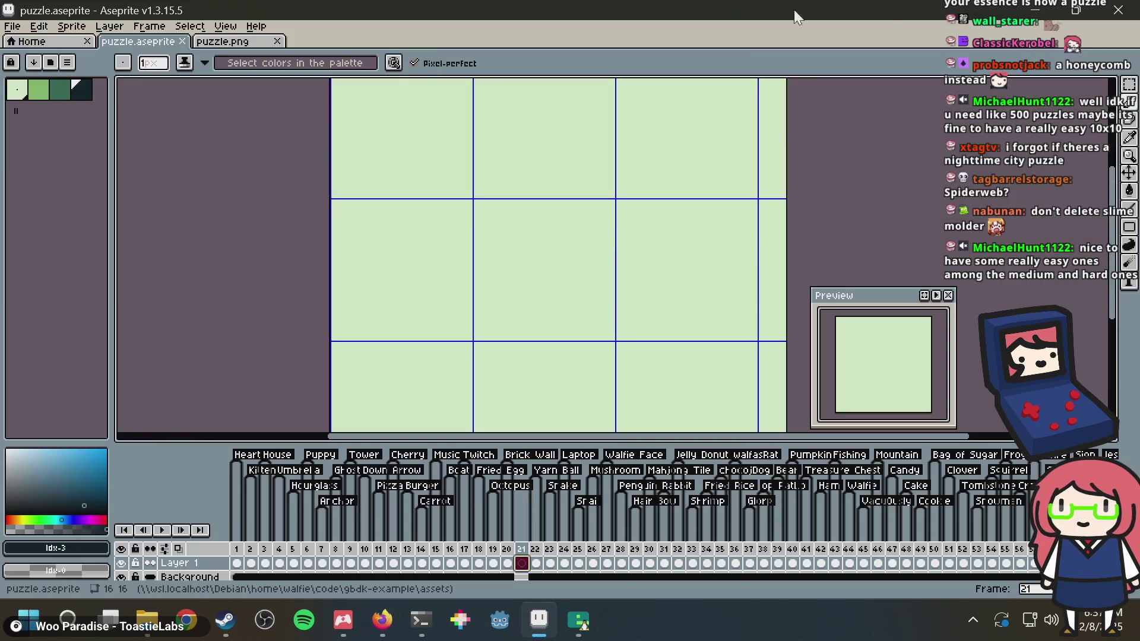
key(alt+Tab)
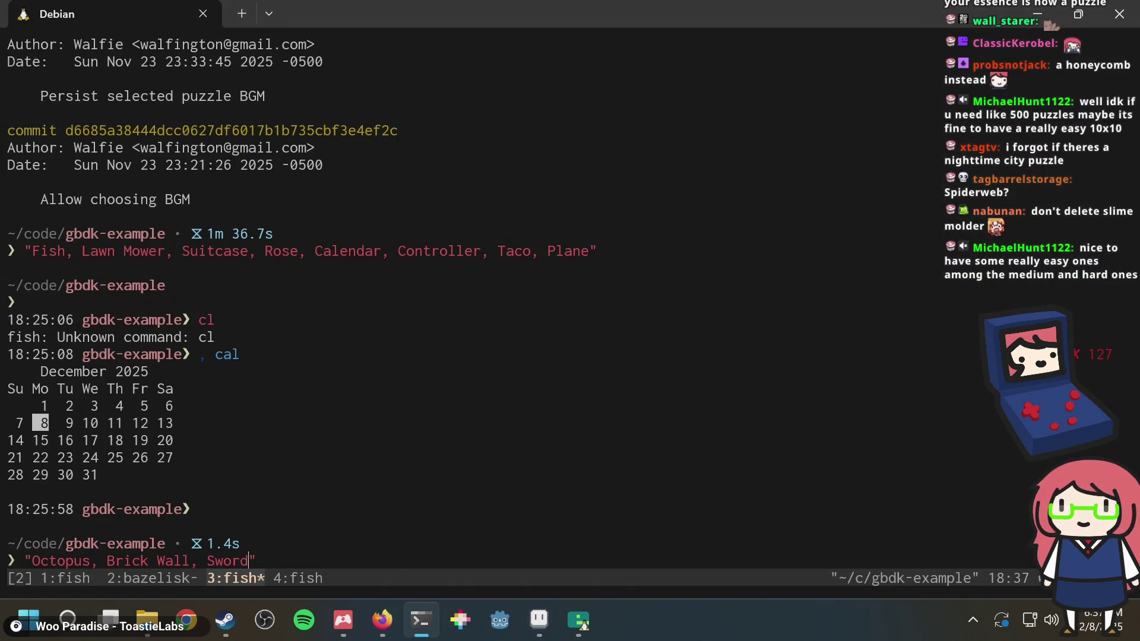
key(alt+Tab)
key(ctrl+s)
Sketch trial dark strokes on frame 21 (line, zig-zag, diamond, diagonals), then undo them
drag(410, 186, 452, 188)
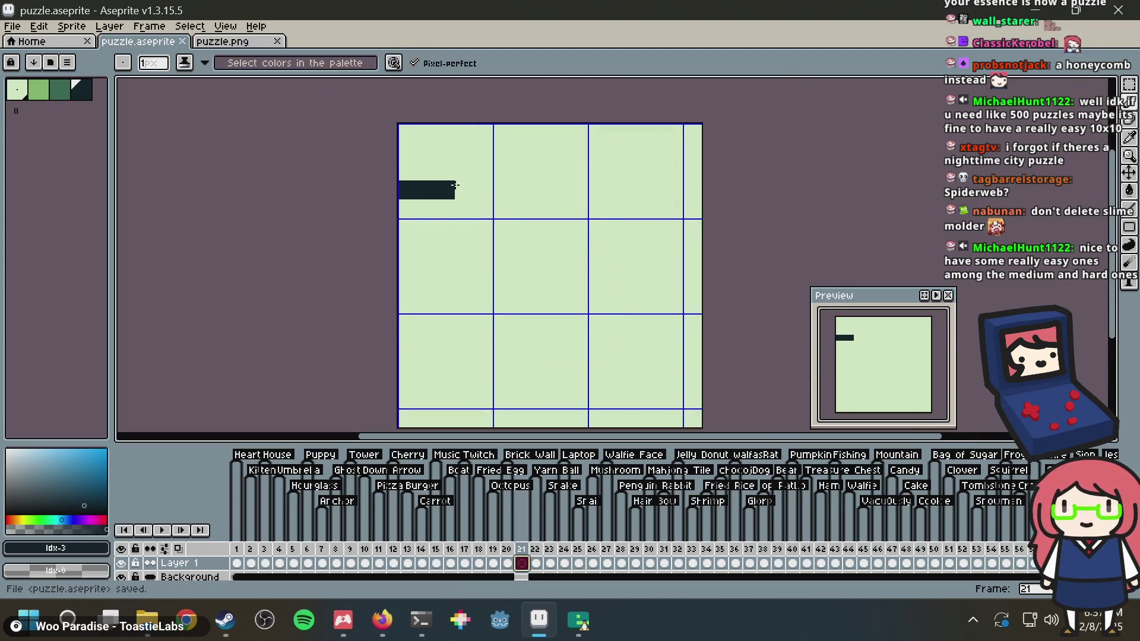
scroll(502, 199, up, 1)
key(ctrl+z)
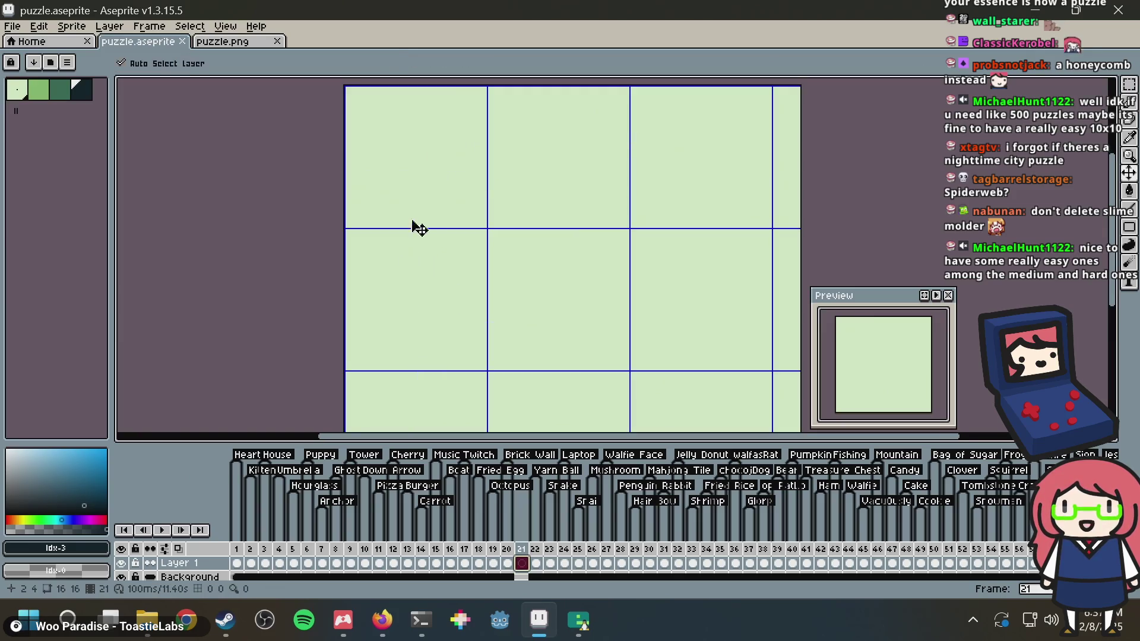
mouse_move(410, 234)
mouse_down()
mouse_move(473, 157)
mouse_move(588, 271)
mouse_up()
click(459, 267)
mouse_move(459, 268)
mouse_down()
mouse_move(445, 271)
mouse_move(505, 324)
mouse_move(555, 269)
mouse_up()
drag(532, 209, 587, 89)
drag(501, 157, 452, 96)
drag(416, 186, 359, 157)
key(ctrl+z)
key(ctrl+z)
key(ctrl+z)
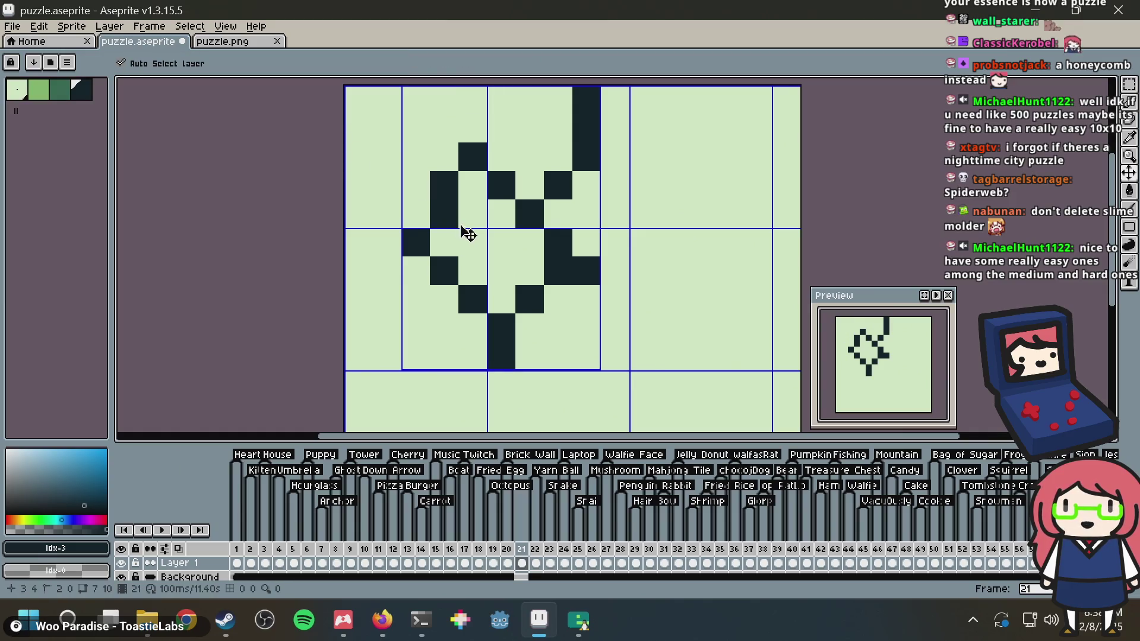
key(ctrl+z)
key(ctrl+z)
key(ctrl+z)
Draw and undo a vertical line, then save puzzle.aseprite
mouse_move(443, 186)
mouse_down()
mouse_move(443, 254)
mouse_move(474, 214)
mouse_up()
key(ctrl+z)
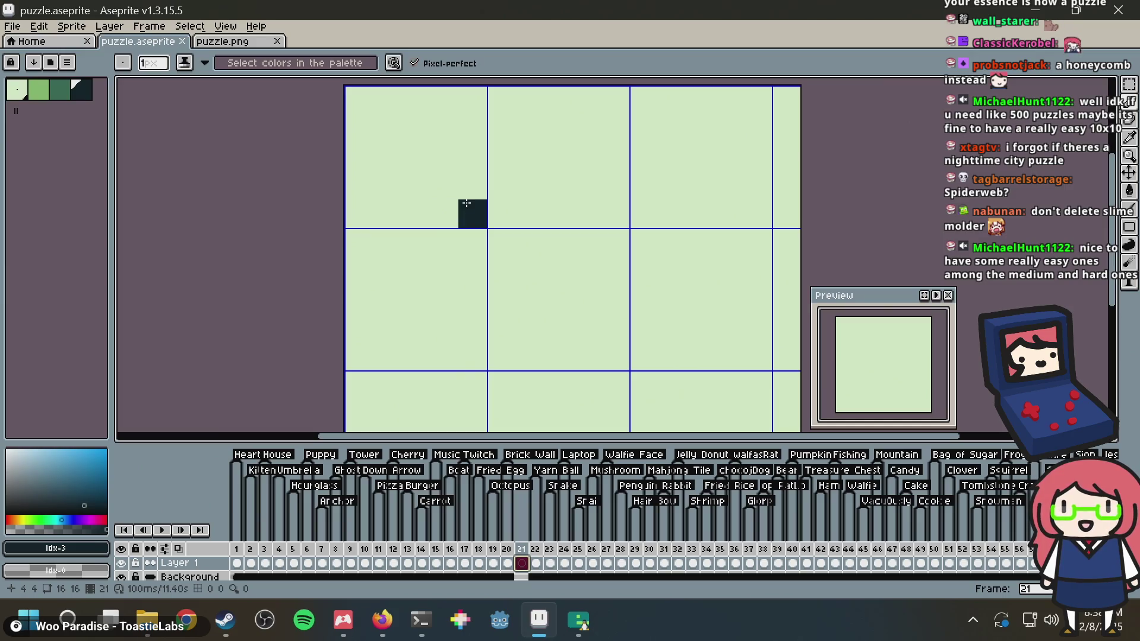
mouse_move(579, 621)
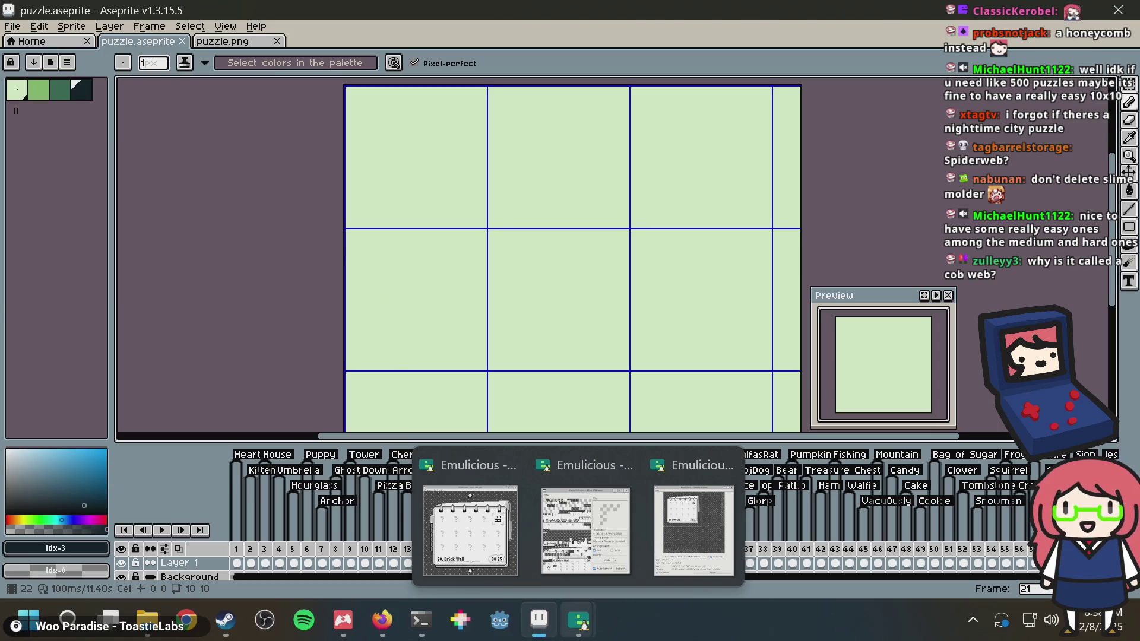
key(ctrl+s)
Undo a dark block and an L-shaped stroke, save the blank frame, and switch to Photopea in Firefox
key(b)
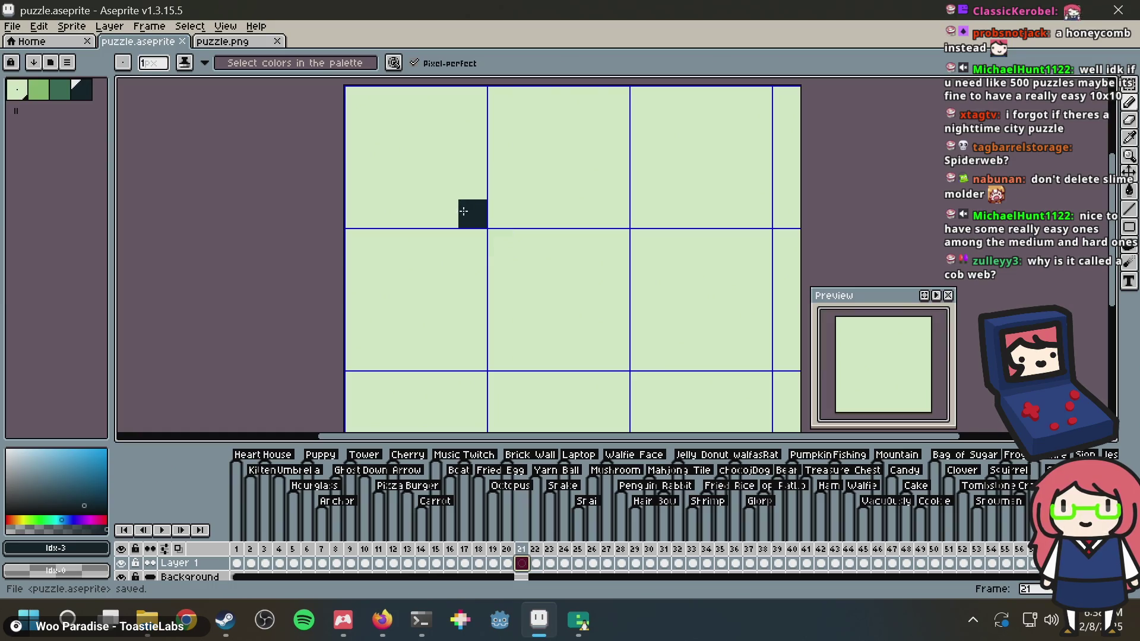
key(ctrl+z)
mouse_move(444, 244)
mouse_down()
mouse_move(444, 178)
mouse_move(540, 183)
mouse_up()
key(ctrl+z)
key(ctrl+z)
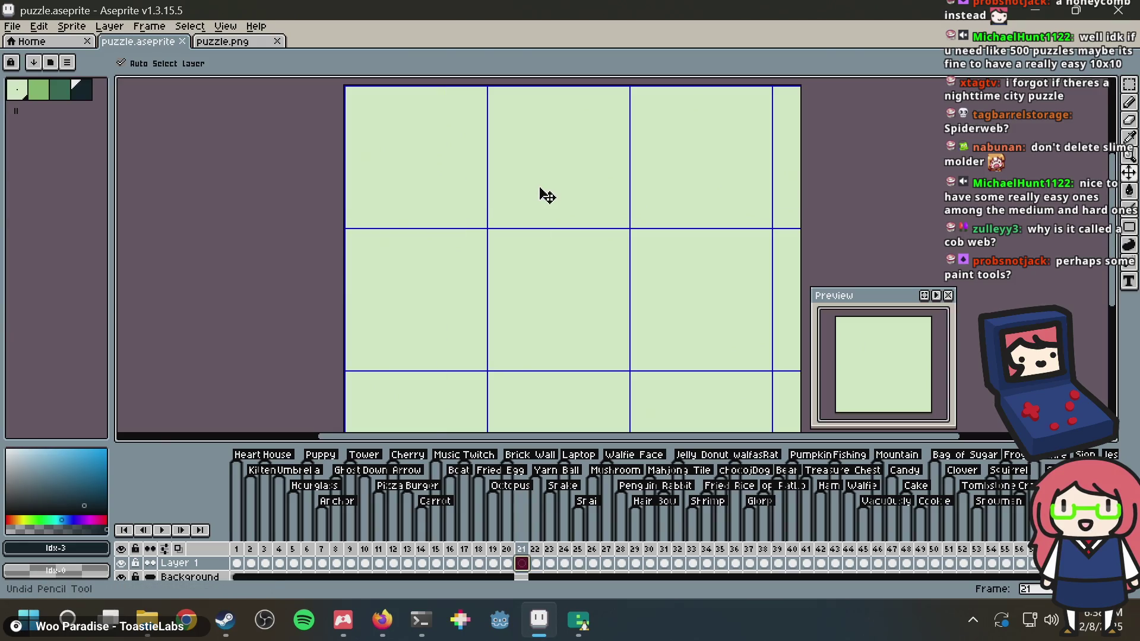
key(ctrl+s)
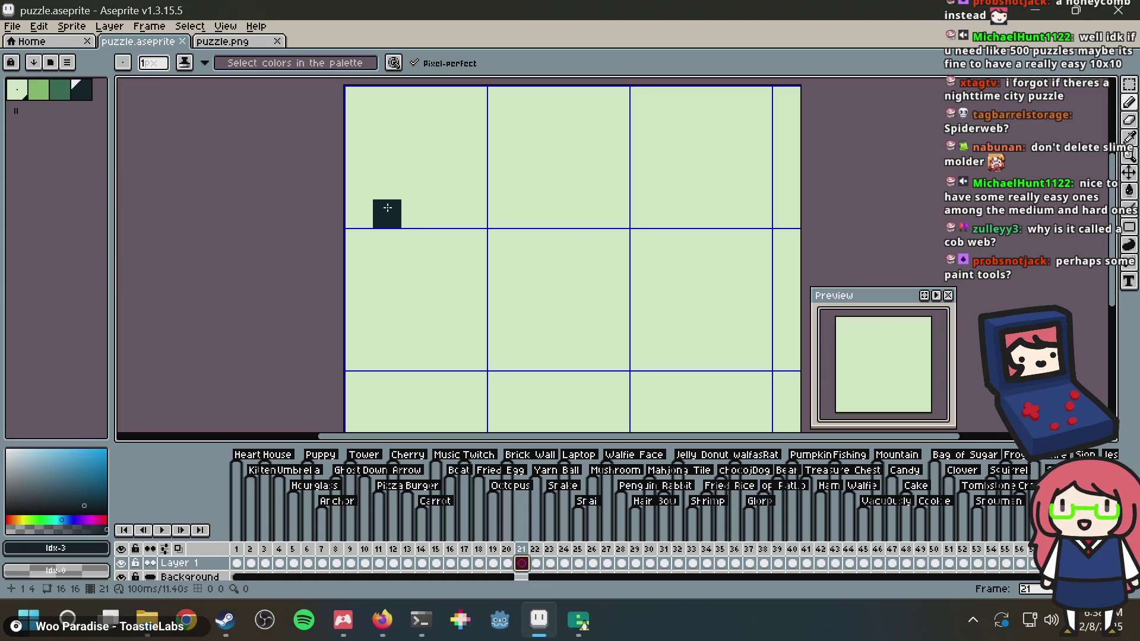
click(382, 619)
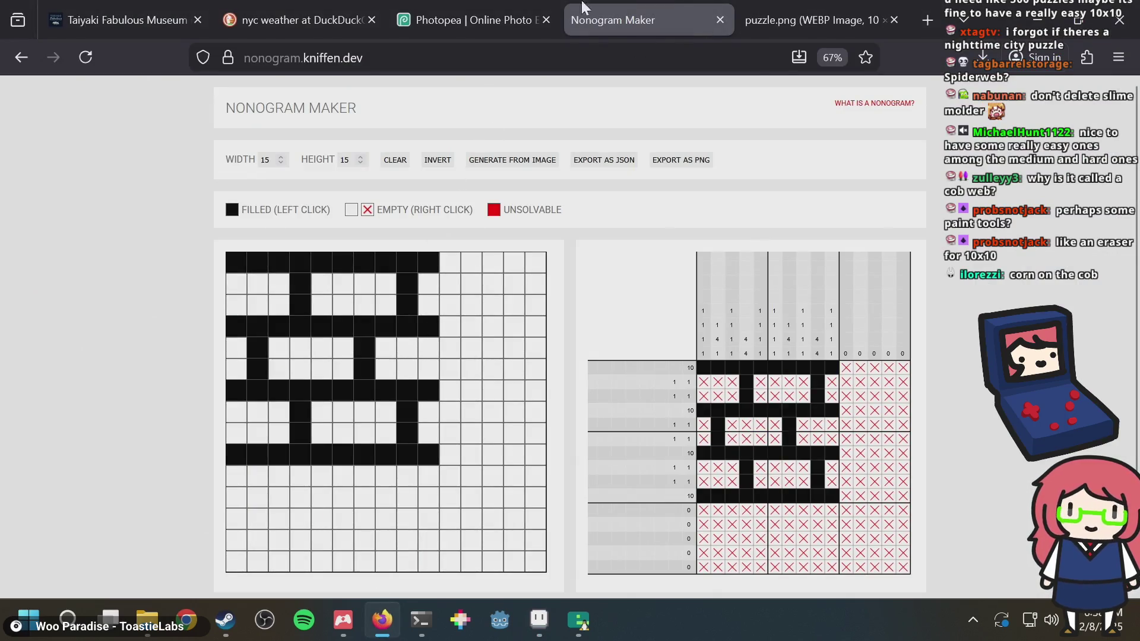
click(451, 20)
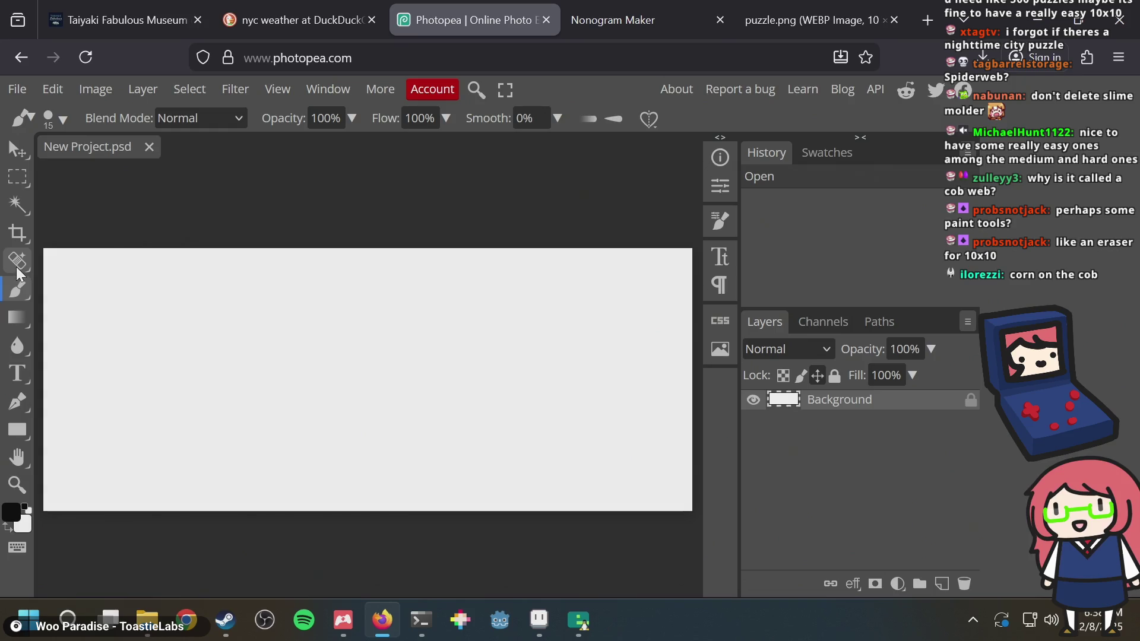
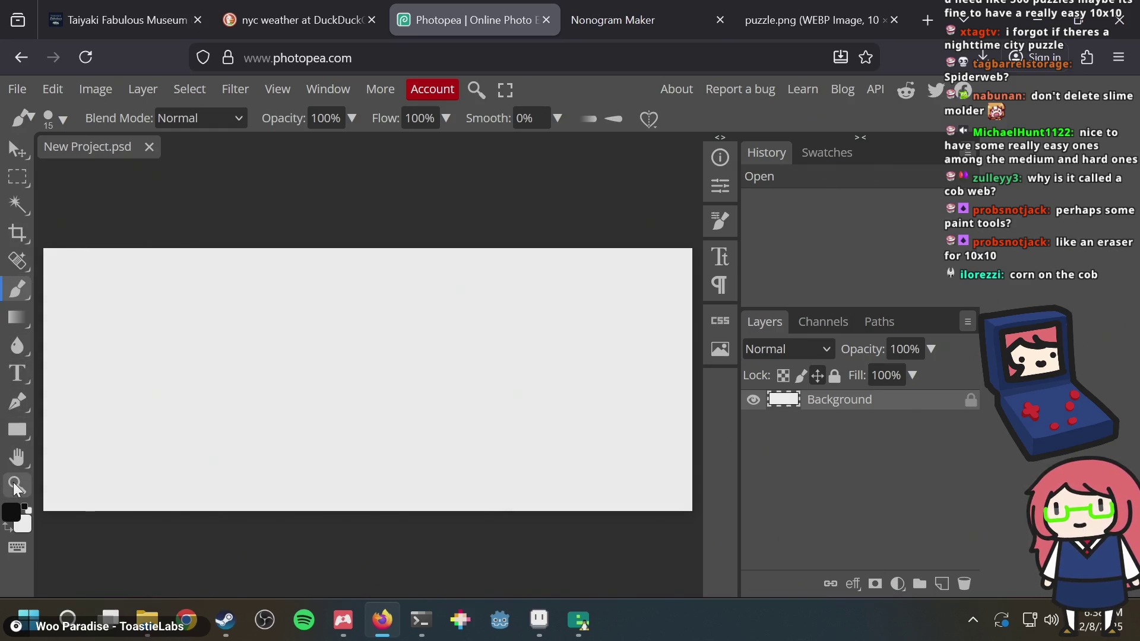
Sketch a rough dark-pixel magnifying glass with a thick handle on frame 21 using the Pencil
key(alt+Tab)
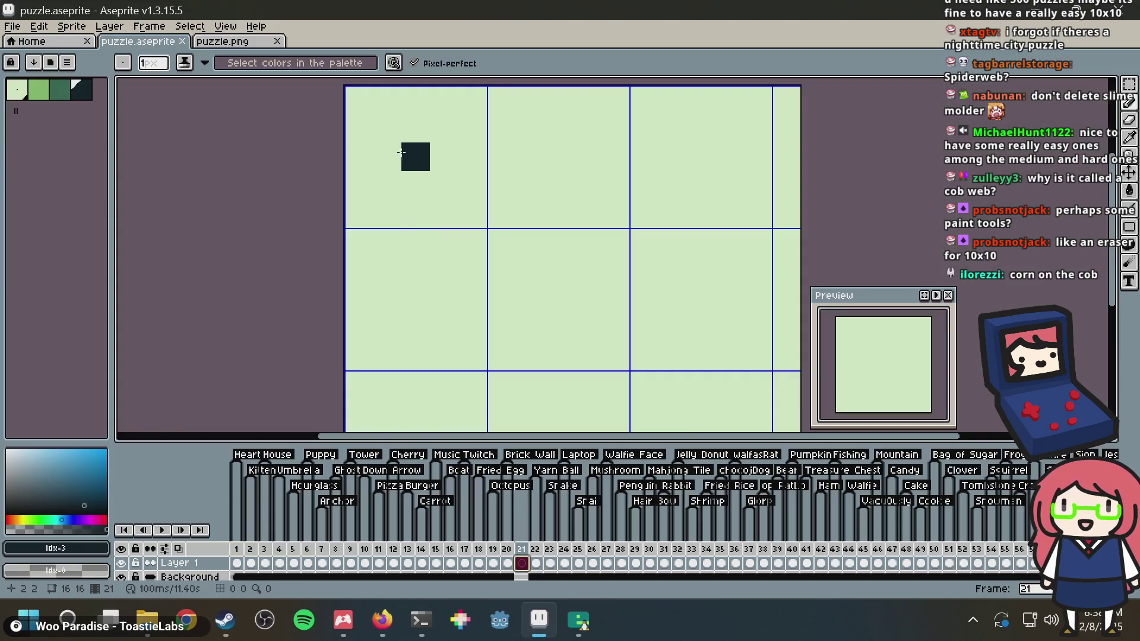
mouse_move(388, 163)
mouse_down()
mouse_move(391, 205)
mouse_move(403, 161)
mouse_move(473, 126)
mouse_move(522, 130)
mouse_up()
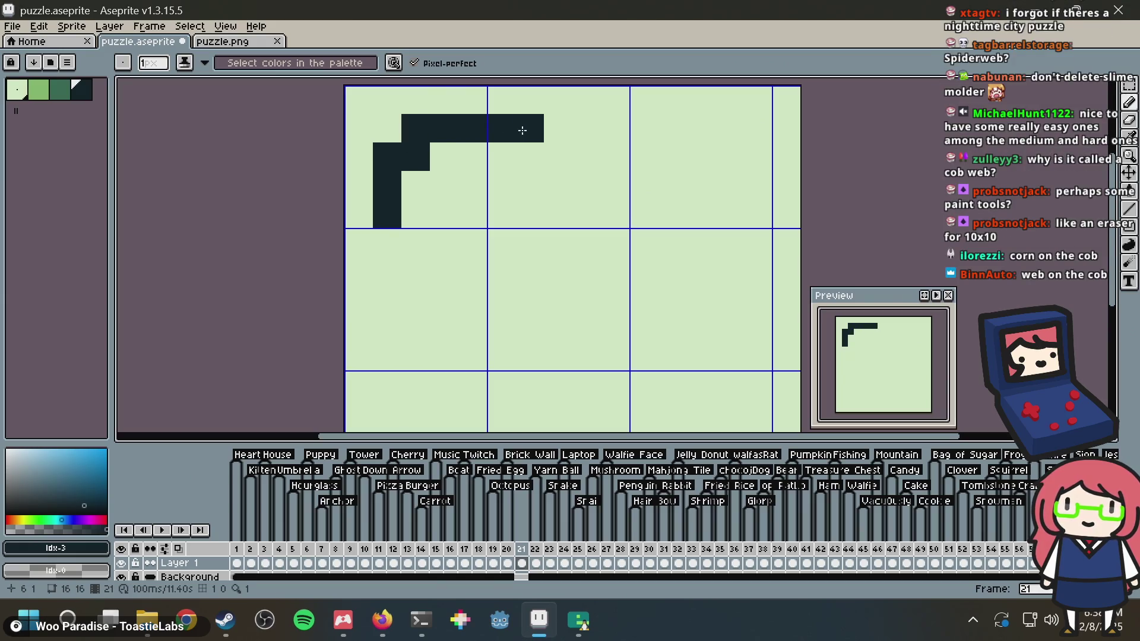
key(ctrl+z)
key(ctrl+z)
key(ctrl+z)
drag(415, 97, 516, 95)
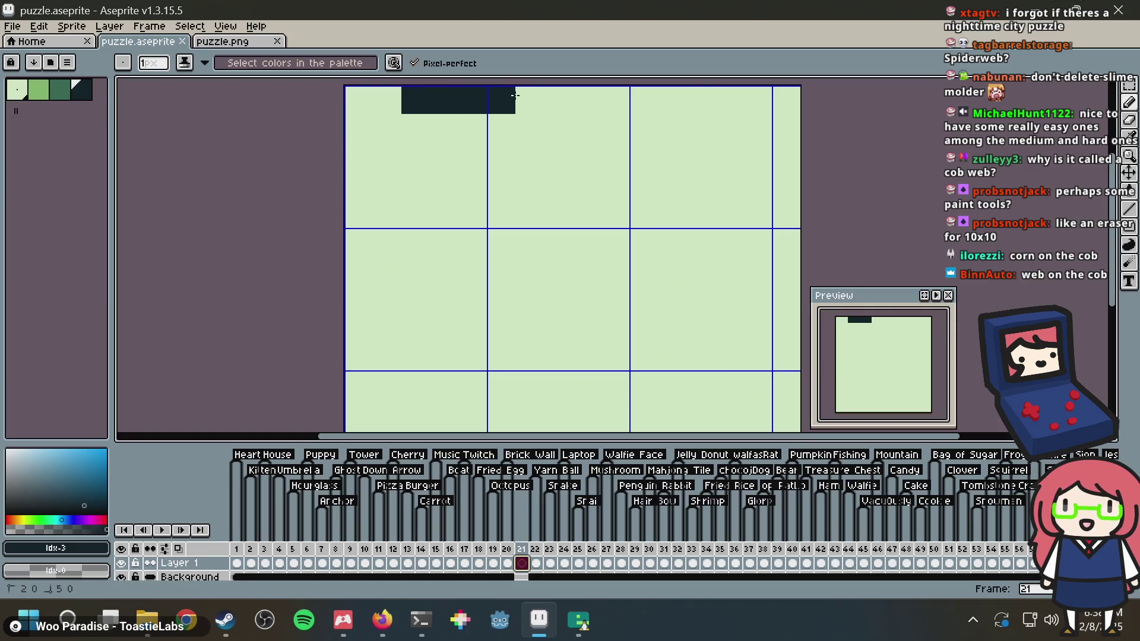
key(ctrl+z)
click(377, 134)
mouse_move(406, 110)
mouse_down()
mouse_move(465, 101)
mouse_move(445, 128)
mouse_move(364, 170)
mouse_move(361, 224)
mouse_move(414, 269)
mouse_move(529, 237)
mouse_move(508, 133)
mouse_move(530, 270)
mouse_move(503, 300)
mouse_move(517, 272)
mouse_up()
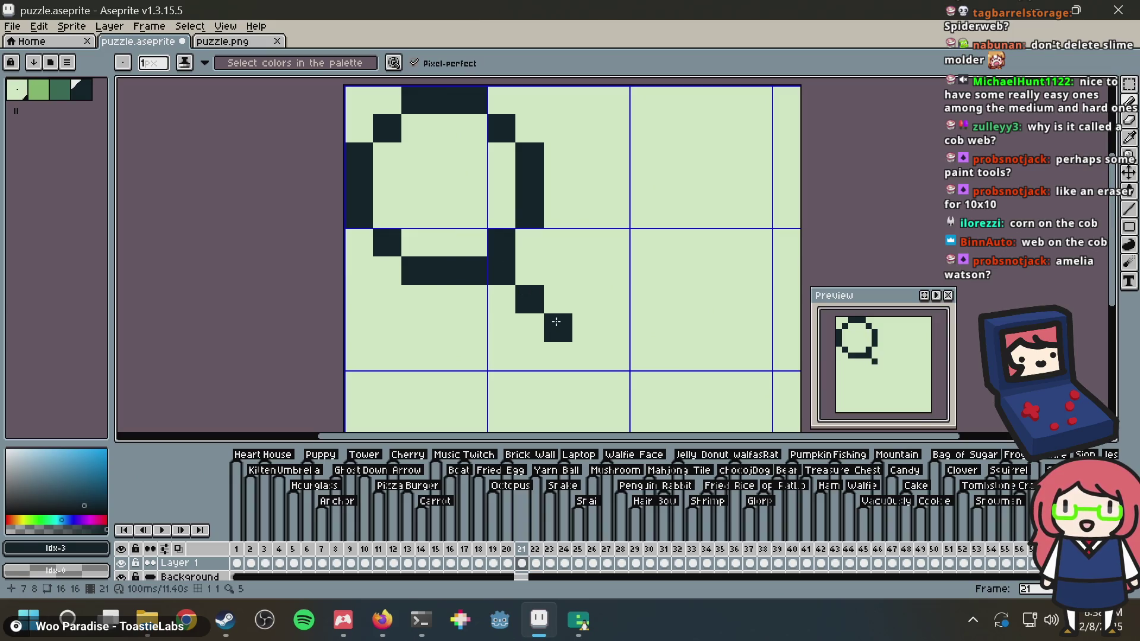
click(534, 282)
drag(532, 259, 586, 320)
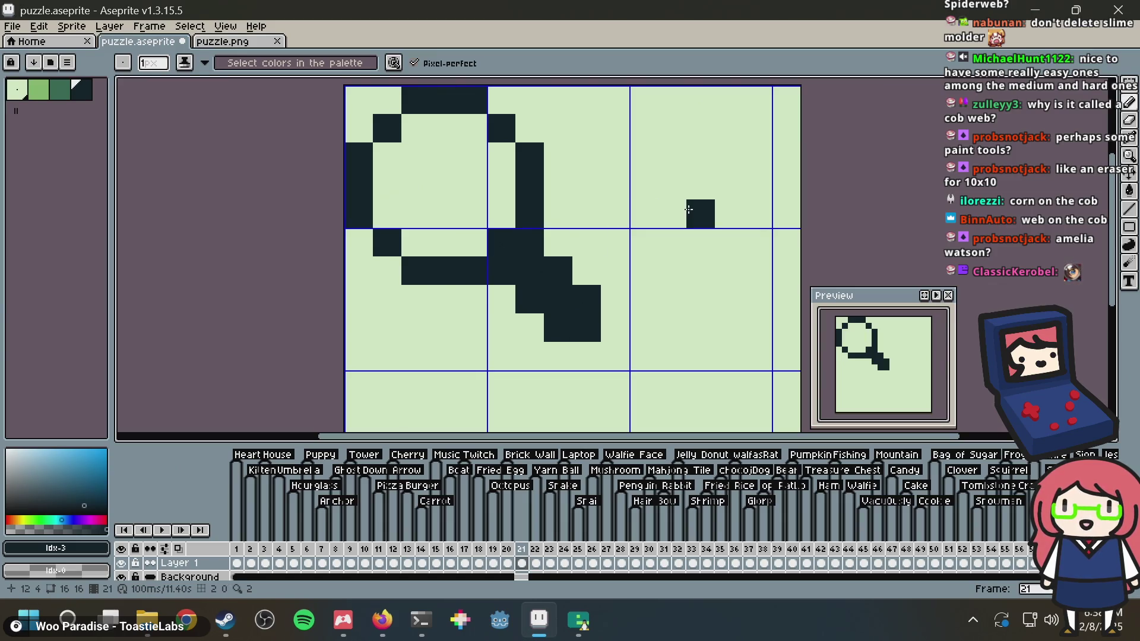
Select pieces of the ring and handle with the Rectangular Marquee and shift them by single cells
key(m)
drag(444, 184, 624, 356)
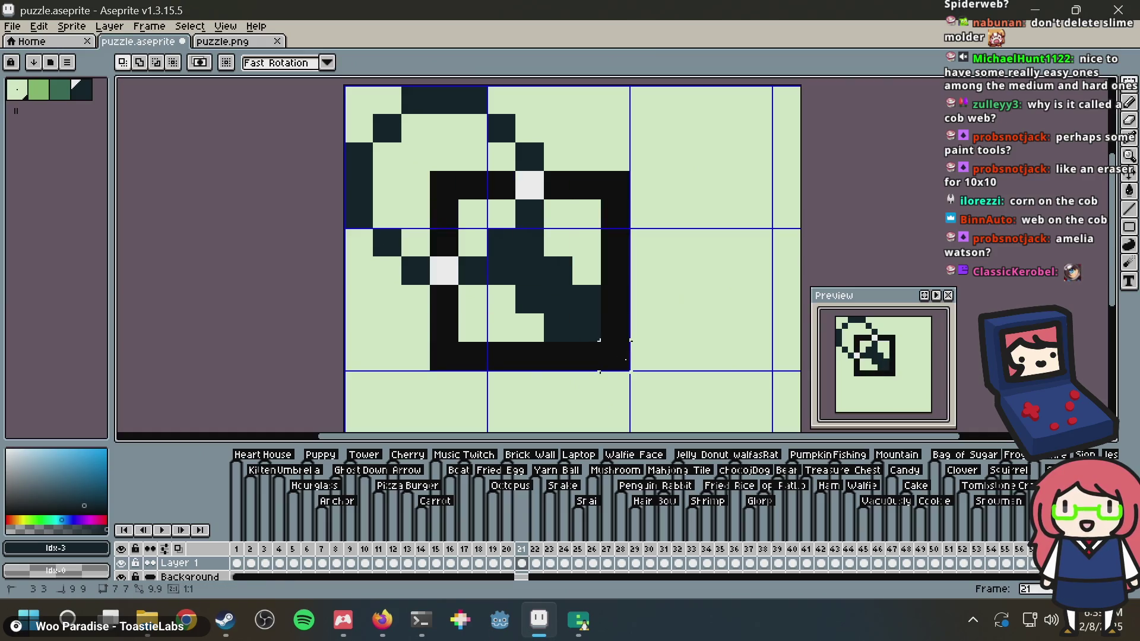
drag(628, 289, 656, 318)
mouse_move(430, 284)
mouse_down()
mouse_move(373, 228)
mouse_move(392, 306)
mouse_move(363, 249)
mouse_up()
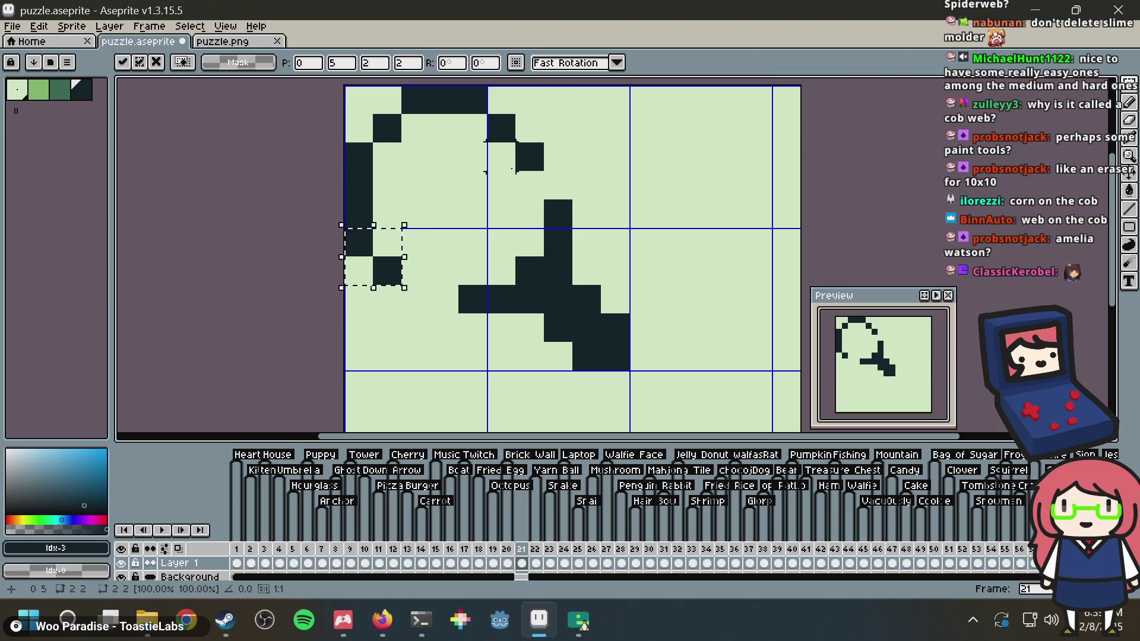
key(Down)
drag(488, 115, 571, 199)
key(Up)
key(Right)
Commit the moved pixels and darken cells along the ring's top, right and left edges
key(Return)
key(b)
click(499, 107)
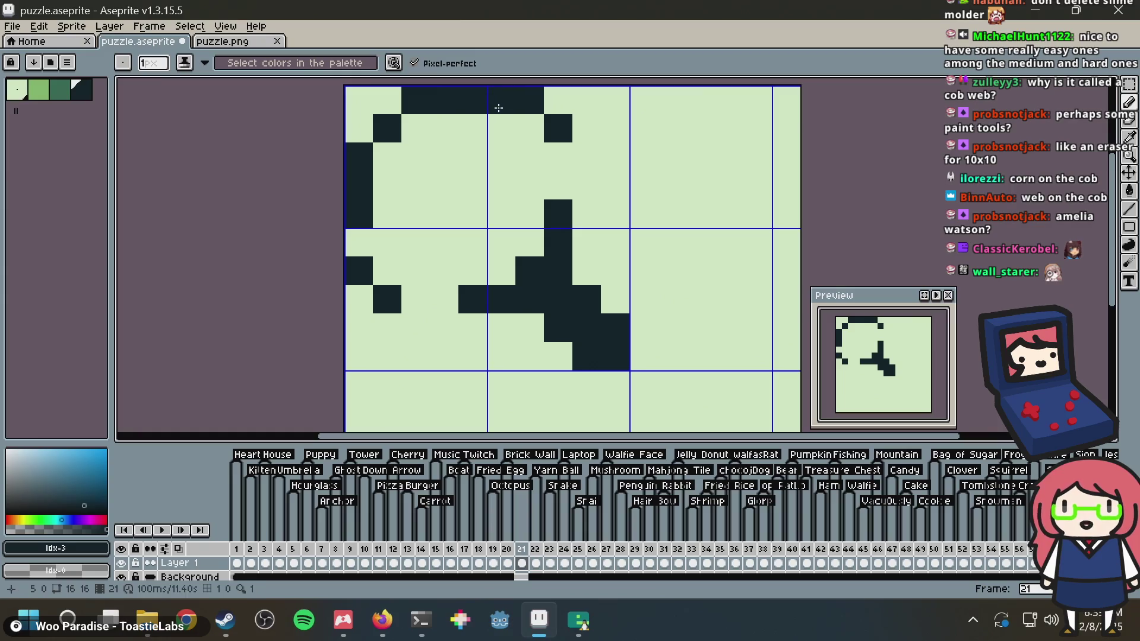
click(558, 157)
click(558, 185)
click(529, 128)
alt+click(584, 106)
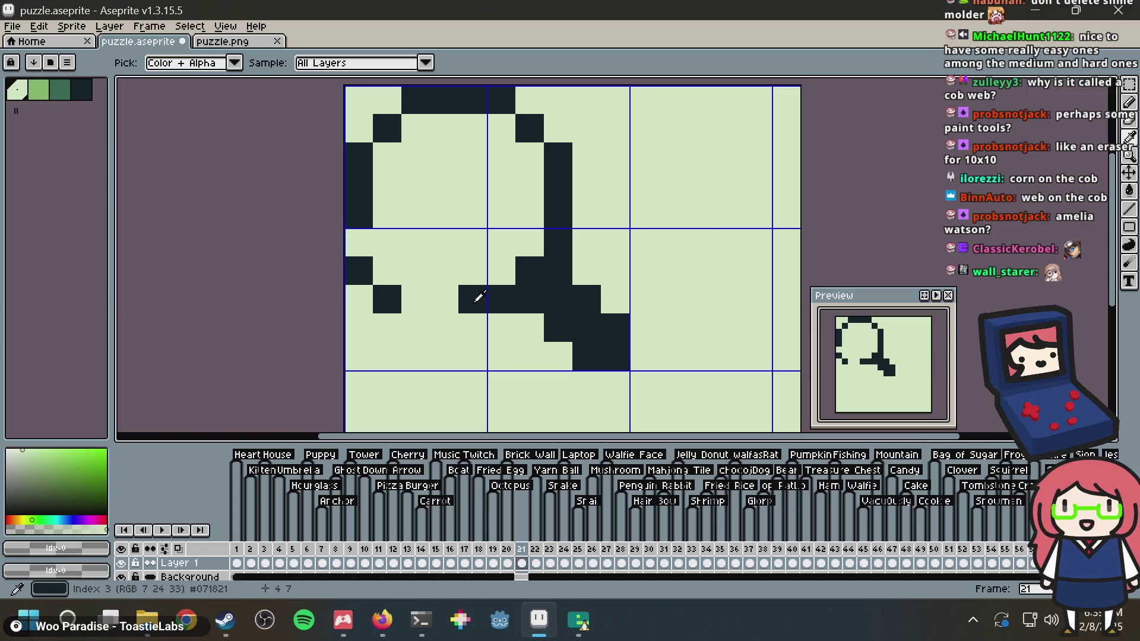
alt+click(475, 298)
click(412, 295)
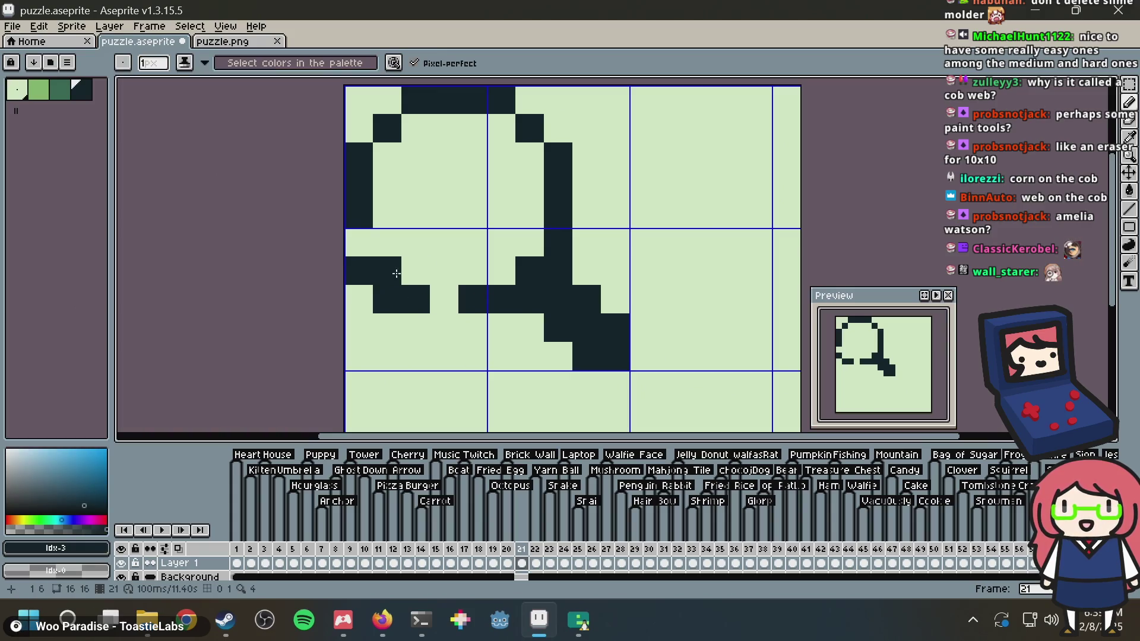
click(359, 243)
Clear stray lower-left cells and paint dark cells on the ring's bottom and handle joint
click(386, 356)
alt+click(386, 332)
click(386, 357)
click(382, 306)
click(365, 281)
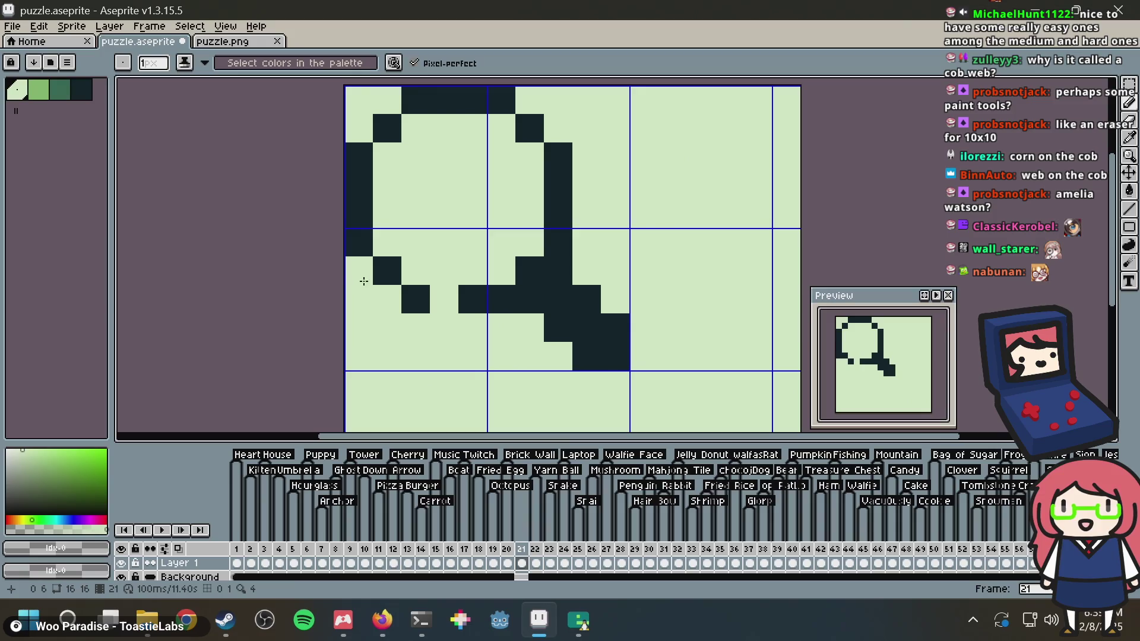
alt+click(415, 297)
click(444, 300)
click(503, 272)
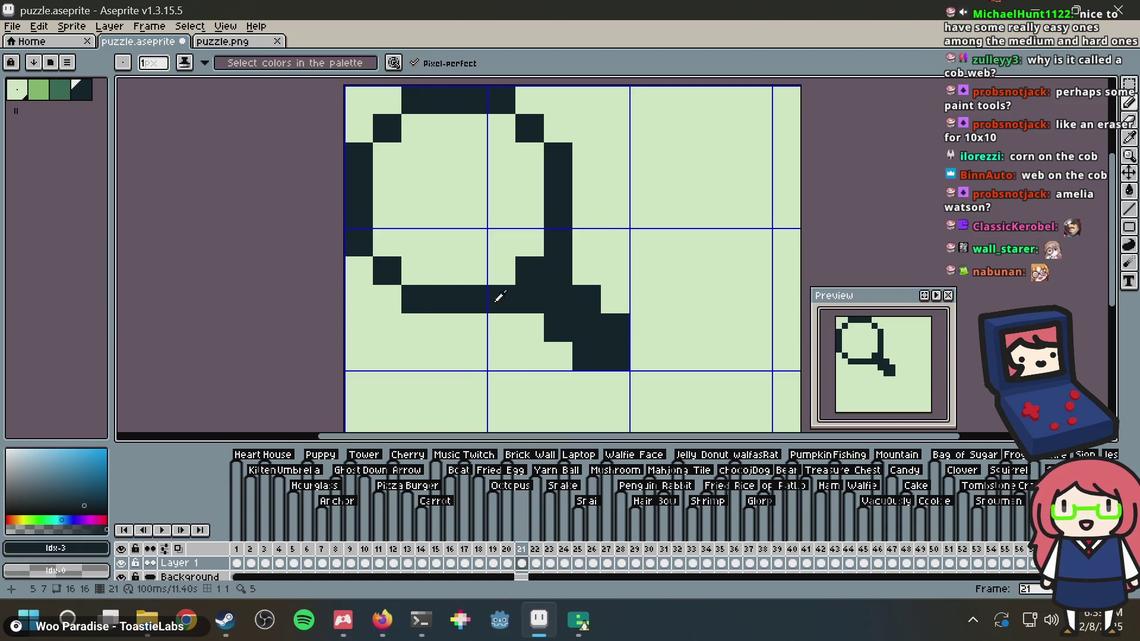
Fill dark cells where the handle meets the ring and clear a stray cell beside the handle
key(alt)
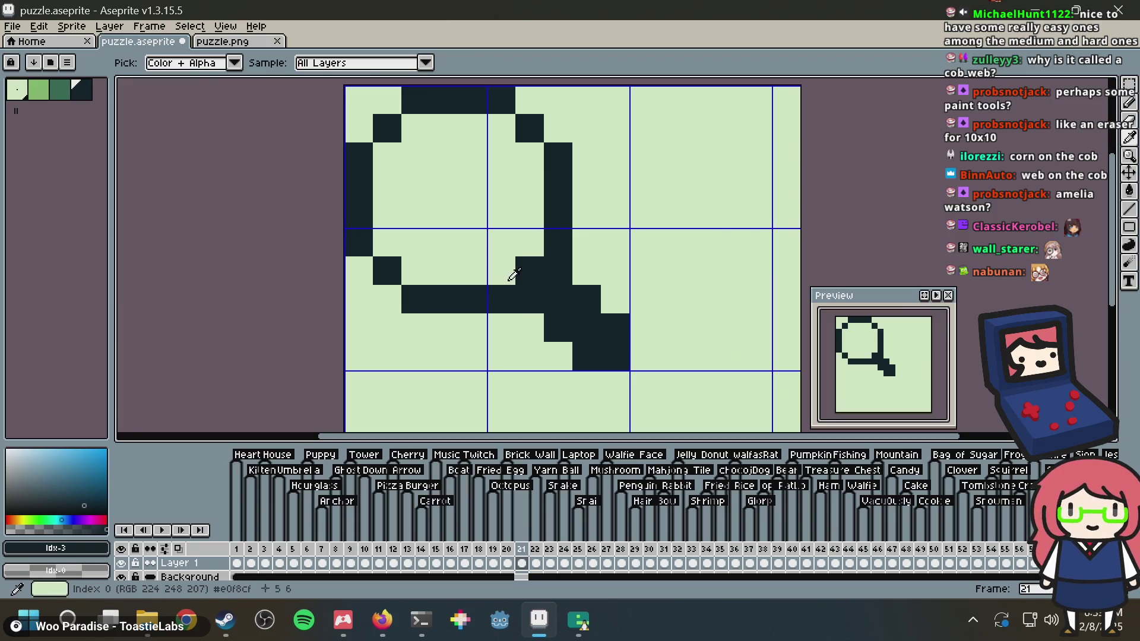
click(505, 271)
key(ctrl+z)
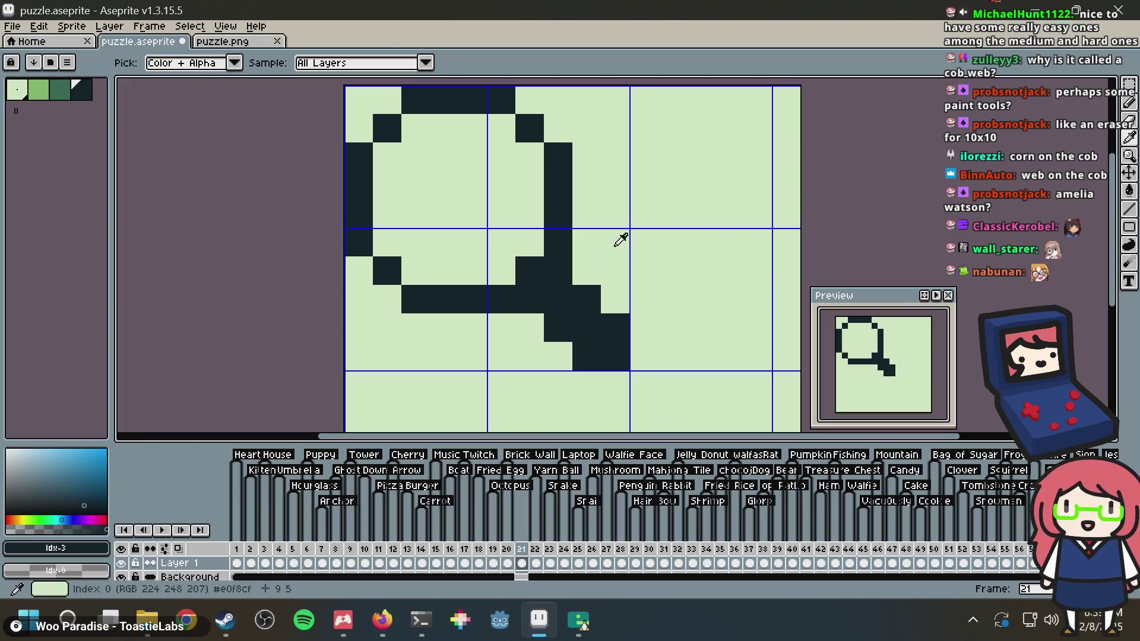
alt+click(615, 246)
alt+click(540, 293)
drag(558, 297, 488, 276)
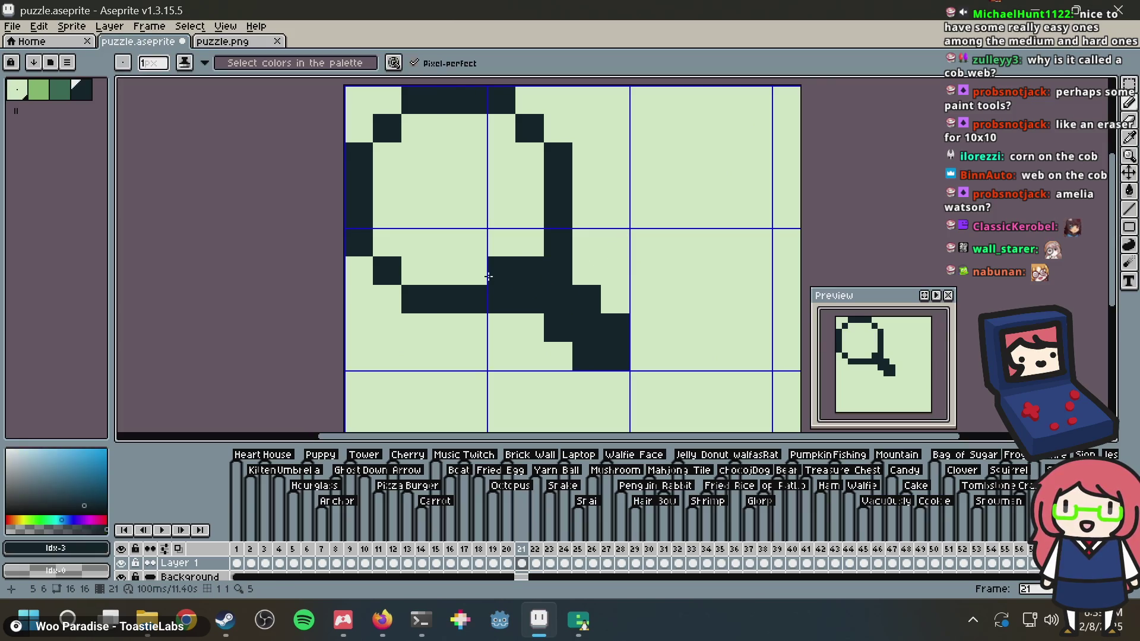
drag(530, 243, 536, 155)
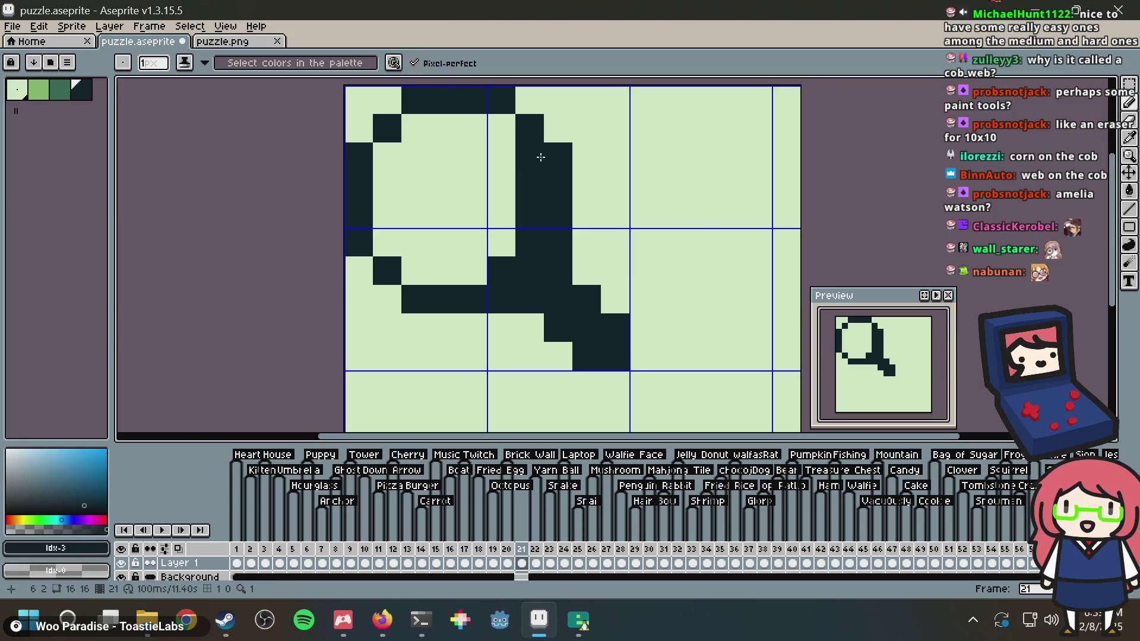
key(ctrl+z)
key(ctrl+z)
key(ctrl+z)
click(585, 279)
key(ctrl+z)
click(585, 241)
Thicken the ring's right side and bottom, then open a blank Firefox tab
drag(585, 242, 585, 178)
click(567, 97)
right_click(550, 129)
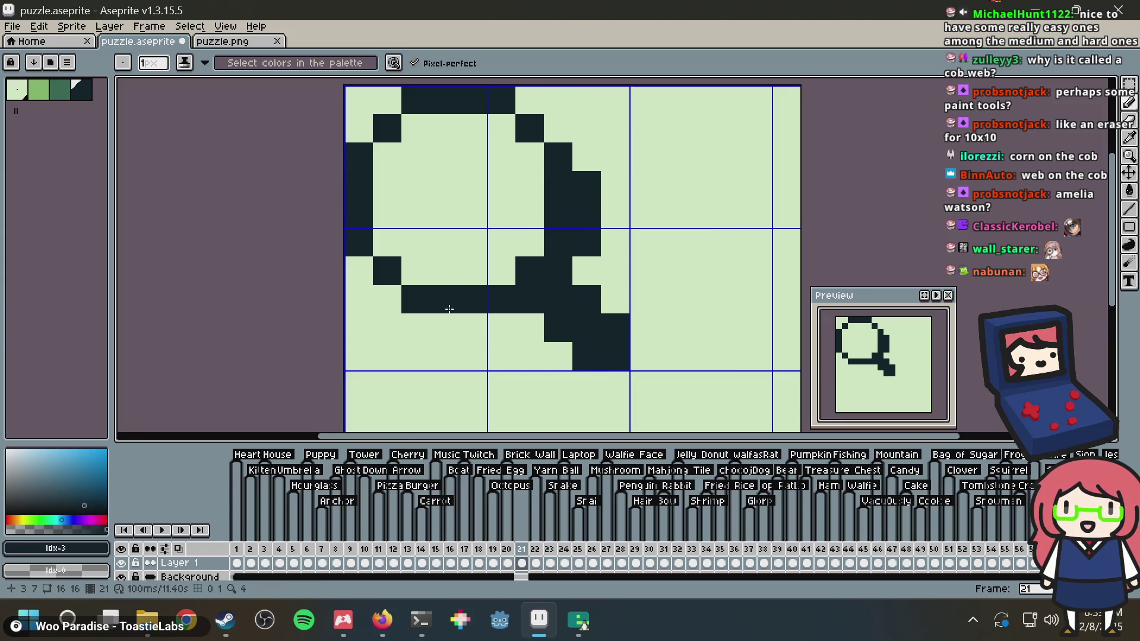
click(496, 326)
click(443, 321)
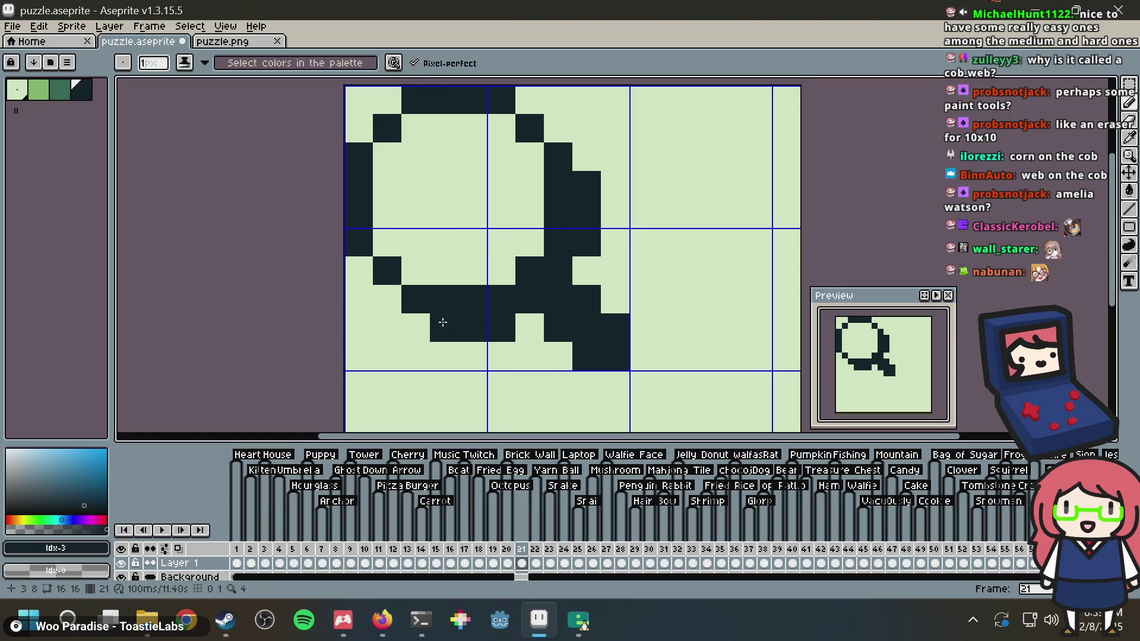
key(ctrl+z)
key(ctrl+z)
key(ctrl+z)
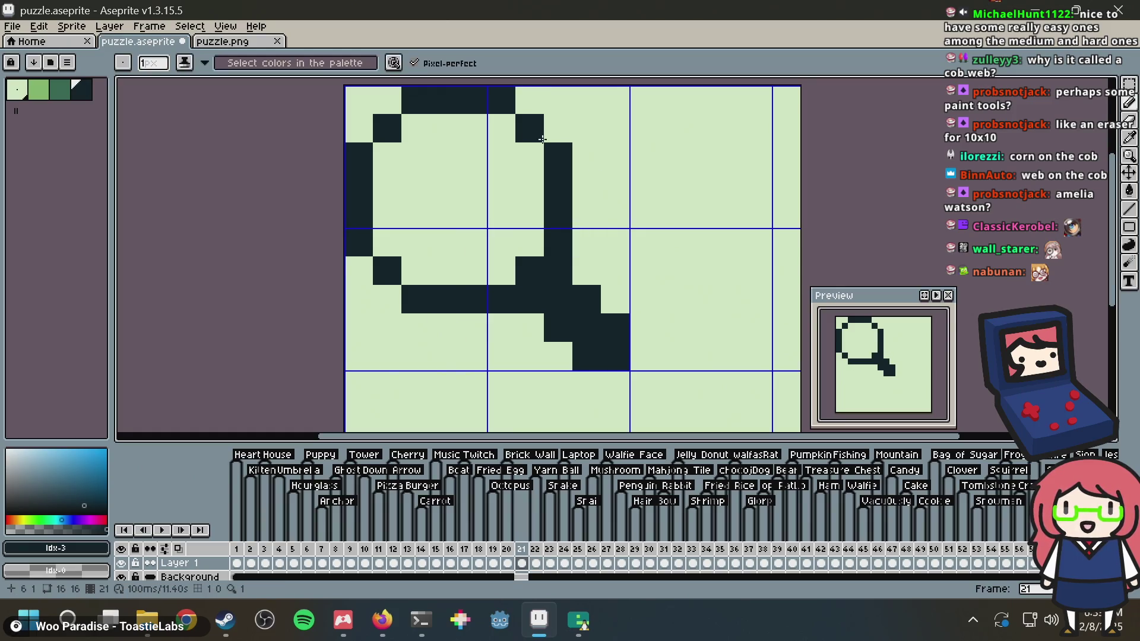
key(alt+Tab)
key(ctrl+t)
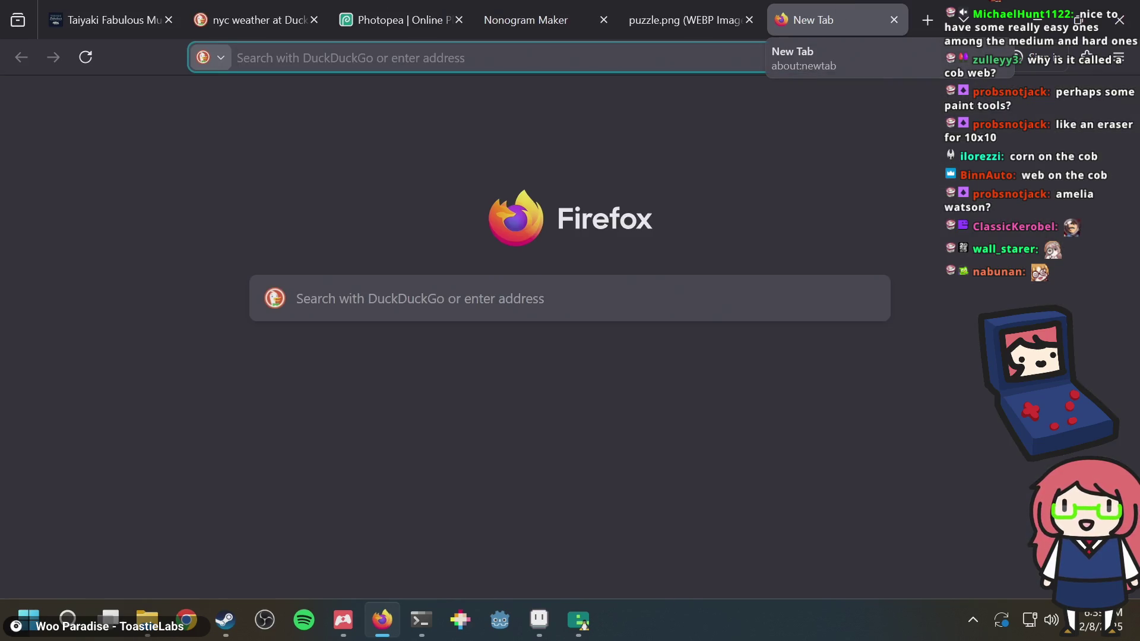
Search DuckDuckGo images for 'magnifying glass 1-bit pixel art' and enlarge a magnifying-glass icon set
text(magnifying glass)
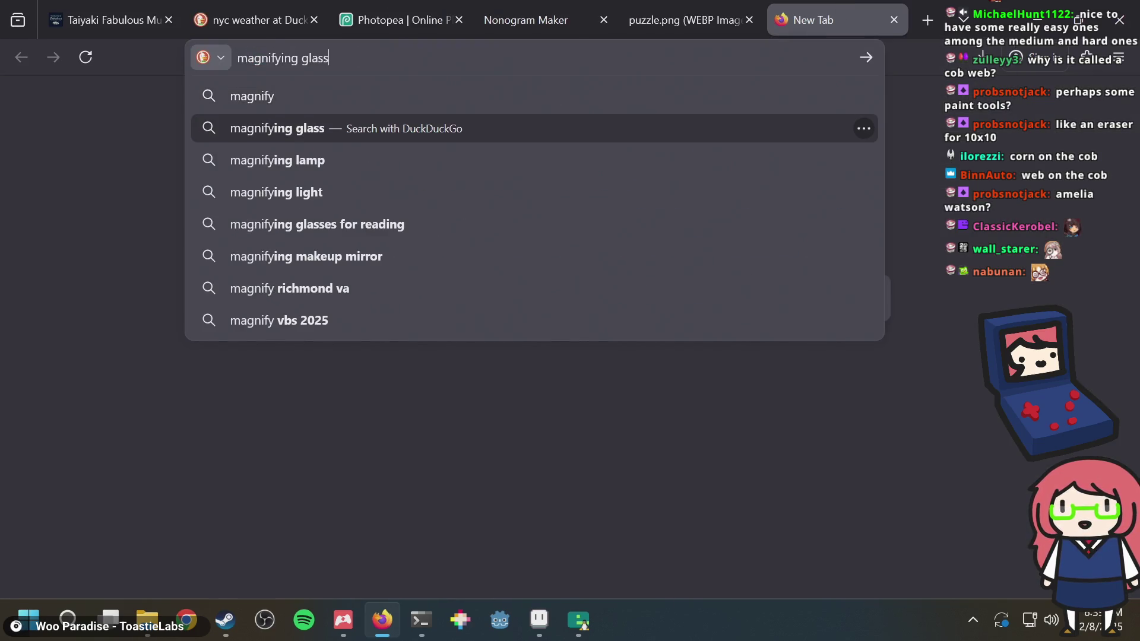
text( 1-bit)
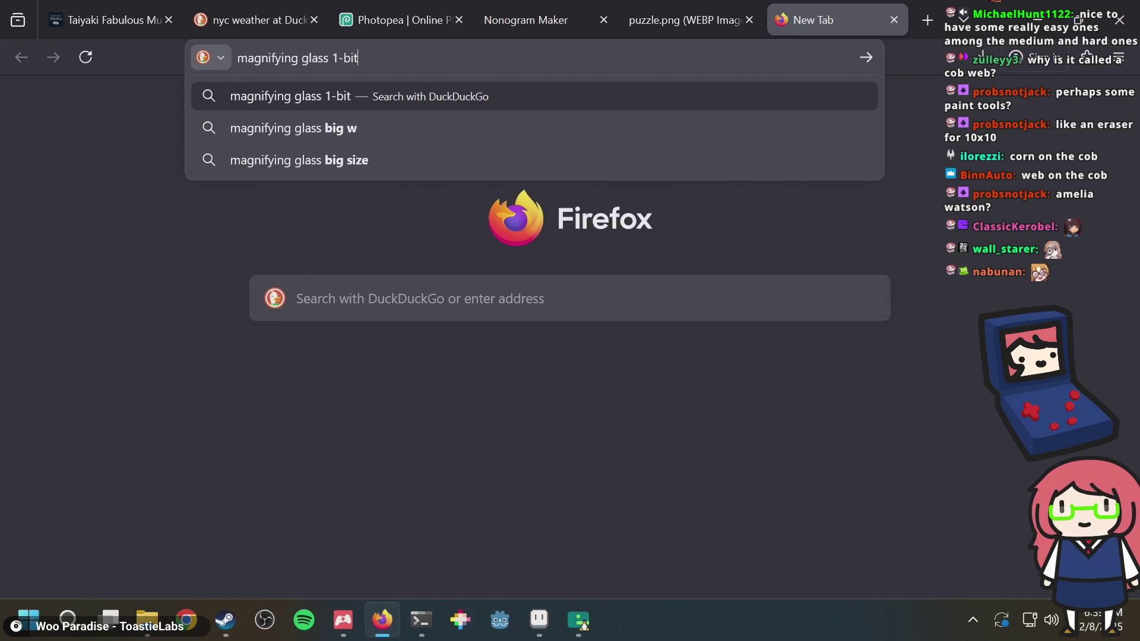
text( pixel art)
key(Return)
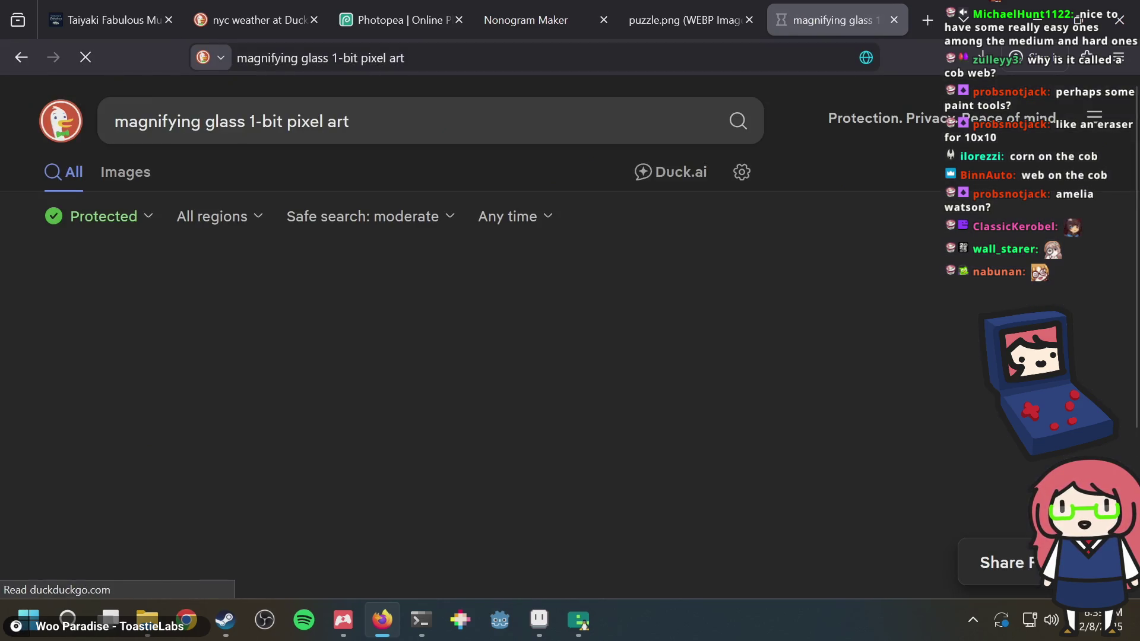
click(127, 172)
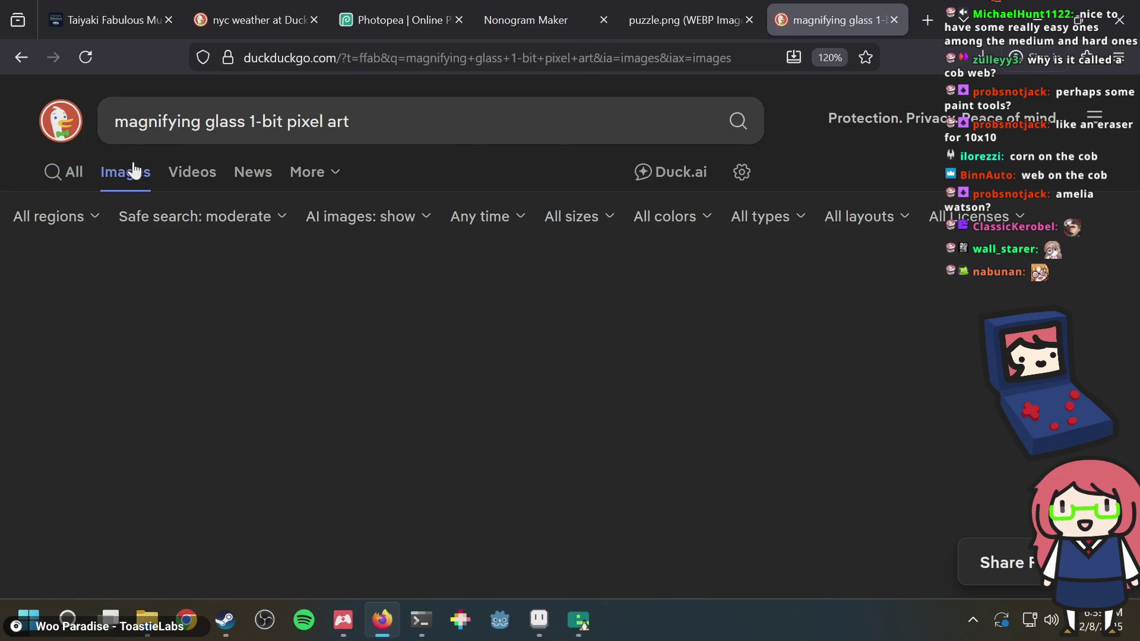
scroll(583, 199, down, 10)
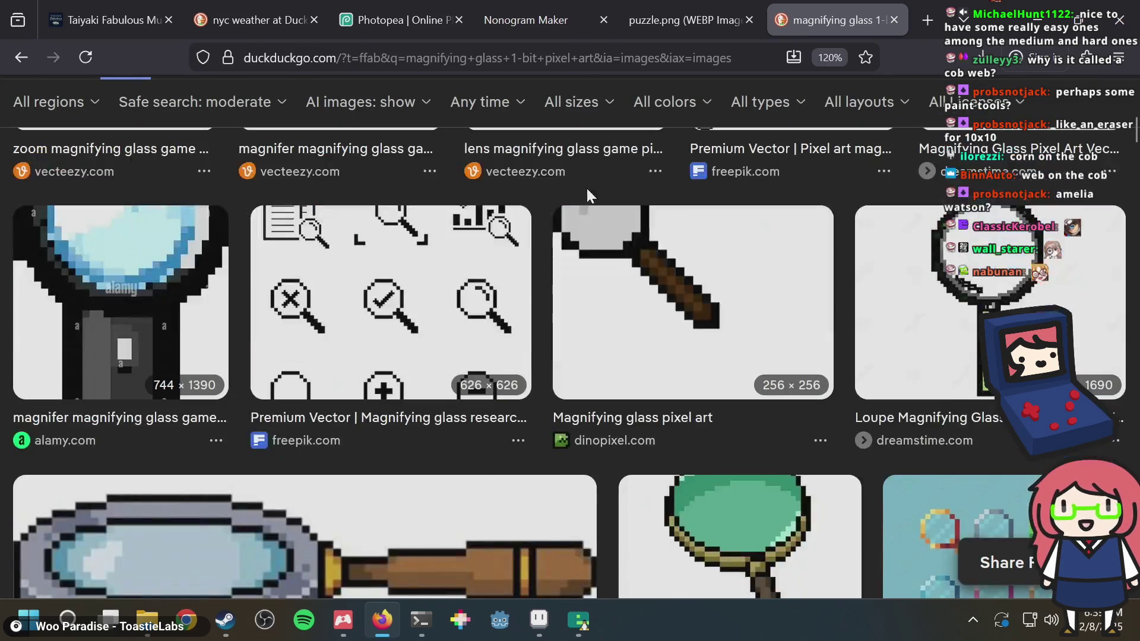
click(484, 310)
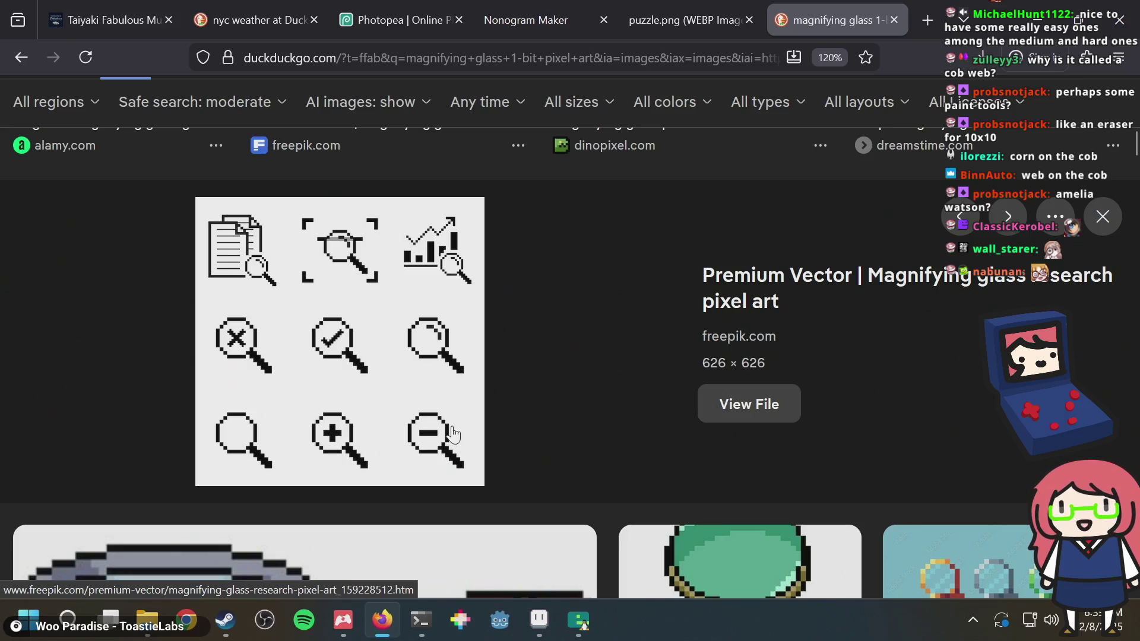
key(alt+Tab)
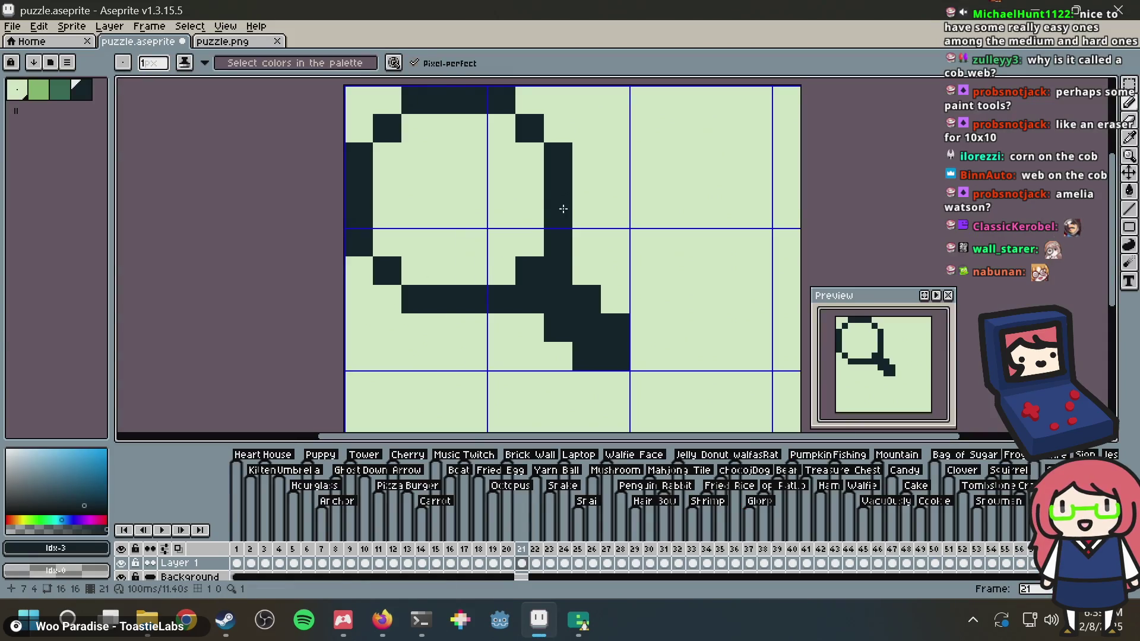
Compare with the reference, then erase the old handle pixels with the light colour
key(alt+Tab)
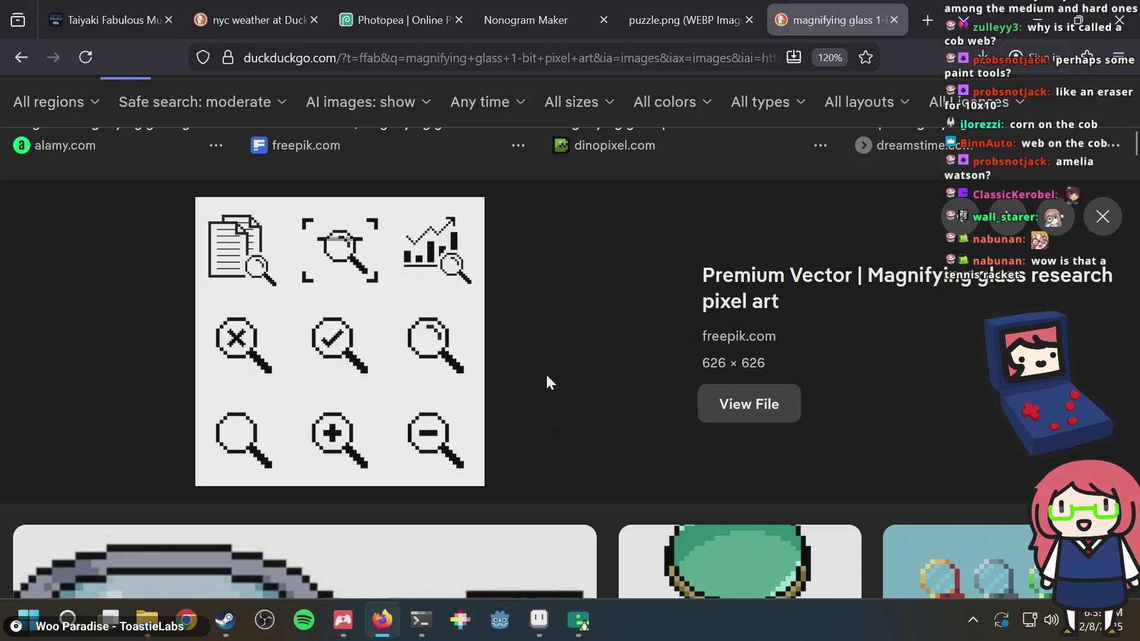
key(alt+Tab)
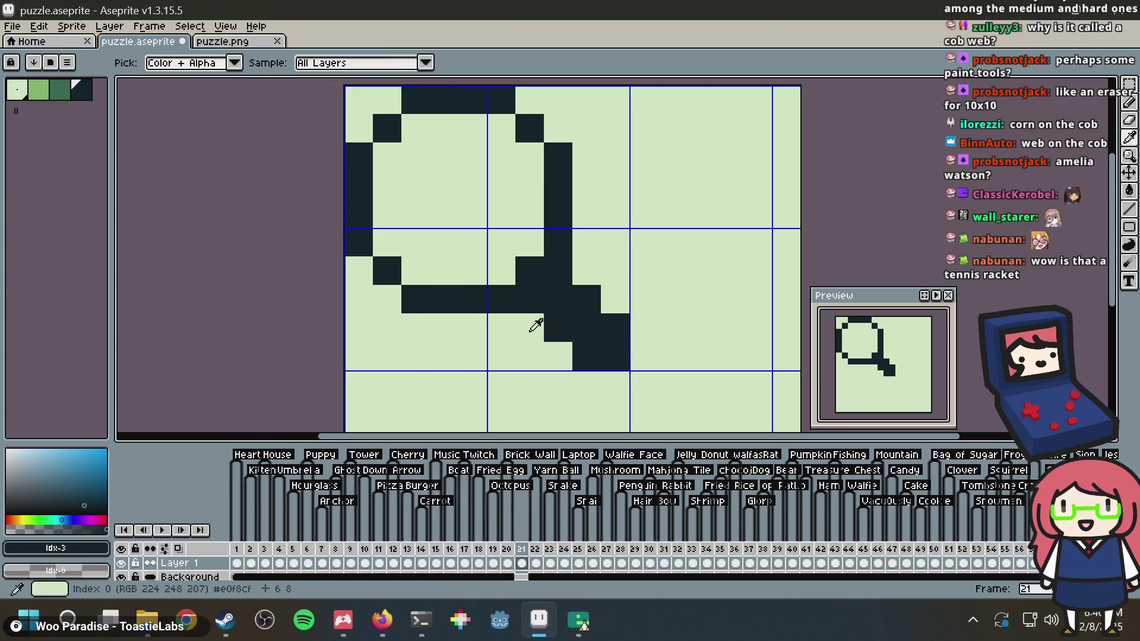
alt+click(534, 323)
click(536, 305)
mouse_move(539, 301)
mouse_down()
mouse_move(561, 273)
mouse_move(547, 318)
mouse_move(552, 300)
mouse_move(568, 319)
mouse_up()
click(588, 357)
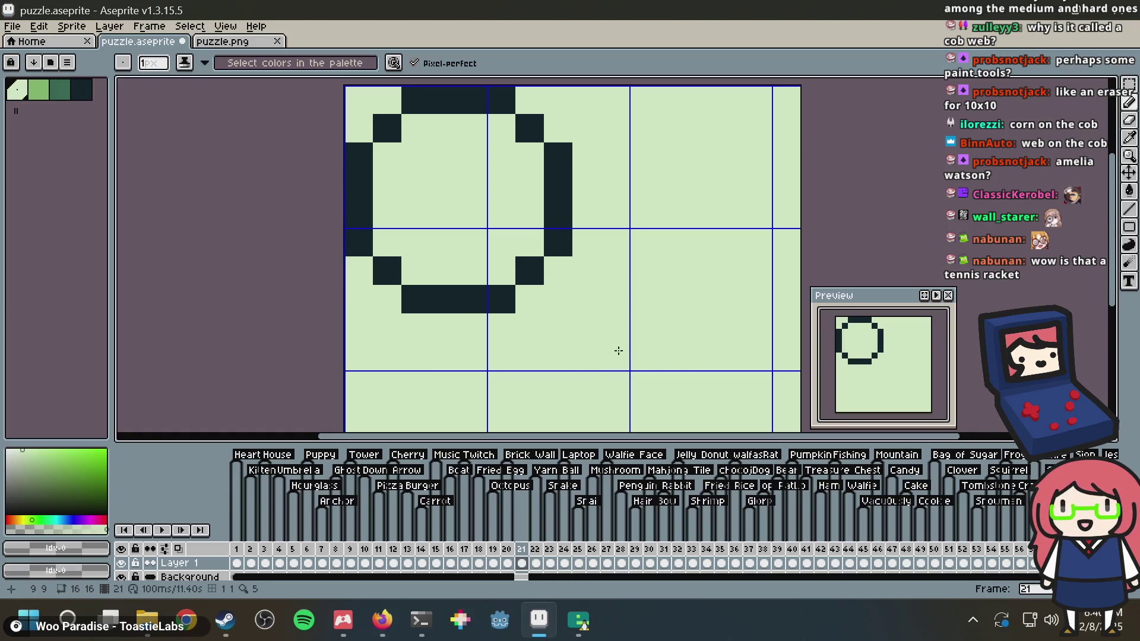
Move the circle's bottom arc down one pixel and fix its edge and bottom-row pixels
key(m)
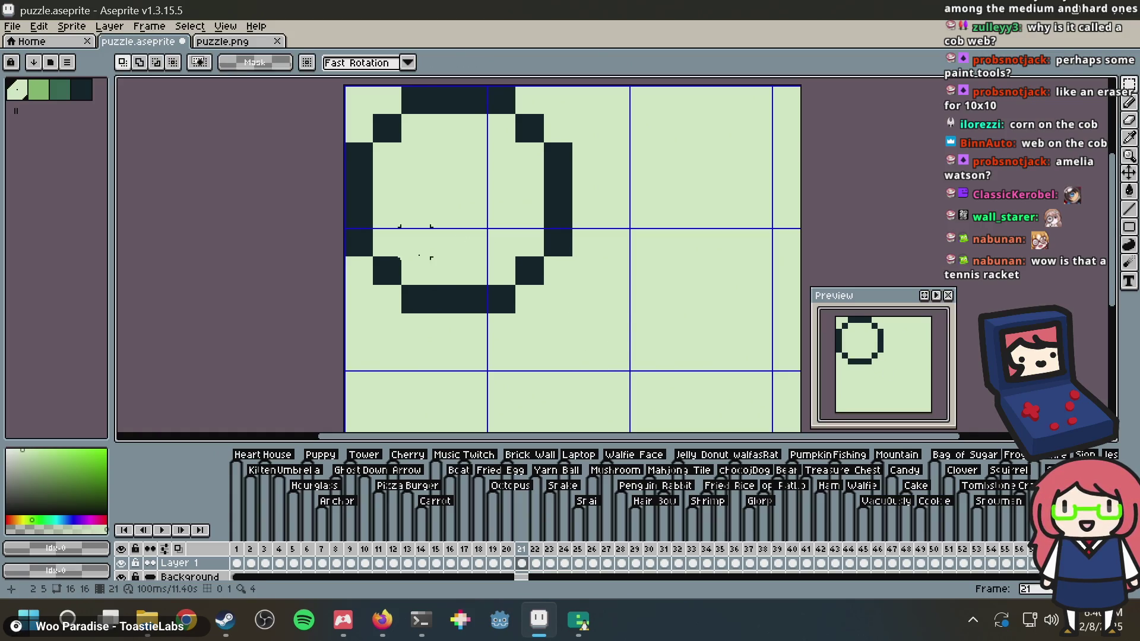
drag(386, 271, 543, 312)
key(Down)
click(557, 246)
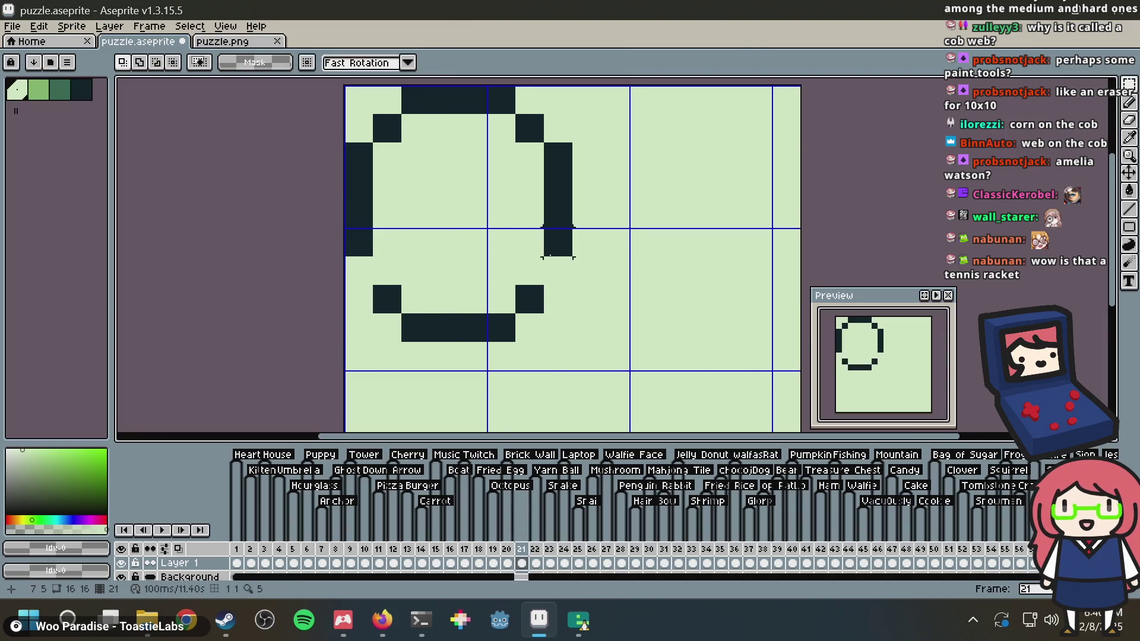
key(b)
alt+click(386, 300)
click(368, 278)
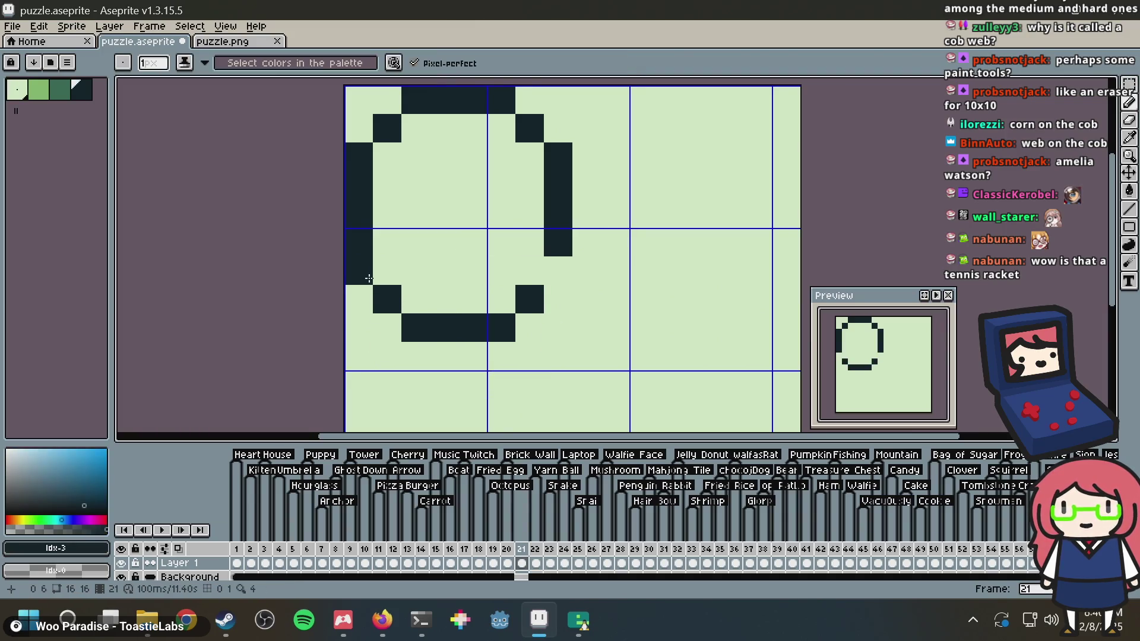
alt+click(422, 298)
mouse_move(419, 318)
mouse_down()
mouse_move(501, 331)
mouse_move(466, 329)
mouse_move(446, 355)
mouse_move(503, 354)
mouse_up()
alt+click(386, 304)
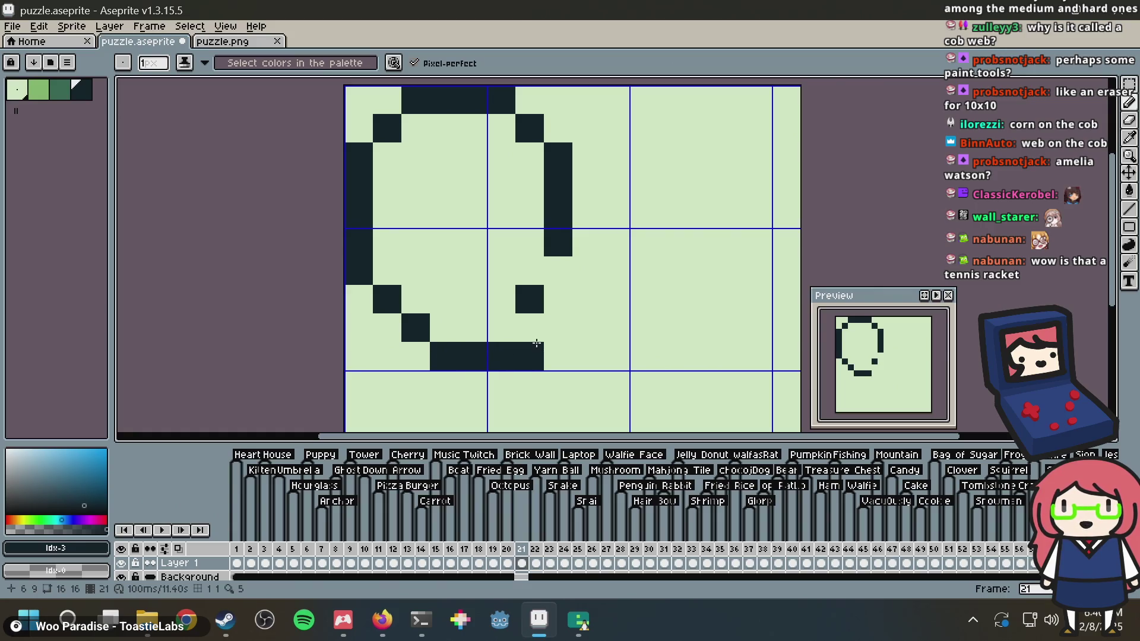
Add a dark pixel at the circle's lower right and start a short diagonal handle stub
key(alt+Tab)
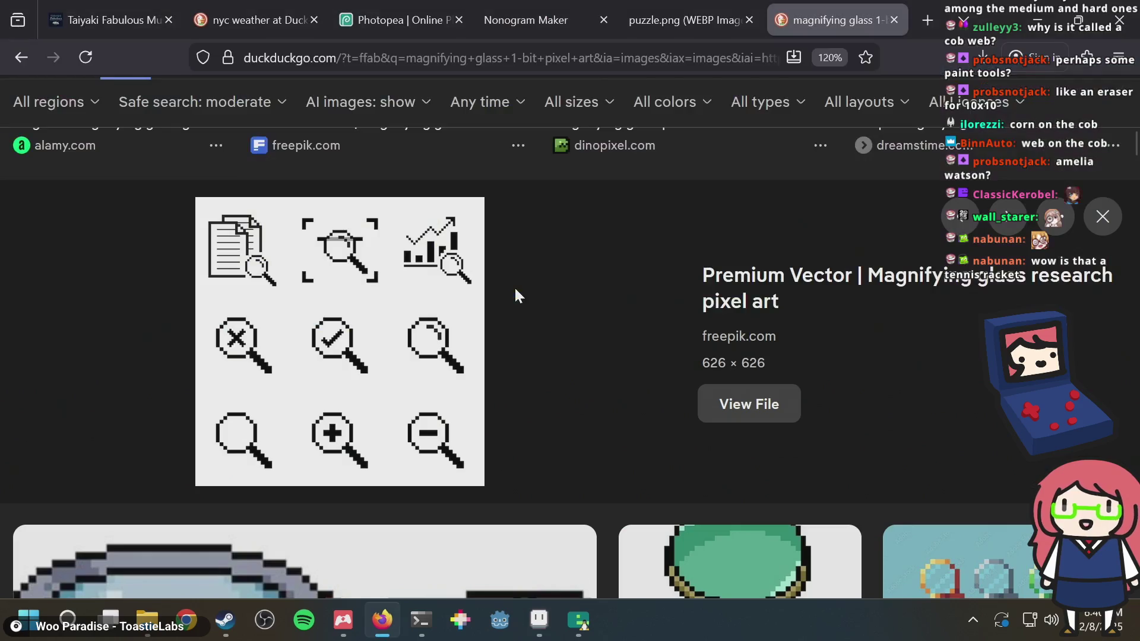
key(alt+Tab)
drag(452, 323, 526, 326)
key(ctrl+z)
key(ctrl+z)
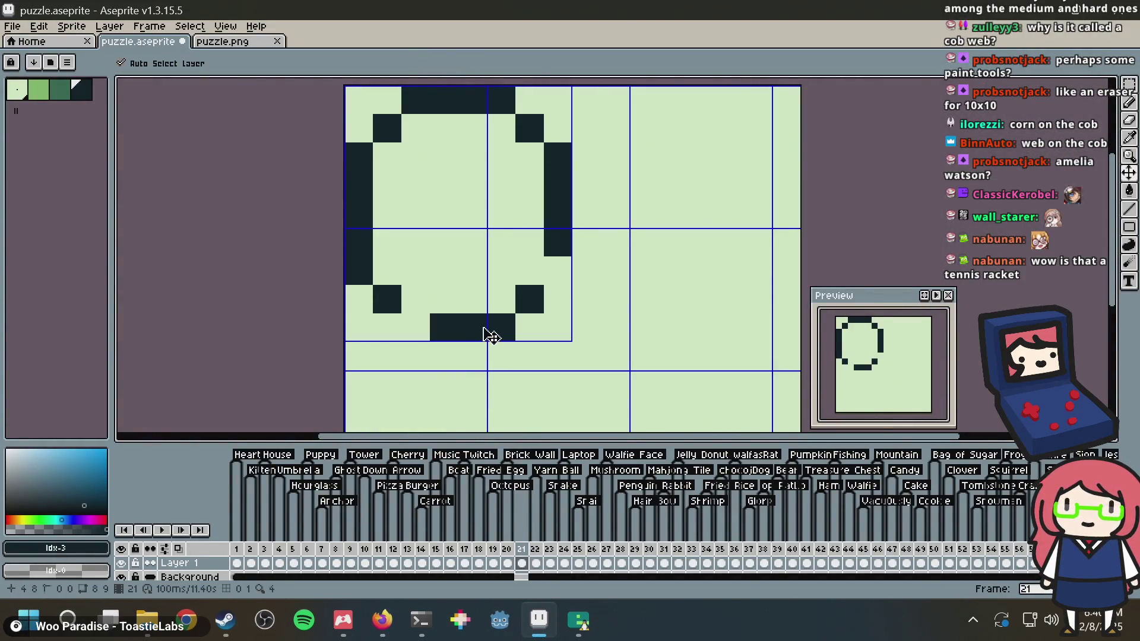
key(ctrl+z)
key(b)
key(ctrl+d)
click(558, 299)
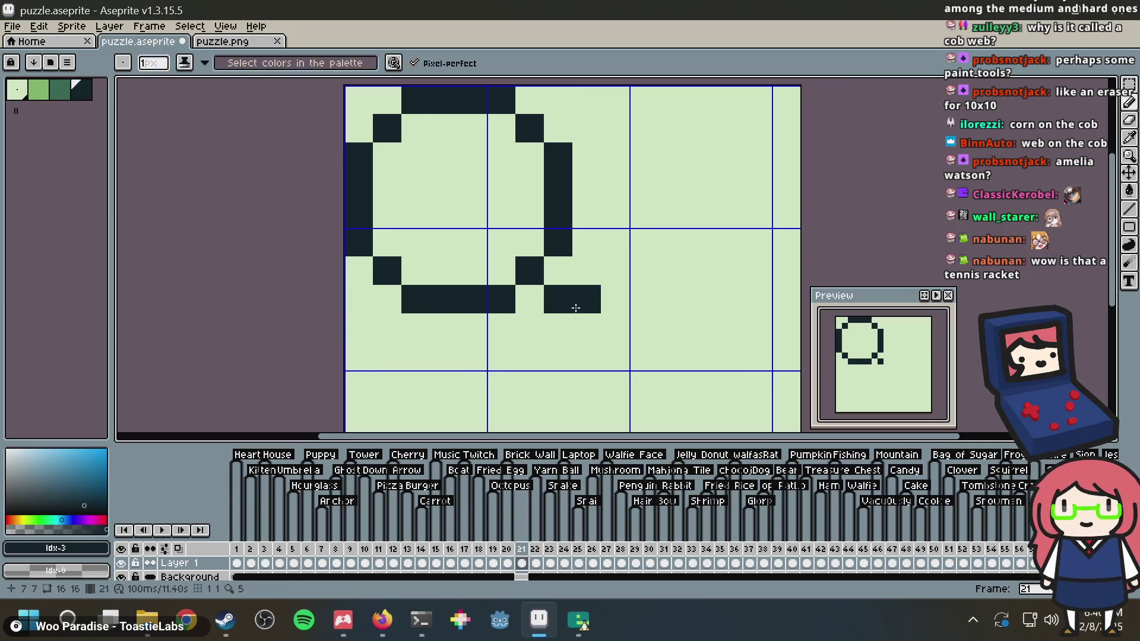
click(586, 328)
click(611, 349)
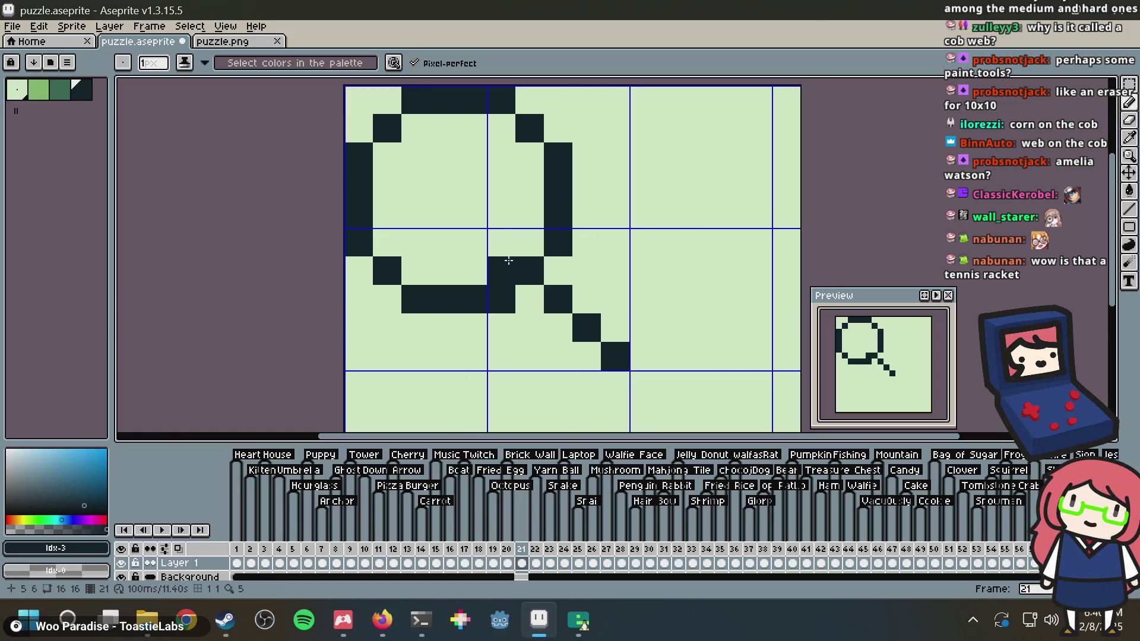
Thicken the ring by darkening pixels along its inner edges
mouse_move(529, 243)
mouse_down()
mouse_move(529, 184)
mouse_move(507, 149)
mouse_move(392, 130)
mouse_move(397, 248)
mouse_move(475, 270)
mouse_up()
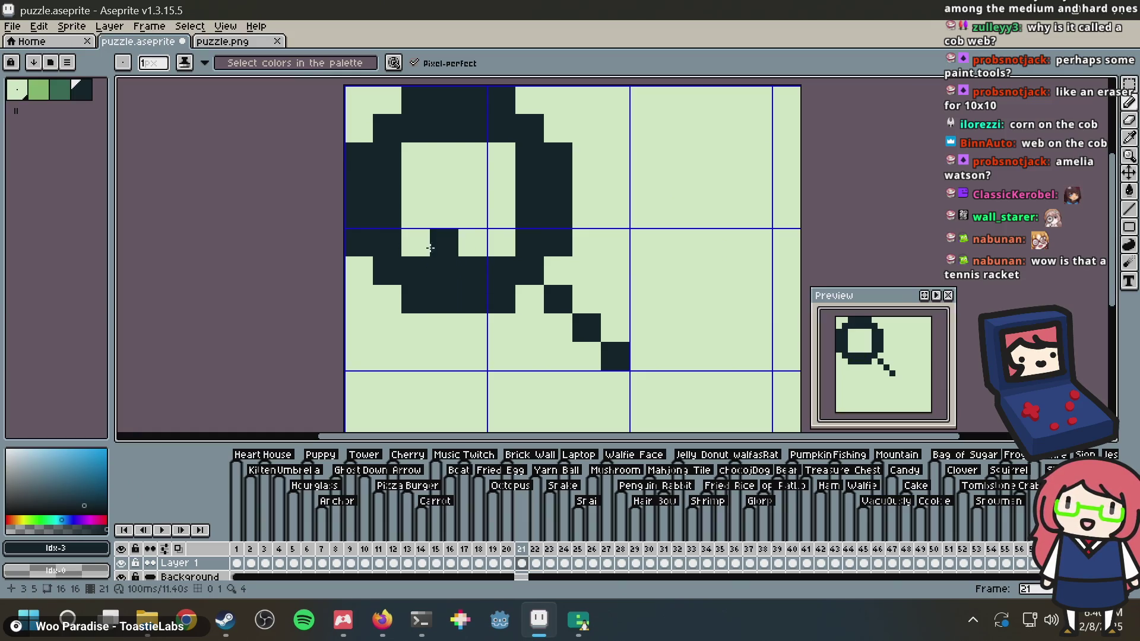
click(415, 242)
click(416, 157)
click(503, 157)
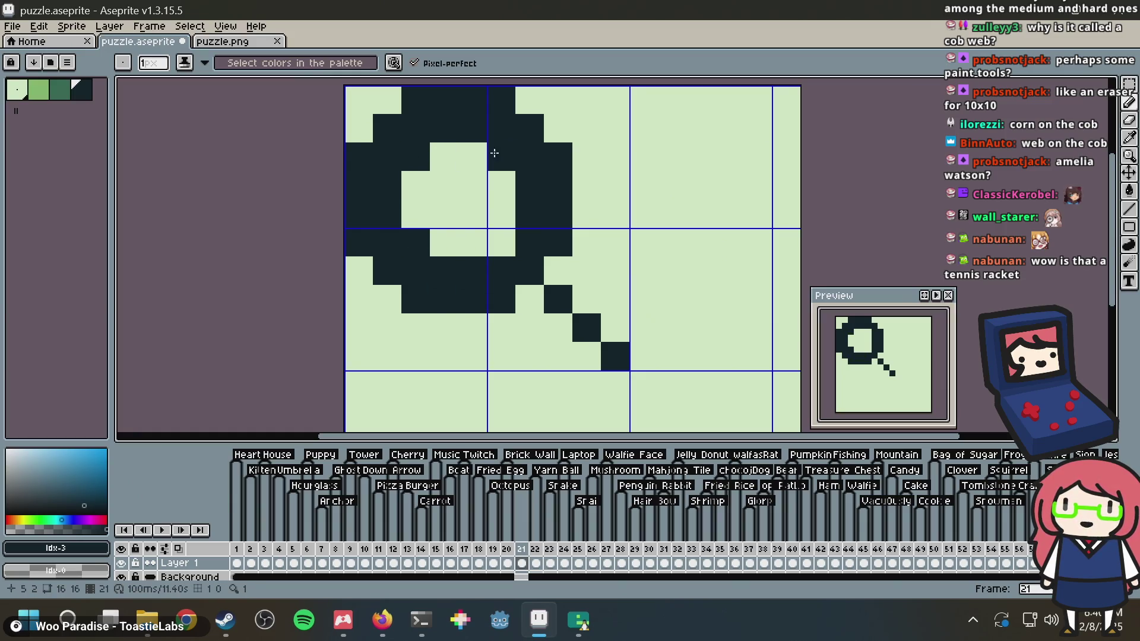
click(503, 239)
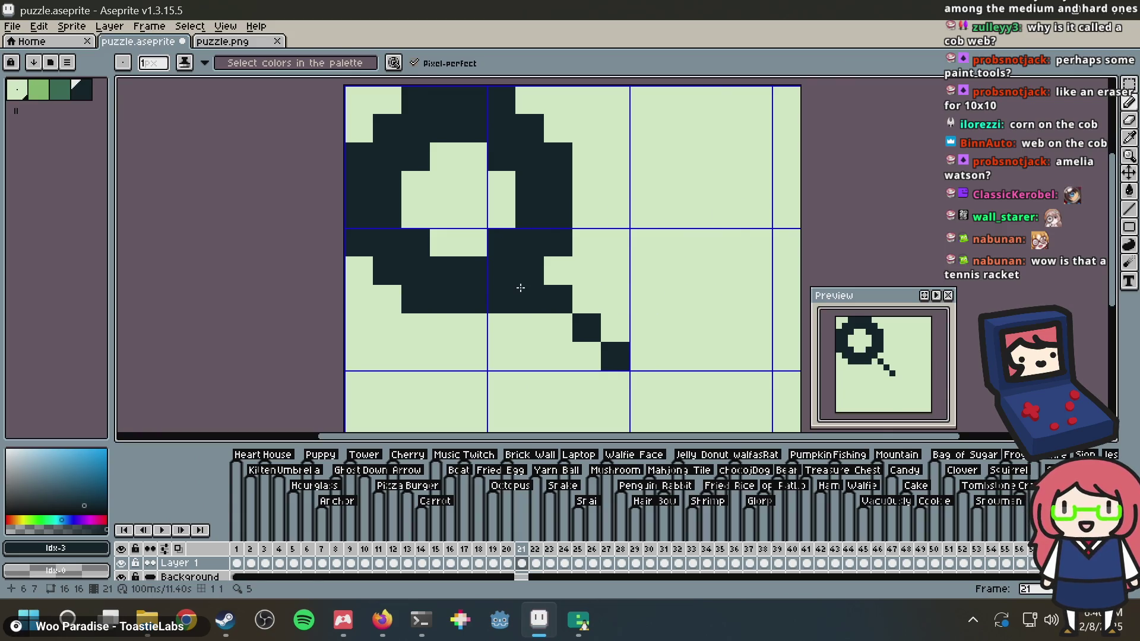
Paint the dark diagonal handle running down-right from the ring
click(558, 328)
drag(554, 276, 610, 332)
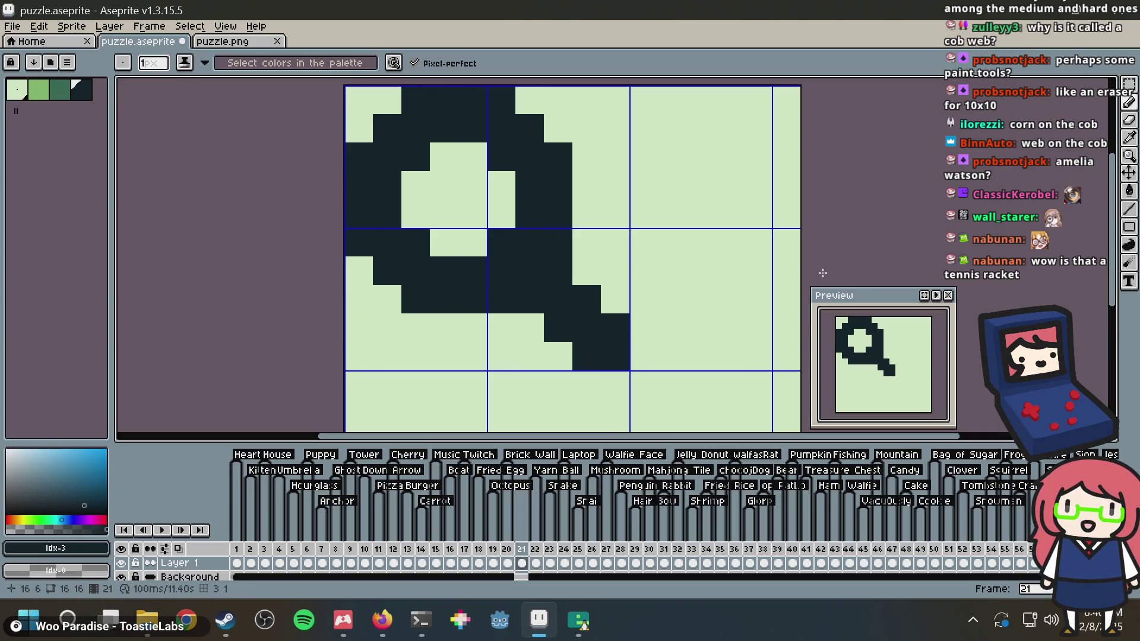
scroll(819, 273, down, 1)
scroll(679, 272, up, 3)
Clear stray pixels where ring meets handle, then darken the joining pixels
alt+click(433, 333)
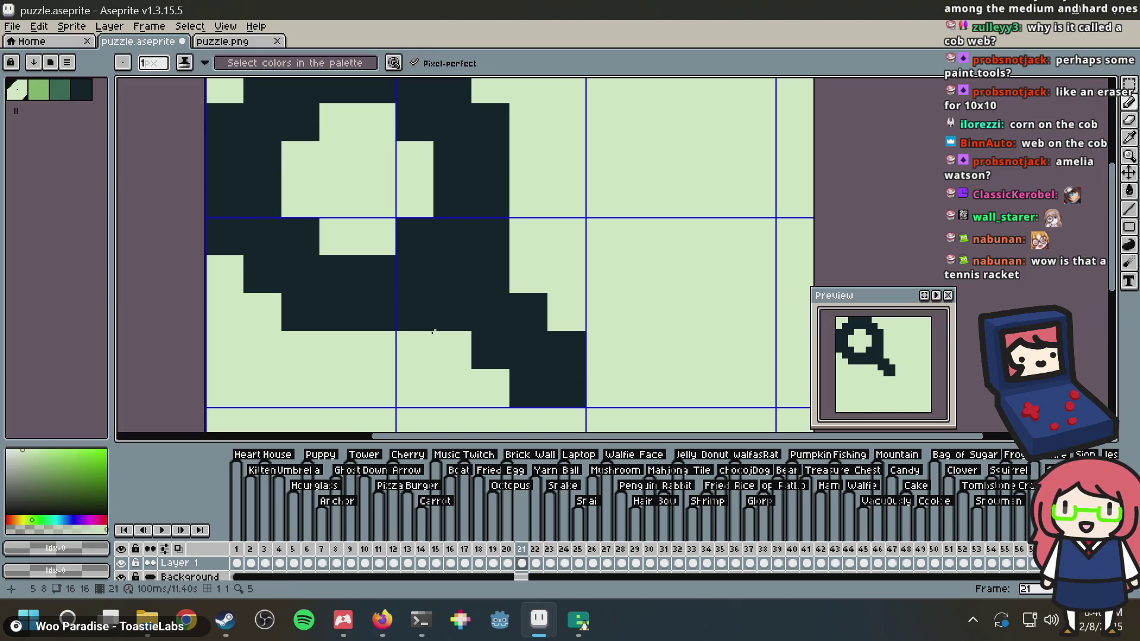
click(438, 315)
click(486, 267)
scroll(570, 237, down, 3)
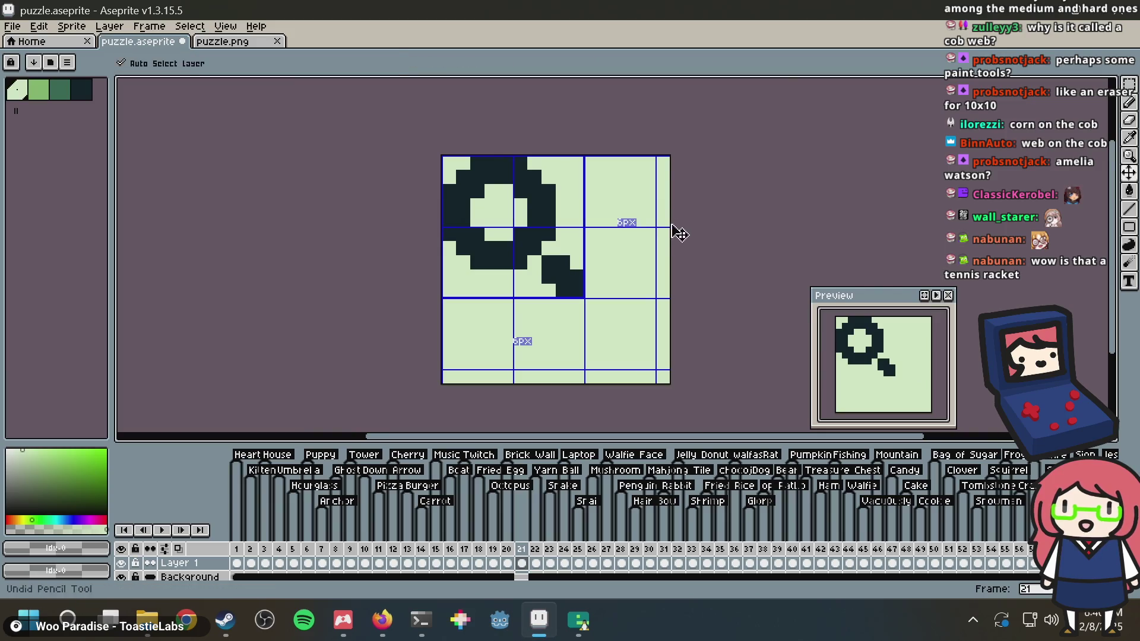
scroll(665, 230, up, 3)
scroll(651, 236, down, 1)
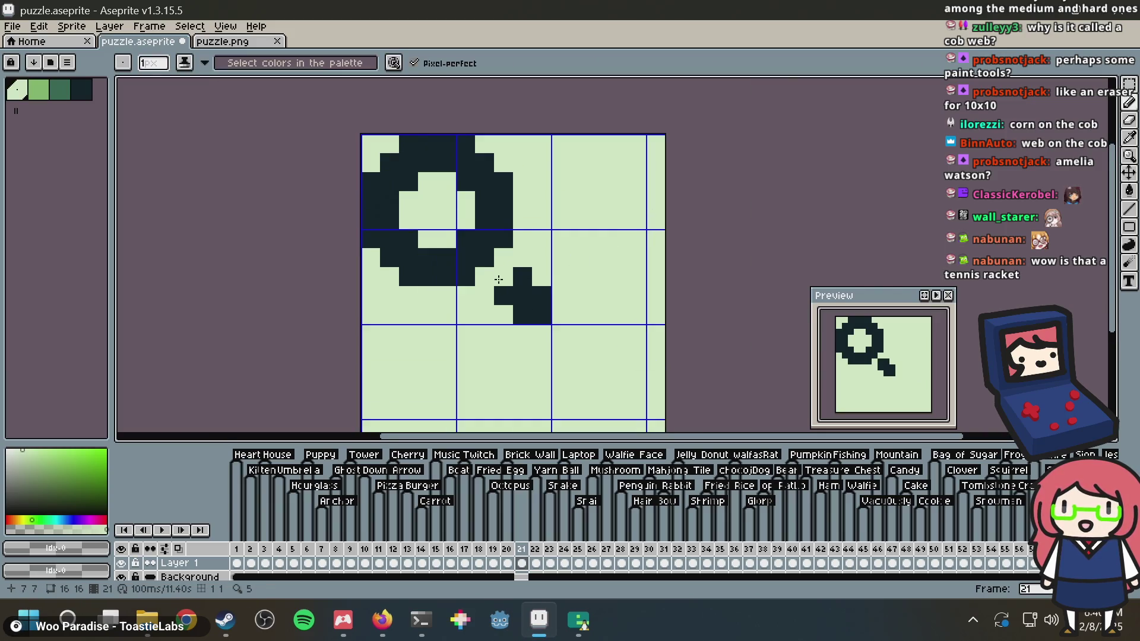
scroll(499, 279, up, 1)
alt+click(437, 267)
drag(505, 276, 471, 277)
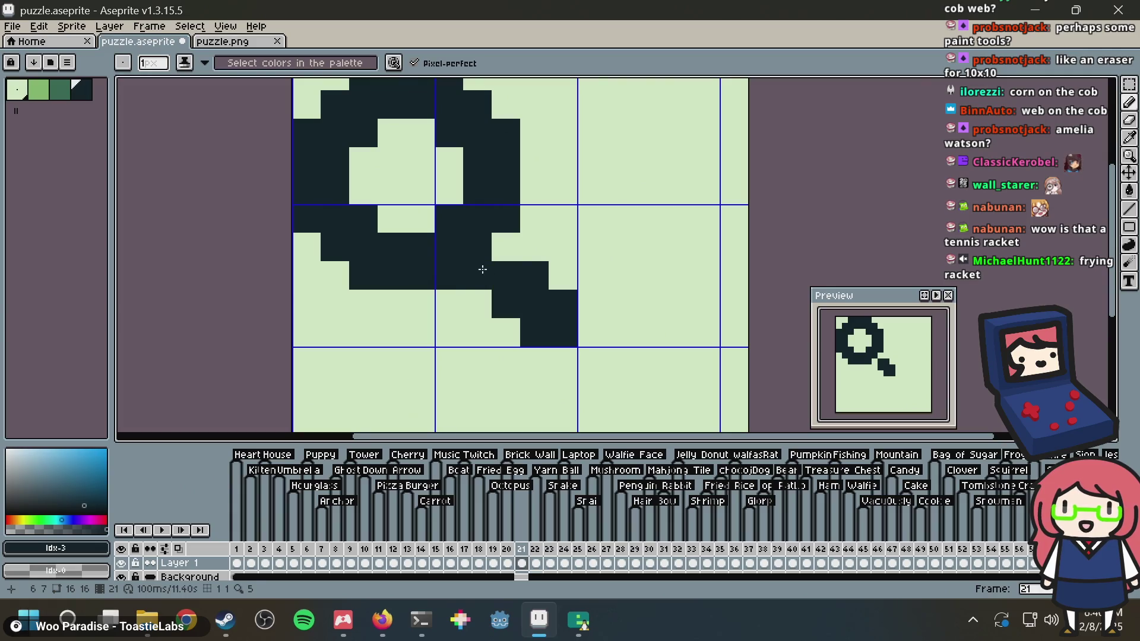
Fill the ring mid-green with the Paint Bucket, keeping the handle dark
right_click(480, 271)
click(59, 89)
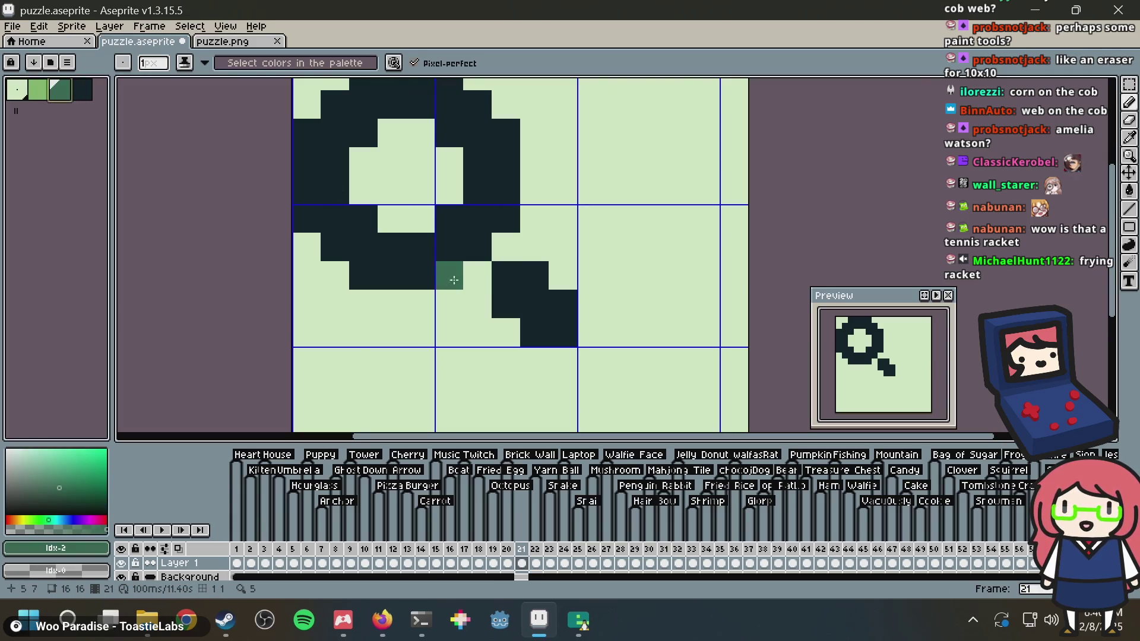
mouse_move(473, 270)
mouse_down()
mouse_move(520, 284)
mouse_move(506, 302)
mouse_move(534, 330)
mouse_move(561, 322)
mouse_up()
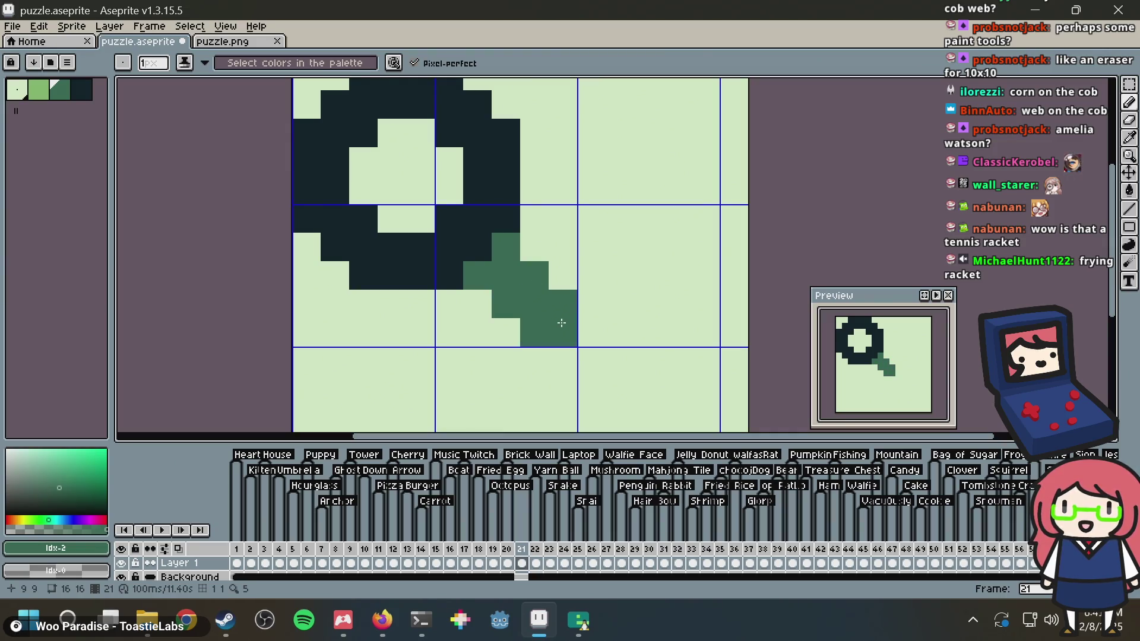
scroll(591, 304, down, 3)
scroll(626, 296, up, 3)
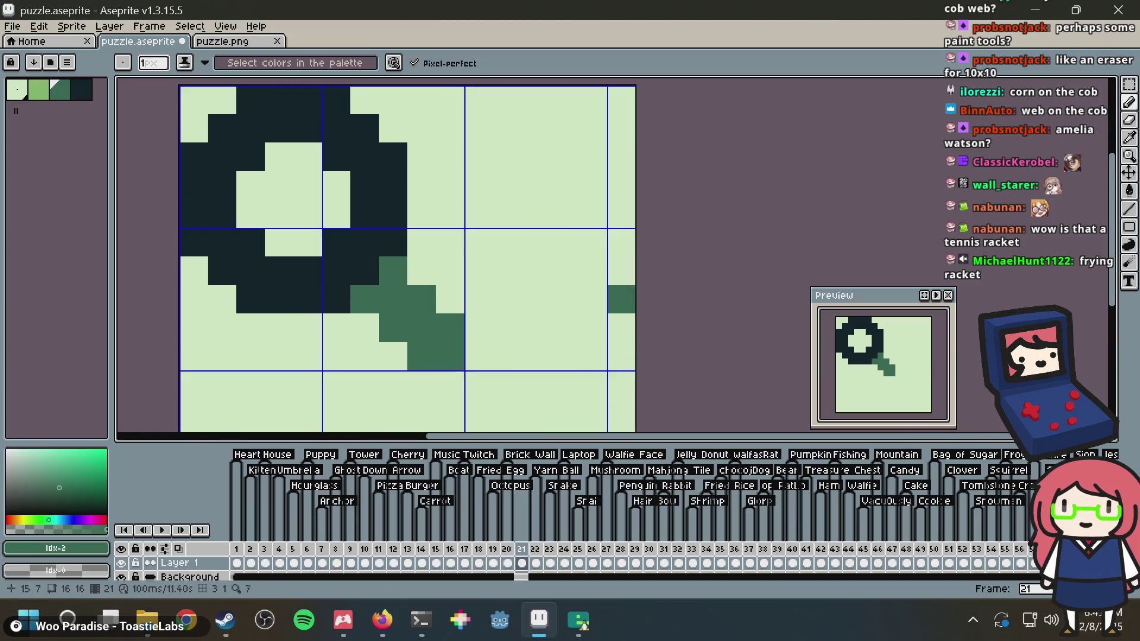
key(ctrl+z)
key(ctrl+z)
key(ctrl+z)
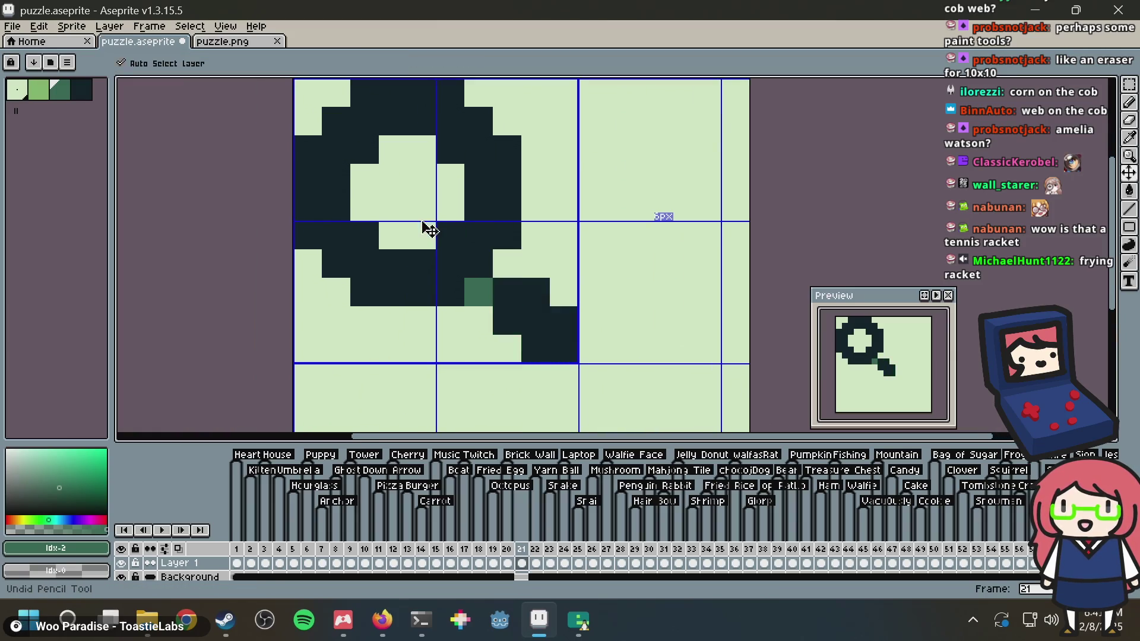
key(b)
key(g)
click(451, 232)
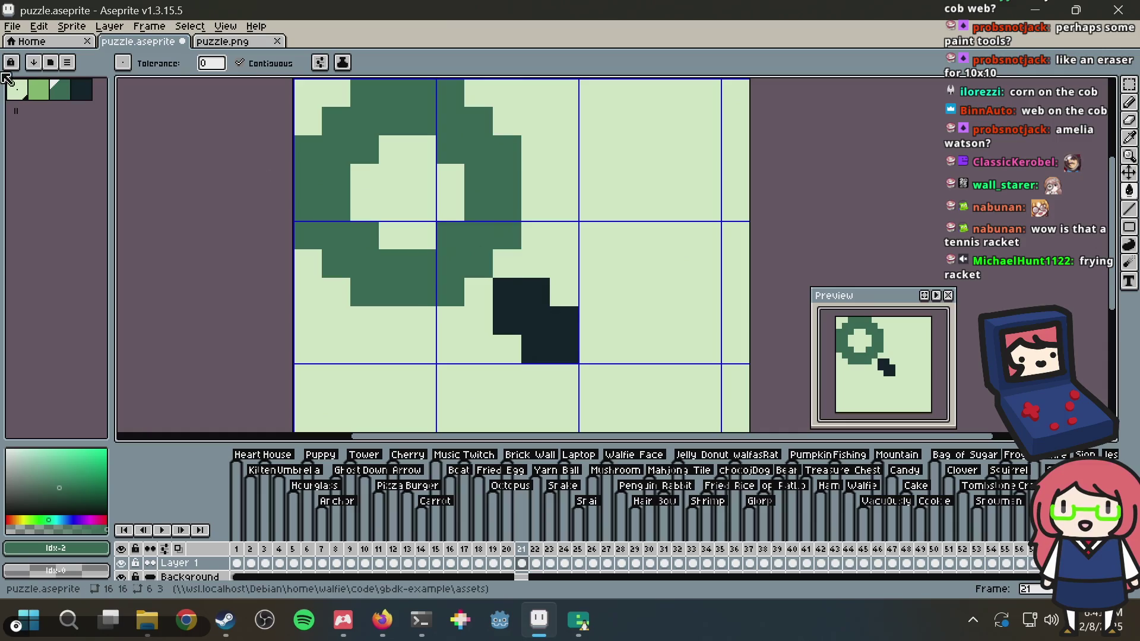
Touch up the dark pixels where the handle meets the ring
click(82, 90)
key(b)
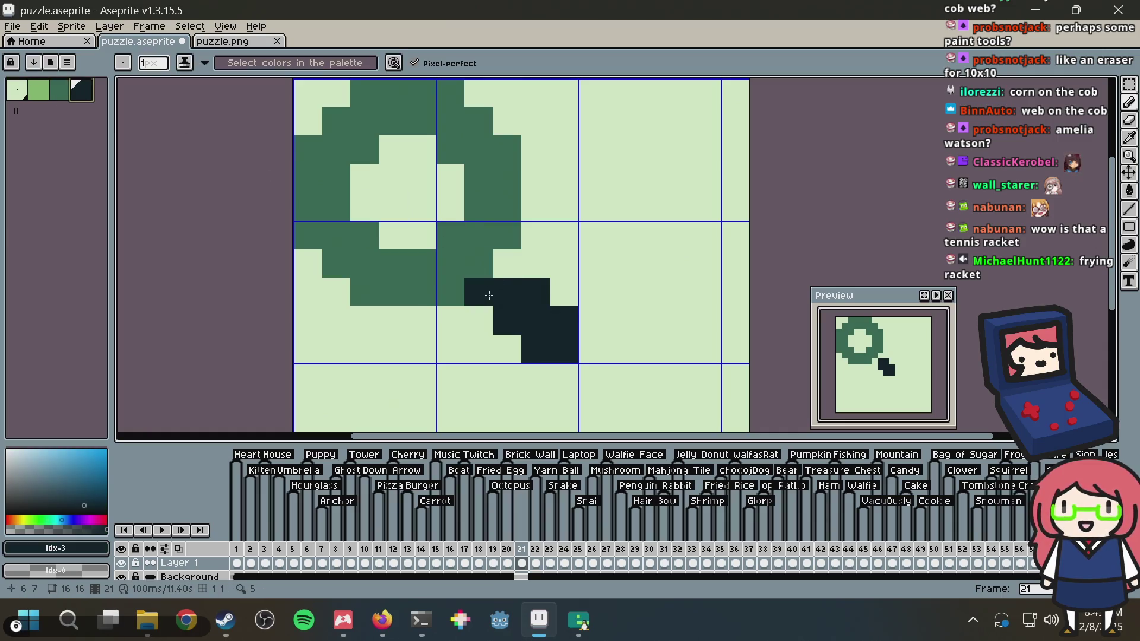
click(503, 278)
scroll(550, 262, down, 5)
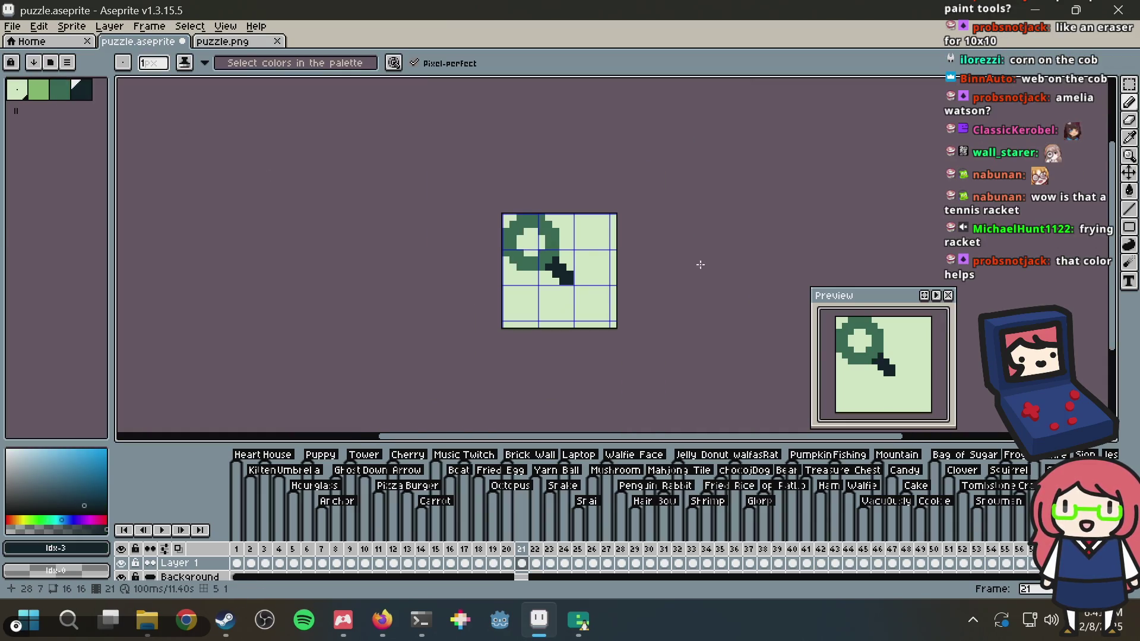
scroll(598, 285, up, 3)
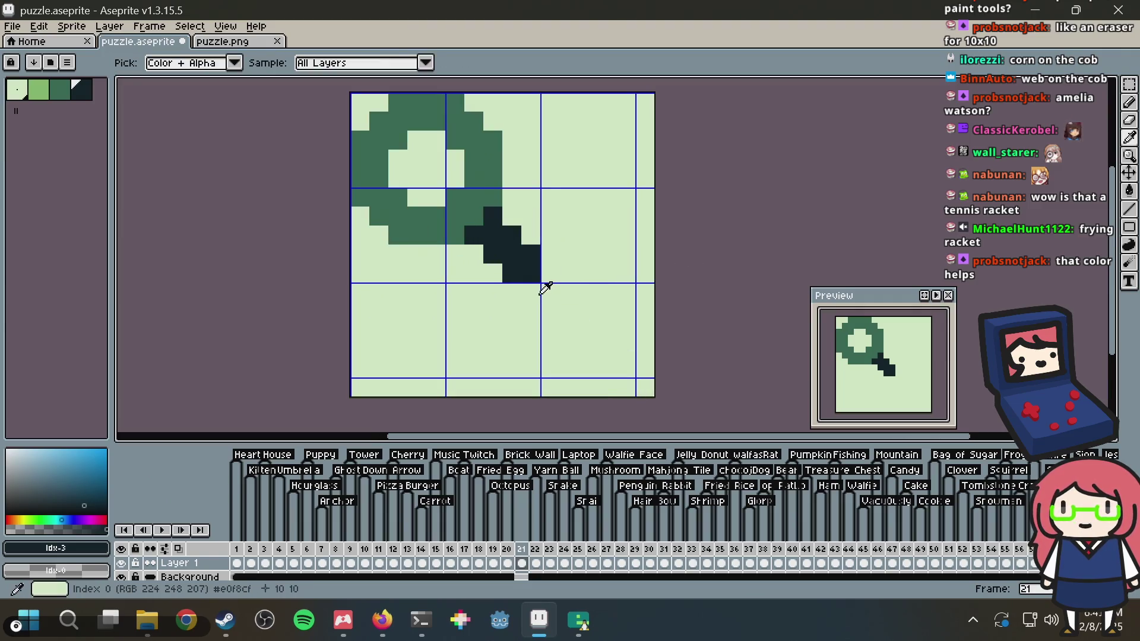
key(ctrl+z)
scroll(618, 256, down, 3)
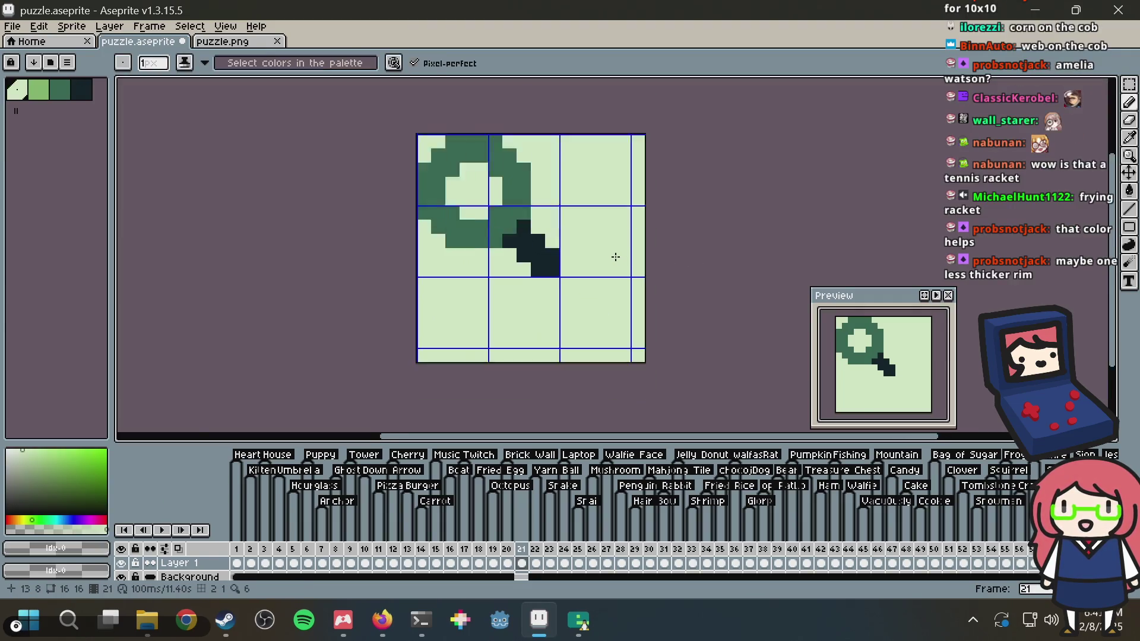
scroll(612, 256, up, 3)
right_click(536, 243)
key(ctrl+z)
key(alt)
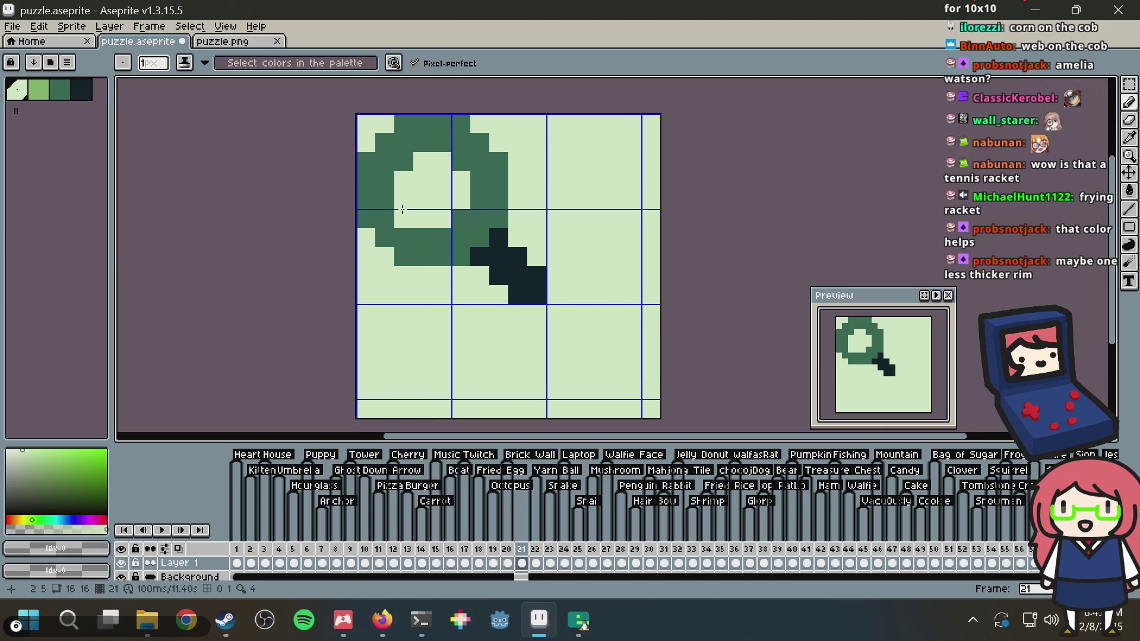
Lighten the ring's inner pixels to thin the green outline around the lens
click(441, 238)
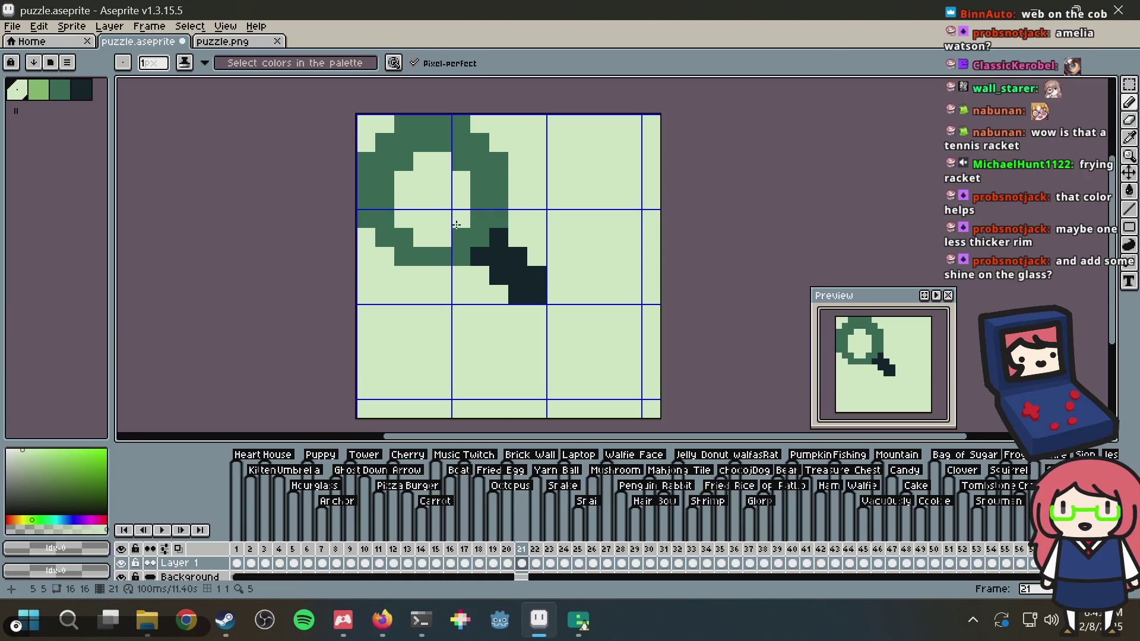
click(482, 204)
drag(483, 189, 479, 180)
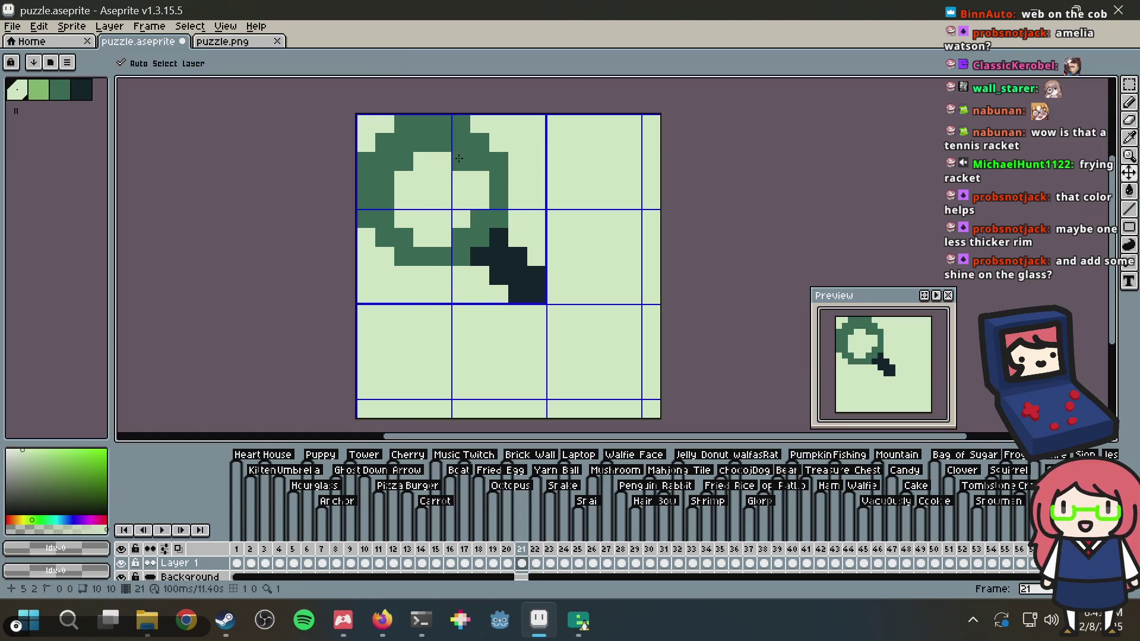
mouse_move(442, 143)
mouse_down()
mouse_move(424, 137)
mouse_move(384, 199)
mouse_up()
scroll(455, 175, down, 2)
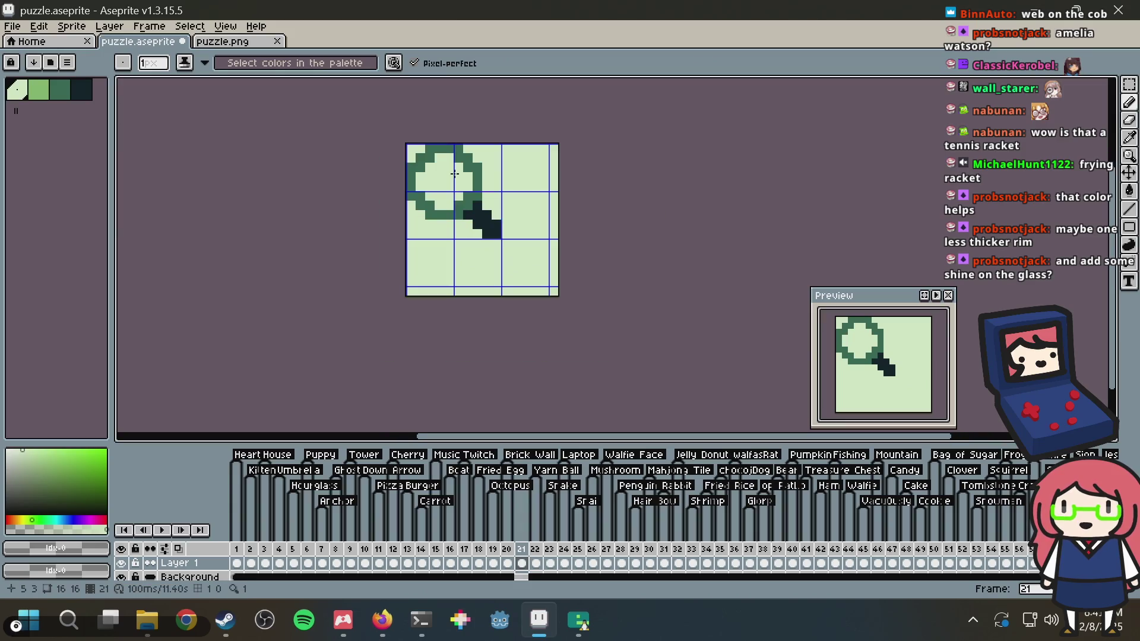
scroll(455, 174, up, 3)
click(479, 218)
Save the sprite, undo the last ring edit, and choose the light green colour
key(ctrl+s)
scroll(515, 173, down, 2)
scroll(469, 208, up, 4)
key(ctrl+z)
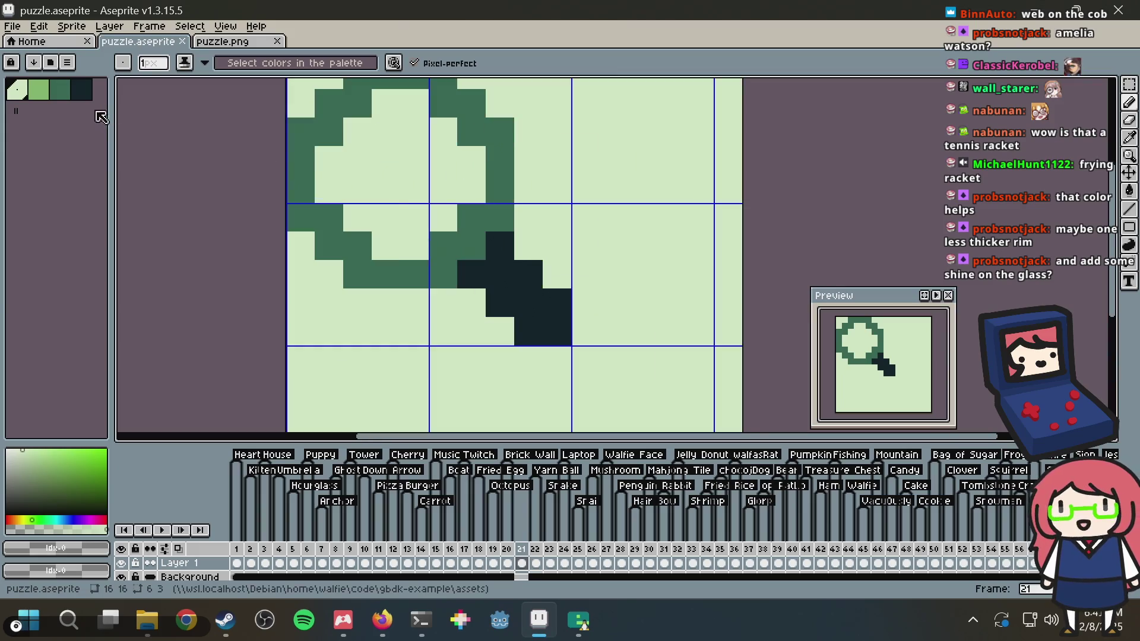
click(38, 89)
key(g)
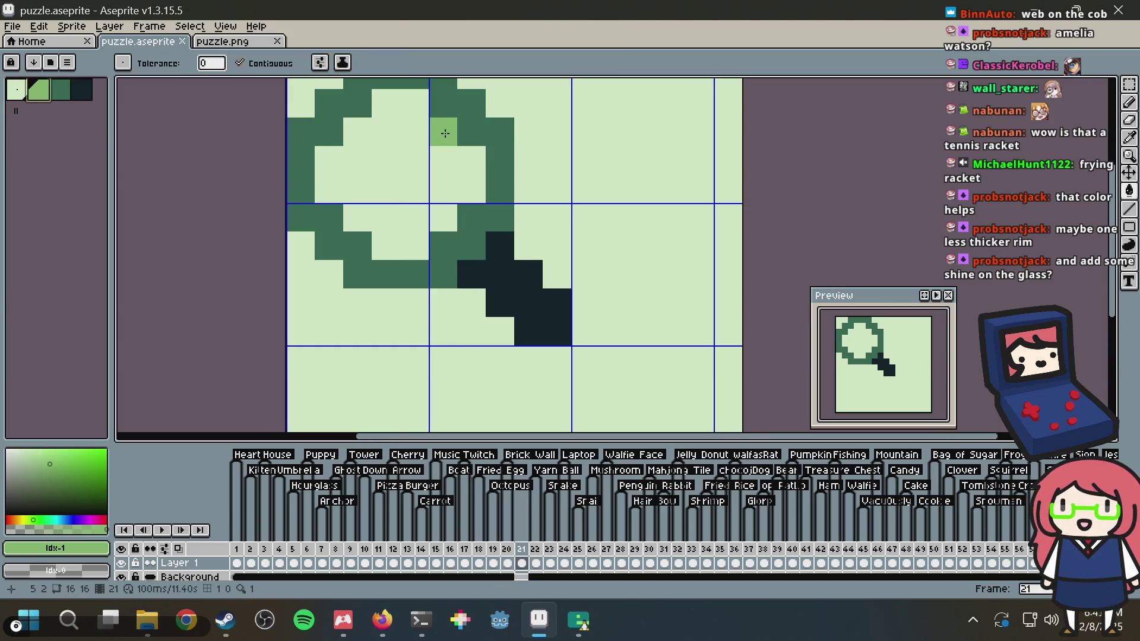
click(433, 140)
key(b)
key(ctrl+z)
click(432, 143)
click(414, 161)
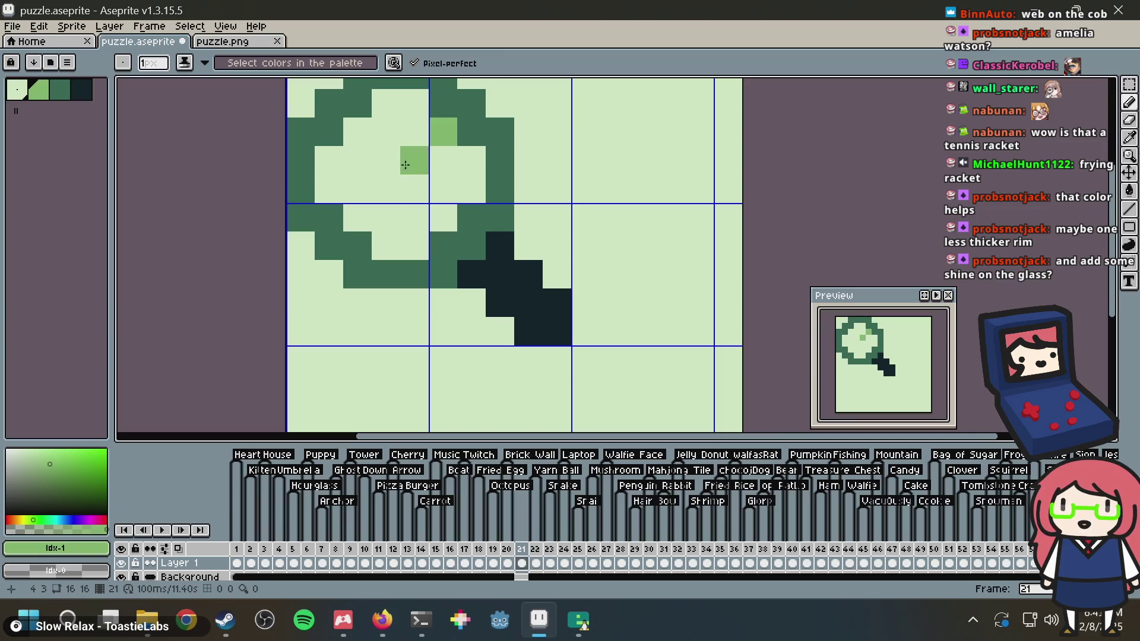
click(386, 189)
drag(359, 217, 379, 215)
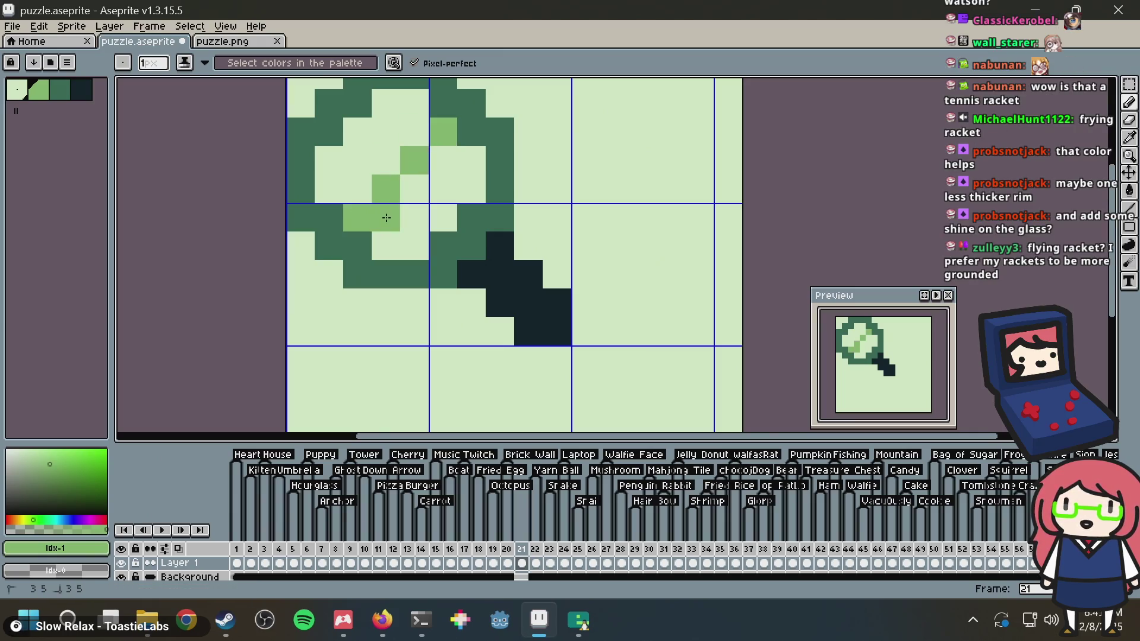
key(v)
key(ctrl+z)
key(ctrl+z)
key(ctrl+z)
key(b)
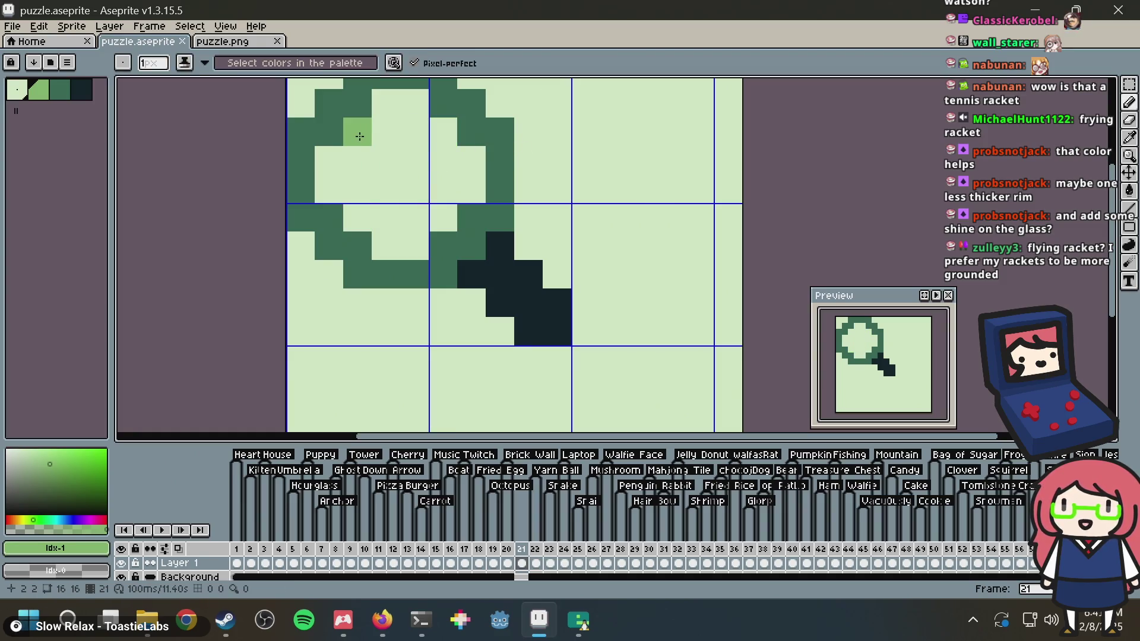
click(420, 120)
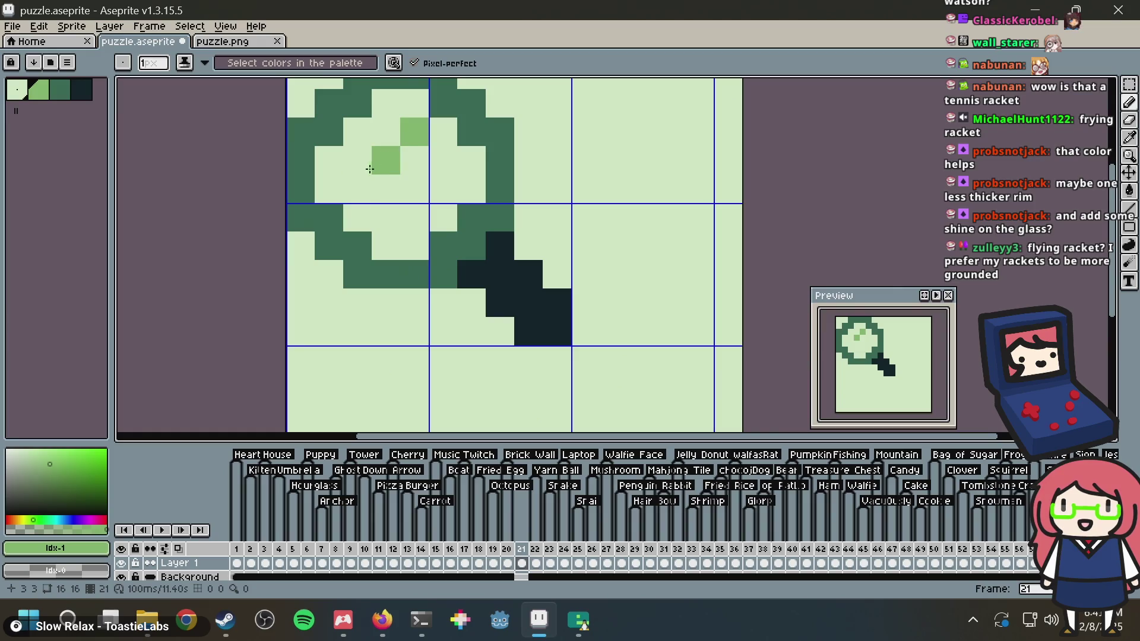
click(358, 189)
click(414, 217)
click(443, 189)
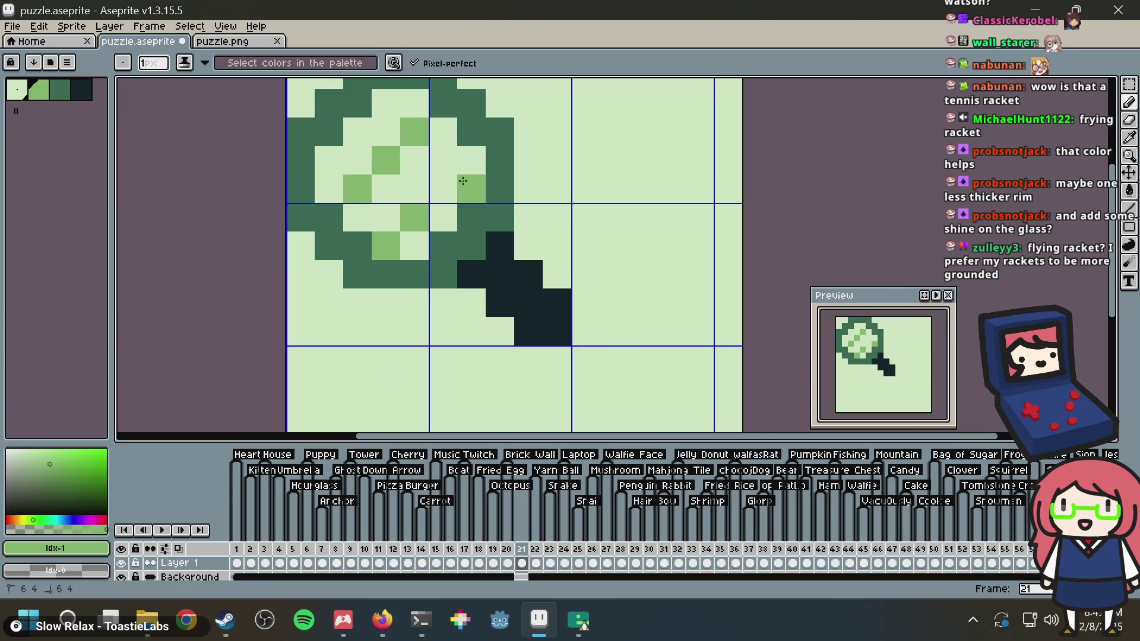
drag(410, 110, 329, 189)
click(472, 133)
scroll(469, 143, down, 2)
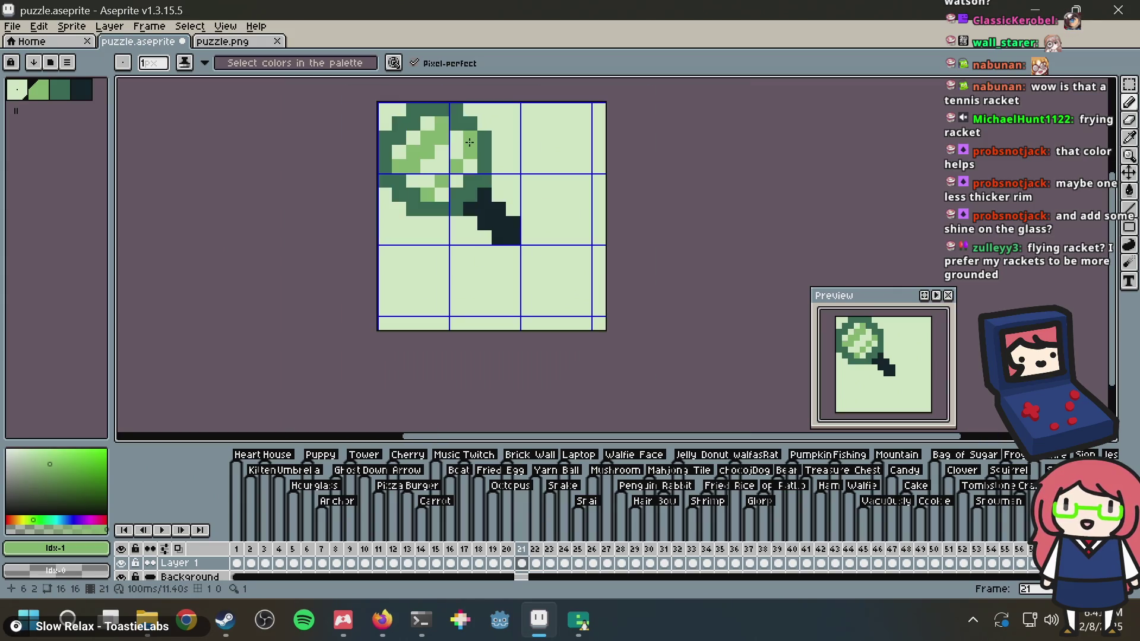
key(ctrl+z)
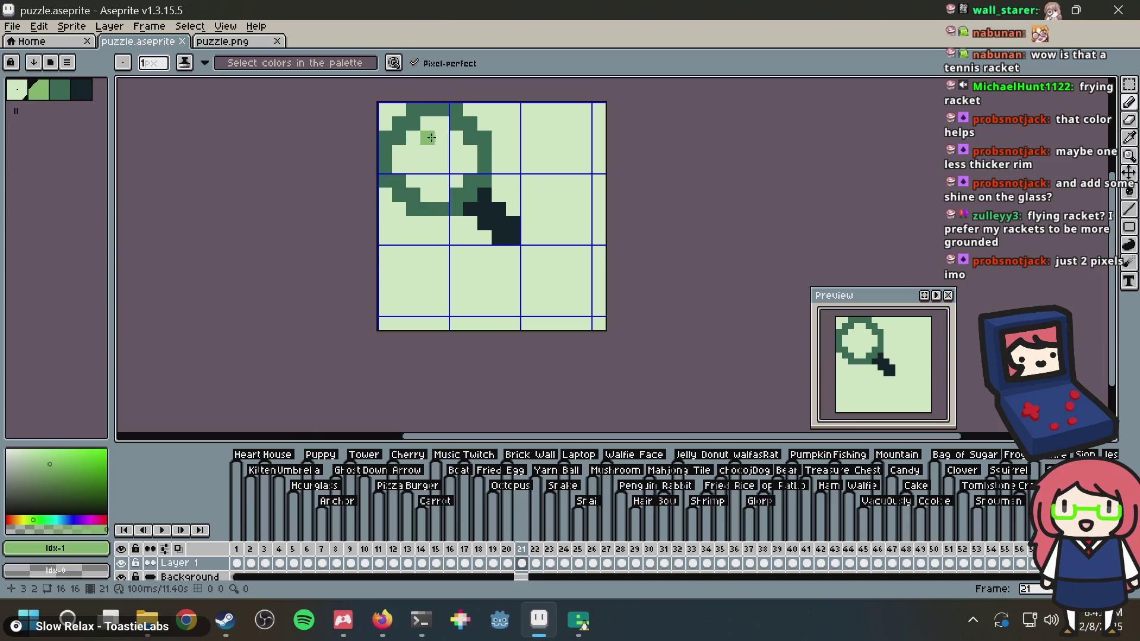
click(422, 150)
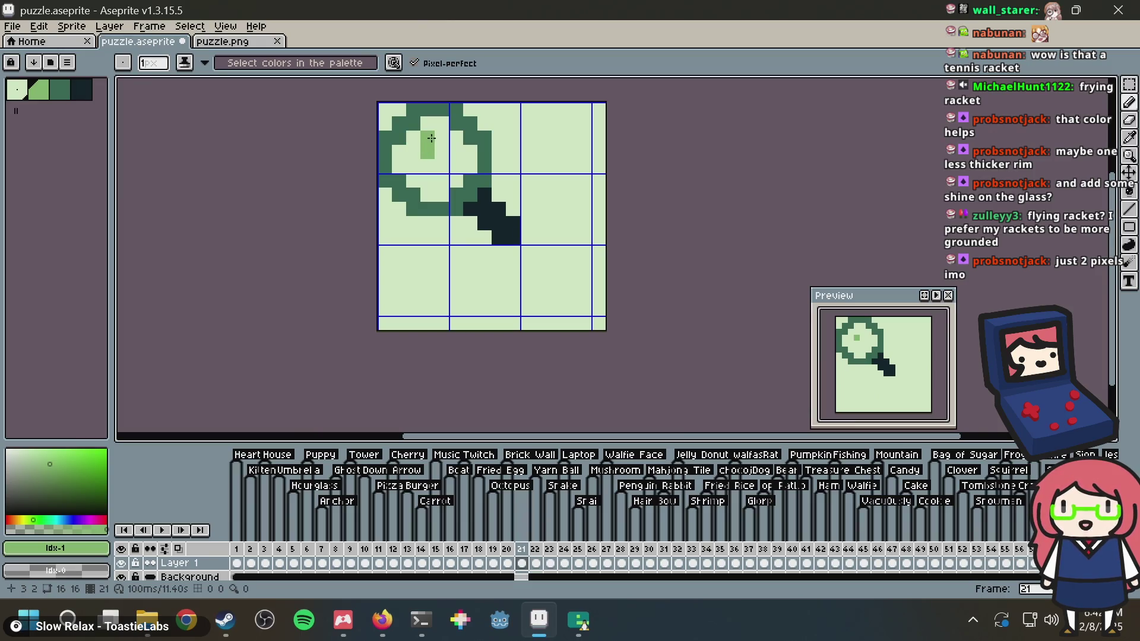
key(alt+Tab)
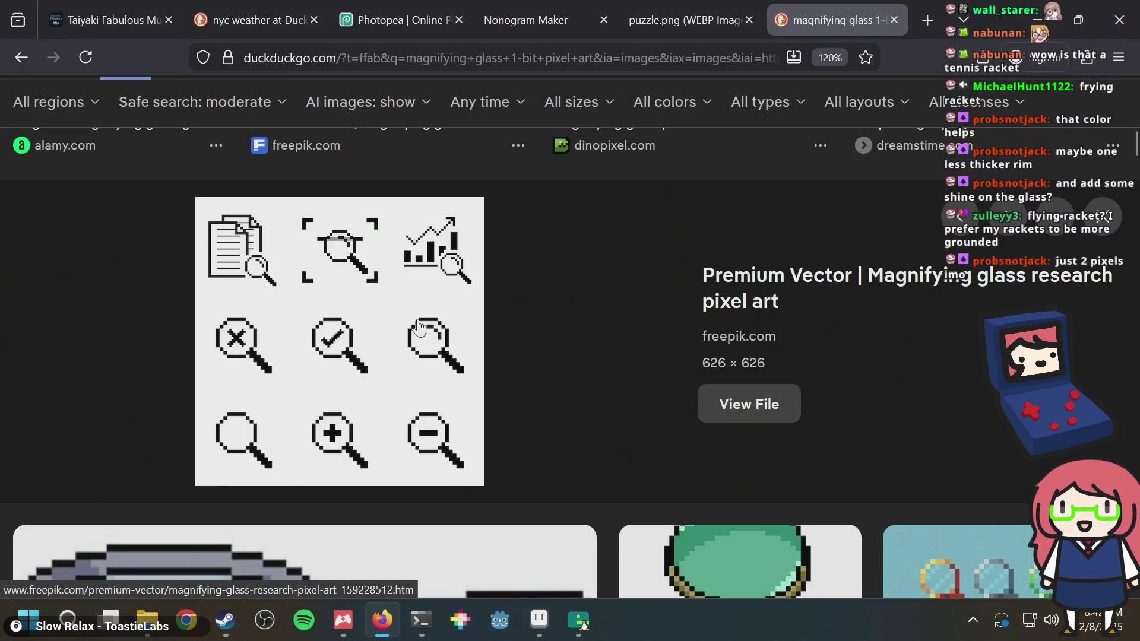
key(alt+Tab)
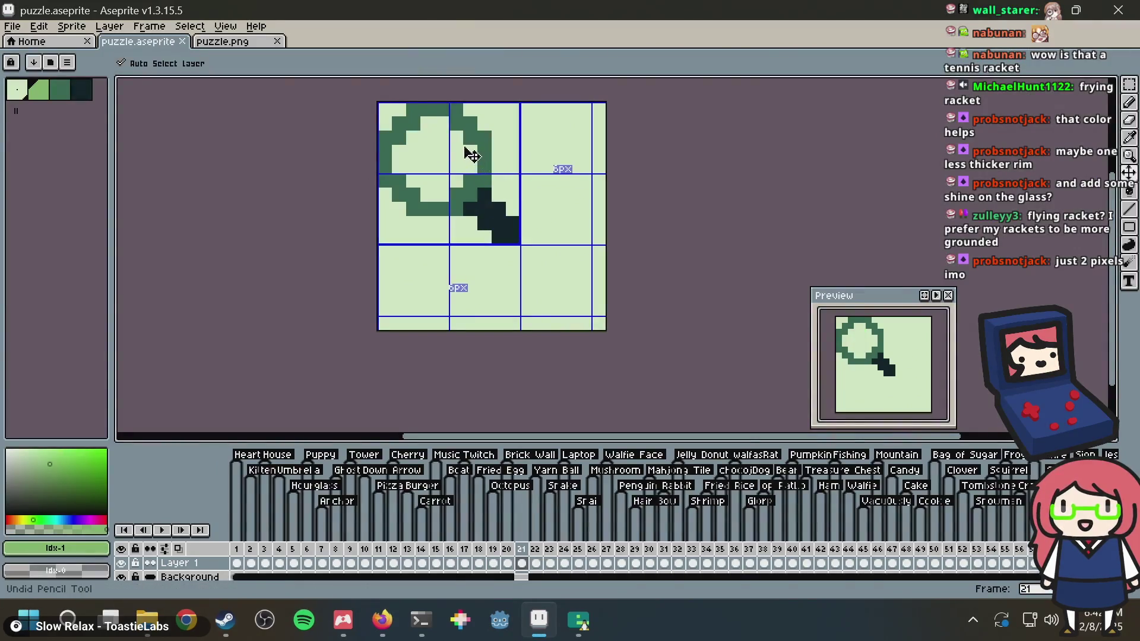
Pencil several light-green glint pixels inside the magnifier ring's upper right
scroll(463, 148, up, 1)
click(459, 158)
scroll(416, 142, down, 1)
scroll(415, 143, up, 1)
scroll(410, 139, up, 1)
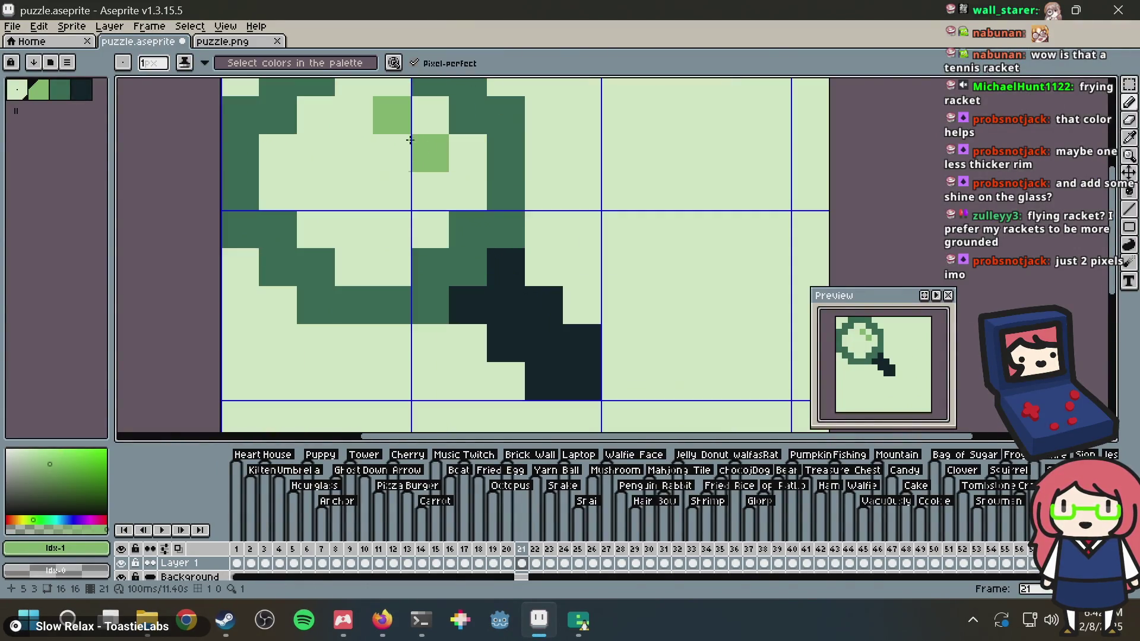
click(368, 127)
click(422, 190)
click(541, 155)
scroll(539, 167, down, 2)
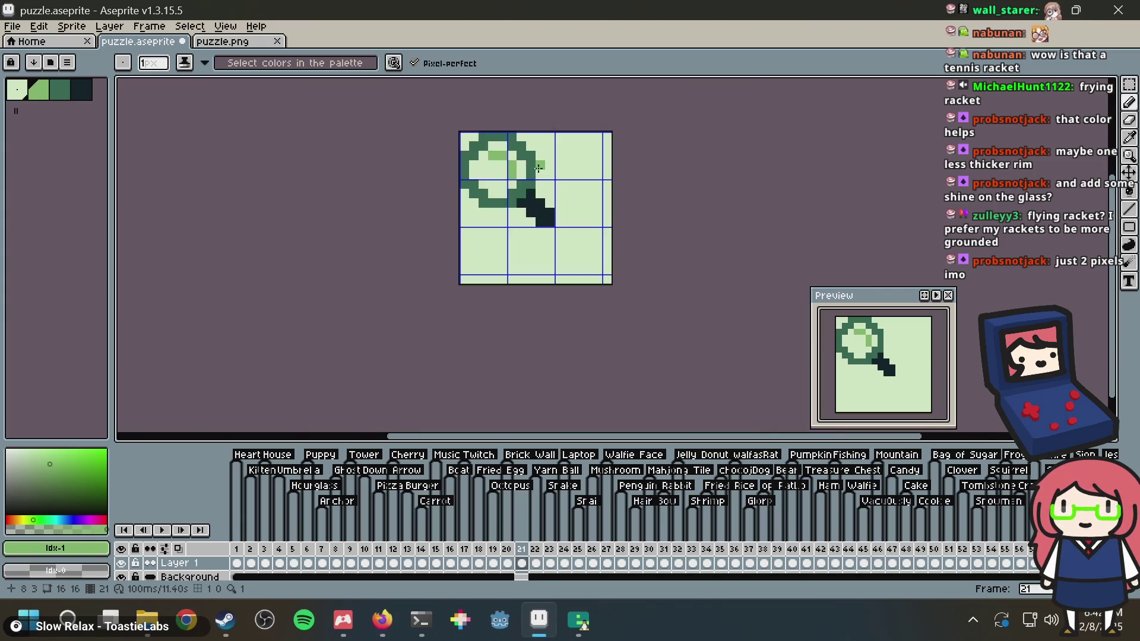
scroll(538, 168, up, 1)
click(508, 172)
Eyedrop the dark-green rim colour and repaint the glint pixels dark green
alt+click(523, 156)
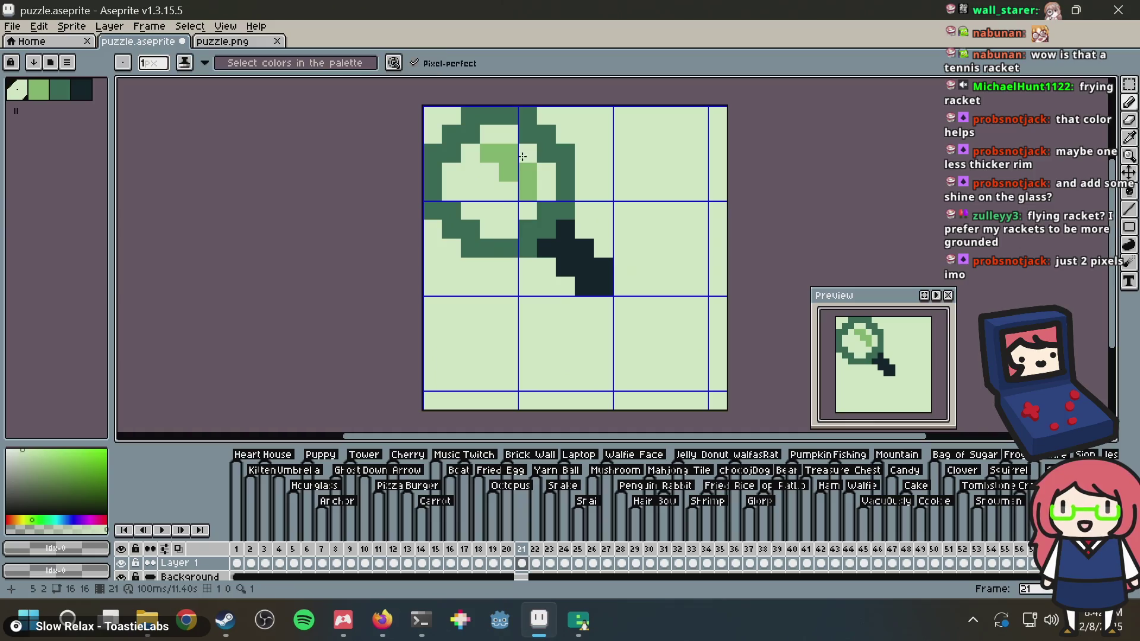
scroll(678, 169, down, 6)
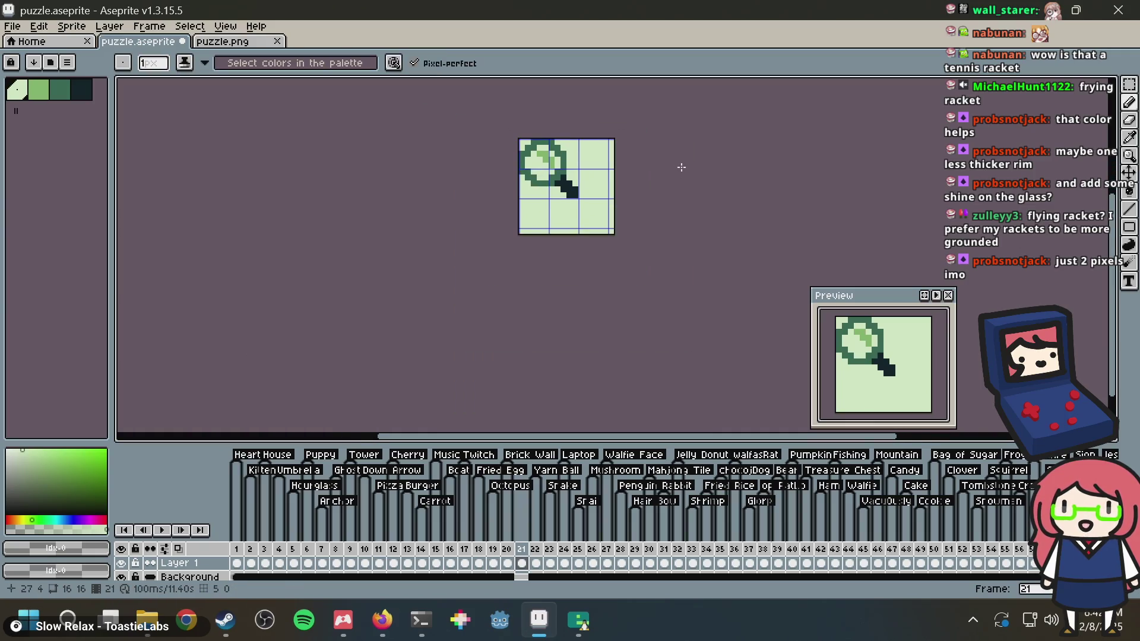
scroll(594, 160, up, 3)
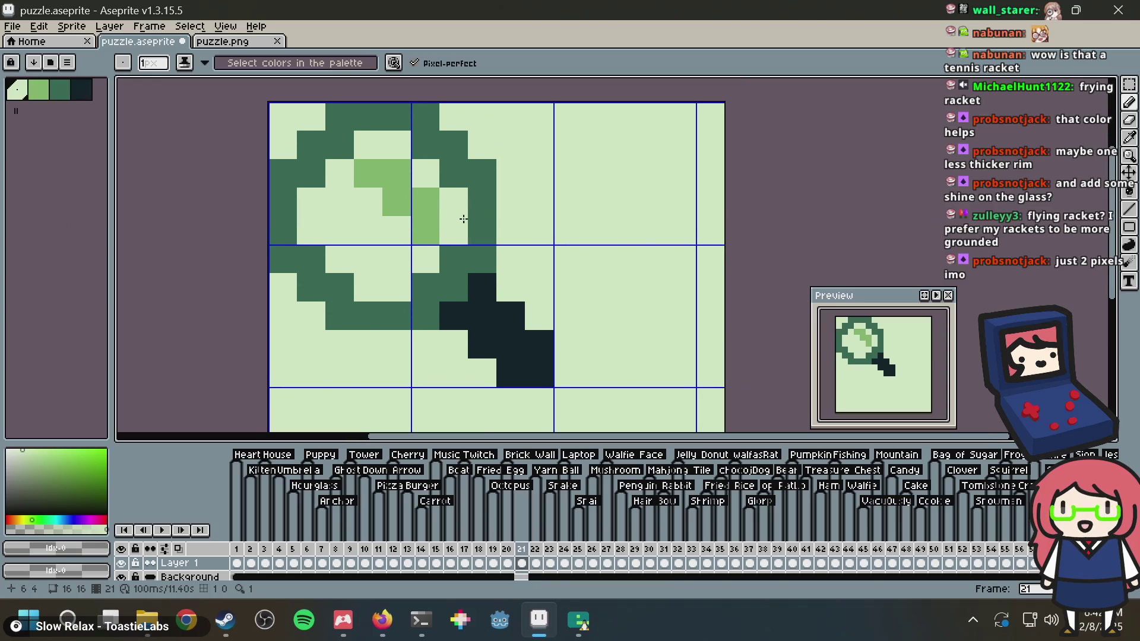
alt+click(478, 254)
click(426, 230)
click(426, 202)
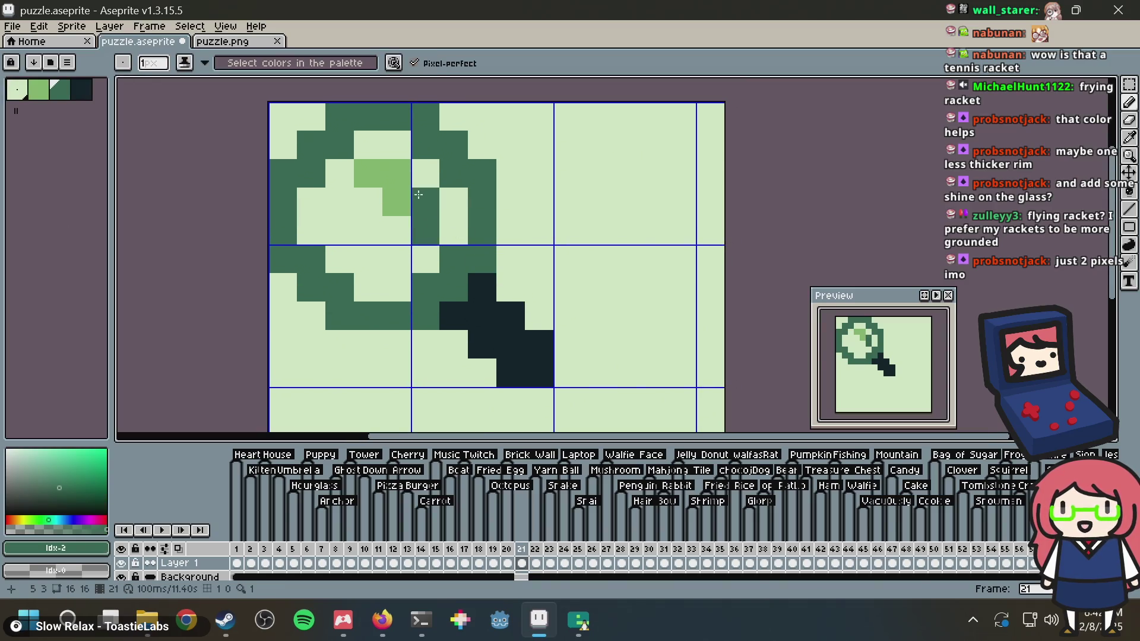
click(397, 174)
click(368, 173)
Clear the stray dark-green pixels inside the ring with the light background green
scroll(443, 203, down, 4)
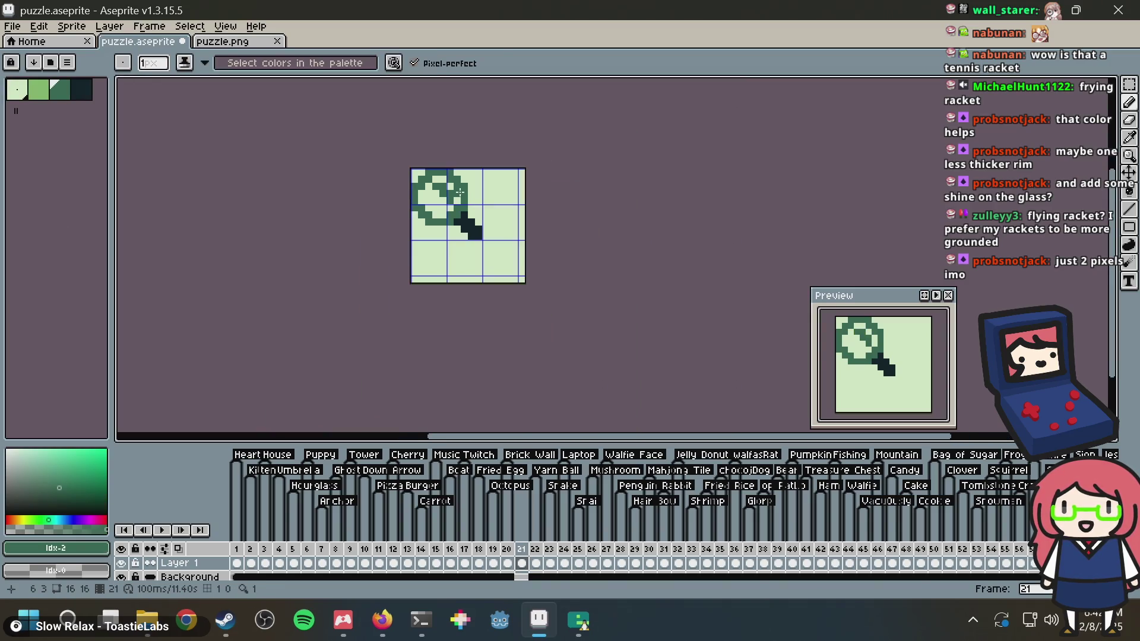
scroll(442, 203, up, 3)
alt+click(400, 204)
click(424, 217)
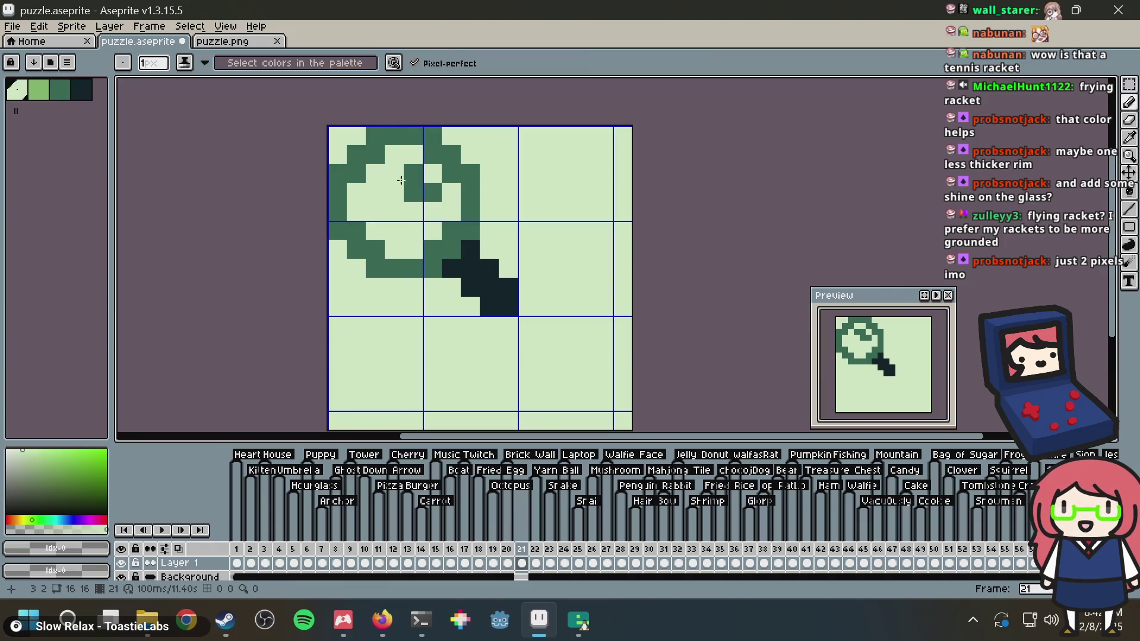
scroll(498, 195, down, 1)
scroll(507, 201, up, 3)
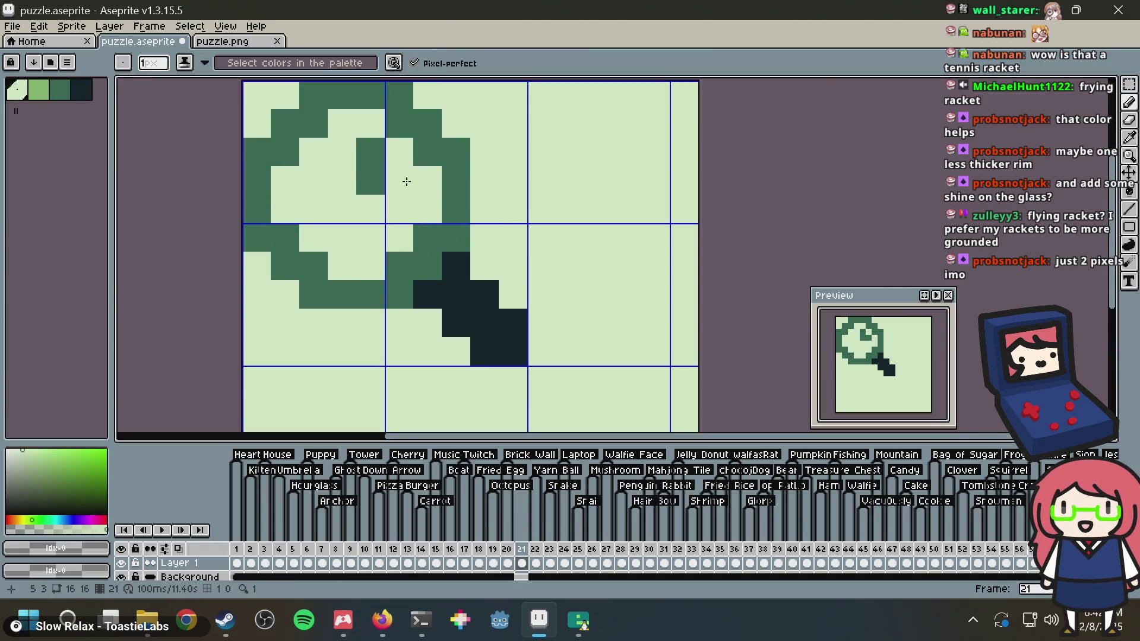
click(375, 183)
scroll(445, 181, down, 5)
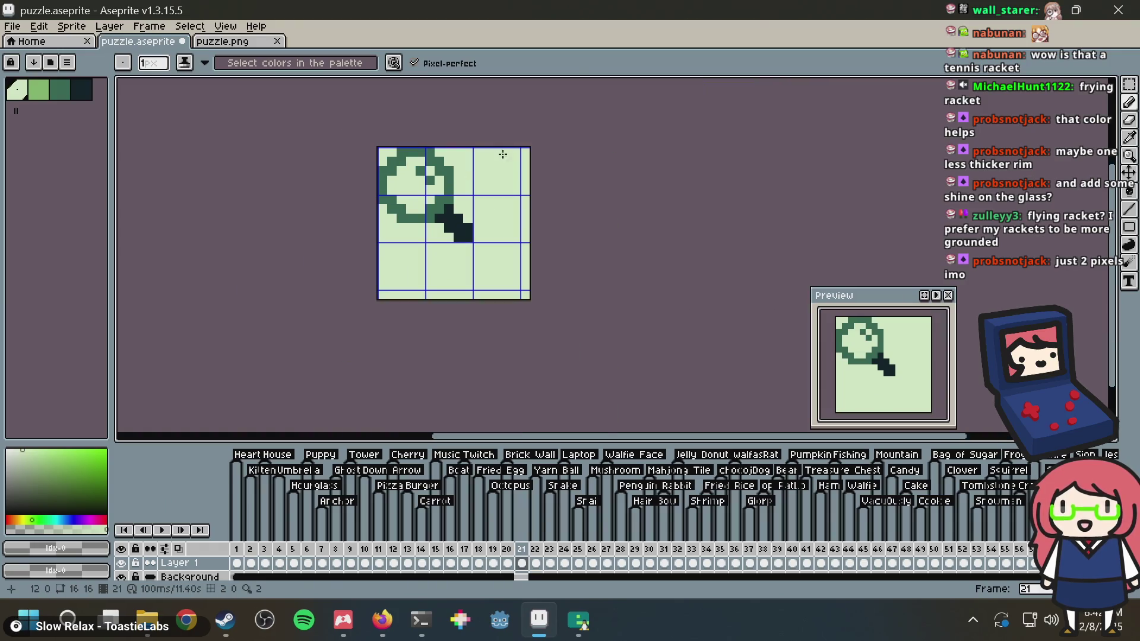
scroll(427, 160, up, 5)
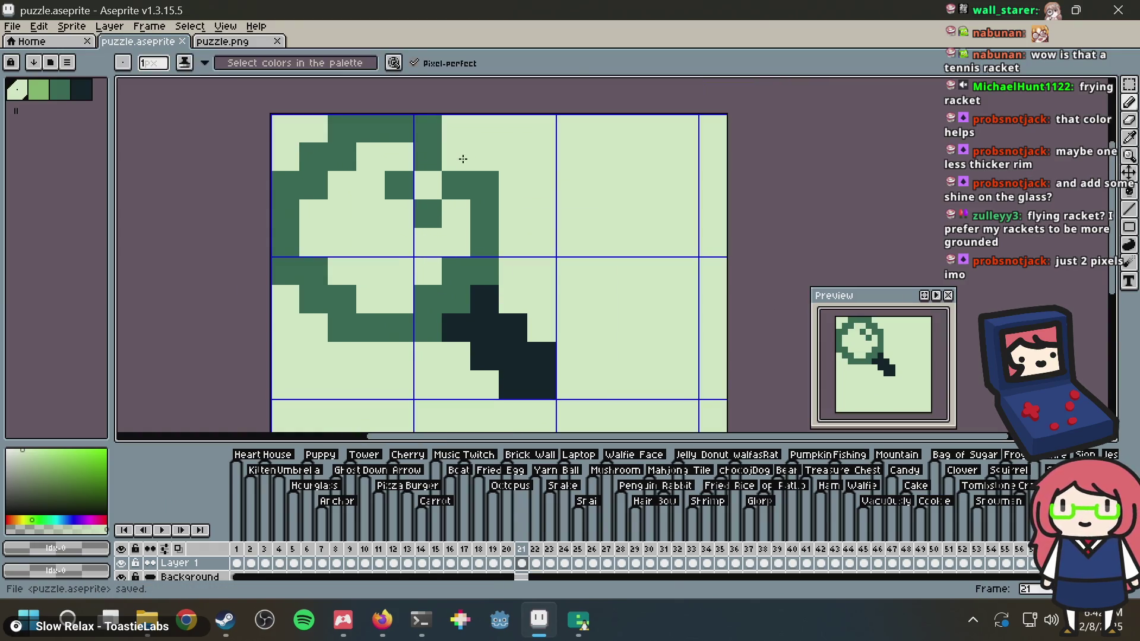
key(alt+Tab)
key(alt+Tab)
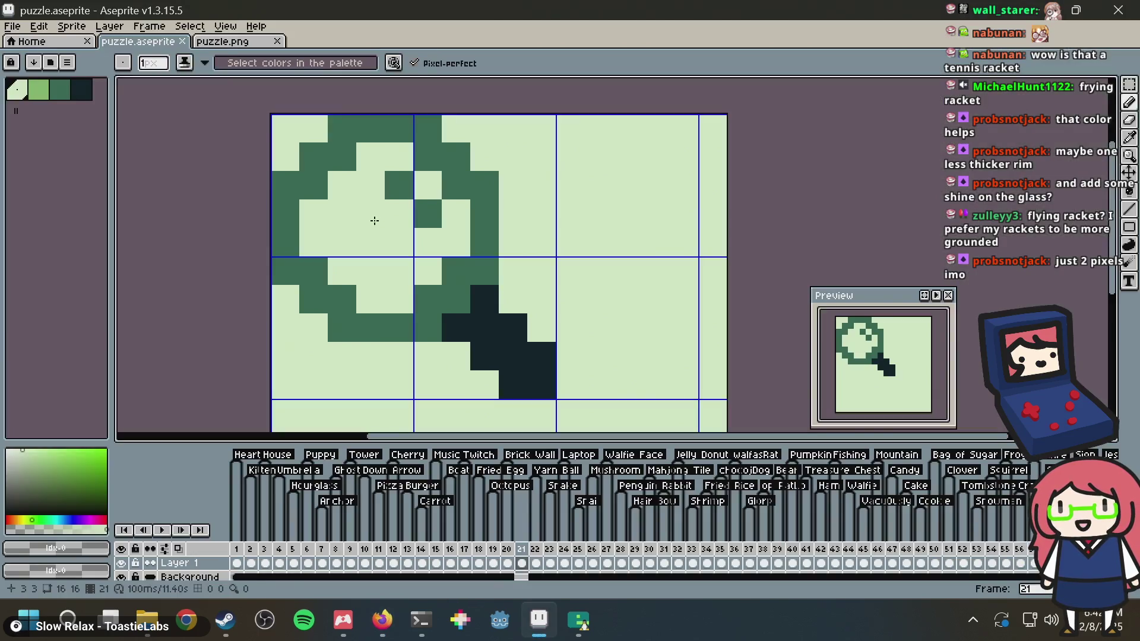
mouse_move(321, 260)
mouse_down()
mouse_move(344, 292)
mouse_move(415, 293)
mouse_move(479, 255)
mouse_move(458, 257)
mouse_up()
click(458, 184)
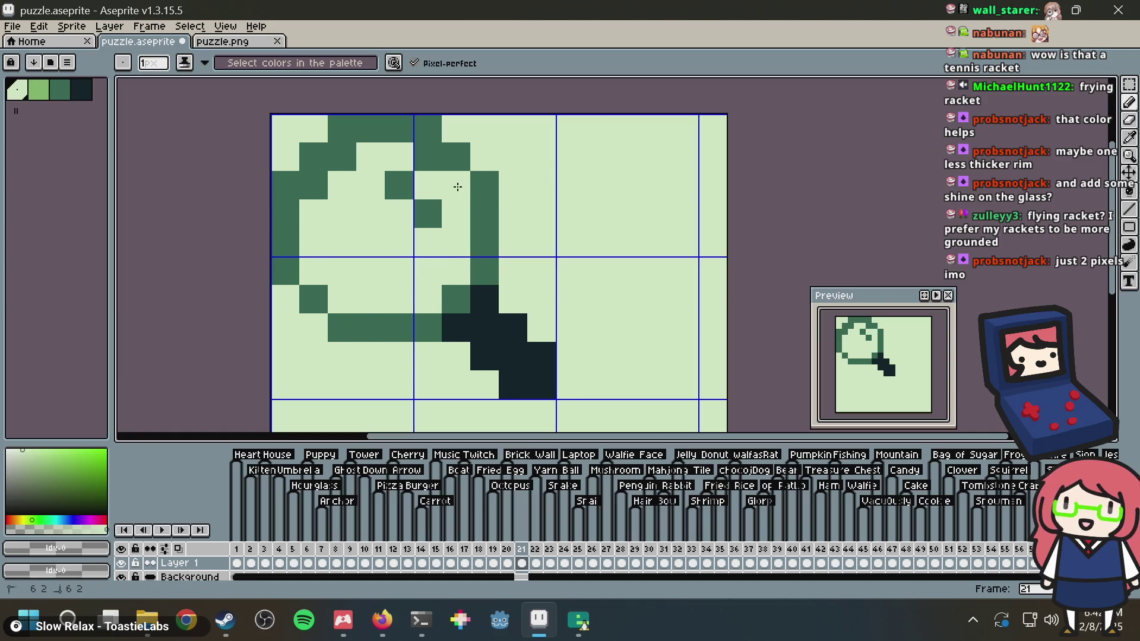
click(425, 166)
click(333, 158)
click(296, 191)
right_click(296, 191)
click(312, 184)
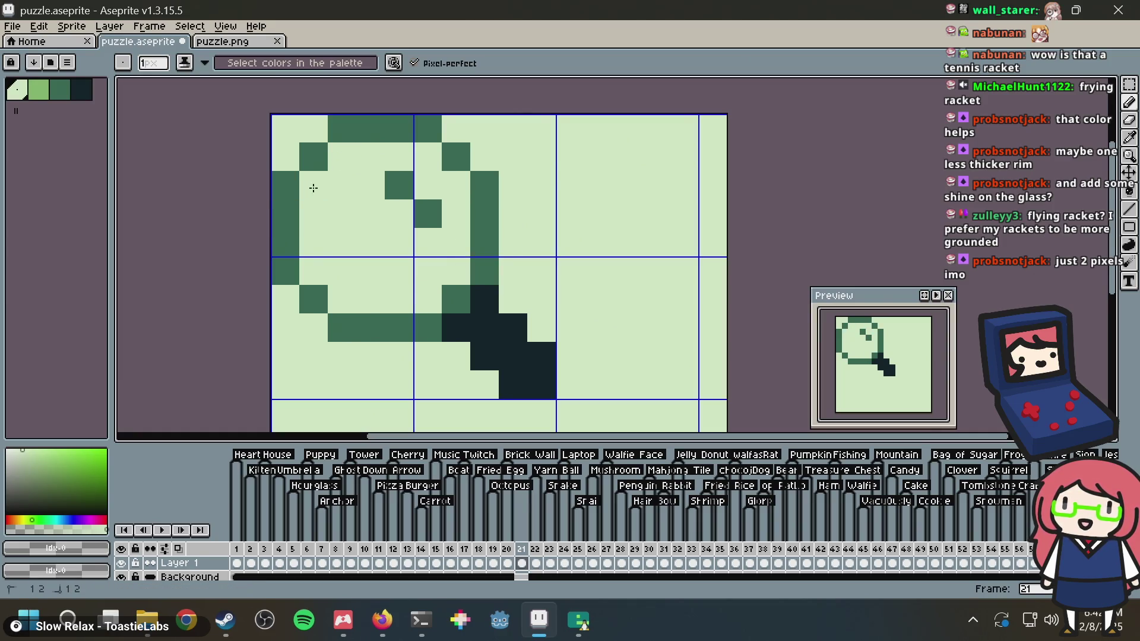
scroll(531, 92, down, 2)
key(ctrl+z)
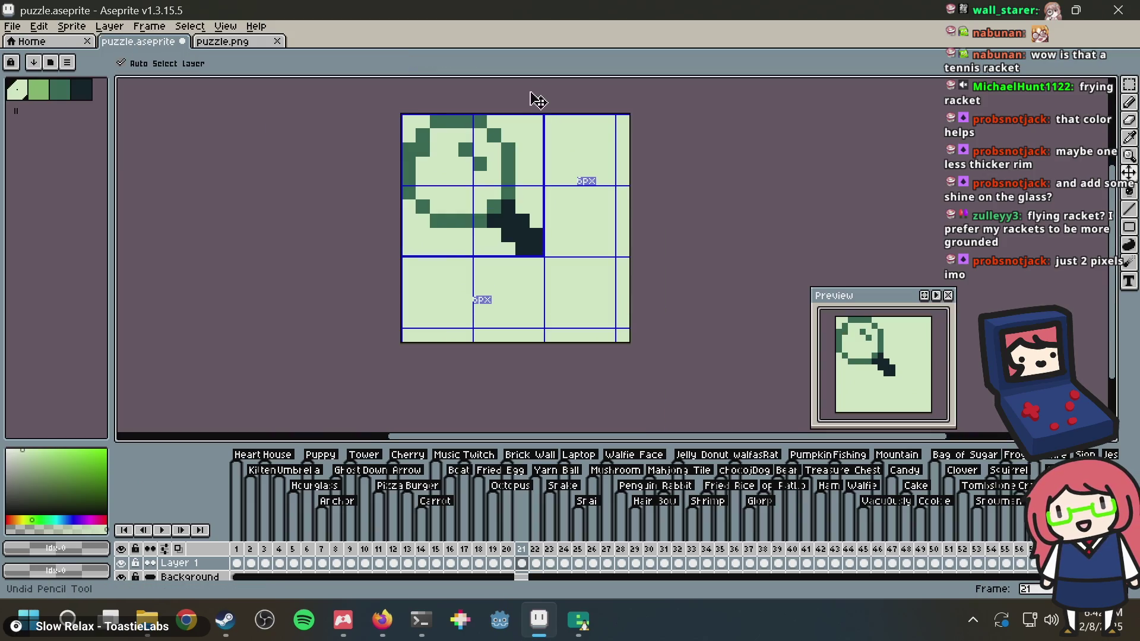
key(ctrl+z)
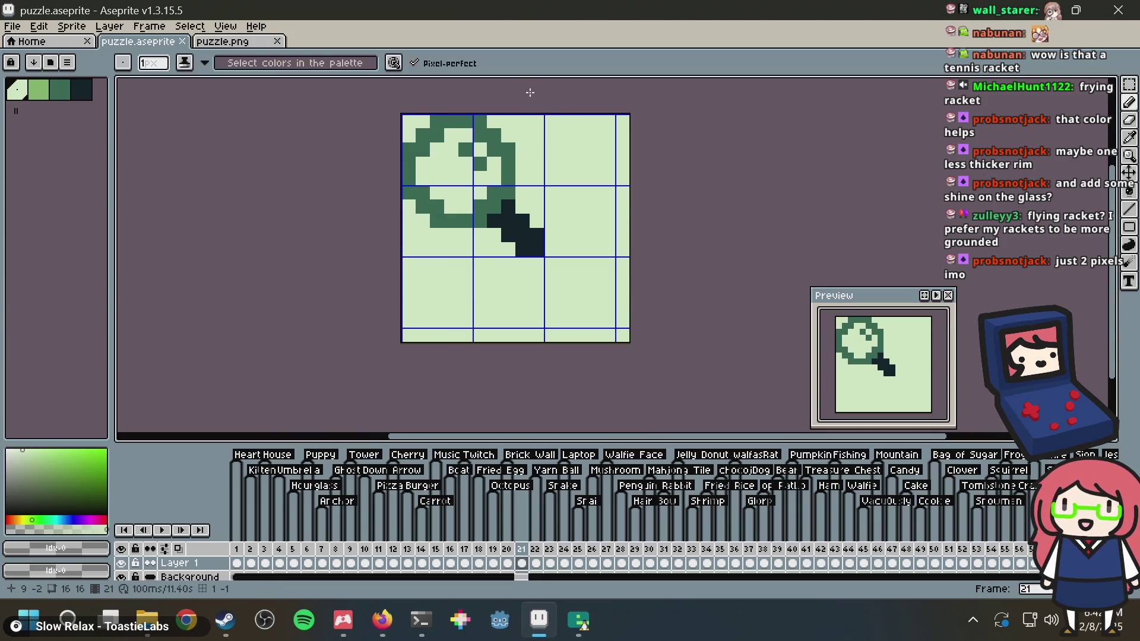
click(480, 163)
scroll(534, 142, up, 3)
key(ctrl+s)
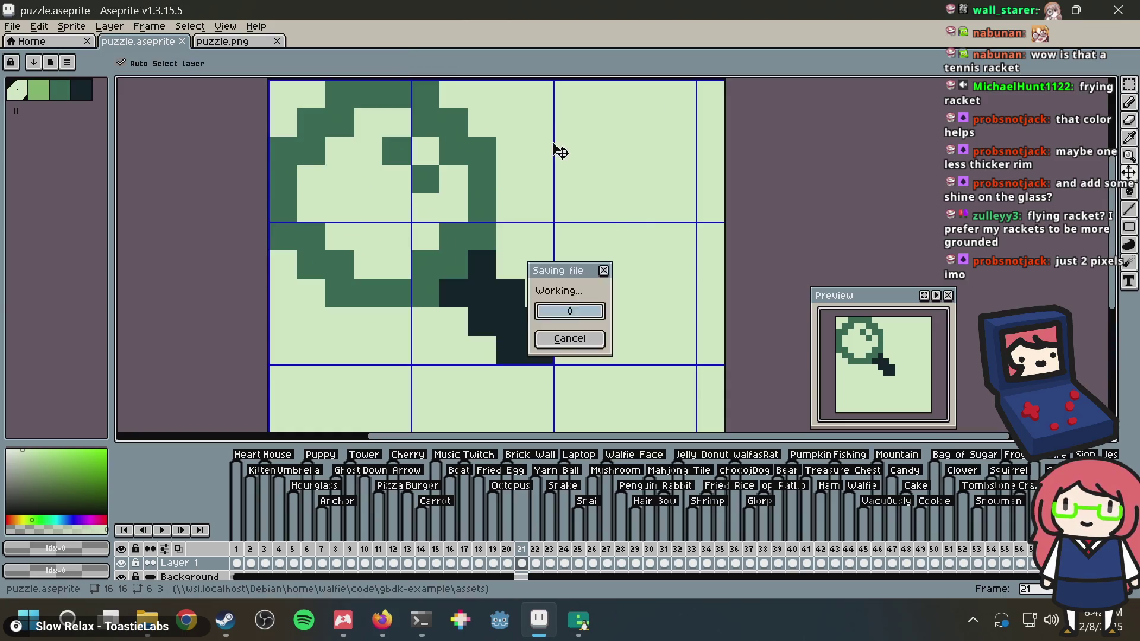
scroll(553, 137, down, 8)
scroll(571, 126, up, 2)
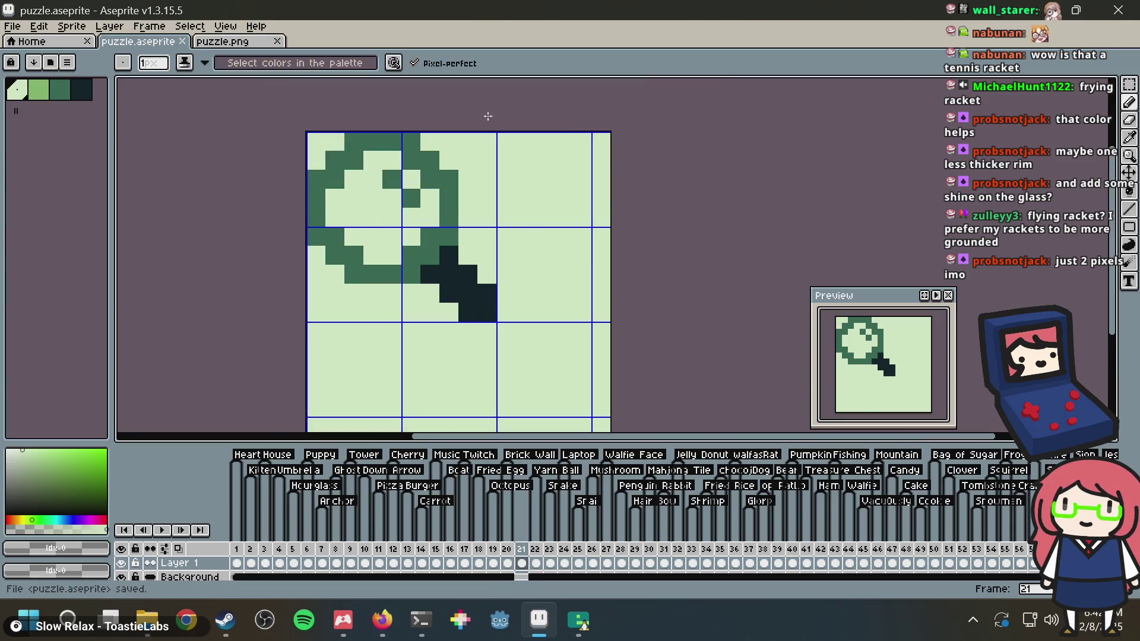
alt+click(356, 268)
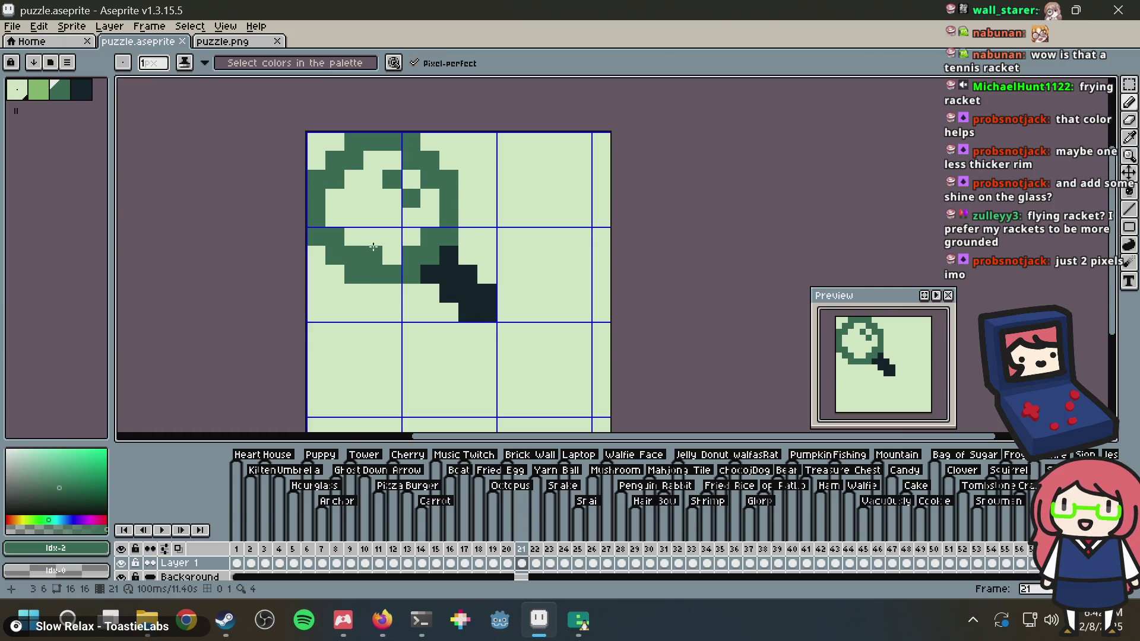
key(ctrl+z)
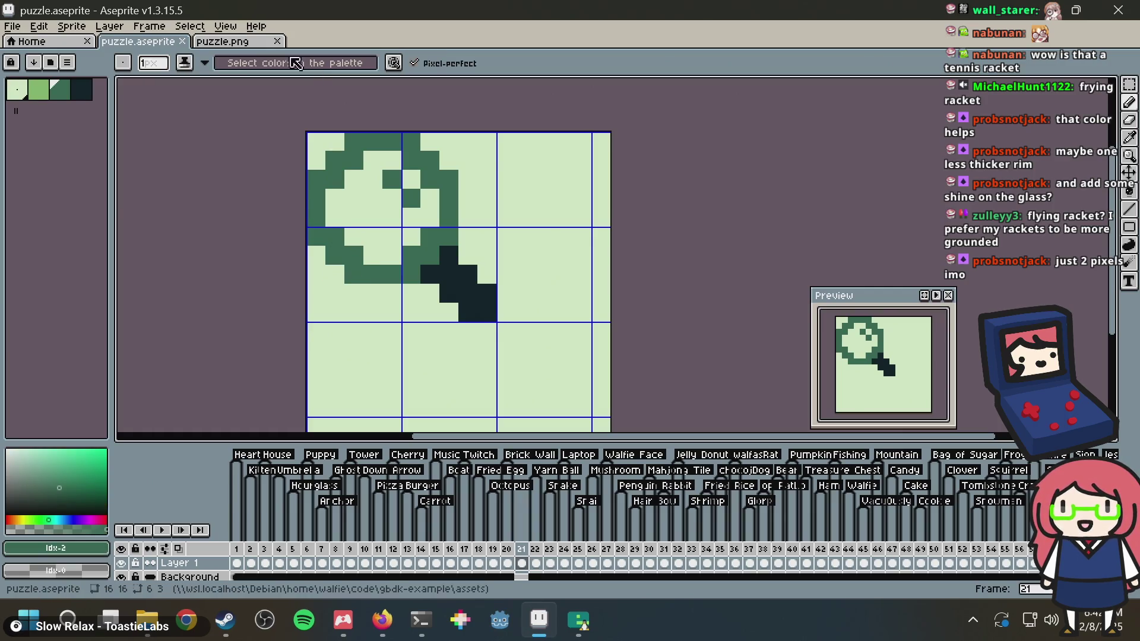
click(223, 42)
key(ctrl+v)
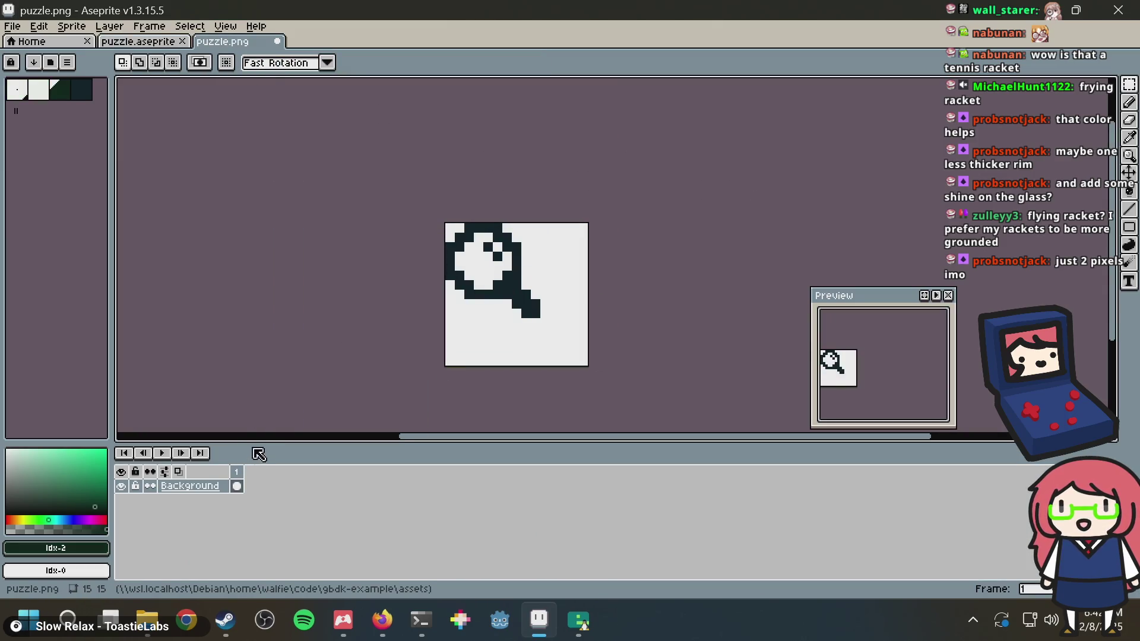
Generate a Nonogram Maker puzzle from puzzle.png
key(alt+Tab)
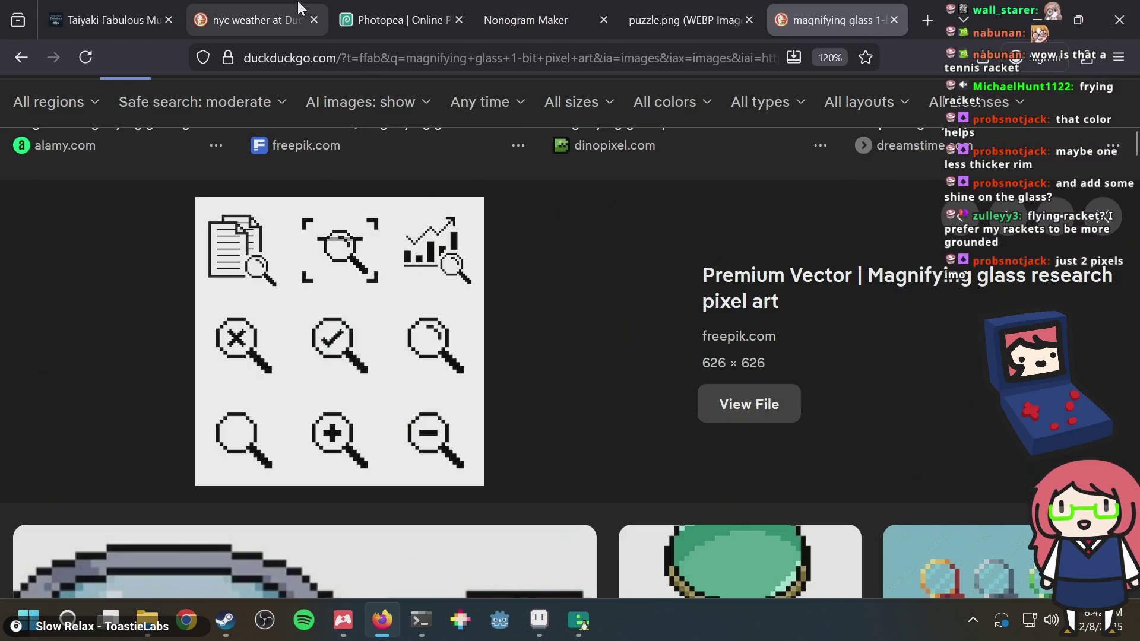
click(530, 12)
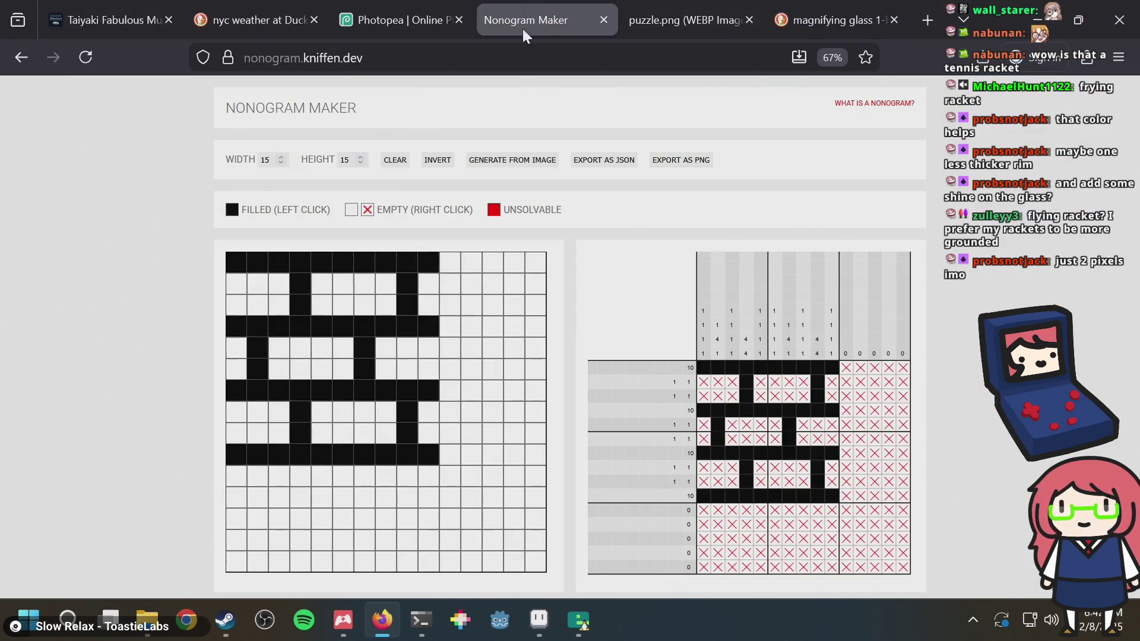
click(507, 168)
double_click(446, 197)
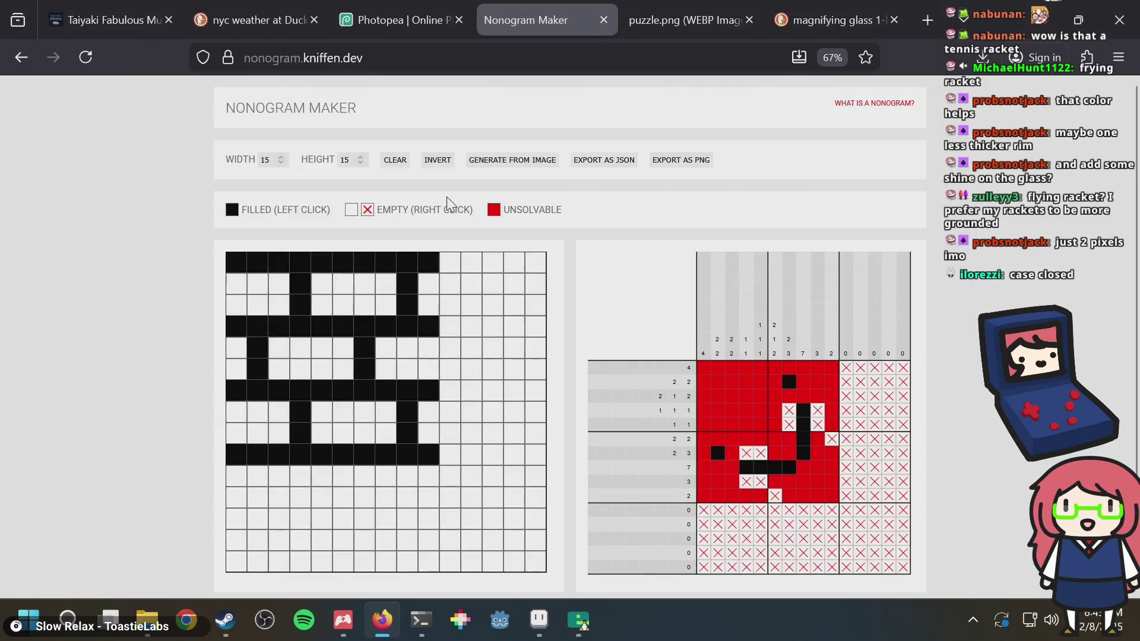
Fill the cells at row 3 column 3 and row 5 column 6 so the puzzle solves
click(307, 311)
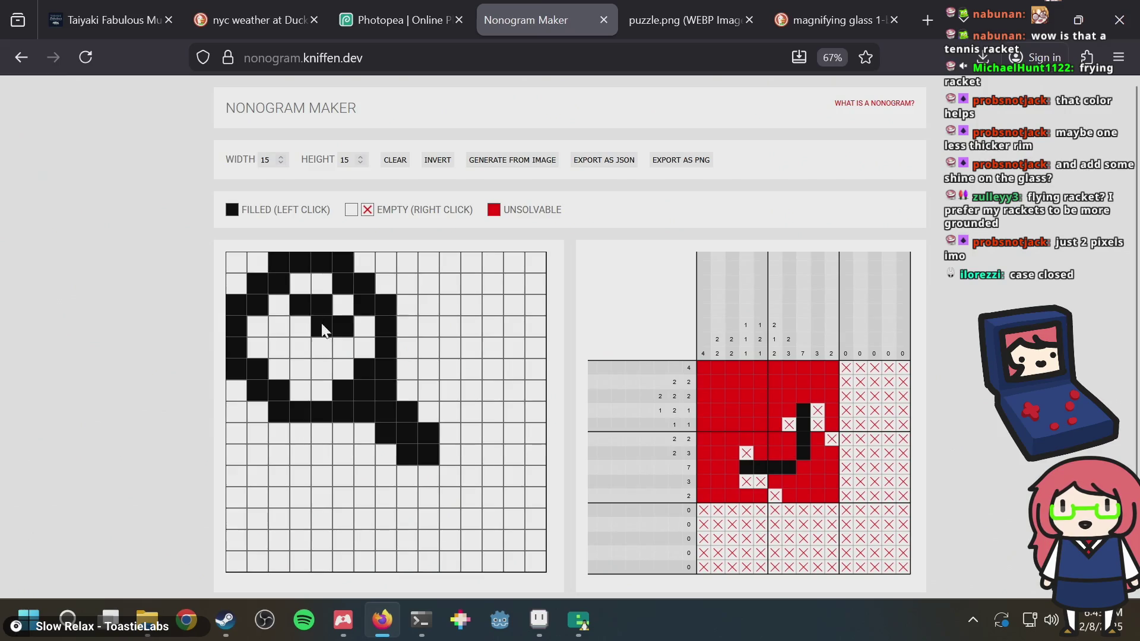
click(341, 350)
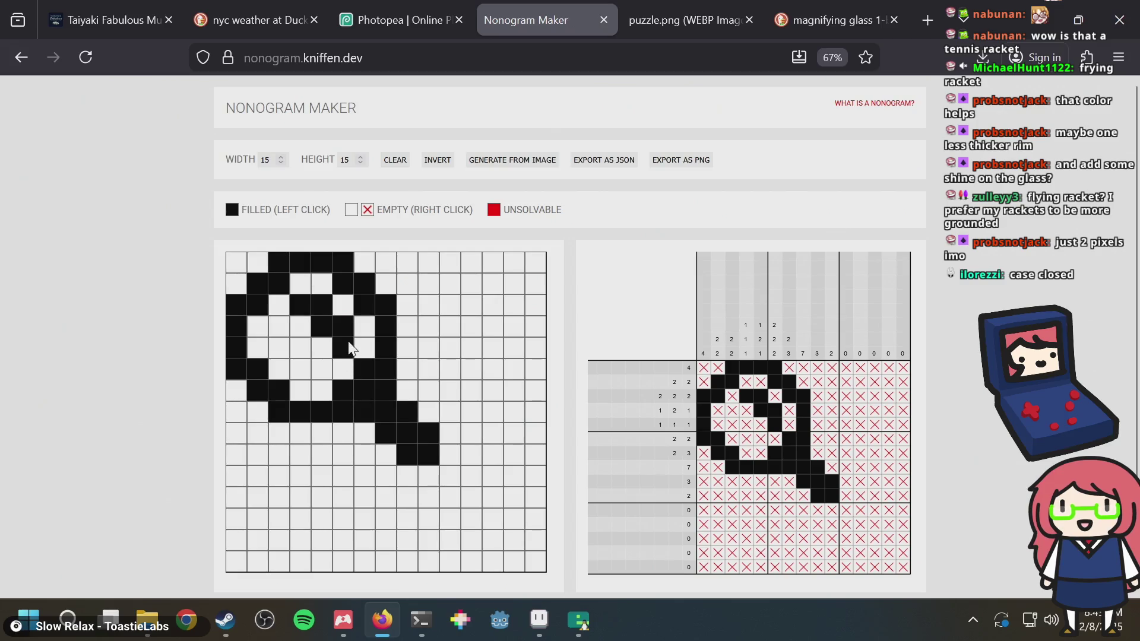
key(alt+Tab)
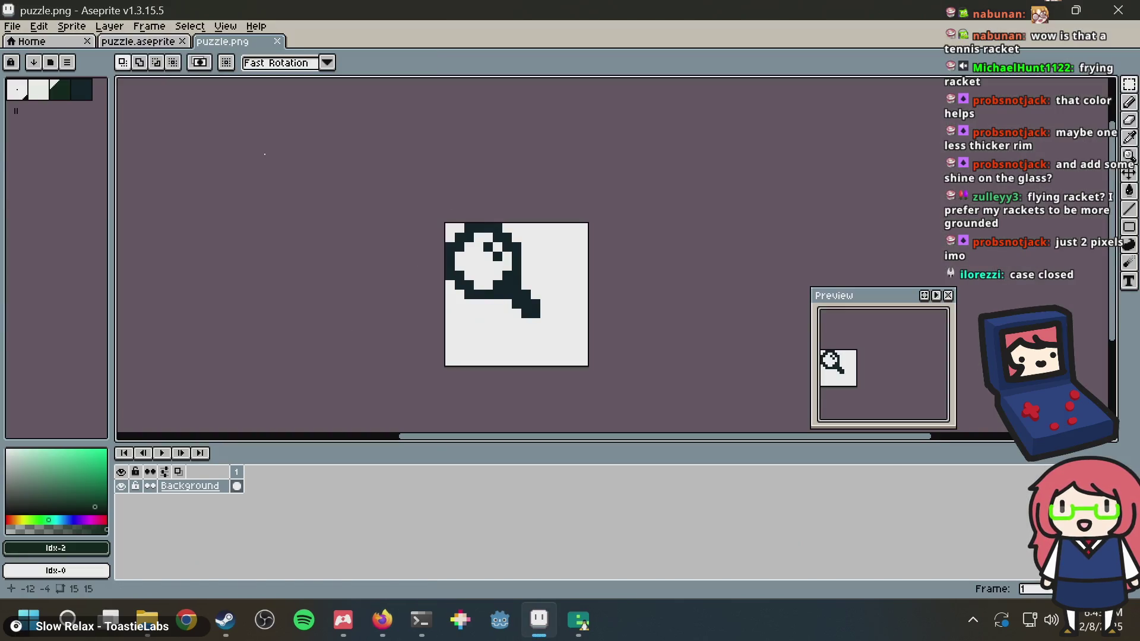
In puzzle.aseprite, pencil a diagonal dark-green glint inside the magnifier lens
click(125, 41)
scroll(509, 246, up, 1)
key(b)
click(342, 196)
click(325, 174)
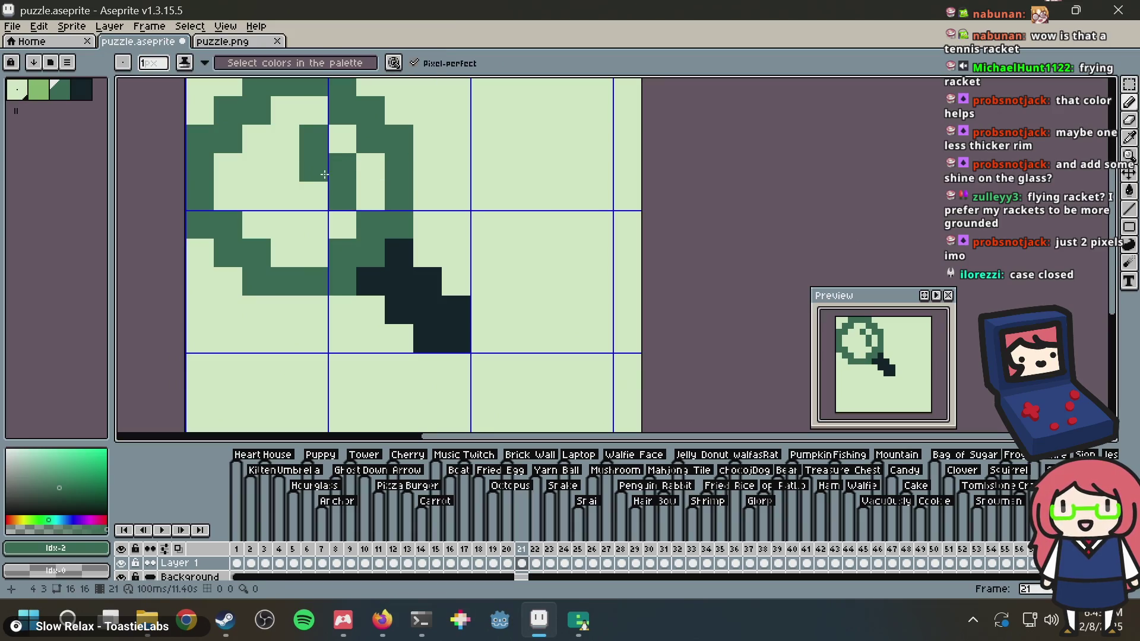
click(292, 145)
click(456, 196)
scroll(526, 196, down, 10)
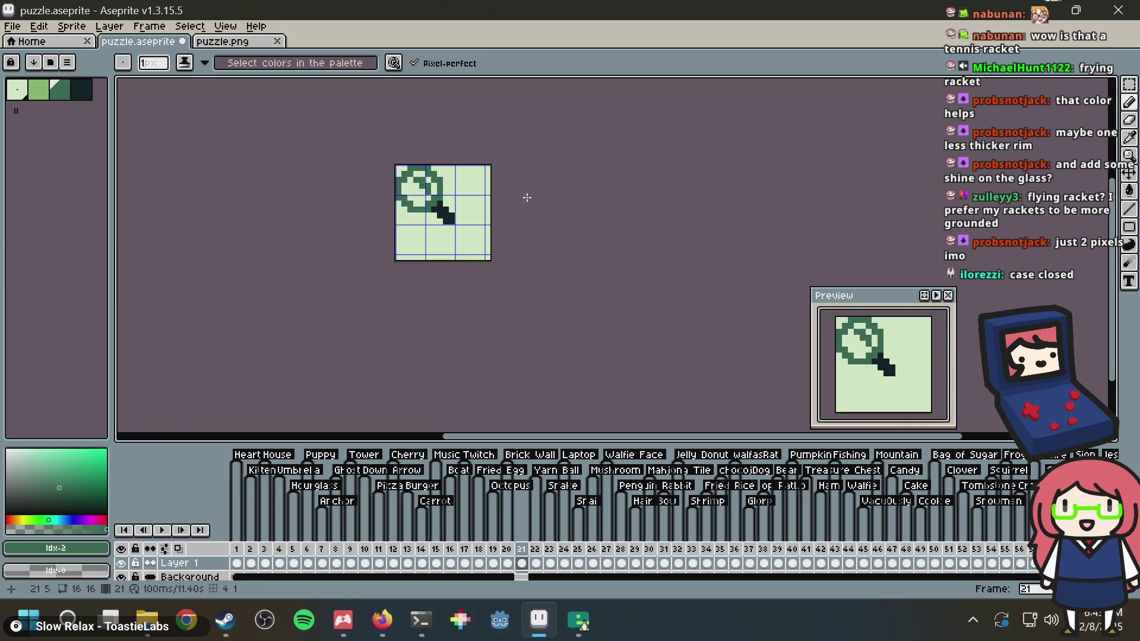
scroll(527, 198, up, 7)
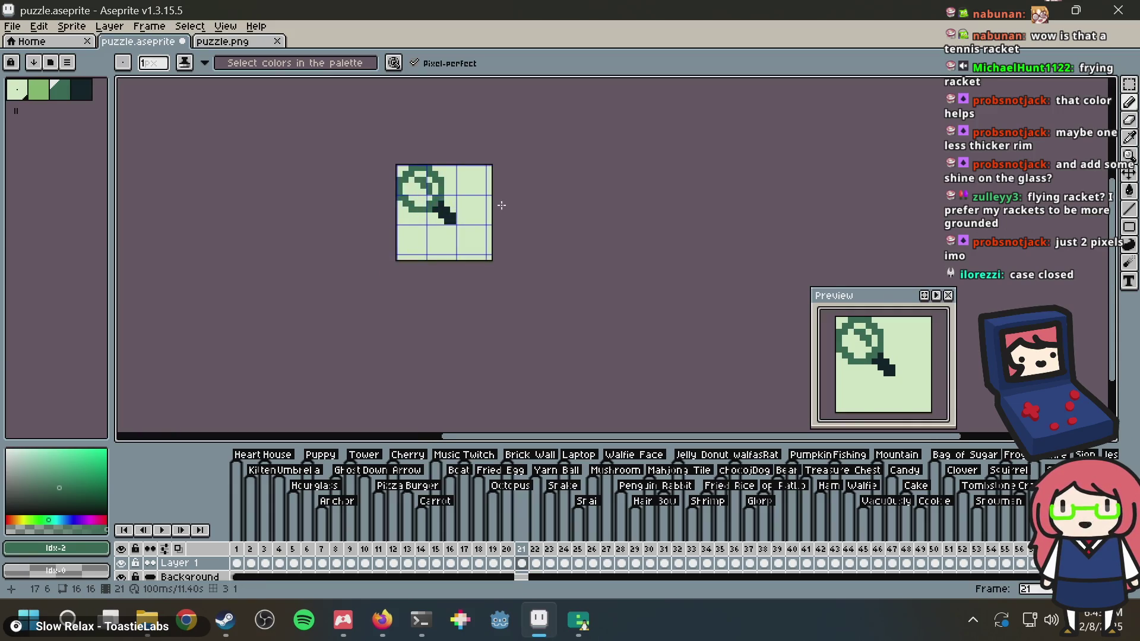
Toggle the Nonogram Maker cell at row 3 column 3 to compare, leaving it empty
key(alt+Tab)
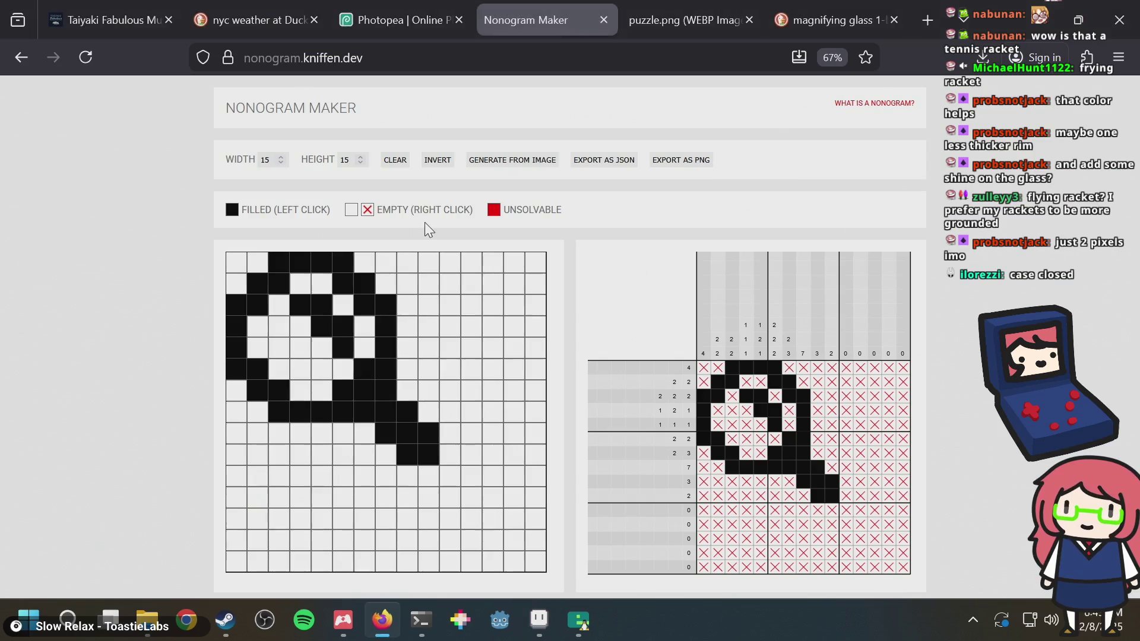
click(343, 343)
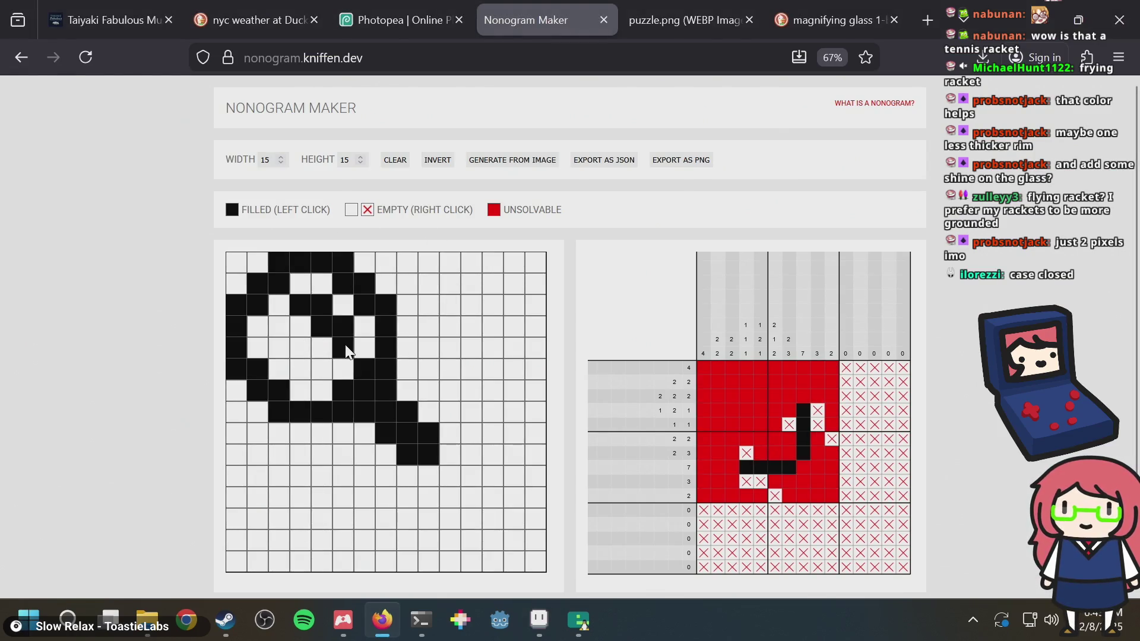
click(345, 345)
click(294, 304)
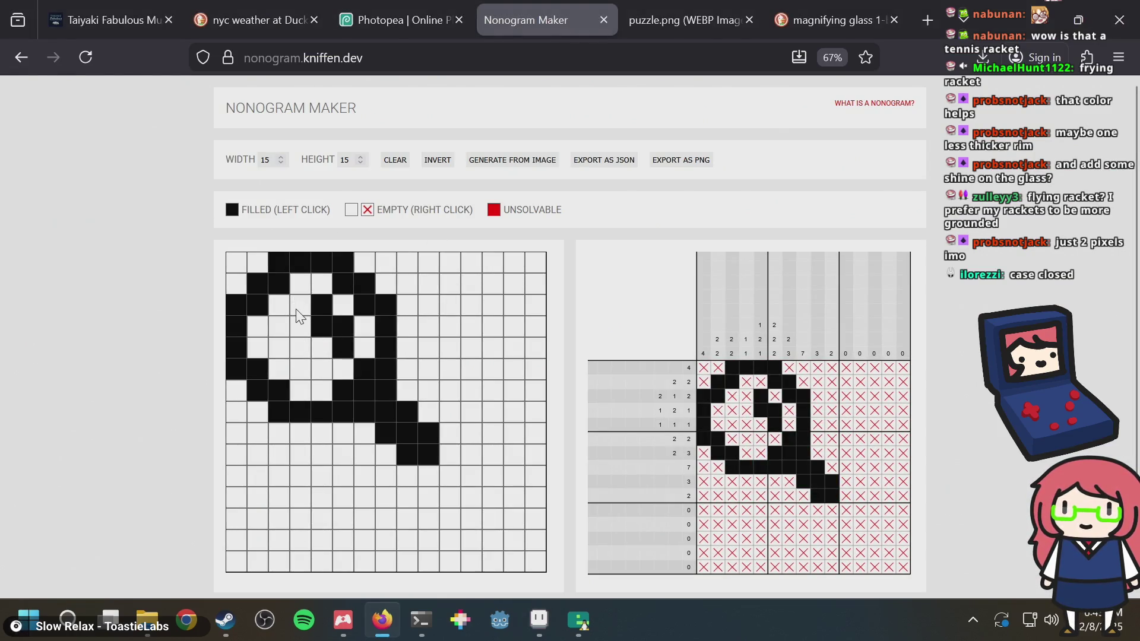
key(alt+Tab)
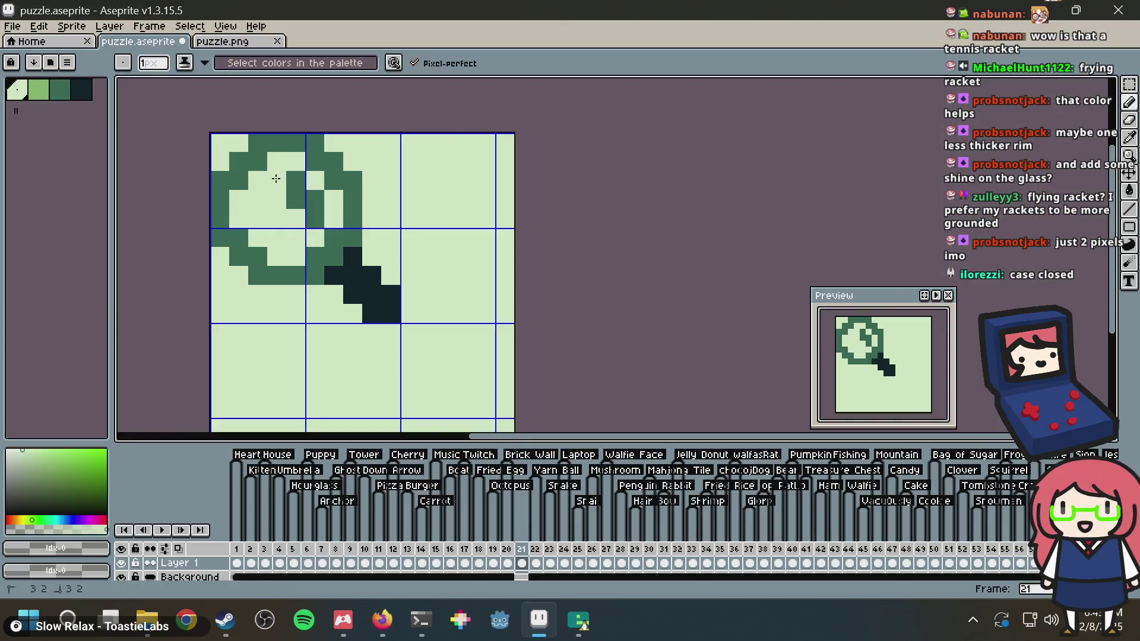
Undo the last pencil stroke and turn the matching lens pixel light green
scroll(600, 190, down, 5)
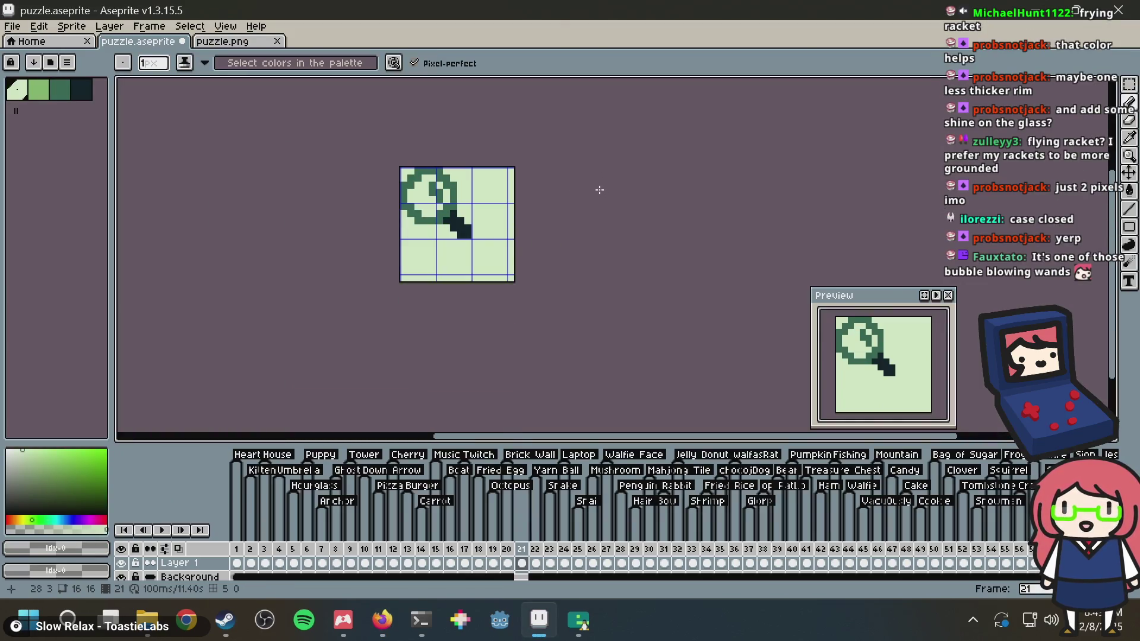
scroll(600, 189, up, 3)
key(ctrl+z)
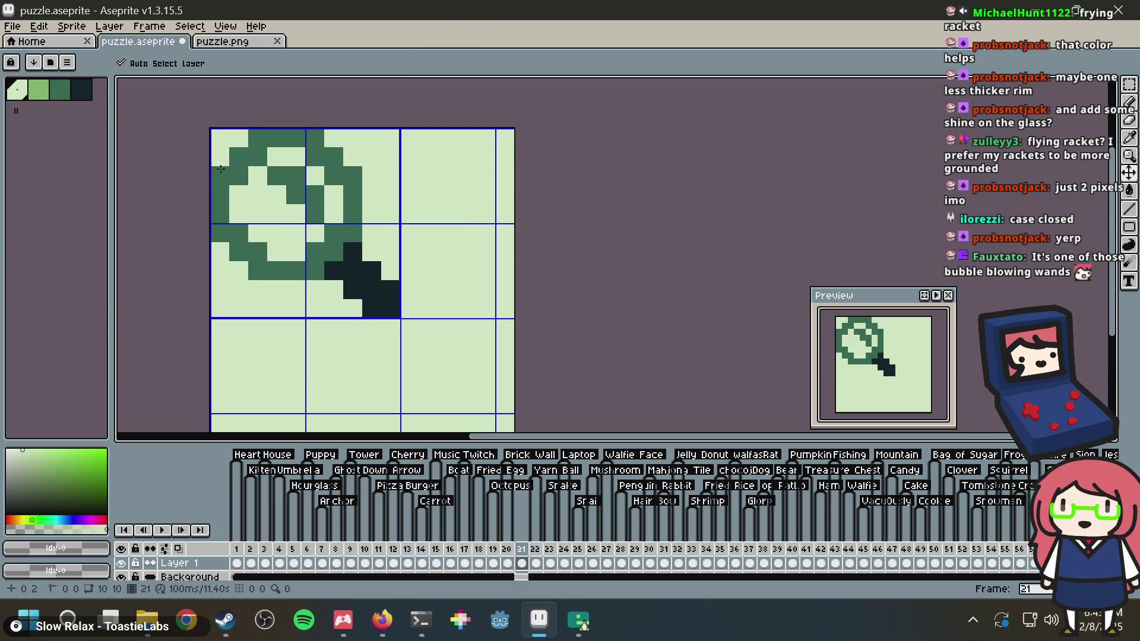
scroll(279, 179, up, 3)
click(283, 178)
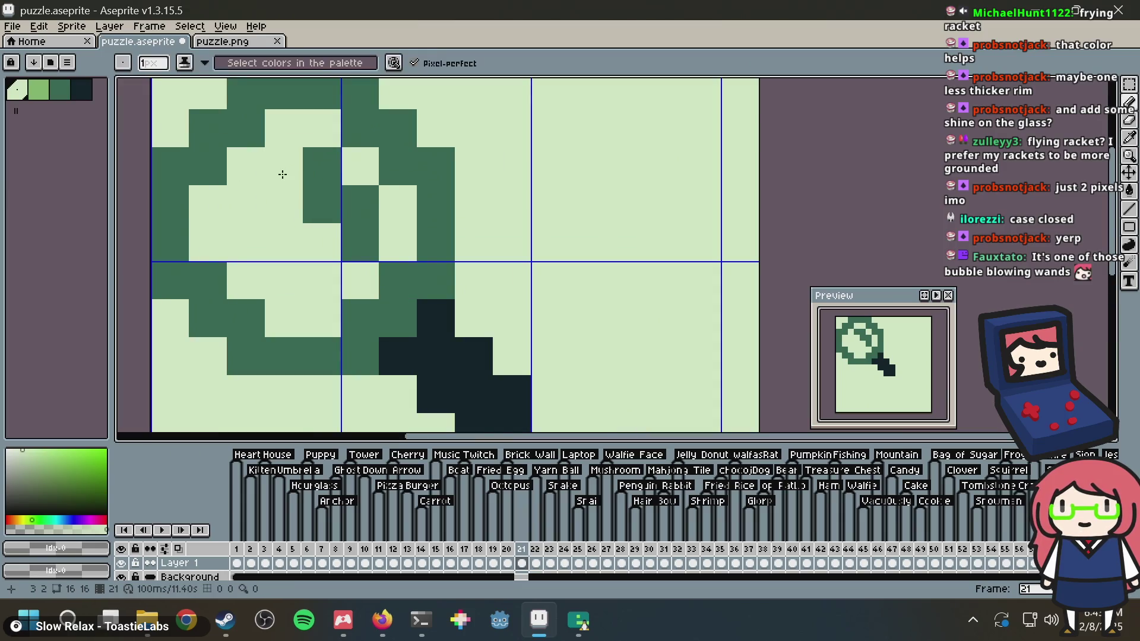
key(ctrl+z)
key(ctrl+y)
key(ctrl+z)
key(ctrl+y)
Compare the edited lens against the Nonogram Maker puzzle once more
scroll(478, 157, down, 3)
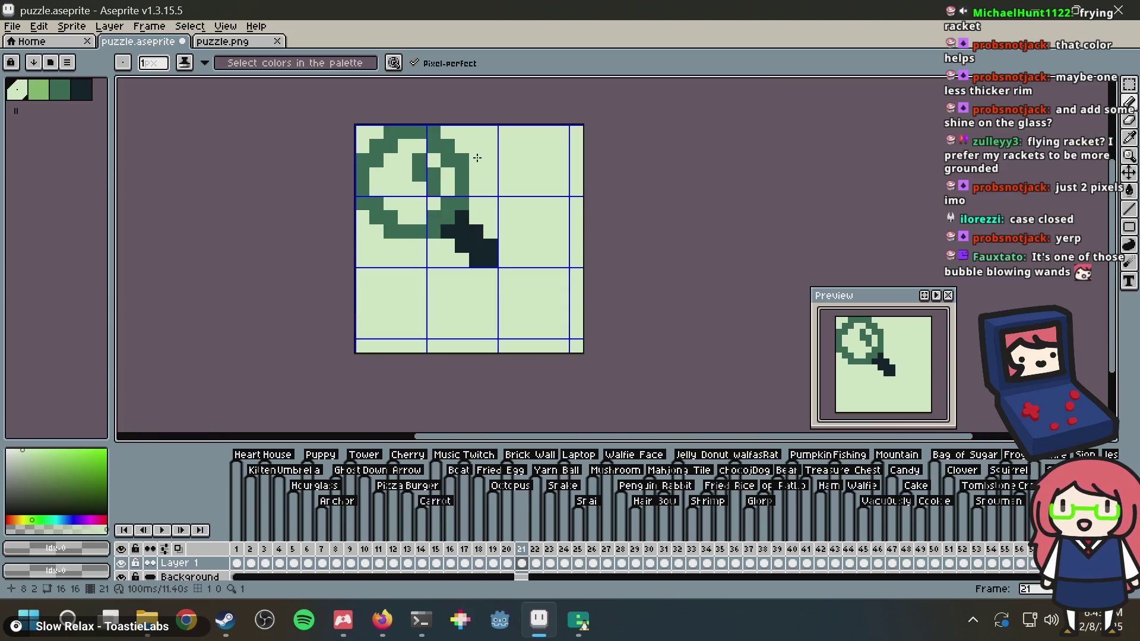
scroll(477, 158, down, 1)
scroll(477, 157, up, 2)
key(alt+Tab)
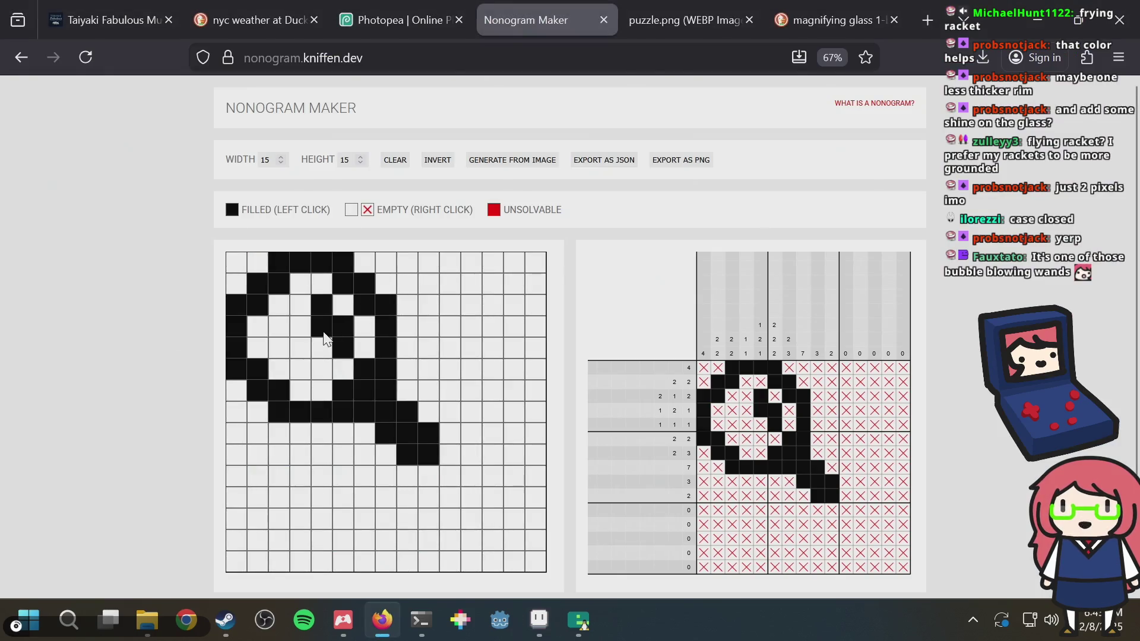
key(alt+Tab)
scroll(409, 156, up, 1)
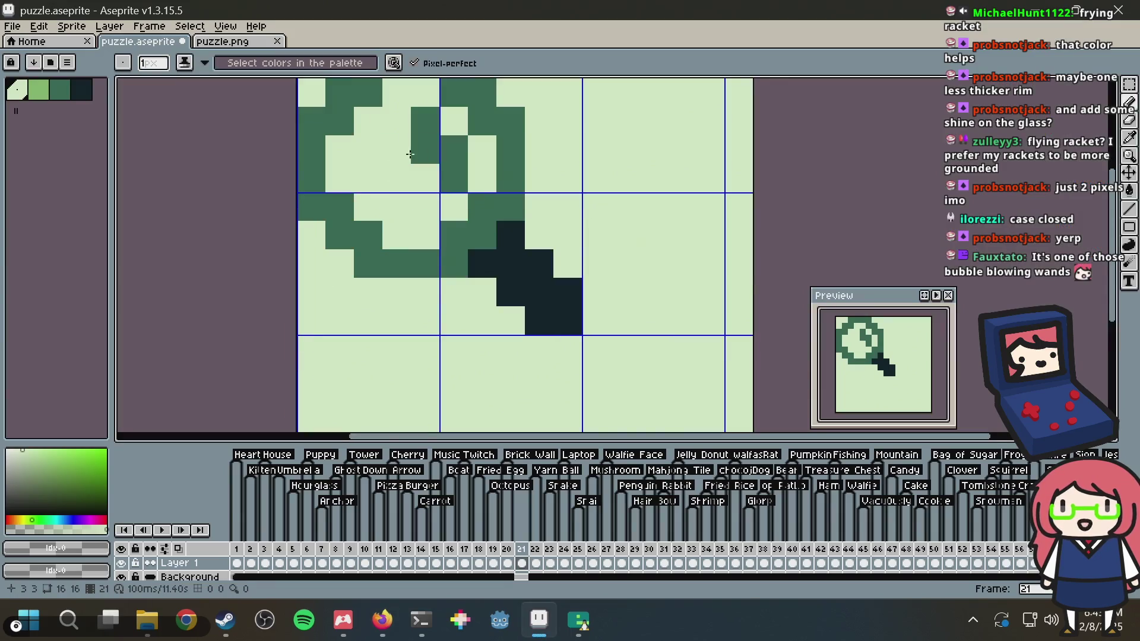
scroll(421, 151, down, 3)
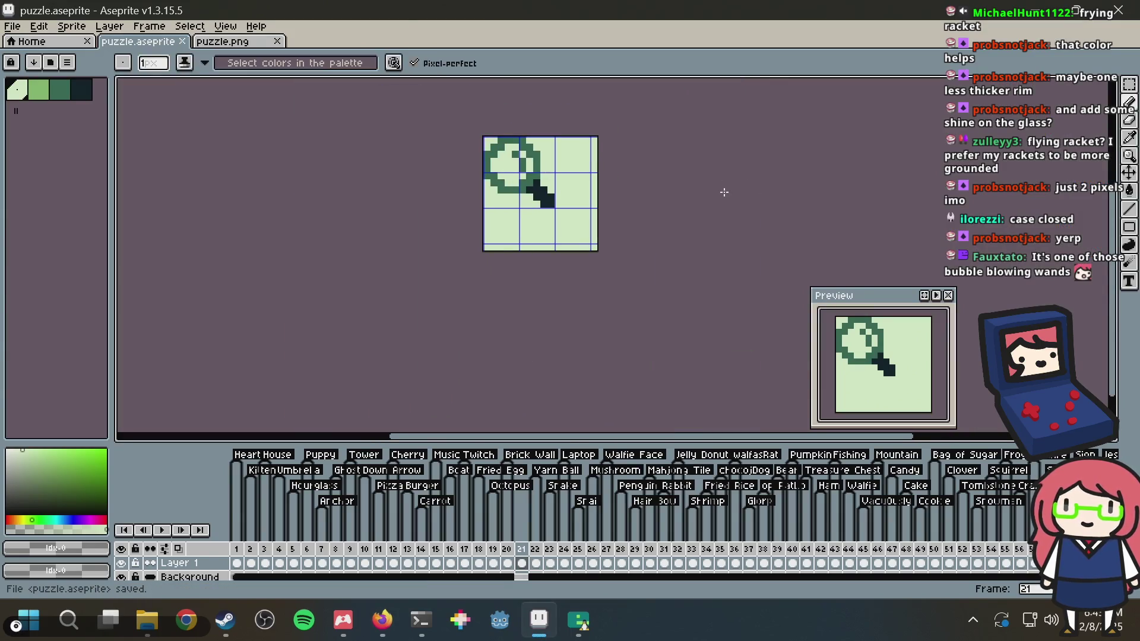
Tag frame 21 as Magnifying Glass and save the file
right_click(524, 548)
click(549, 547)
text(Magnifying Gla)
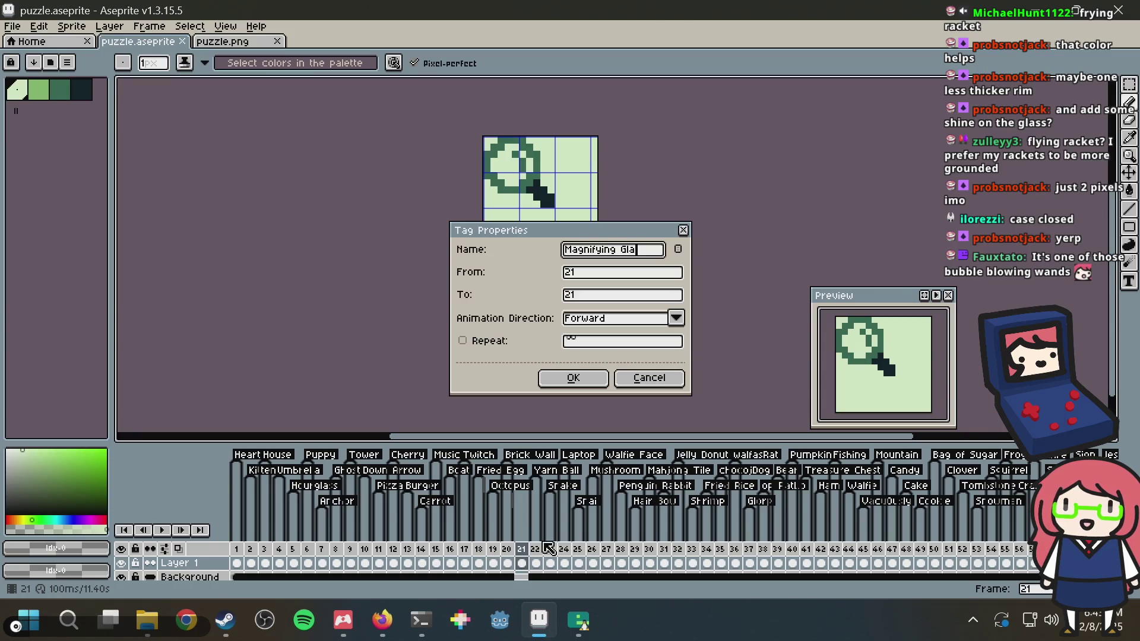
text(ss)
key(Return)
key(ctrl+s)
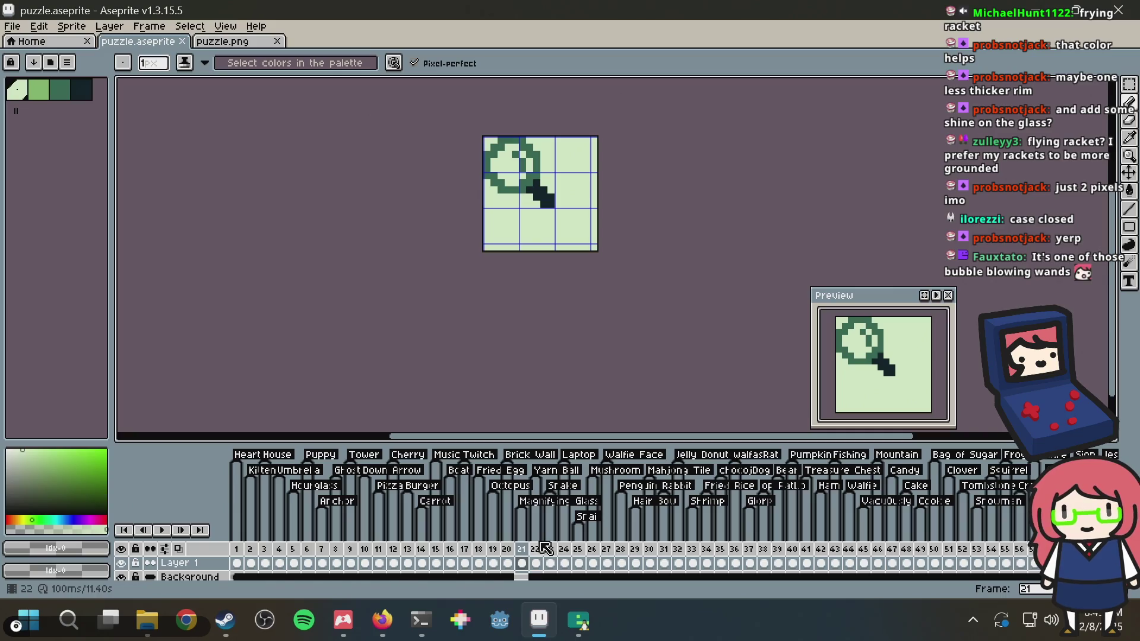
Flip between Brick Wall frame 20 and Magnifying Glass frame 21, ending on frame 20
click(509, 549)
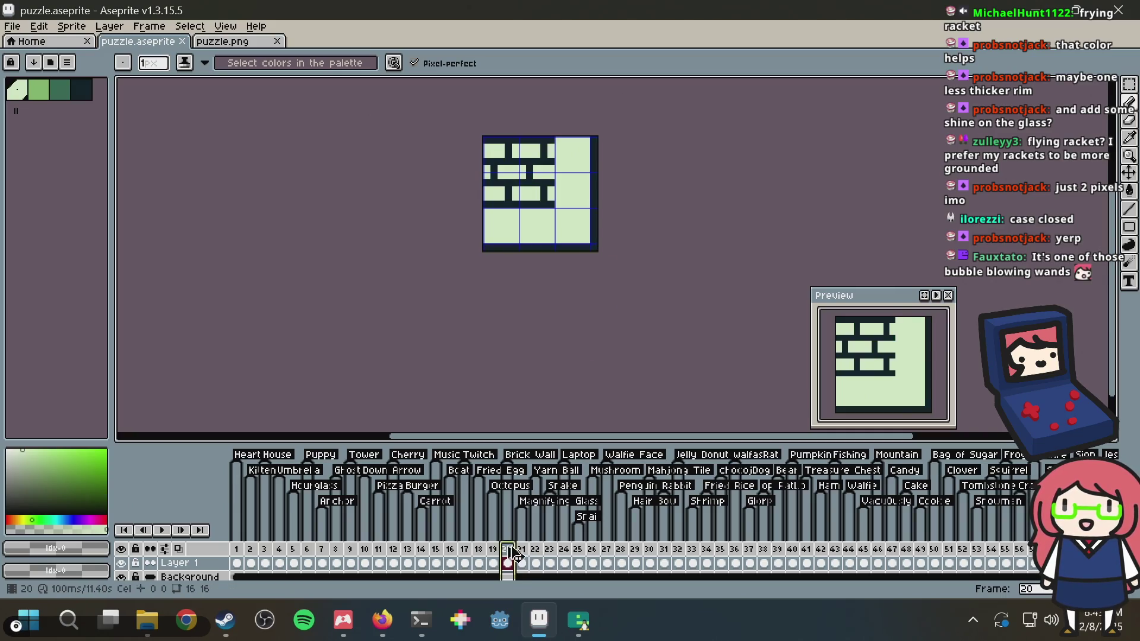
click(526, 552)
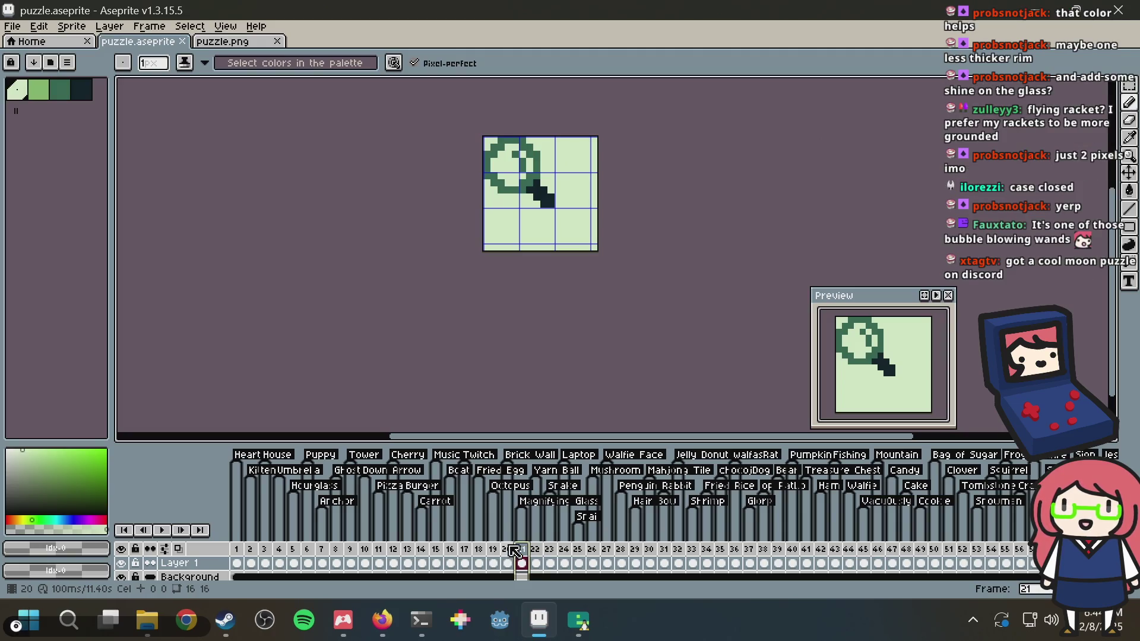
click(515, 551)
mouse_move(538, 621)
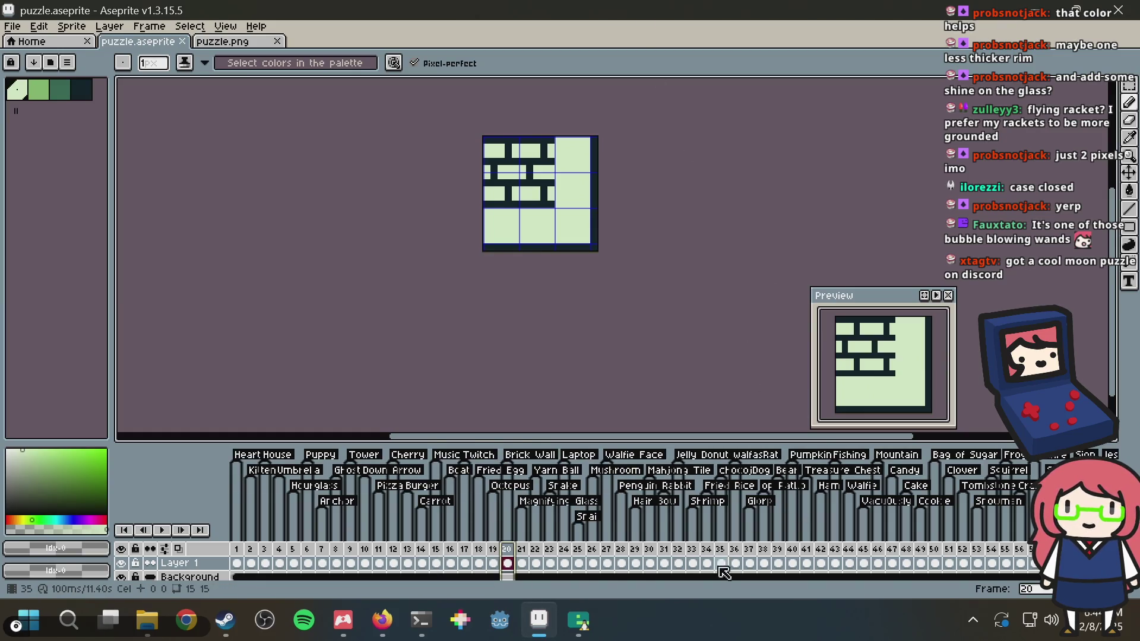
scroll(659, 584, right, 5)
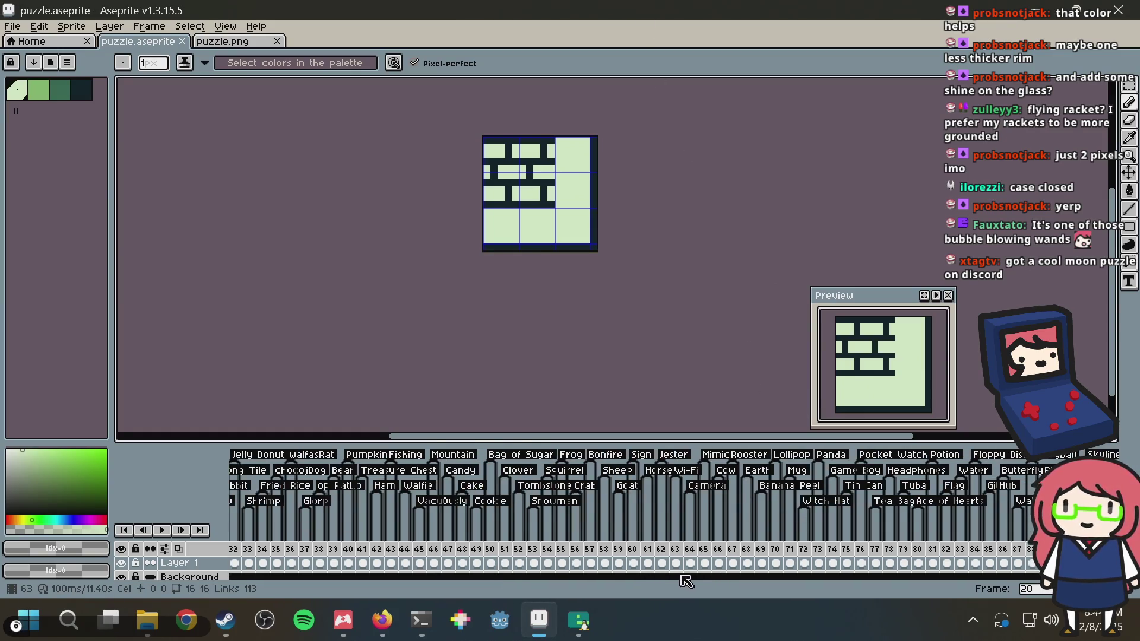
scroll(676, 586, right, 5)
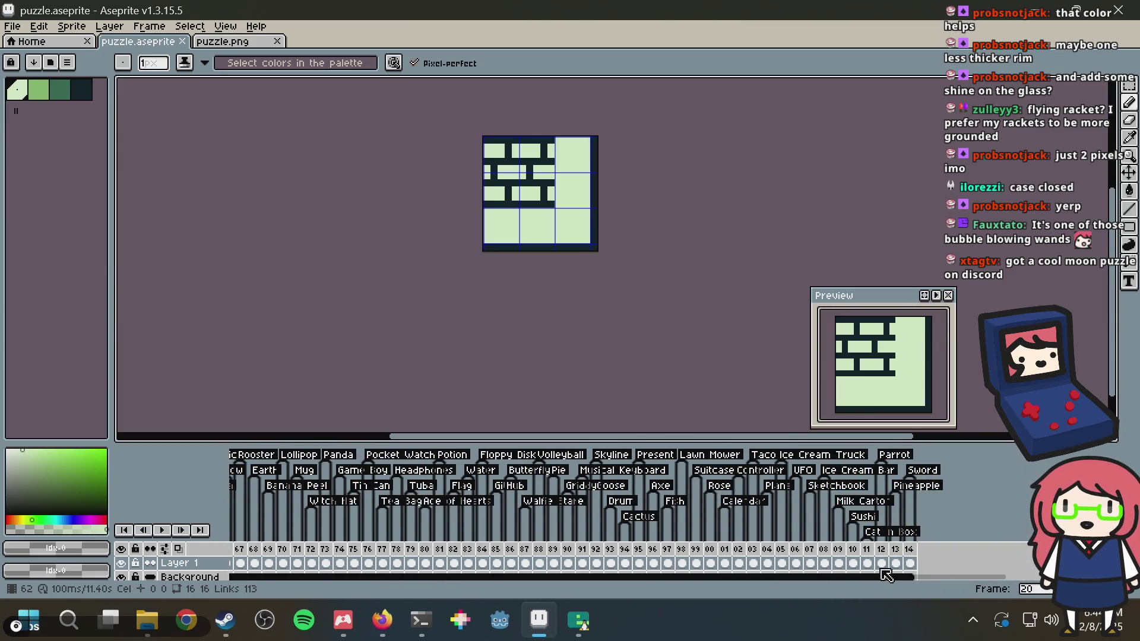
scroll(860, 580, left, 4)
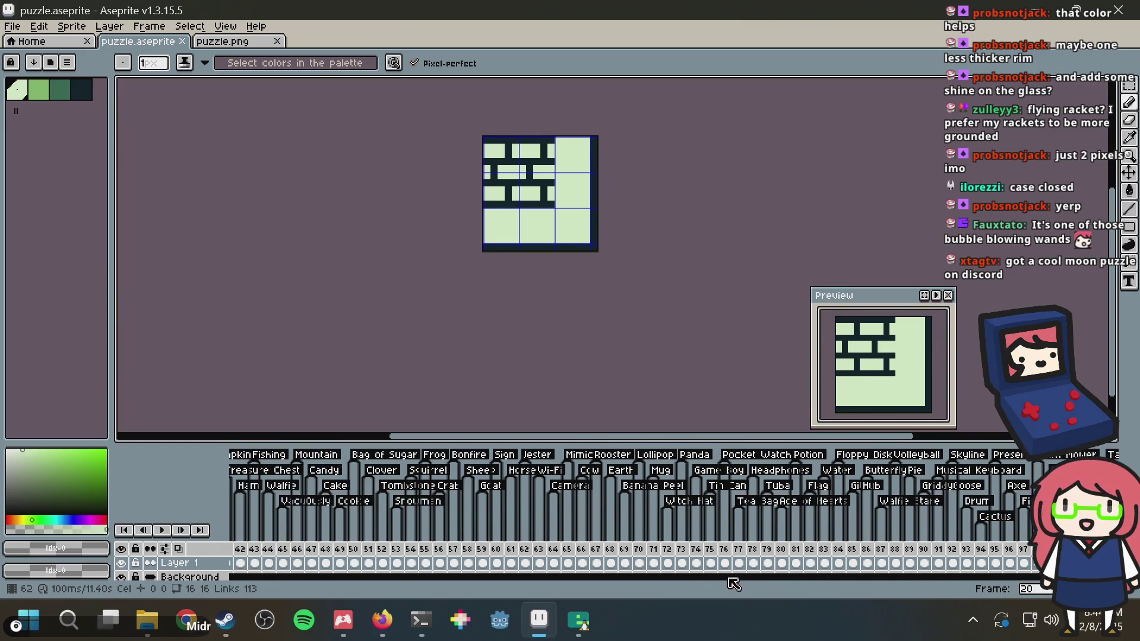
scroll(717, 586, left, 3)
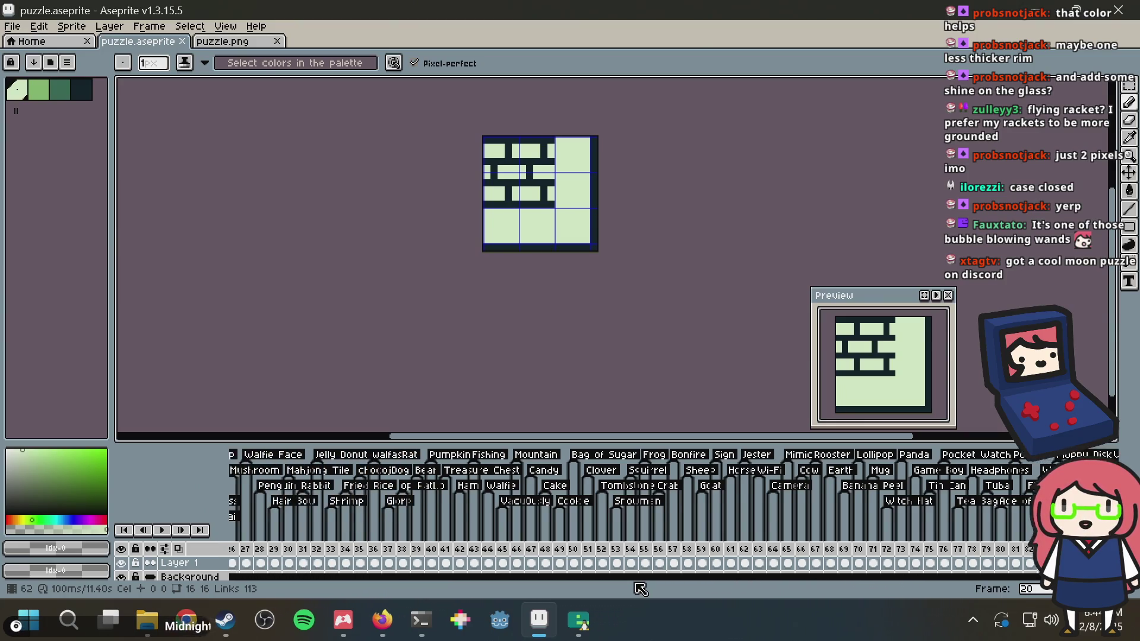
scroll(629, 589, left, 4)
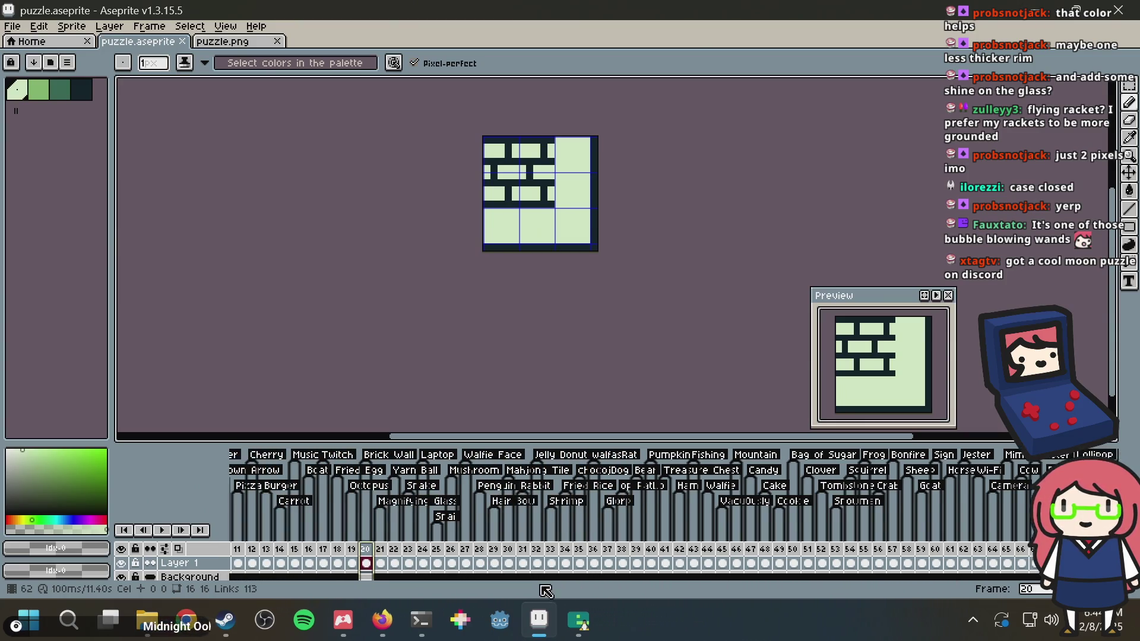
scroll(482, 589, left, 1)
scroll(483, 587, right, 6)
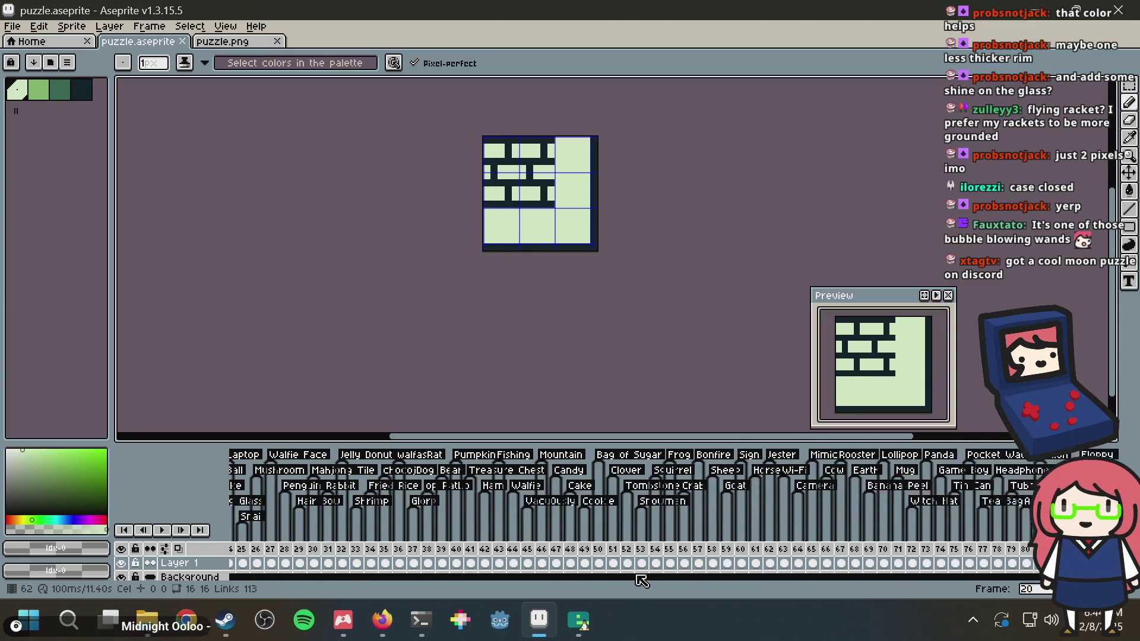
scroll(705, 582, right, 4)
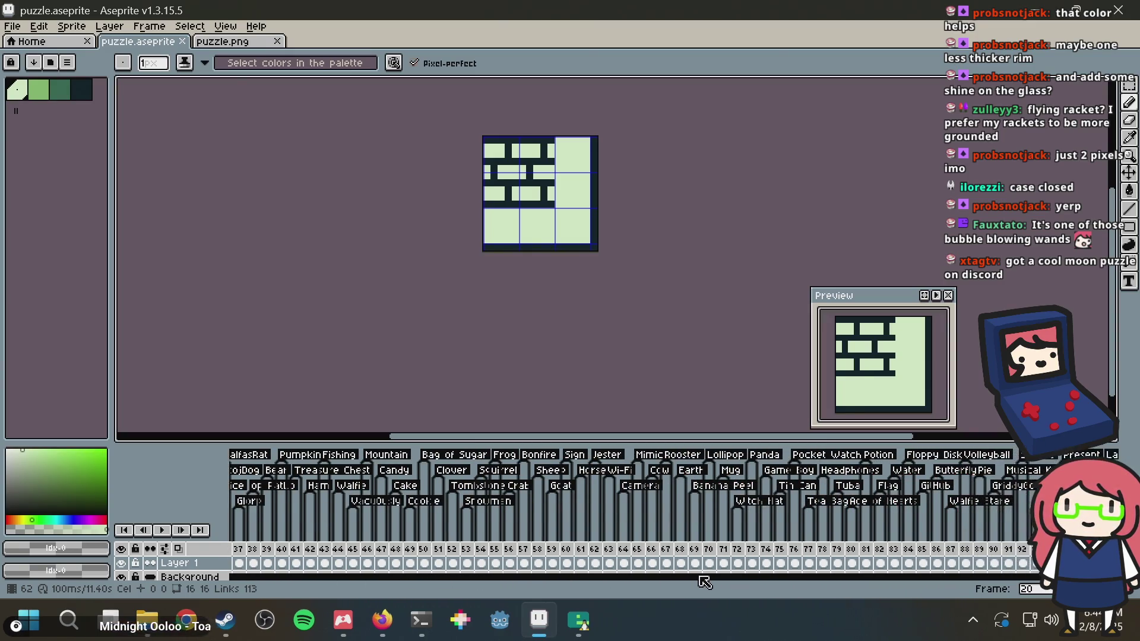
scroll(806, 577, right, 2)
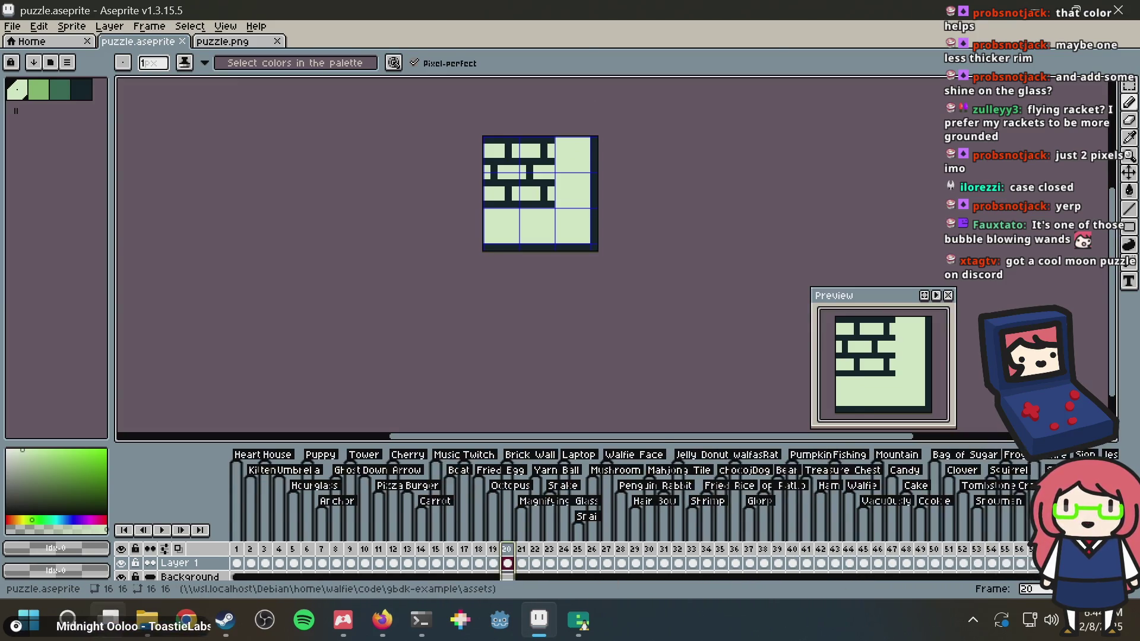
mouse_move(110, 619)
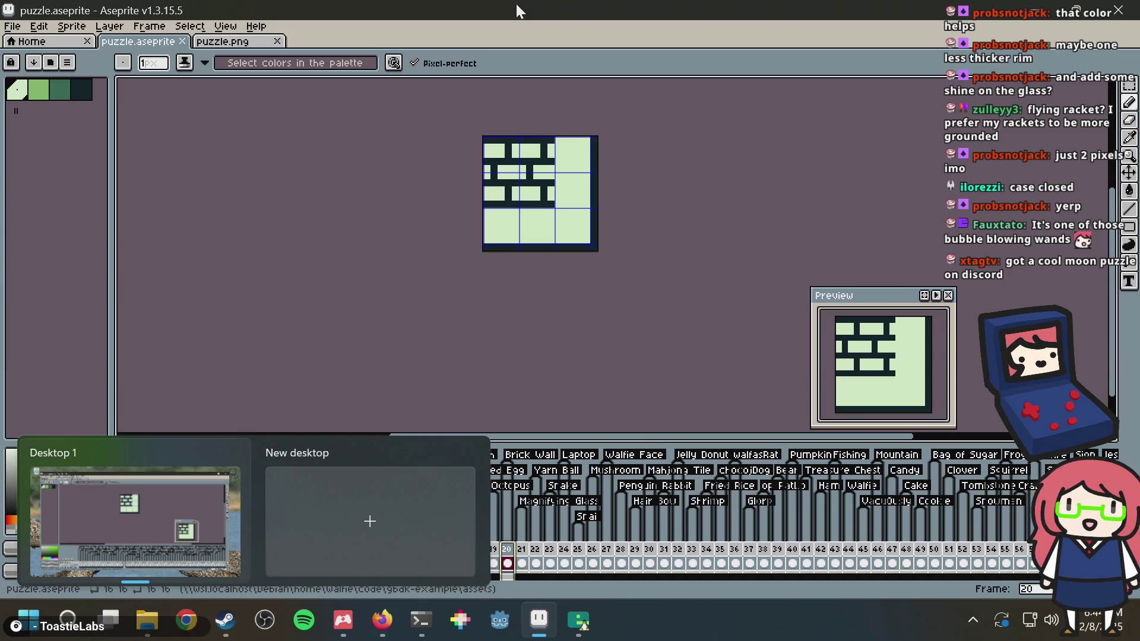
Load the pasted moon.png link in Firefox and copy the moon image
key(alt+Tab)
click(655, 21)
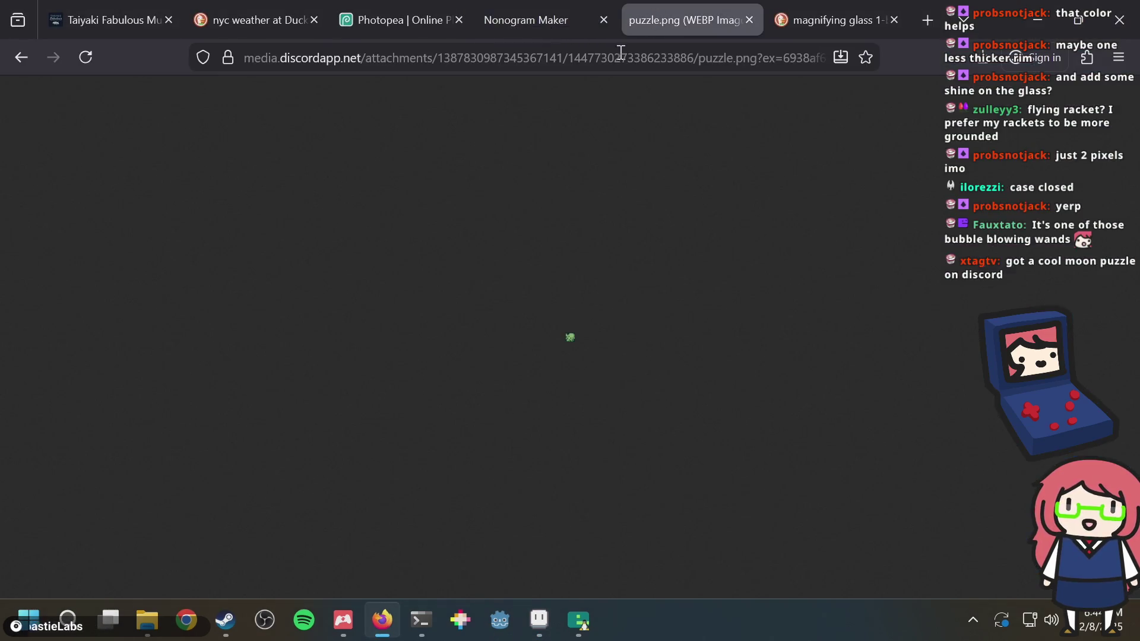
click(623, 57)
right_click(623, 58)
click(663, 238)
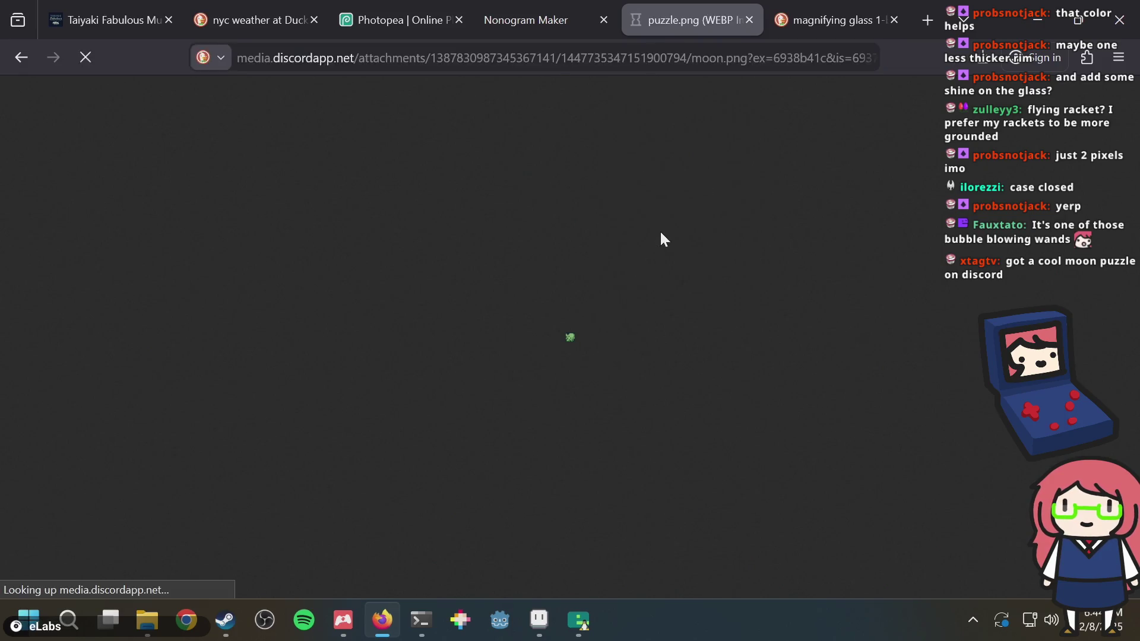
right_click(568, 338)
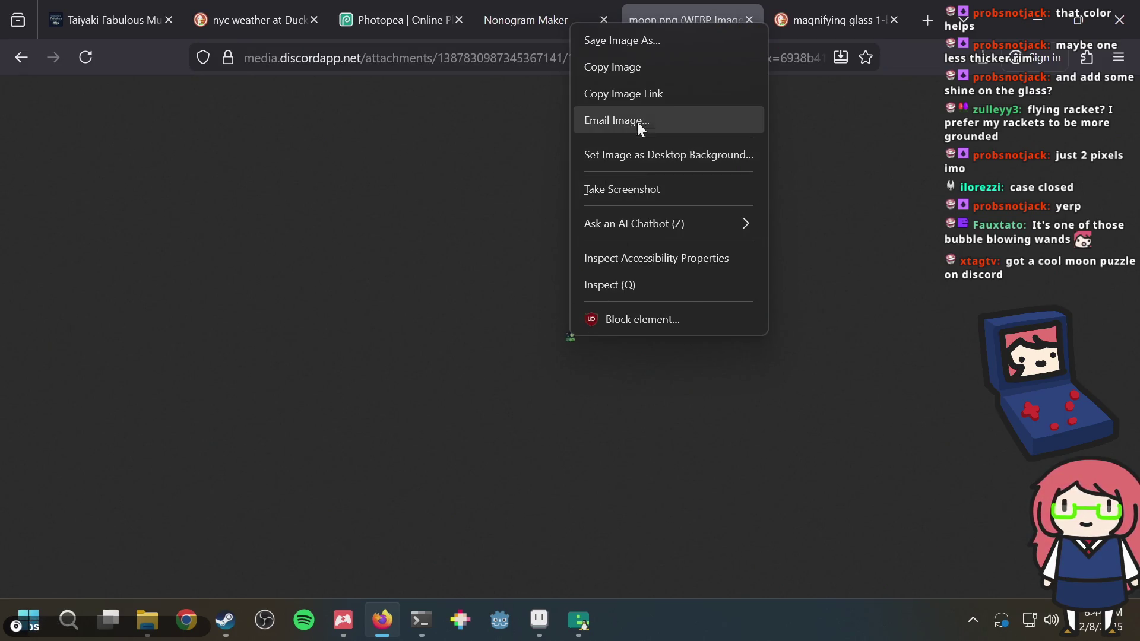
click(639, 76)
key(alt+Tab)
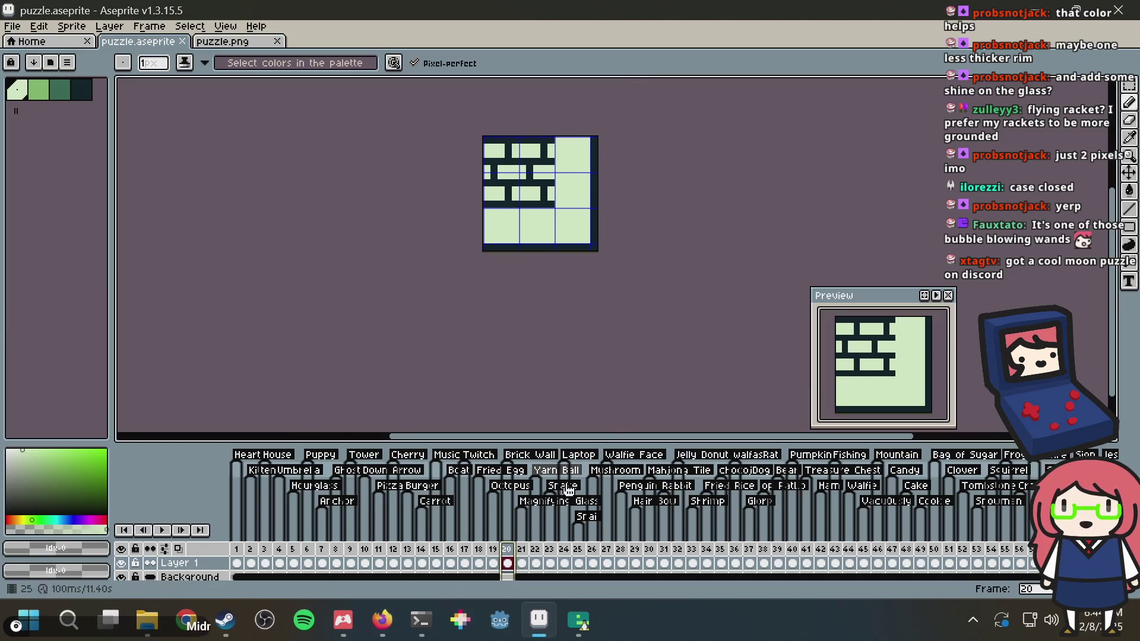
Insert an empty frame 21 and paste the moon picture into its top-left corner
right_click(512, 551)
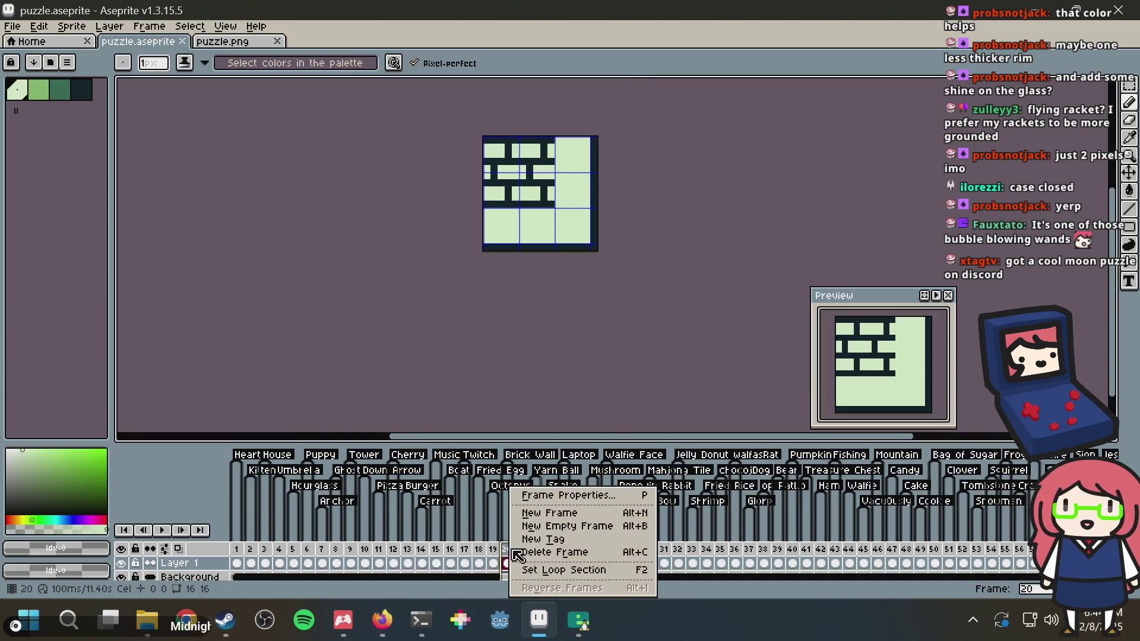
click(559, 517)
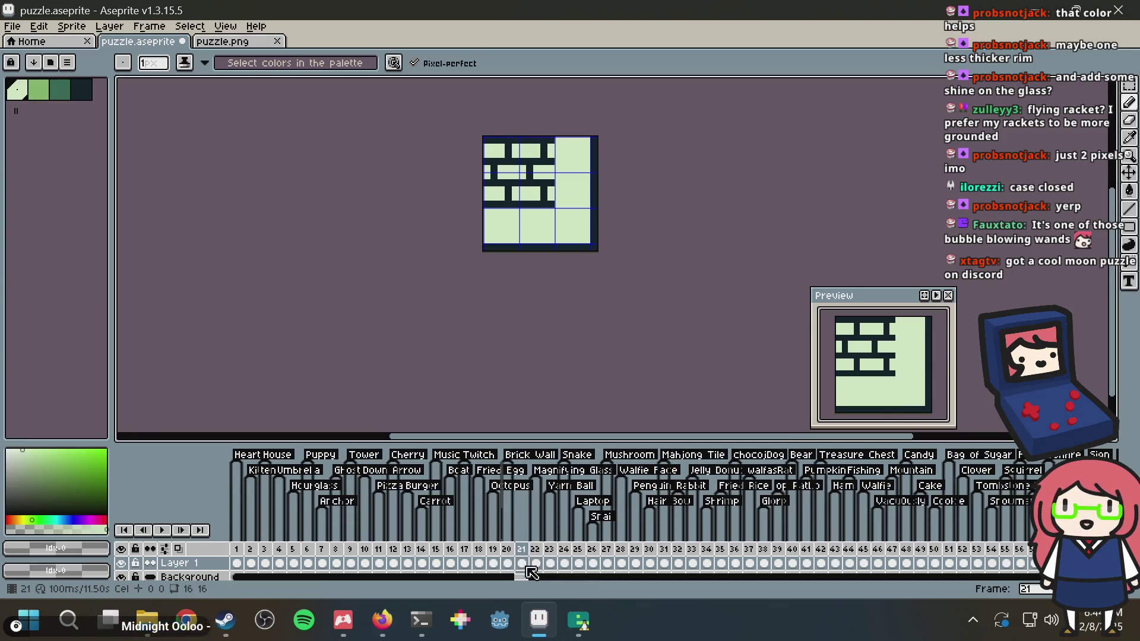
key(Delete)
key(ctrl+v)
drag(559, 228, 514, 196)
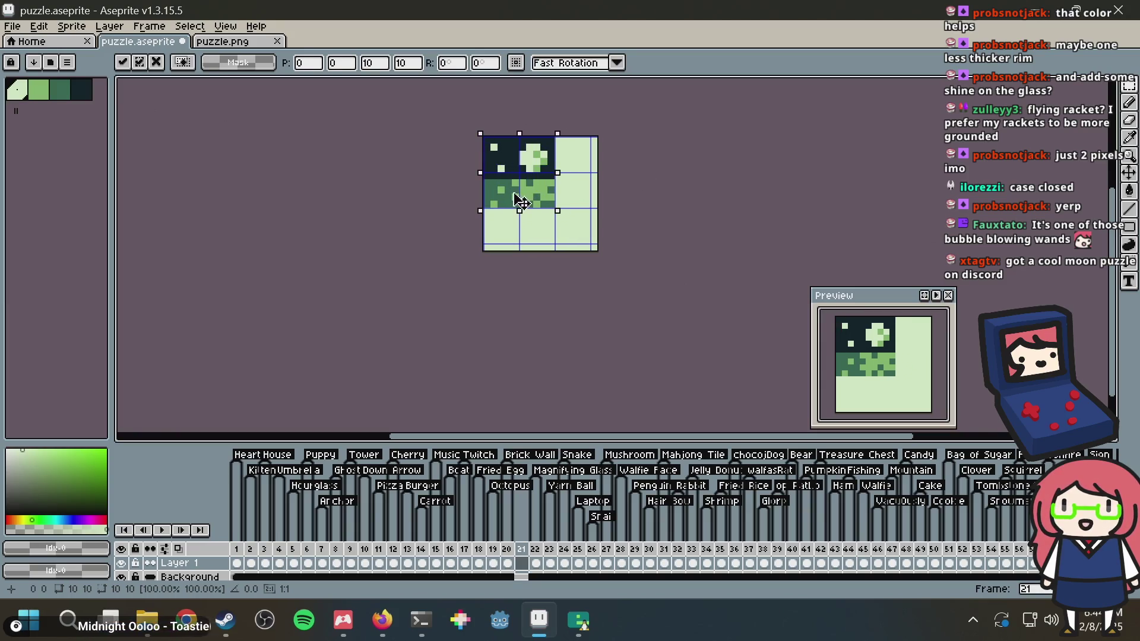
key(Return)
scroll(587, 177, up, 3)
scroll(569, 233, up, 1)
scroll(568, 232, down, 2)
scroll(517, 231, up, 1)
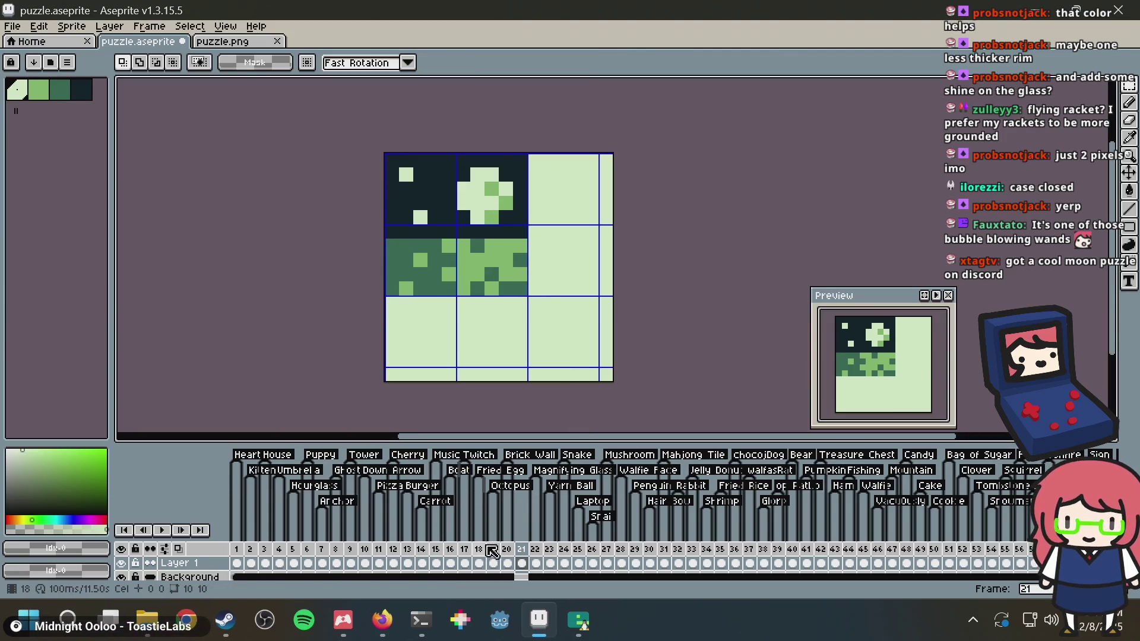
Tag frame 21 as Moon Reflection and save puzzle.aseprite
right_click(522, 549)
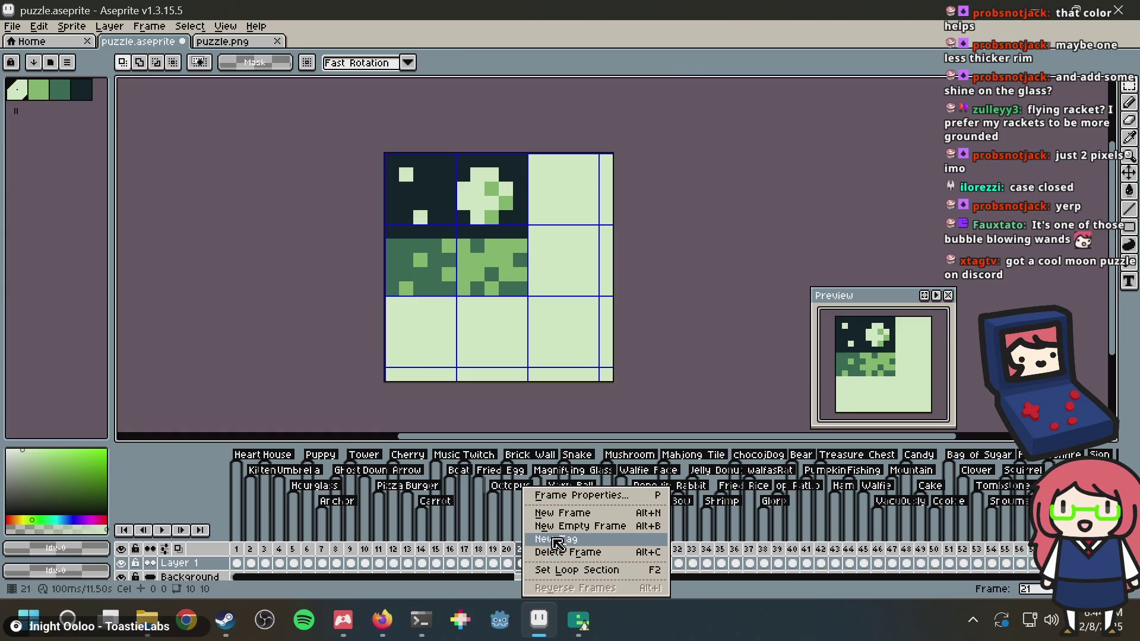
click(558, 539)
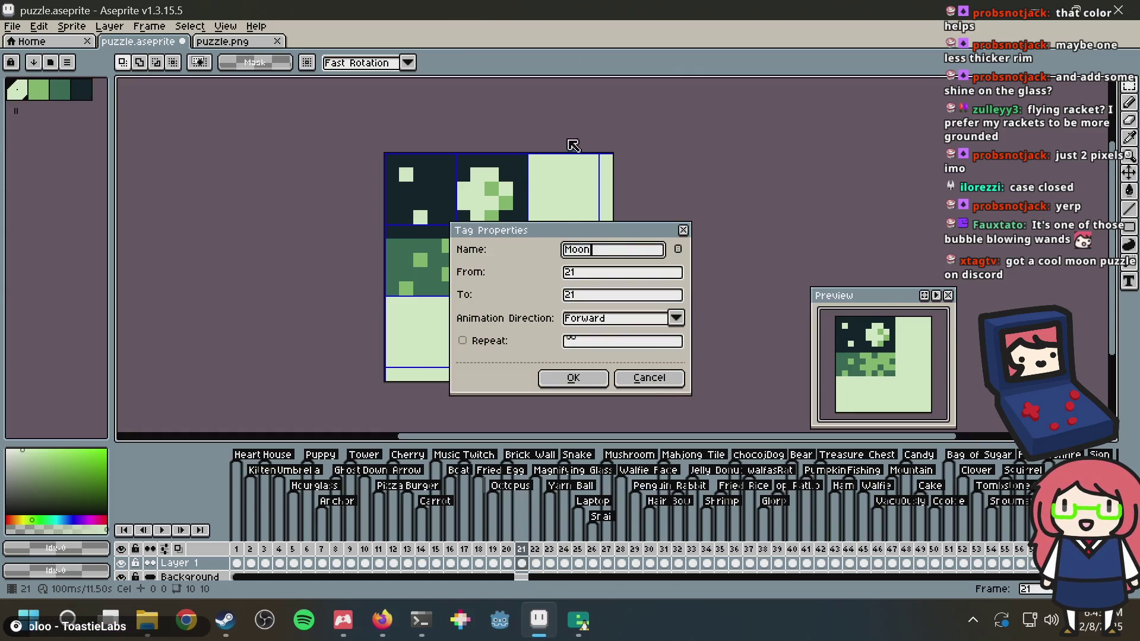
drag(557, 224, 262, 231)
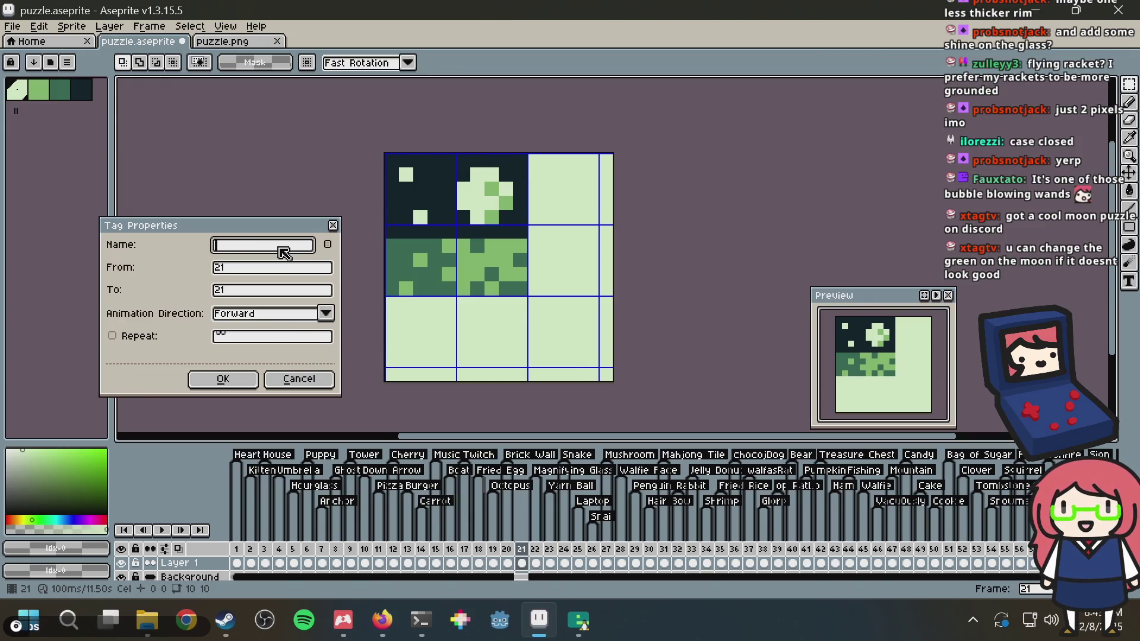
text(Lake with Moon)
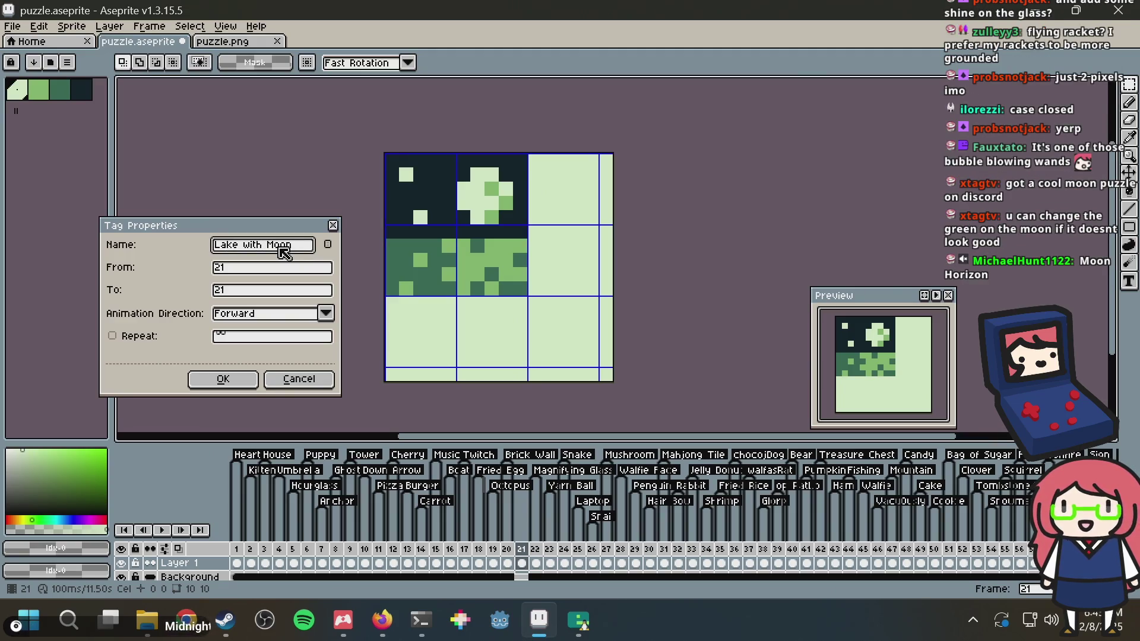
key(ctrl+a)
key(BackSpace)
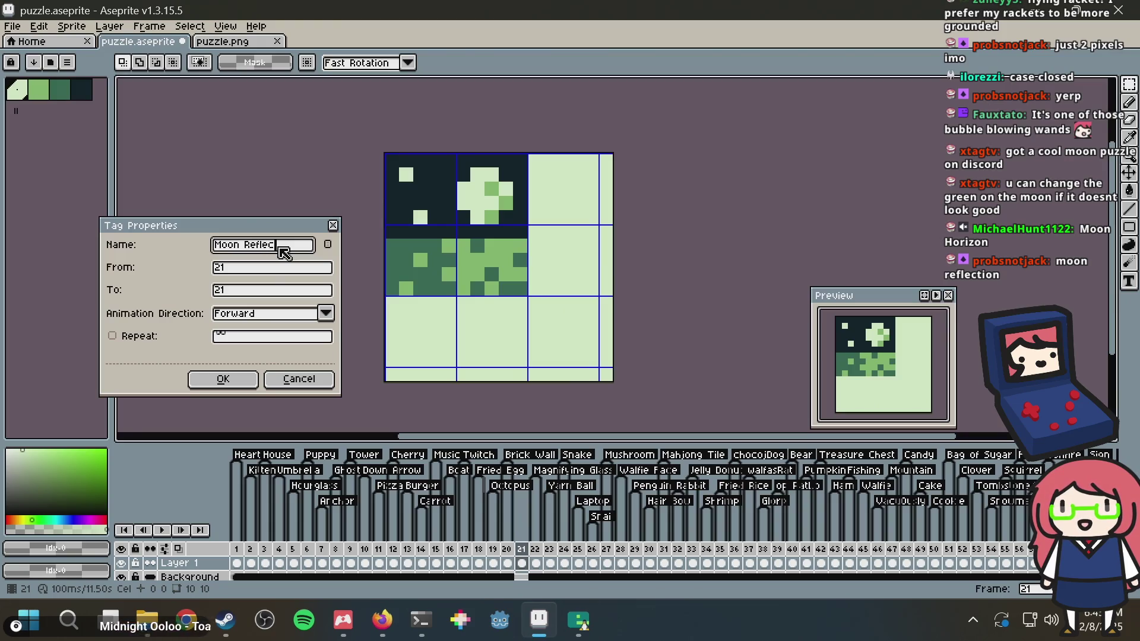
text(n)
key(Return)
key(ctrl+s)
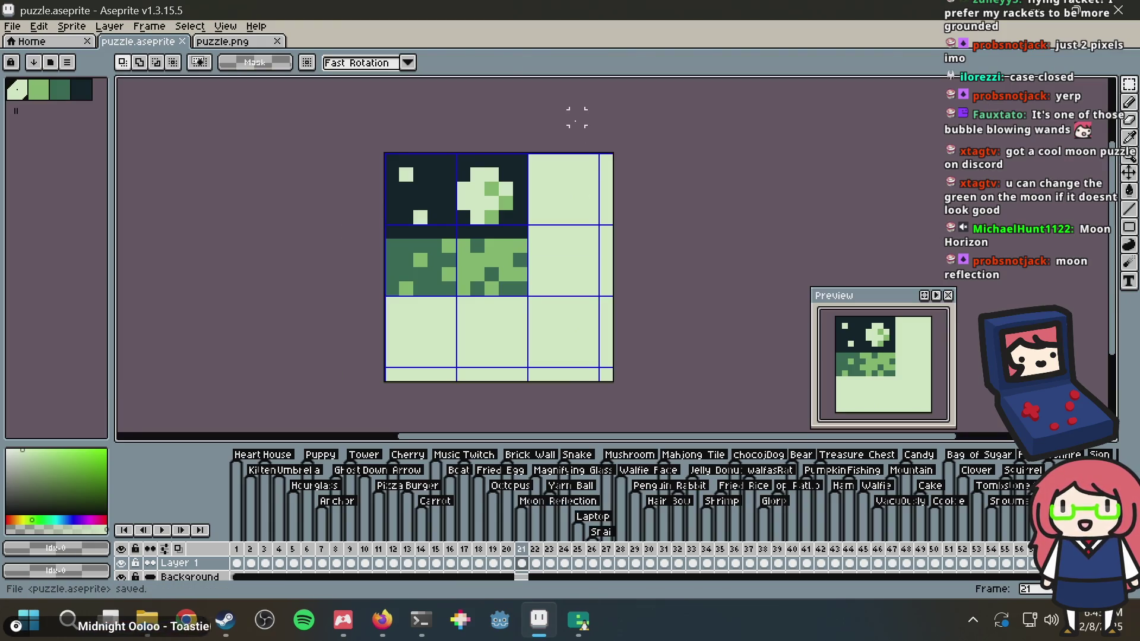
Switch to the Pencil and save puzzle.aseprite again
key(b)
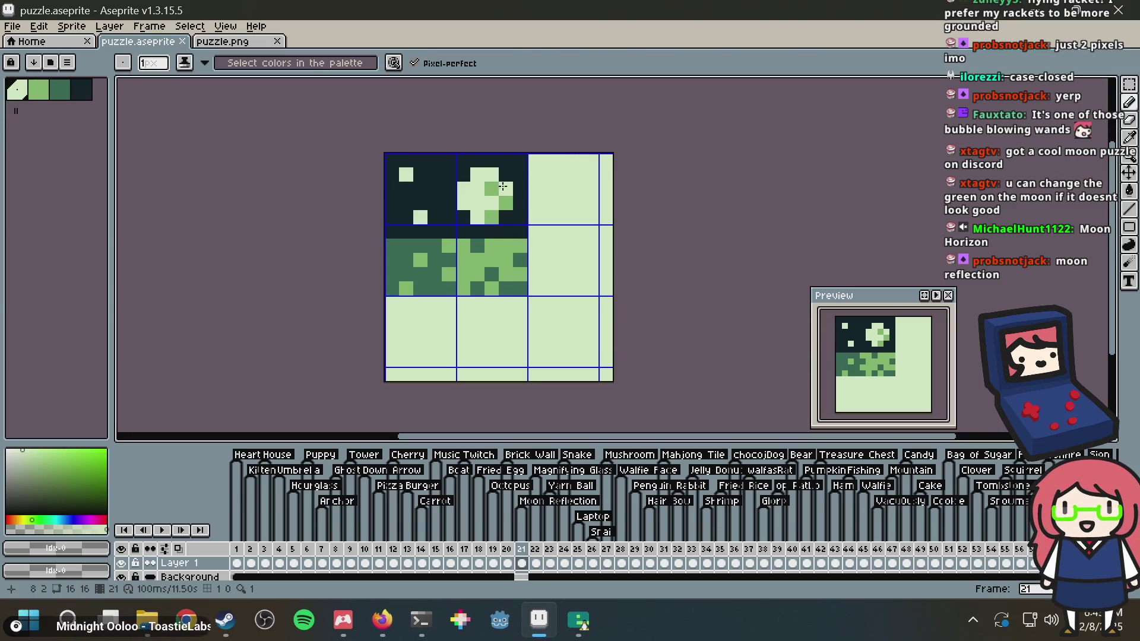
key(ctrl+s)
scroll(657, 238, down, 5)
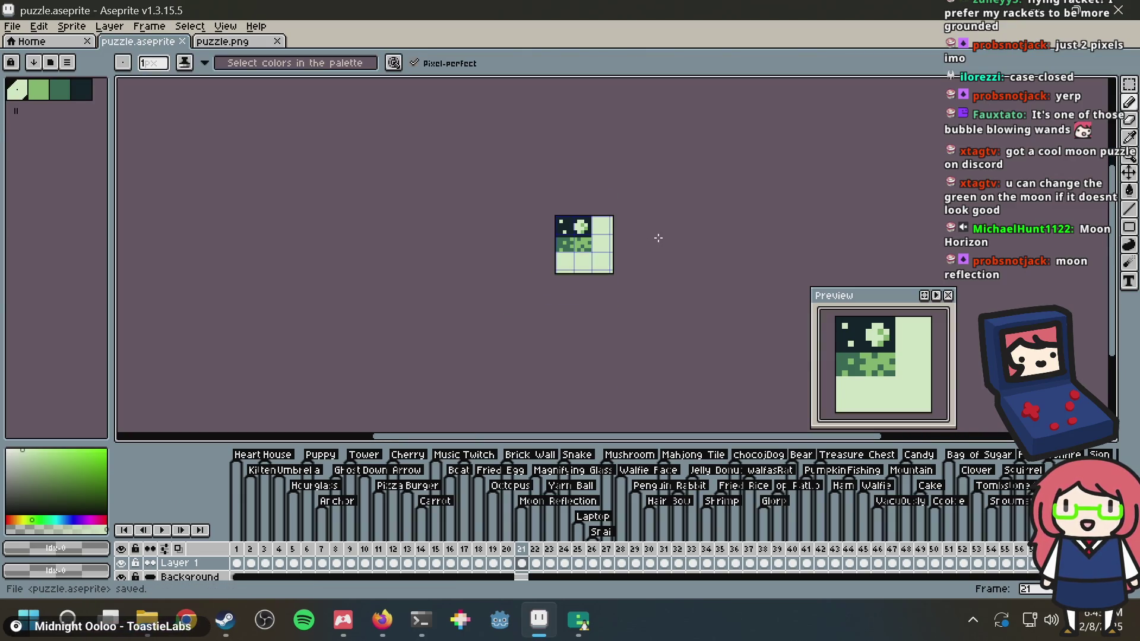
scroll(575, 249, up, 3)
scroll(575, 249, up, 3)
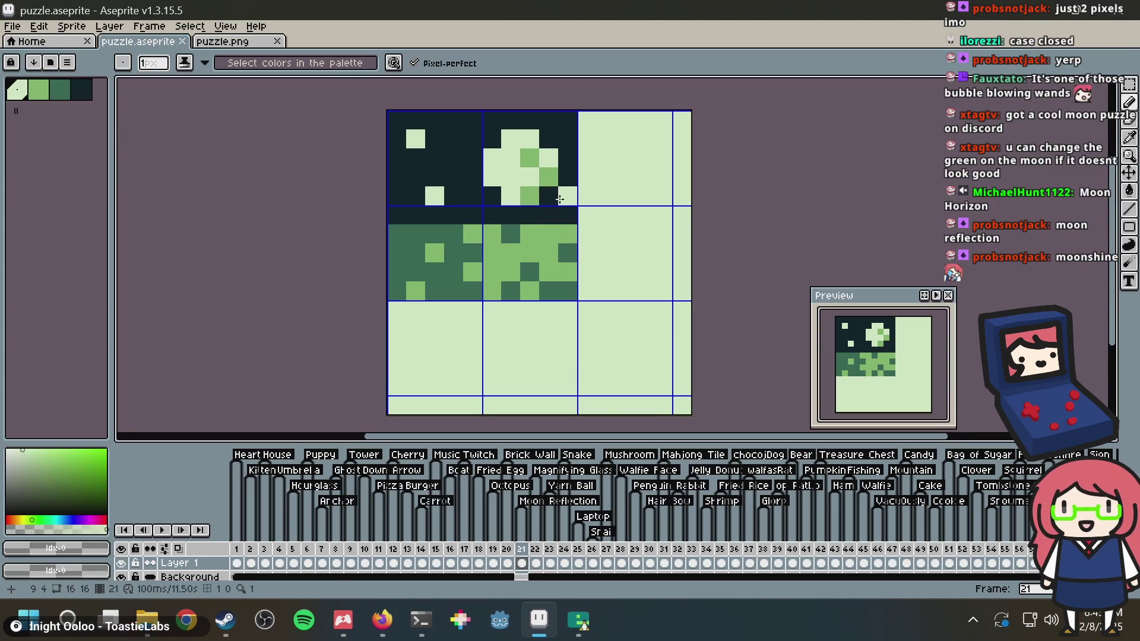
key(alt+Tab)
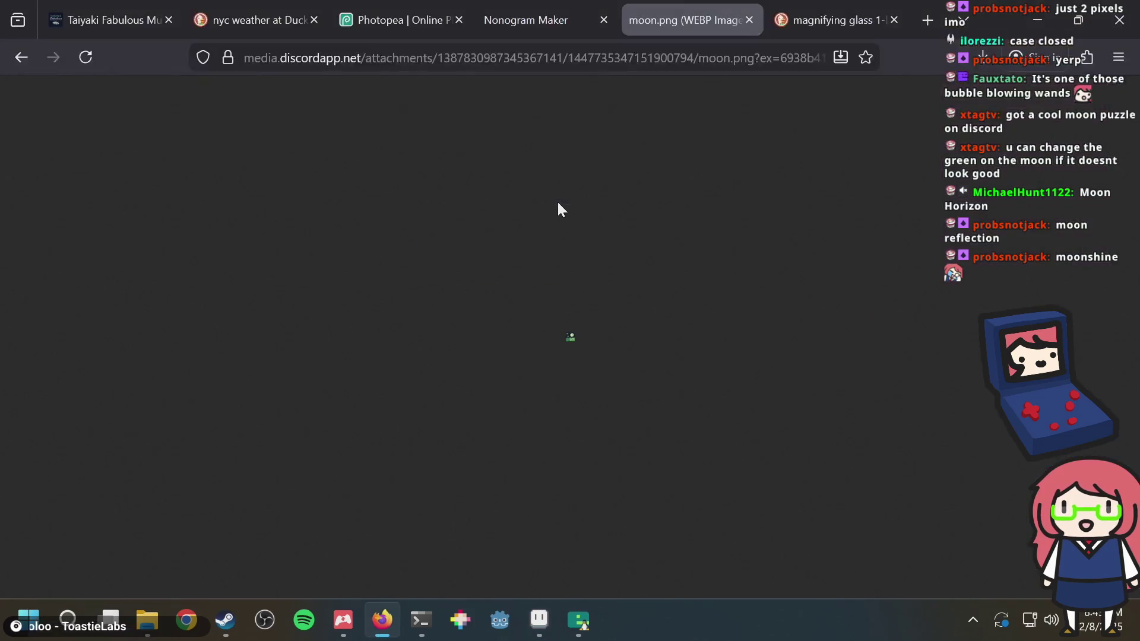
Paste the copied moon image into the puzzle.png document
key(alt+Tab)
key(ctrl+Tab)
click(227, 43)
key(ctrl+v)
key(alt+Tab)
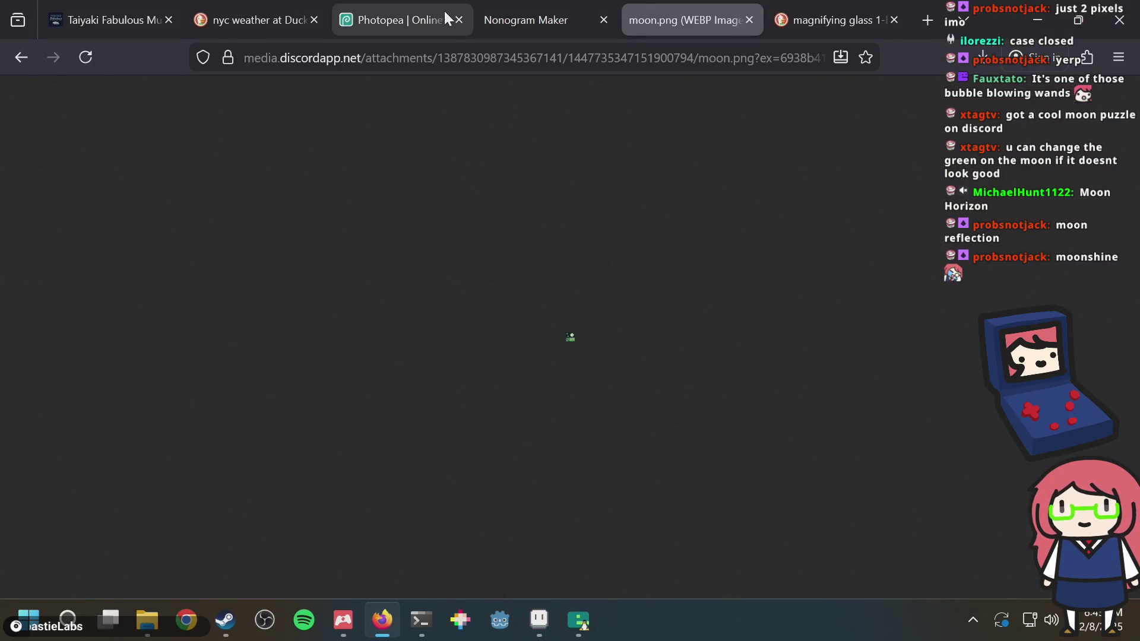
In Nonogram Maker, generate the puzzle again from puzzle.png
click(409, 7)
click(565, 6)
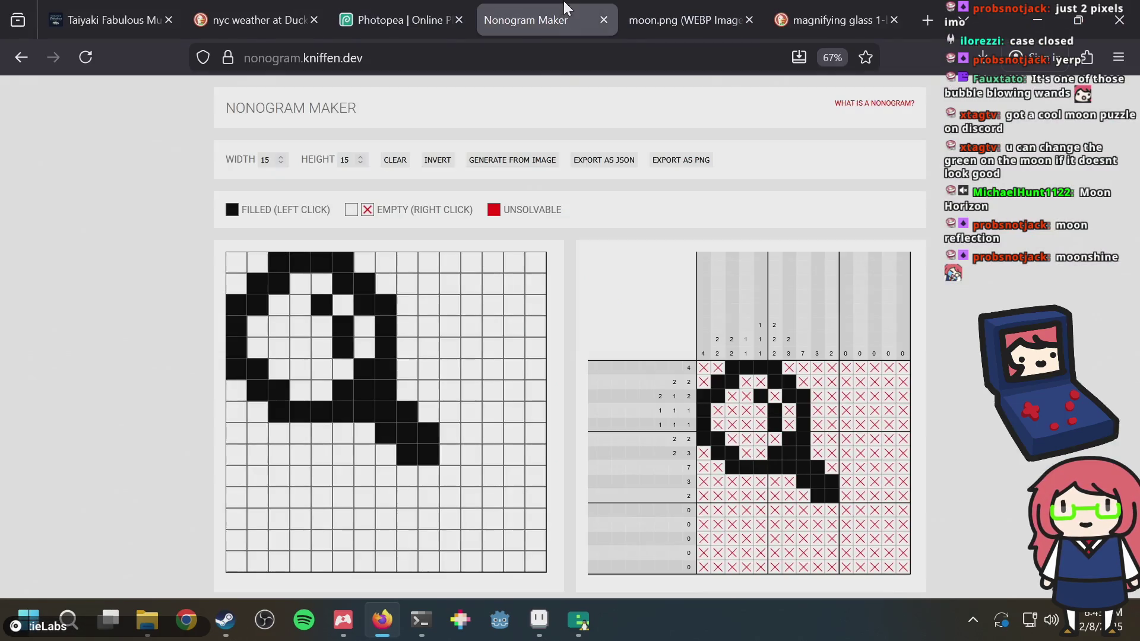
click(496, 167)
double_click(459, 193)
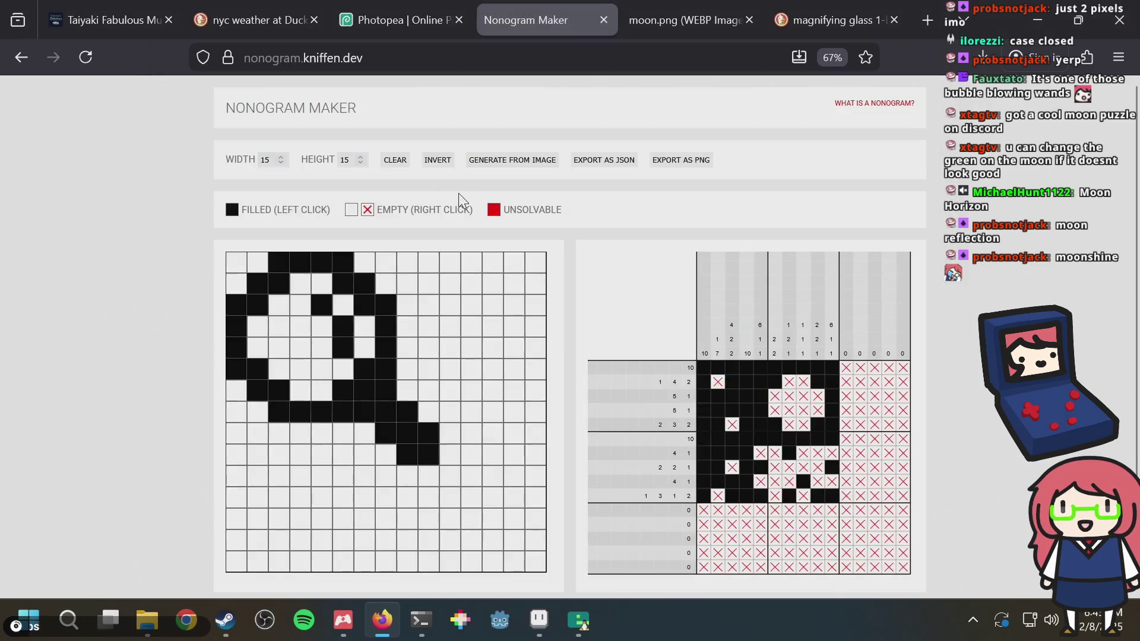
key(alt+Tab)
key(alt+Tab)
key(Tab)
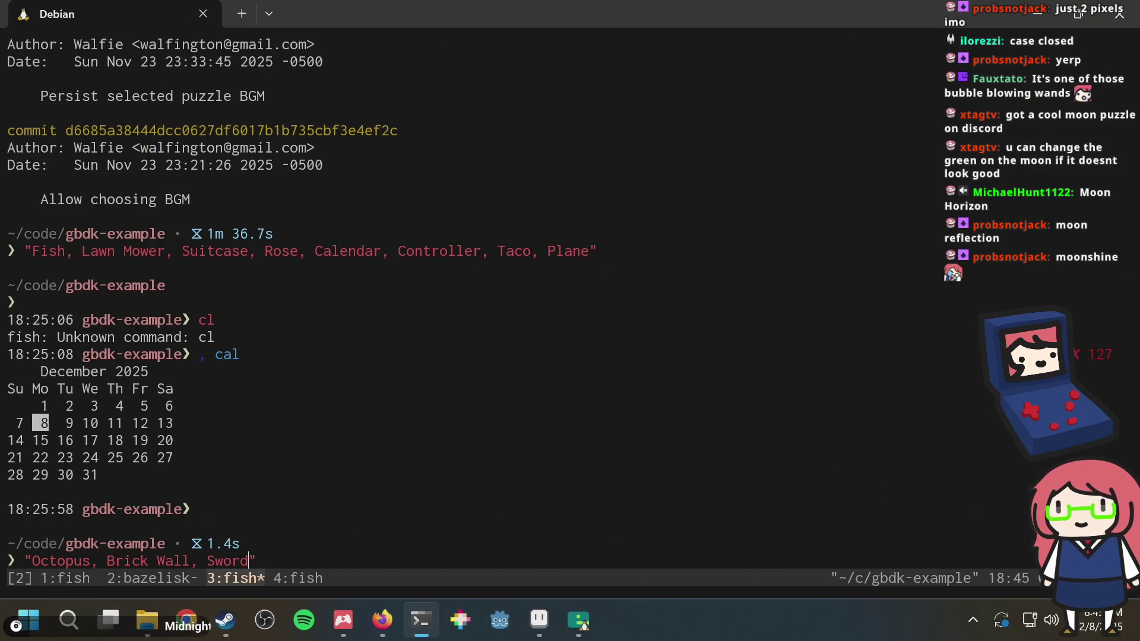
Add Moon Reflection and Magnifying Glass to the quoted puzzle list after Brick Wall
text(Moon Reflection,)
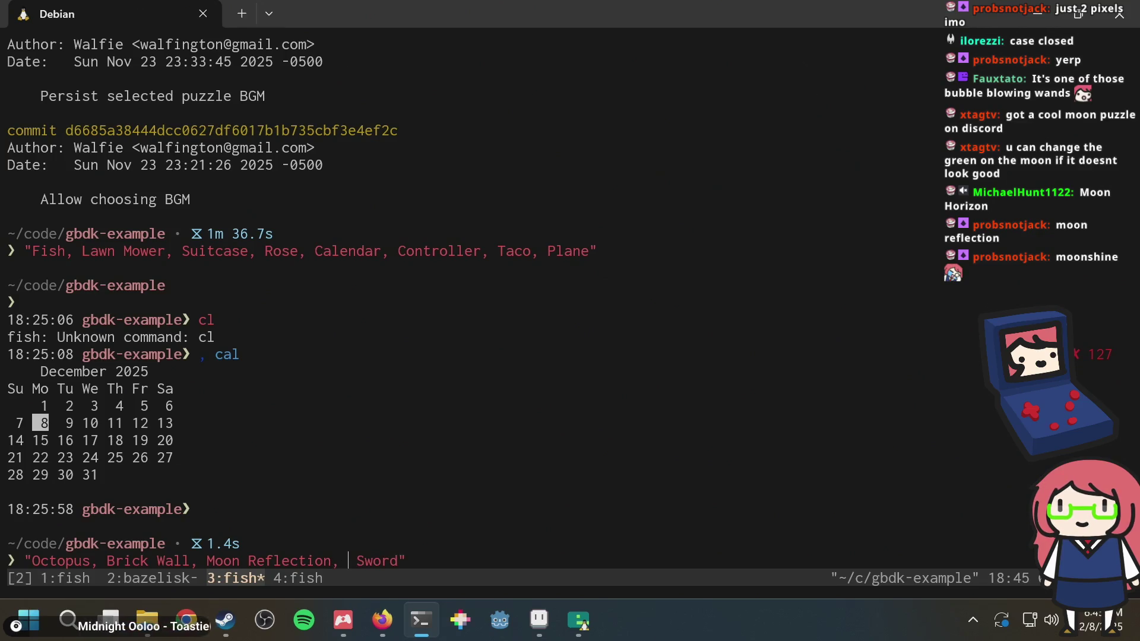
key(alt+Tab)
key(alt+Tab)
text(, Magnif)
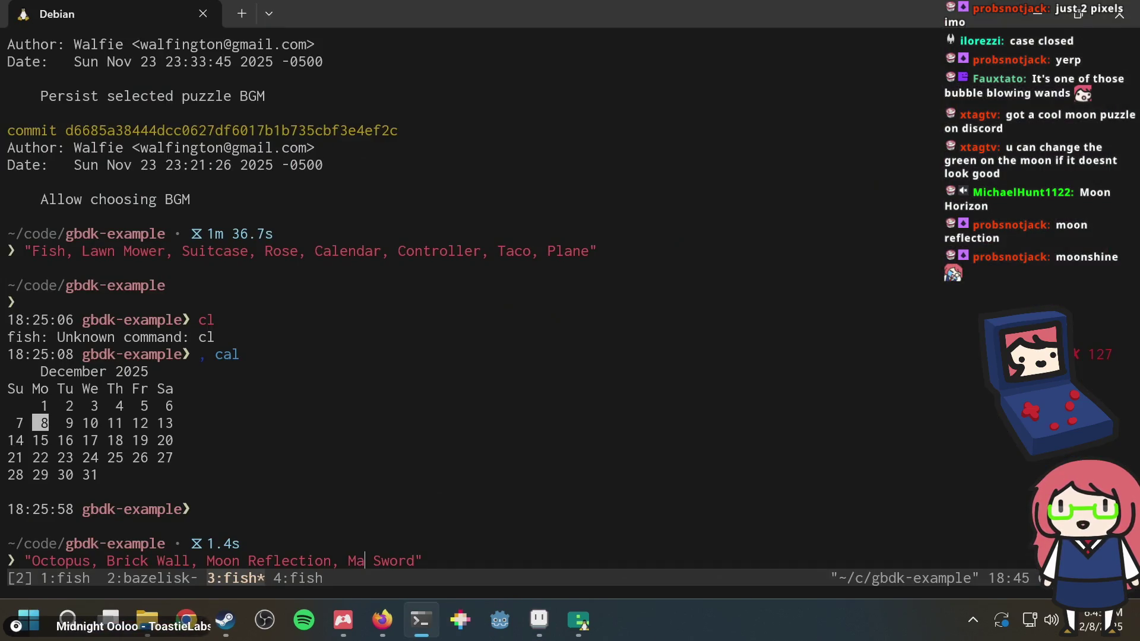
key(BackSpace)
key(BackSpace)
text(ying Glass)
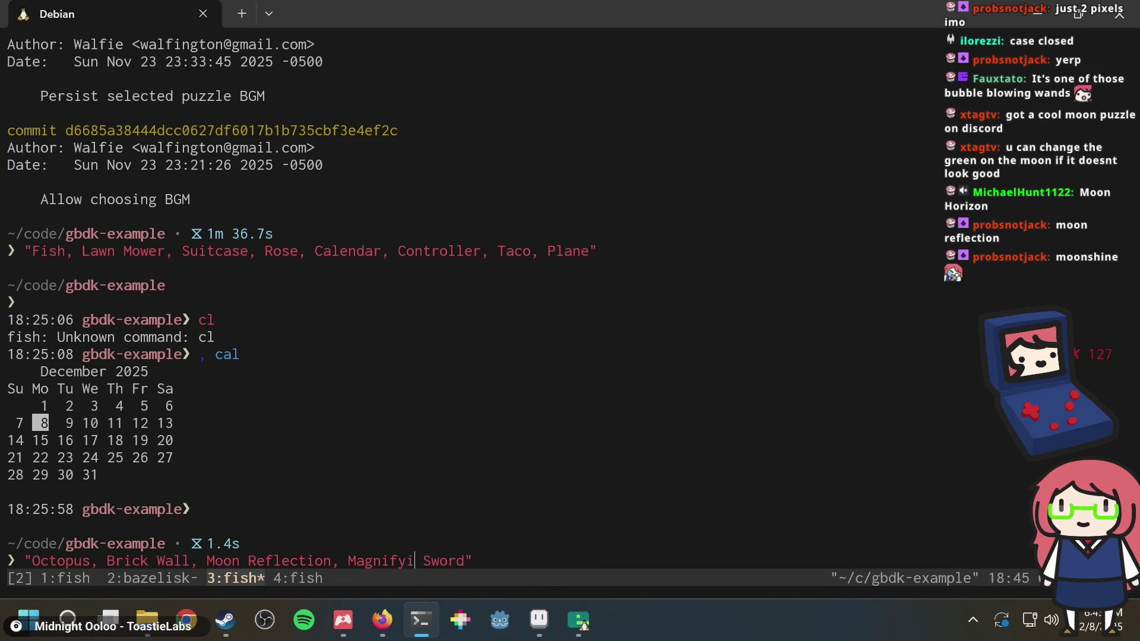
Stop the emulator and rerun bazel run //:emulator from history, then return to Aseprite
key(ctrl+b)
key(2)
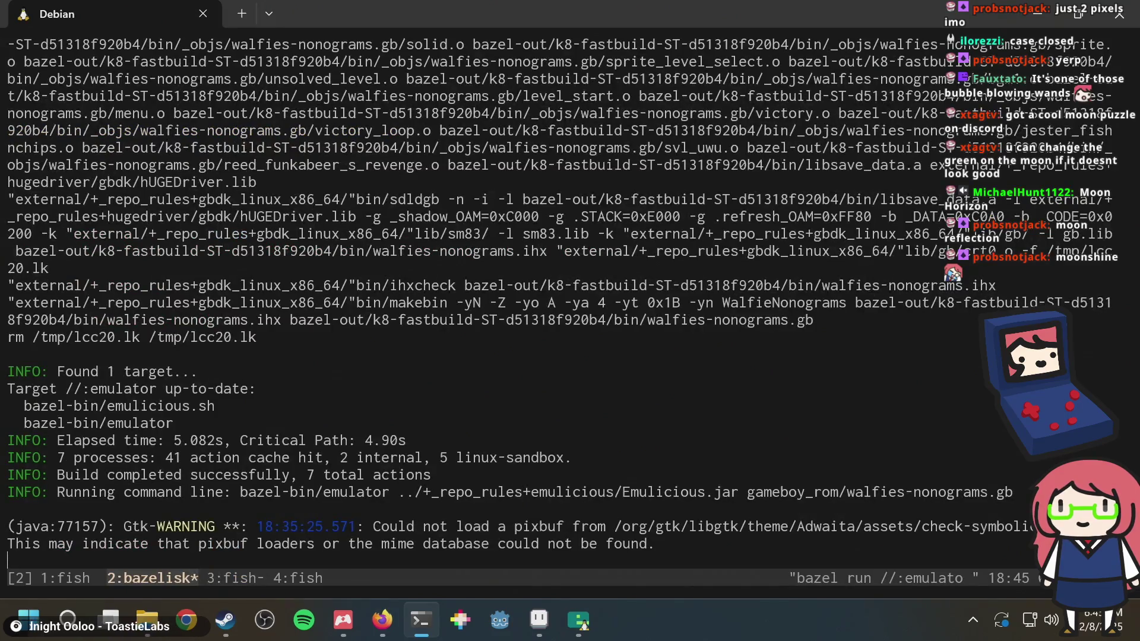
key(ctrl+c)
key(ctrl+l)
key(ctrl+r)
text(run)
key(Tab)
key(Return)
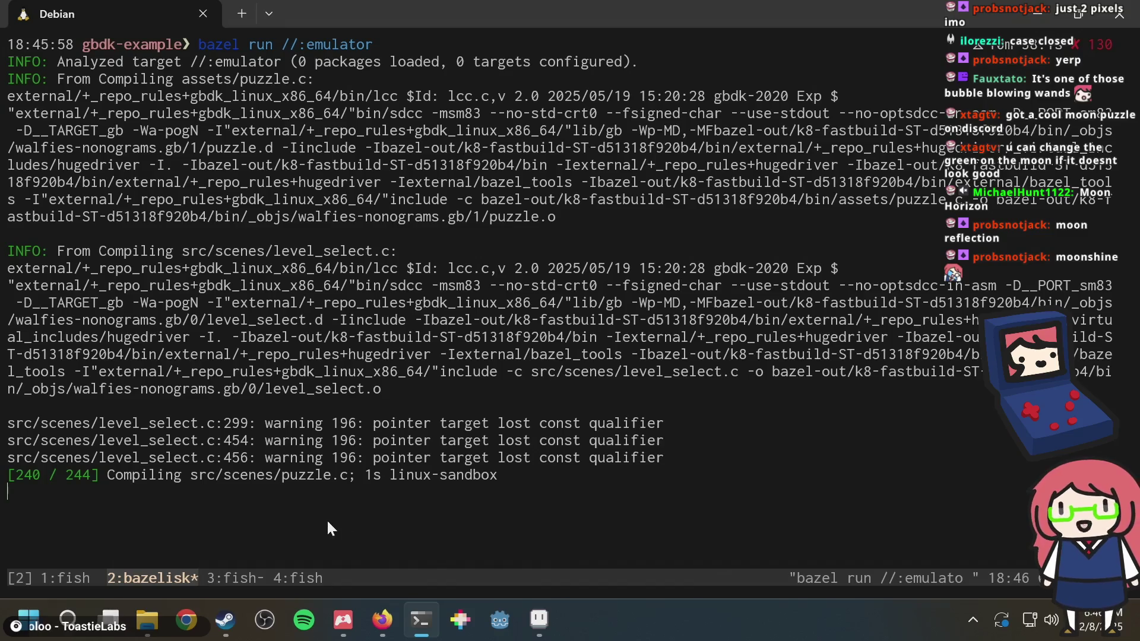
click(544, 612)
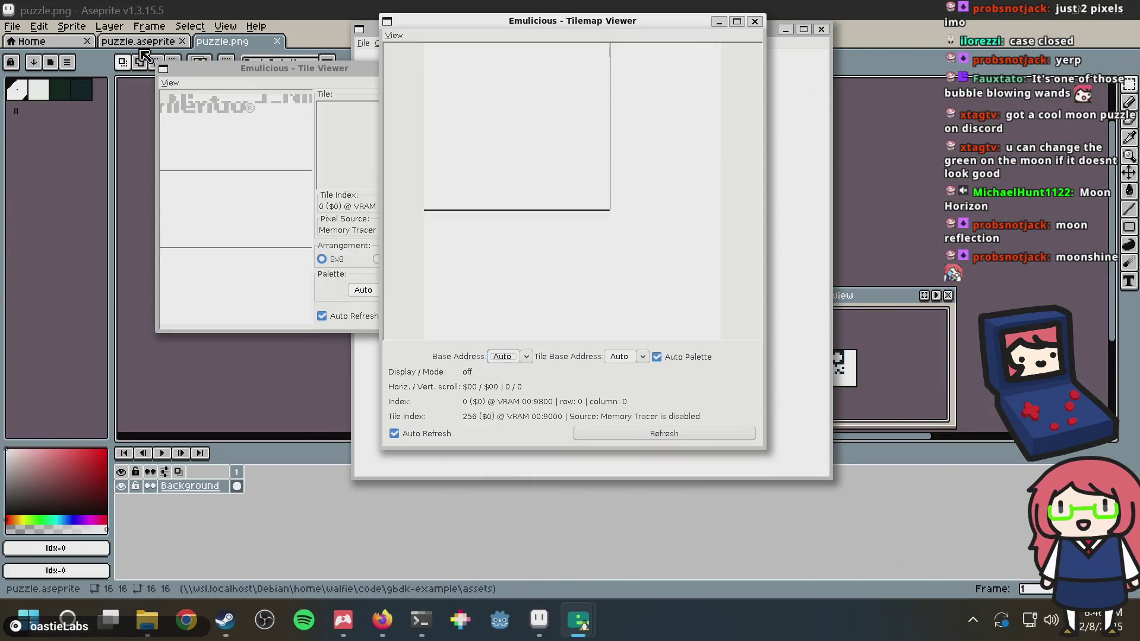
Switch to puzzle.aseprite, then bring the Emulicious game window to the front
click(140, 42)
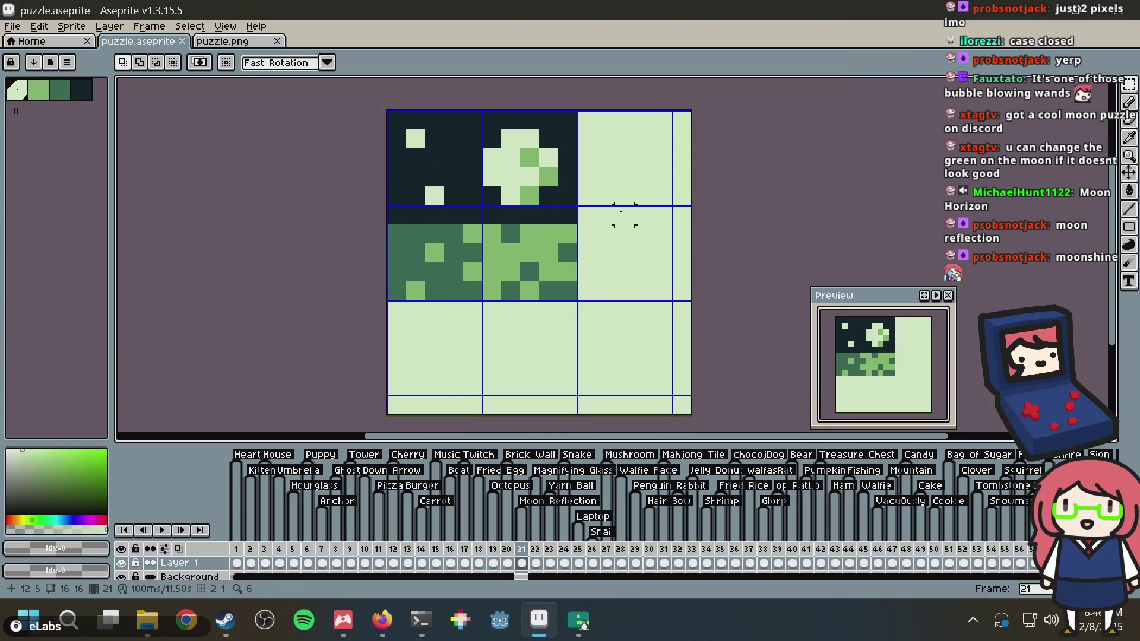
mouse_move(592, 633)
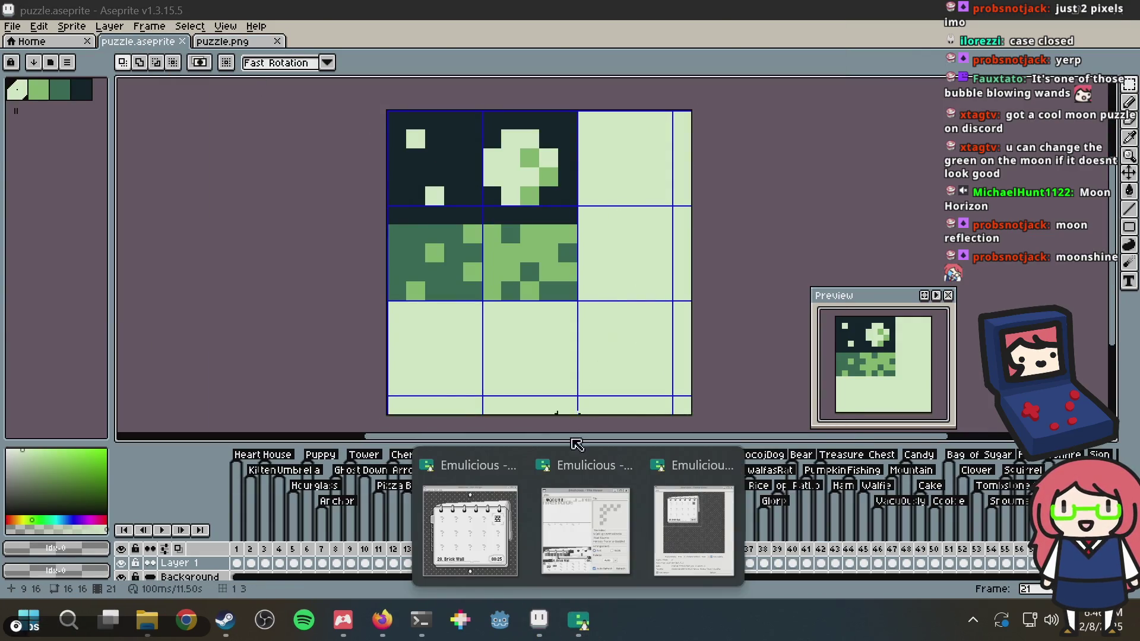
click(707, 499)
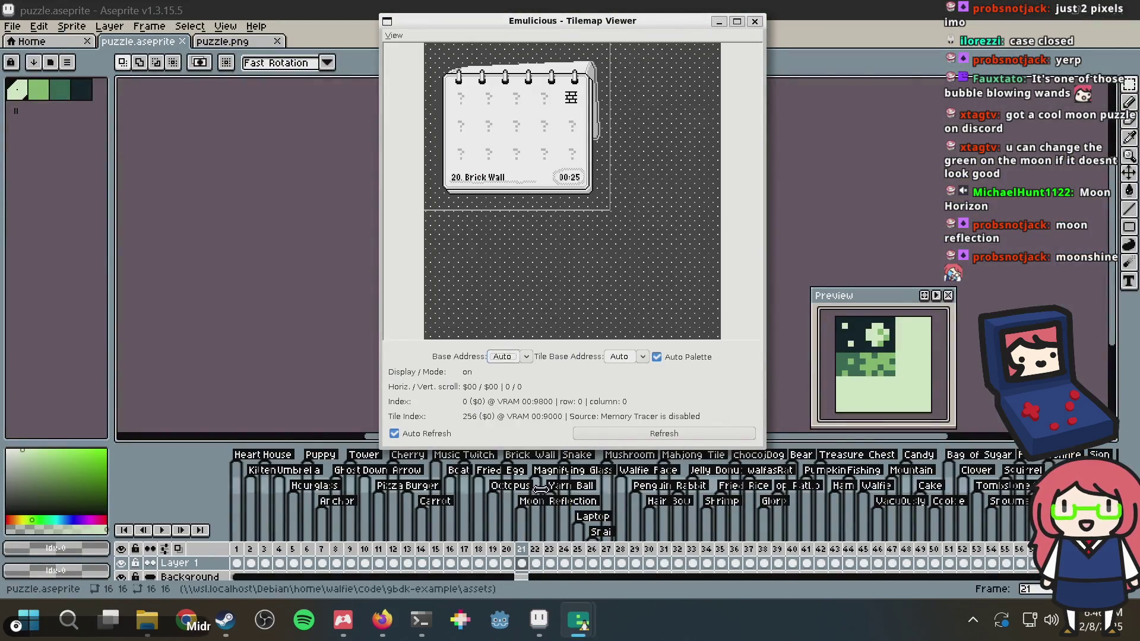
mouse_move(575, 609)
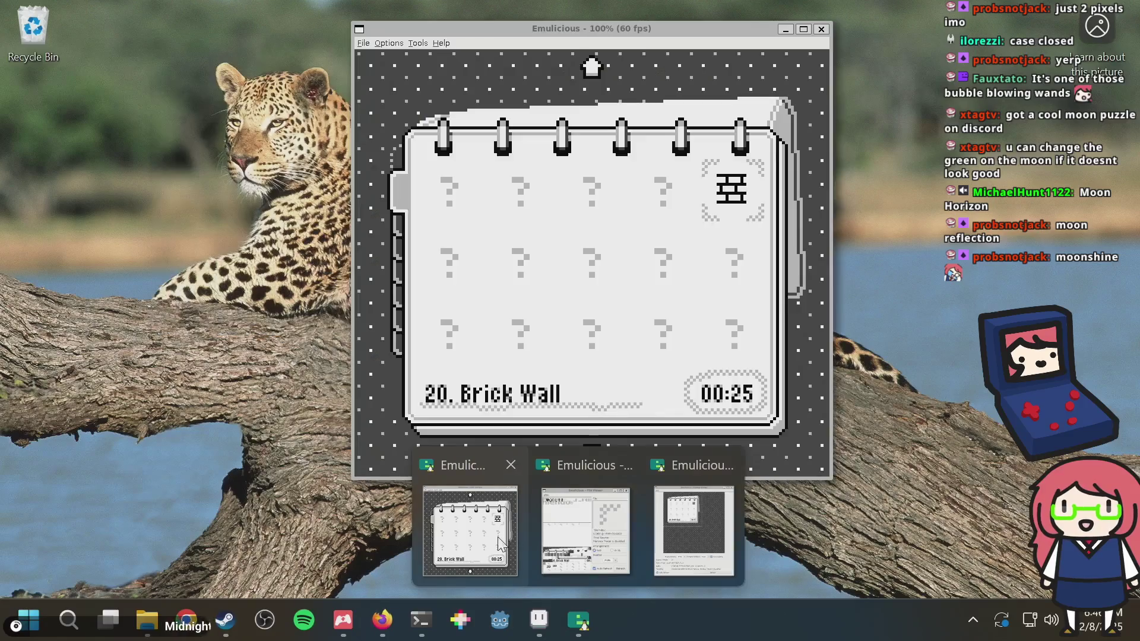
click(471, 535)
Start puzzle 21 and fill the entire top row of the grid
key(Down)
key(Left)
key(Left)
key(Left)
key(Return)
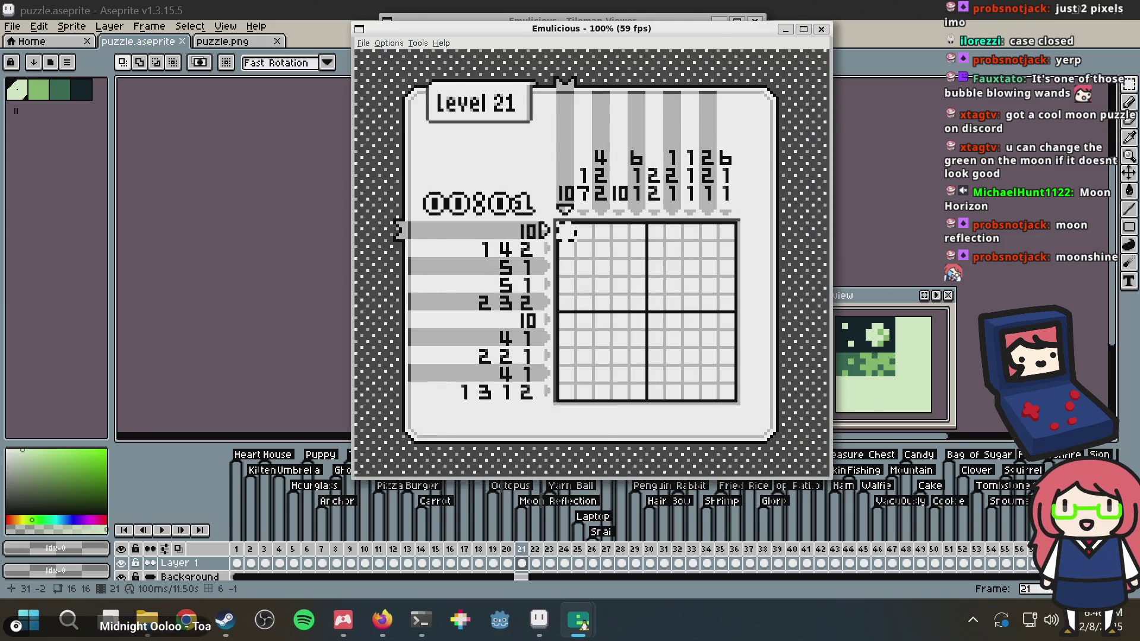
key(x)
key(Right)
key(Right)
key(Right)
key(Down)
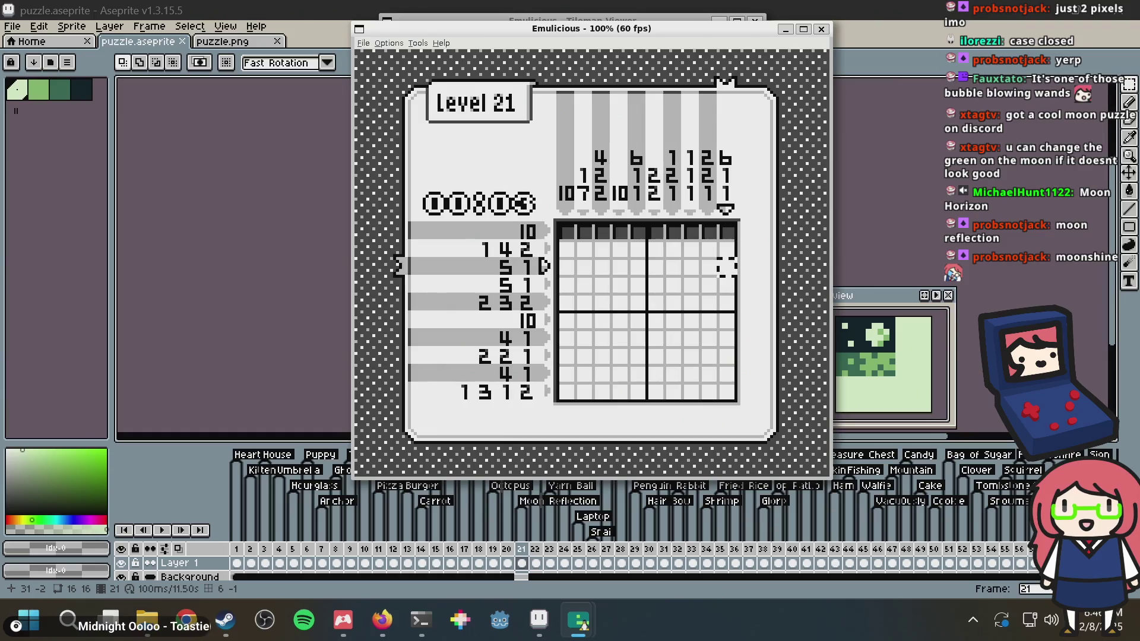
Fill the second 10-clue row and column 10 from row 5 up to row 2
key(Down)
key(Down)
key(Down)
key(x)
key(Left)
key(Left)
key(Left)
key(Left)
key(x)
key(Up)
key(Up)
key(Up)
Fill row 2 column 9, cross its neighbours, mark column 2, and fill columns 4–6
key(Left)
key(Down)
key(x)
key(Down)
key(z)
key(Left)
key(Up)
key(z)
key(Left)
key(Left)
key(Left)
key(Left)
key(Left)
key(Left)
key(z)
key(Right)
key(Right)
key(Right)
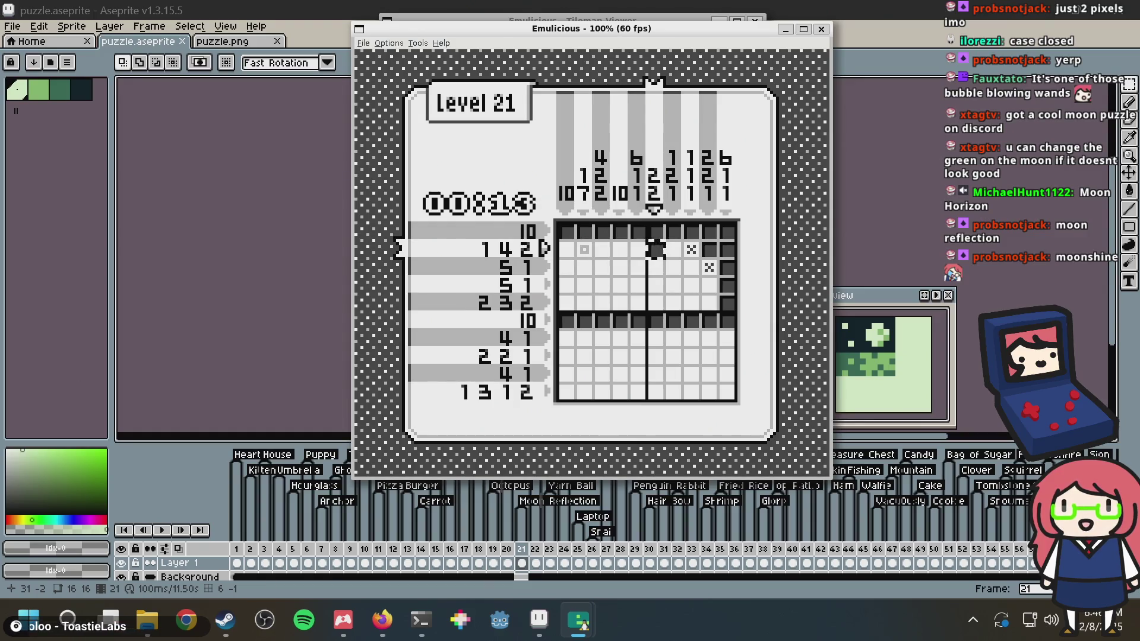
key(x)
key(Left)
key(Left)
key(Left)
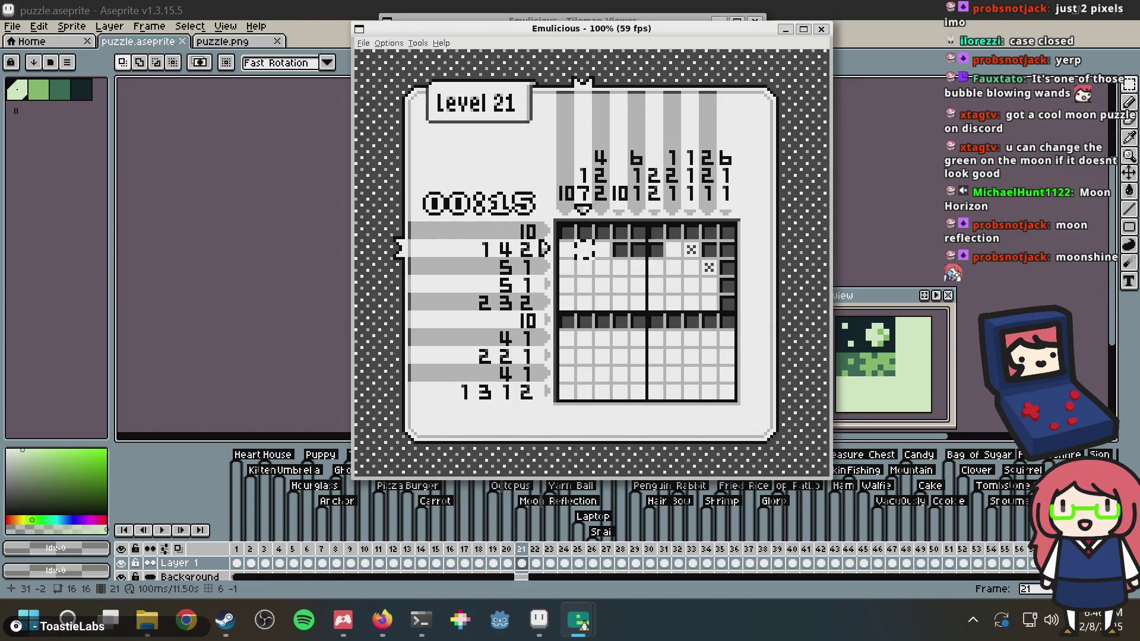
Fill column 4 down to row 10, then row 10 column 1 and alternating cells along row 10
key(Right)
key(Right)
key(x)
key(Down)
key(Down)
key(Down)
key(Right)
key(Left)
key(Left)
key(Left)
key(Left)
key(x)
key(Right)
key(Right)
key(x)
key(Right)
key(Right)
key(x)
key(Right)
key(Right)
key(x)
key(Right)
key(Right)
key(x)
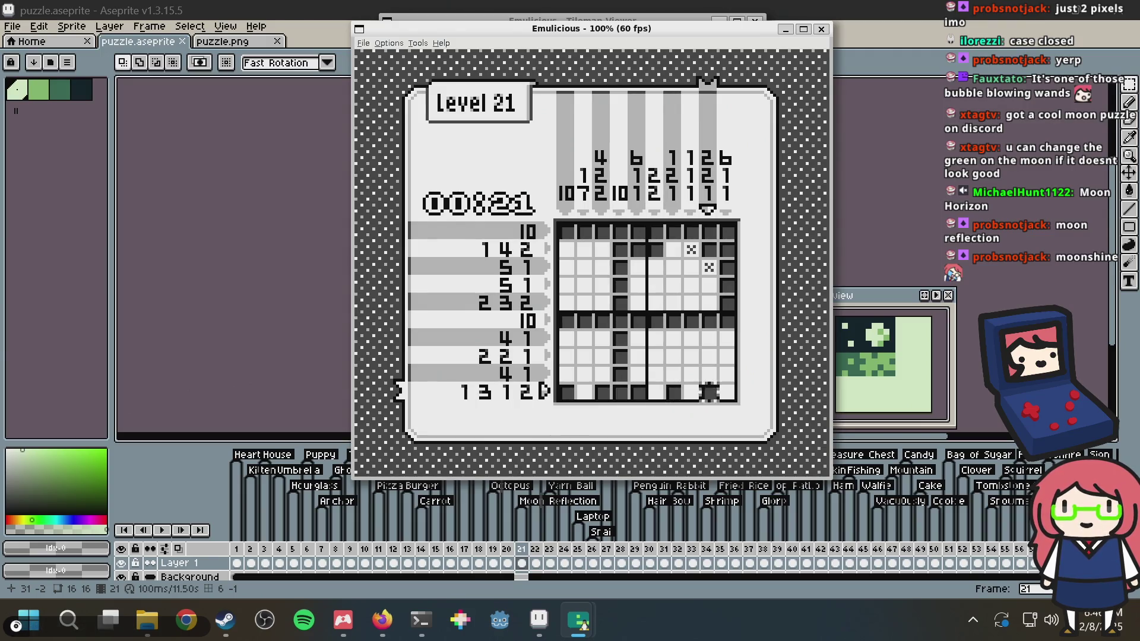
key(Left)
key(Left)
In column 10 cross out row 7 and fill row 8, then fill row 5 column 9
key(Right)
key(Right)
key(Up)
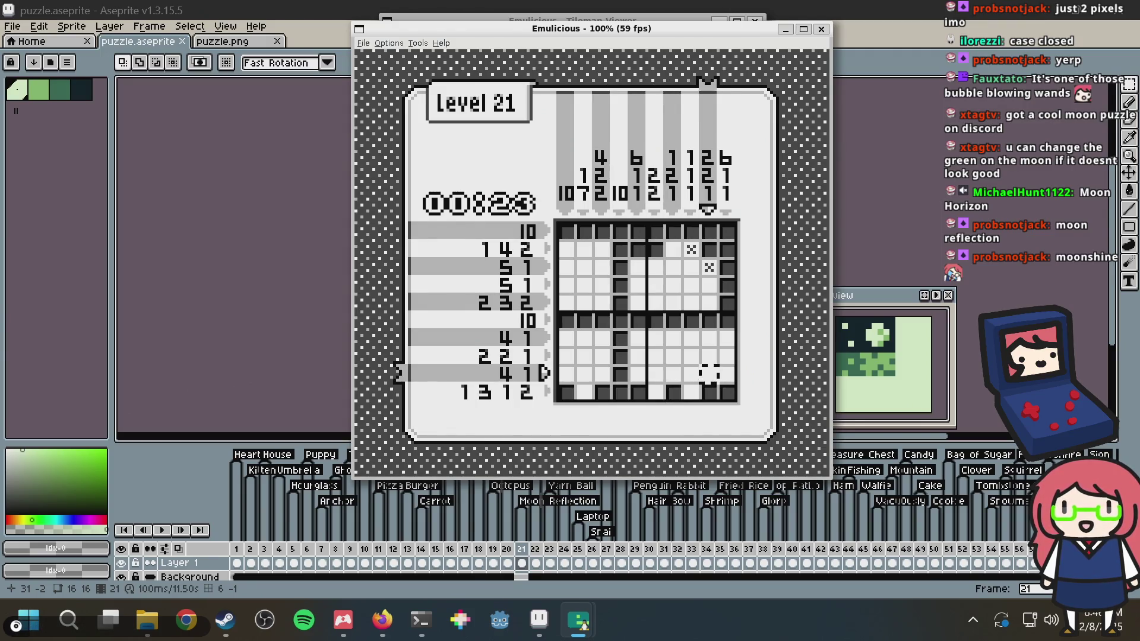
key(Right)
key(Up)
key(Up)
key(z)
key(Down)
key(x)
key(Left)
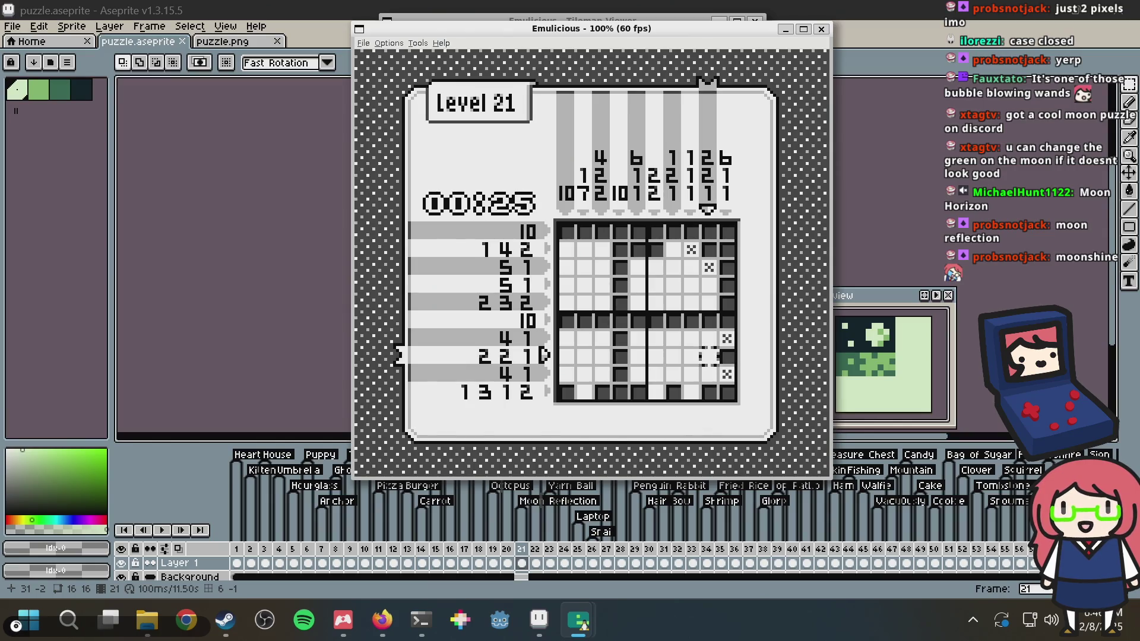
key(Up)
key(Left)
key(Up)
key(Up)
key(Right)
key(x)
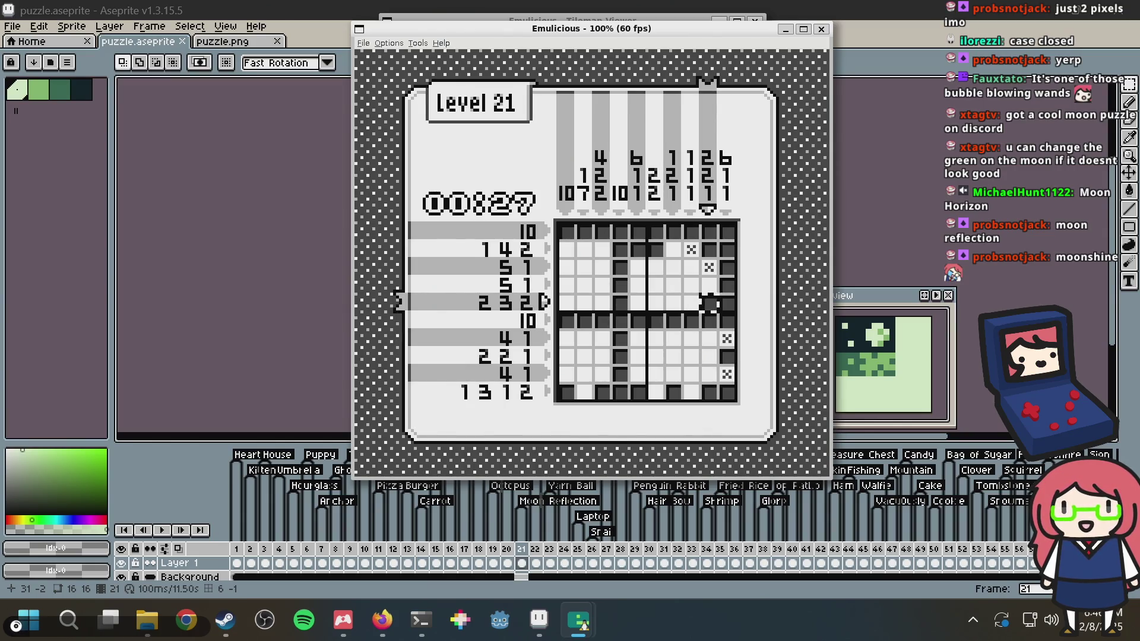
Cross out row 4 of column 9 and rows 3, 4, 8 and 10 of column 6
key(Up)
key(z)
key(Left)
key(Left)
key(Up)
key(Left)
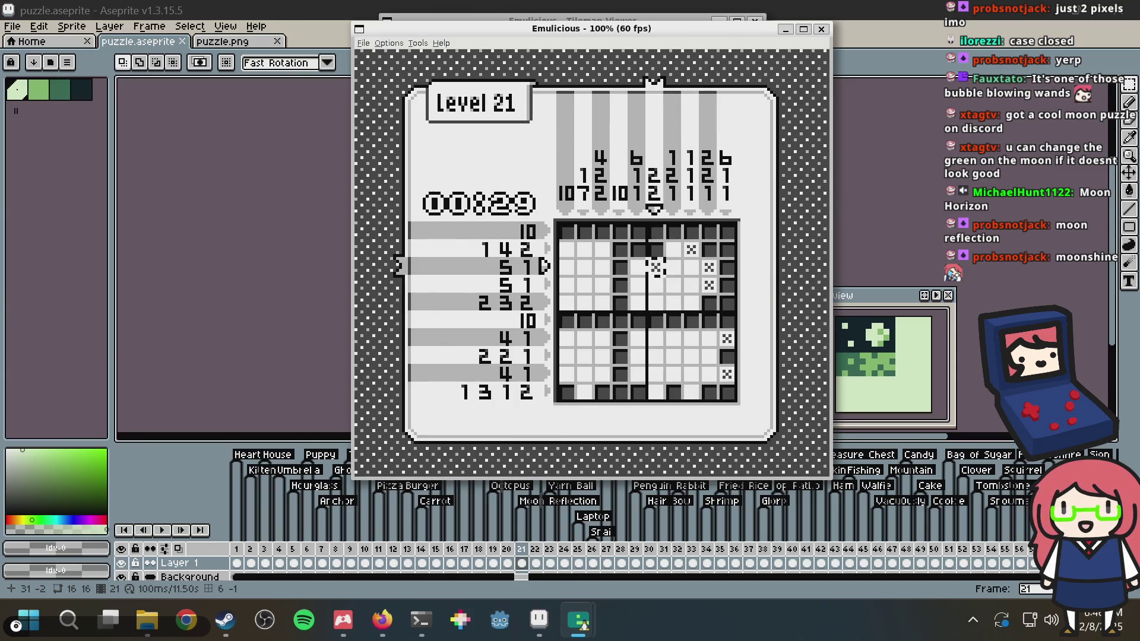
key(z)
key(Down)
key(z)
key(Down)
key(Down)
key(Down)
key(Down)
key(z)
key(Down)
key(Down)
key(z)
key(Up)
key(Up)
key(Up)
key(Up)
key(Up)
key(Up)
key(Up)
key(Left)
key(Left)
key(Left)
key(Up)
key(x)
Fill column 3 rows 2–4, 7 and 9, crossing rows 5 and 8, then fill column 1 rows 2–8
key(Down)
key(Down)
key(Down)
key(z)
key(Down)
key(Down)
key(x)
key(Down)
key(Down)
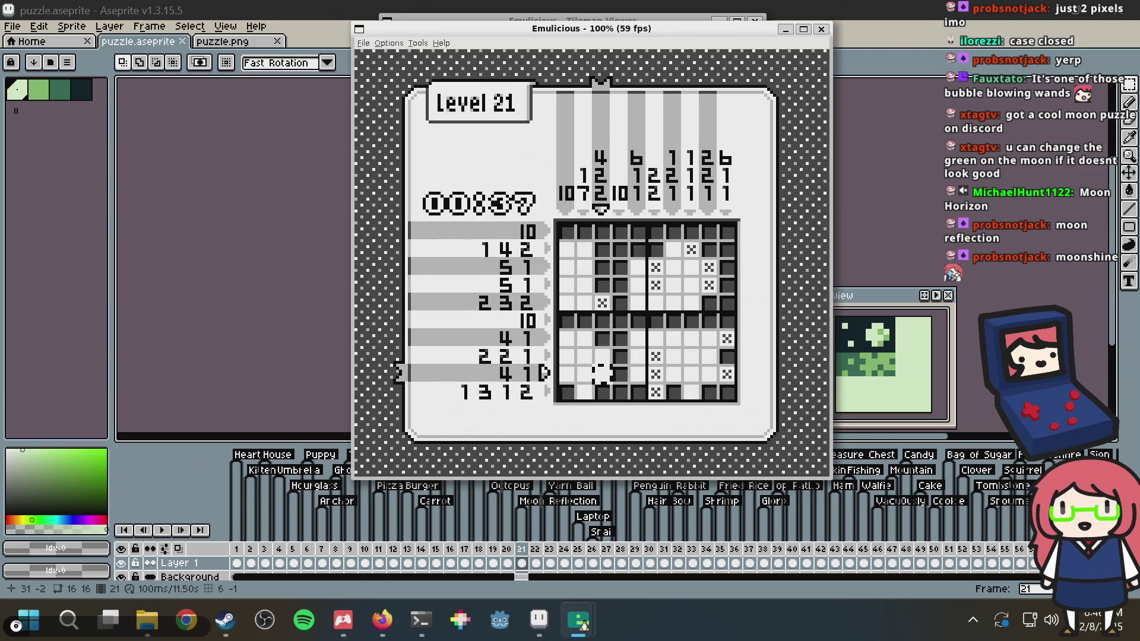
key(x)
key(Up)
key(z)
key(Left)
key(Left)
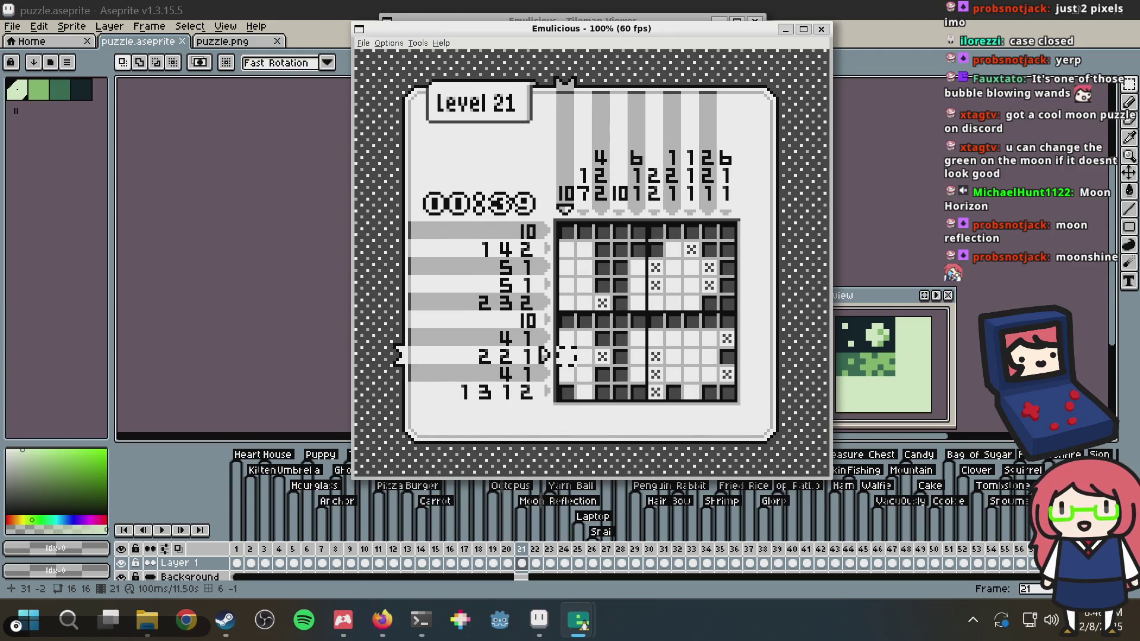
key(Up)
key(Up)
key(Up)
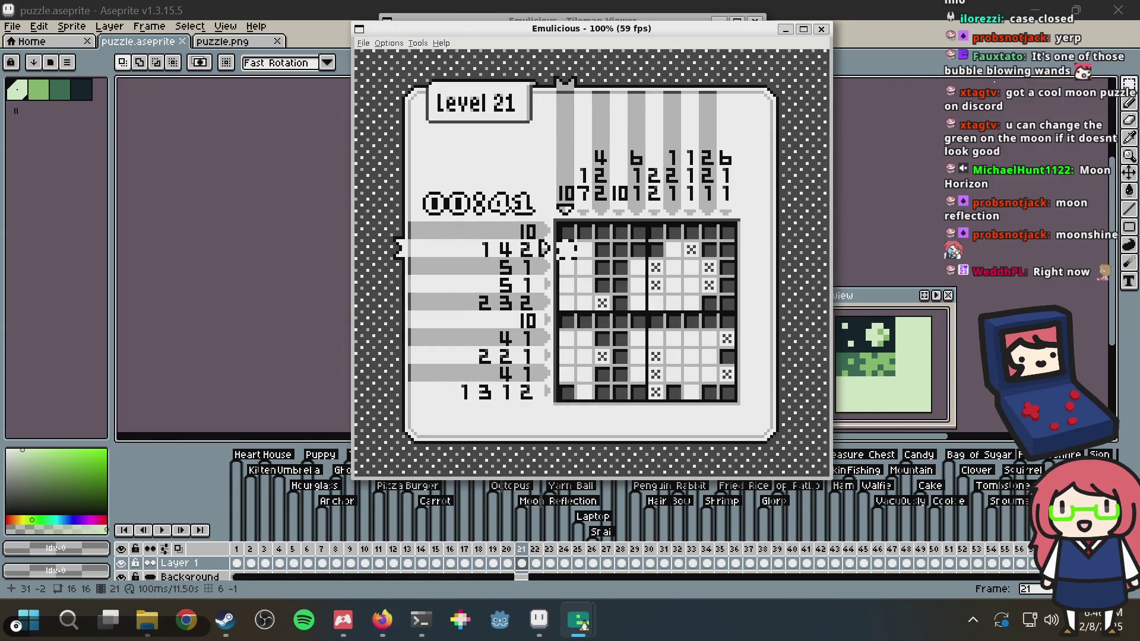
key(z)
key(Down)
key(Down)
key(Down)
key(Down)
key(Down)
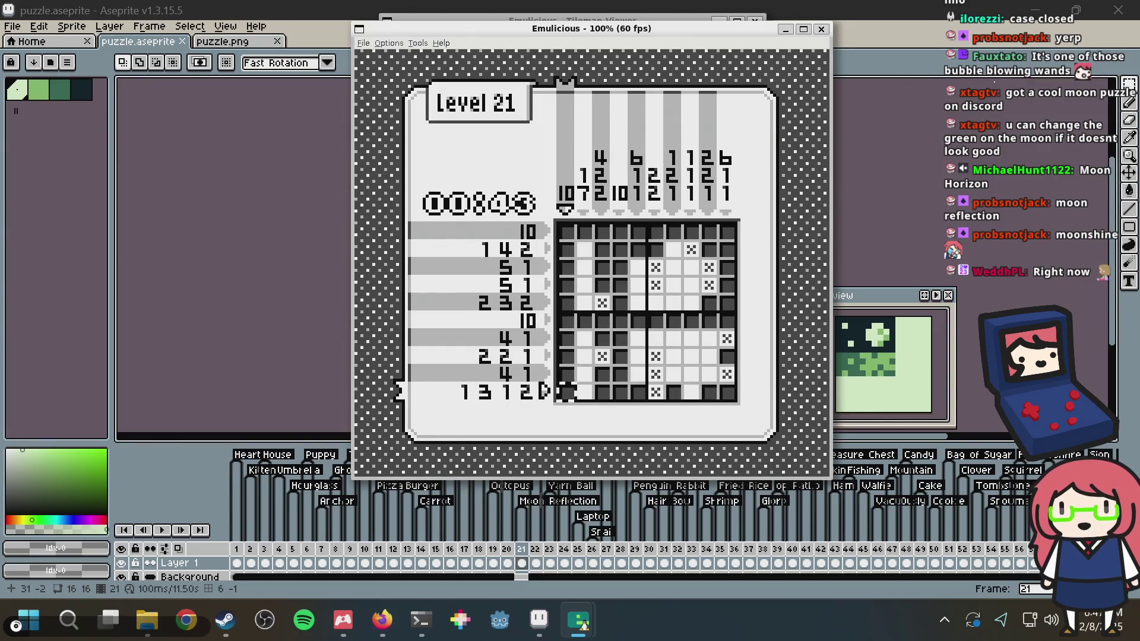
Fill and cross out the Moon Reflection cells in columns 2, 4 and 5, rows 2–9
key(Up)
key(Right)
key(z)
key(Right)
key(Right)
key(Right)
key(Left)
key(Left)
key(Left)
key(Up)
key(z)
key(Right)
key(x)
key(Left)
key(x)
key(Left)
key(Left)
key(Up)
key(x)
key(Right)
key(Right)
key(Right)
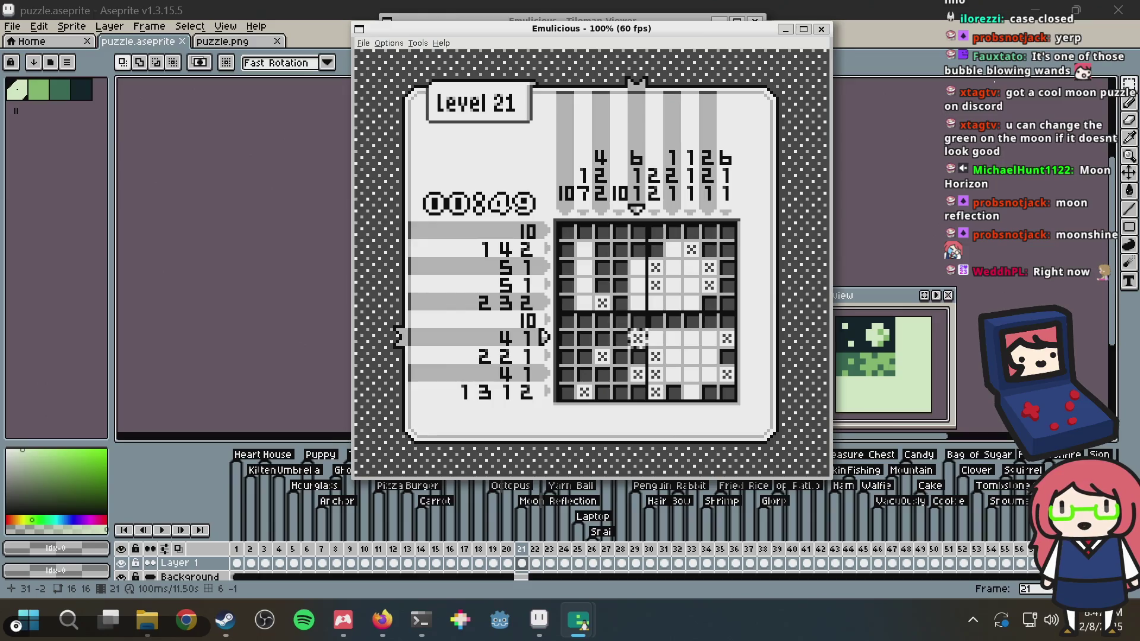
key(Up)
key(Up)
key(x)
key(Up)
key(x)
key(Up)
key(x)
key(Left)
key(Left)
key(Left)
key(Up)
key(z)
key(Down)
key(x)
key(Down)
key(Down)
key(x)
Mark the remaining cells in columns 6–9 to complete the Moon Reflection nonogram
key(Right)
key(Right)
key(Right)
key(Right)
key(Right)
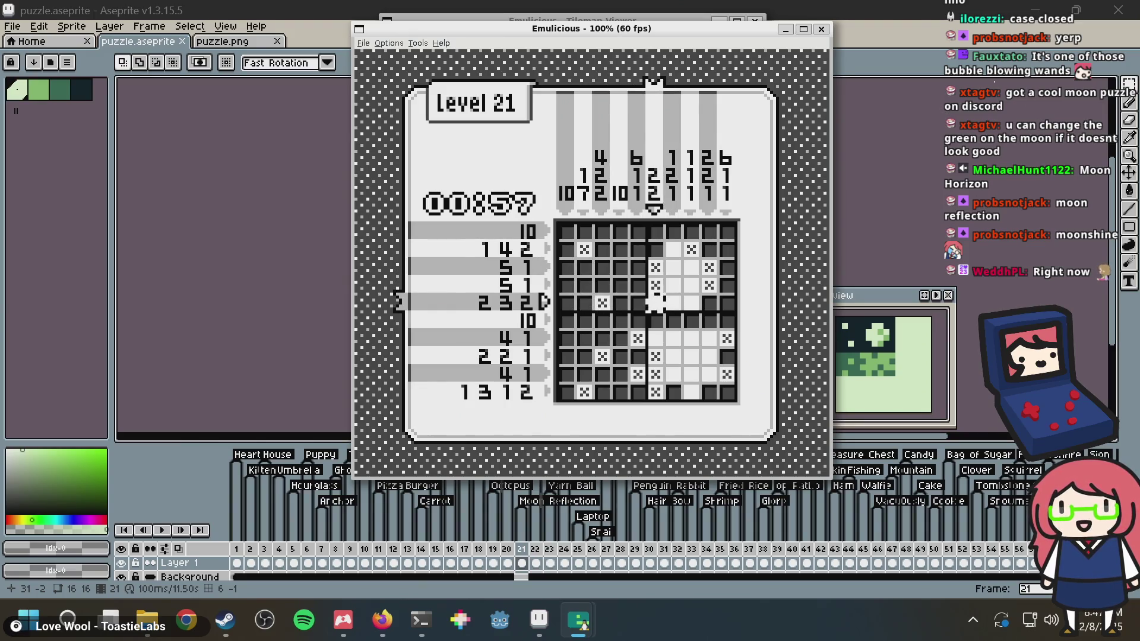
key(x)
key(Right)
key(Right)
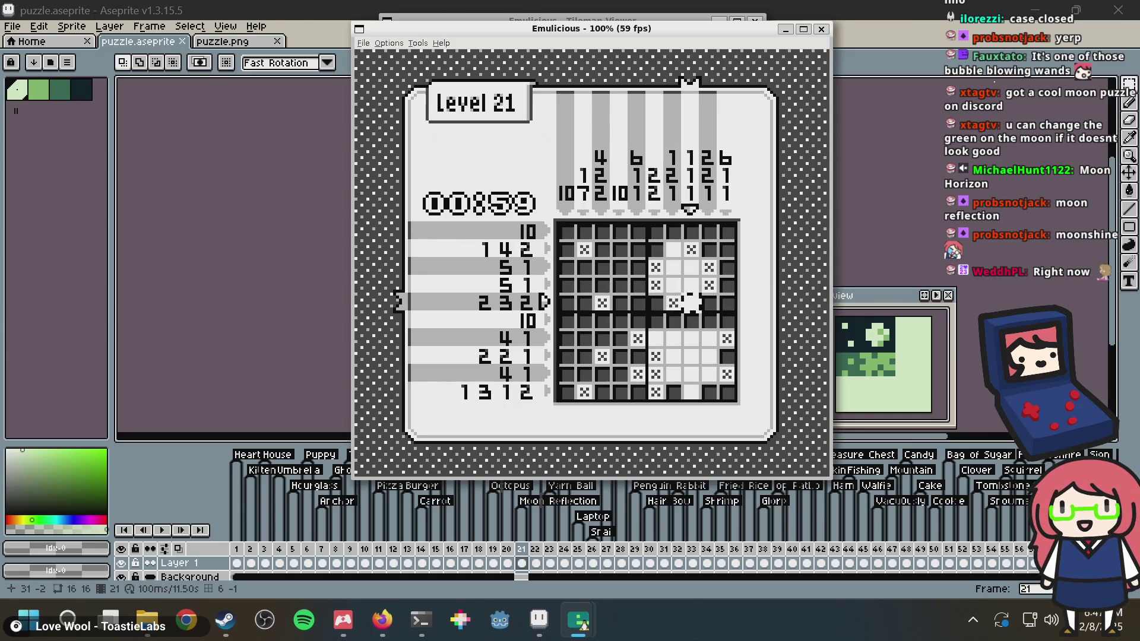
key(Down)
key(Down)
key(Left)
key(Left)
key(z)
key(Right)
key(Down)
key(Down)
key(Down)
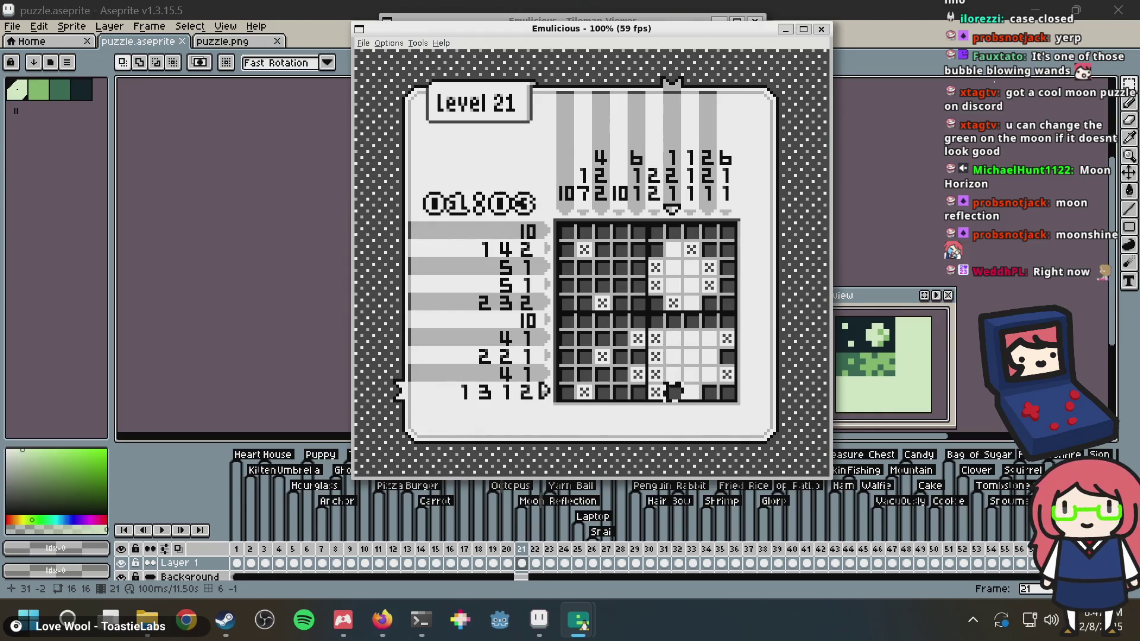
key(Right)
key(Up)
key(Up)
key(Right)
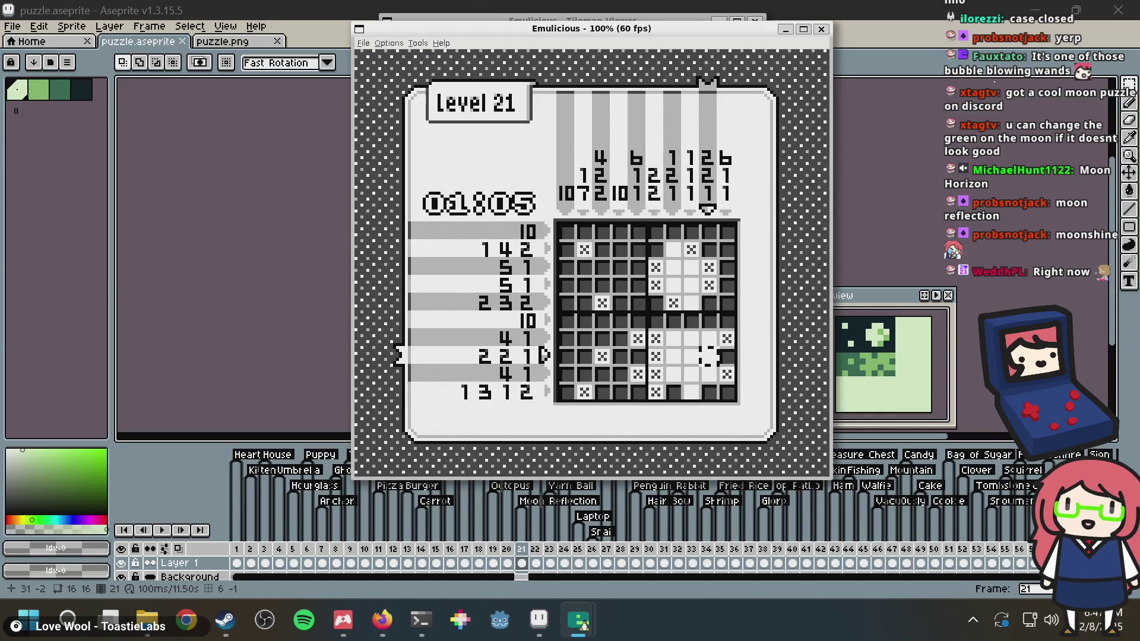
key(Up)
key(Left)
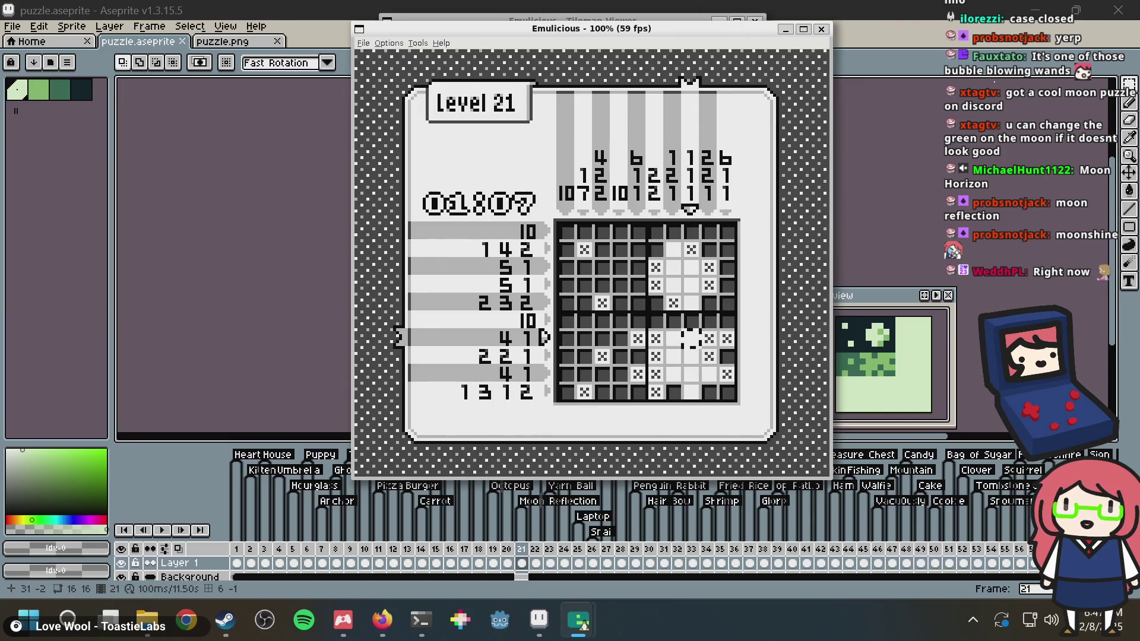
key(z)
key(Up)
key(Up)
key(z)
key(Up)
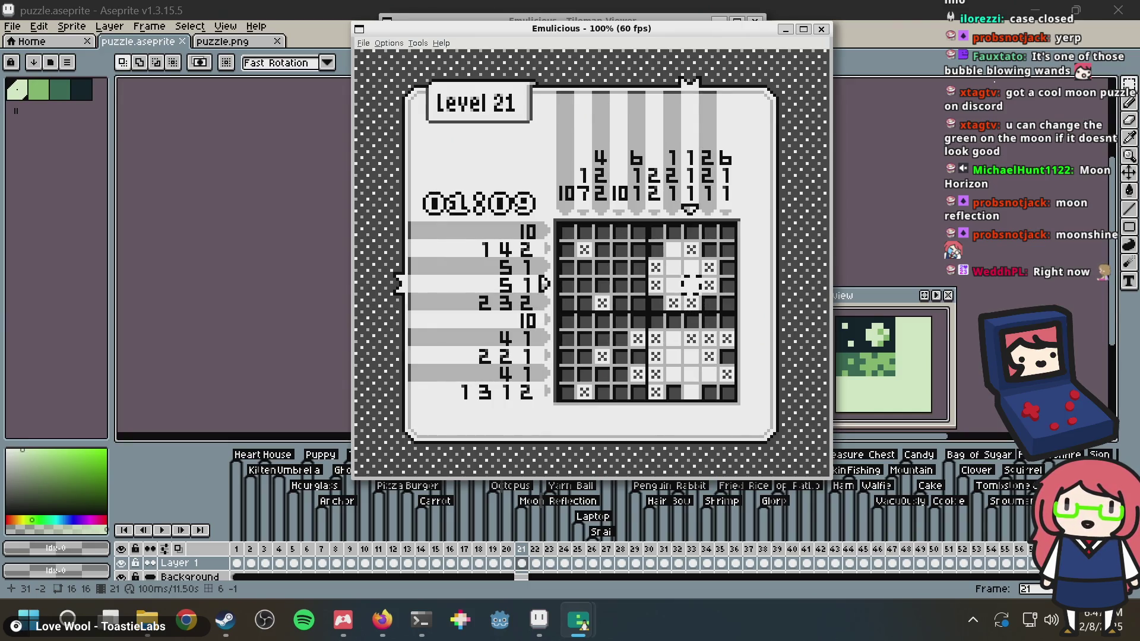
key(Up)
key(Up)
key(Left)
key(z)
key(Down)
key(Down)
key(Down)
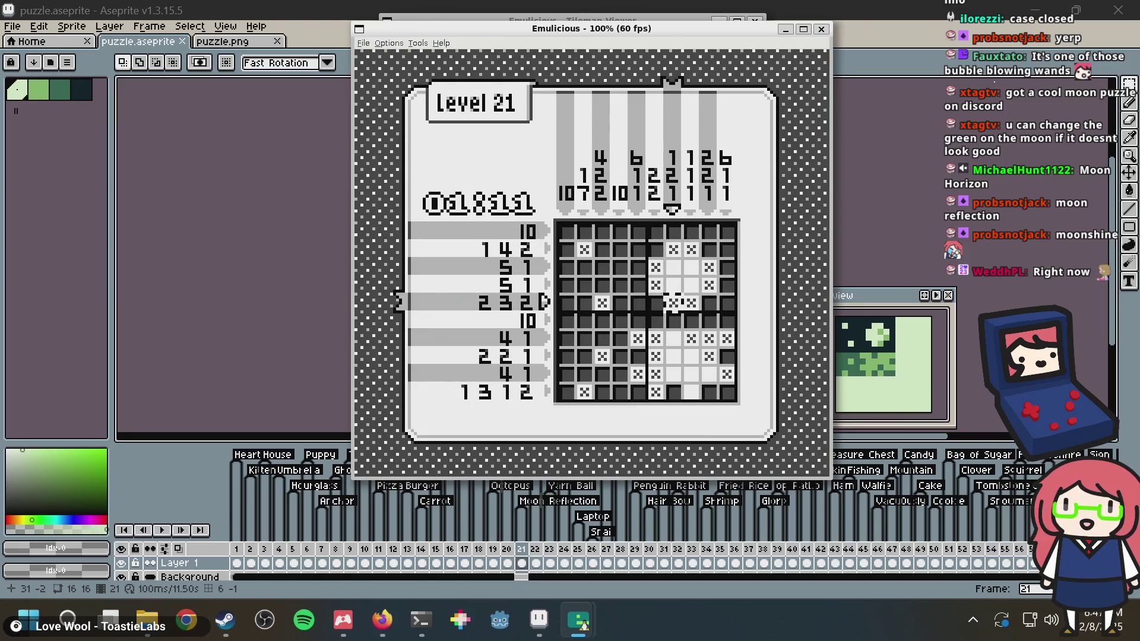
key(x)
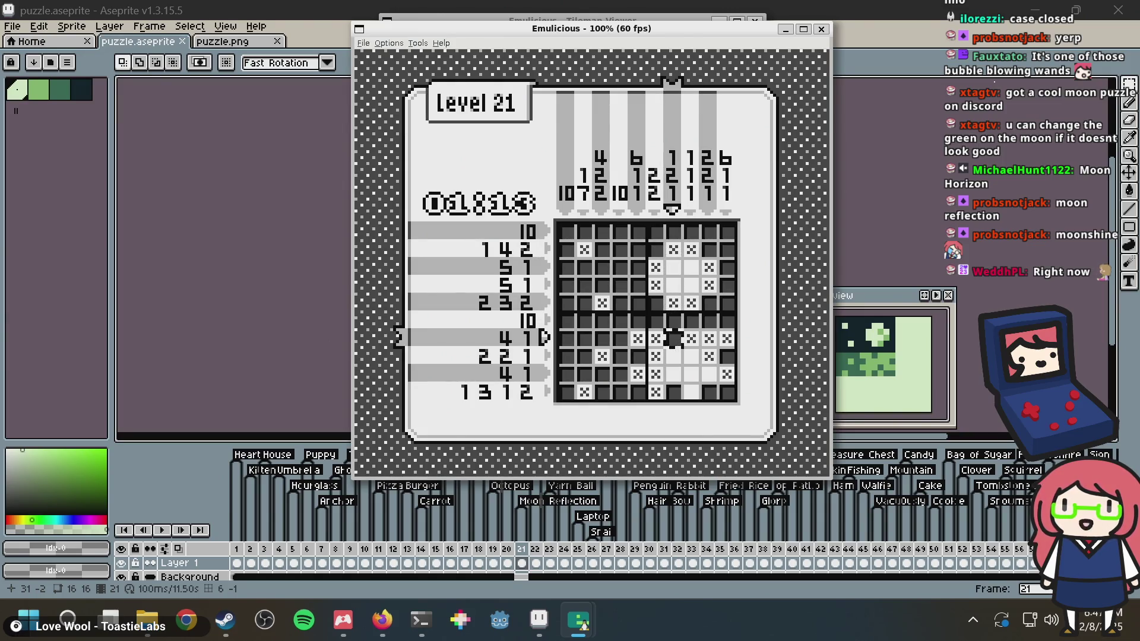
key(Down)
key(Right)
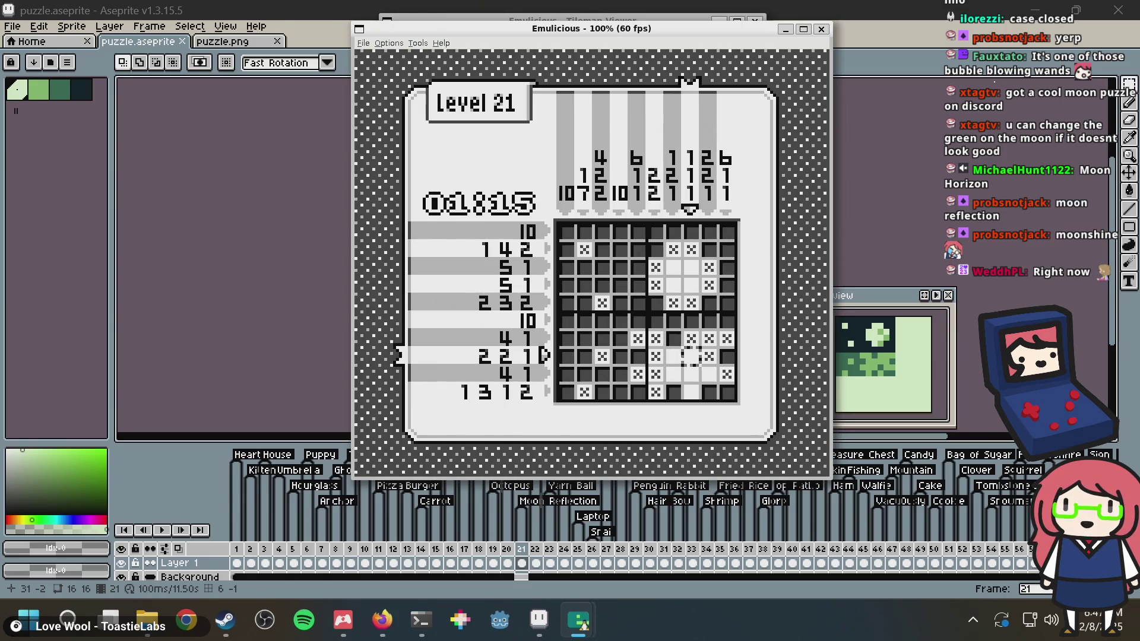
key(Down)
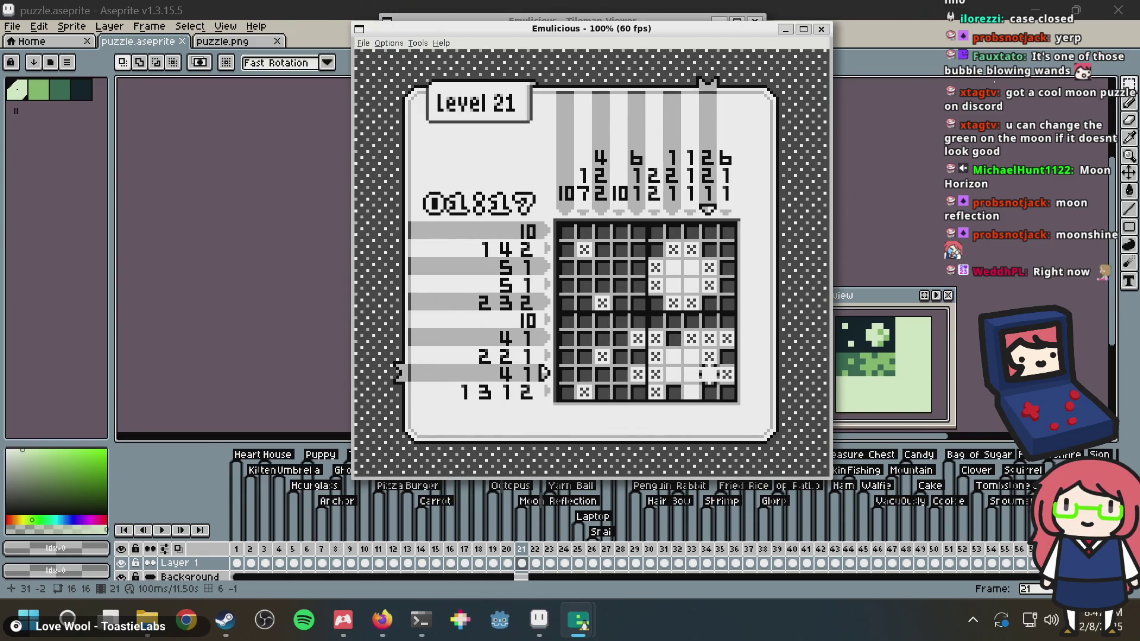
key(x)
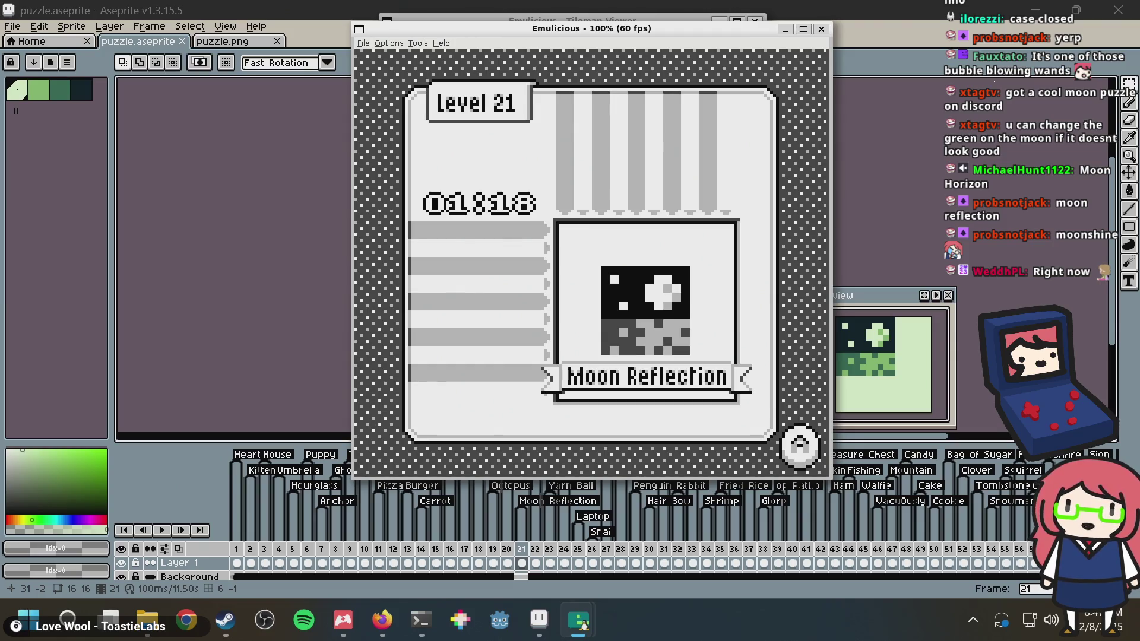
Check the solved picture's tilemap, exit to level select, and save puzzle.aseprite in Aseprite
click(570, 18)
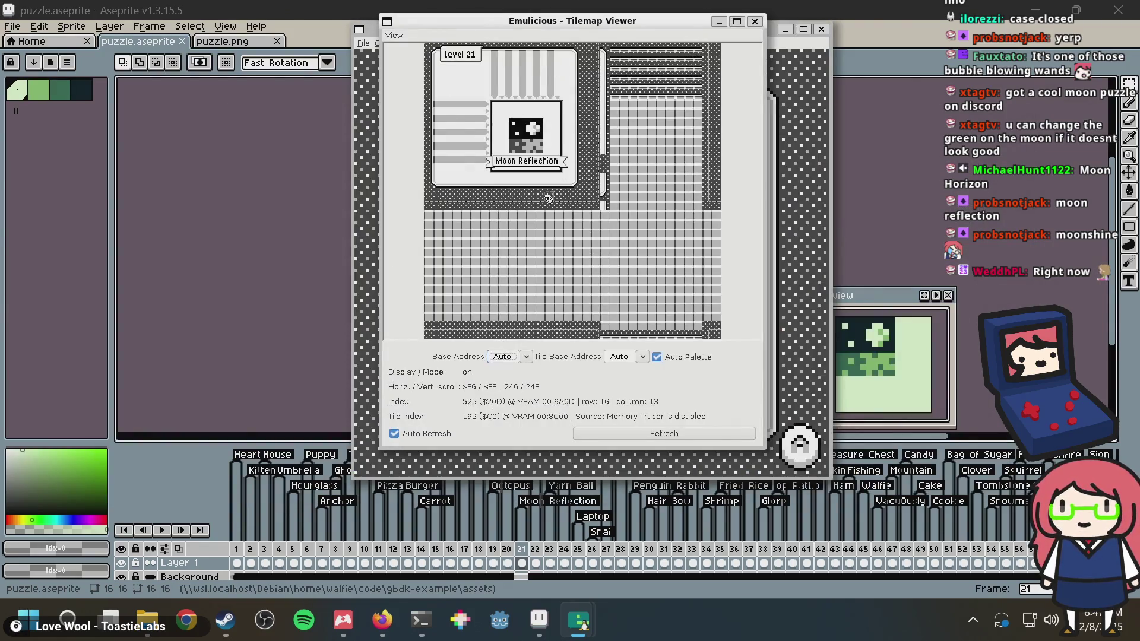
click(359, 238)
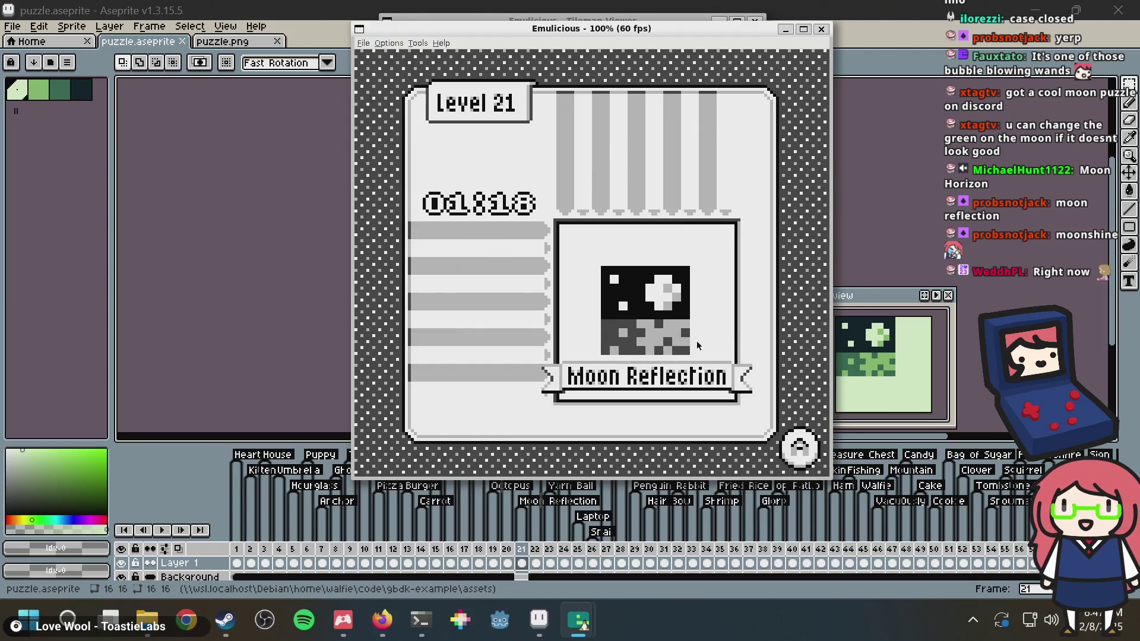
key(Return)
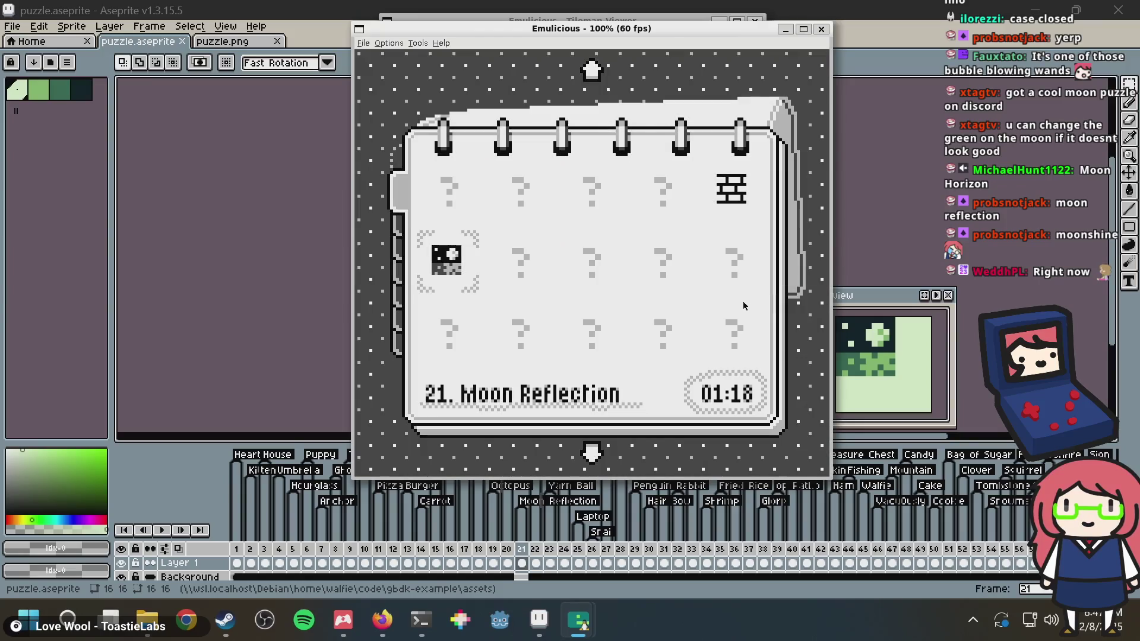
key(alt+Tab)
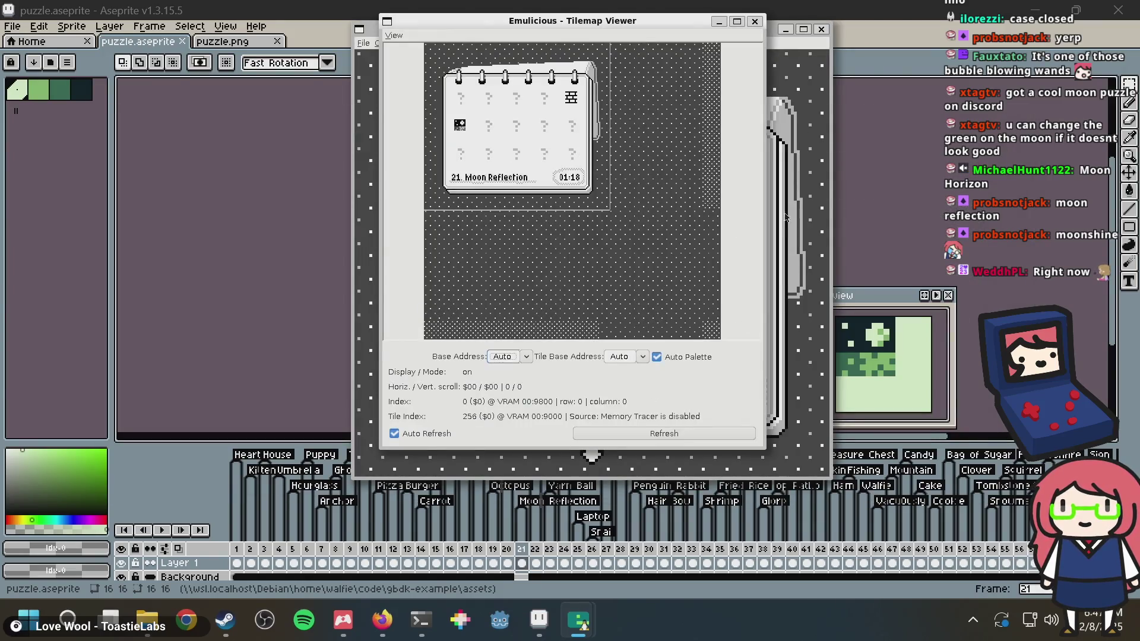
key(ctrl+s)
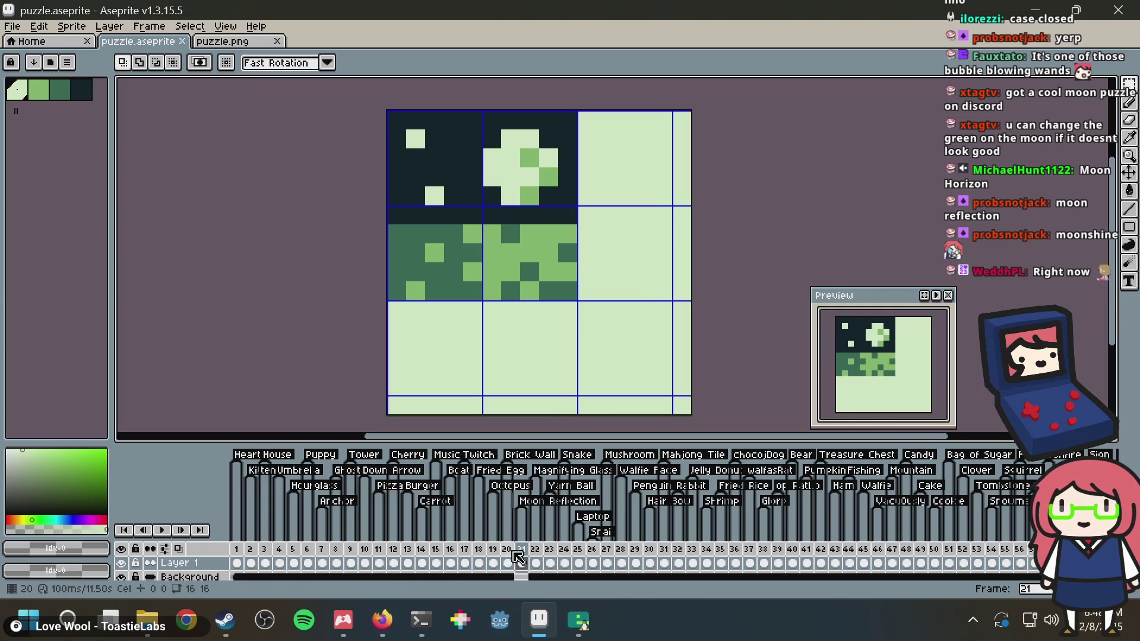
Go to Brick Wall frame 20, save, compare with puzzle.png, and pick the dark grout colour
click(514, 561)
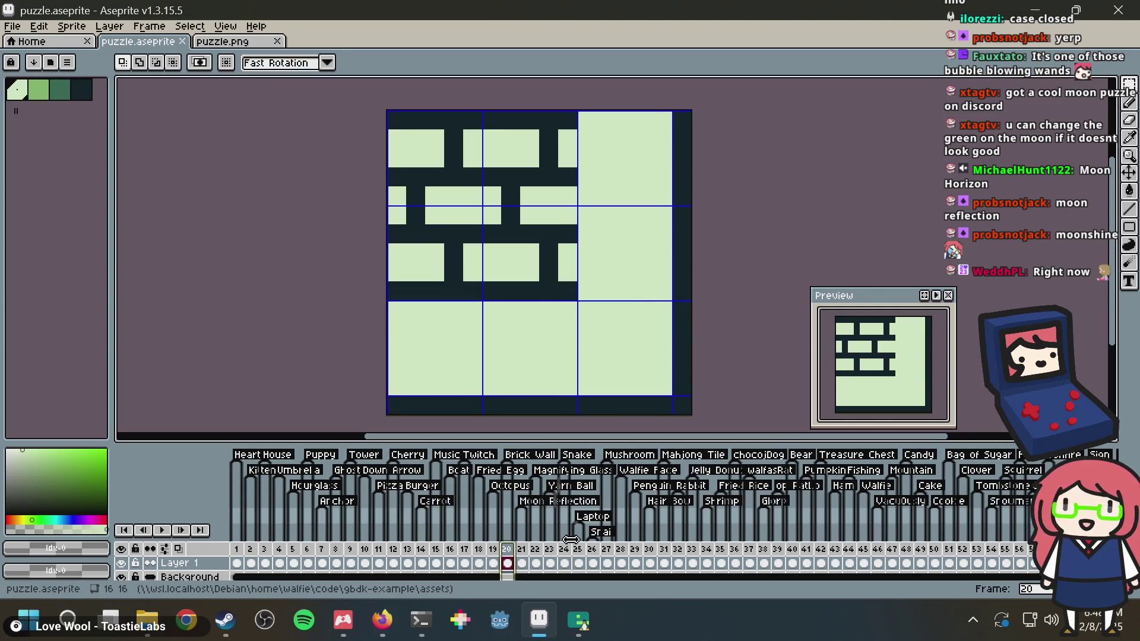
key(ctrl+s)
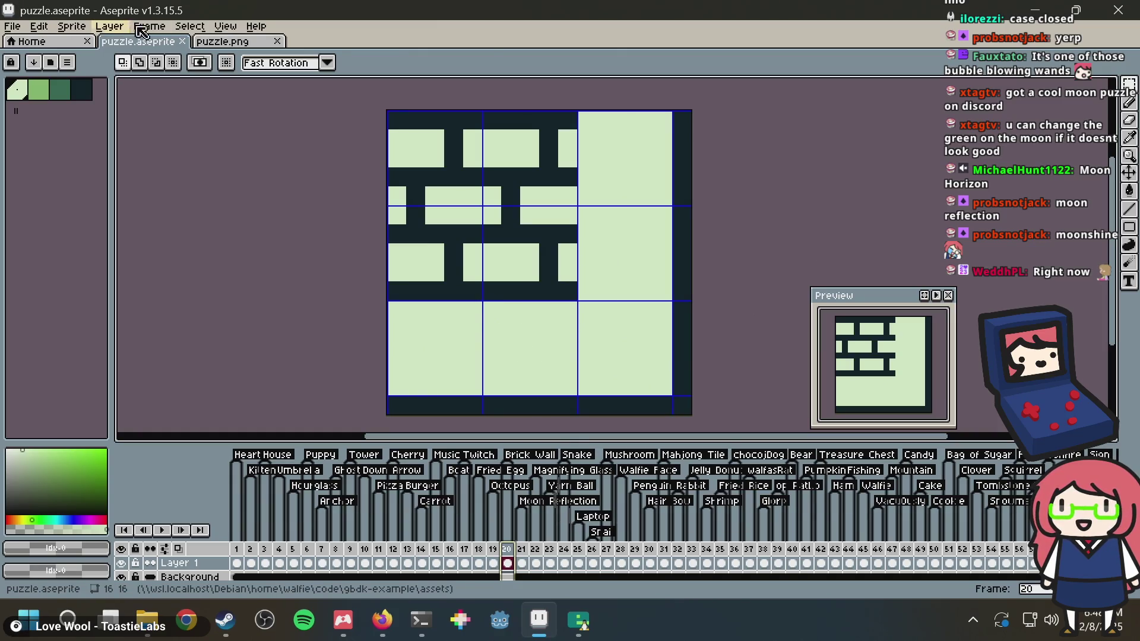
click(249, 46)
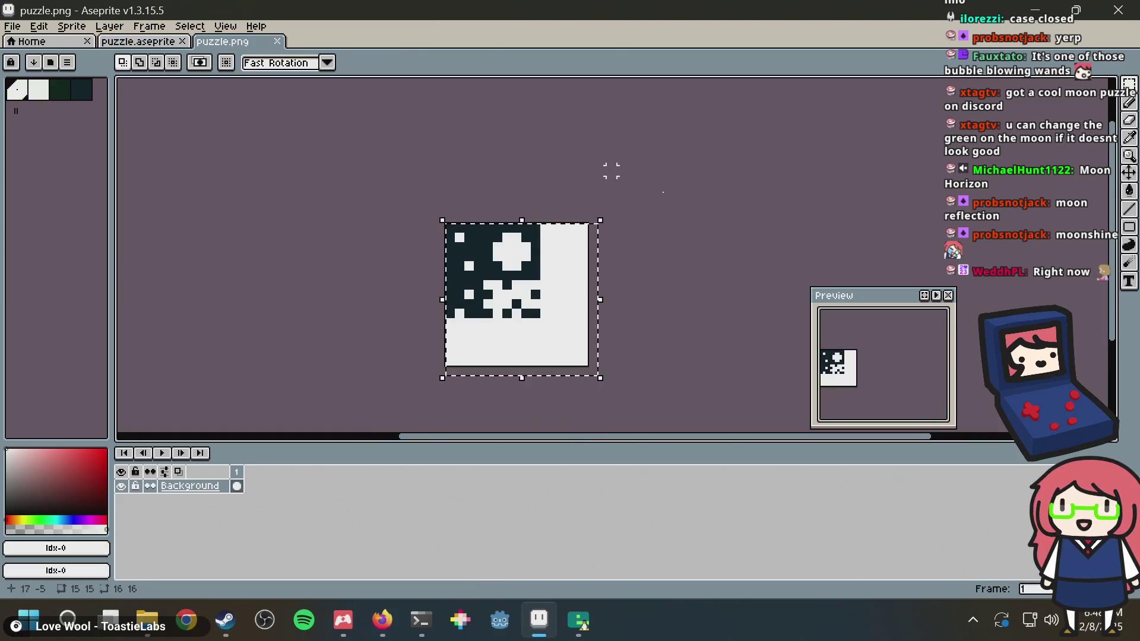
click(162, 50)
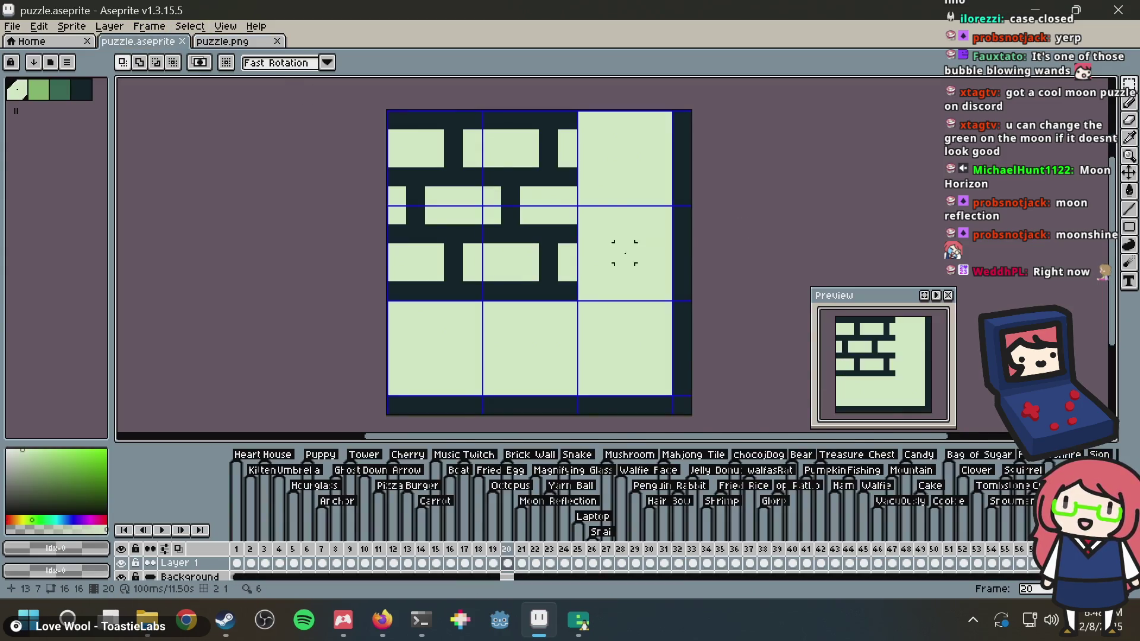
key(b)
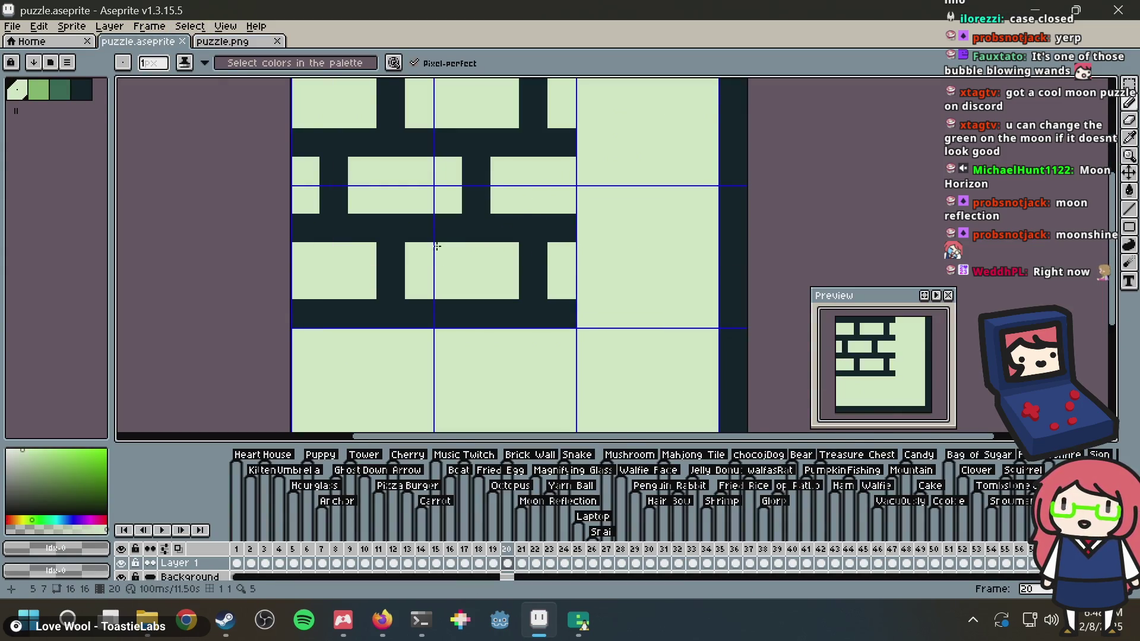
alt+click(396, 256)
scroll(444, 274, down, 2)
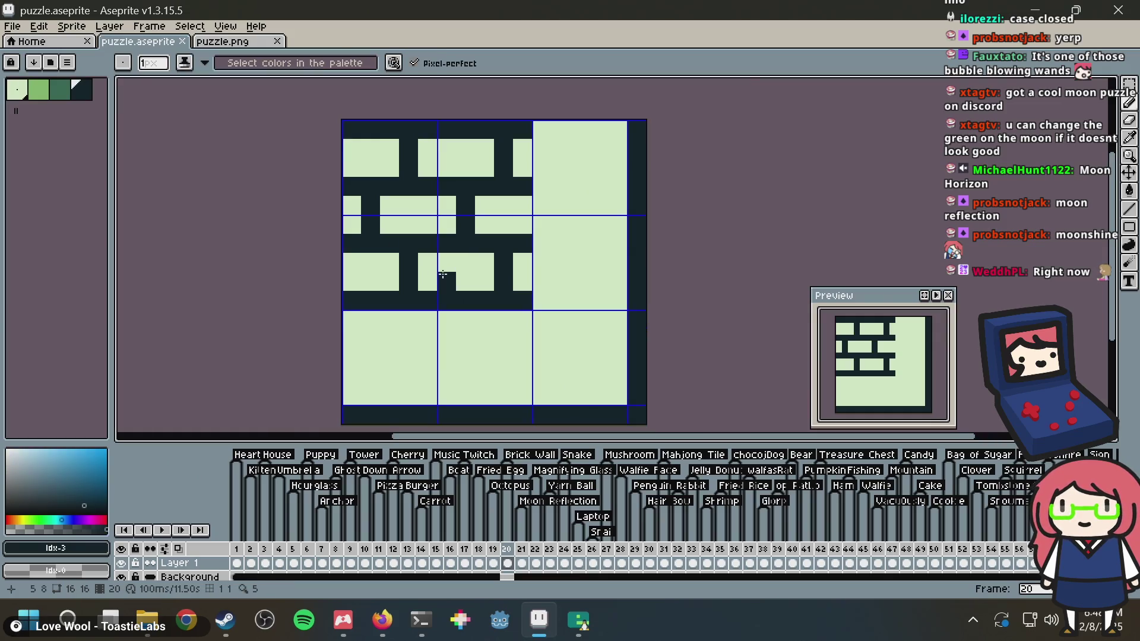
Marquee-select the brick area and nudge it down one pixel, undoing the stray pixels
key(m)
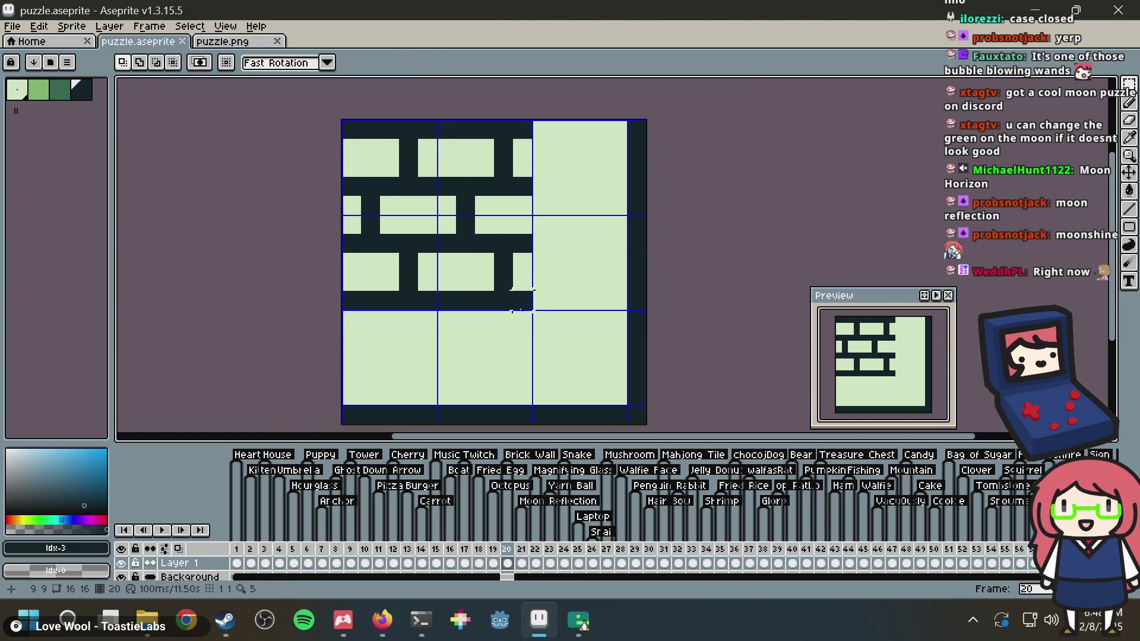
mouse_move(542, 326)
mouse_down()
mouse_move(254, 224)
mouse_move(256, 167)
mouse_up()
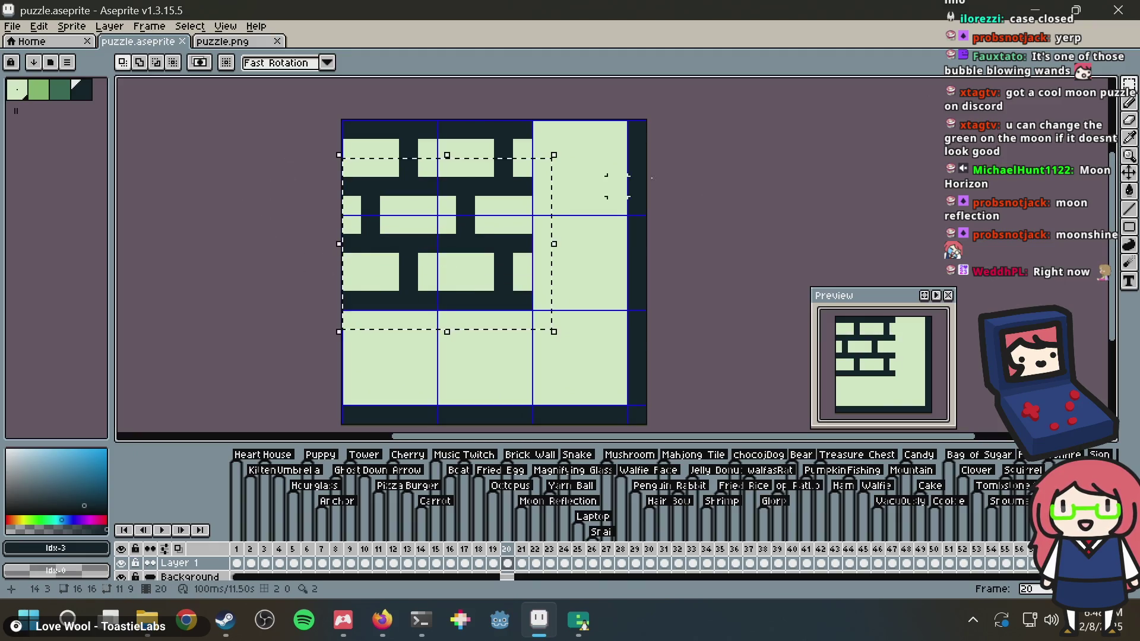
click(465, 356)
mouse_move(522, 320)
mouse_down()
mouse_move(386, 226)
mouse_move(292, 145)
mouse_move(294, 130)
mouse_up()
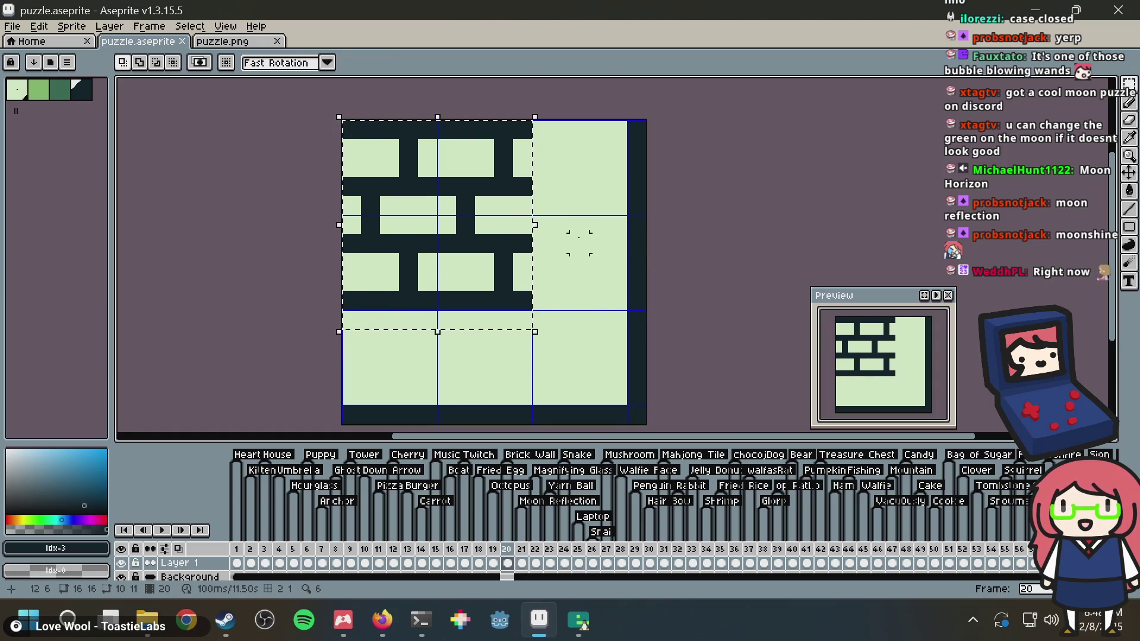
key(Down)
click(541, 338)
key(ctrl+z)
key(ctrl+z)
key(ctrl+z)
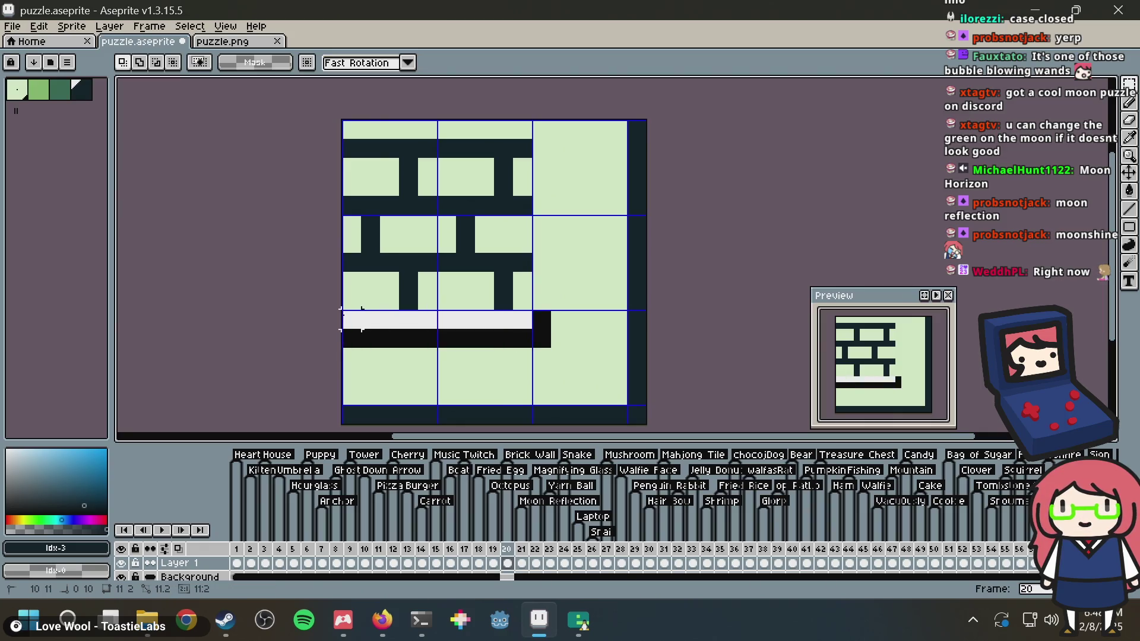
Pencil two grout pixels into the new top row and paint the brick edges medium green
key(b)
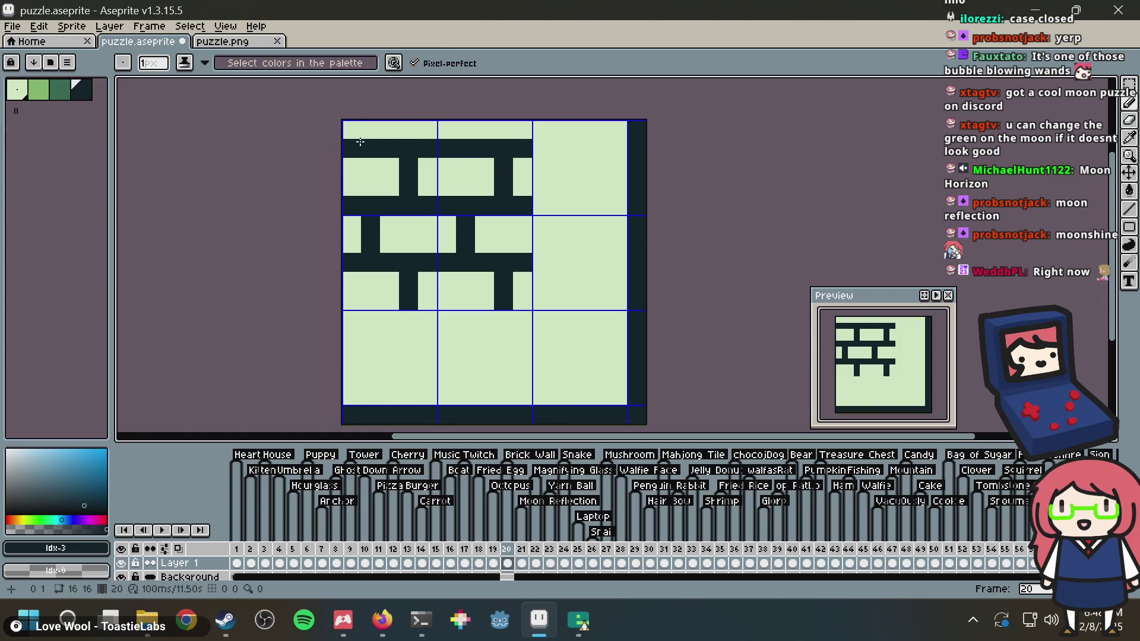
click(374, 131)
click(465, 129)
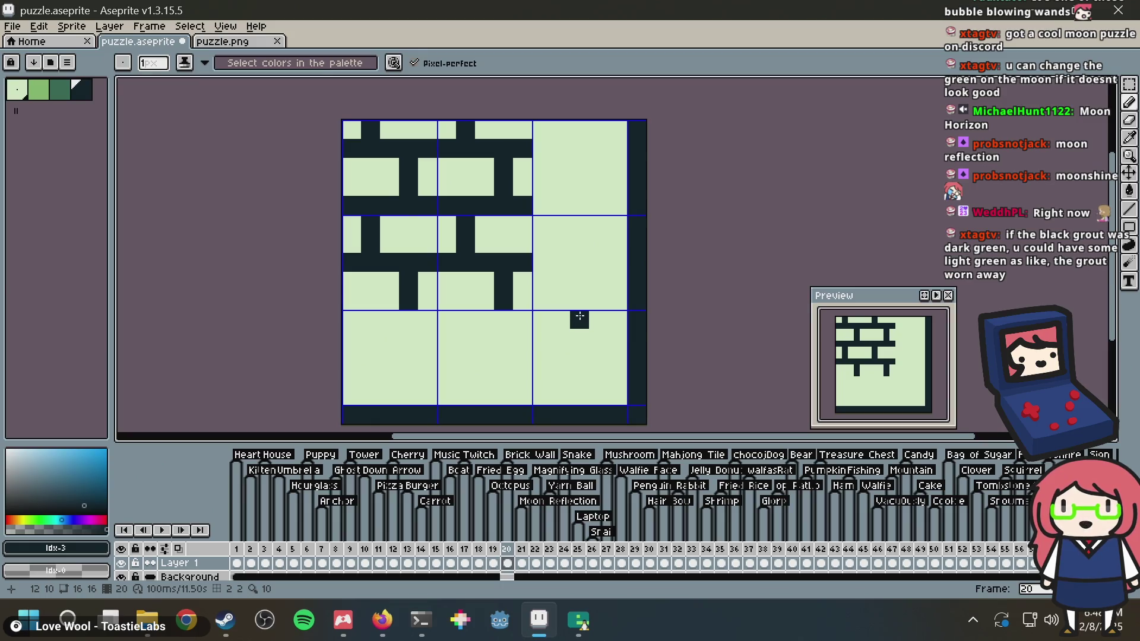
key(m)
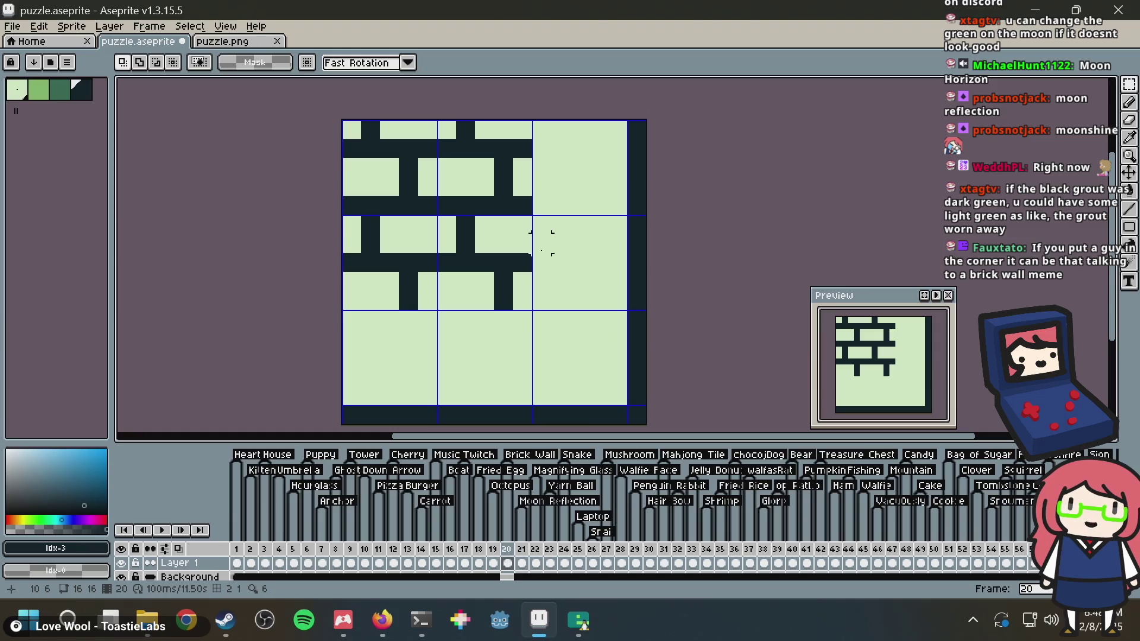
click(39, 89)
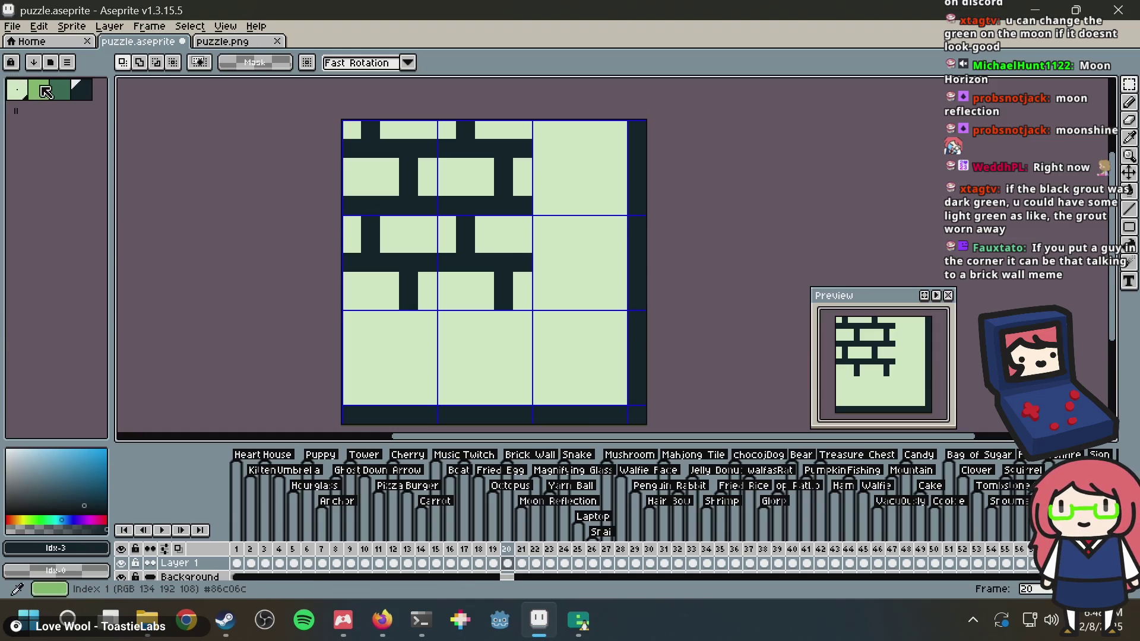
key(b)
mouse_move(351, 300)
mouse_down()
mouse_move(493, 300)
mouse_move(518, 279)
mouse_up()
click(454, 295)
drag(521, 245, 521, 223)
click(521, 185)
click(523, 168)
click(521, 138)
key(ctrl+z)
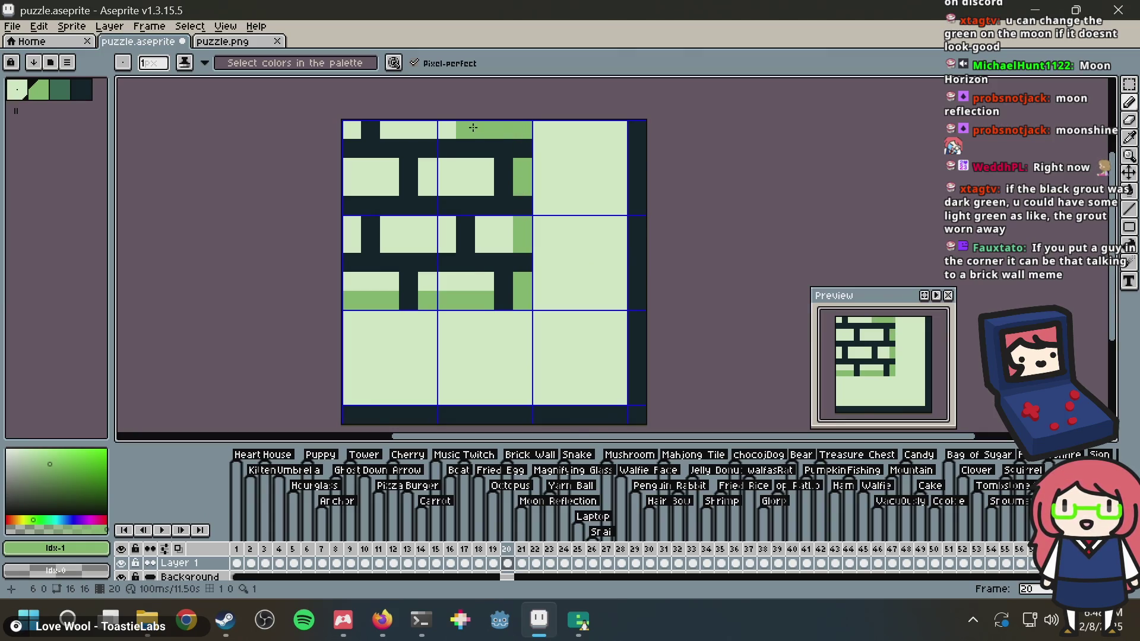
click(500, 129)
click(523, 129)
Bucket-fill every brick in the wall with the medium green
key(g)
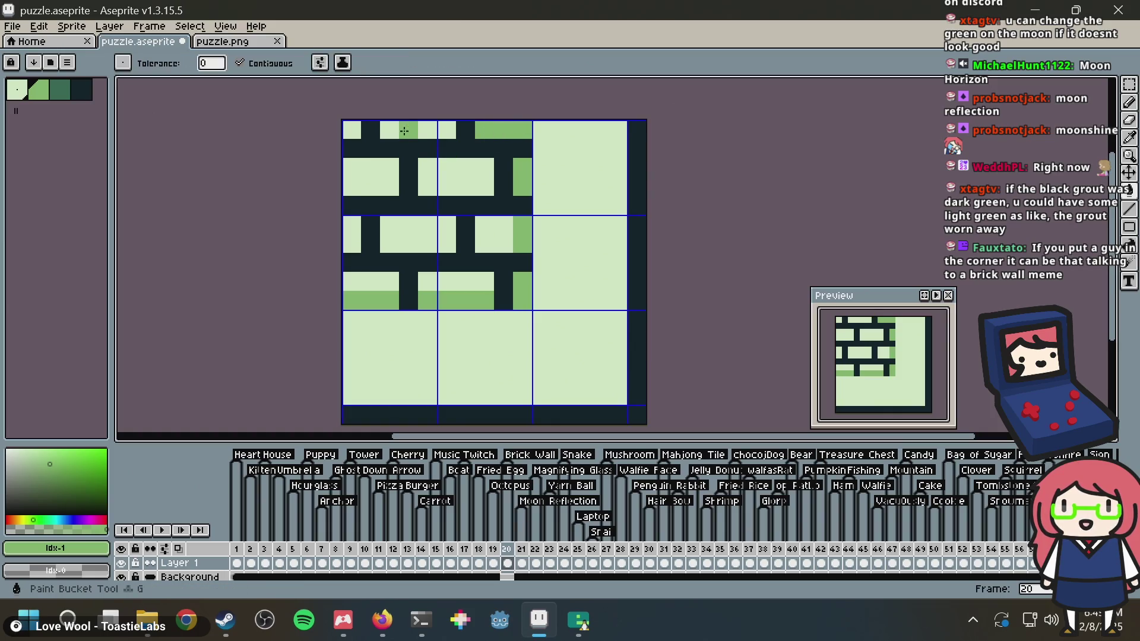
click(416, 130)
click(350, 132)
click(369, 175)
click(352, 234)
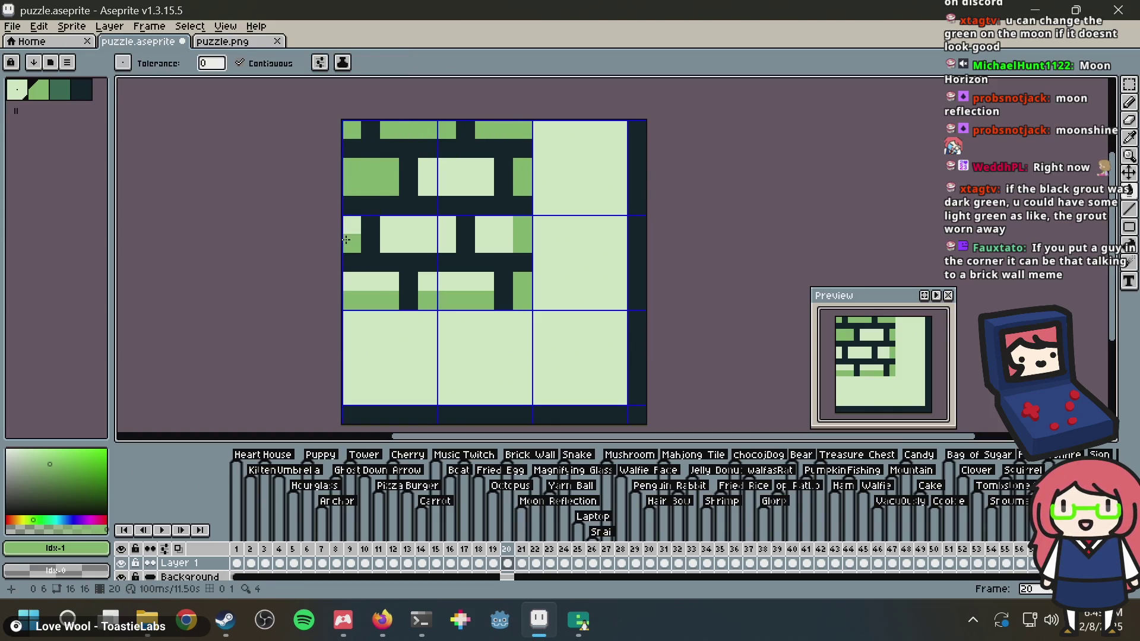
click(355, 281)
click(436, 282)
click(446, 280)
click(483, 236)
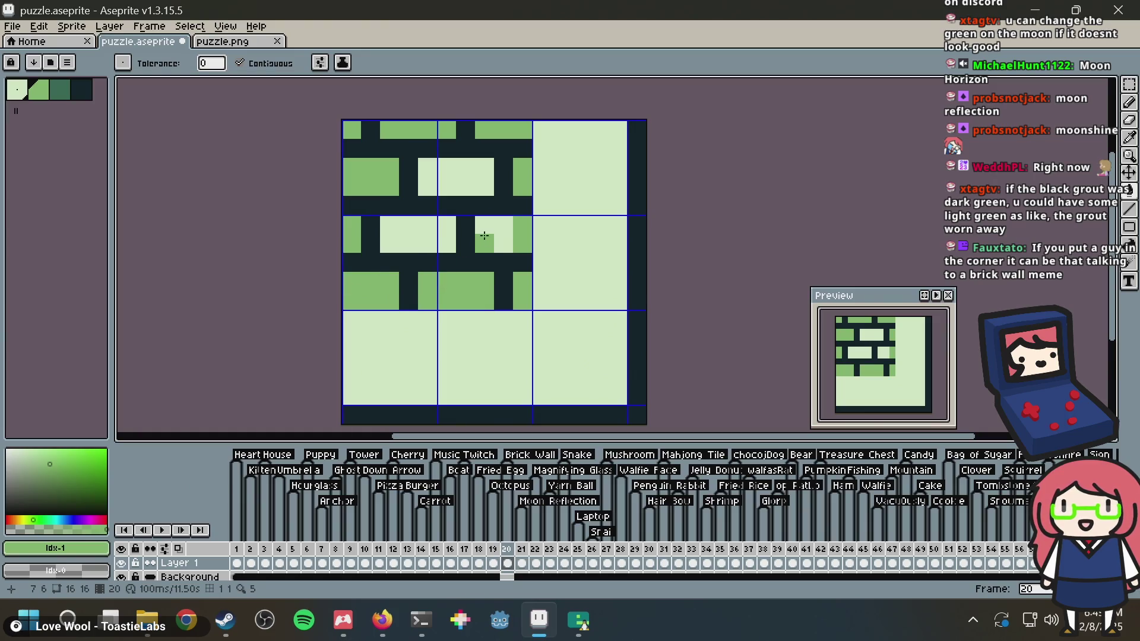
click(428, 235)
click(465, 168)
Fill the dark border with the lightest colour and recolour the grout dark green
click(17, 89)
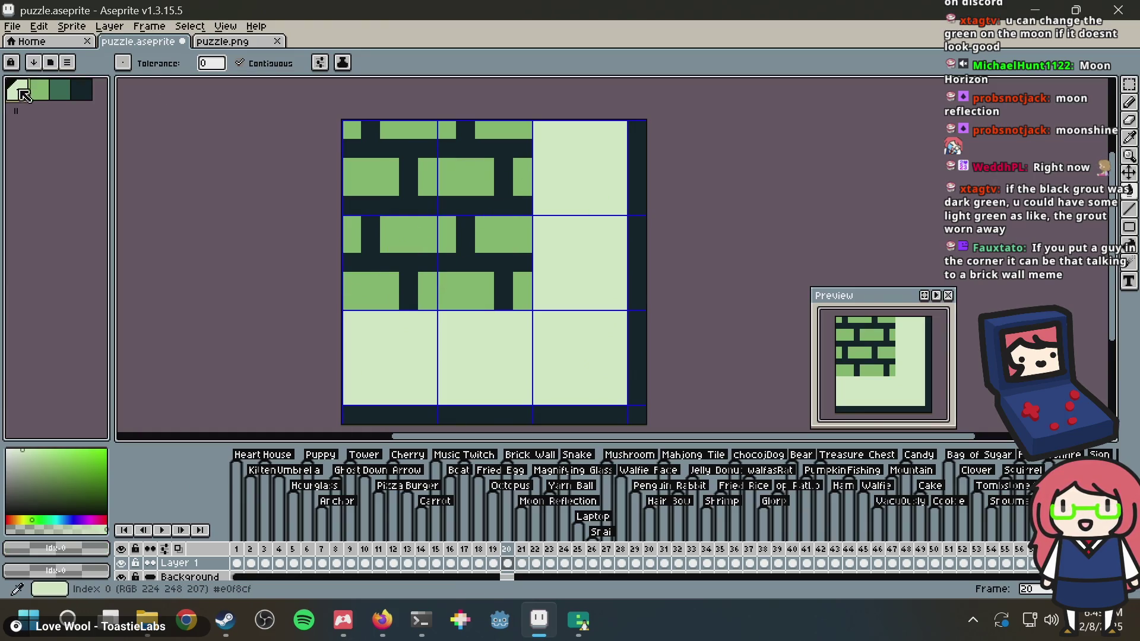
click(637, 205)
click(64, 91)
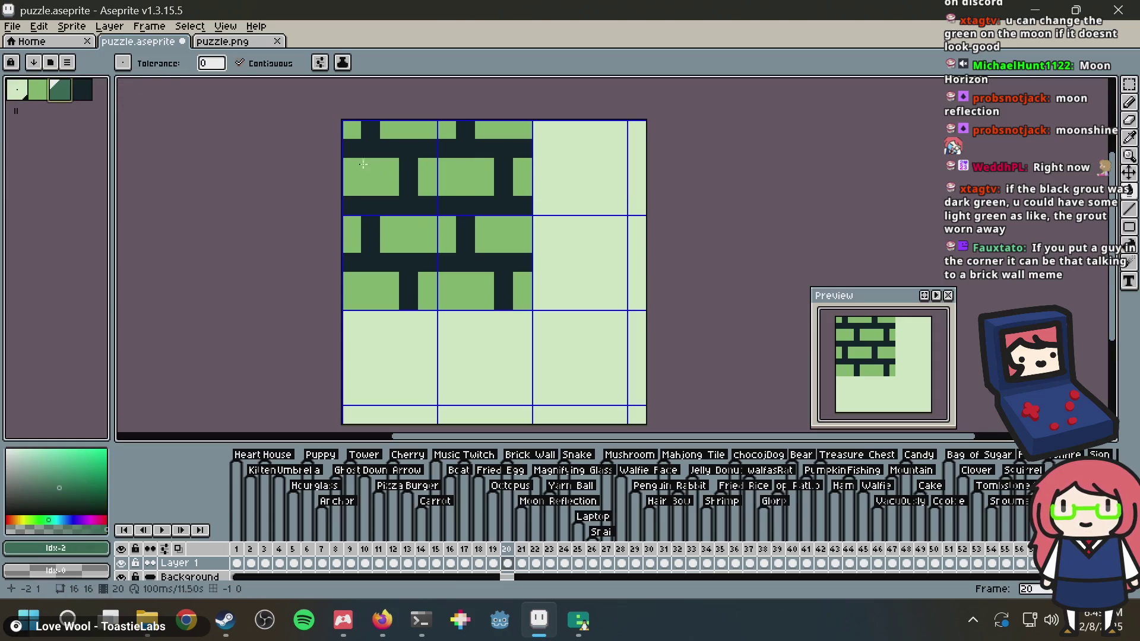
click(469, 152)
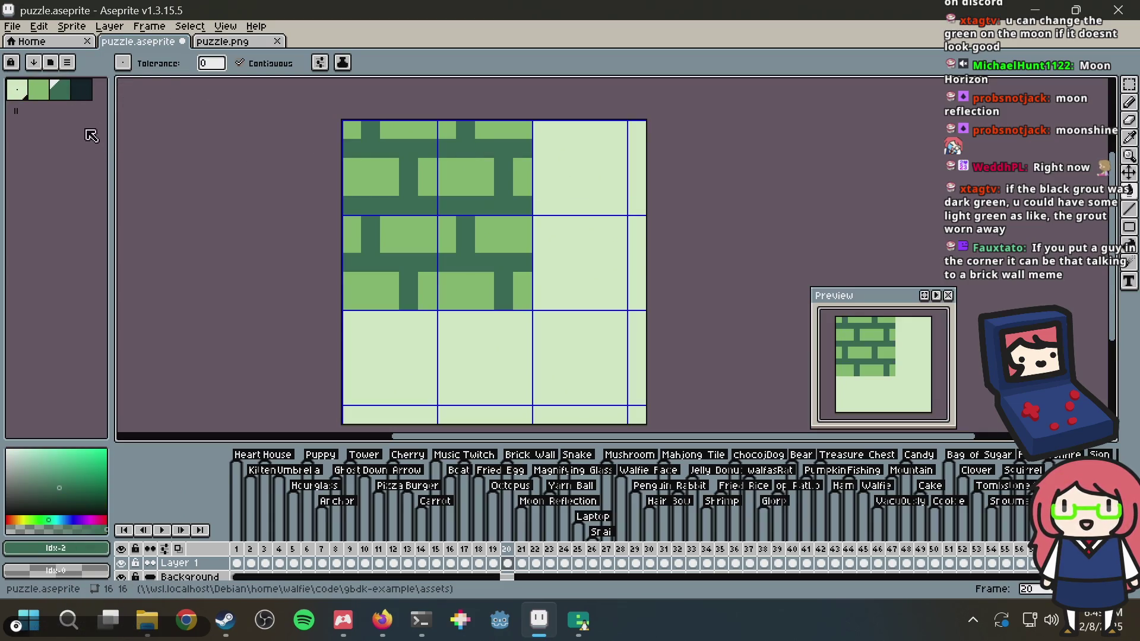
click(81, 91)
Try placing dark pixels and strokes on the bricks, undoing each trial
key(b)
click(479, 167)
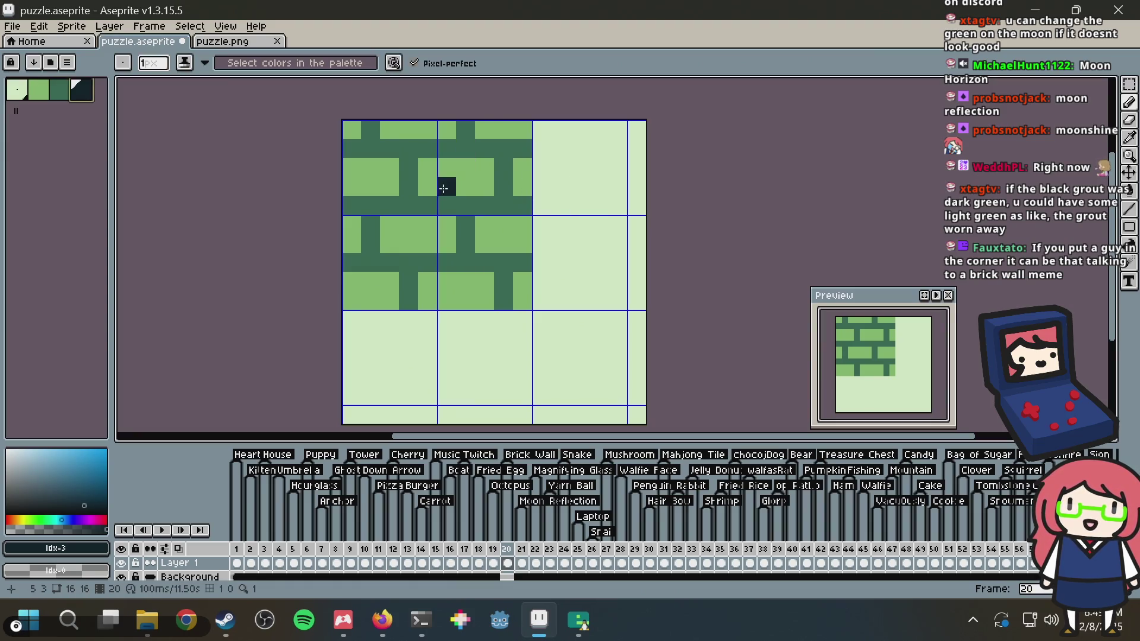
scroll(464, 280, up, 1)
scroll(496, 249, down, 1)
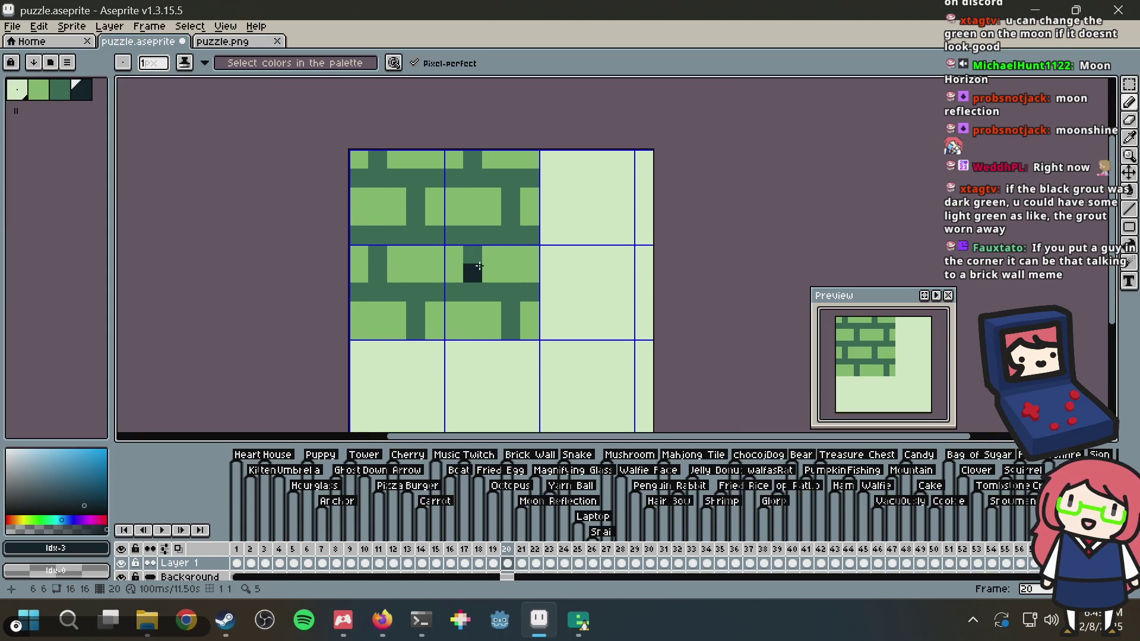
mouse_move(483, 263)
mouse_down()
mouse_move(473, 294)
mouse_move(508, 261)
mouse_move(504, 272)
mouse_move(473, 279)
mouse_move(490, 292)
mouse_move(491, 256)
mouse_move(511, 256)
mouse_move(510, 291)
mouse_move(525, 284)
mouse_move(507, 323)
mouse_move(509, 287)
mouse_move(471, 240)
mouse_move(478, 256)
mouse_move(511, 216)
mouse_move(491, 217)
mouse_move(511, 274)
mouse_move(495, 274)
mouse_move(488, 323)
mouse_move(475, 301)
mouse_up()
key(ctrl+z)
key(e)
key(b)
click(475, 219)
key(ctrl+z)
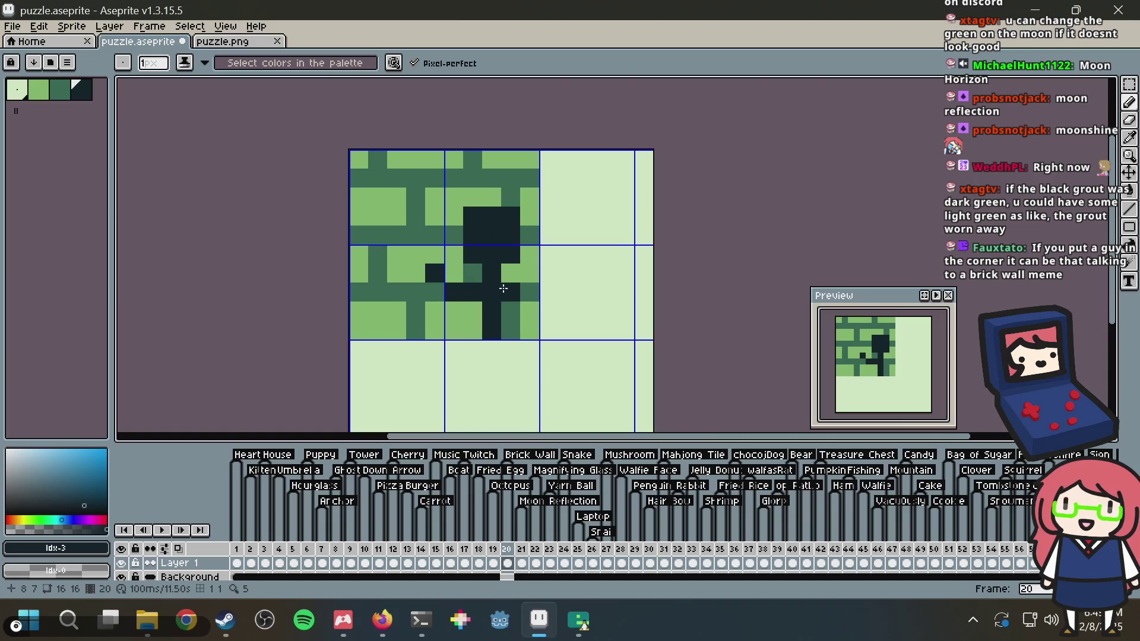
click(530, 278)
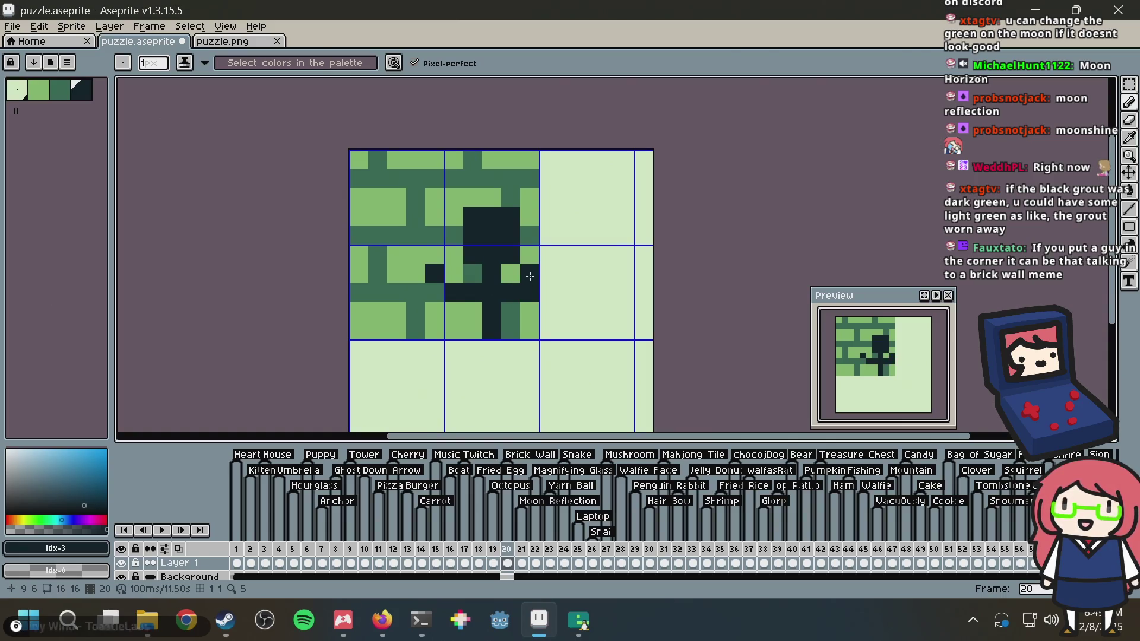
key(ctrl+z)
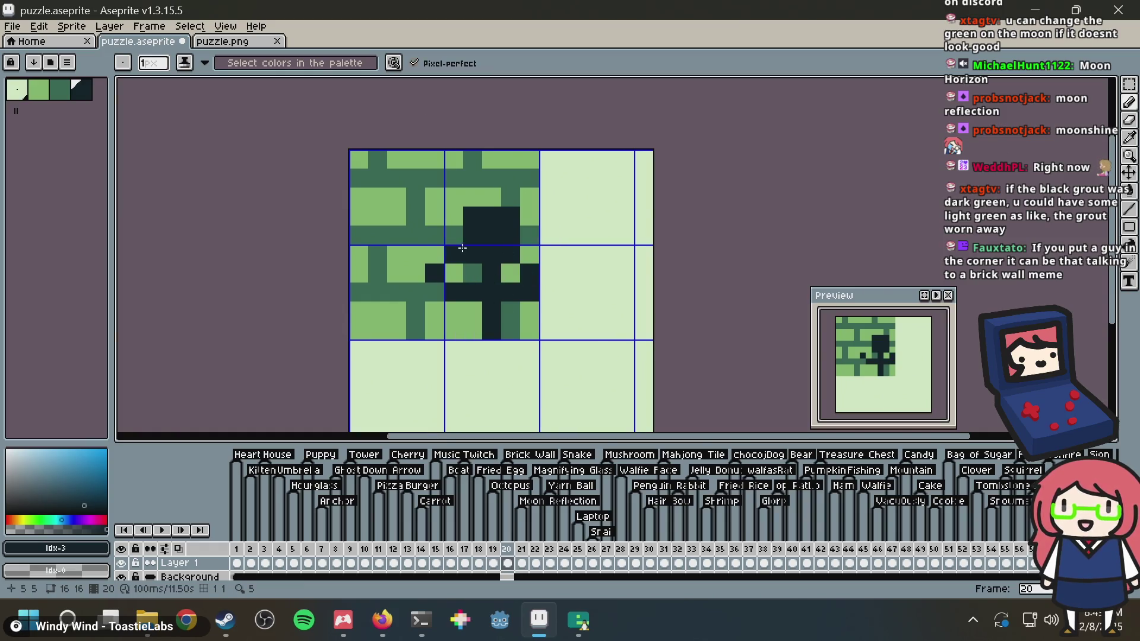
Sketch a dark figure's body and head on the bricks, touching up pixels with light green
drag(455, 215, 454, 254)
click(511, 198)
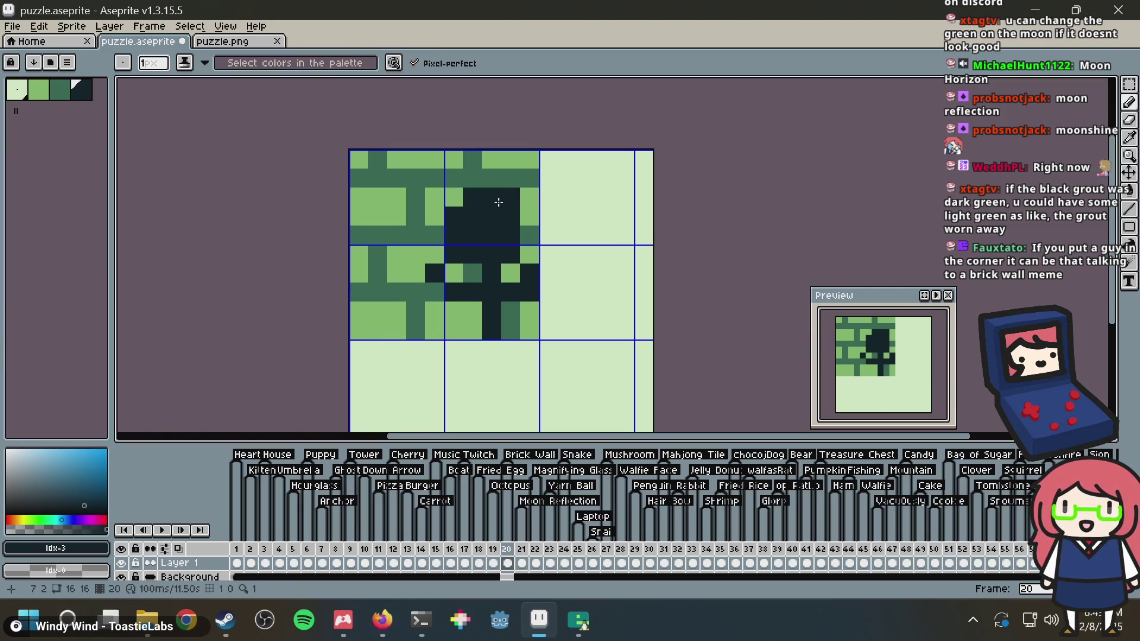
drag(473, 198, 484, 199)
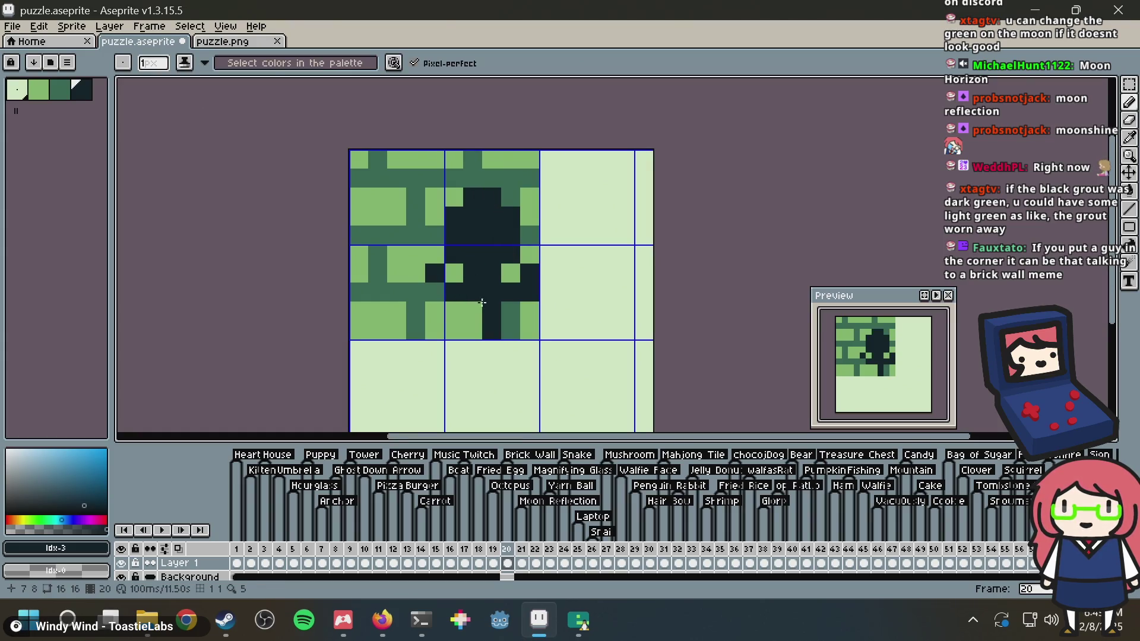
key(ctrl+z)
click(433, 325)
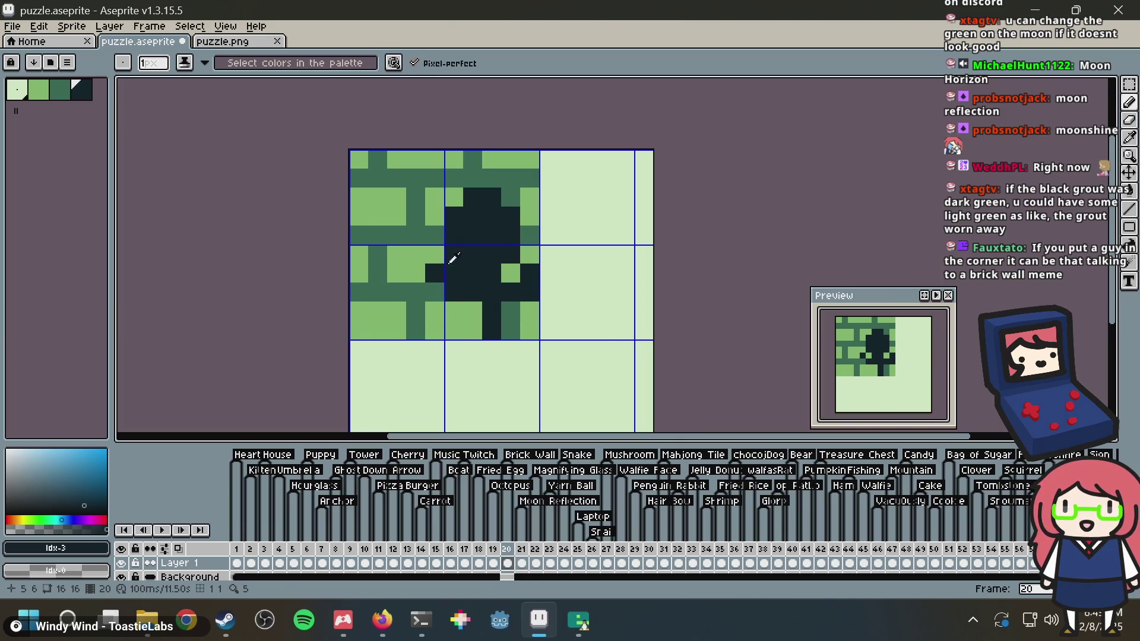
alt+click(415, 273)
drag(436, 273, 454, 274)
alt+click(469, 273)
click(438, 294)
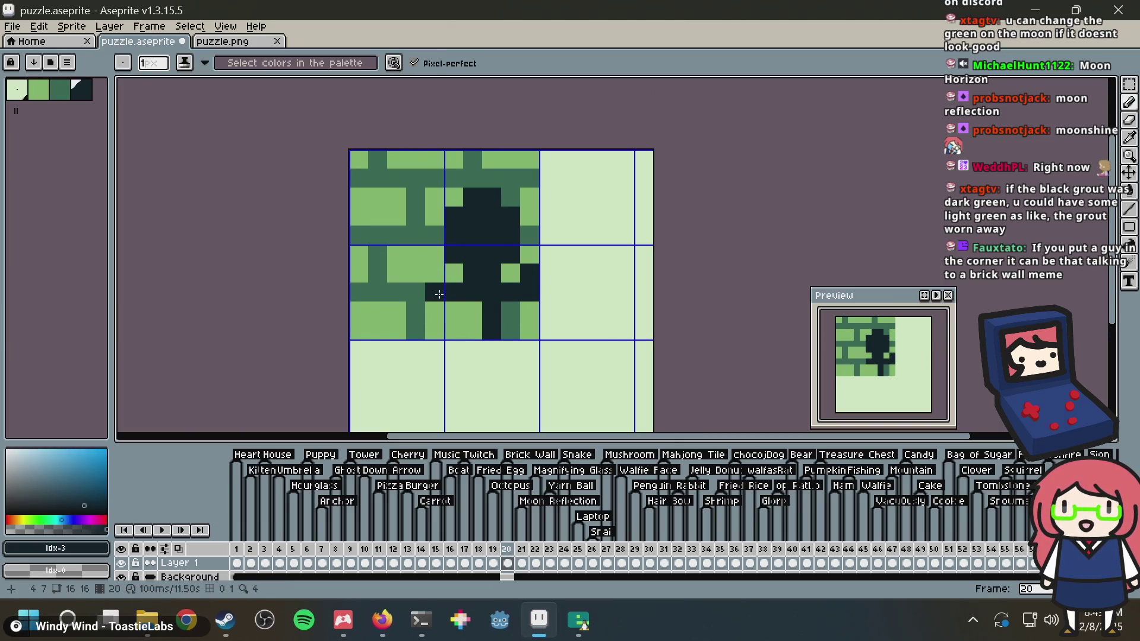
Undo the dark figure strokes back to plain green bricks and save puzzle.aseprite
key(ctrl+z)
key(v)
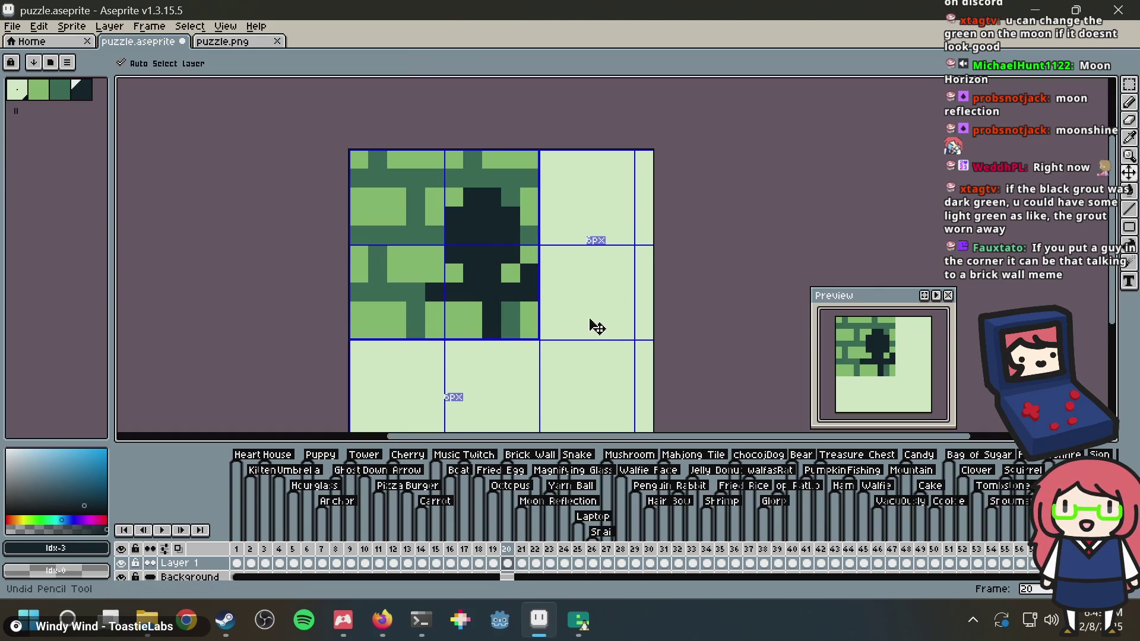
key(ctrl+z)
key(ctrl+z)
key(ctrl+z)
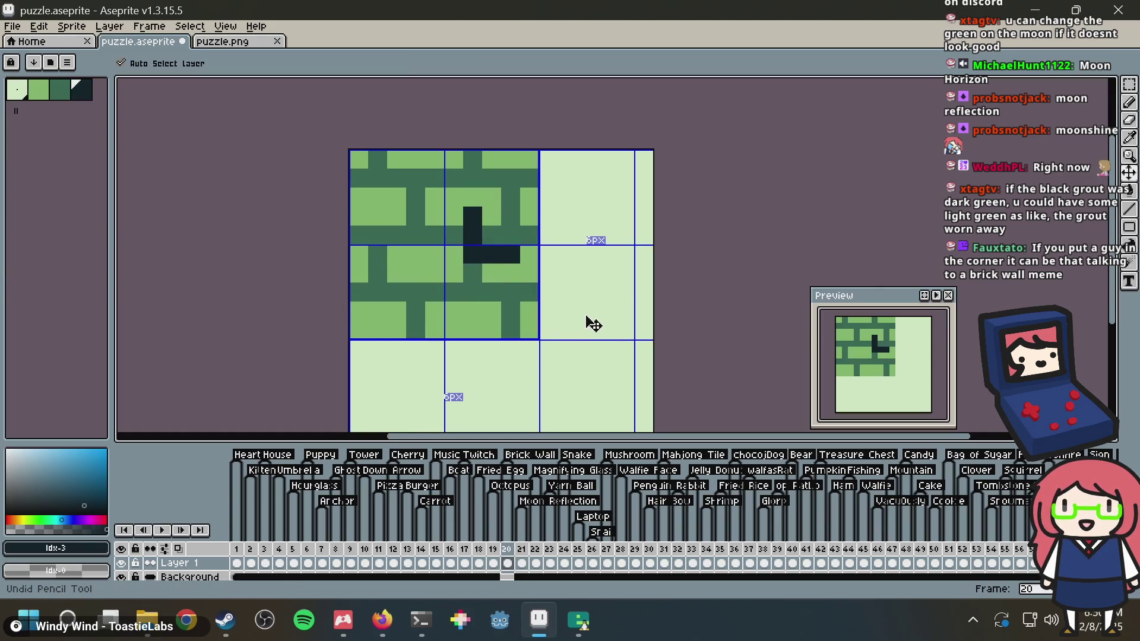
key(ctrl+z)
key(ctrl+s)
key(b)
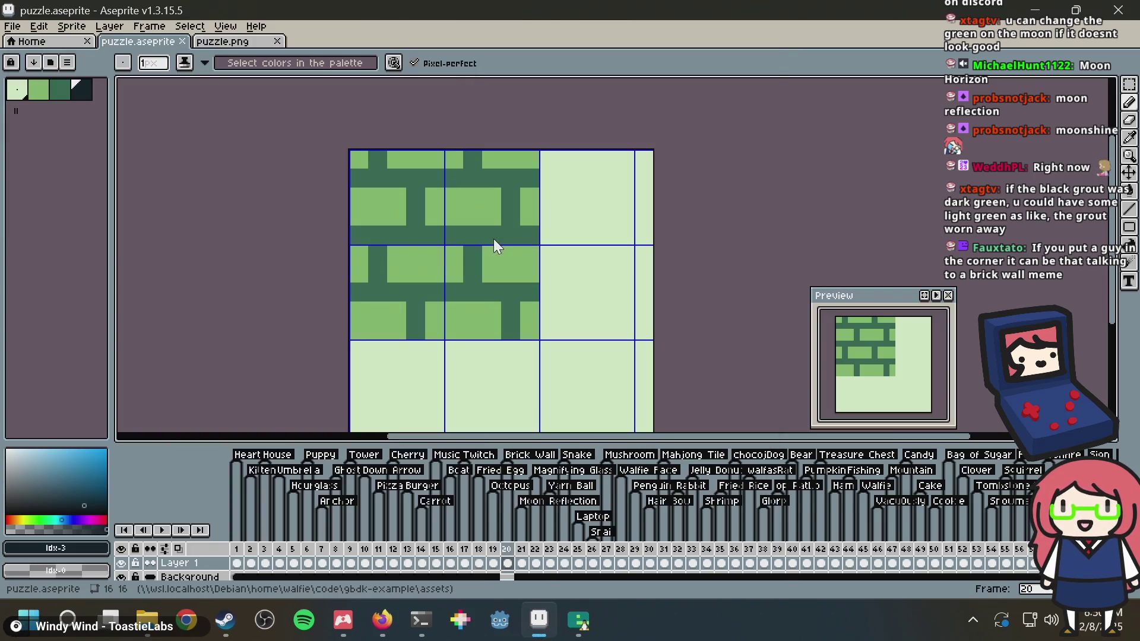
Try the fill and pencil tools with light green, then paint one dark green grout pixel
alt+click(472, 228)
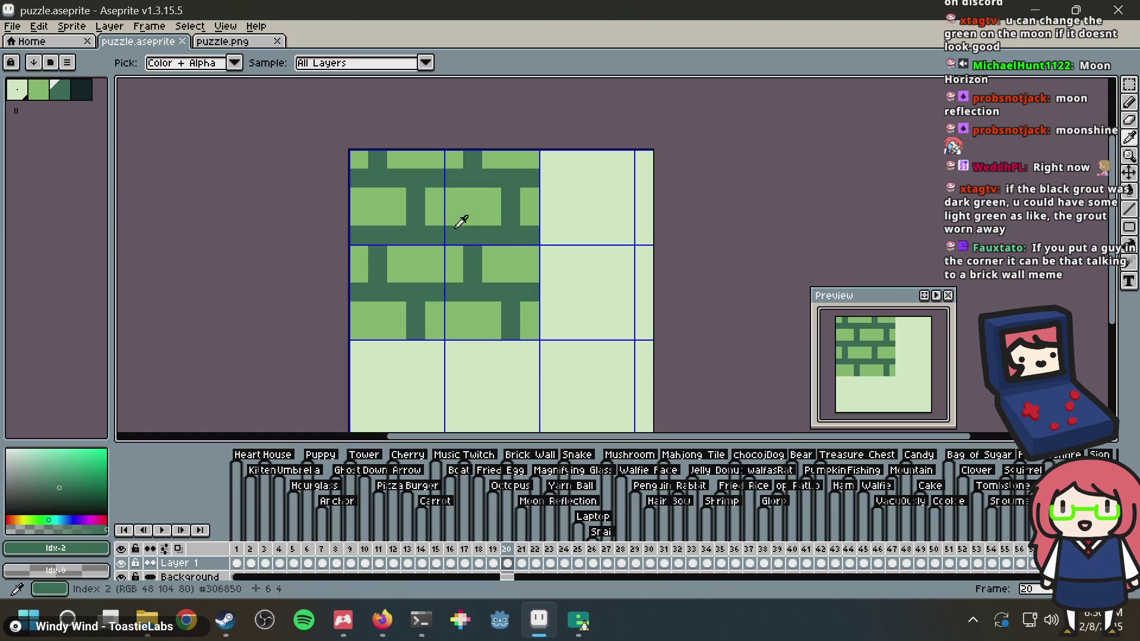
click(7, 99)
key(g)
click(38, 91)
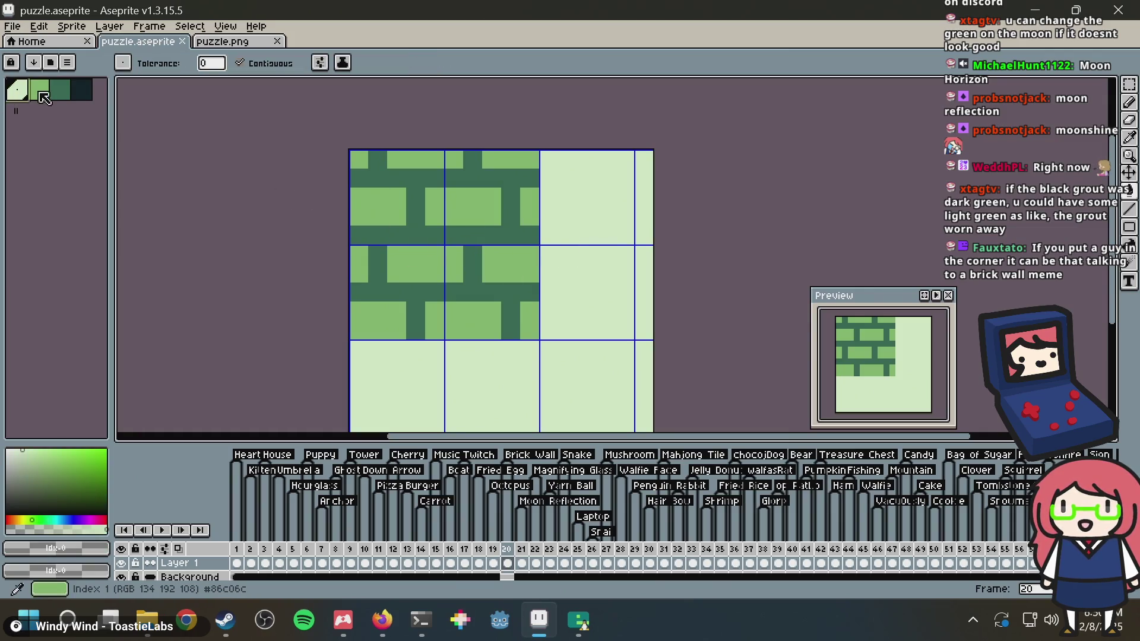
key(b)
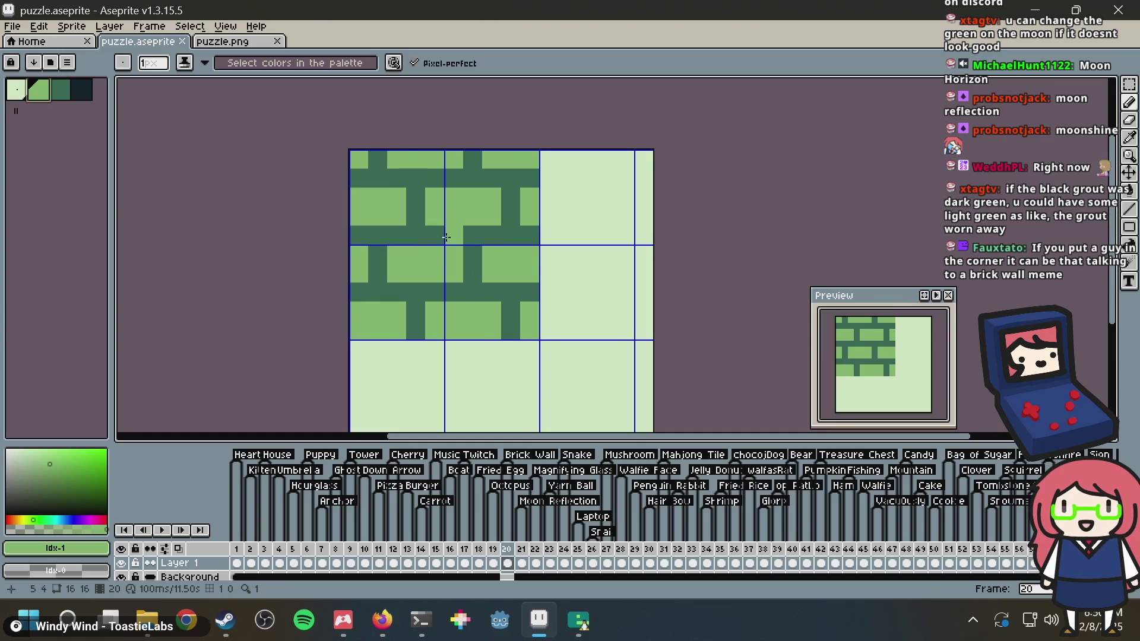
click(60, 91)
click(549, 255)
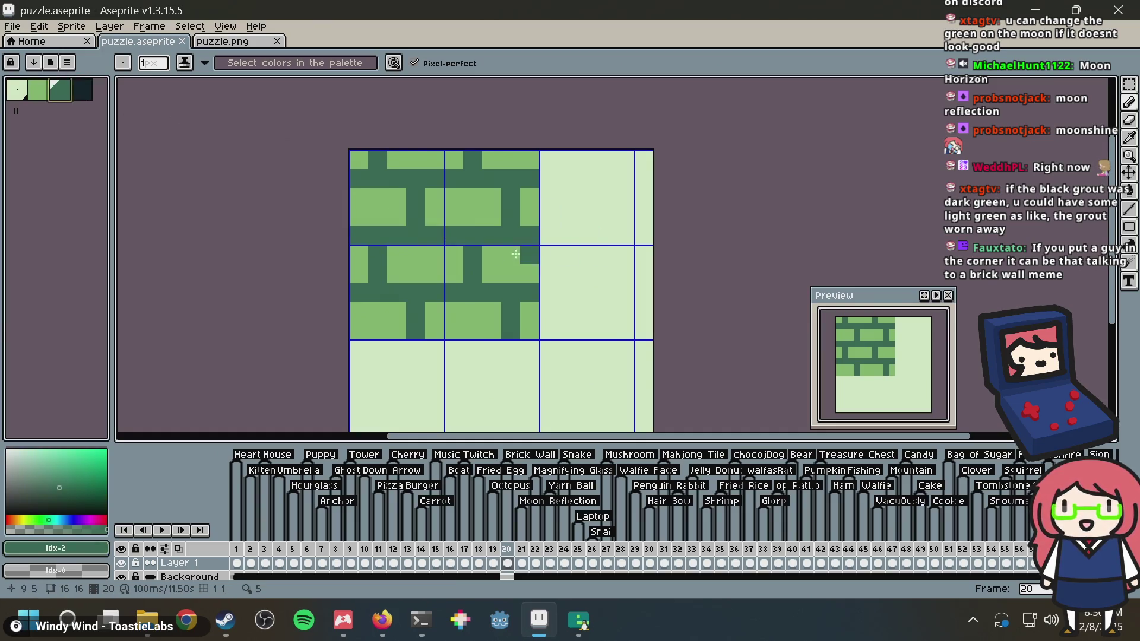
Draw a darkest-colour vertical line up the tile, then undo back to the saved version
key(bracketright)
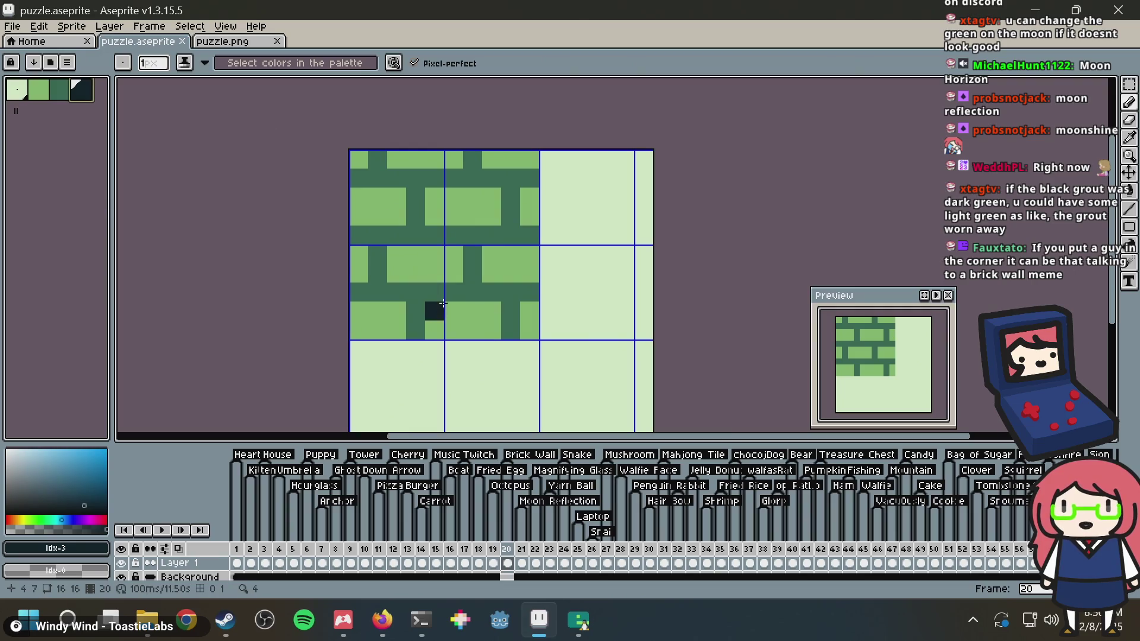
drag(415, 317, 415, 157)
key(ctrl+z)
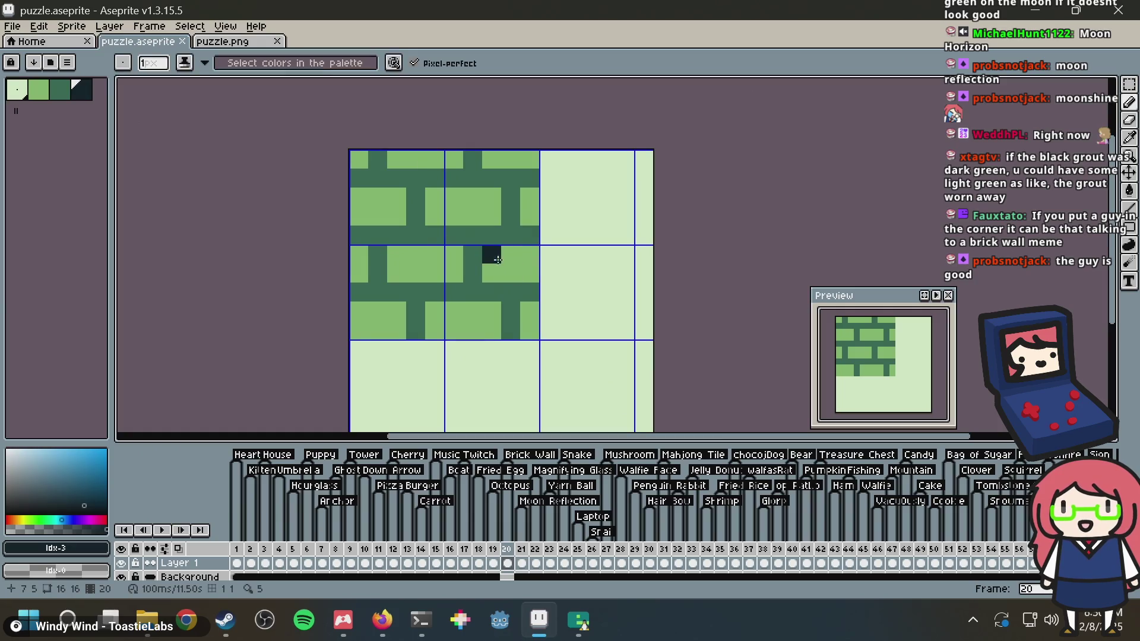
key(ctrl+z)
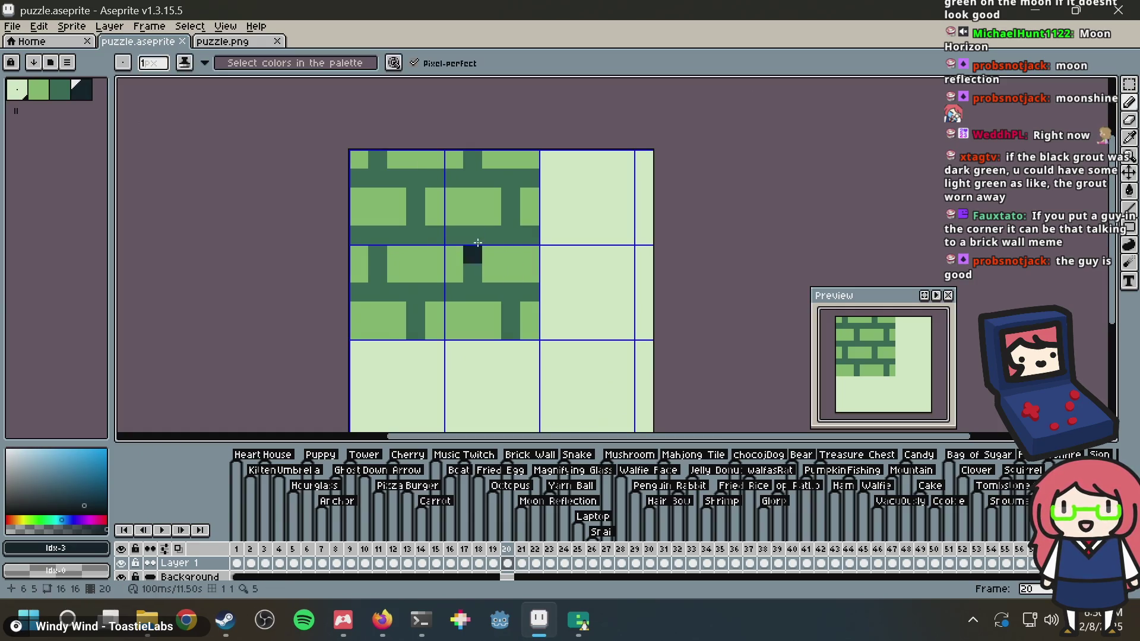
Pencil a dark L-shaped block on the bricks, plus a stray dark pixel in the top row
drag(485, 273, 508, 274)
click(492, 254)
click(454, 216)
click(439, 165)
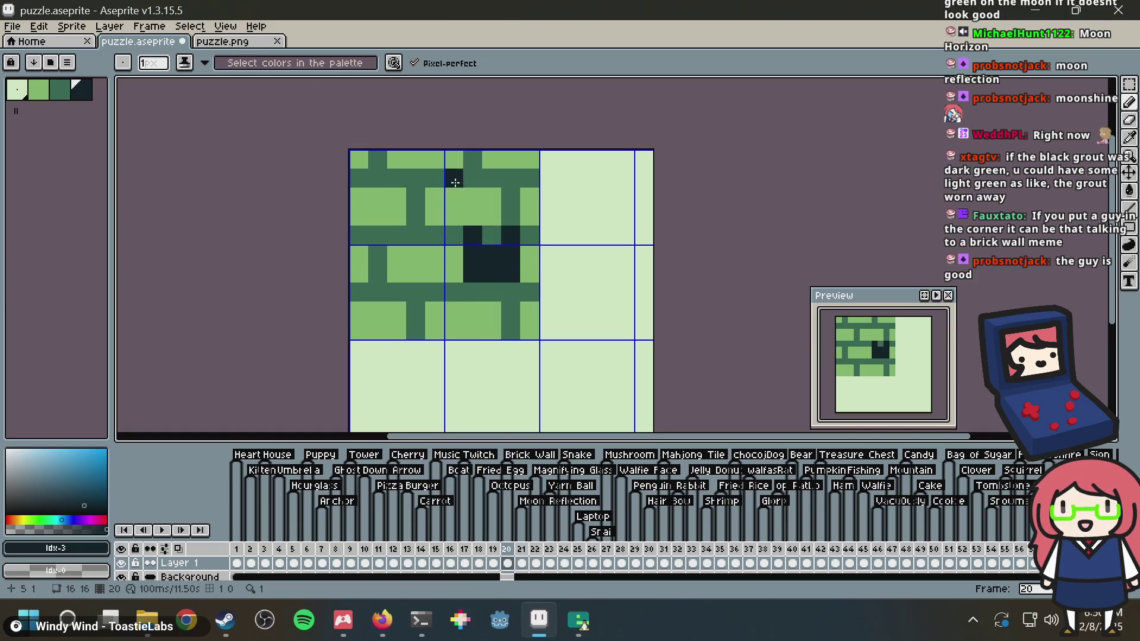
Widen the dark block up one row and add dark pixels on its left and right
click(472, 217)
drag(487, 216, 513, 221)
click(528, 235)
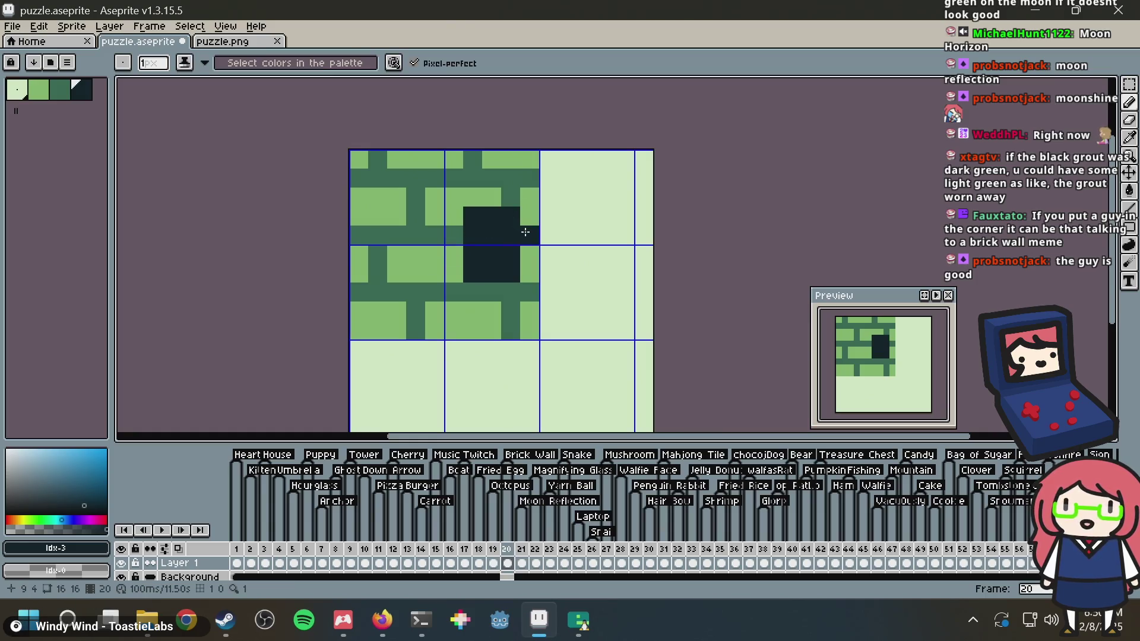
click(528, 254)
click(455, 235)
click(459, 260)
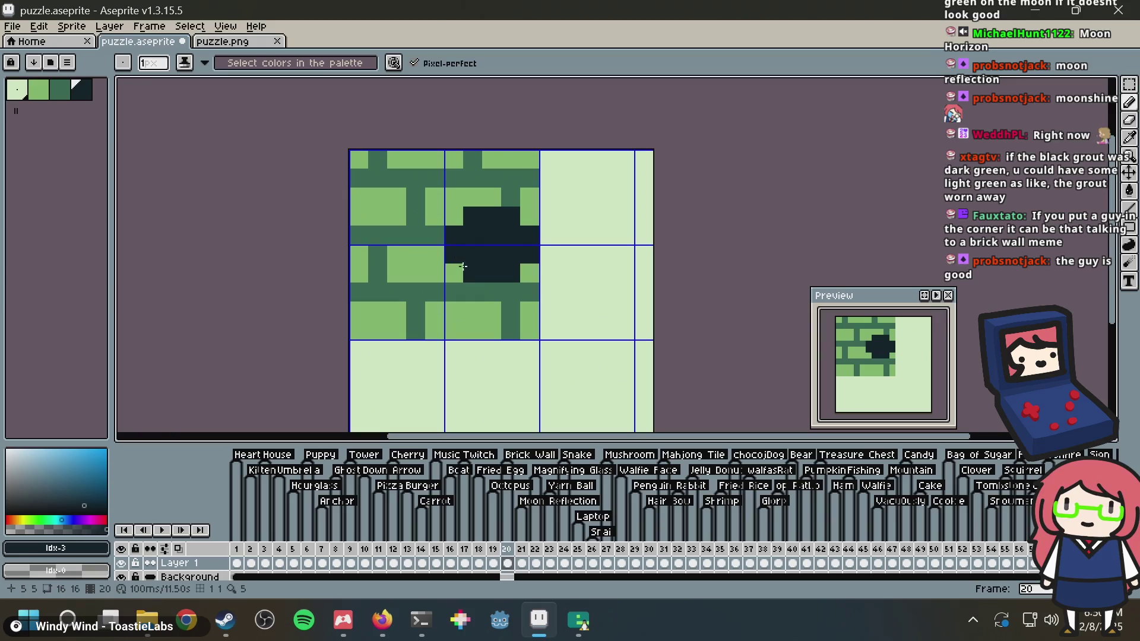
Add a dark stem to the tile's bottom, a head above, and dark pixels beside the stem
drag(486, 300, 491, 330)
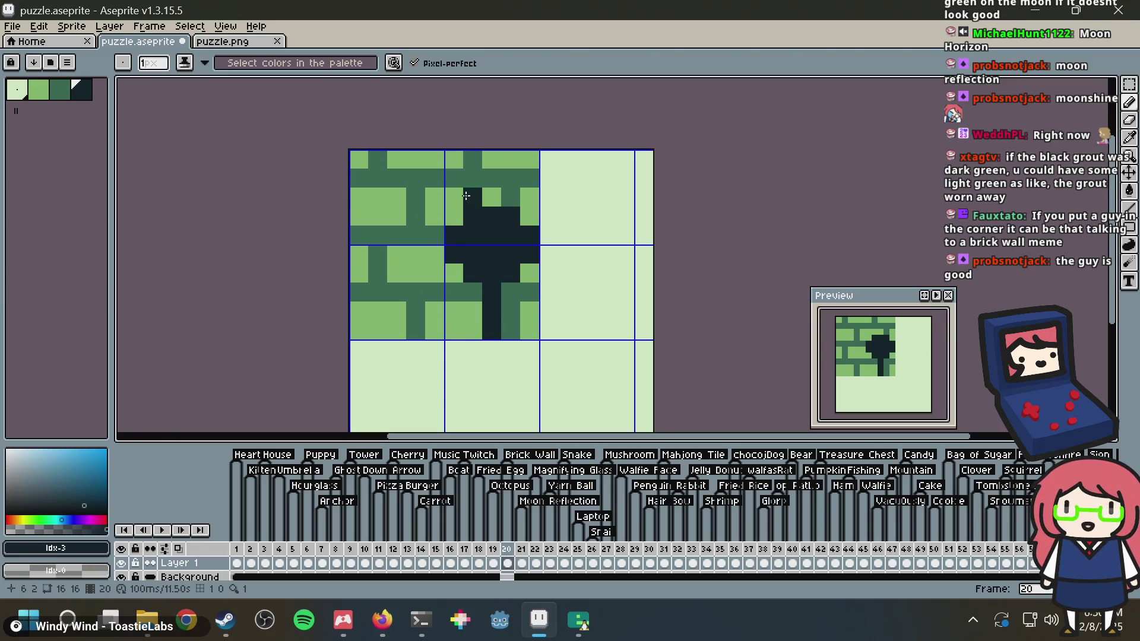
drag(473, 208, 483, 201)
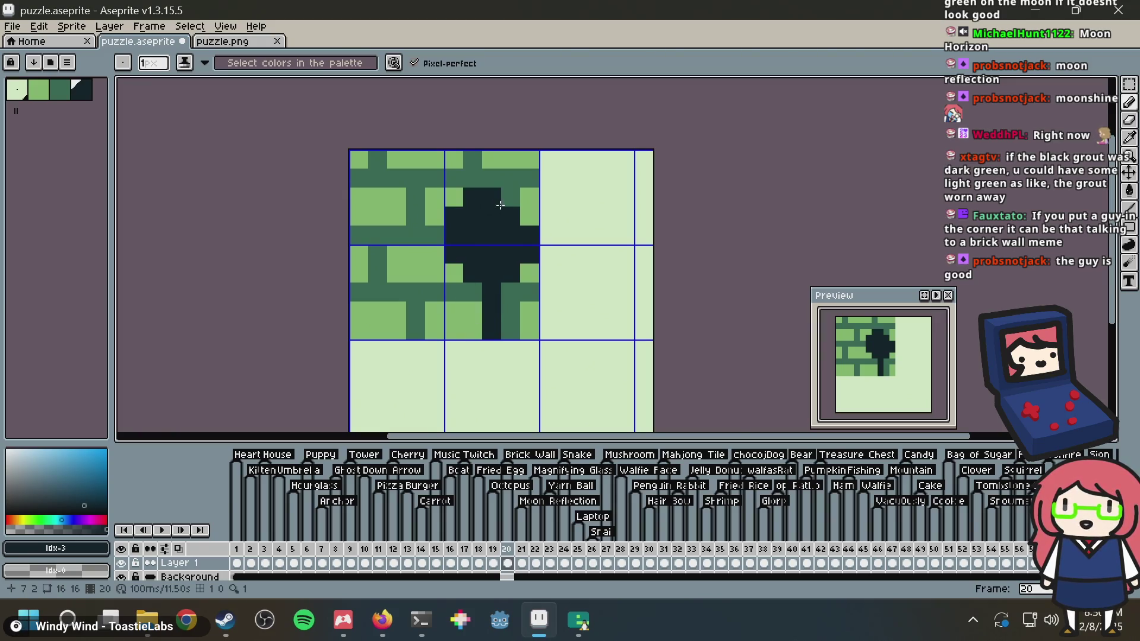
click(454, 308)
click(435, 294)
drag(496, 314, 531, 311)
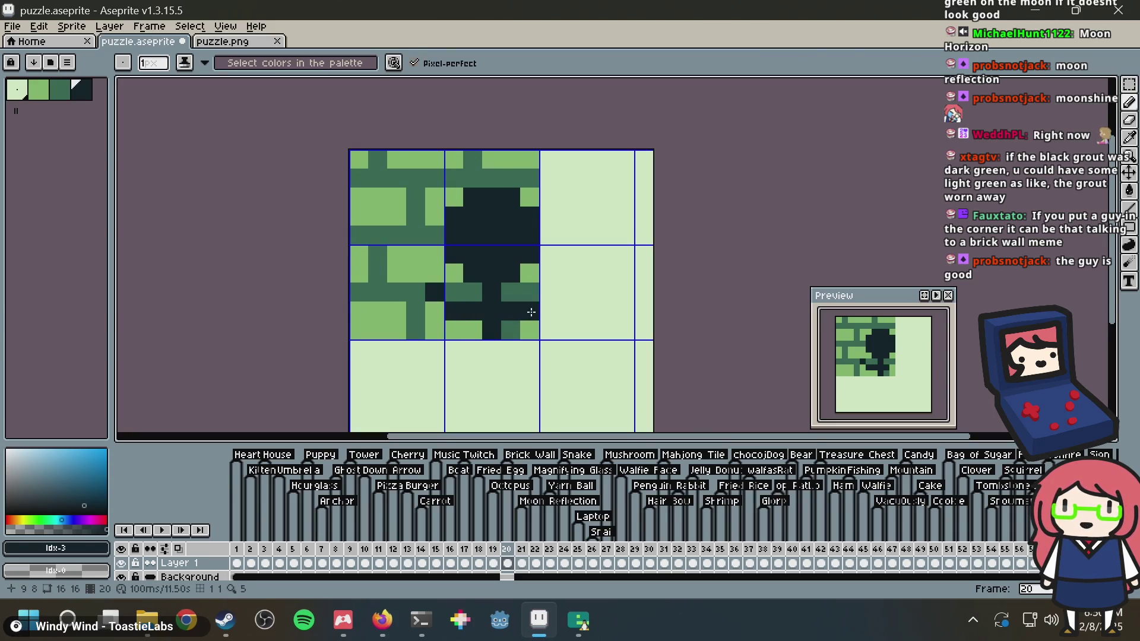
Undo the dark figure down to one small square, then save puzzle.aseprite
key(ctrl+z)
key(ctrl+z)
key(ctrl+z)
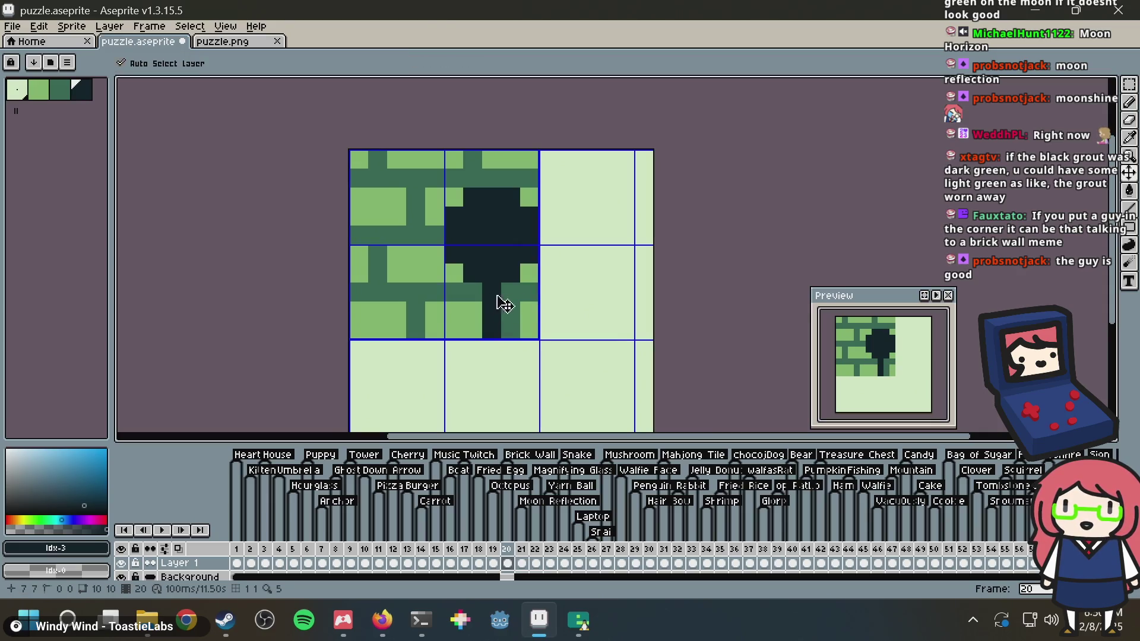
key(ctrl+z)
key(ctrl+z)
key(ctrl+z)
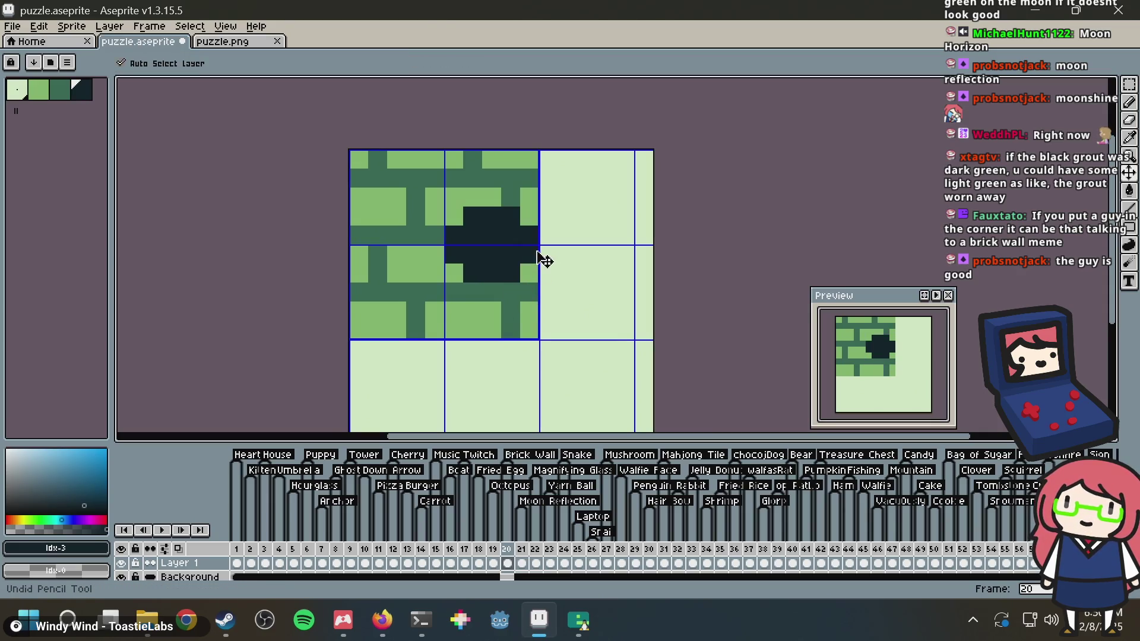
key(ctrl+z)
key(ctrl+z)
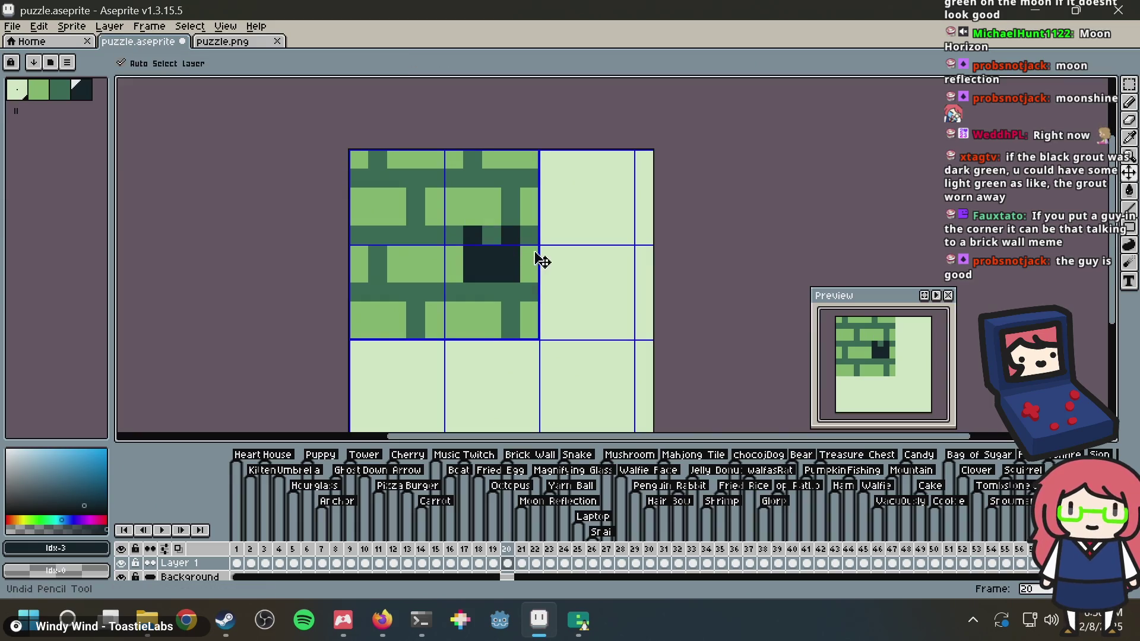
key(ctrl+z)
key(ctrl+z)
key(ctrl+z)
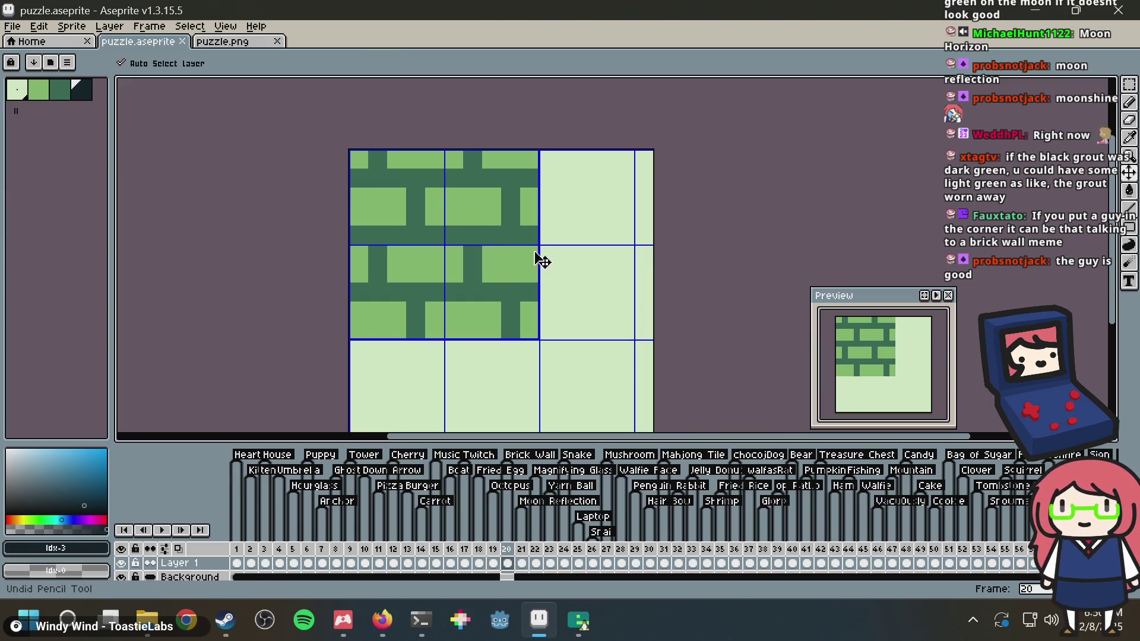
key(ctrl+s)
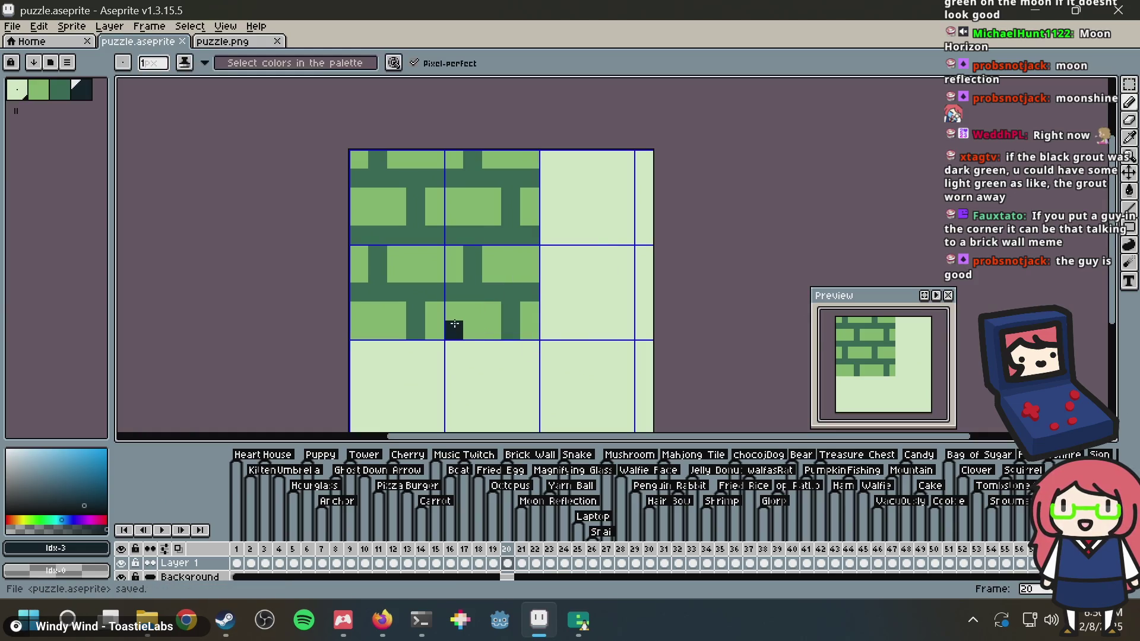
Eyedrop the dark green grout colour and repaint the grout lines over the dark square
alt+click(469, 288)
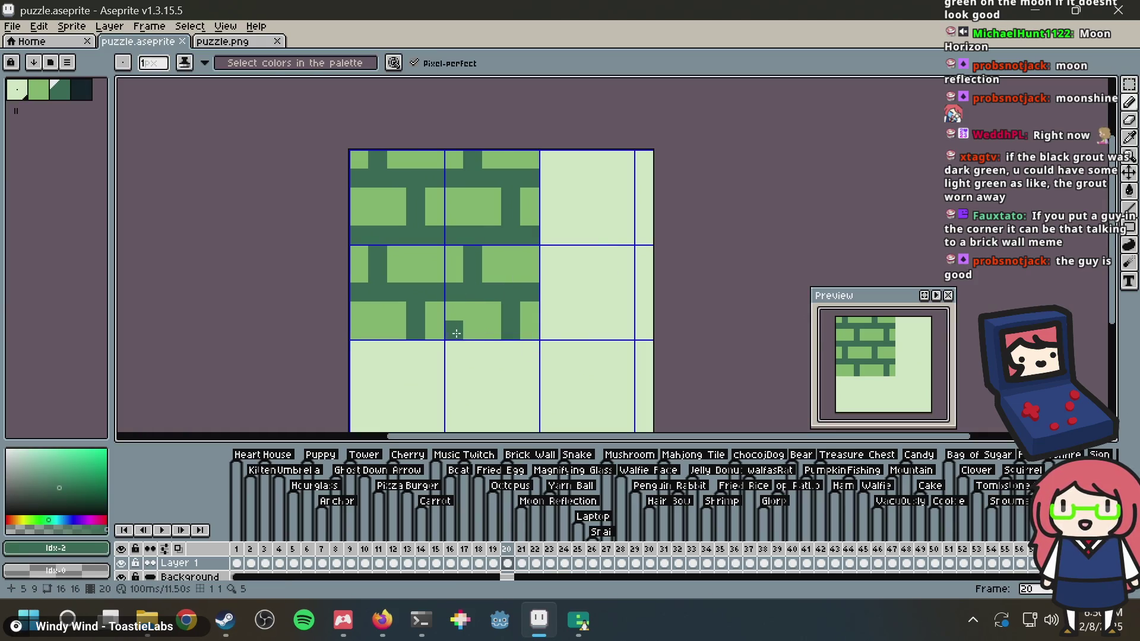
click(465, 331)
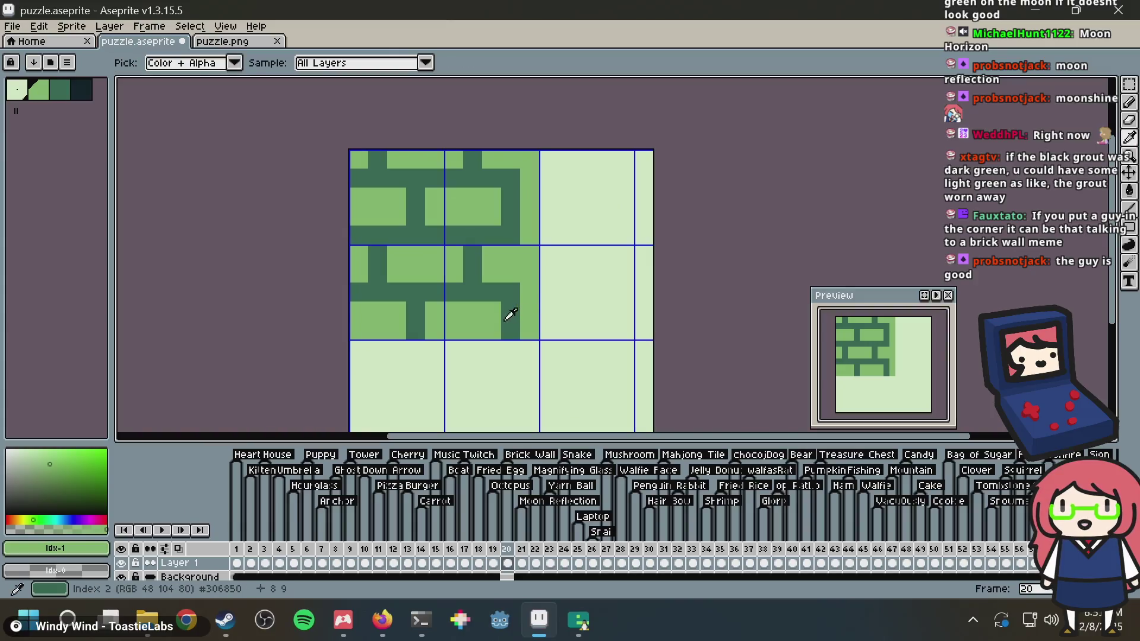
drag(509, 308, 511, 178)
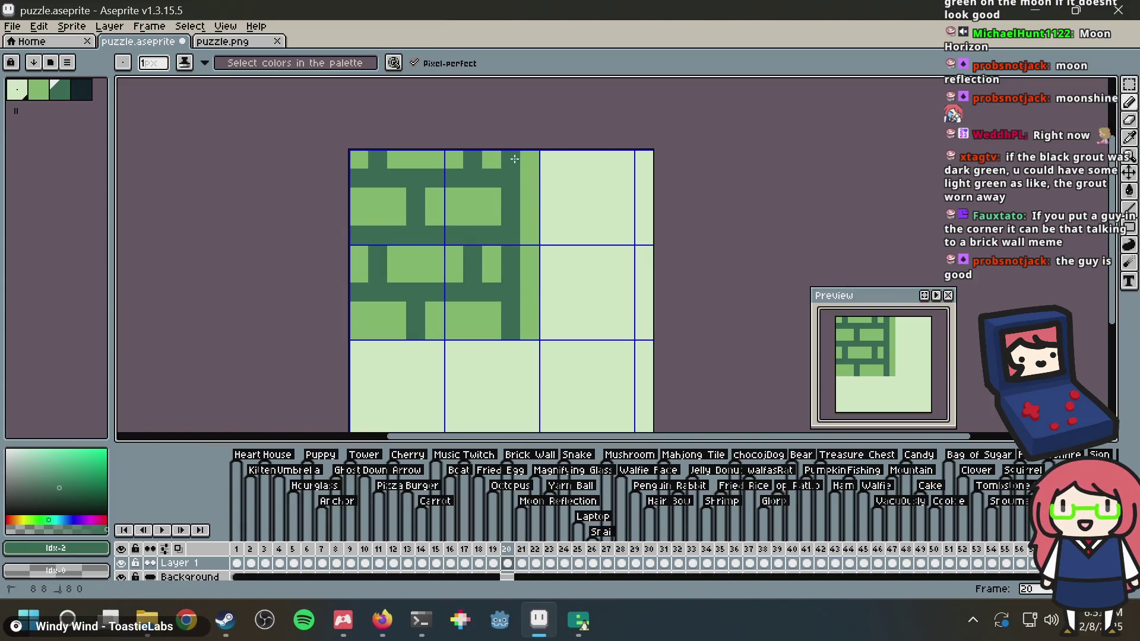
drag(473, 333, 473, 306)
mouse_move(493, 225)
mouse_down()
mouse_move(485, 170)
mouse_move(472, 313)
mouse_up()
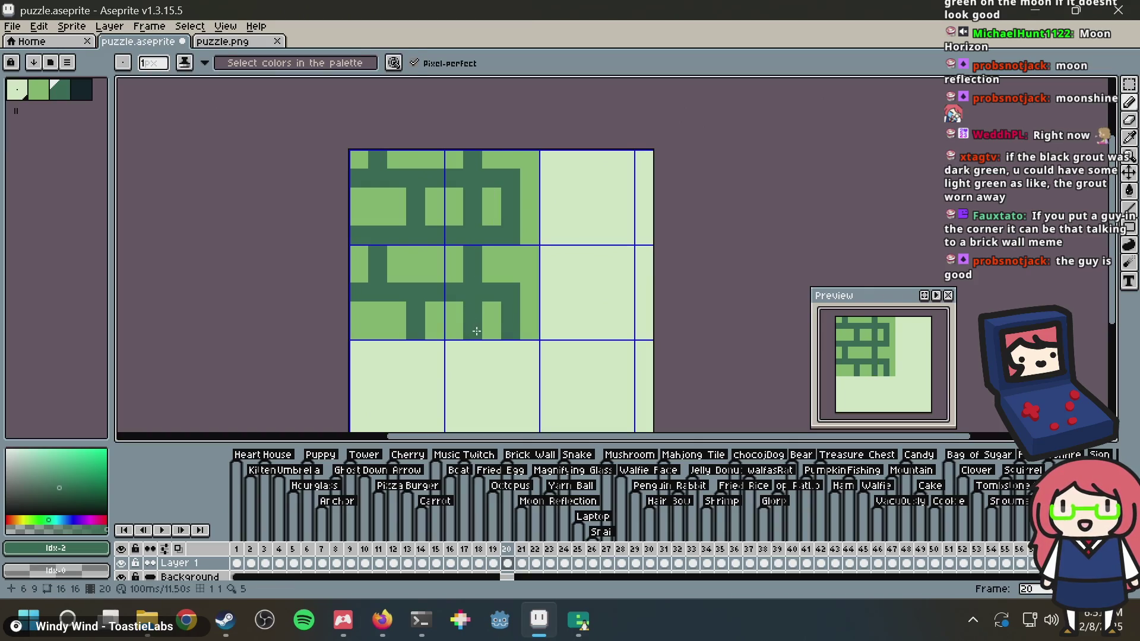
Cover the right-side grout pixels with light green brick colour, undoing the last stroke
alt+click(492, 321)
click(492, 293)
click(504, 307)
mouse_move(509, 269)
mouse_down()
mouse_move(492, 236)
mouse_move(501, 172)
mouse_move(510, 242)
mouse_up()
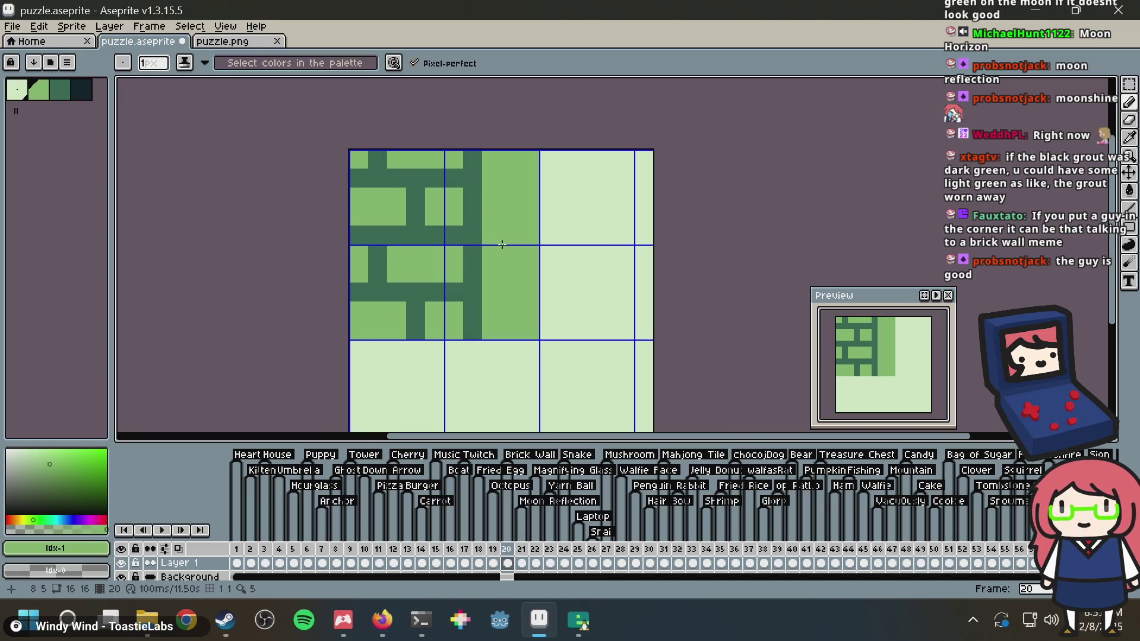
key(ctrl+z)
Draw a short dark bar on the light strip in the darkest colour, discarding a stray green pixel
click(59, 90)
click(501, 231)
key(ctrl+z)
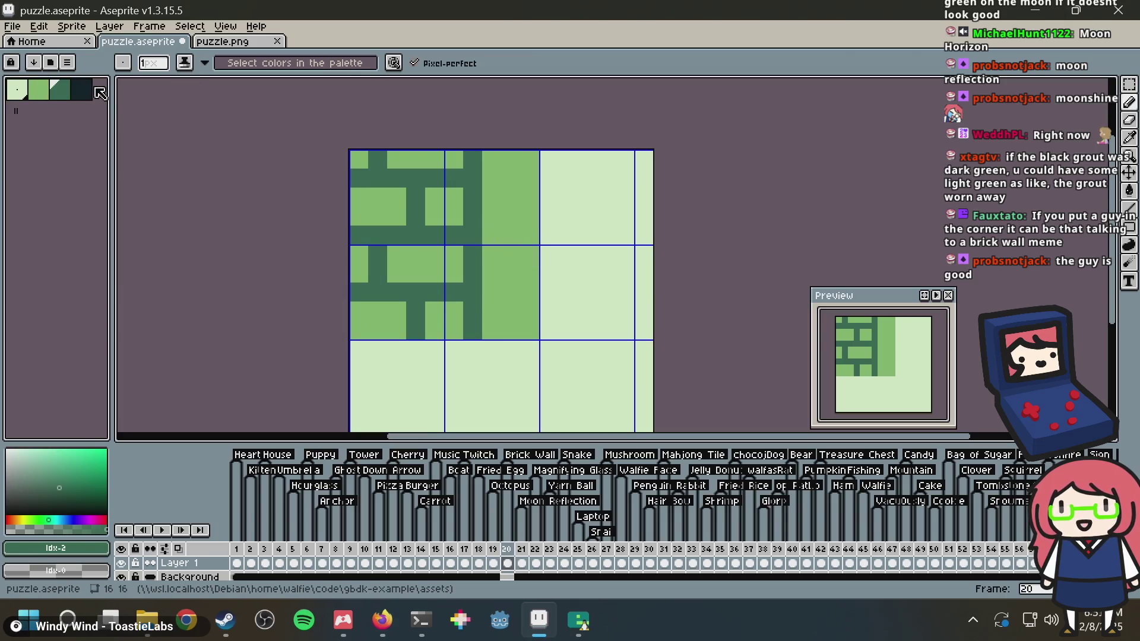
click(97, 94)
mouse_move(492, 216)
mouse_down()
mouse_move(517, 221)
mouse_move(530, 257)
mouse_move(512, 291)
mouse_move(498, 289)
mouse_up()
key(ctrl+z)
key(ctrl+y)
Place dark figure pixels and fill a solid dark block against the tile's right edge
click(499, 256)
click(549, 236)
key(ctrl+z)
key(ctrl+z)
click(512, 243)
key(ctrl+z)
click(493, 248)
mouse_move(491, 273)
mouse_down()
mouse_move(486, 231)
mouse_move(514, 271)
mouse_up()
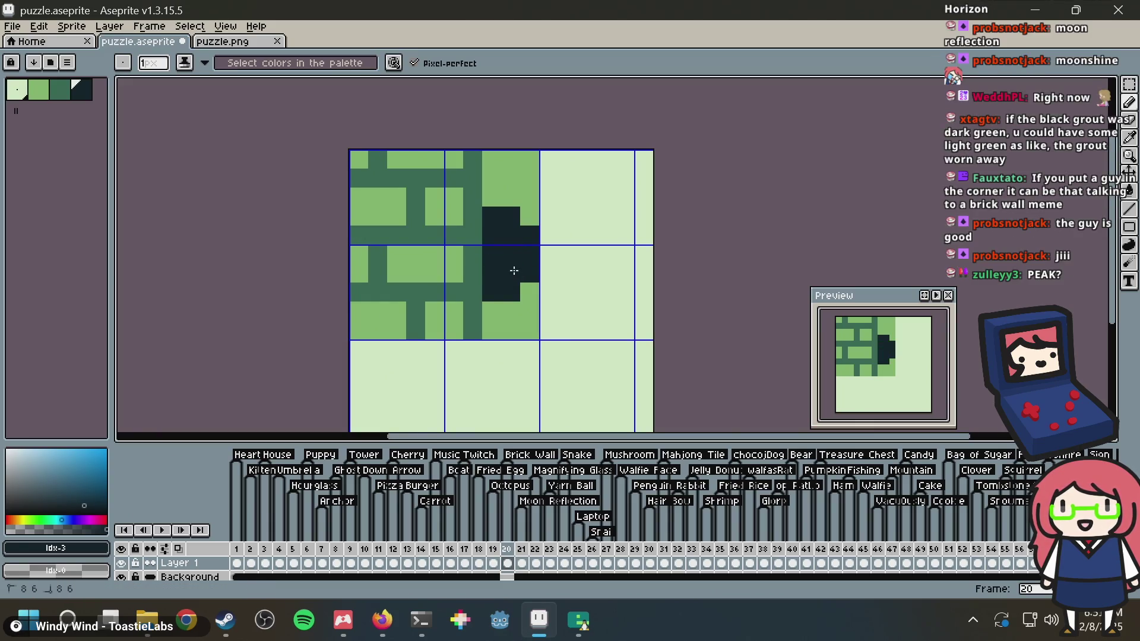
Paint light eye pixels onto the dark figure using the lightest palette colour
click(18, 90)
click(491, 249)
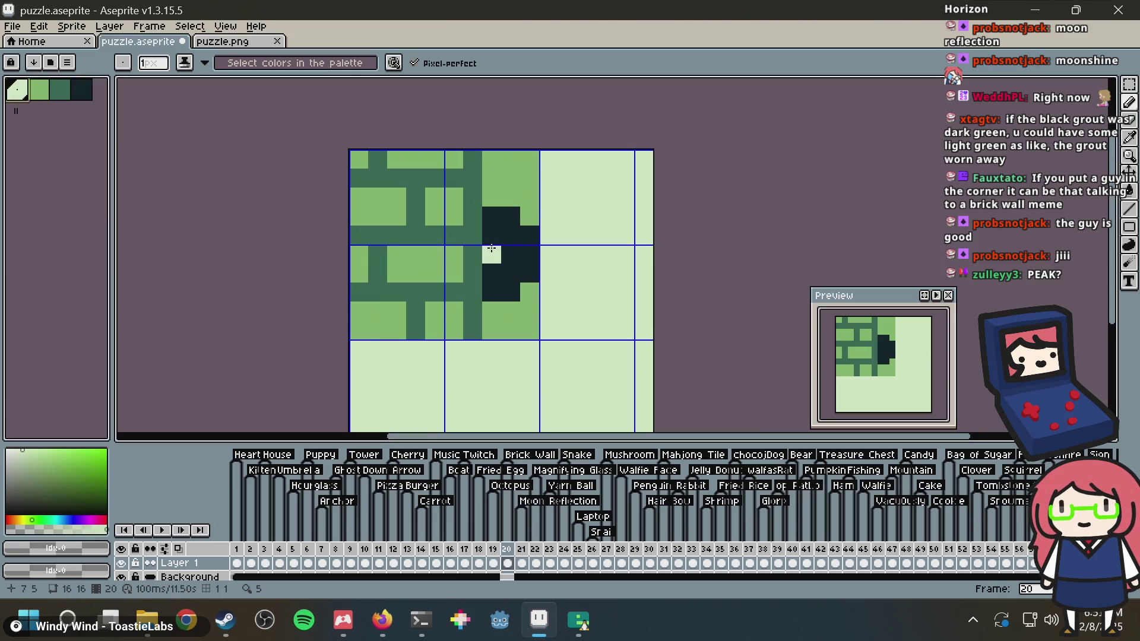
click(509, 234)
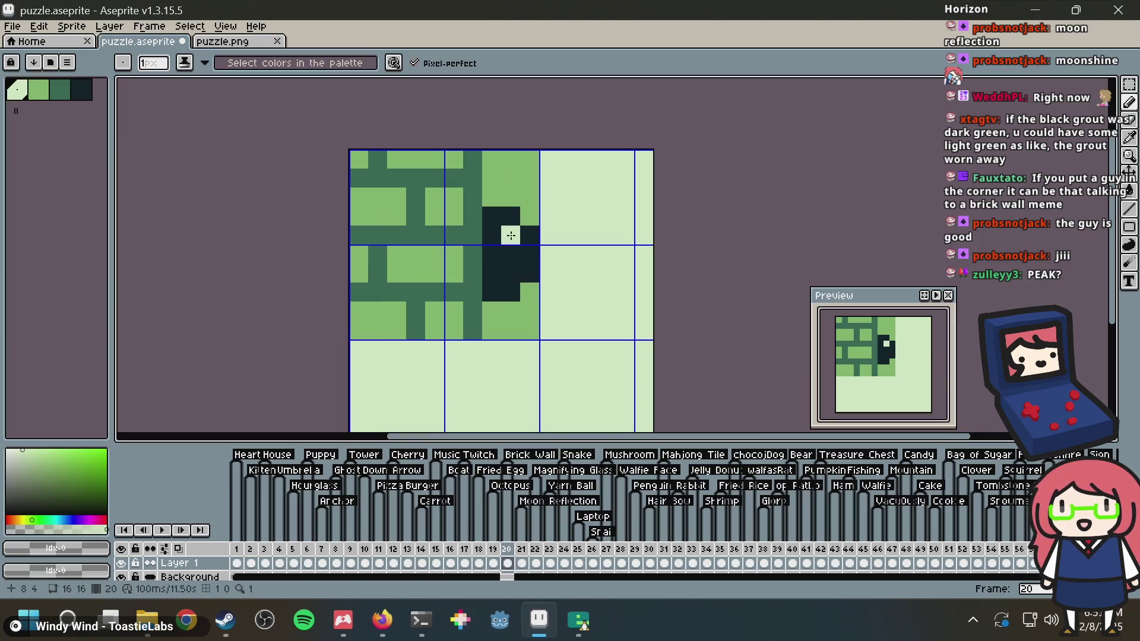
click(491, 272)
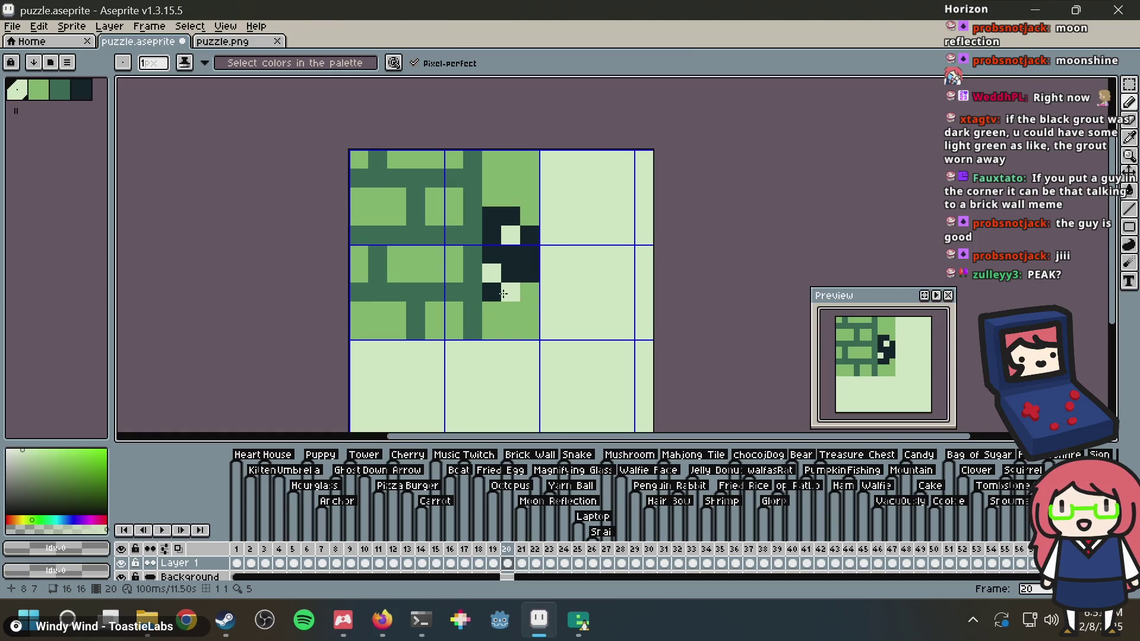
Draw a dark horizontal run near the wall's bottom, undo it, and reselect the darkest colour
click(89, 94)
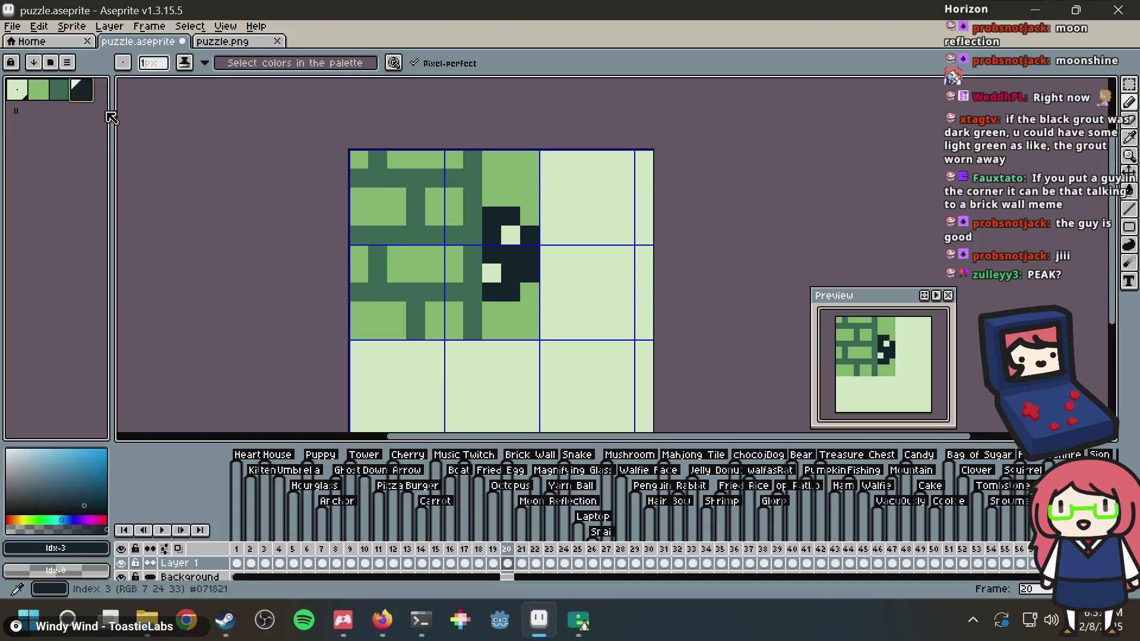
drag(492, 330, 430, 326)
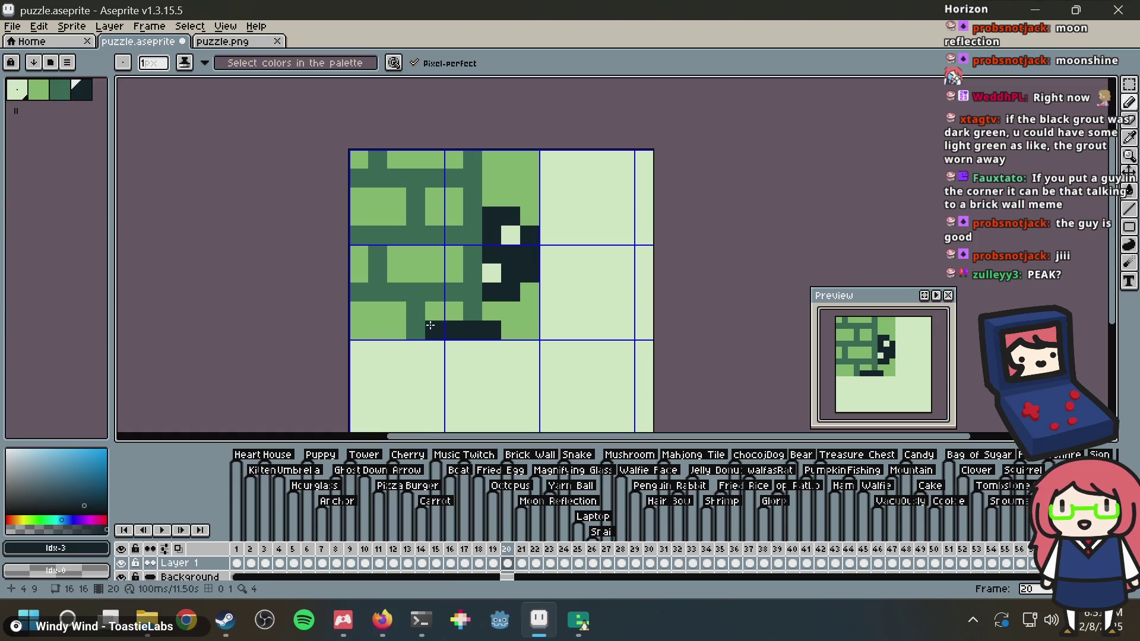
key(ctrl+z)
key(ctrl+z)
key(ctrl+z)
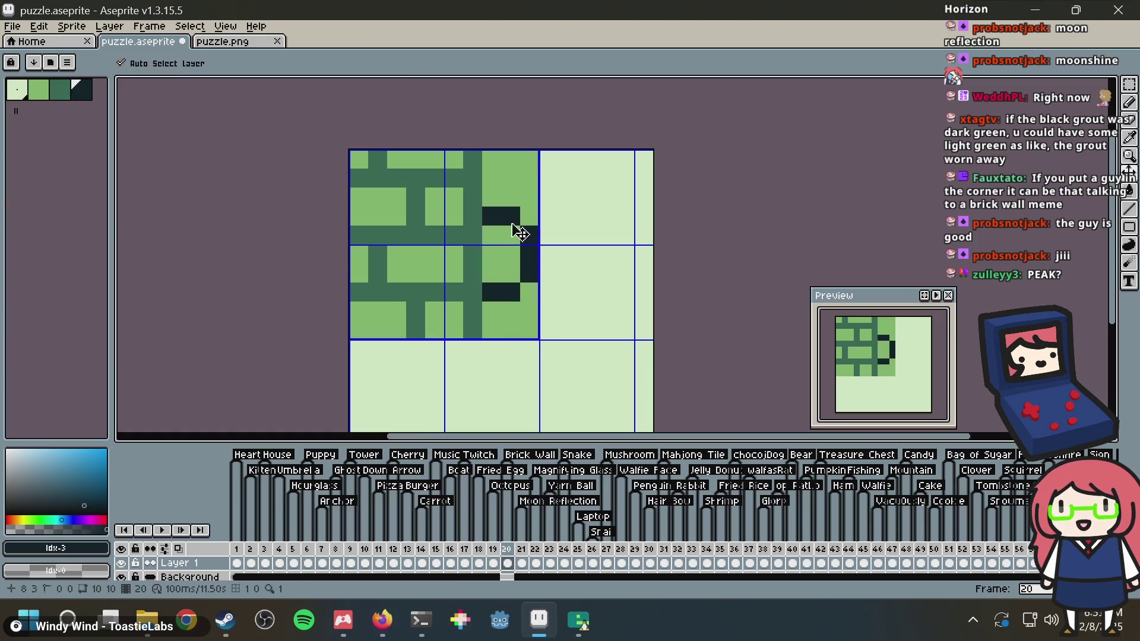
key(ctrl+z)
key(ctrl+z)
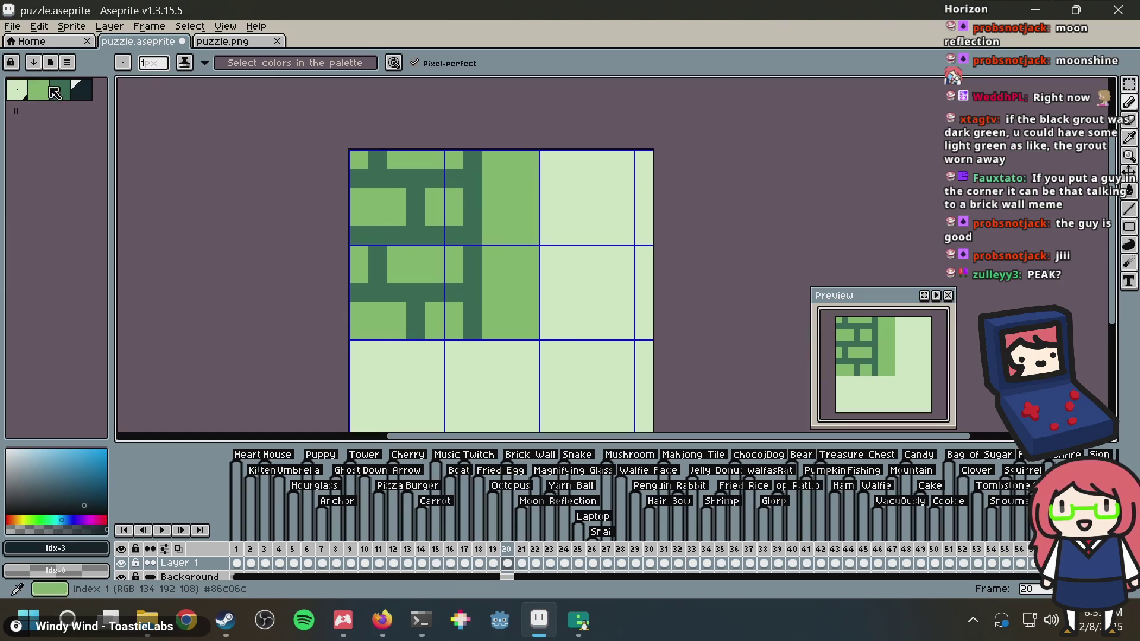
click(60, 92)
click(81, 89)
click(458, 213)
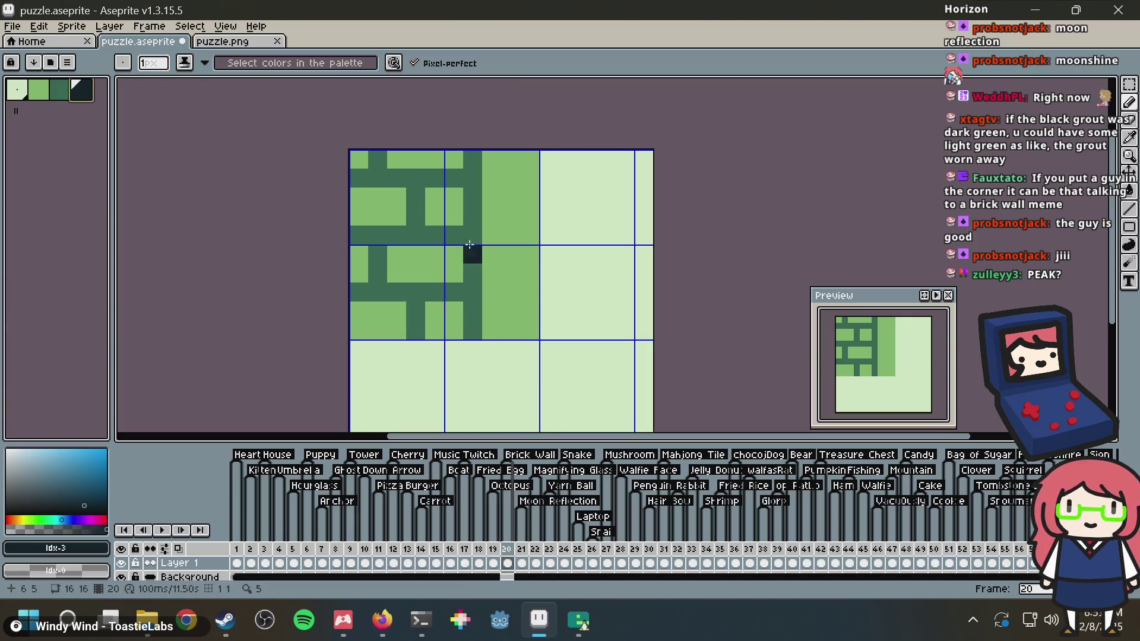
Try a dark line of pixels down the wall edge, then undo it
click(493, 197)
click(509, 215)
click(510, 235)
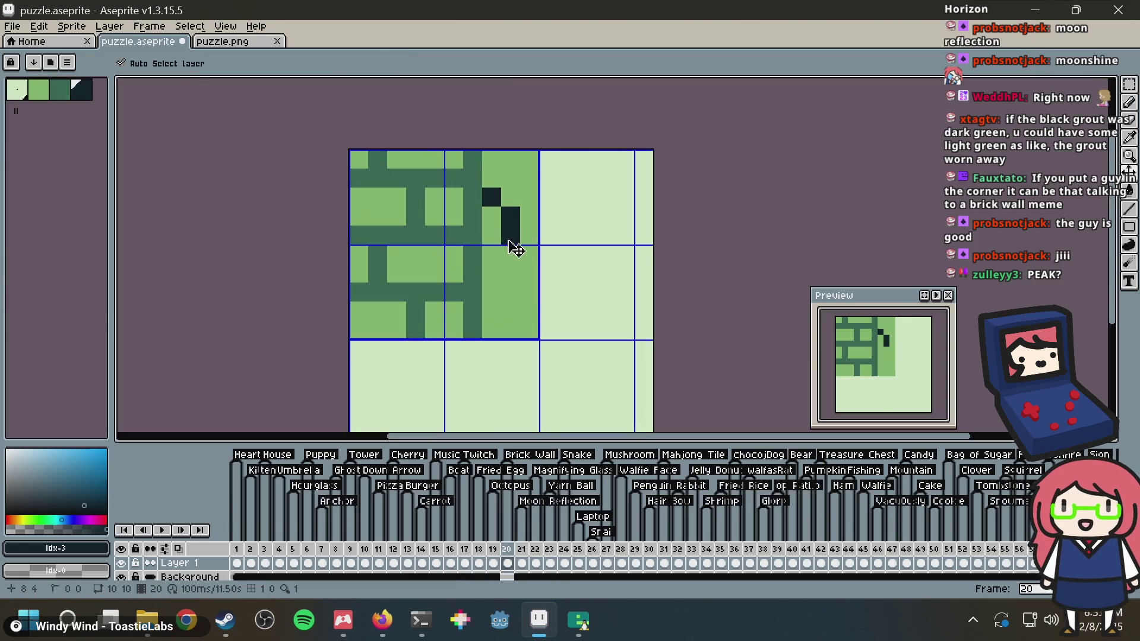
click(501, 256)
drag(502, 257, 495, 262)
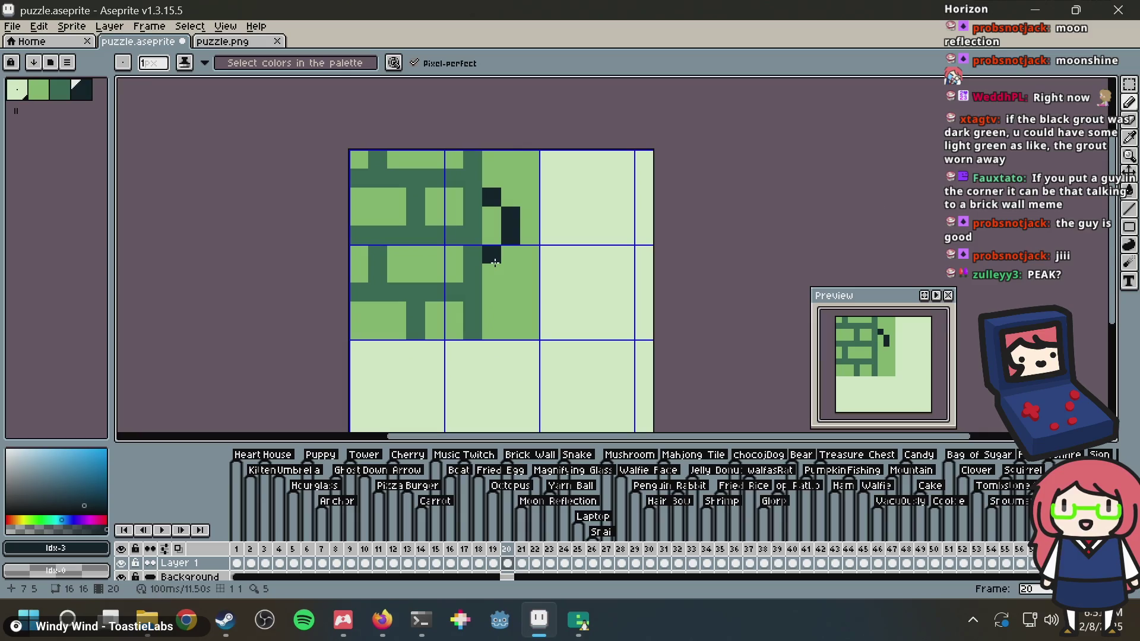
key(ctrl+z)
key(ctrl+z)
key(ctrl+z)
Draw the dark outline of the figure's head and shoulder diagonal, erasing misplaced pixels
mouse_move(492, 177)
mouse_down()
mouse_move(529, 196)
mouse_move(526, 234)
mouse_move(509, 255)
mouse_move(492, 256)
mouse_up()
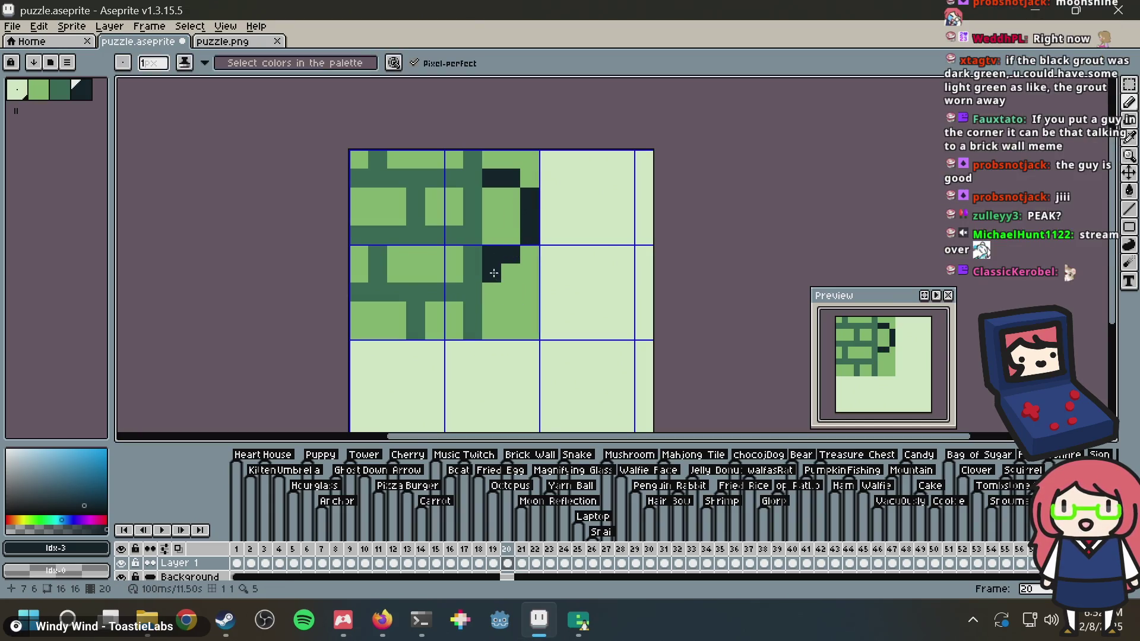
mouse_move(492, 293)
mouse_down()
mouse_move(491, 311)
mouse_move(469, 312)
mouse_up()
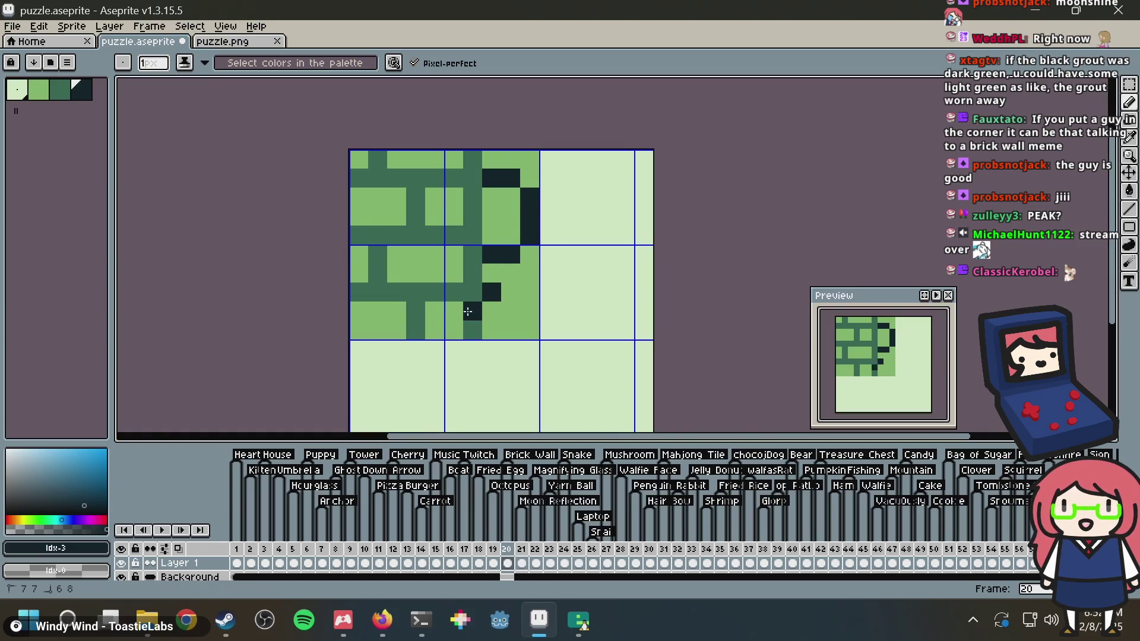
right_click(530, 293)
click(490, 273)
right_click(490, 273)
click(491, 196)
right_click(490, 197)
click(487, 214)
Adjust the head's outline pixels, undoing a stray medium green pixel inside the head
right_click(510, 274)
click(510, 216)
right_click(491, 217)
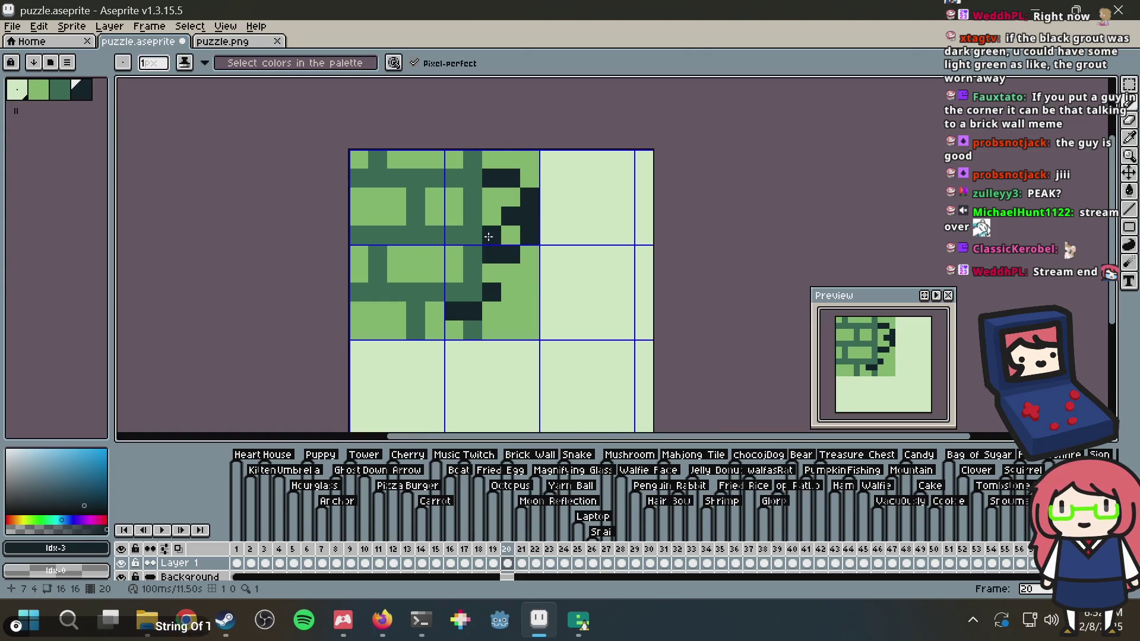
key(ctrl+z)
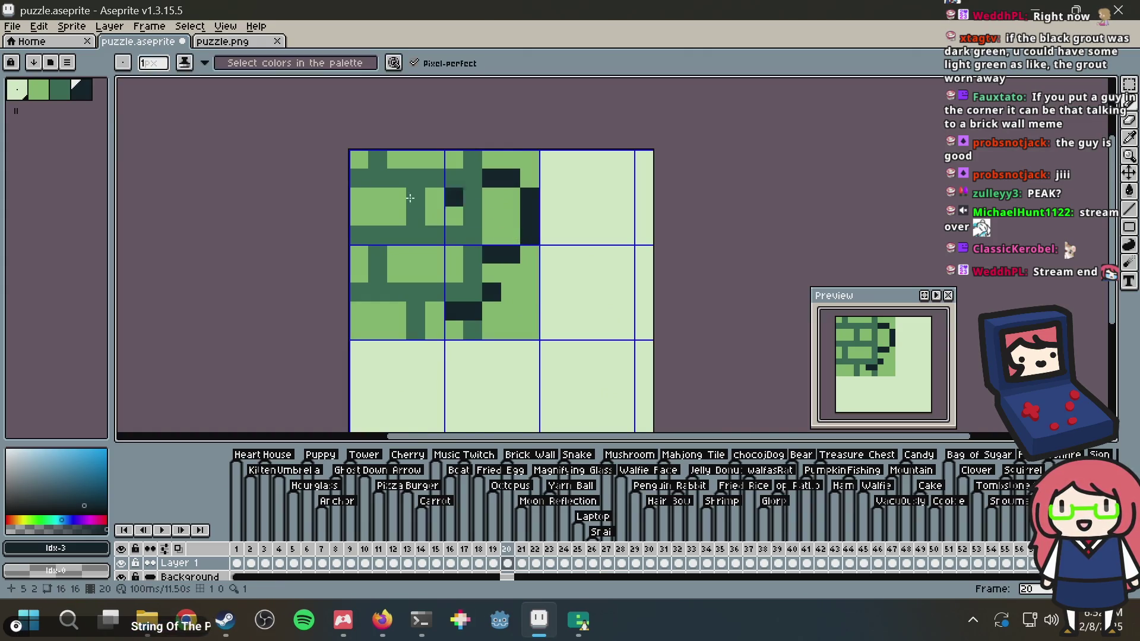
click(59, 89)
click(544, 211)
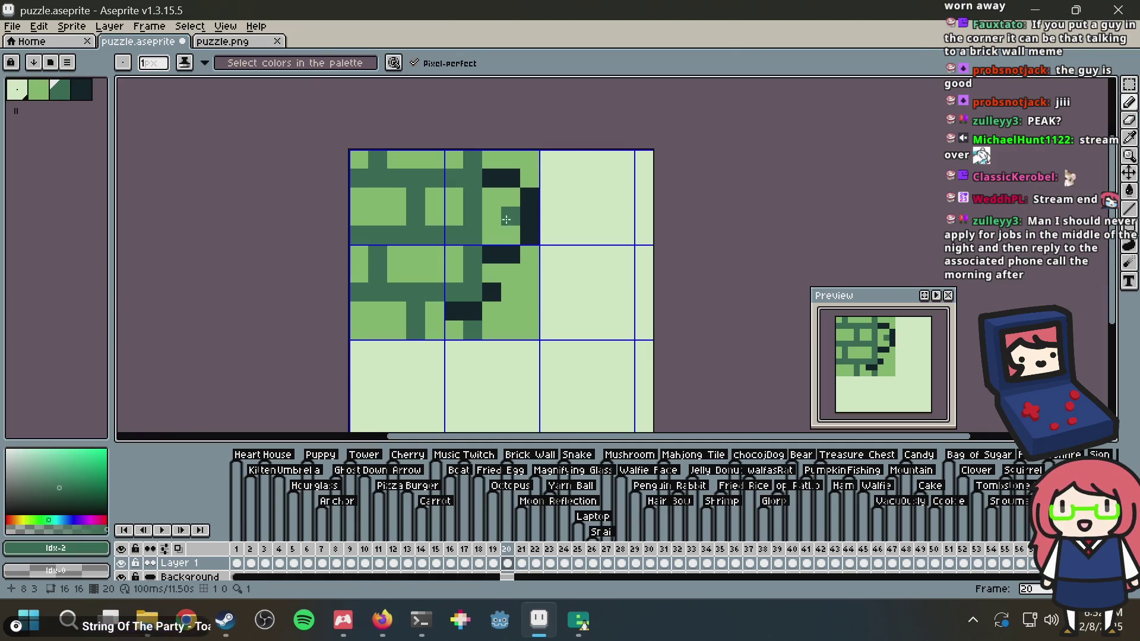
key(ctrl+z)
Bucket-fill the head's interior solid dark with the darkest swatch after undoing a pale fill
click(17, 89)
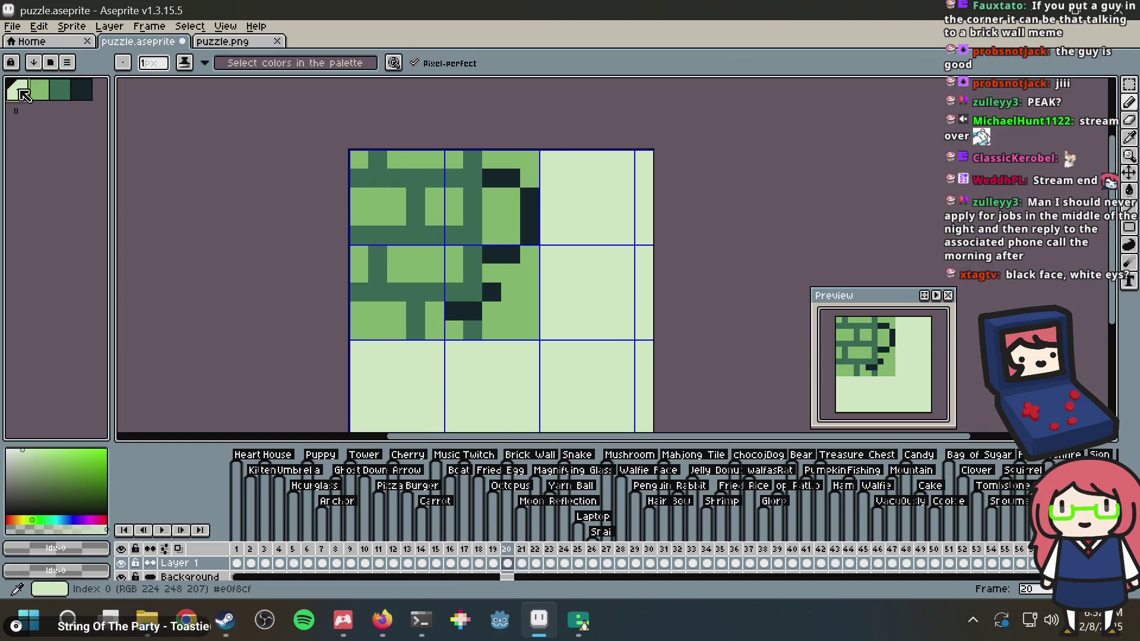
key(g)
click(510, 216)
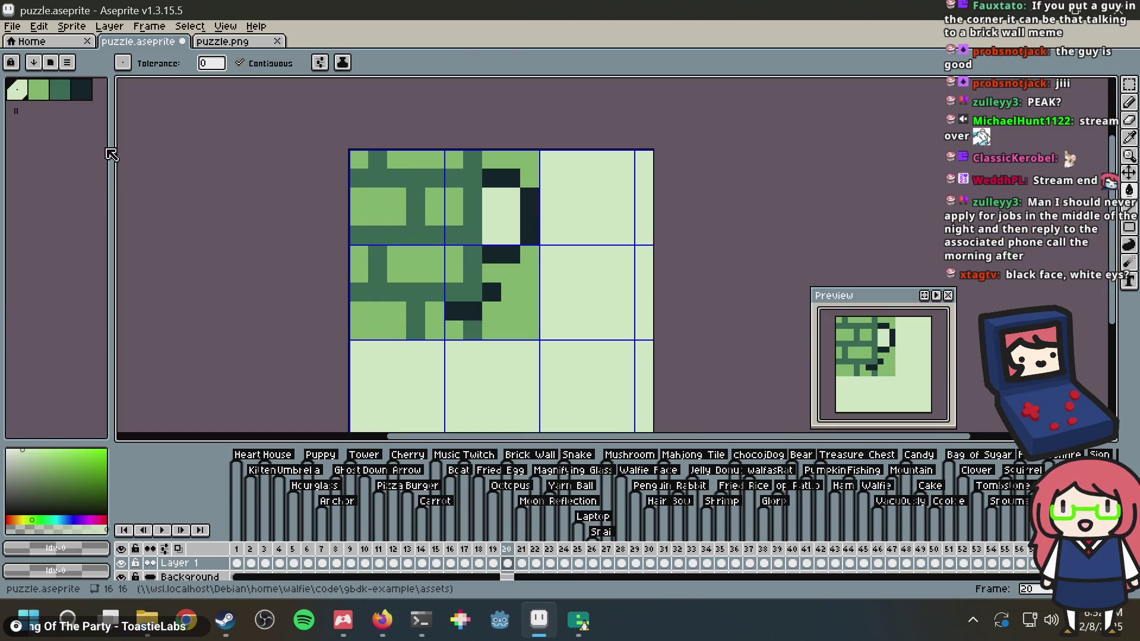
key(ctrl+z)
click(82, 89)
click(514, 229)
click(514, 226)
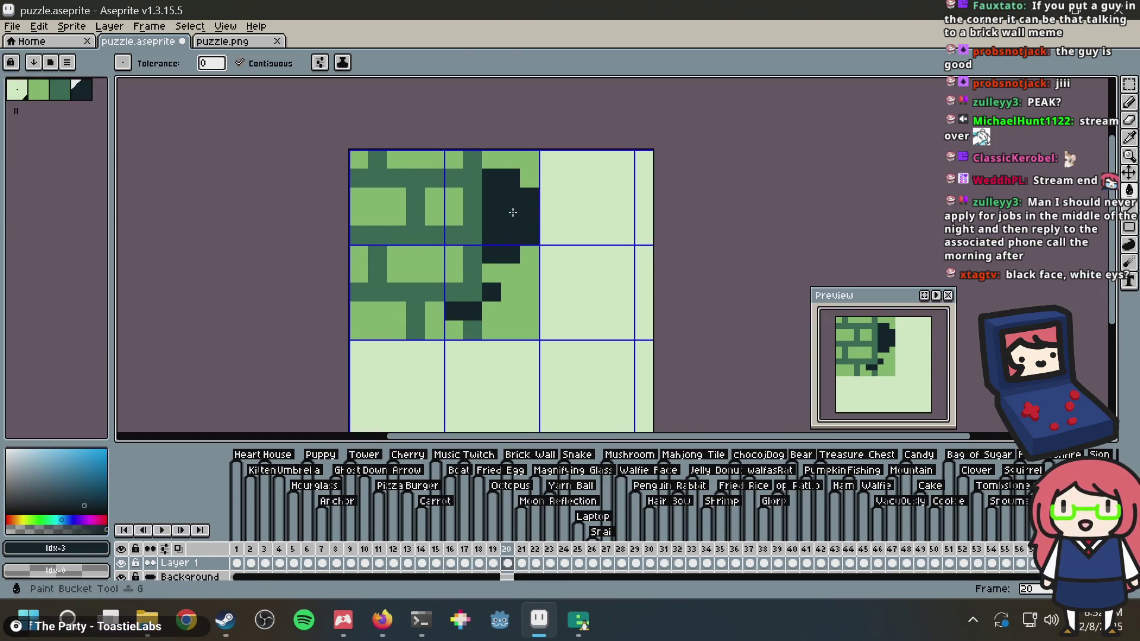
Pencil a single pale eye pixel into the dark head, undoing the misplaced pale marks
click(16, 92)
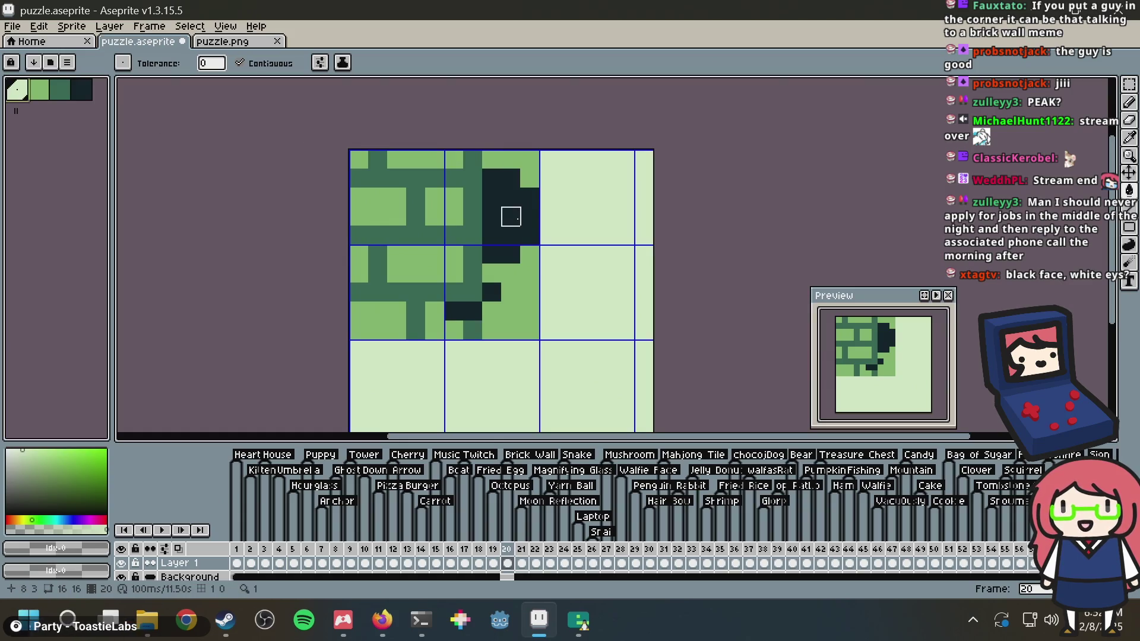
click(511, 217)
key(ctrl+z)
key(b)
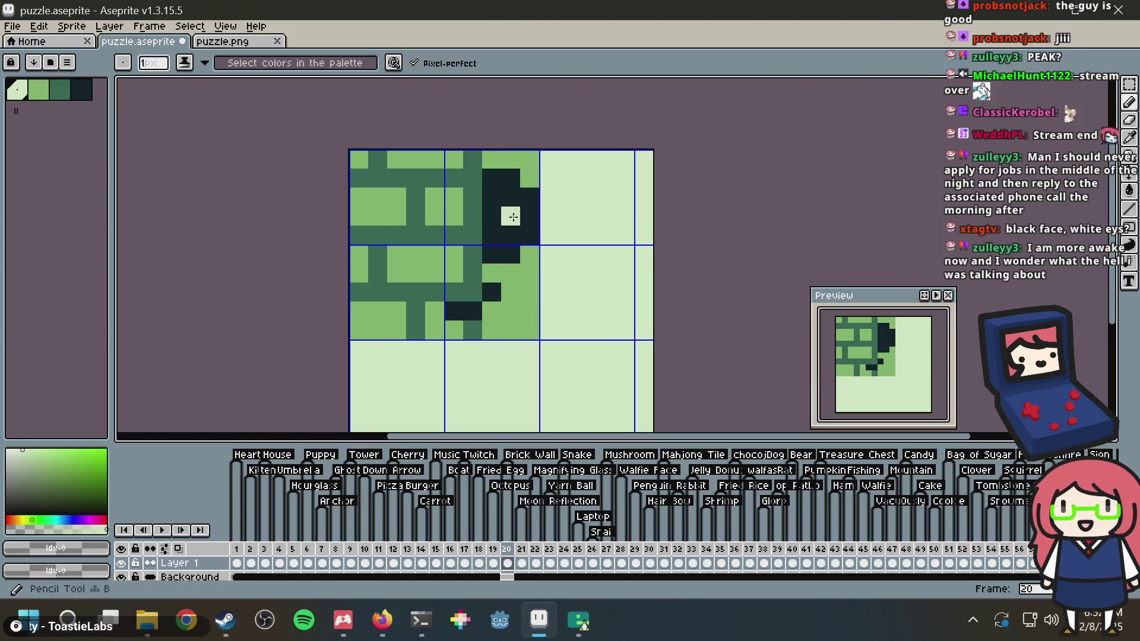
key(ctrl+z)
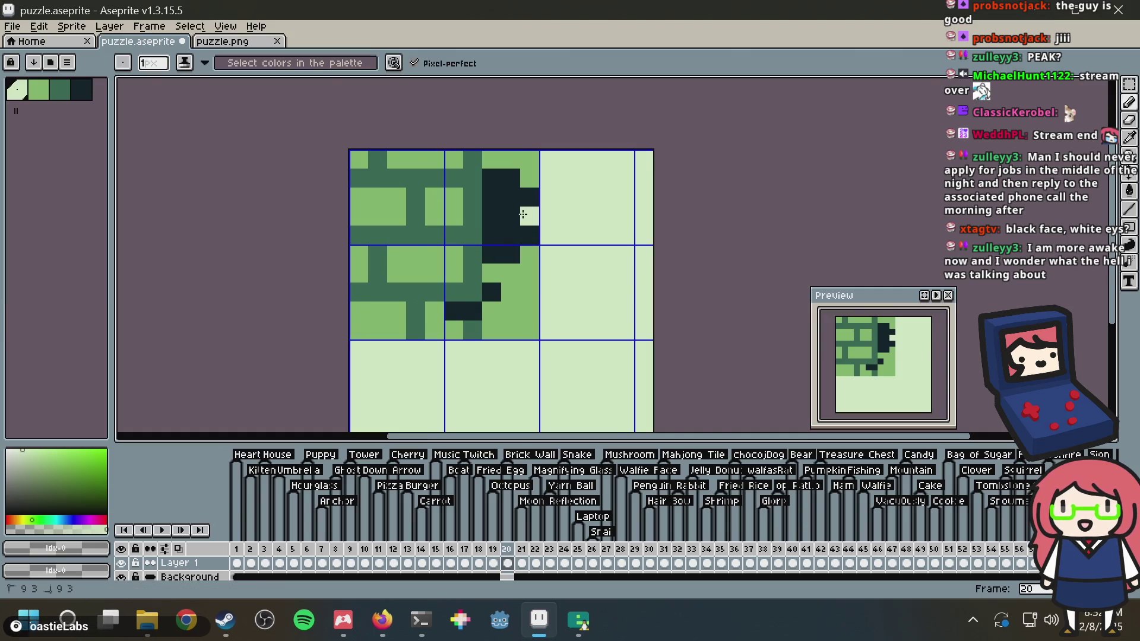
click(494, 224)
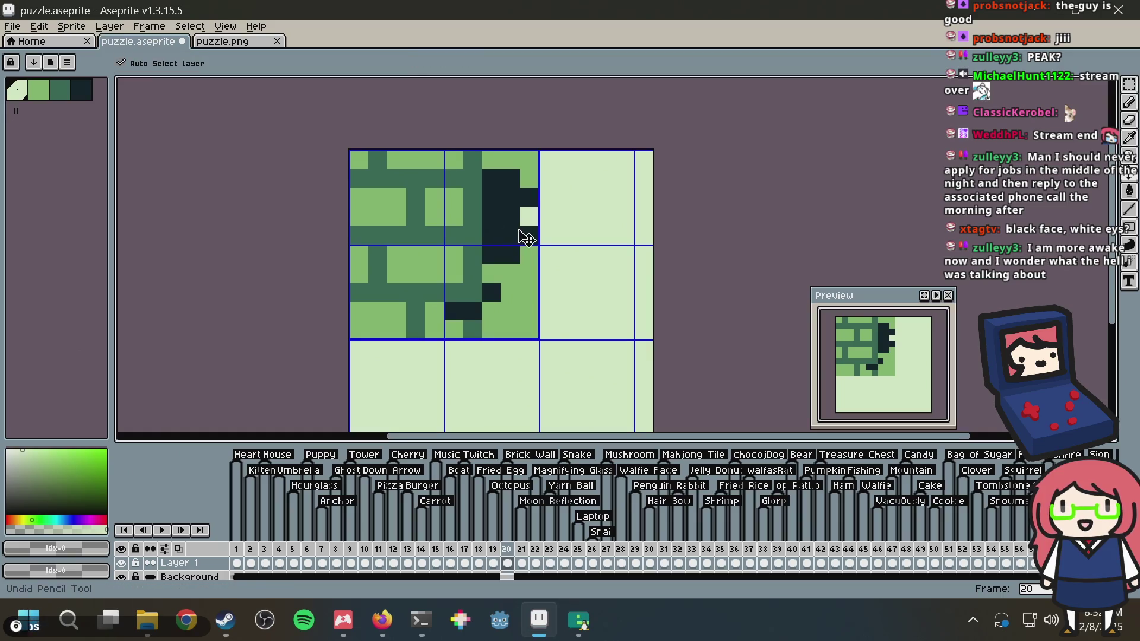
key(ctrl+z)
key(ctrl+z)
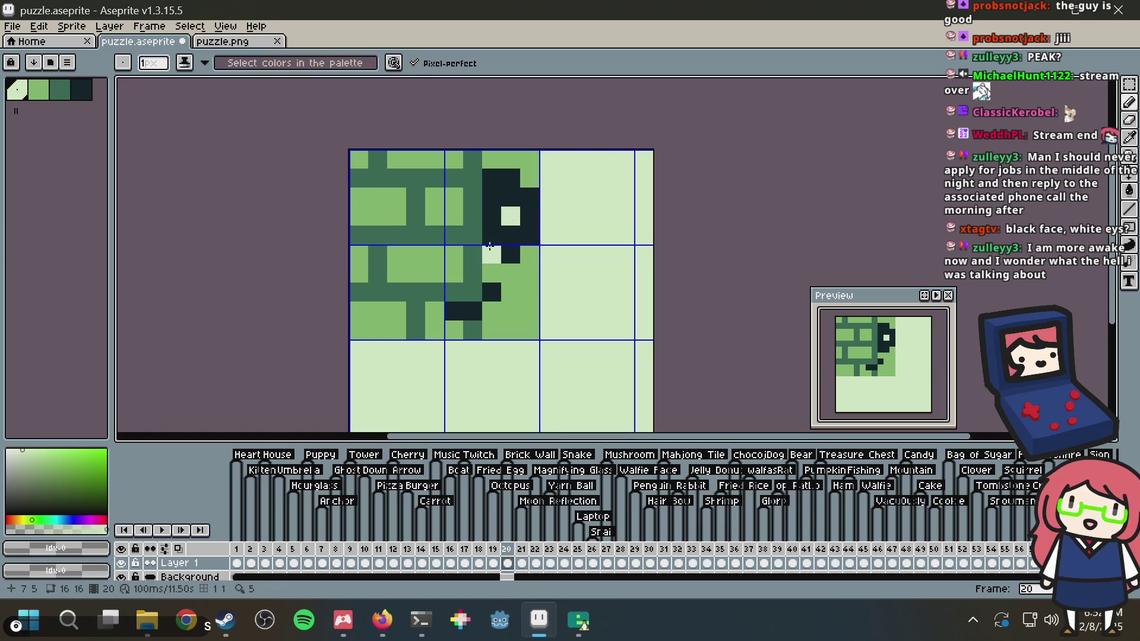
Add dark pixels along the figure's body, undo the last two, and save puzzle.aseprite
alt+click(506, 233)
click(478, 299)
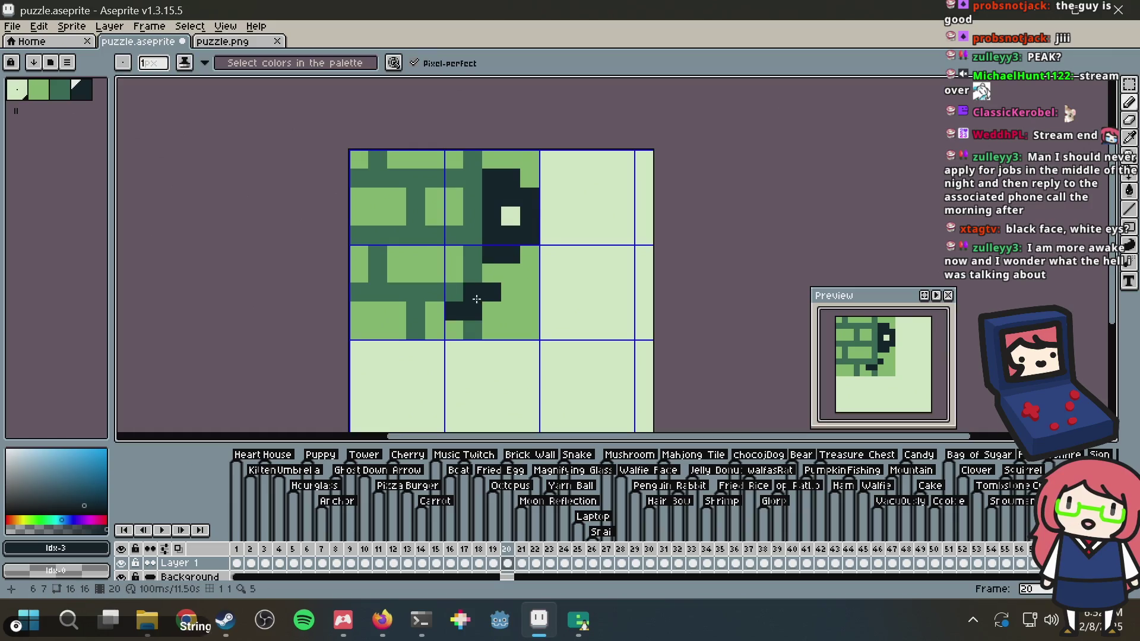
drag(434, 314, 465, 289)
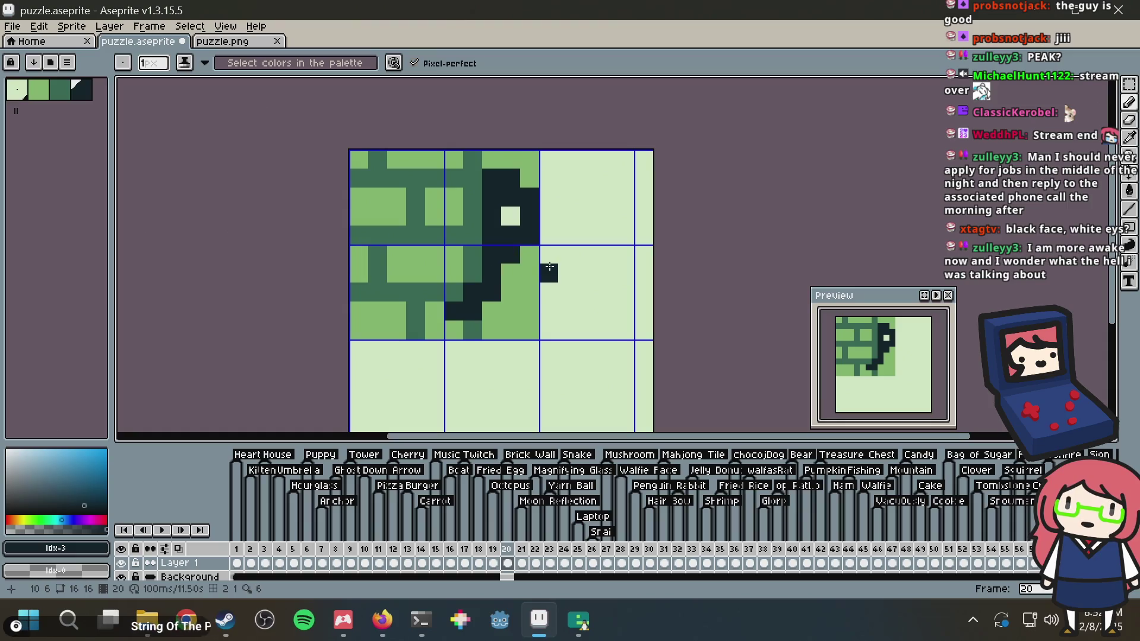
key(ctrl+z)
key(ctrl+z)
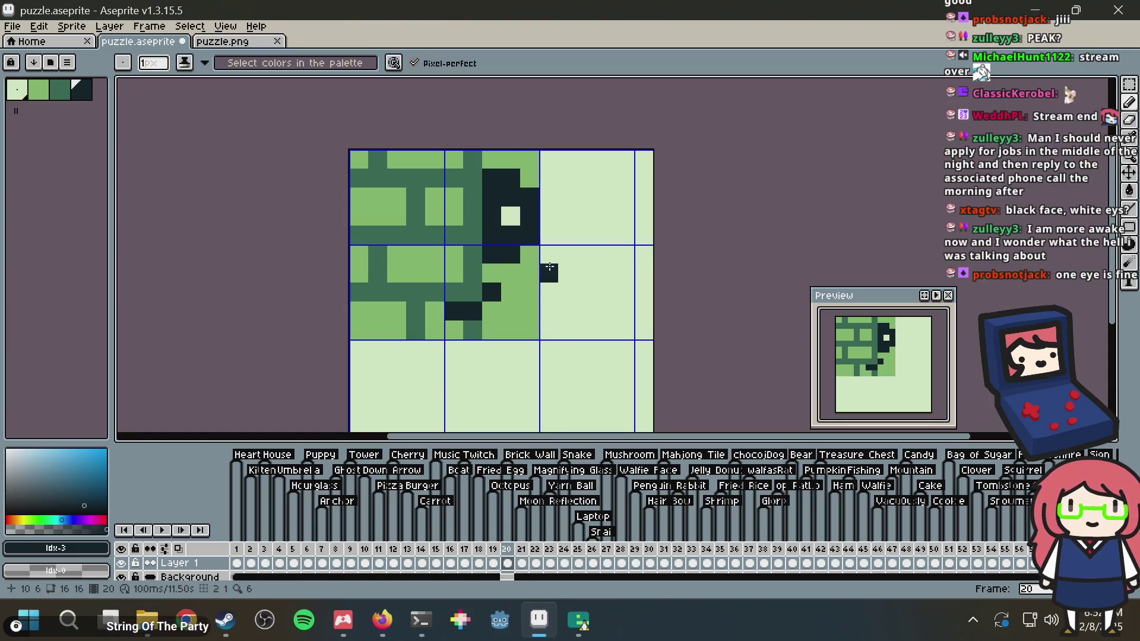
key(ctrl+s)
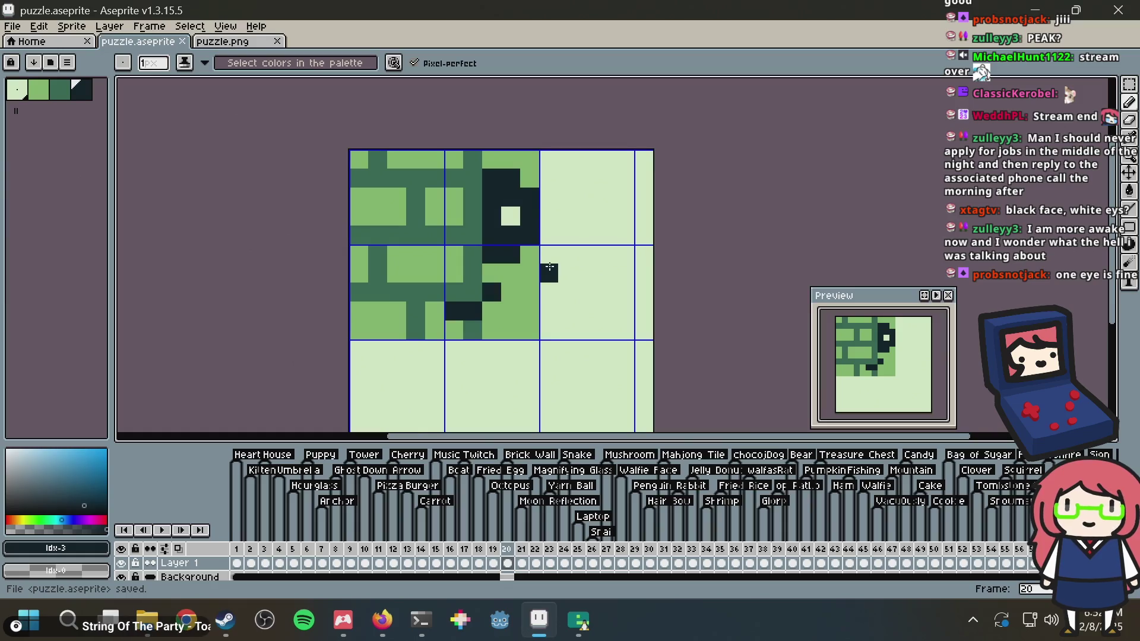
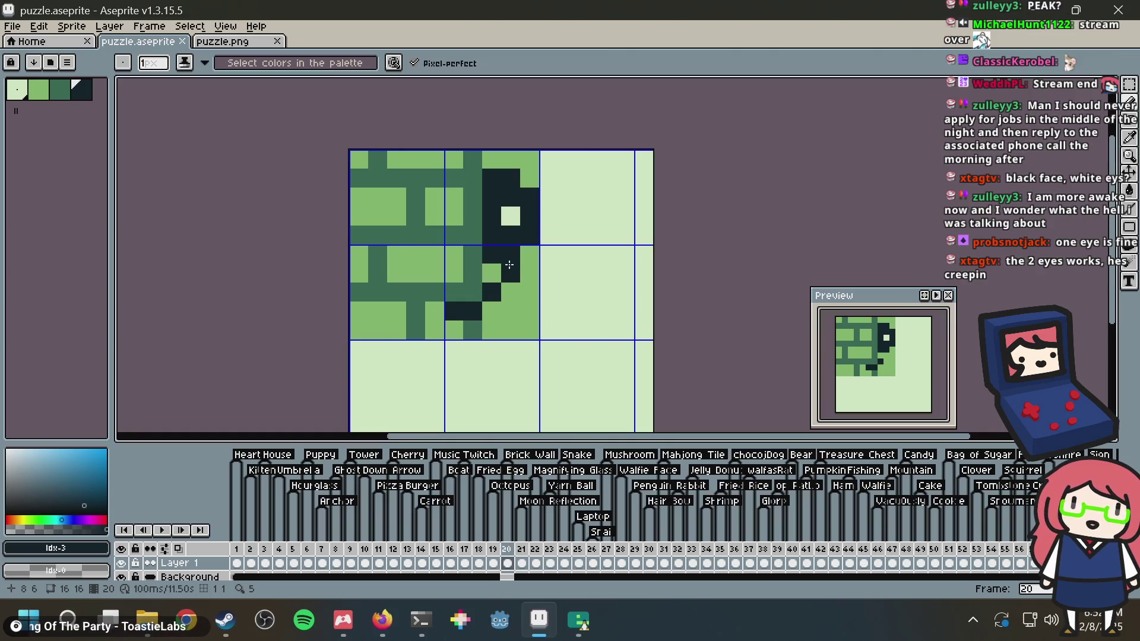
Fix the eye pixels: paint the pixel right of the eye light and the eye-row pixel dark, then save
key(m)
alt+click(512, 216)
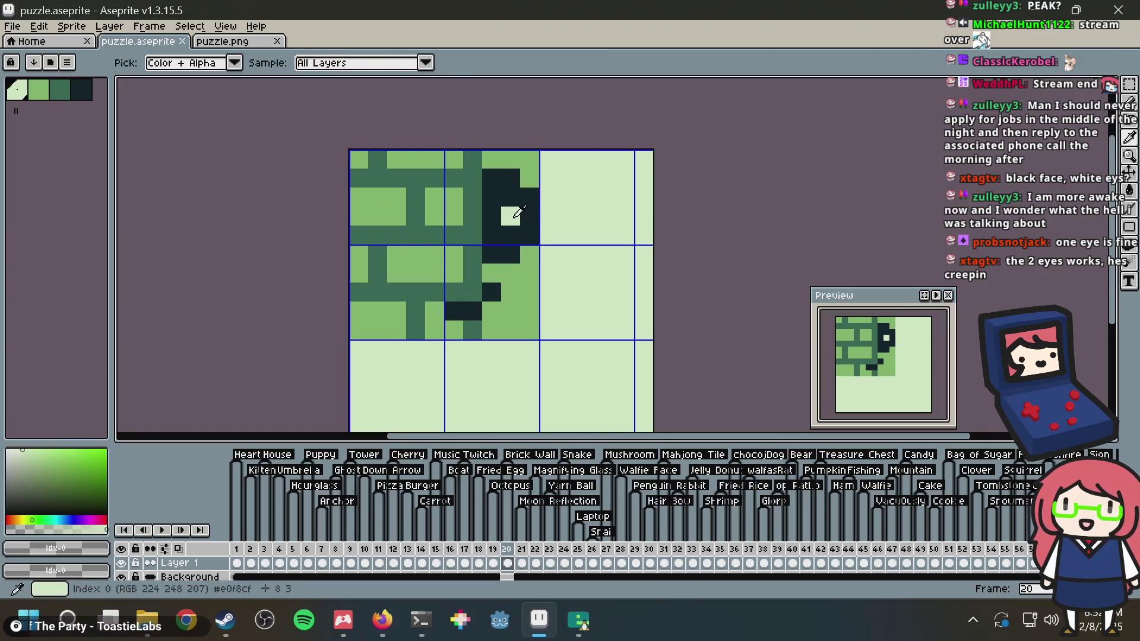
click(529, 216)
key(Delete)
key(b)
click(526, 214)
alt+click(517, 194)
click(514, 214)
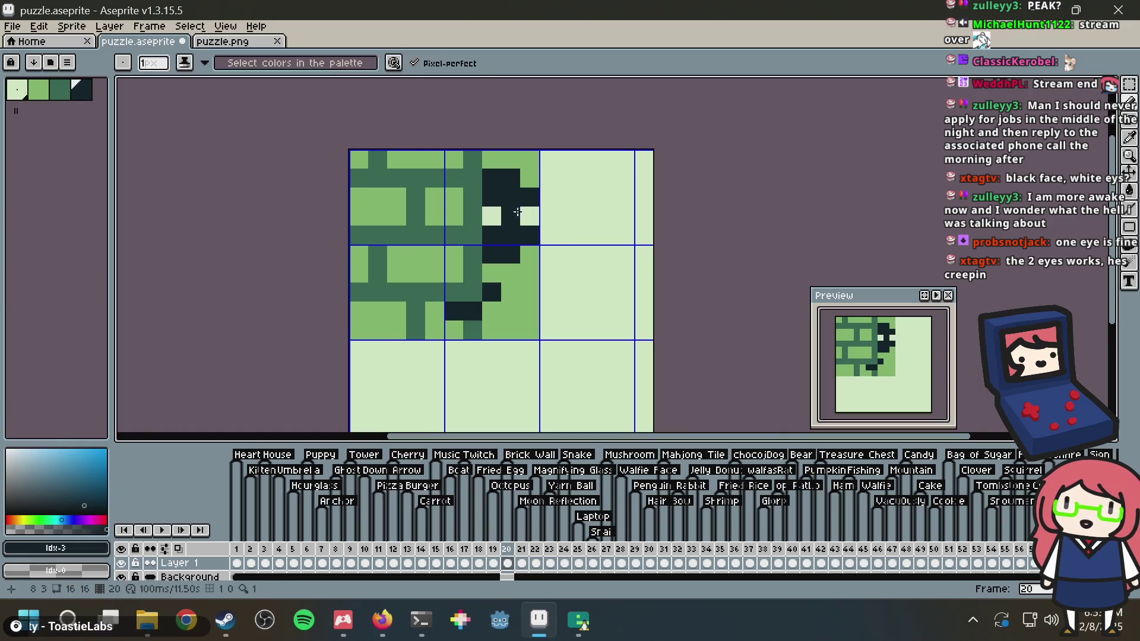
key(ctrl+s)
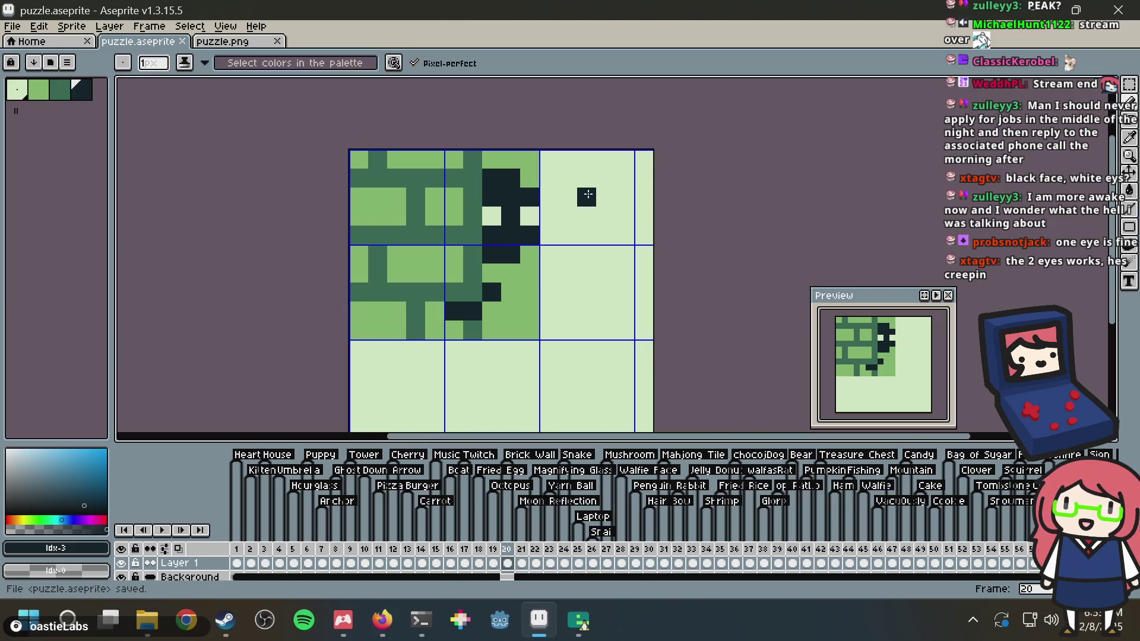
Draw light-green lines down the right column and along the bottom row, then save
alt+click(521, 272)
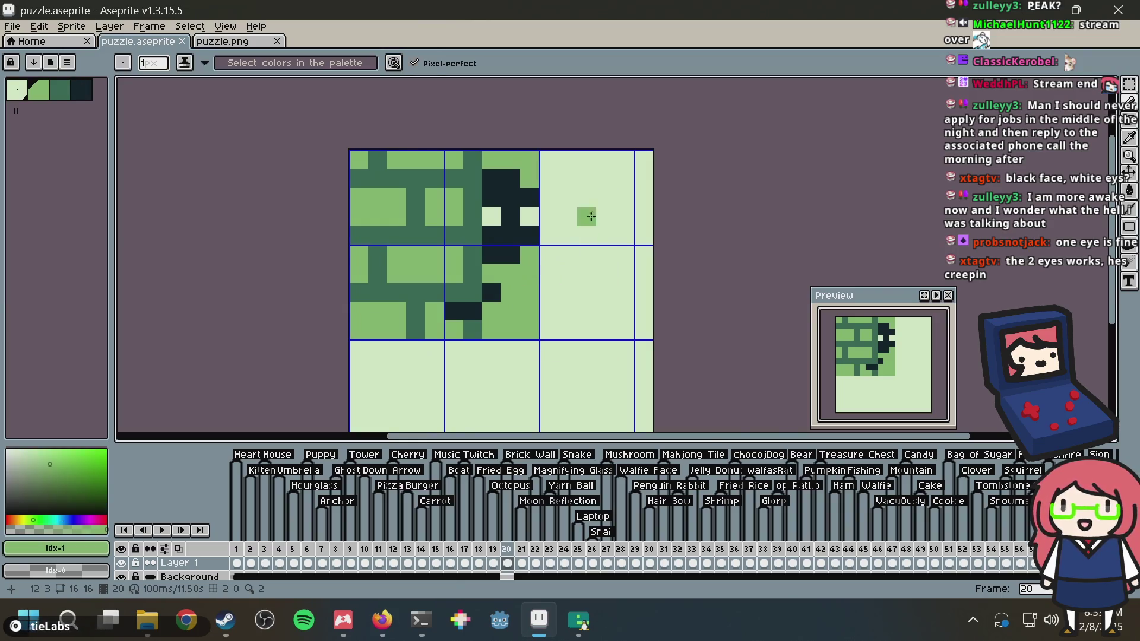
click(644, 159)
scroll(633, 222, down, 1)
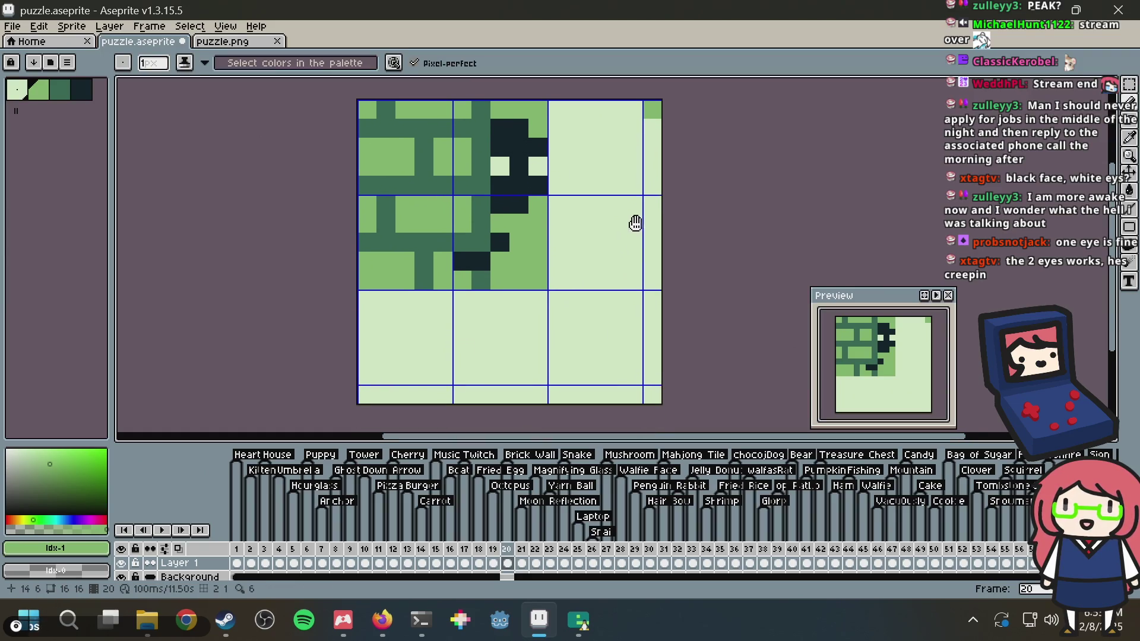
shift+click(644, 383)
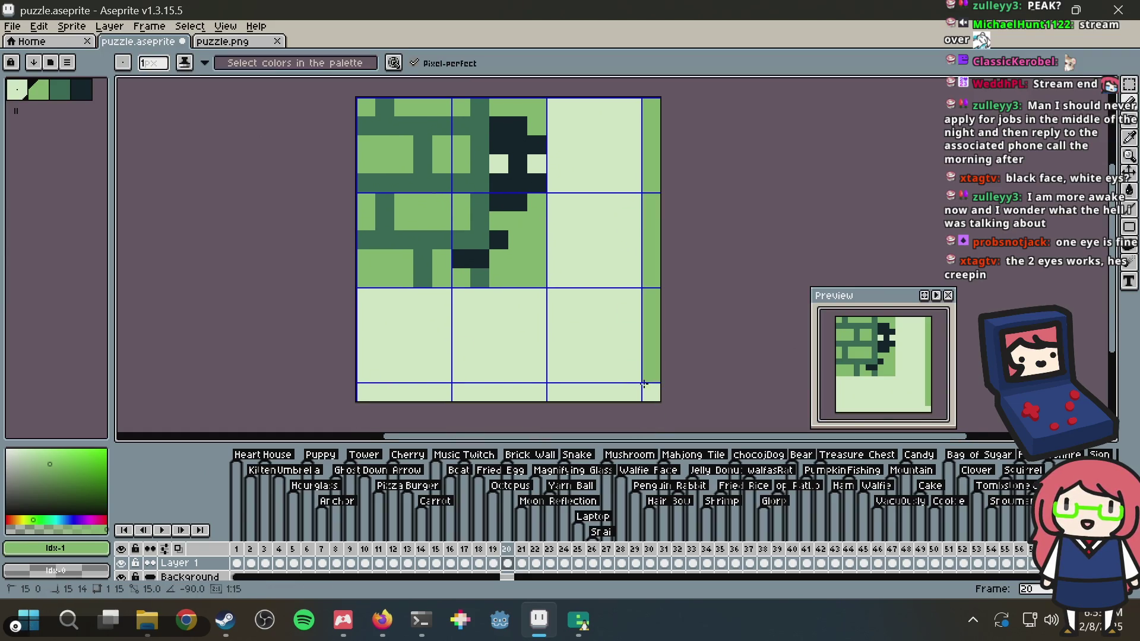
shift+click(360, 391)
key(ctrl+s)
Finish the dark pixel row and bucket-fill the mid-green patch with the lightest palette colour
scroll(504, 326, up, 1)
scroll(504, 326, right, 1)
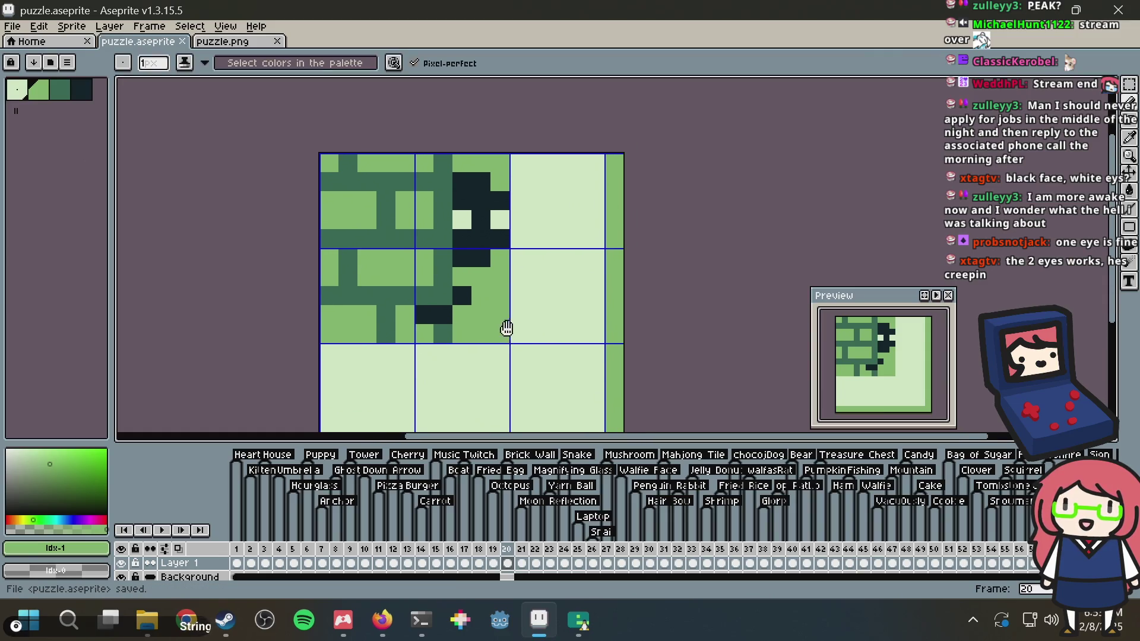
click(476, 252)
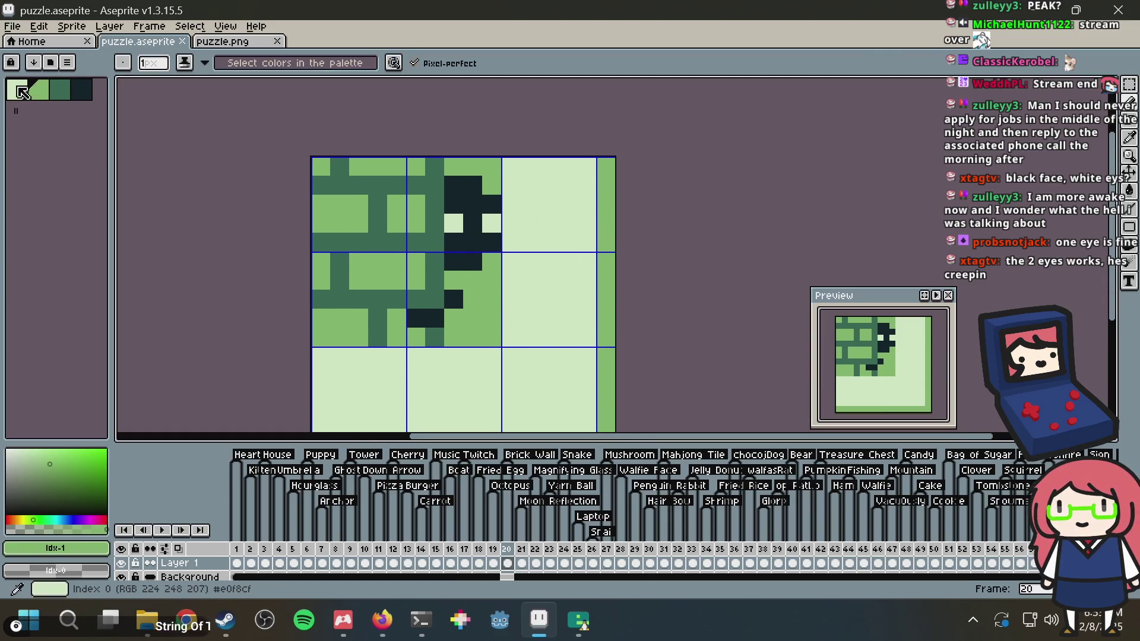
click(16, 89)
key(g)
click(491, 299)
click(473, 168)
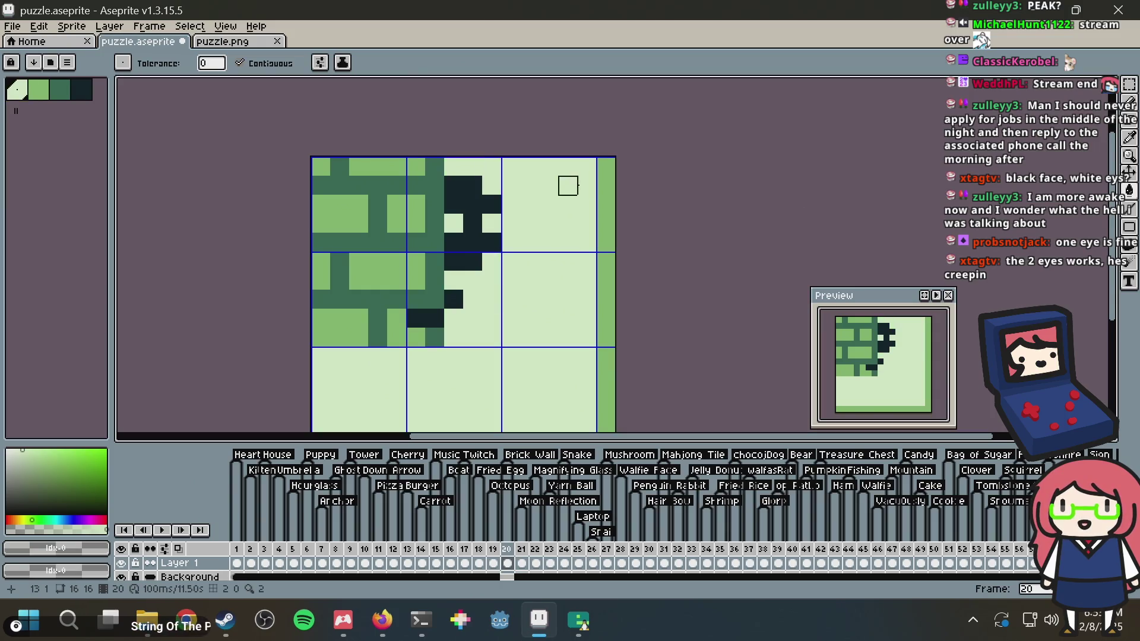
Paint pixels beside the face, undo the stray pencil strokes, and save the sprite
key(v)
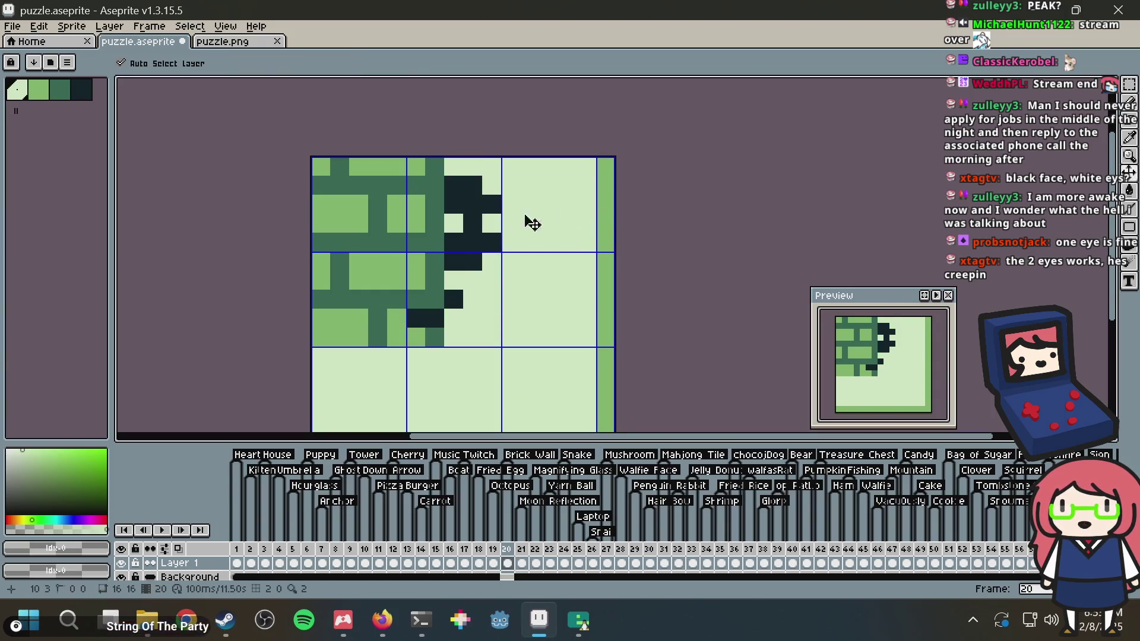
click(39, 90)
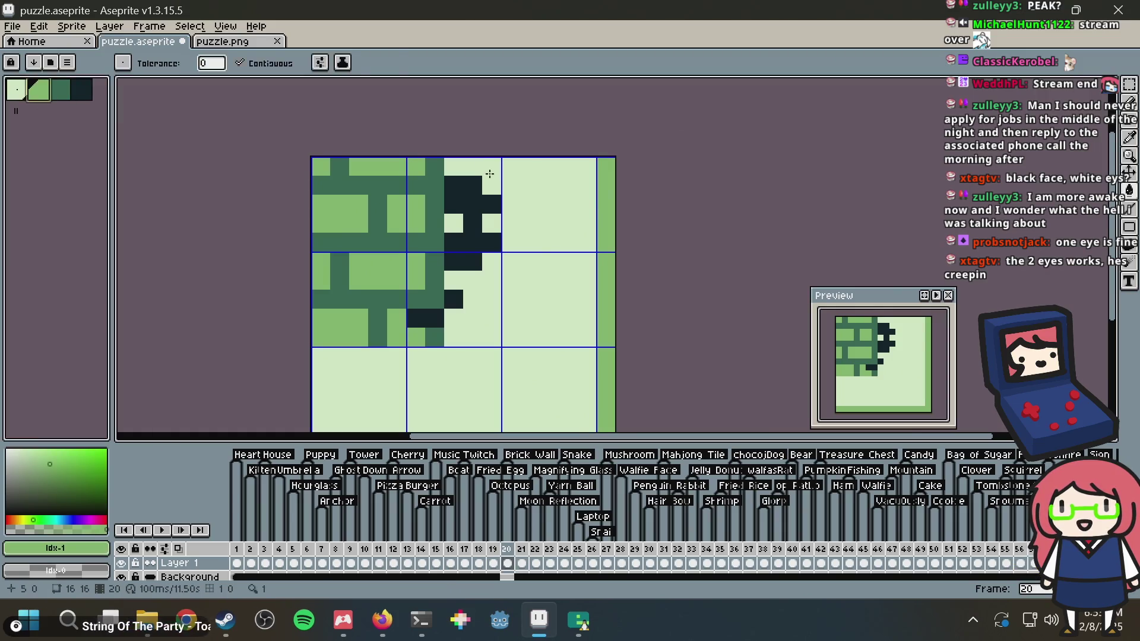
key(b)
click(456, 226)
click(495, 225)
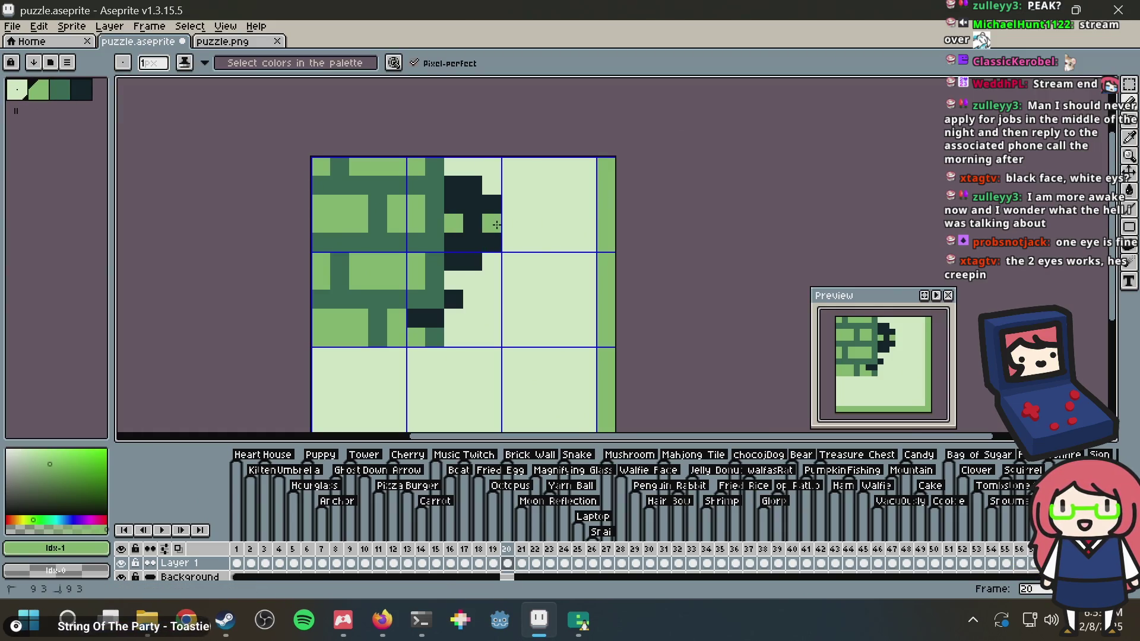
key(v)
key(ctrl+z)
key(ctrl+z)
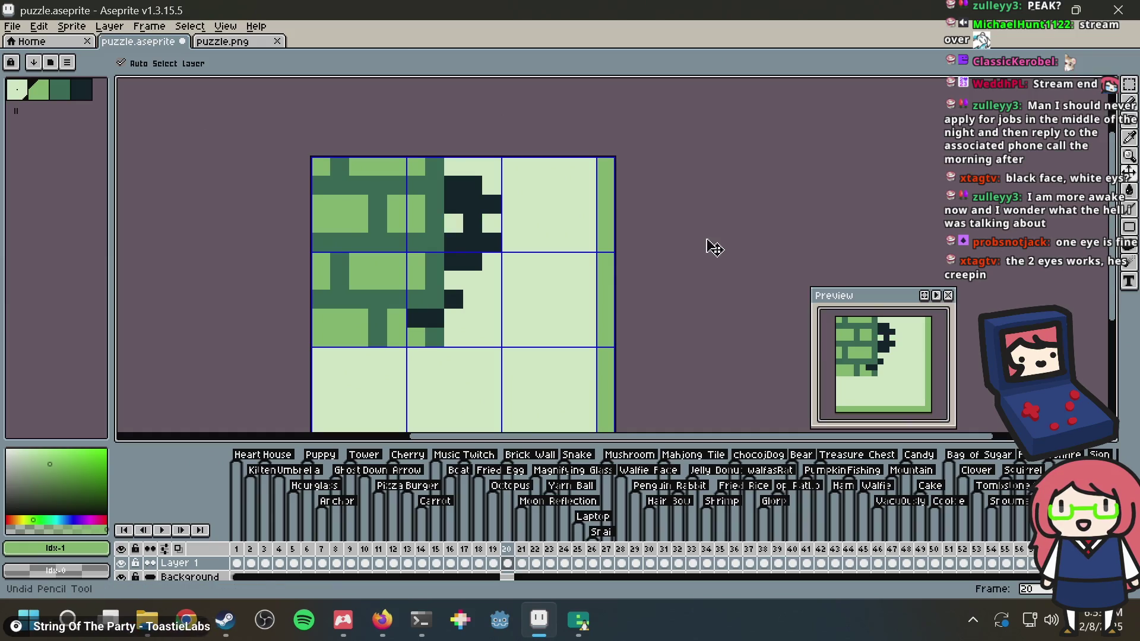
key(b)
scroll(560, 274, down, 3)
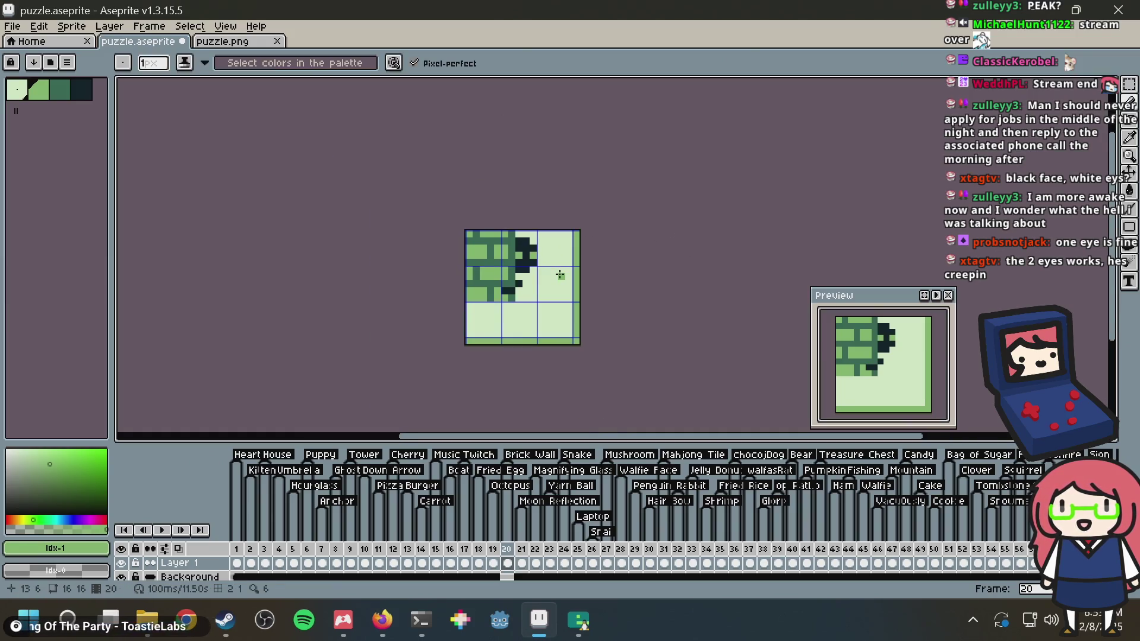
scroll(560, 274, up, 3)
key(ctrl+s)
scroll(573, 266, down, 2)
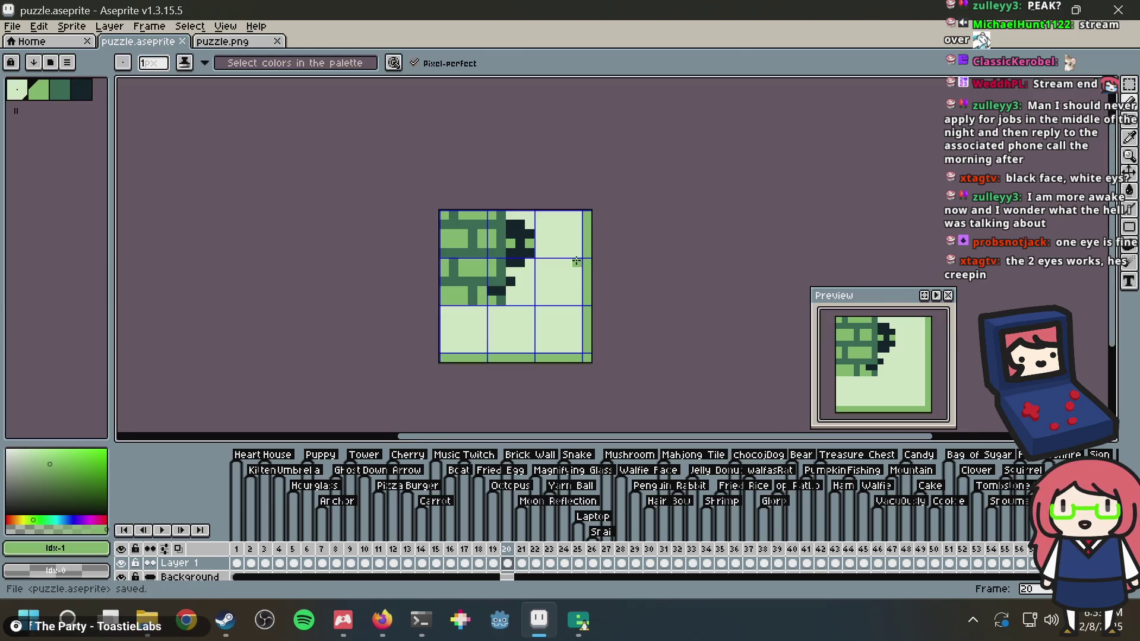
Delete the green bottom strip and right column, save, and undo a test pixel edit
key(m)
drag(593, 326, 438, 363)
key(Delete)
drag(559, 210, 592, 347)
key(Delete)
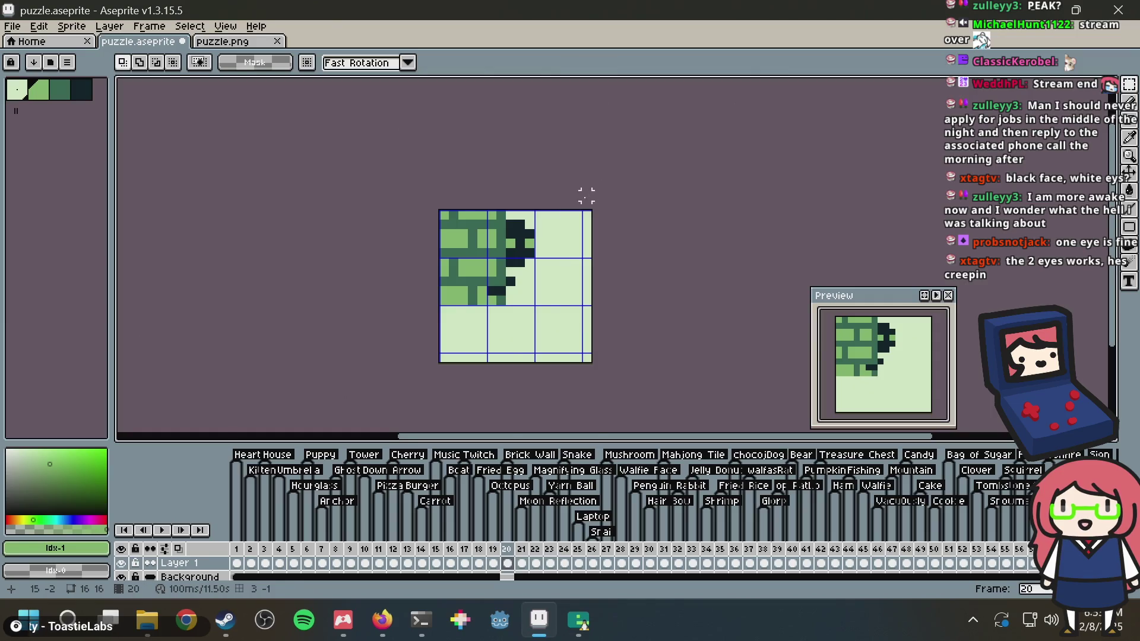
key(ctrl+s)
scroll(556, 224, up, 1)
key(v)
key(b)
click(460, 282)
key(ctrl+z)
Copy the whole sprite into puzzle.png, save it, and drop the pasted shape in place
key(ctrl+a)
key(ctrl+c)
click(228, 41)
key(ctrl+v)
key(ctrl+s)
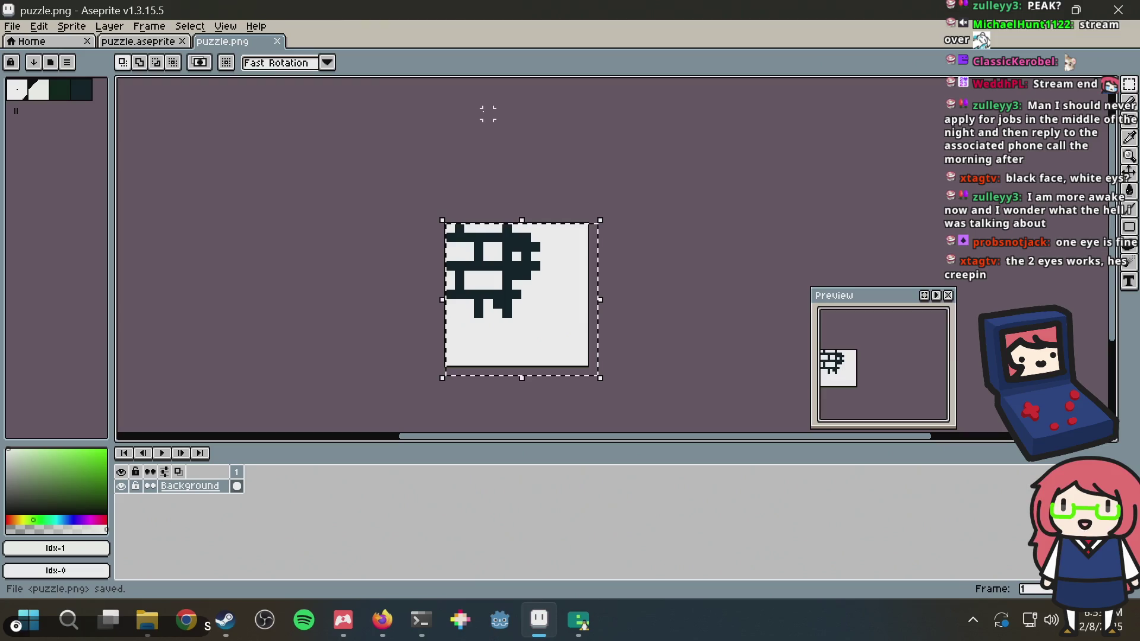
key(Return)
Cycle through the open windows and bring the Nonogram Maker page to the front
key(alt+Tab)
key(alt+Tab)
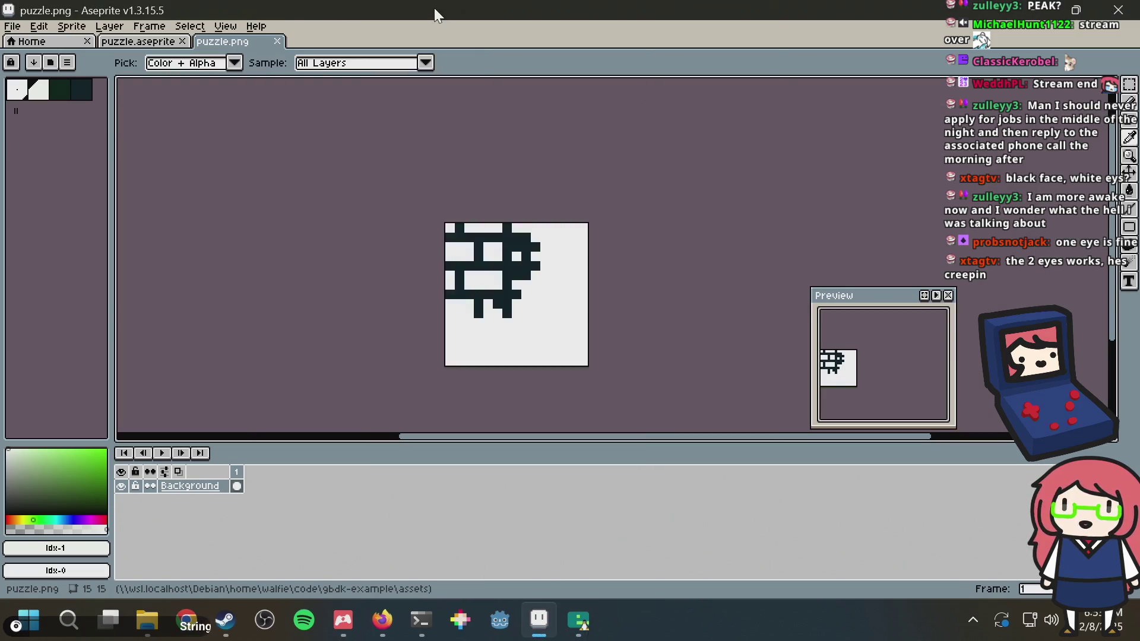
key(alt+Tab)
key(alt+Tab)
key(alt+Tab)
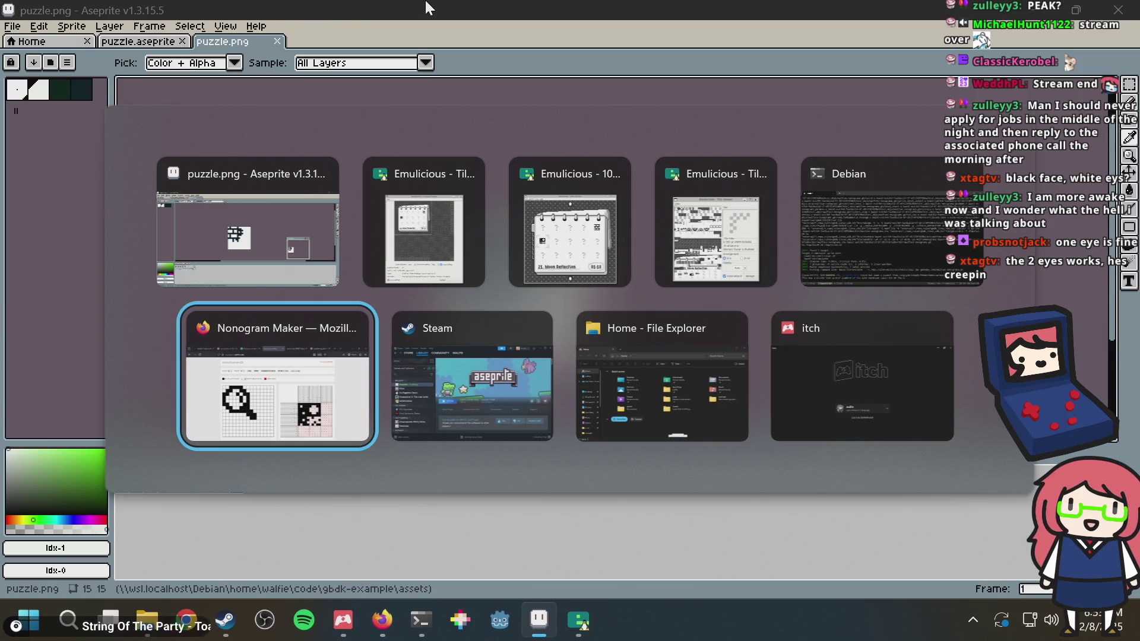
key(alt+Tab)
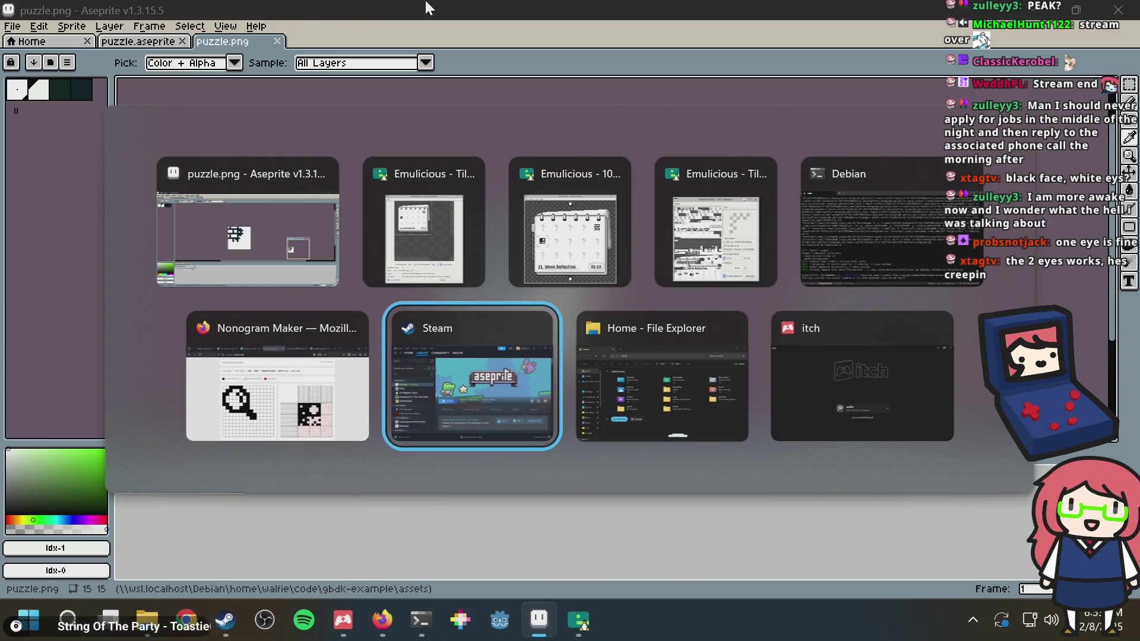
key(alt+Tab)
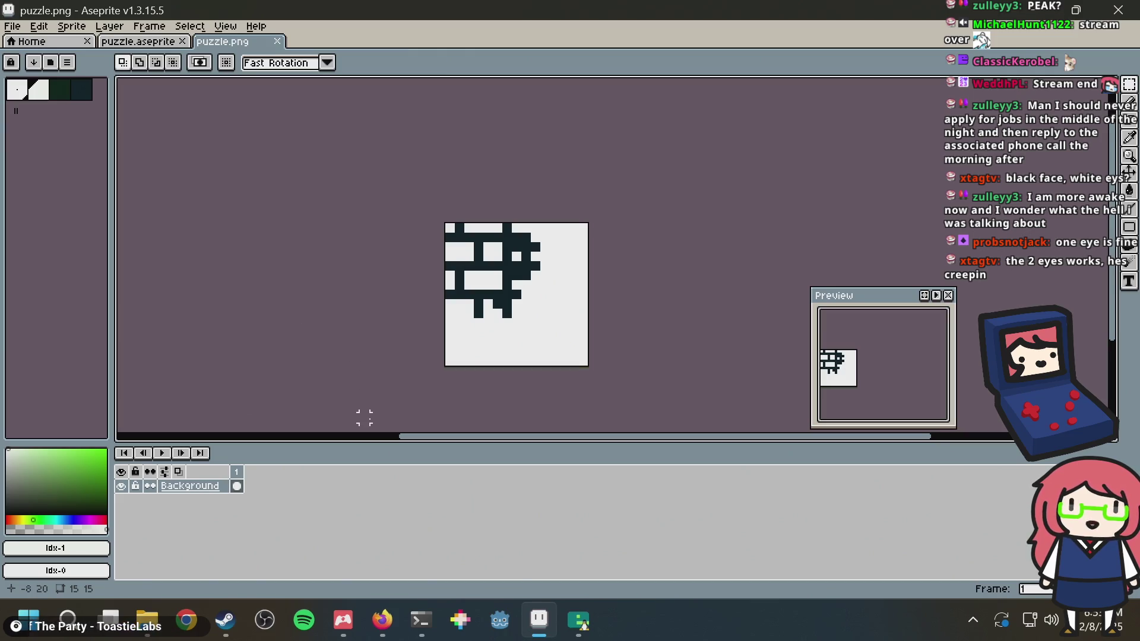
click(382, 620)
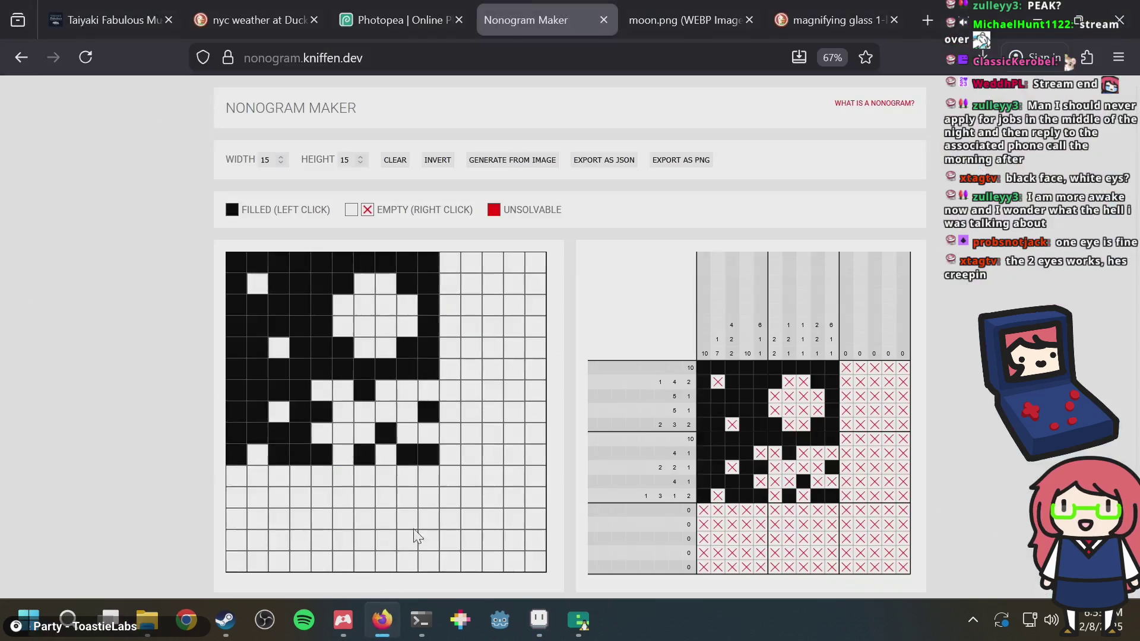
Generate a new nonogram from puzzle.png, then return to the puzzle.aseprite document
click(531, 163)
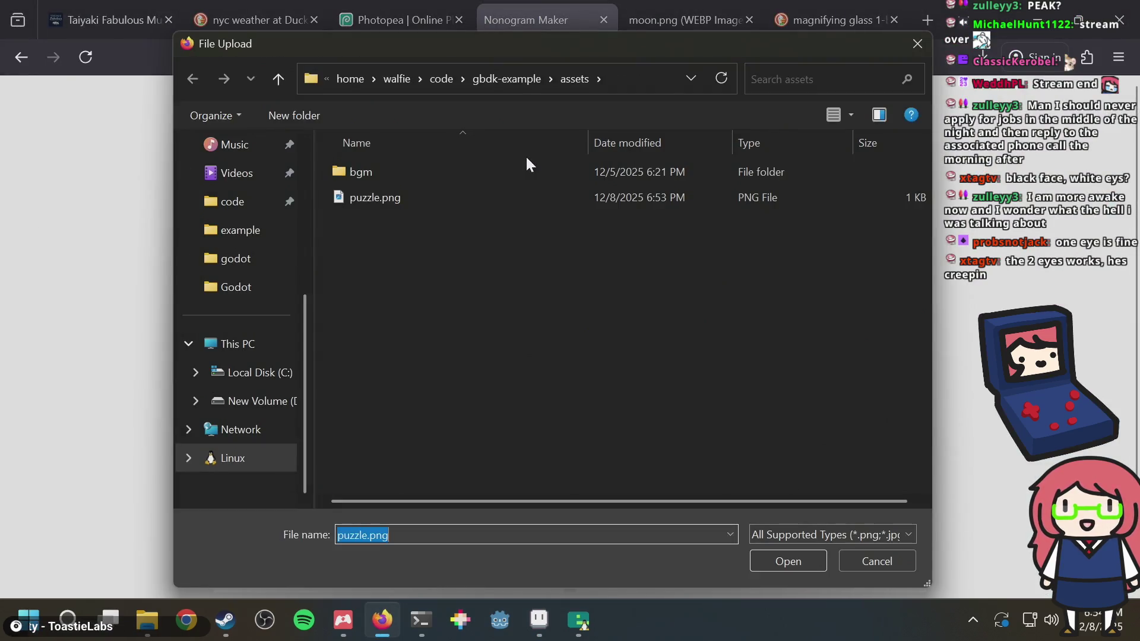
double_click(478, 190)
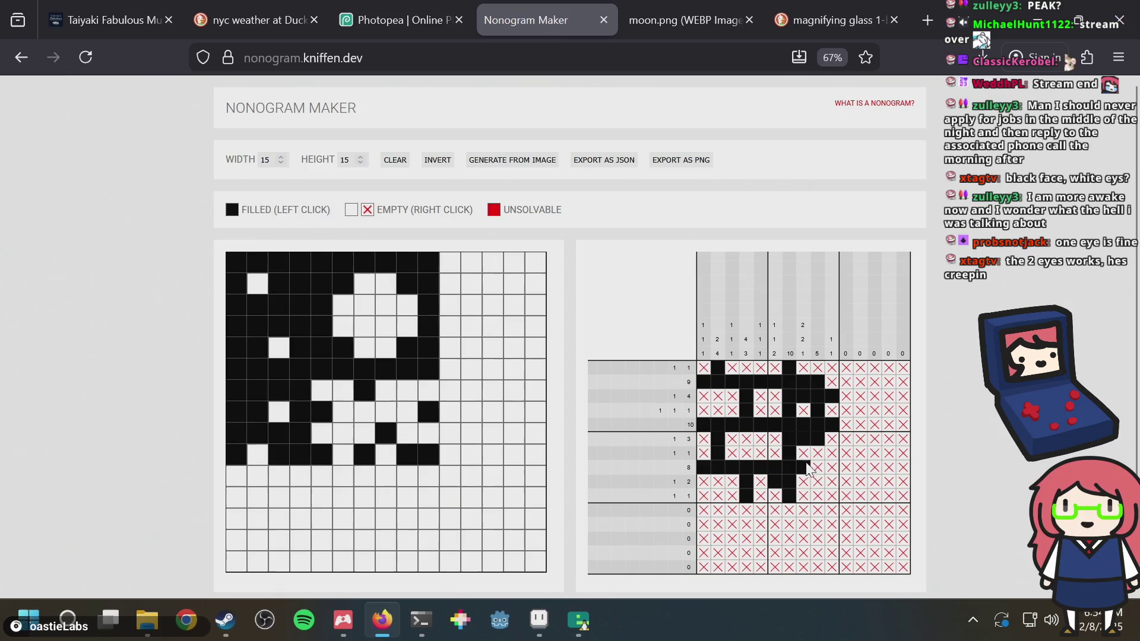
key(alt+Tab)
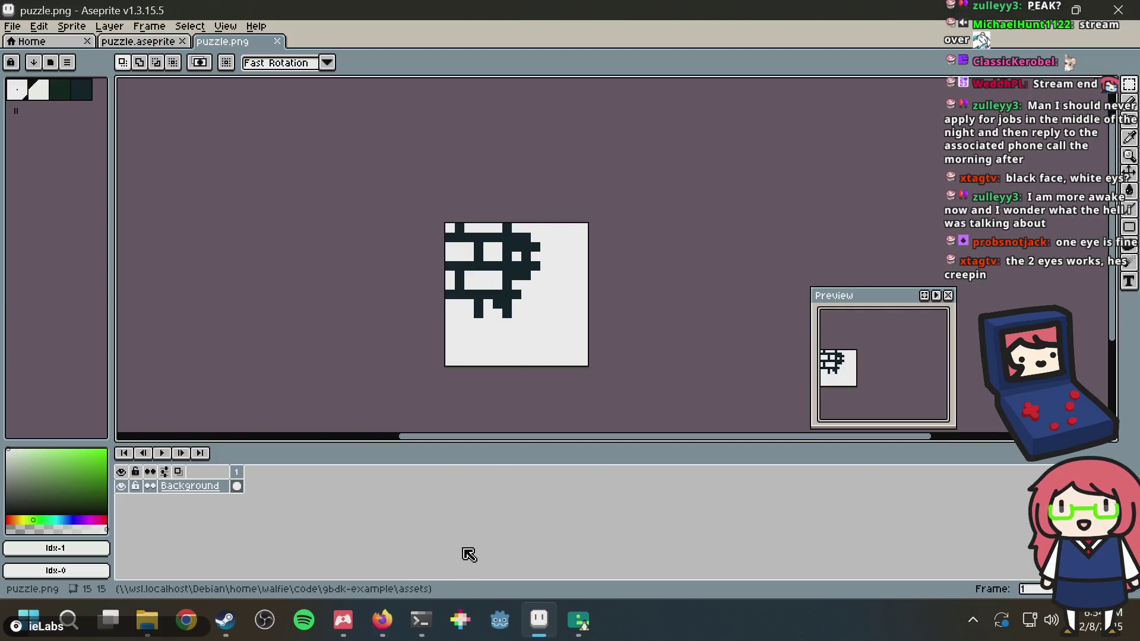
click(137, 41)
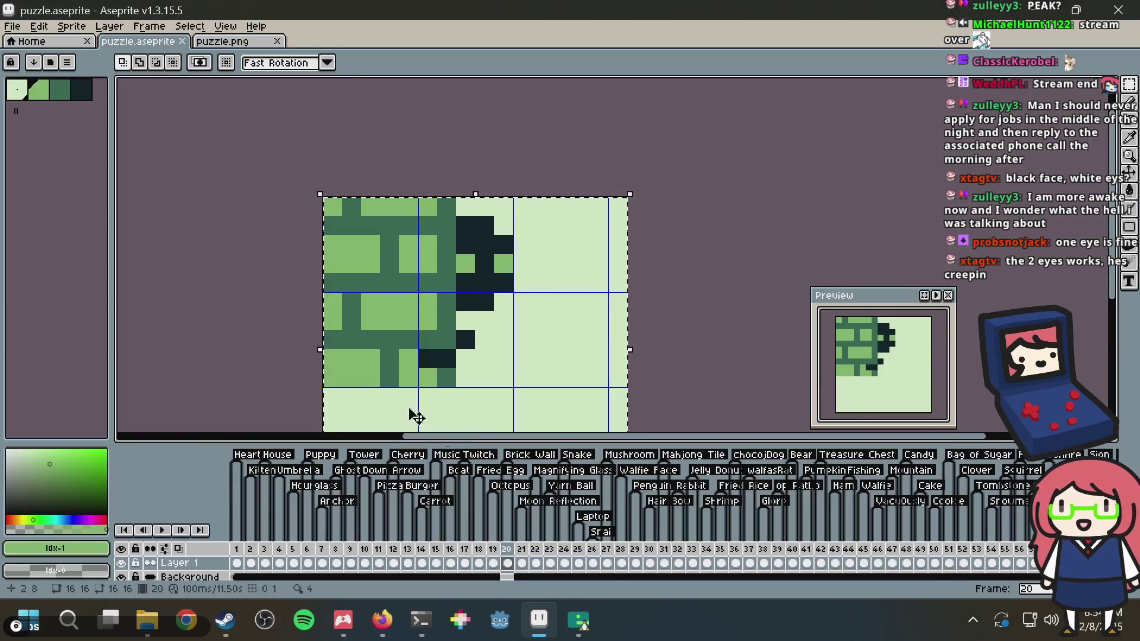
Rename the Brick Wall tag to 'Wall Peek' and save the sprite
double_click(528, 455)
text(Peeking)
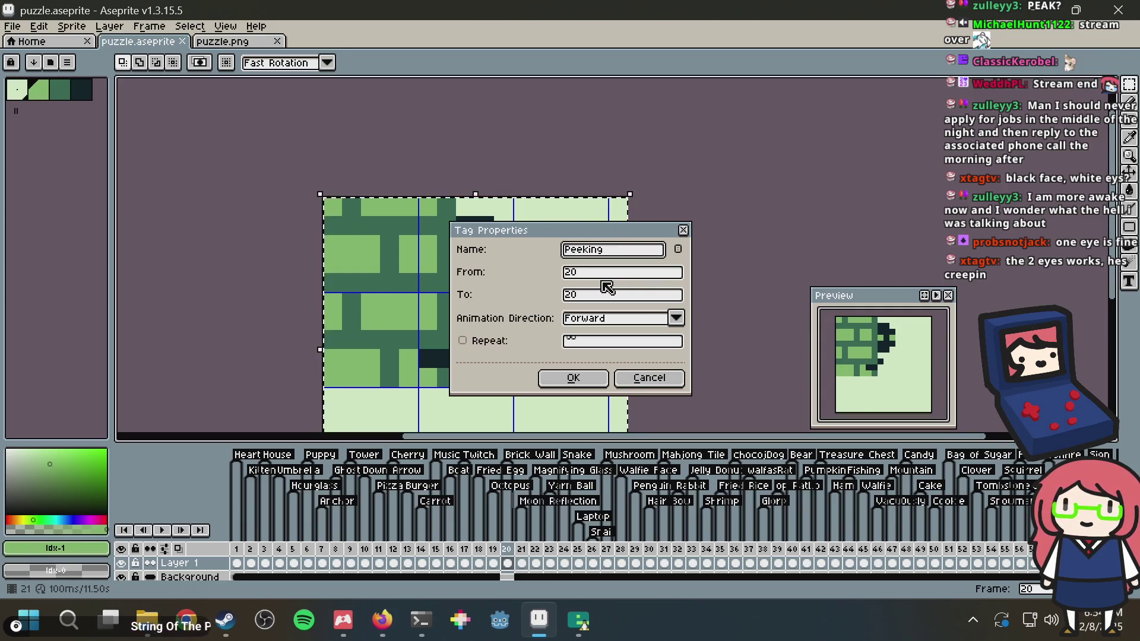
key(BackSpace)
key(BackSpace)
key(BackSpace)
key(BackSpace)
text(Wall)
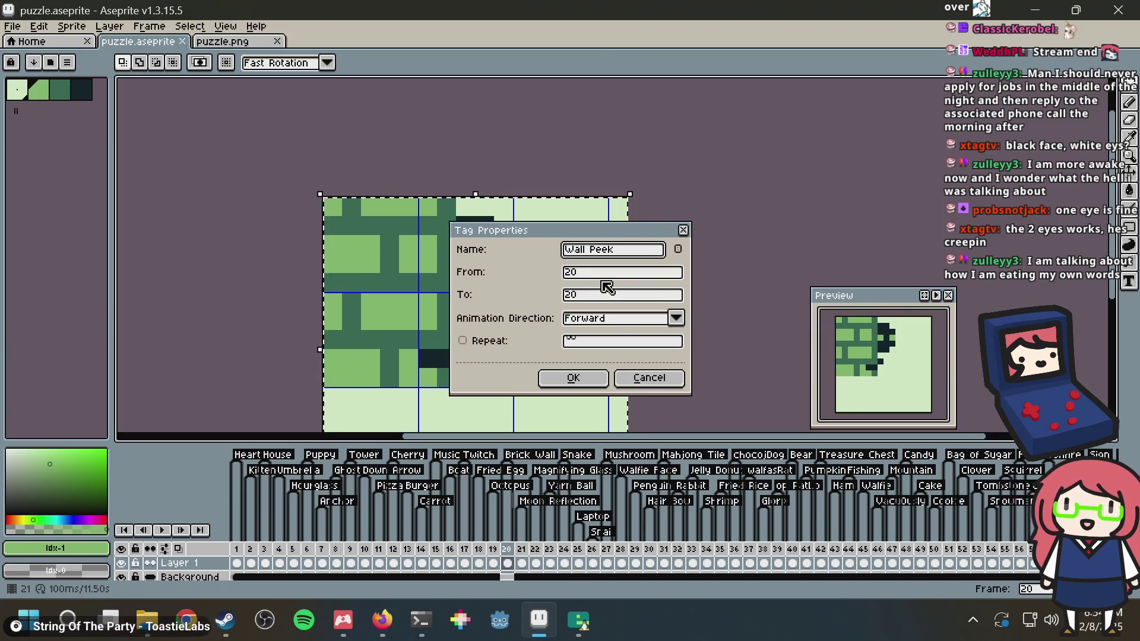
key(Return)
key(ctrl+s)
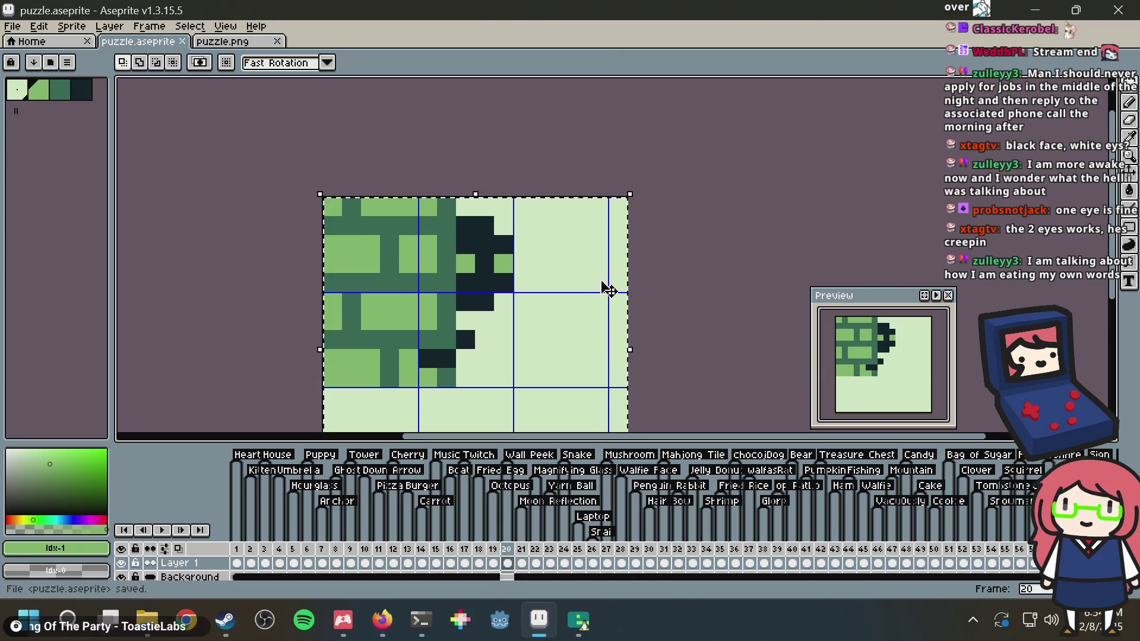
In the Debian terminal, stop the emulator and rerun bazel run //:emulator
click(420, 621)
key(ctrl+c)
click(418, 619)
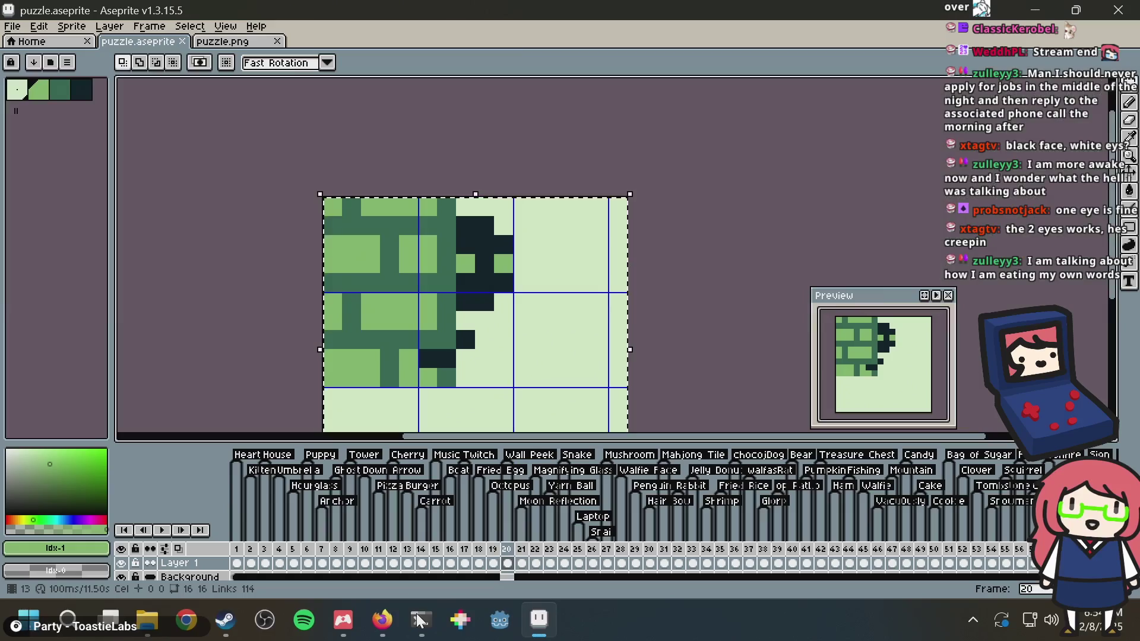
click(420, 621)
key(Up)
key(Return)
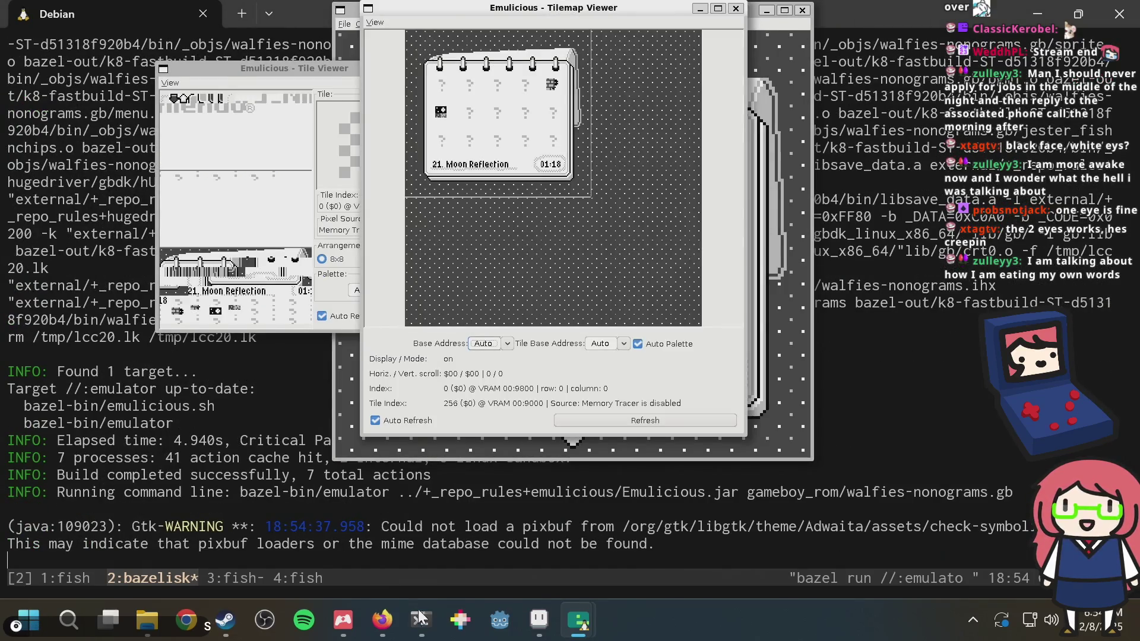
Move the Tilemap Viewer aside, then select and start level 20
mouse_move(564, 13)
mouse_down()
mouse_move(454, 29)
mouse_move(252, 110)
mouse_move(220, 110)
mouse_up()
click(619, 148)
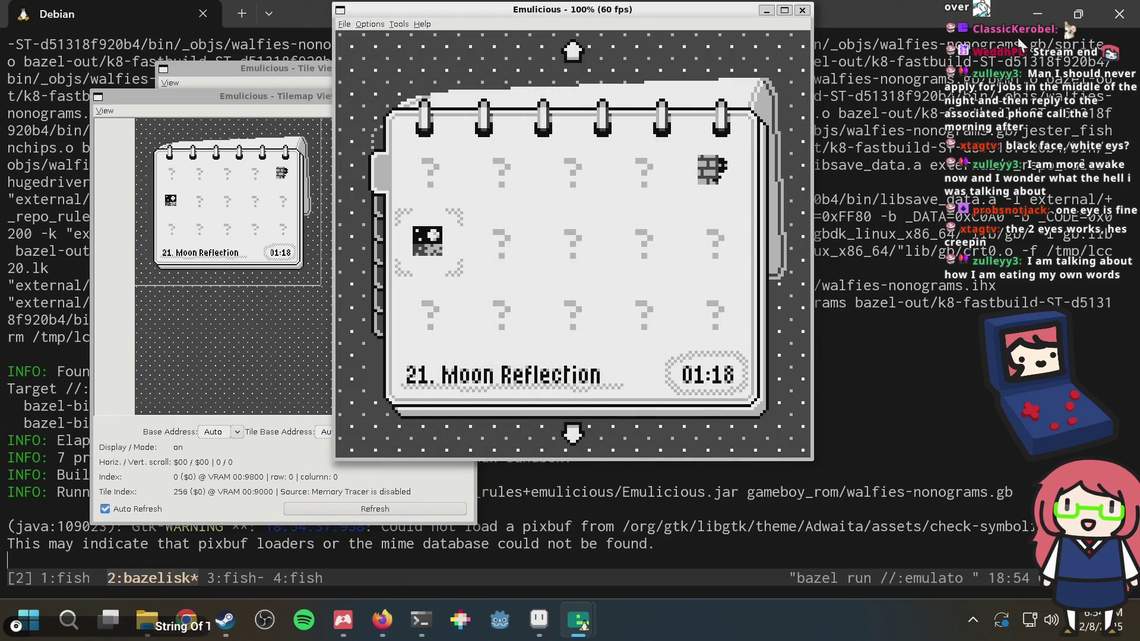
key(Up)
key(Right)
key(Right)
key(Right)
key(x)
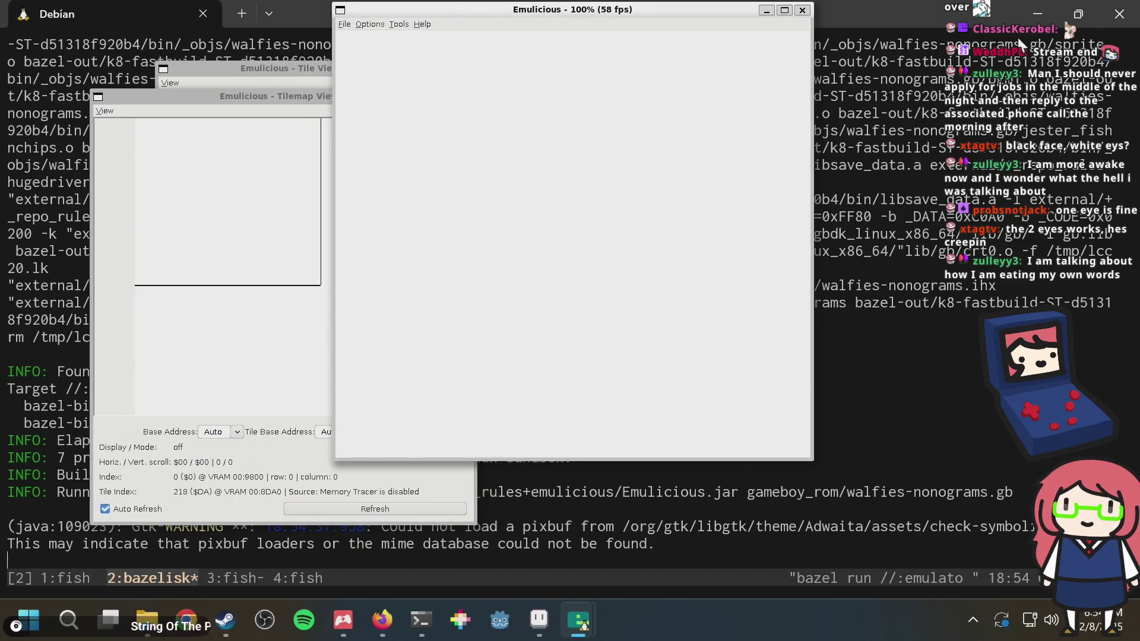
Fill column 7 from row 1 to row 9, and row 2 from column 3 to column 9
key(Right)
key(Right)
key(Right)
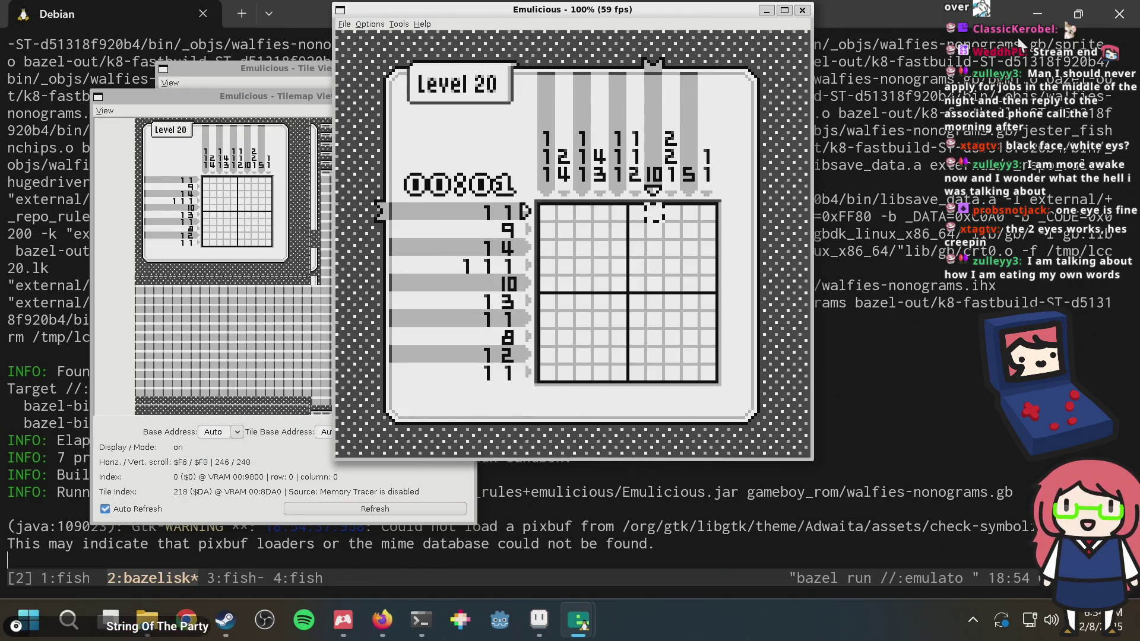
key(x)
key(Down)
key(Down)
key(Down)
key(Up)
key(Up)
key(Up)
key(Up)
key(Right)
key(Right)
key(Up)
key(Up)
key(x)
key(Left)
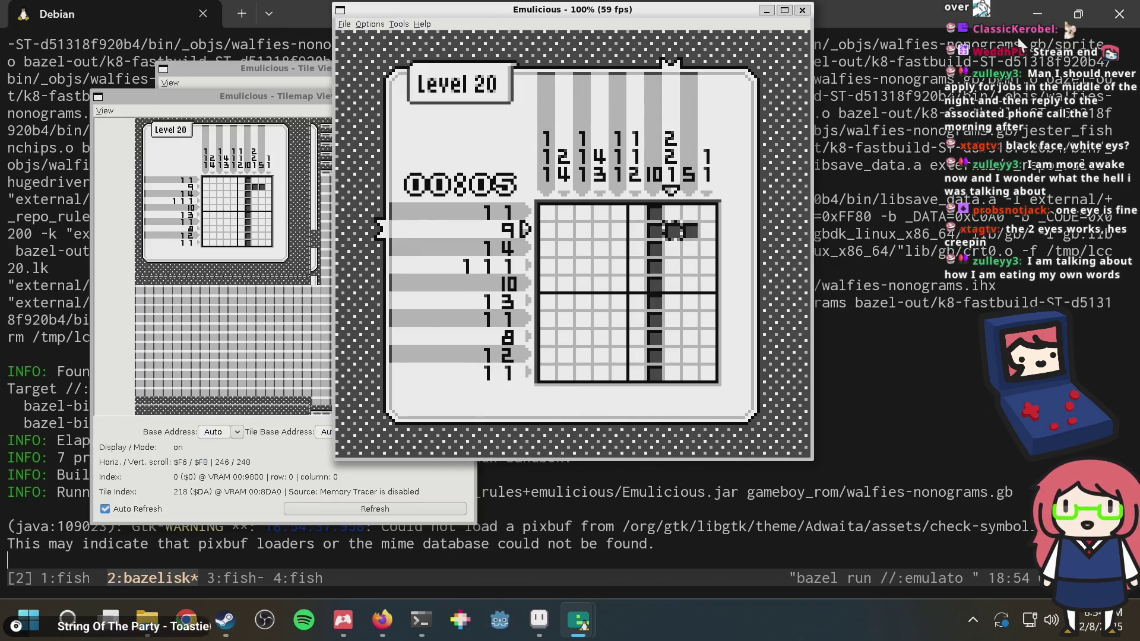
key(Left)
key(Left)
key(Left)
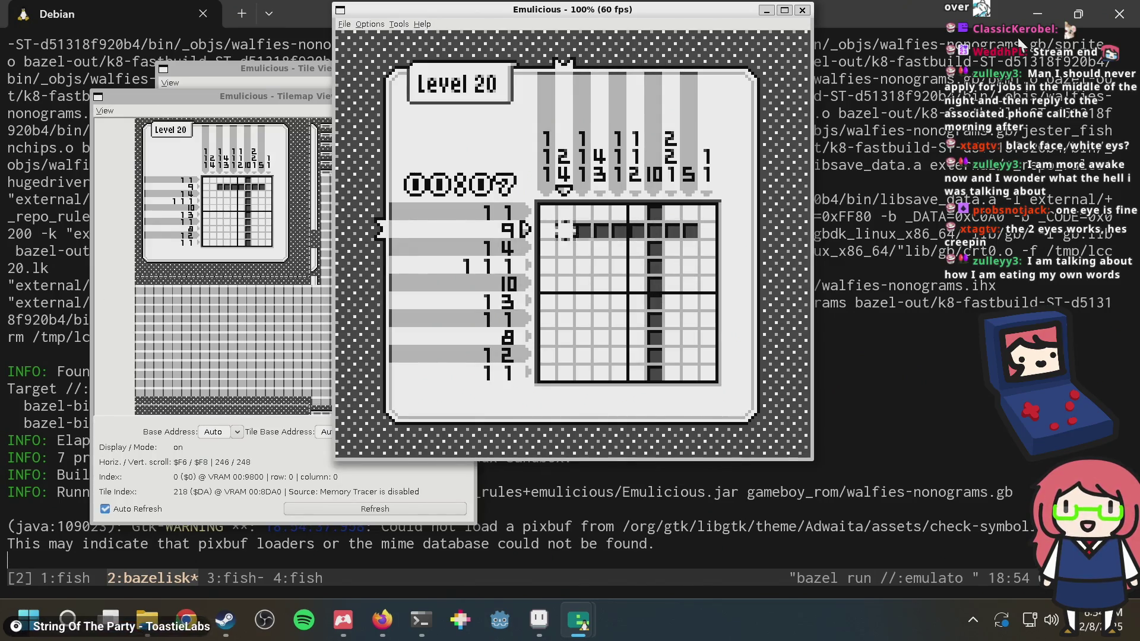
Fill the cell at row 3, column 4
key(Right)
key(Down)
key(Right)
key(x)
key(Down)
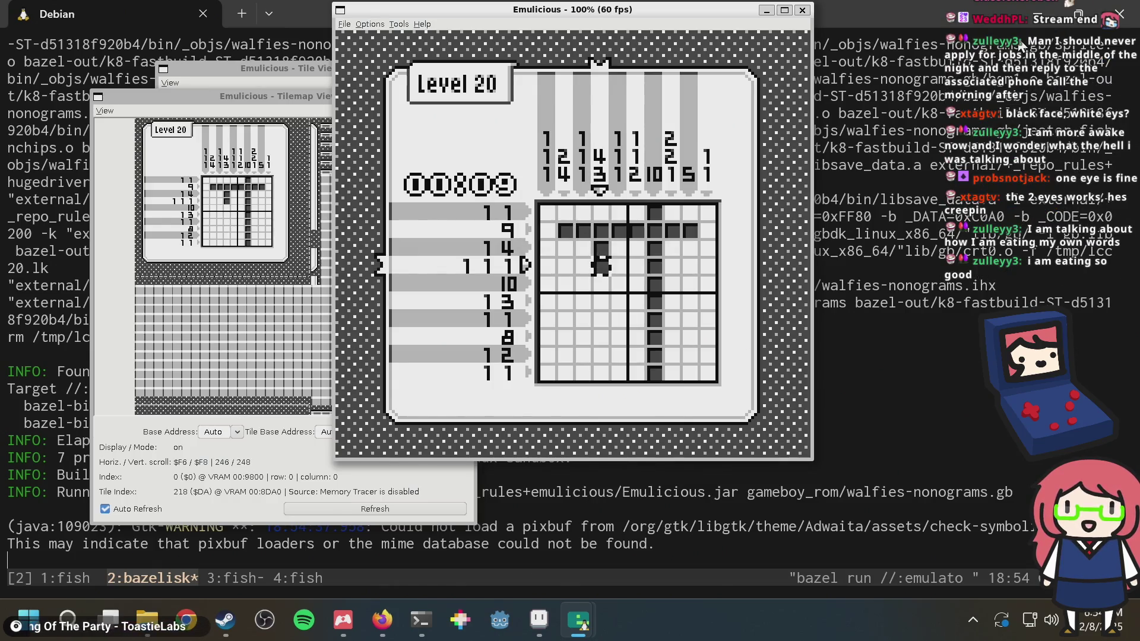
key(Right)
key(Right)
key(Left)
key(Left)
key(Up)
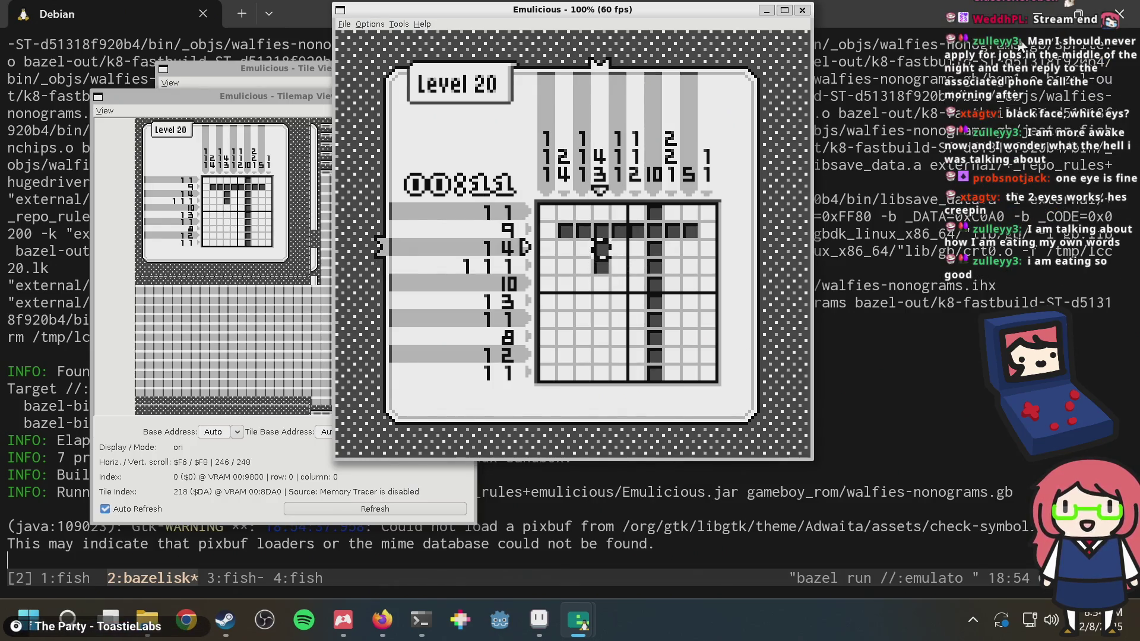
Fill column 9 in rows 3 and 4, and cross out column 9 rows 7 to 10
key(Right)
key(Right)
key(Right)
key(x)
key(Down)
key(Down)
key(Down)
key(Down)
key(z)
key(Down)
key(Down)
key(Down)
key(z)
key(Up)
key(z)
key(Right)
key(Down)
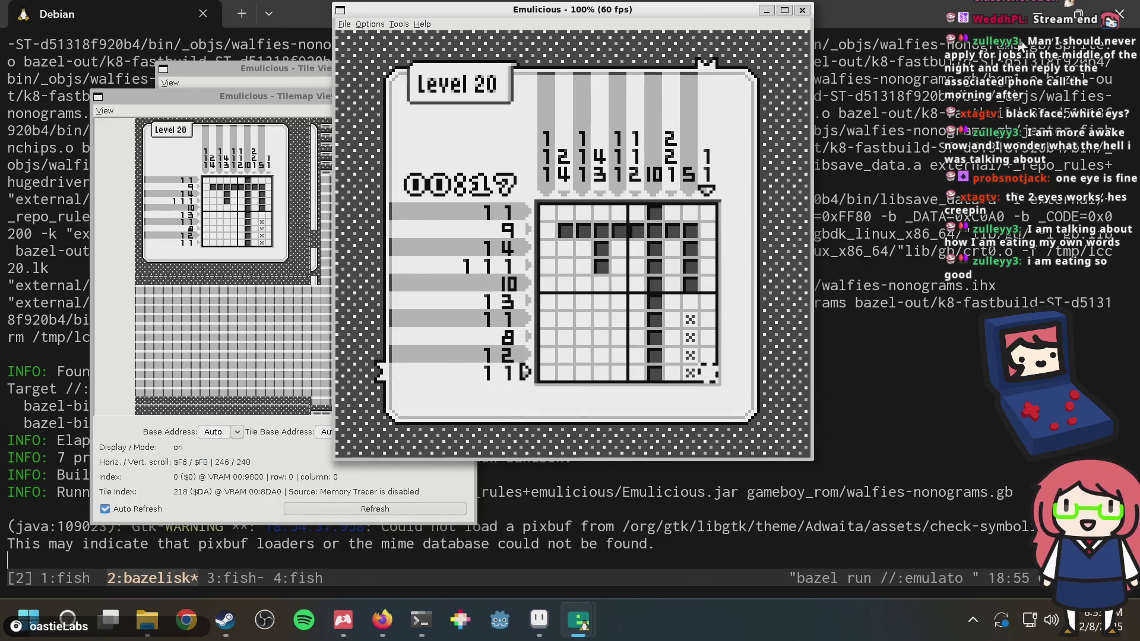
Fill row 8 across columns 1 to 8
key(Up)
key(Up)
key(Left)
key(Left)
key(x)
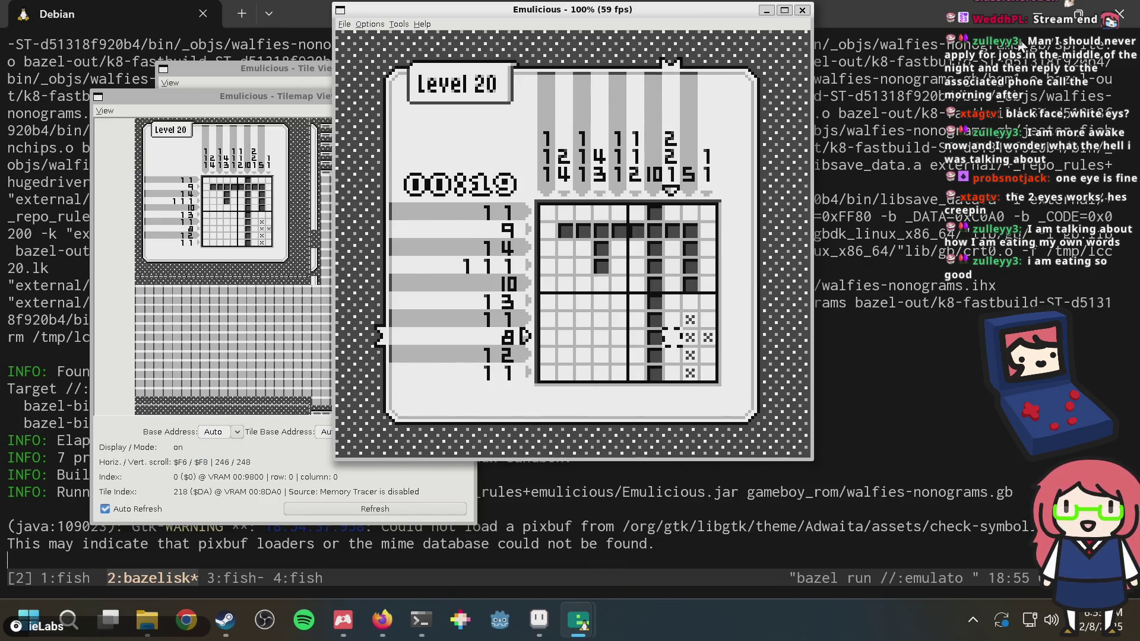
key(Left)
key(Left)
key(x)
key(Left)
key(x)
key(Left)
key(x)
key(Left)
key(x)
key(Left)
key(x)
key(Left)
key(x)
Cross out row 3 column 5, and column 5 in rows 1, 7 and 9
key(Right)
key(Right)
key(Right)
key(Right)
key(Right)
key(Up)
key(Up)
key(Up)
key(Up)
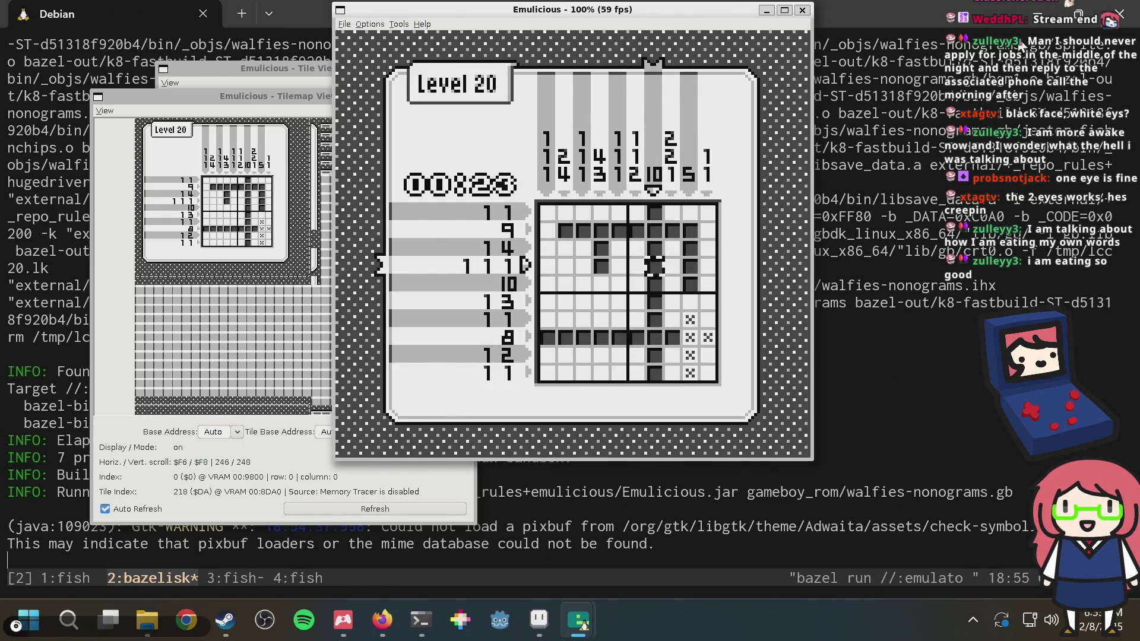
key(Left)
key(Left)
key(Left)
key(Right)
key(Up)
key(z)
key(Up)
key(Up)
key(z)
key(Up)
key(Up)
key(z)
key(Up)
key(Up)
key(z)
key(Down)
key(Right)
key(Right)
key(Right)
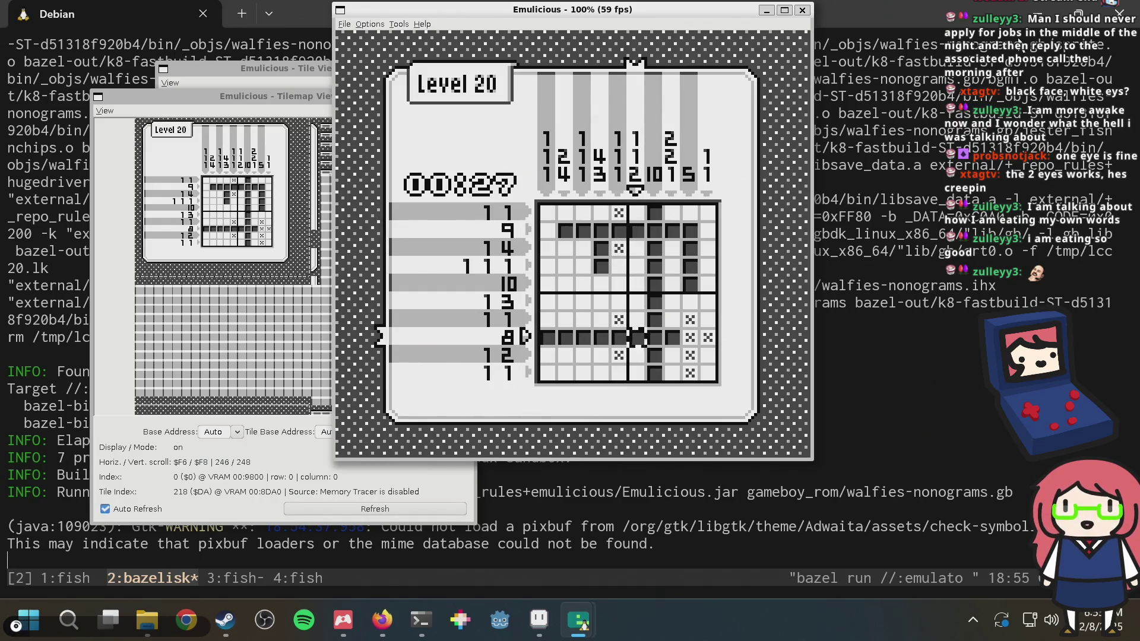
Cross out row 9 column 10, fill row 5 leftward from column 10, and cross out row 4 column 10
key(Down)
key(z)
key(Up)
key(Up)
key(Up)
key(Up)
key(x)
key(Left)
key(Left)
key(Left)
key(Left)
key(Left)
Cross out row 4 column 8, fill row 3 column 8, and cross out row 1 column 6
key(Up)
key(z)
key(Left)
key(Left)
key(z)
key(Up)
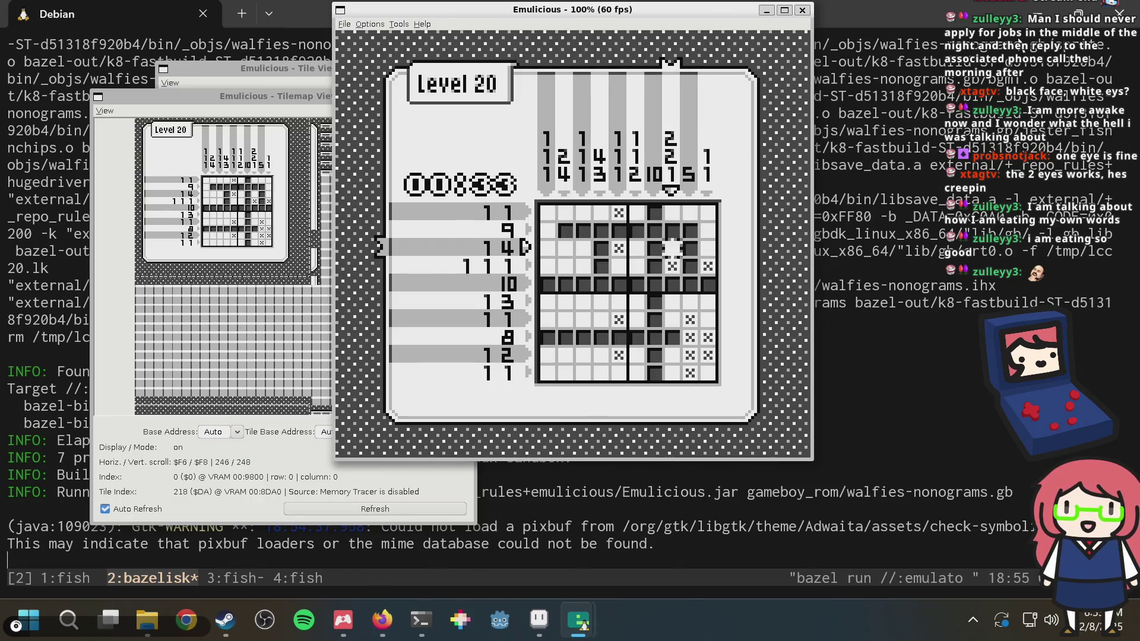
key(x)
key(Up)
key(Up)
key(z)
key(Right)
key(Down)
key(Down)
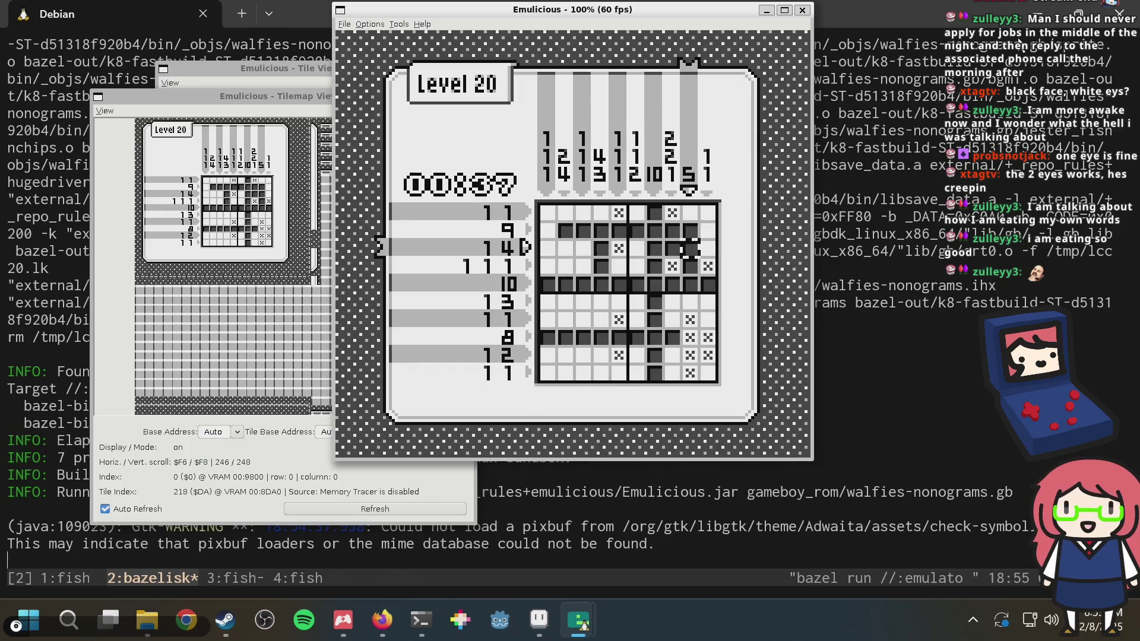
key(Left)
key(Left)
key(Left)
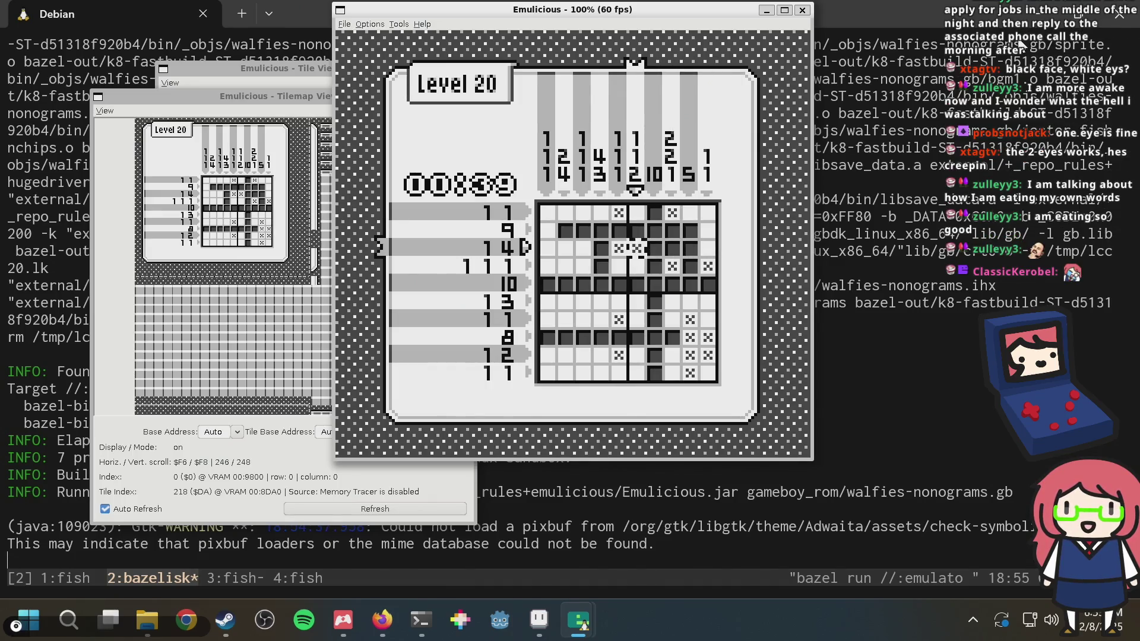
key(Up)
key(Up)
key(z)
key(Left)
key(Left)
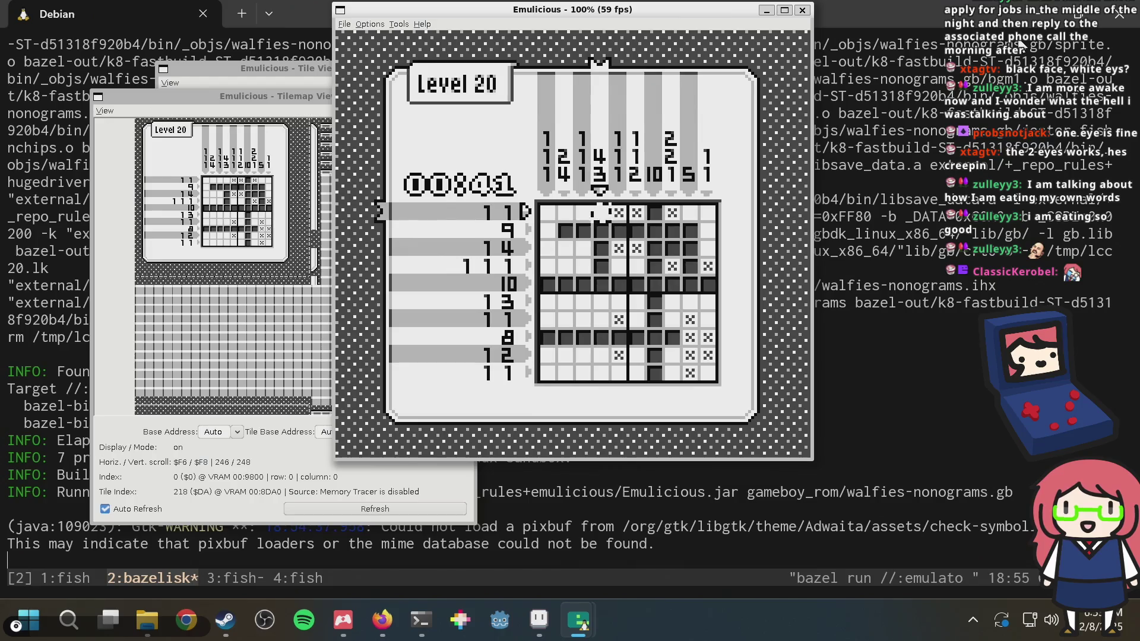
Cross out row 6 column 4 and row 9 columns 1 to 3
key(Down)
key(Down)
key(Down)
key(z)
key(Down)
key(Down)
key(Down)
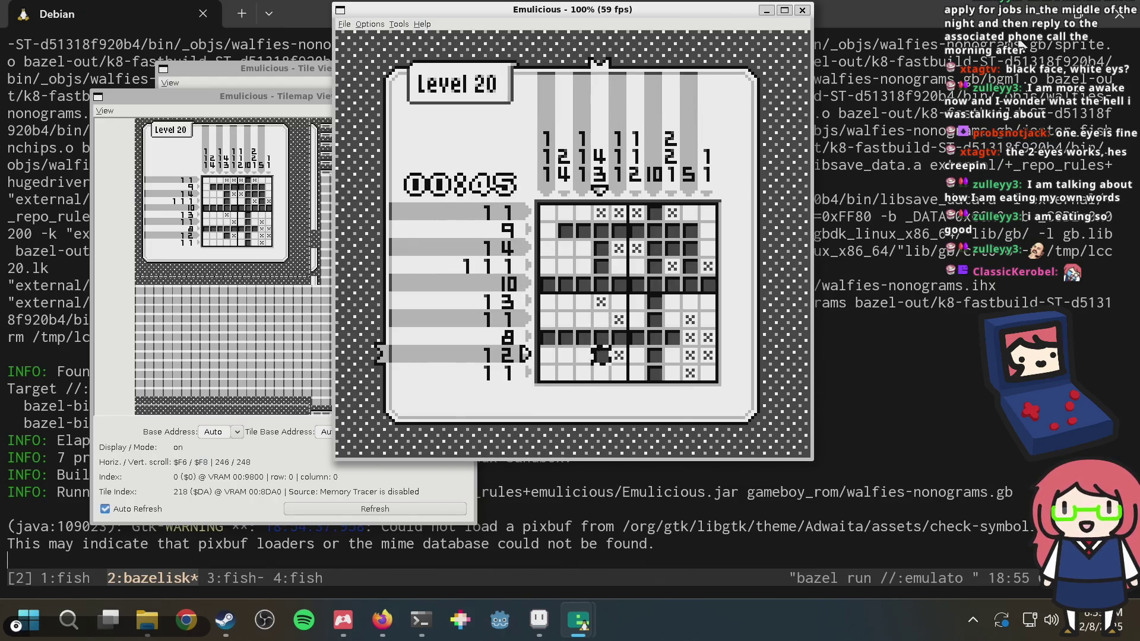
key(Left)
key(z)
Cross out column 1 in rows 6 and 7, and row 4 columns 1, 2, 5 and 6
key(Left)
key(z)
key(Left)
key(z)
key(Up)
key(Up)
key(z)
key(Up)
key(z)
key(Up)
key(Up)
key(z)
key(Right)
key(Right)
key(Left)
key(z)
key(Right)
key(Right)
key(Right)
key(z)
key(Right)
key(z)
key(Left)
key(Left)
key(Left)
key(Up)
key(z)
key(Up)
key(Up)
key(z)
Cross out column 3 in rows 1, 3 and 6
key(Down)
key(Down)
key(Down)
key(Down)
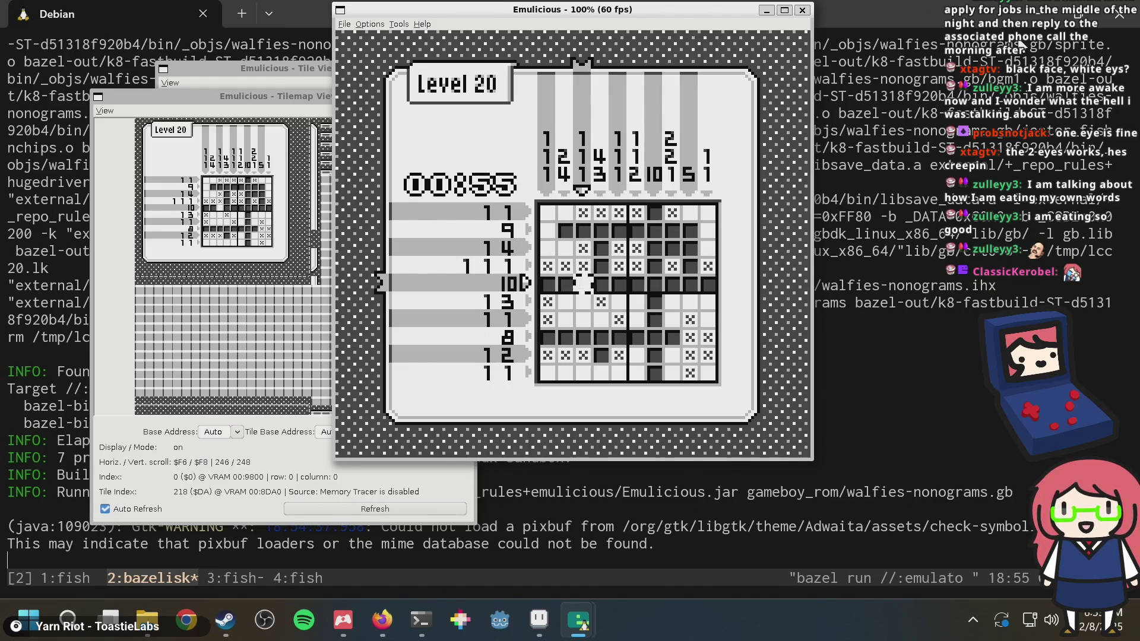
key(Down)
key(z)
key(Down)
key(Down)
key(Down)
key(Down)
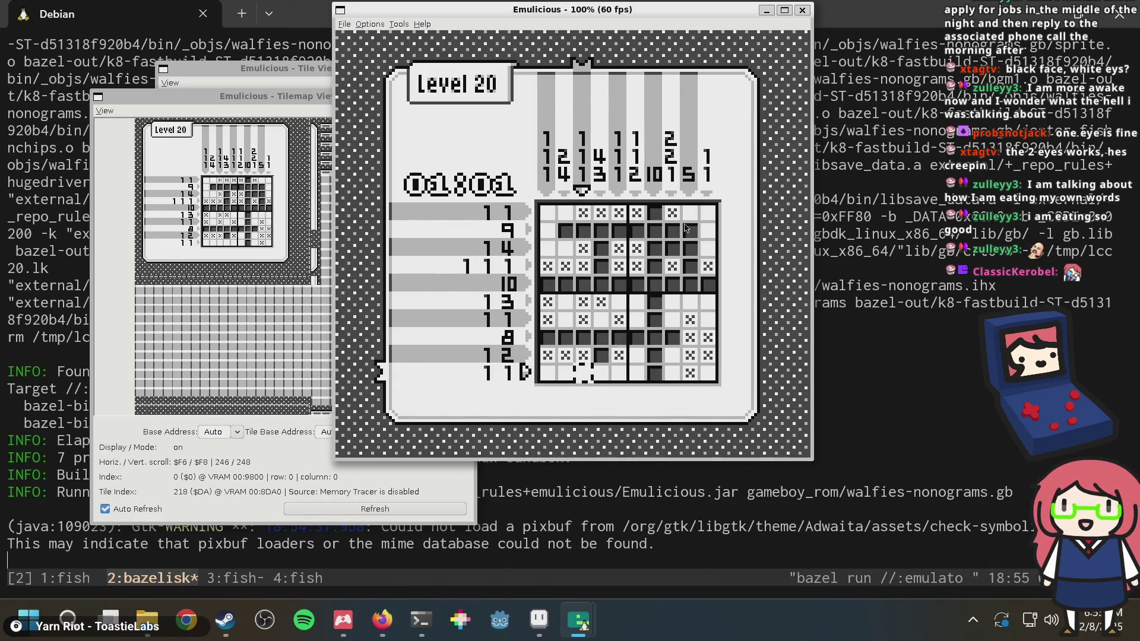
Cross out column 10 in rows 2, 6 and 10
key(Up)
key(Up)
key(Up)
key(Left)
key(Left)
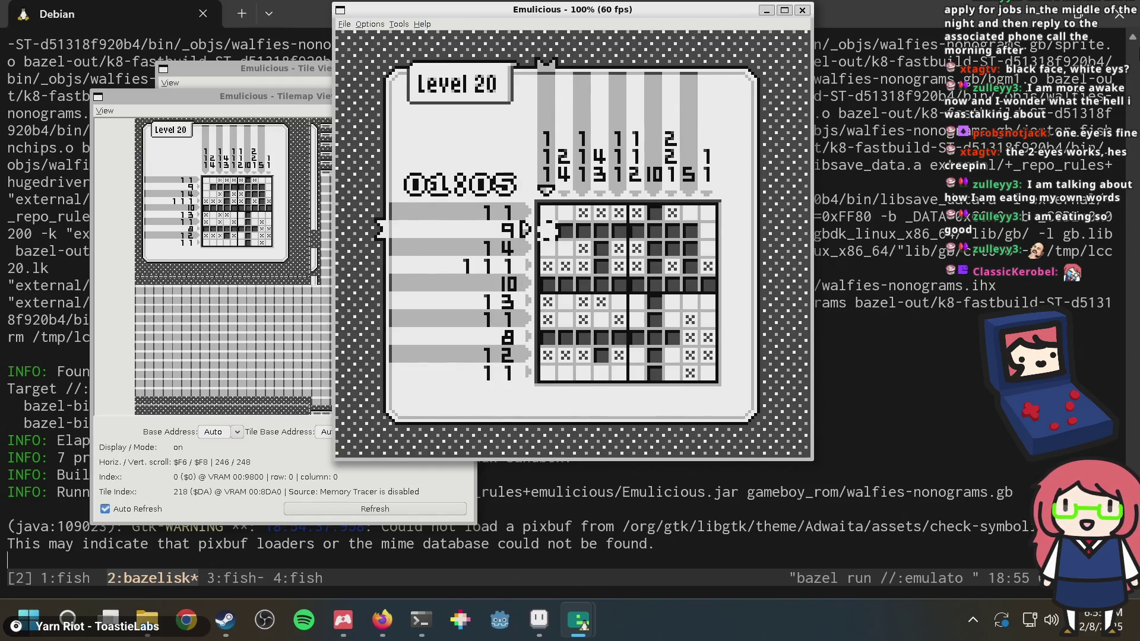
key(Down)
key(Right)
key(Right)
key(Right)
key(Up)
key(x)
key(Up)
key(Down)
key(Down)
key(Down)
key(x)
key(Down)
key(Down)
key(Down)
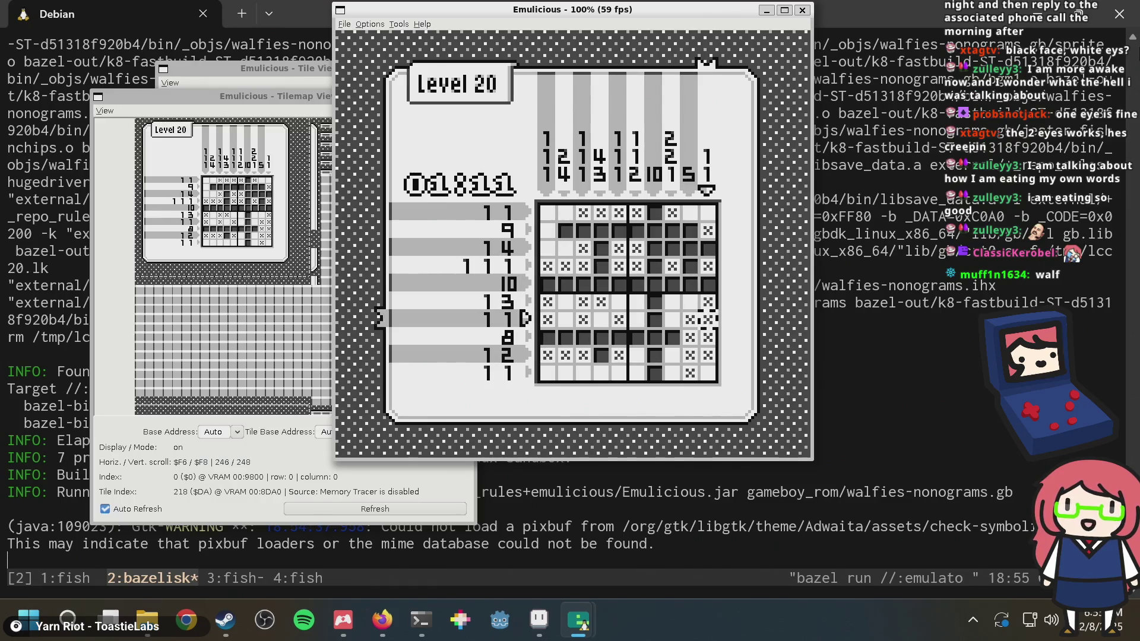
key(x)
key(Down)
Fill column 2 rows 6 and 7, and cross out row 7 columns 4 and 8
key(Left)
key(Left)
key(Left)
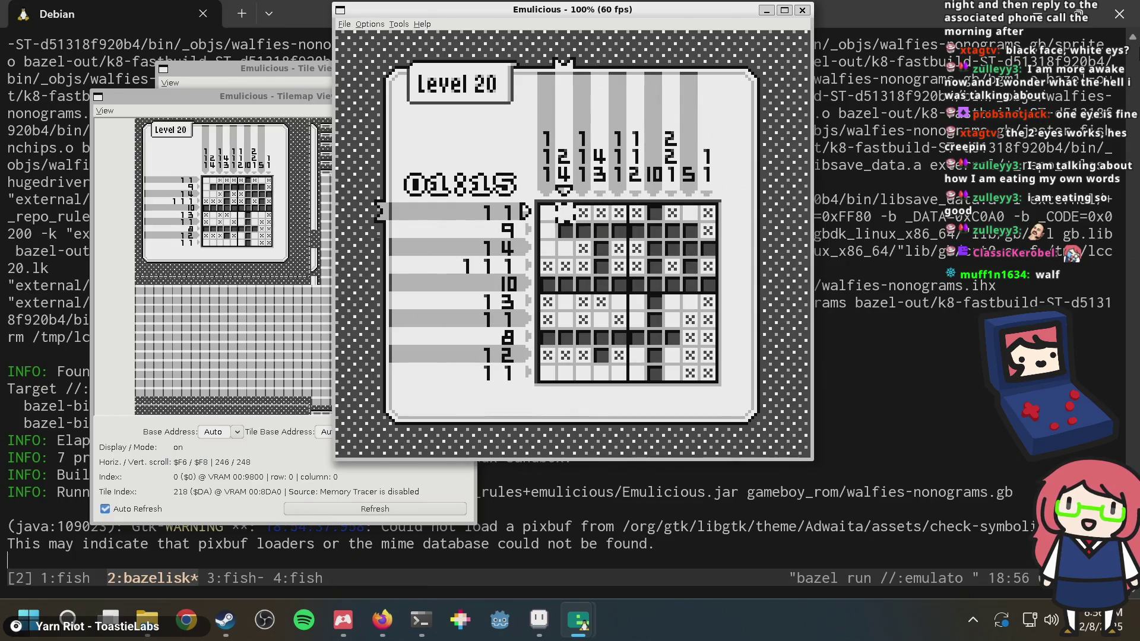
key(Down)
key(Down)
key(Down)
key(z)
key(Down)
key(z)
key(Down)
key(Down)
key(Down)
key(Right)
key(Right)
key(Up)
key(Up)
key(Up)
key(x)
key(Right)
key(Right)
key(Right)
key(Right)
key(x)
key(Down)
key(Down)
key(Down)
key(Left)
key(Left)
key(Left)
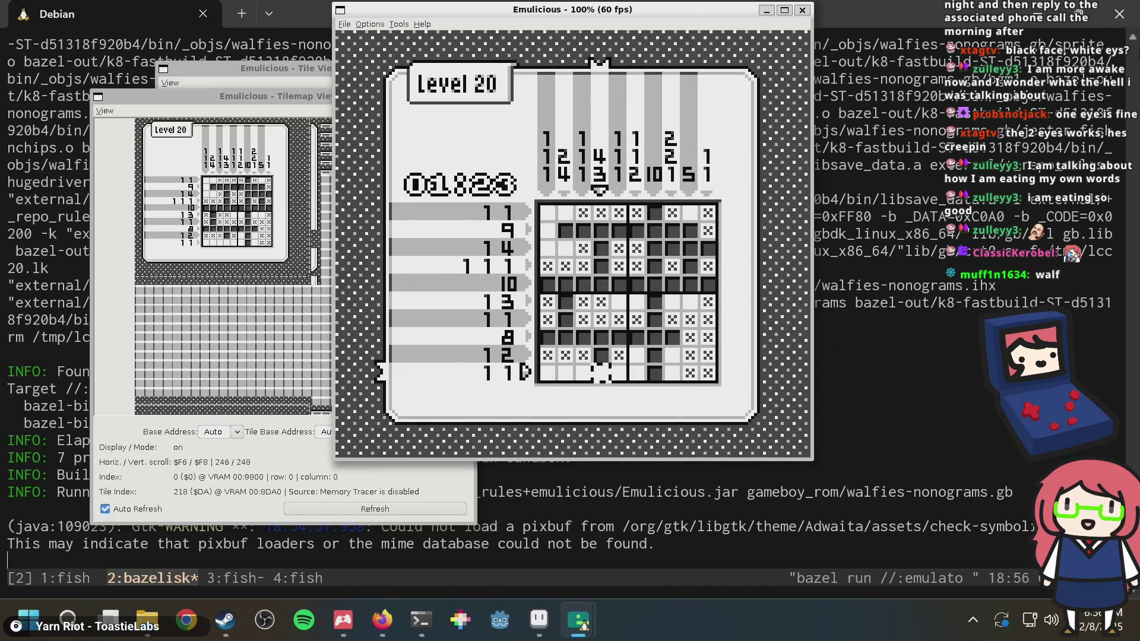
Fill row 10 columns 4 and 7, cross out row 10's empty cells, and fill row 6 column 8
key(z)
key(Right)
key(Right)
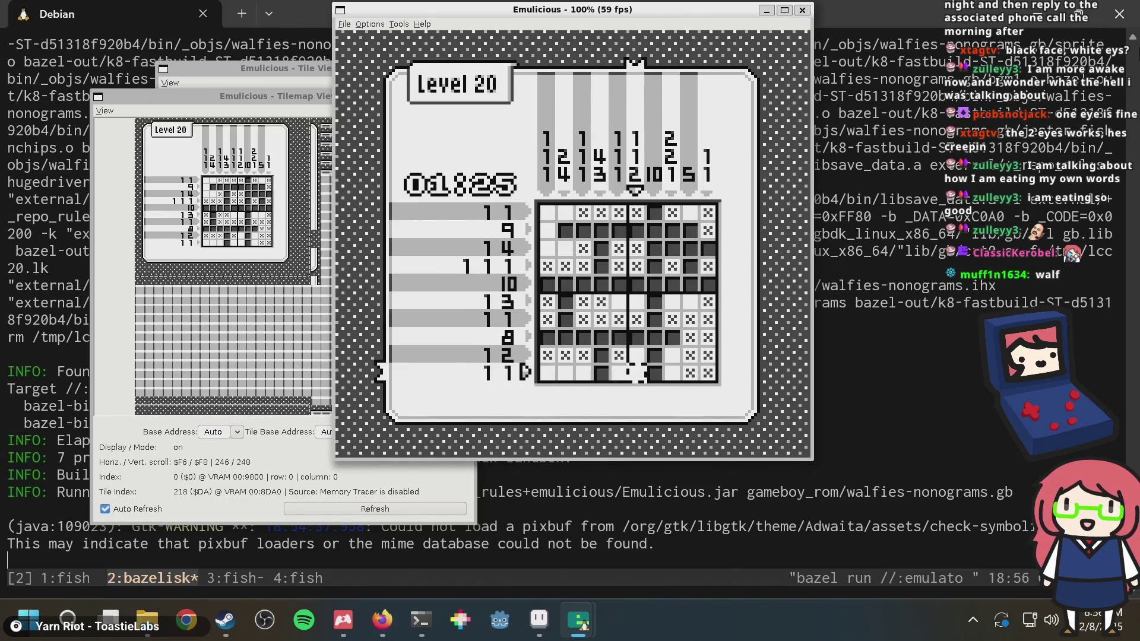
key(x)
key(Left)
key(Left)
key(Left)
key(Left)
key(Left)
key(Left)
key(z)
key(Right)
key(Up)
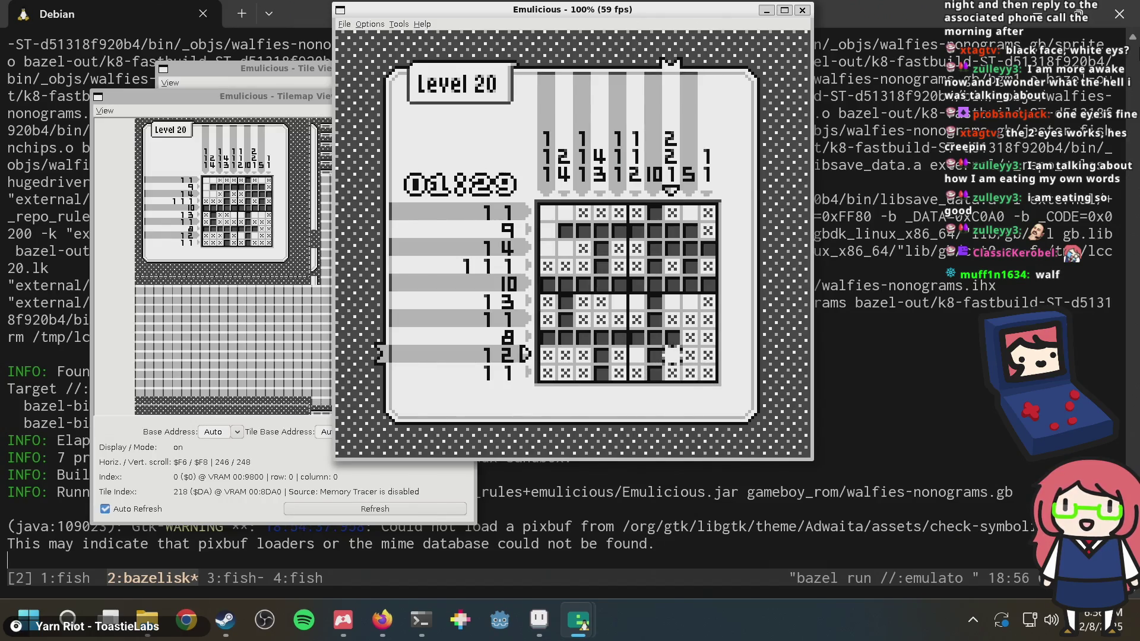
key(Up)
key(Up)
key(Up)
key(z)
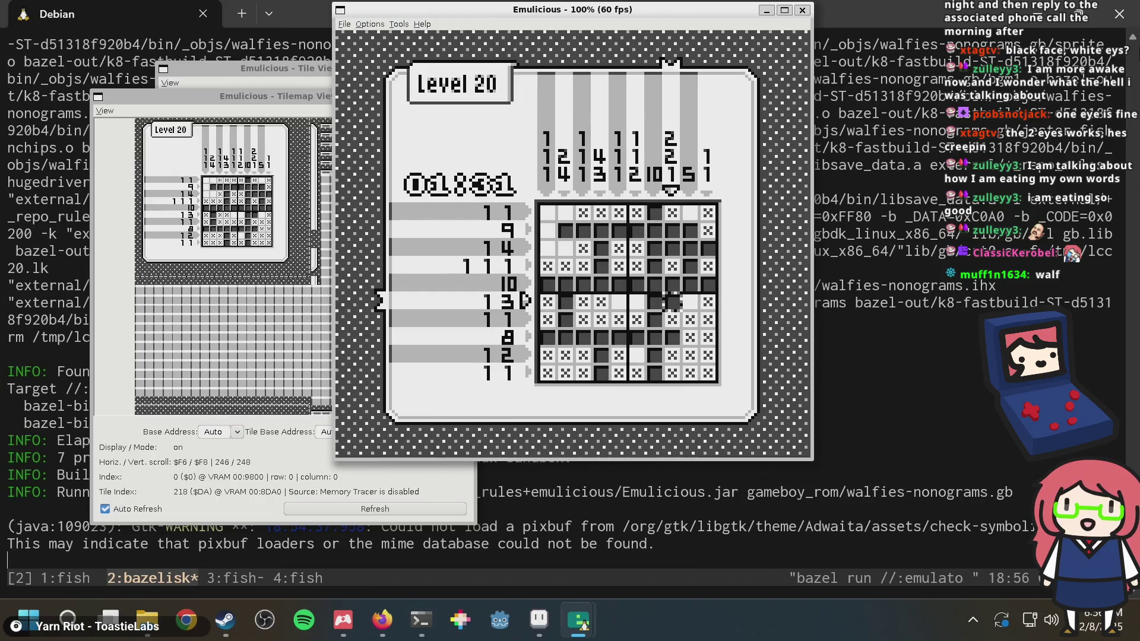
Fill row 9 column 6 and row 6 column 9
key(Left)
key(Left)
key(Down)
key(Down)
key(Down)
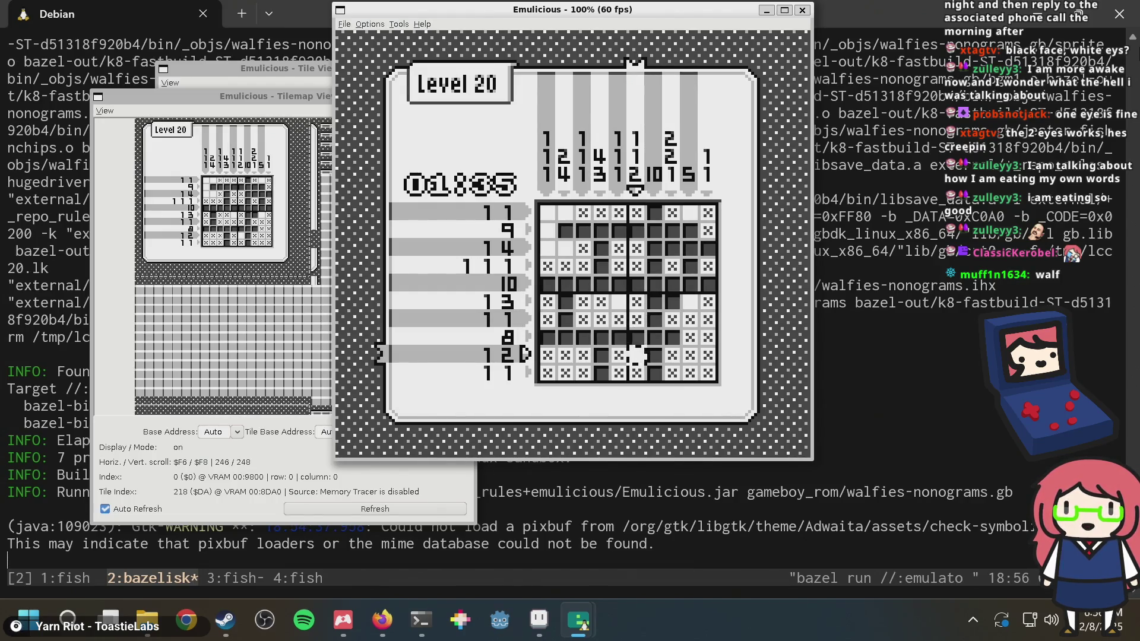
key(z)
key(Right)
key(Right)
key(Up)
key(Up)
key(Up)
key(Right)
key(z)
key(Left)
key(Left)
key(Left)
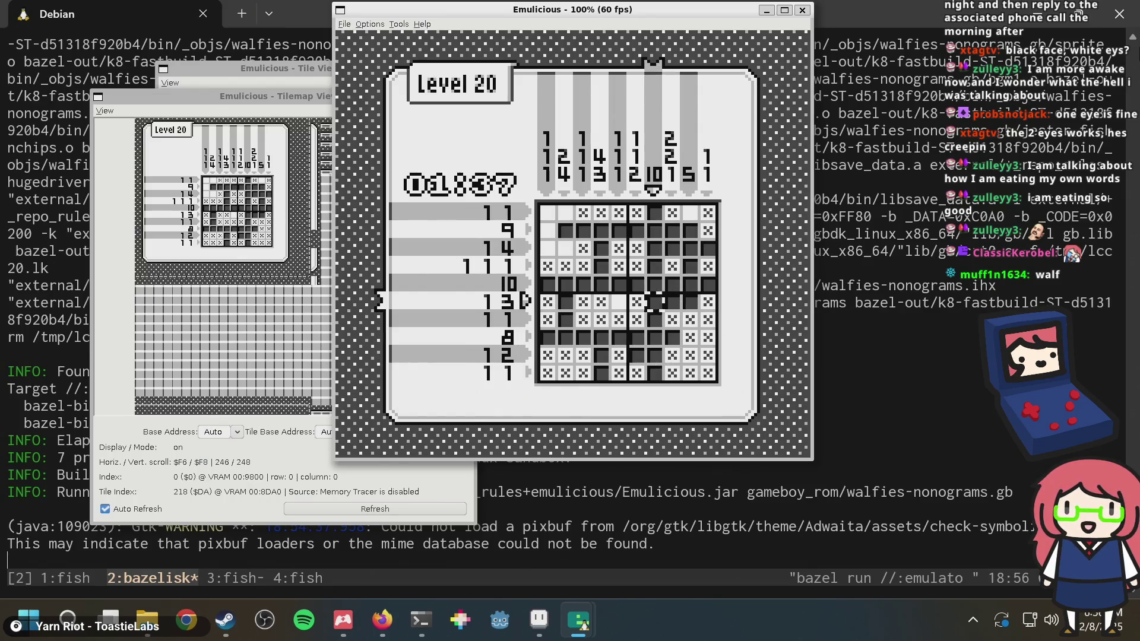
Fill row 2 column 1 and the last cell at row 1 column 2, finishing at 01:45
key(Up)
key(Up)
key(Up)
key(Left)
key(Left)
key(Left)
key(Up)
key(Left)
key(z)
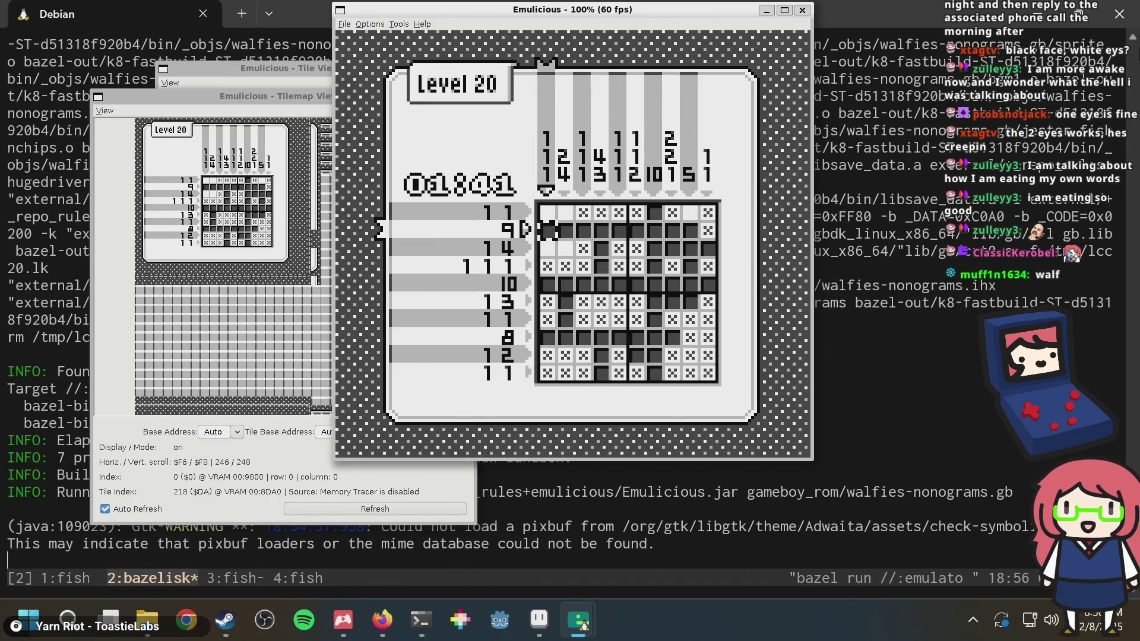
key(Right)
key(Down)
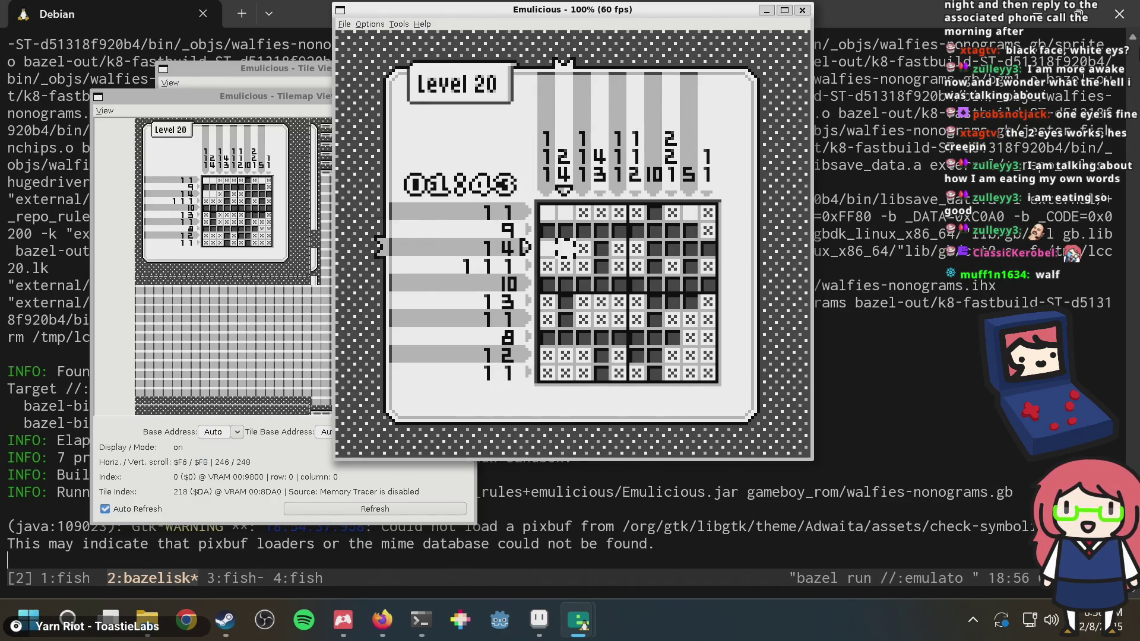
key(Up)
key(Up)
key(z)
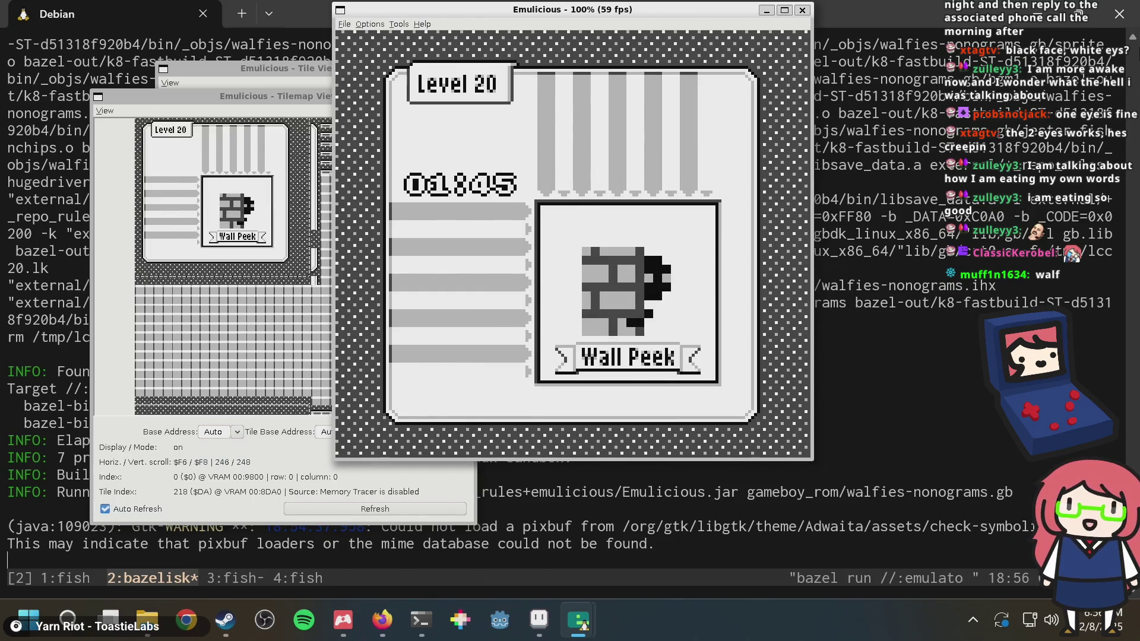
Leave the solved puzzle and replace 'Brick' with 'Peek' in the tmux window 3 word list
key(Return)
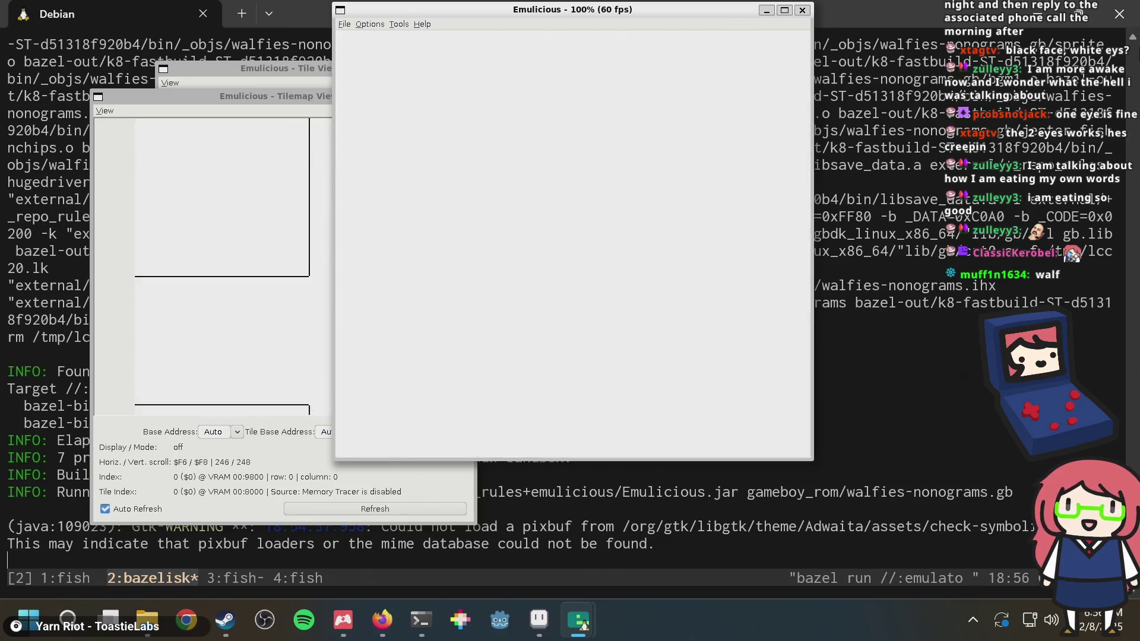
click(873, 420)
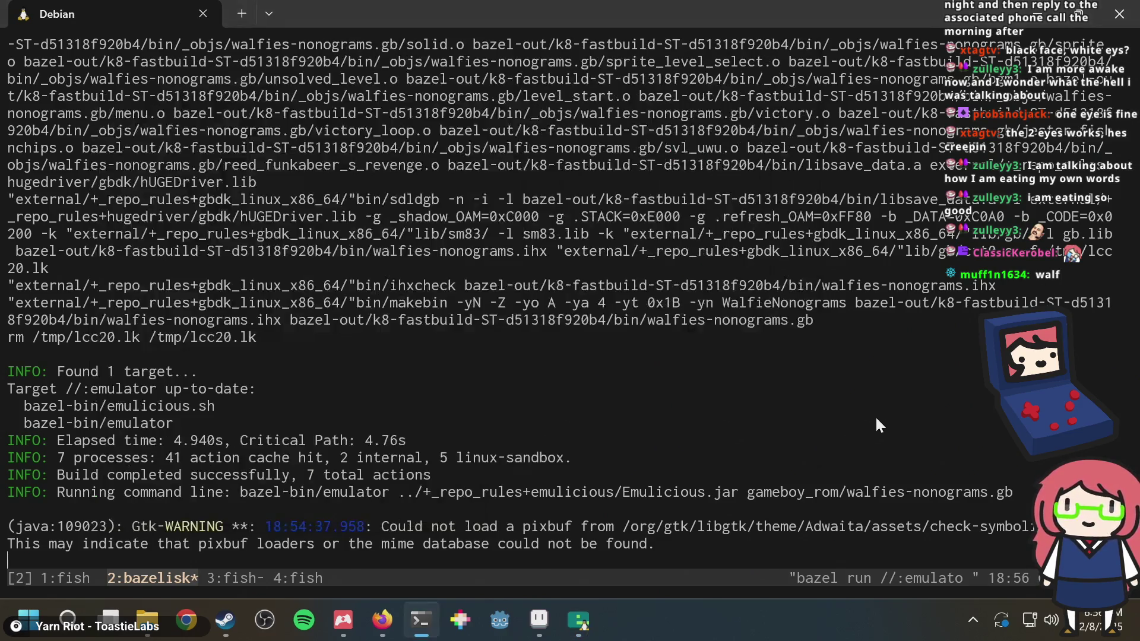
key(ctrl+b)
key(3)
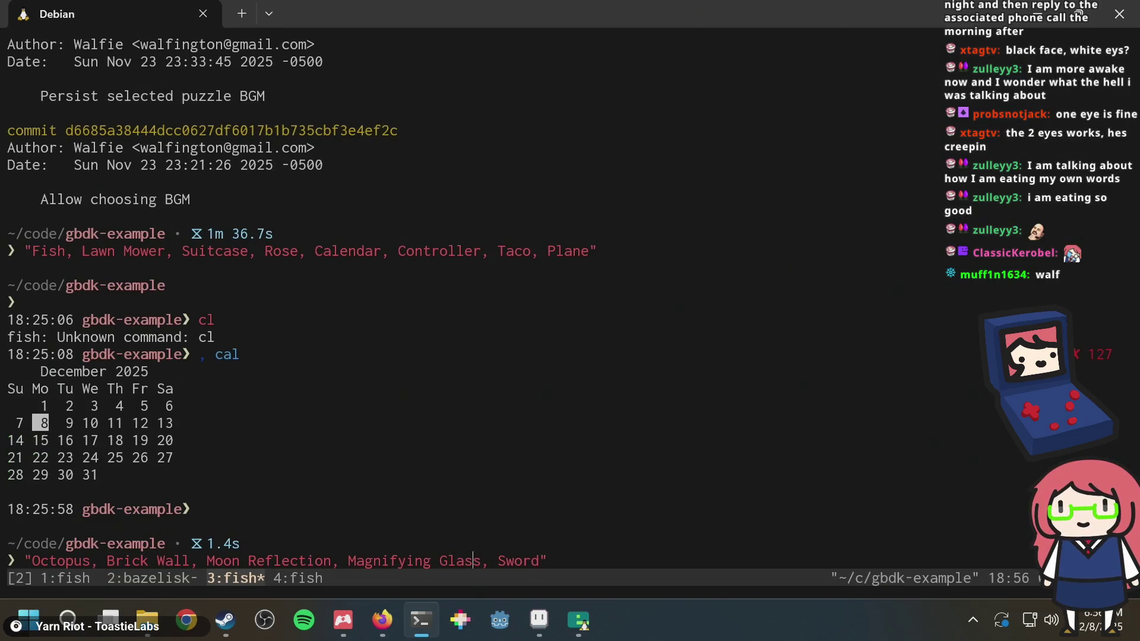
key(ctrl+w)
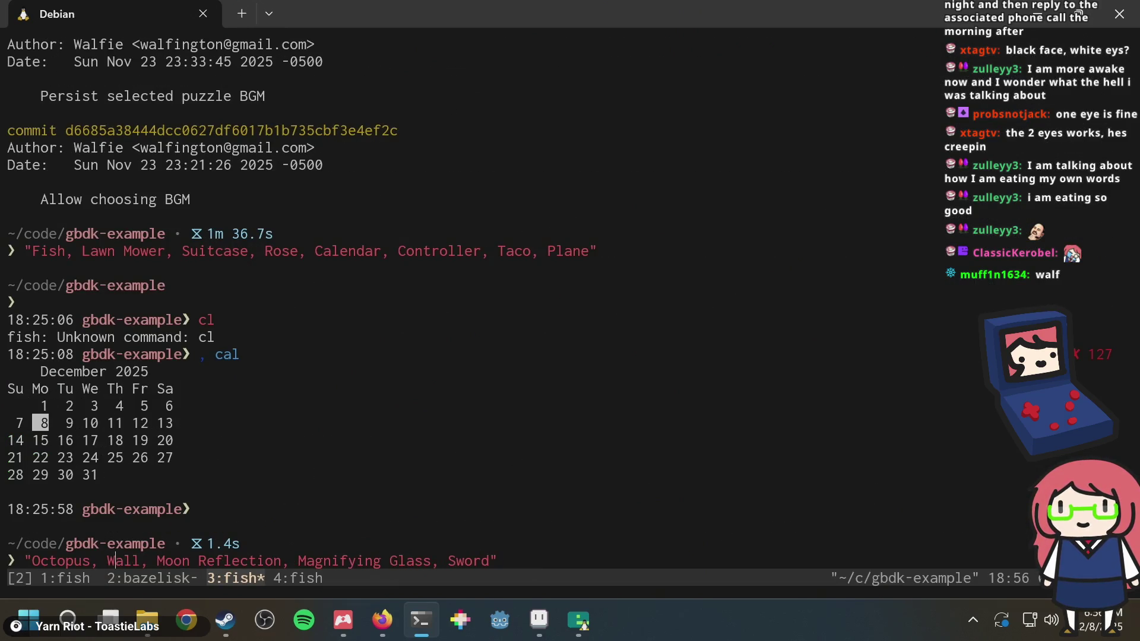
text(Peek)
Check the Tilemap Viewer, then return to puzzle.aseprite in Aseprite
key(alt+Tab)
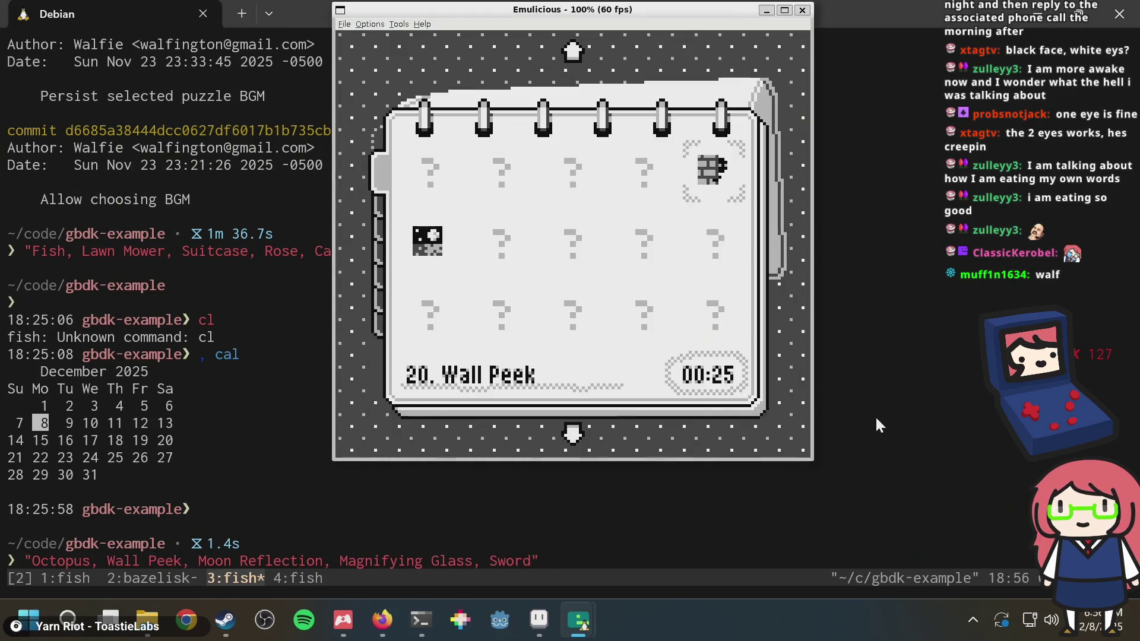
key(alt+Tab)
key(alt+Tab)
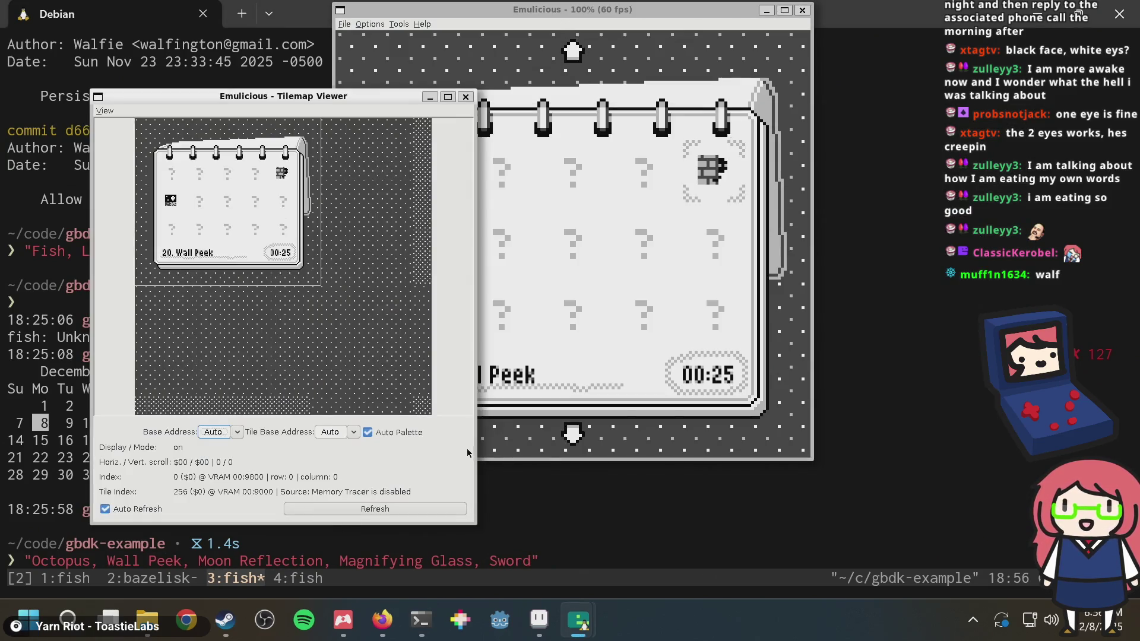
key(alt+Tab)
key(alt+Tab)
key(alt+Tab)
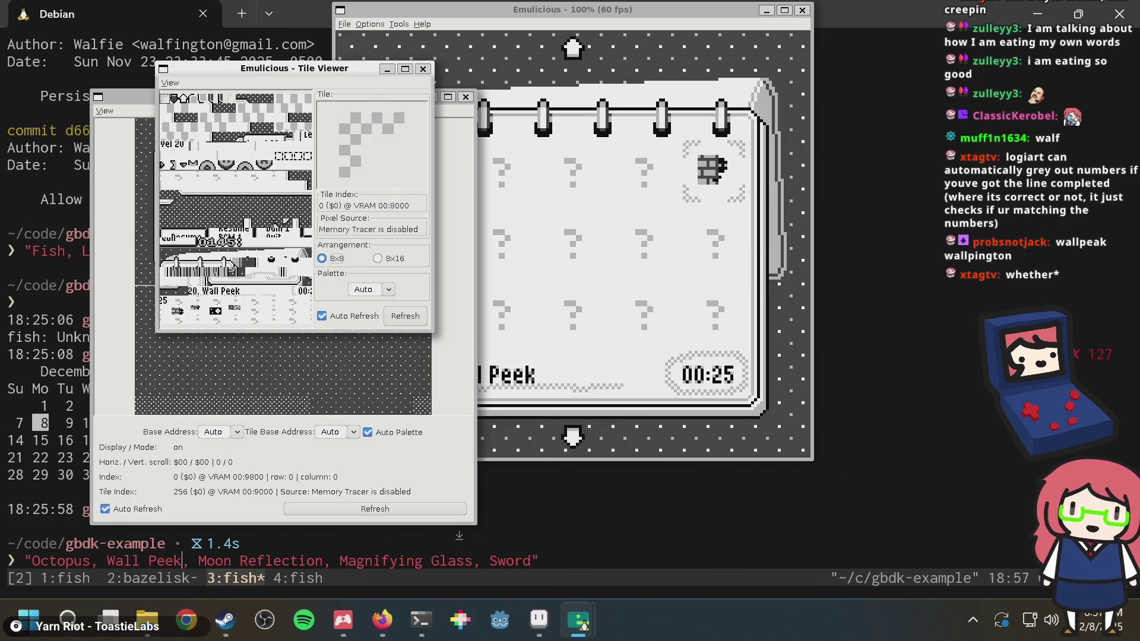
key(alt+Tab)
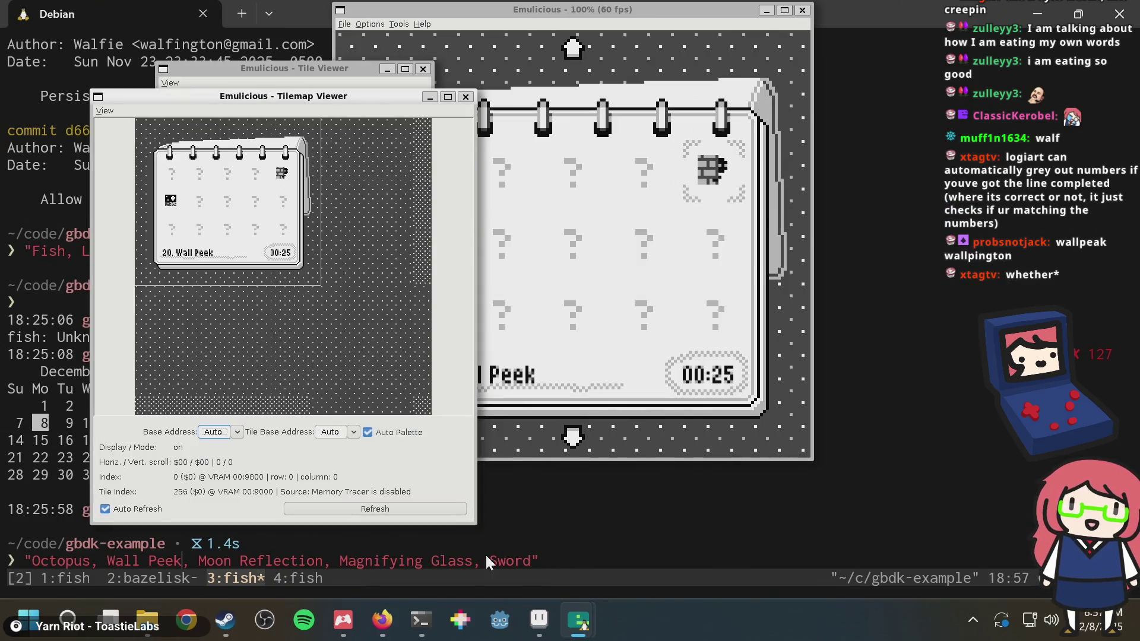
click(557, 536)
click(543, 603)
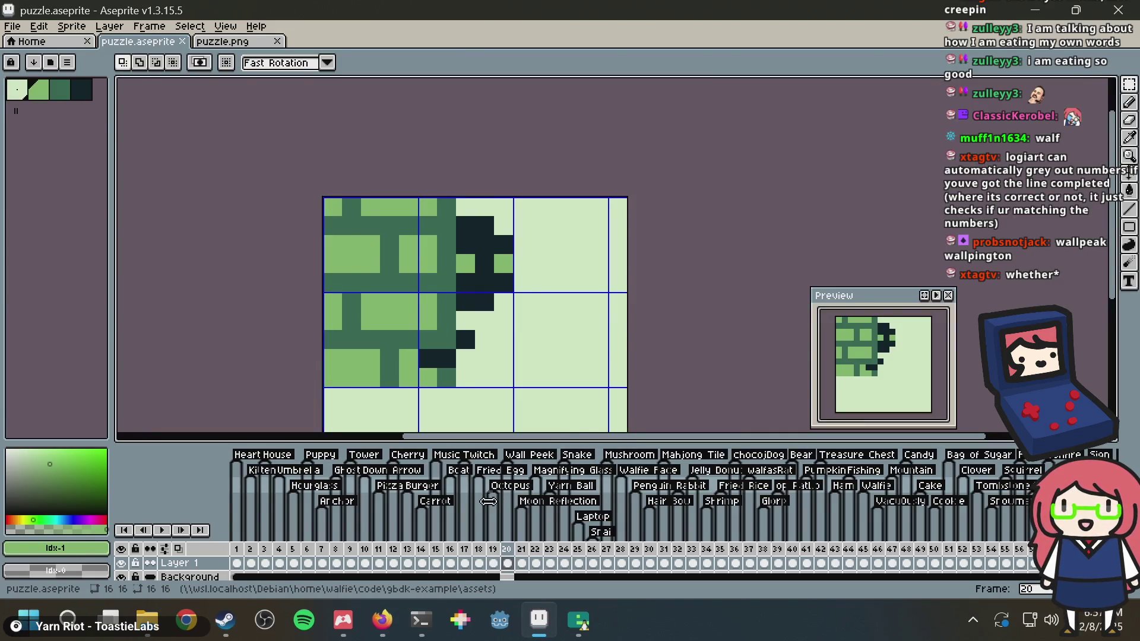
Browse timeline frames 18 through 27 and settle on frame 24, the last drawing
click(480, 553)
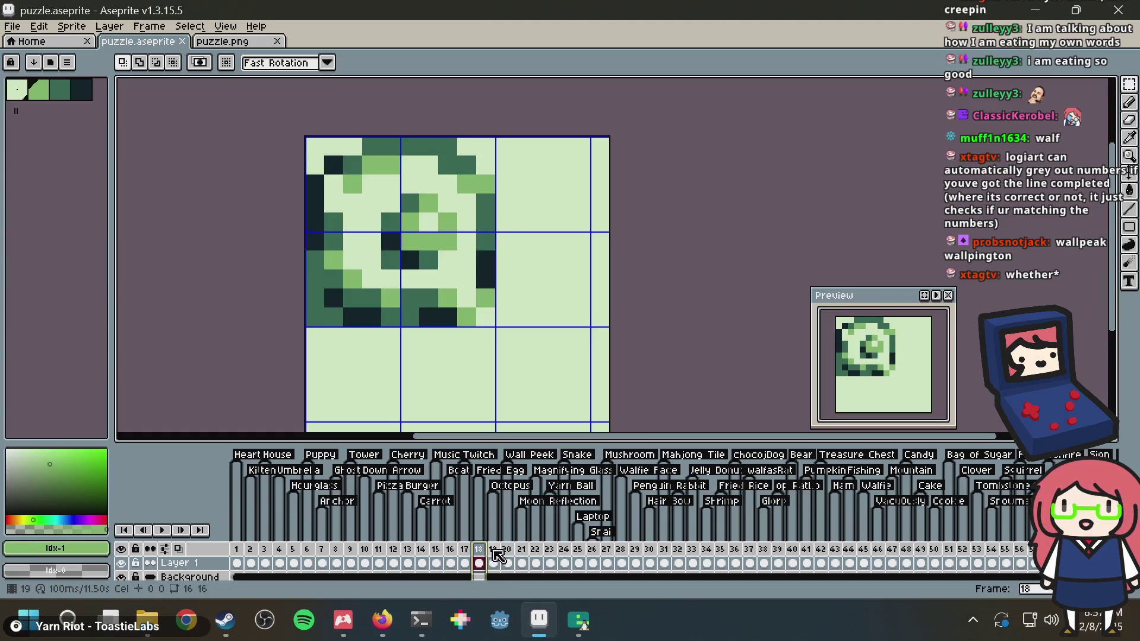
click(508, 561)
click(525, 550)
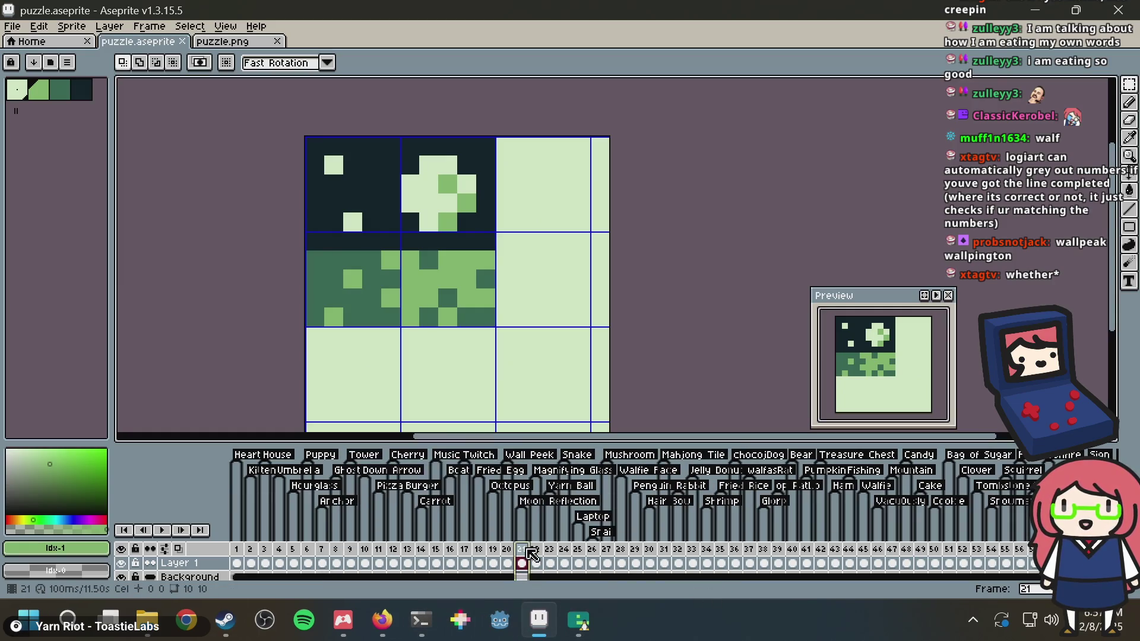
right_click(523, 550)
click(723, 561)
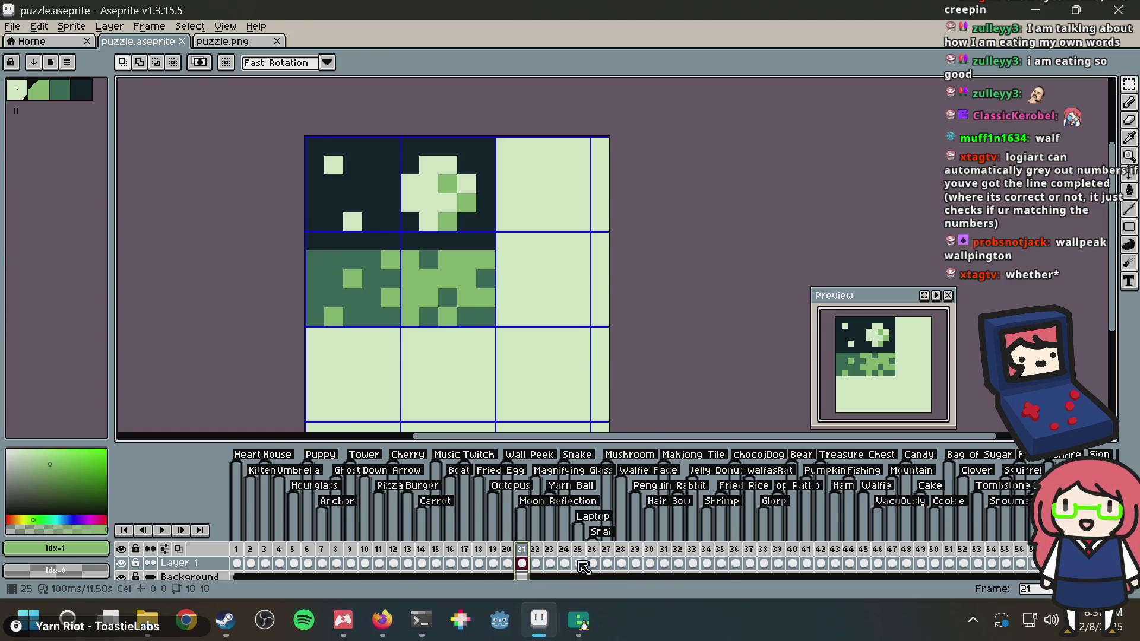
click(606, 549)
click(593, 551)
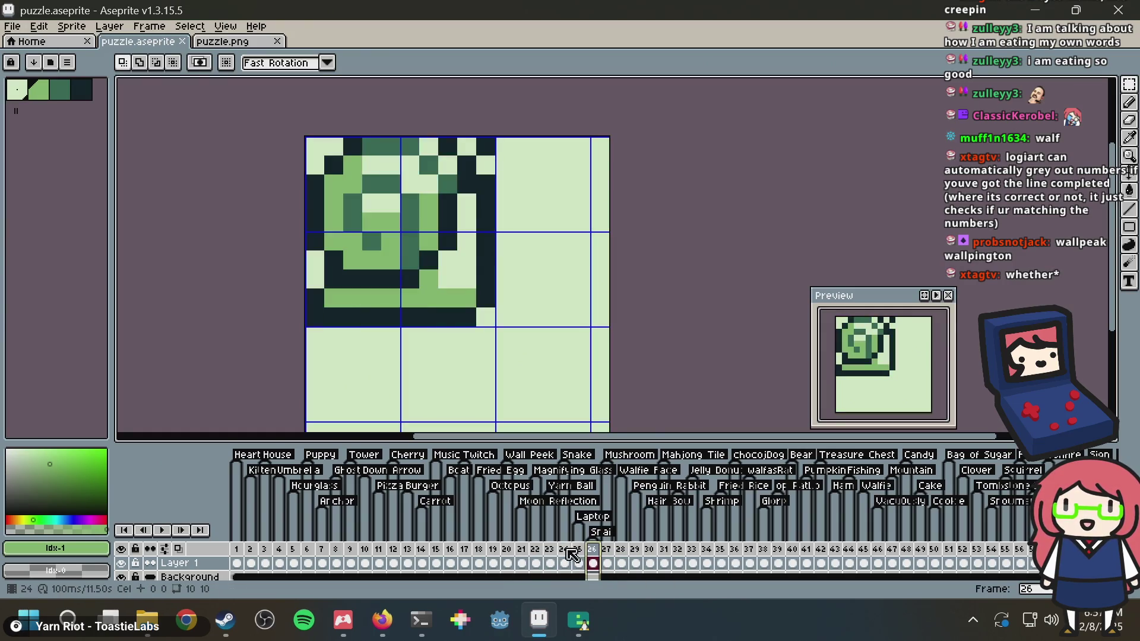
click(572, 550)
click(564, 551)
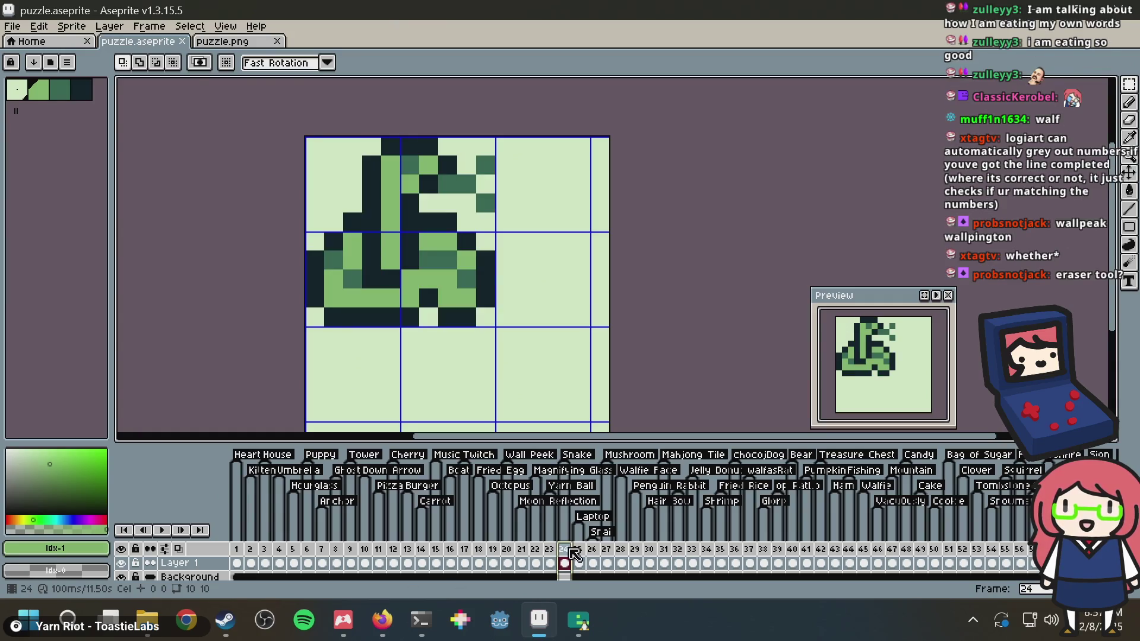
Insert a blank frame 25 after frame 24 and ready the Pencil with palette colour 2
right_click(570, 549)
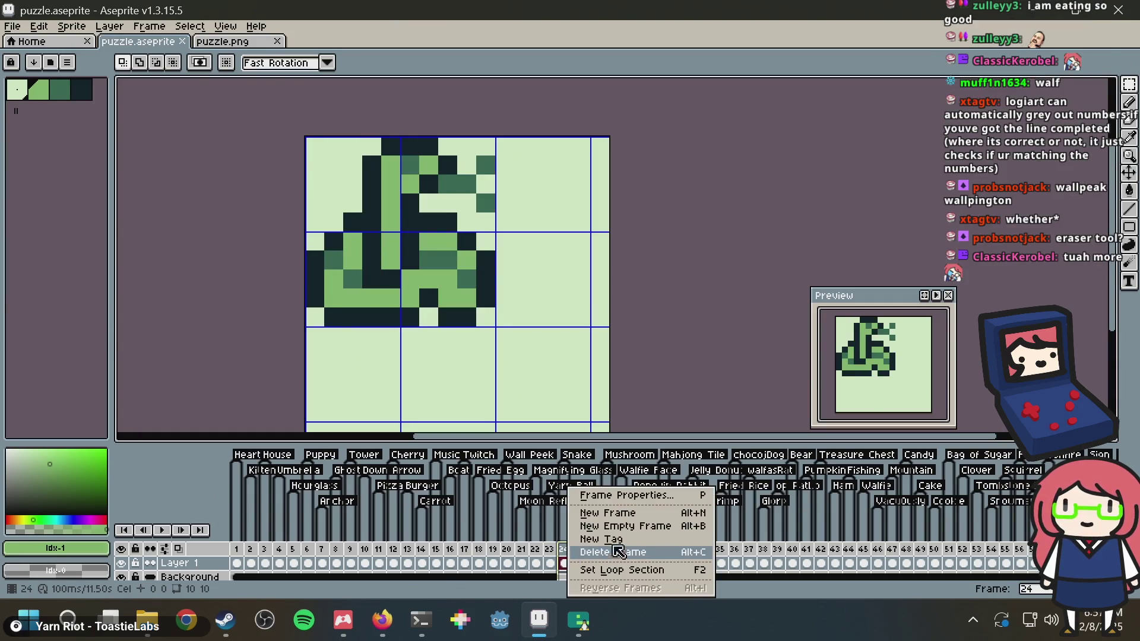
click(620, 514)
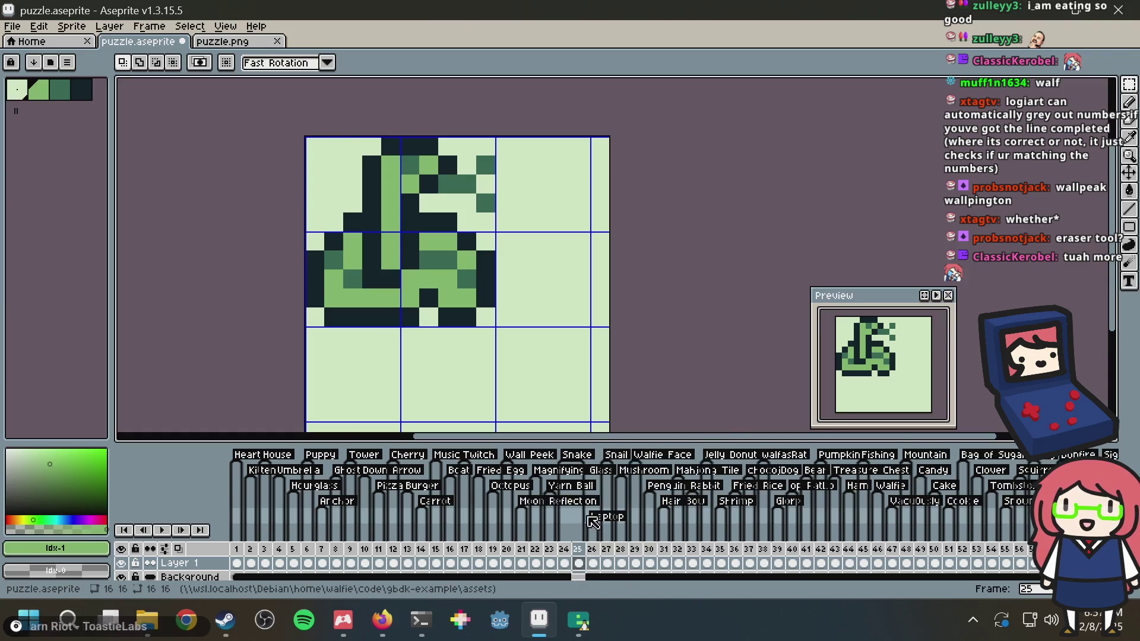
click(579, 563)
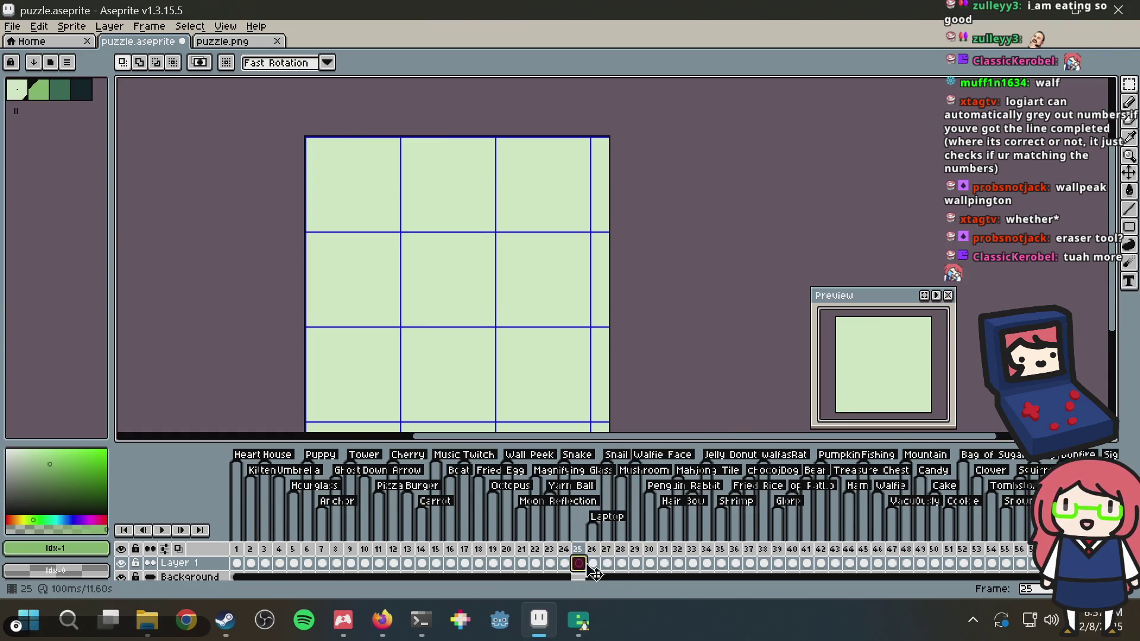
key(b)
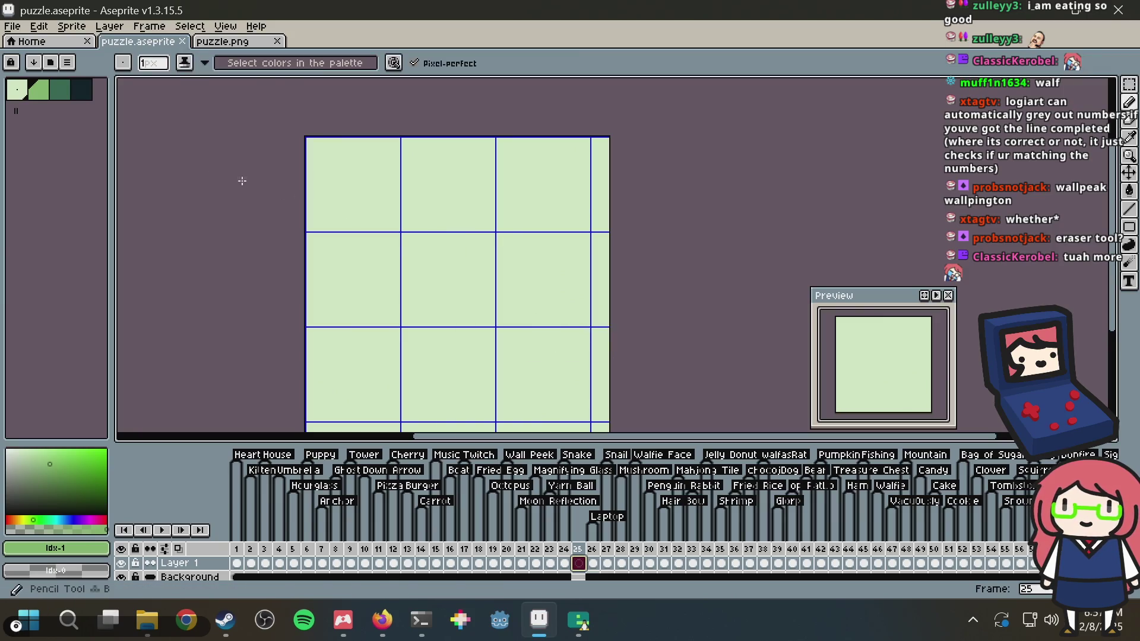
click(66, 95)
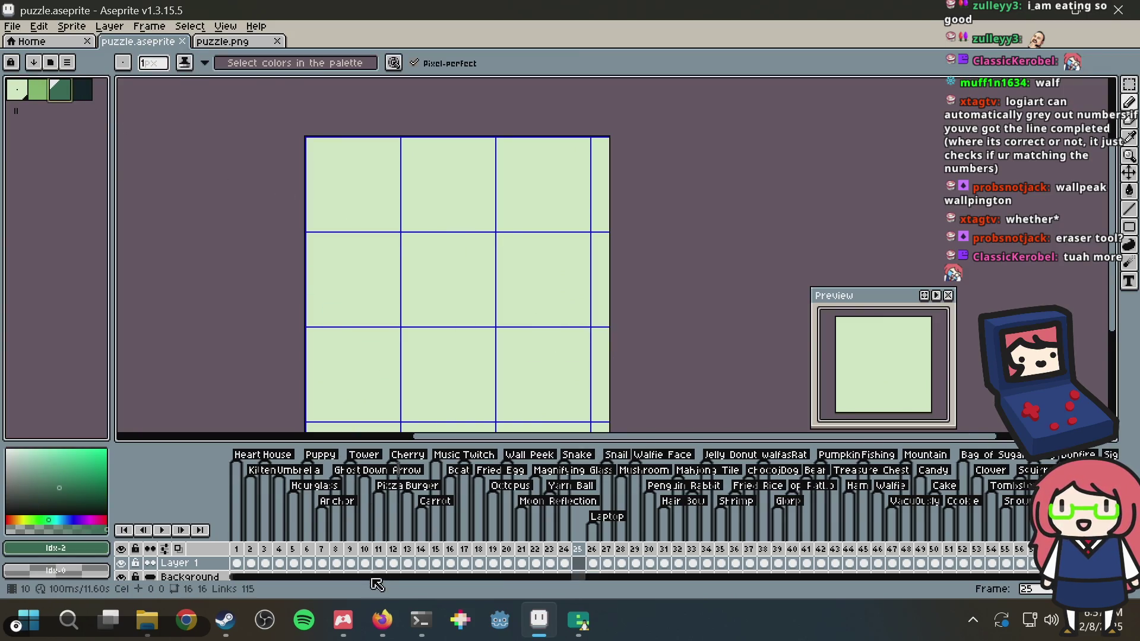
click(383, 619)
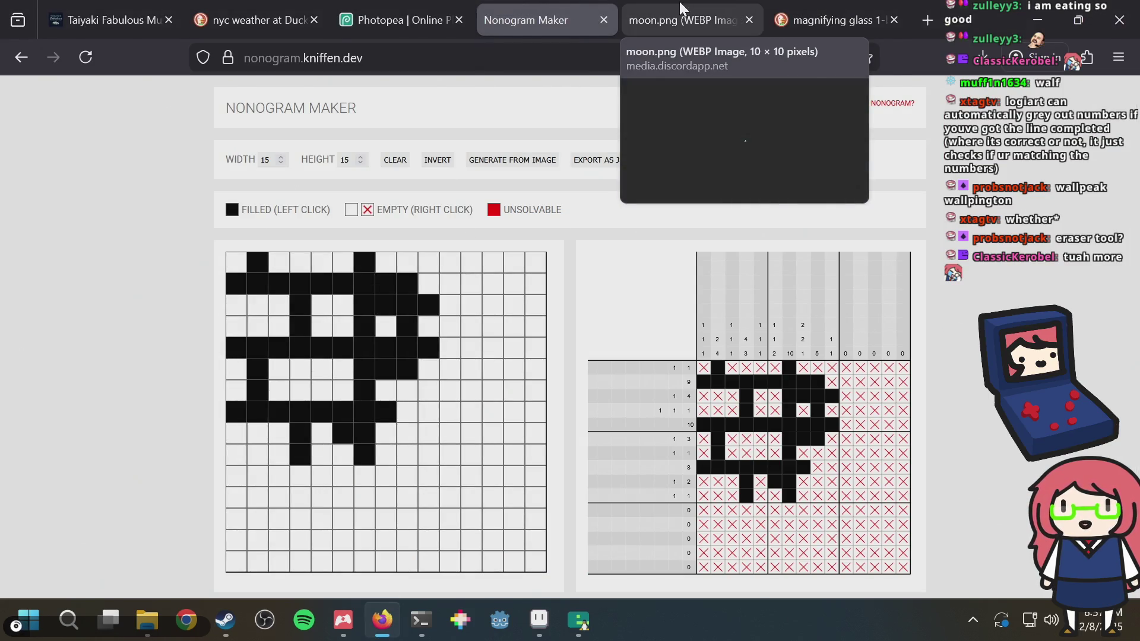
Close the moon.png tab, save puzzle.aseprite with the darkest colour selected, and open a new tab
click(681, 22)
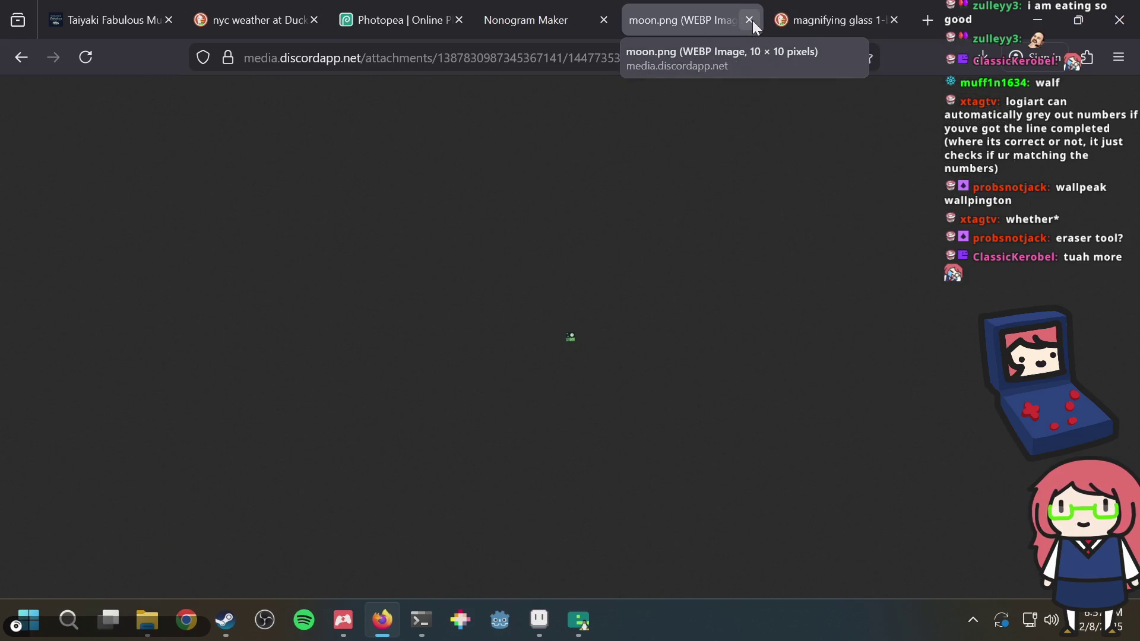
click(751, 20)
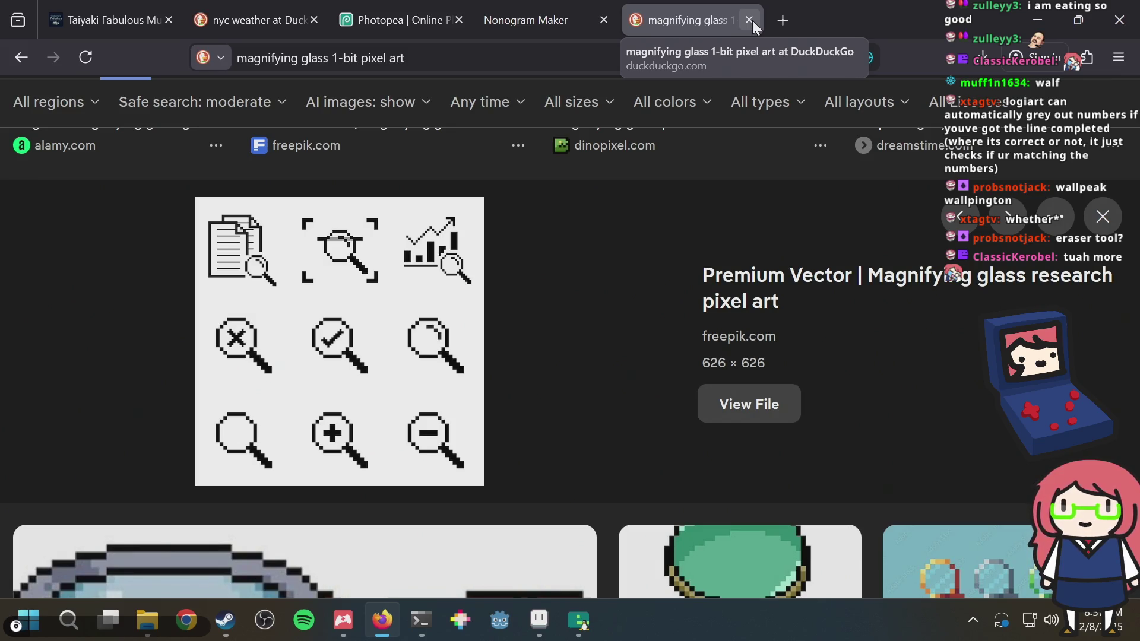
key(alt+Tab)
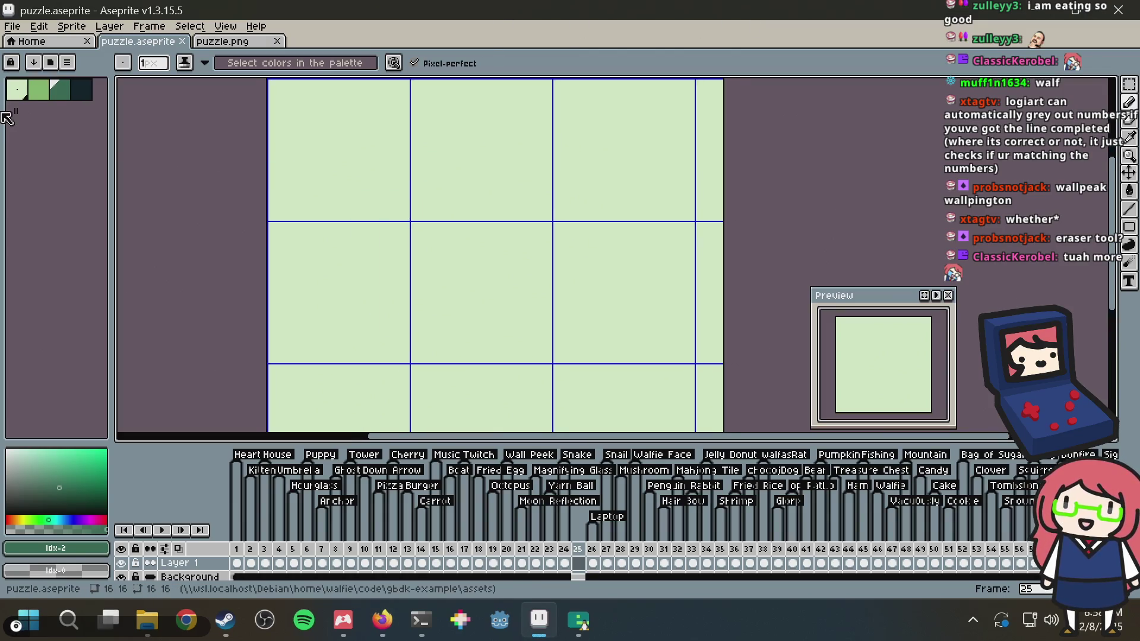
click(83, 95)
key(ctrl+s)
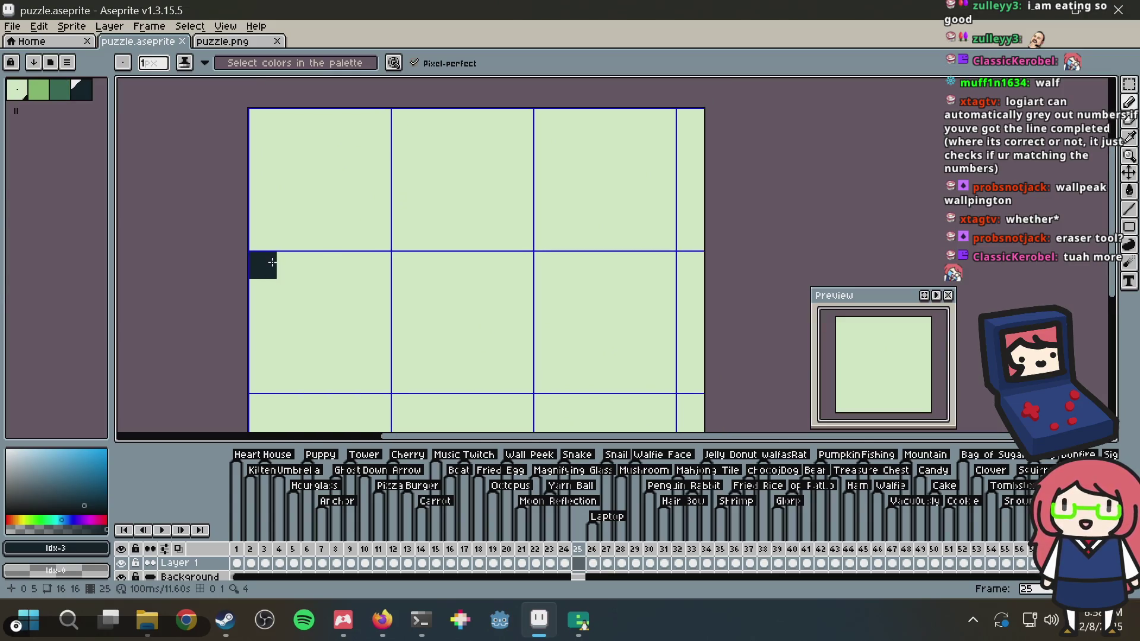
key(alt+Tab)
key(ctrl+t)
Load jspaint.app in the new tab and select JS Paint's Eraser tool
text(jspa)
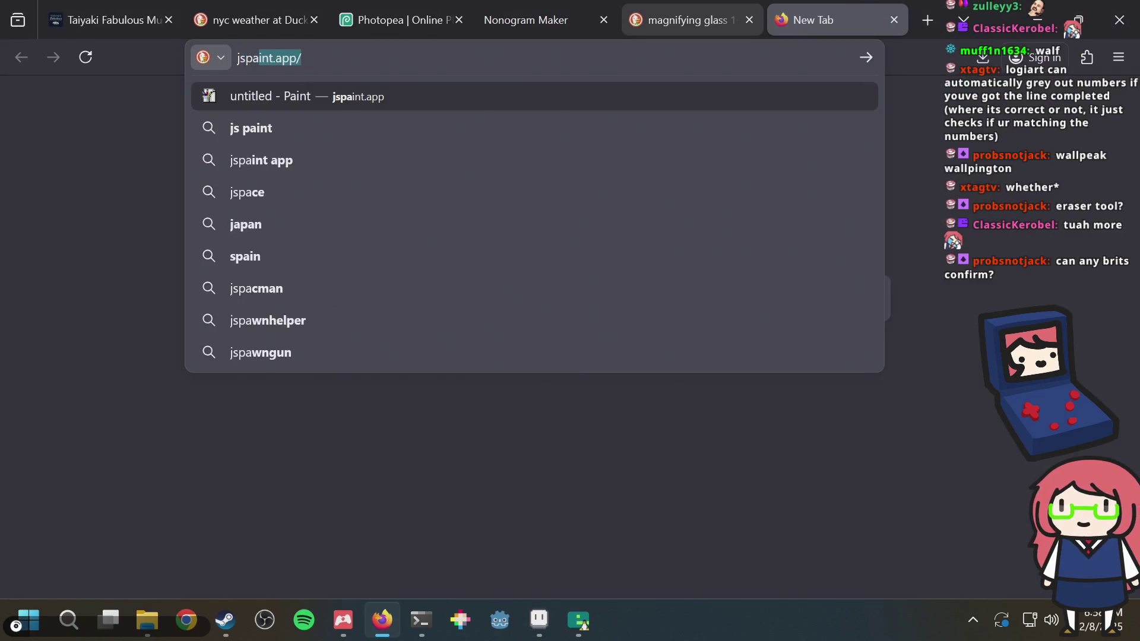
key(Return)
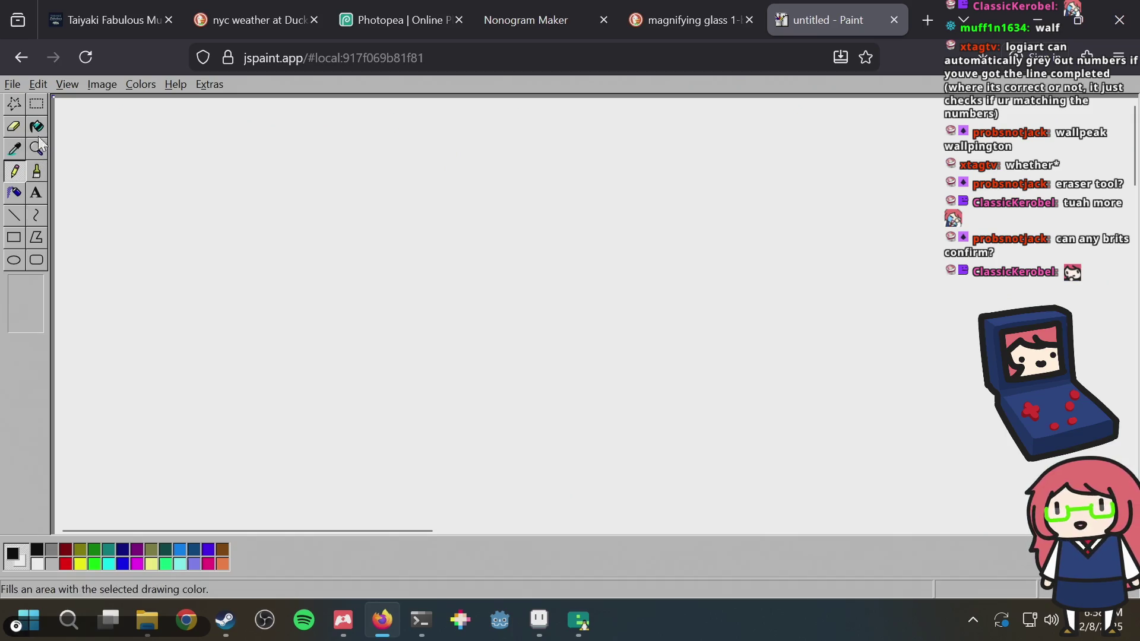
click(16, 133)
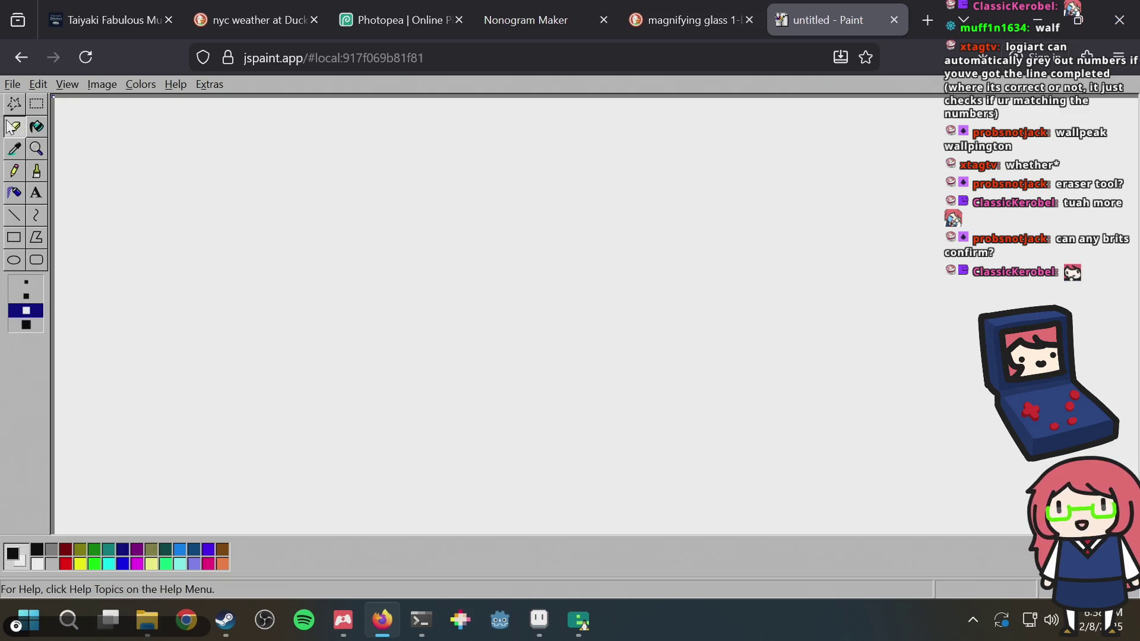
key(alt+Tab)
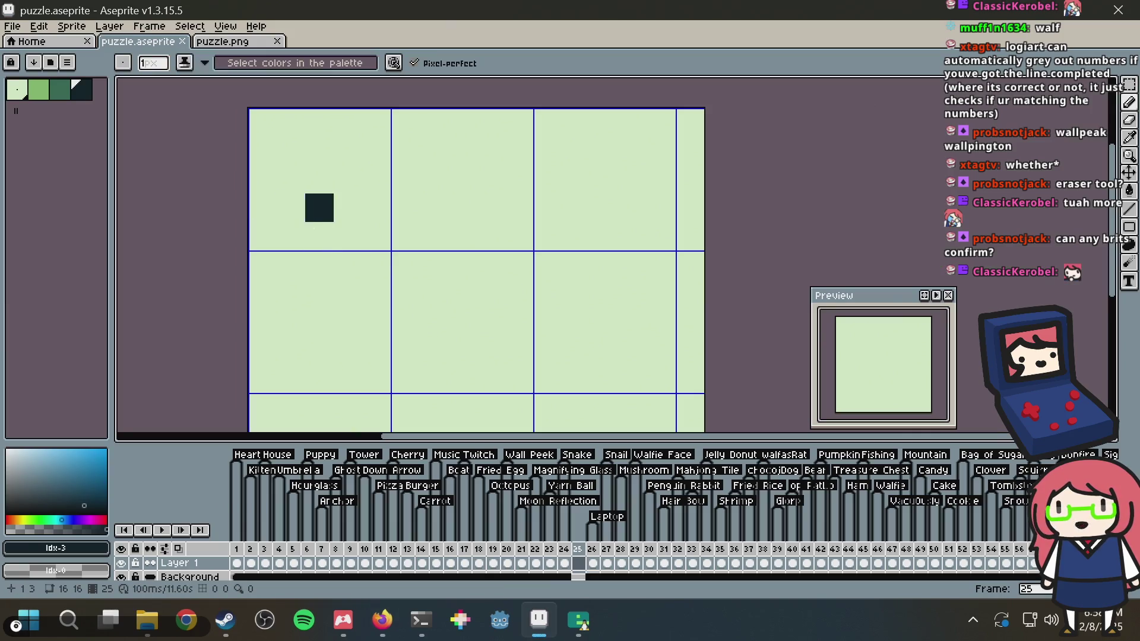
key(alt+Tab)
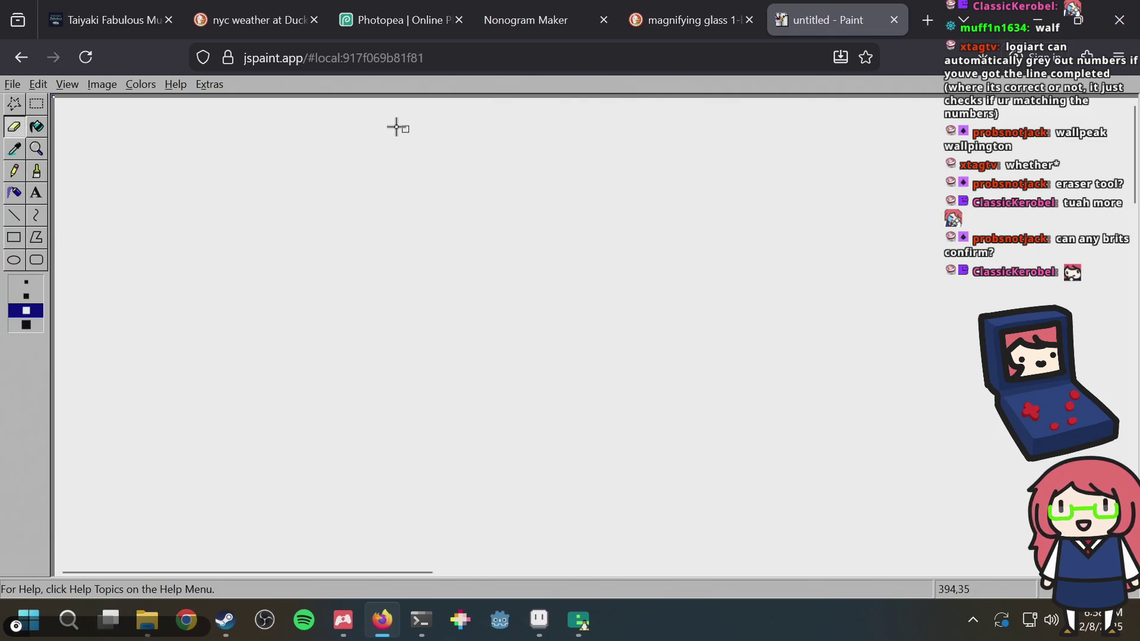
click(443, 58)
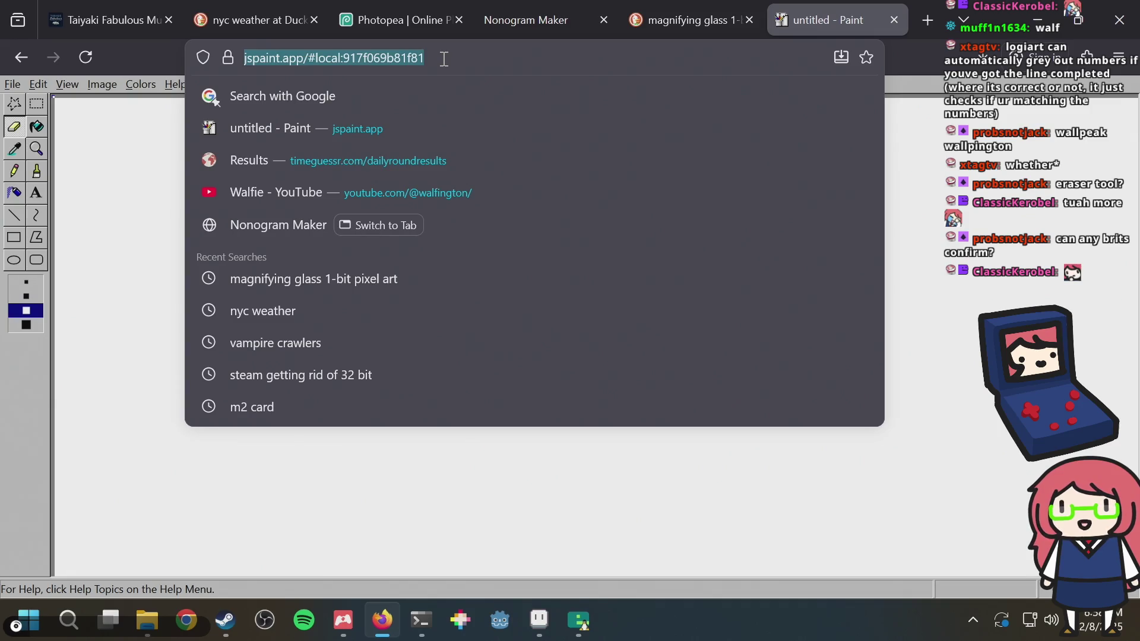
Return to Aseprite with the Pencil (B) selected and save puzzle.aseprite
click(40, 173)
key(alt+Tab)
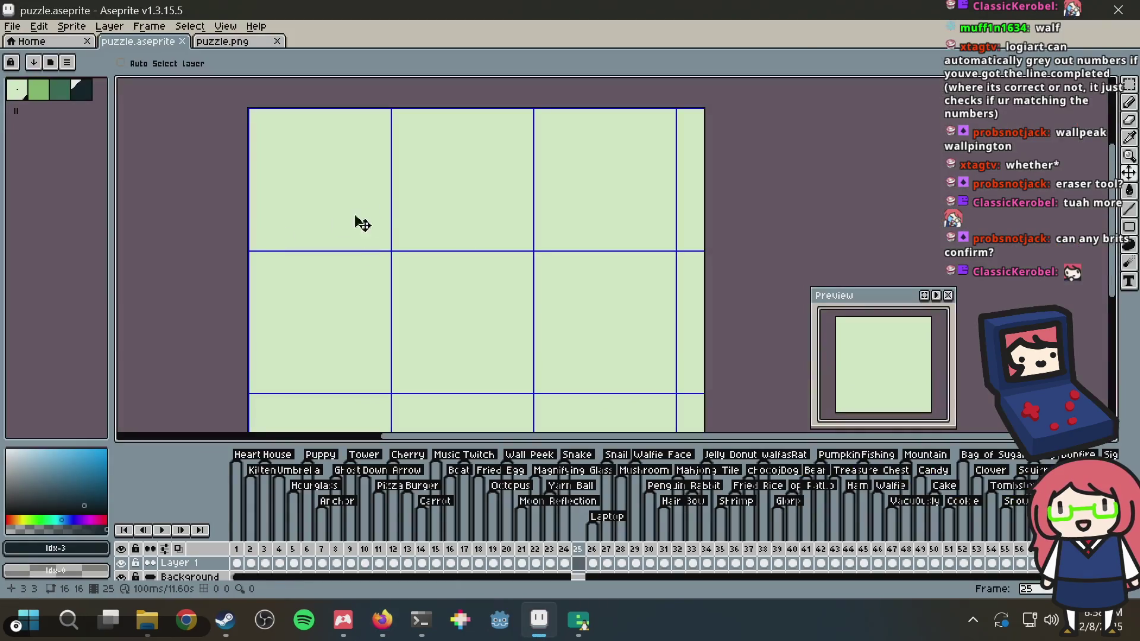
key(b)
key(ctrl+s)
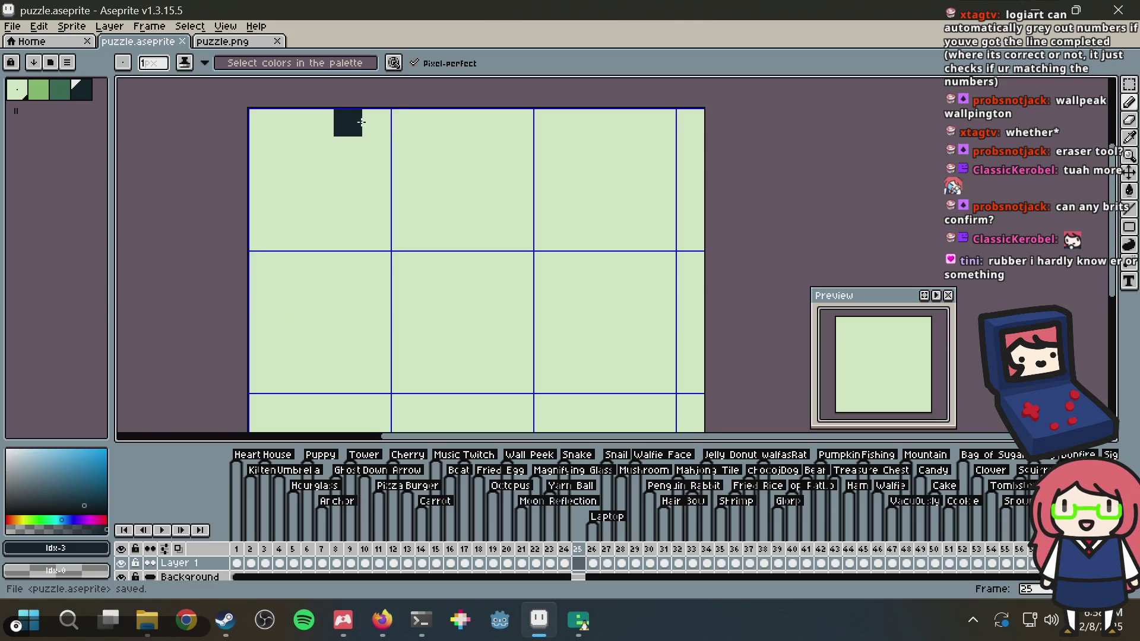
key(alt+Tab)
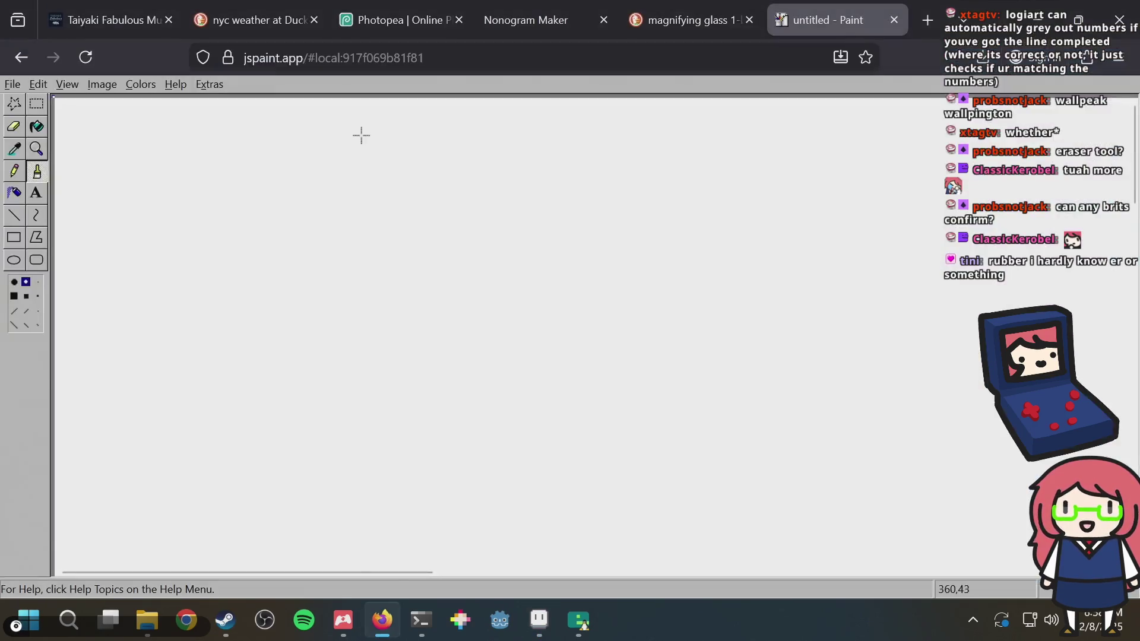
key(alt+Tab)
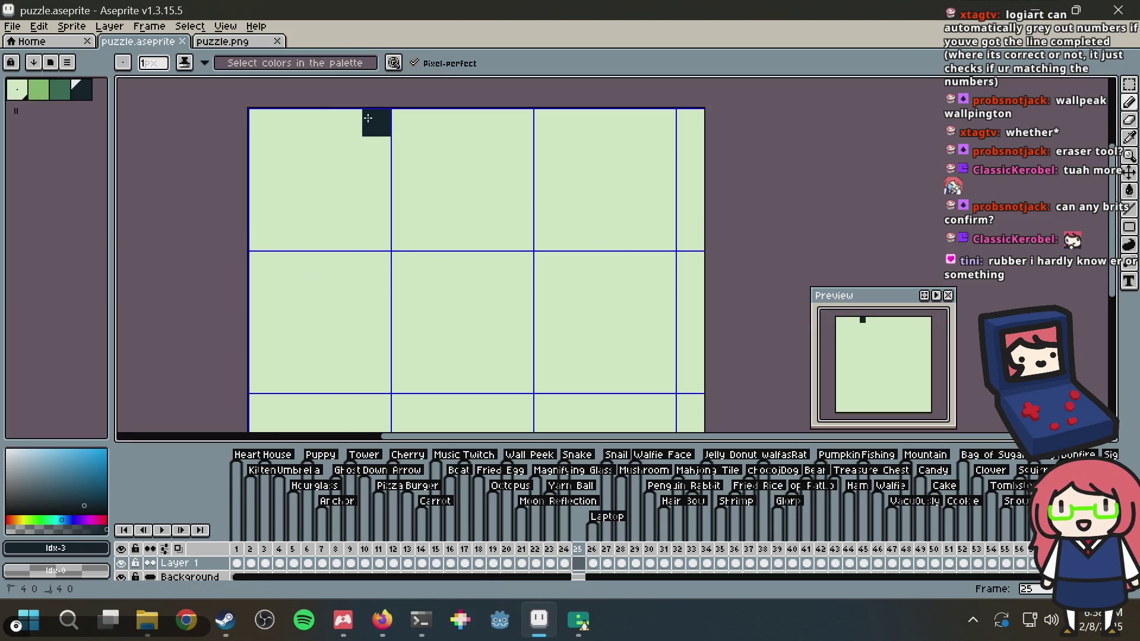
key(alt+Tab)
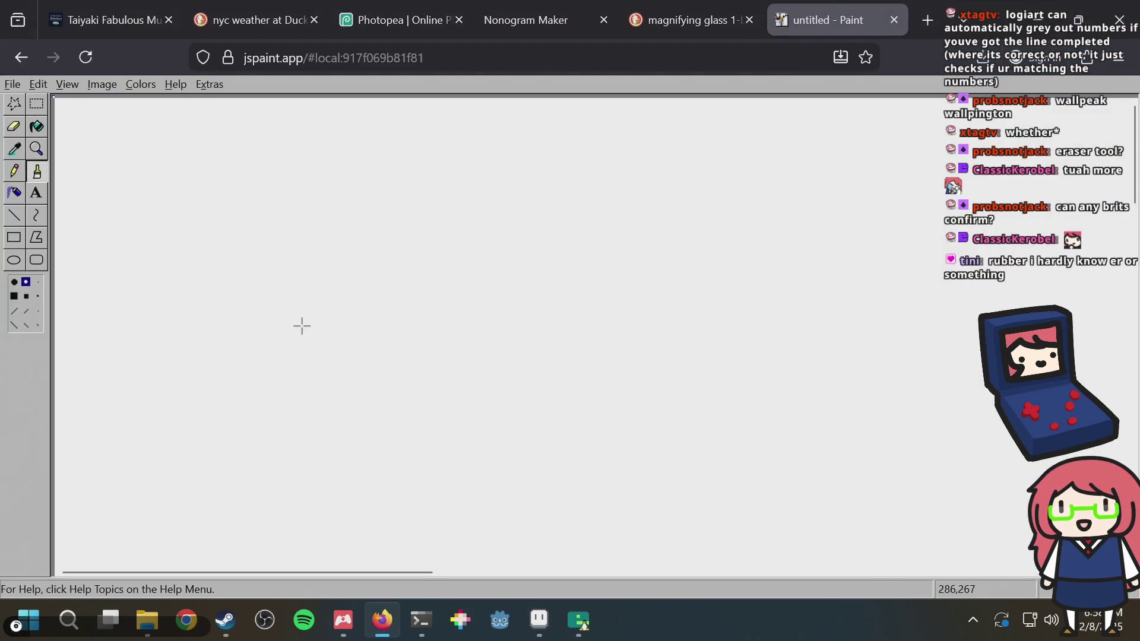
key(alt+Tab)
Draw the dark base outline of the brush and a mid-green bottom bar
mouse_move(306, 254)
mouse_down()
mouse_move(481, 268)
mouse_move(457, 294)
mouse_move(229, 301)
mouse_up()
key(ctrl+z)
mouse_move(319, 285)
mouse_down()
mouse_move(315, 355)
mouse_move(291, 379)
mouse_move(442, 378)
mouse_move(482, 359)
mouse_move(486, 284)
mouse_up()
click(61, 92)
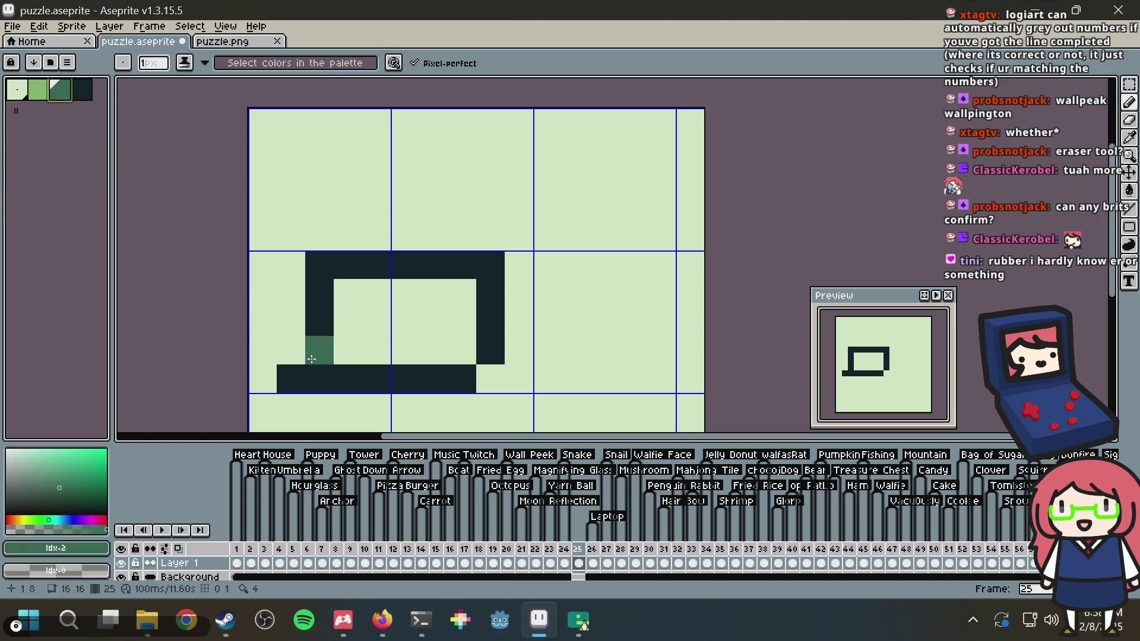
drag(319, 379, 430, 380)
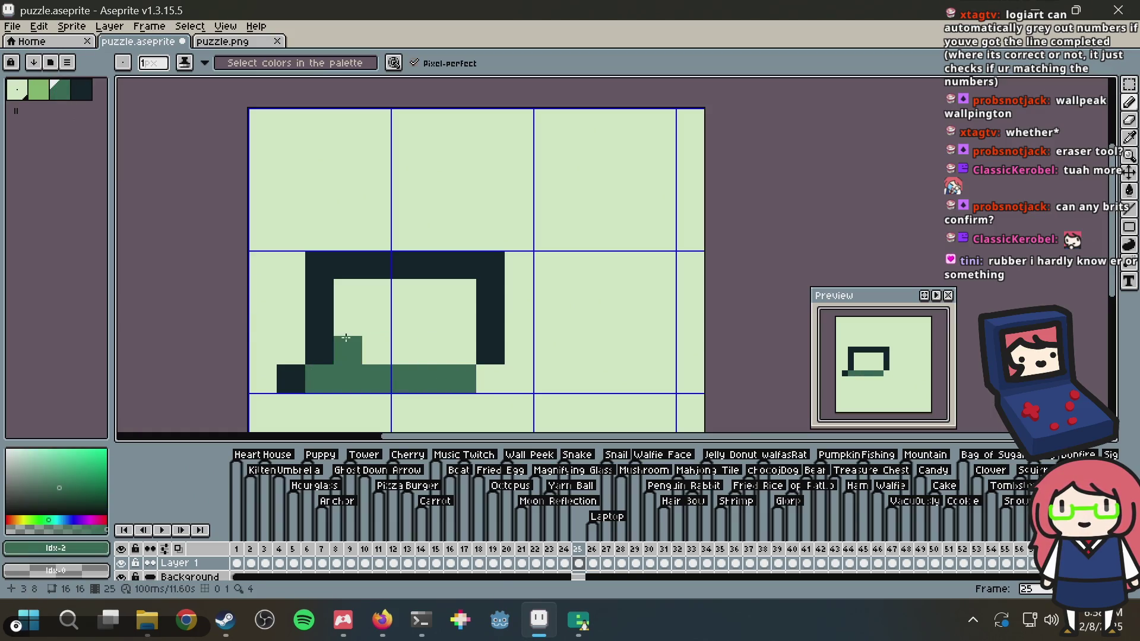
key(alt+Tab)
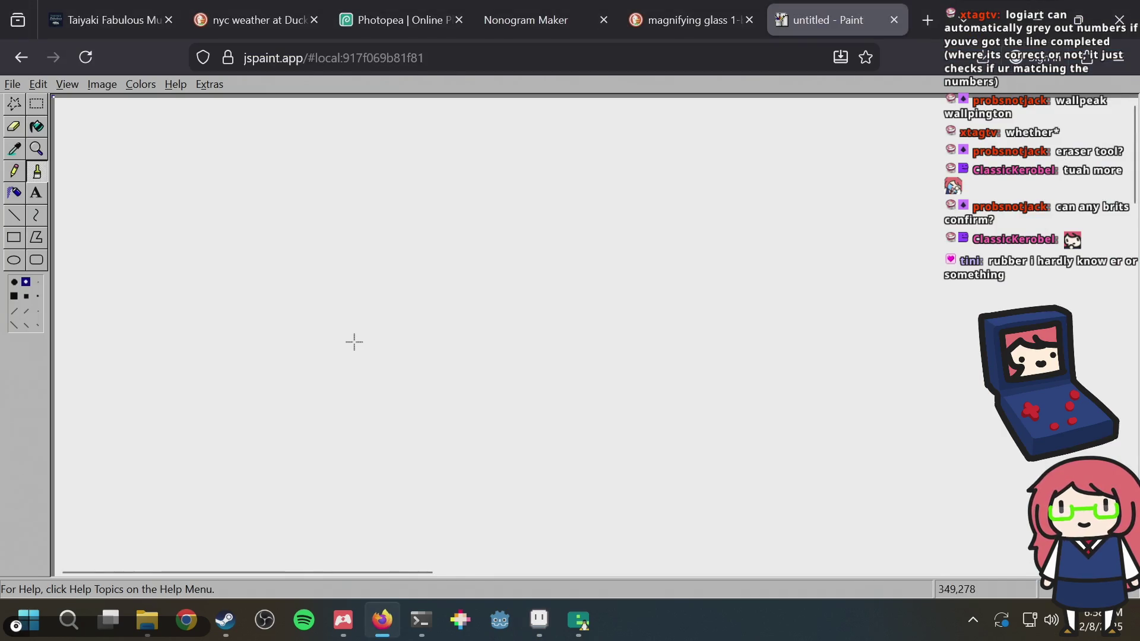
key(alt+Tab)
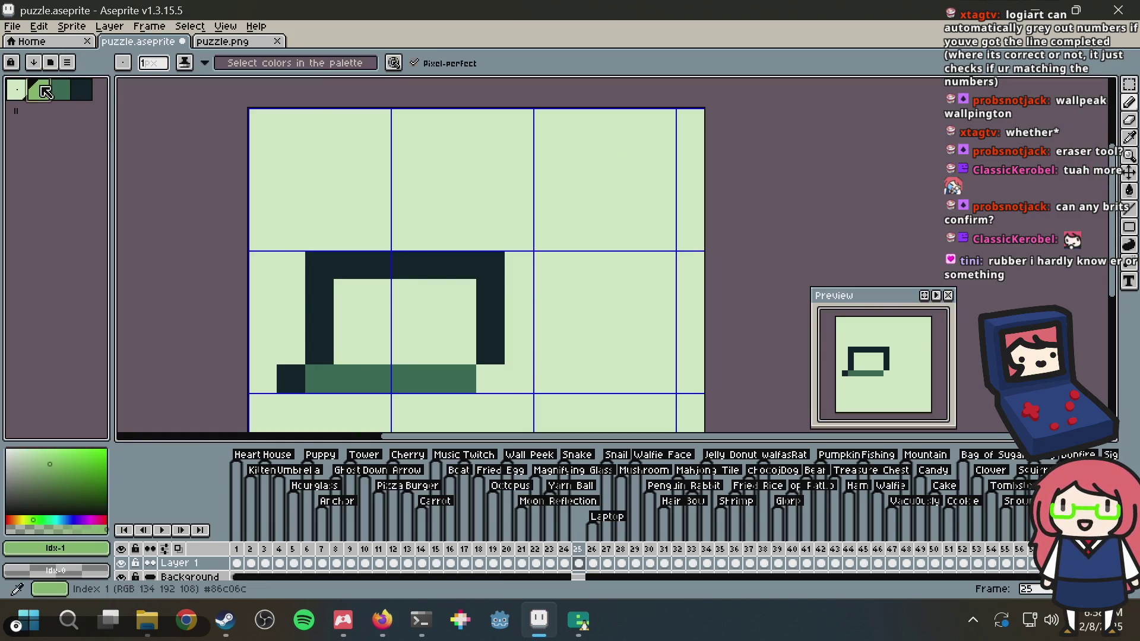
Draw the dark handle outline rising up from the base
alt+click(389, 262)
click(405, 237)
drag(405, 237, 398, 145)
key(alt+Tab)
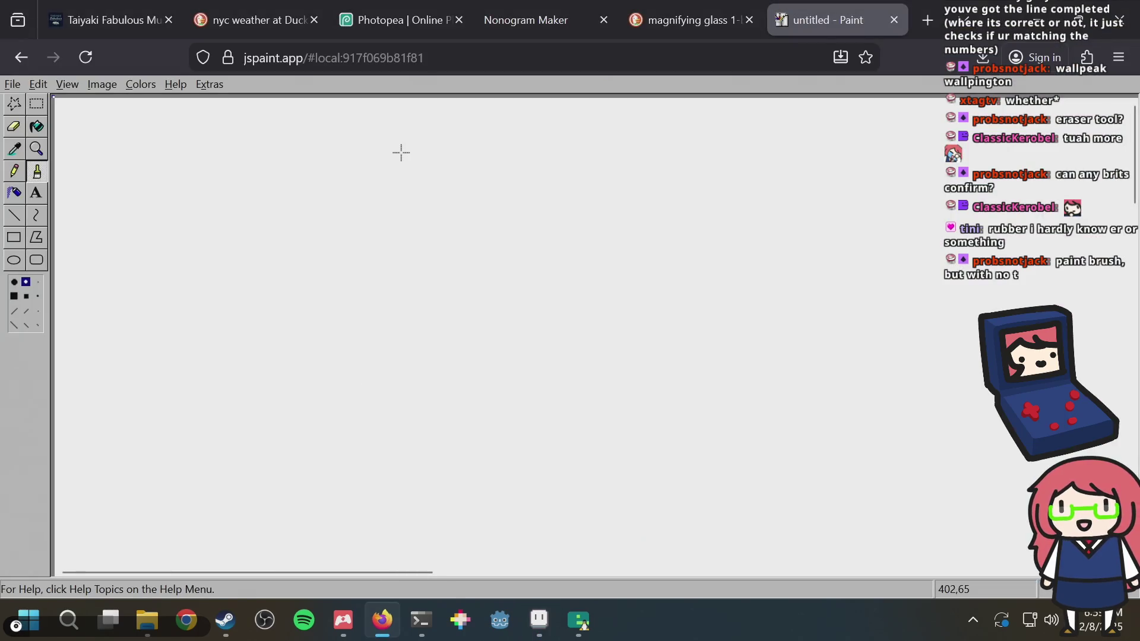
key(alt+Tab)
key(ctrl+z)
key(ctrl+z)
click(393, 240)
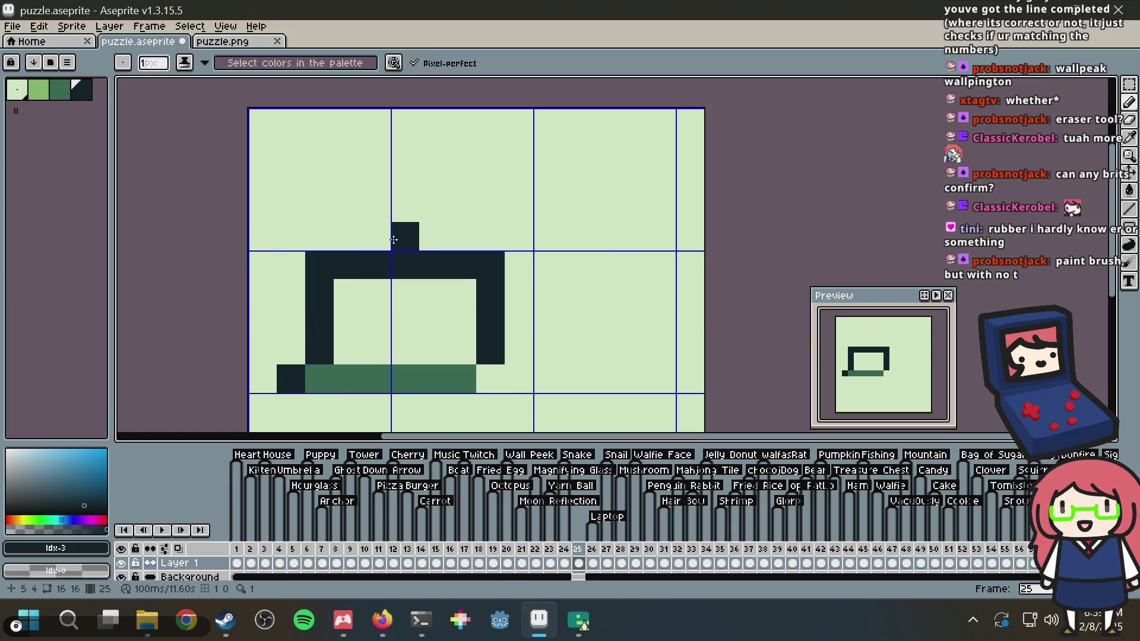
mouse_move(392, 238)
mouse_down()
mouse_move(377, 238)
mouse_move(381, 158)
mouse_move(403, 120)
mouse_move(434, 144)
mouse_move(435, 230)
mouse_up()
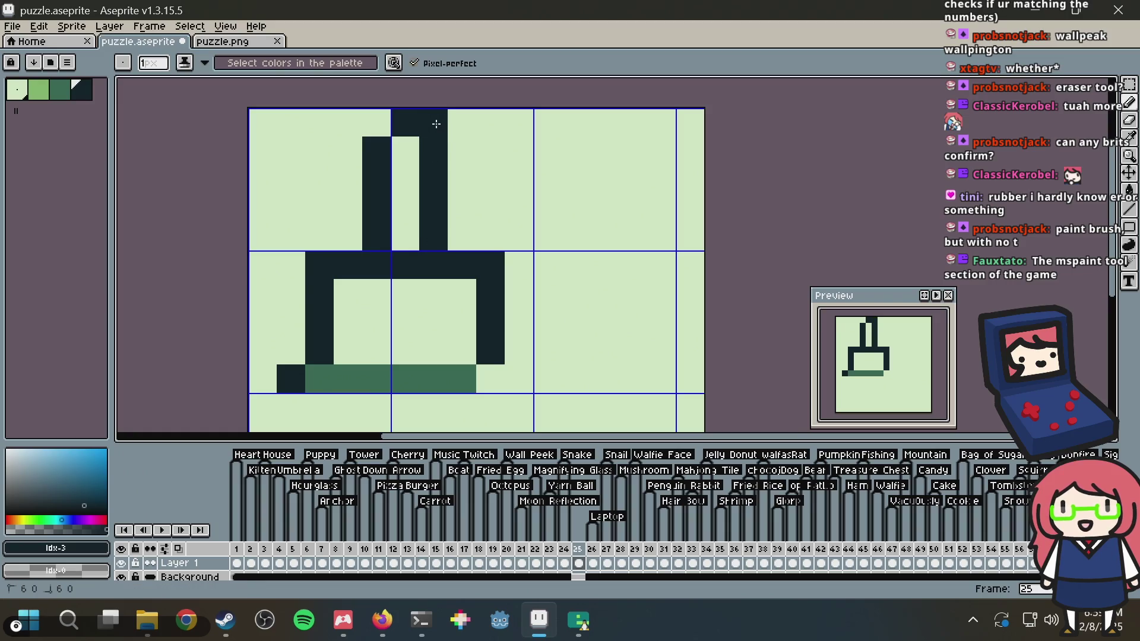
Fill the handle medium green and pencil two green bristles inside the base
click(59, 91)
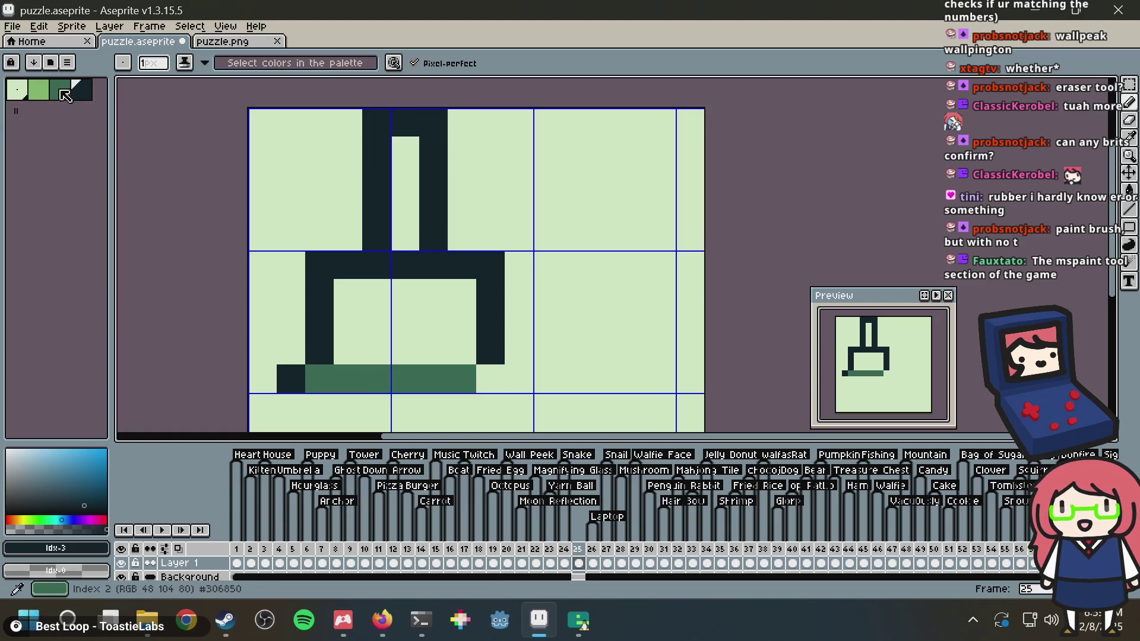
key(g)
click(416, 189)
key(b)
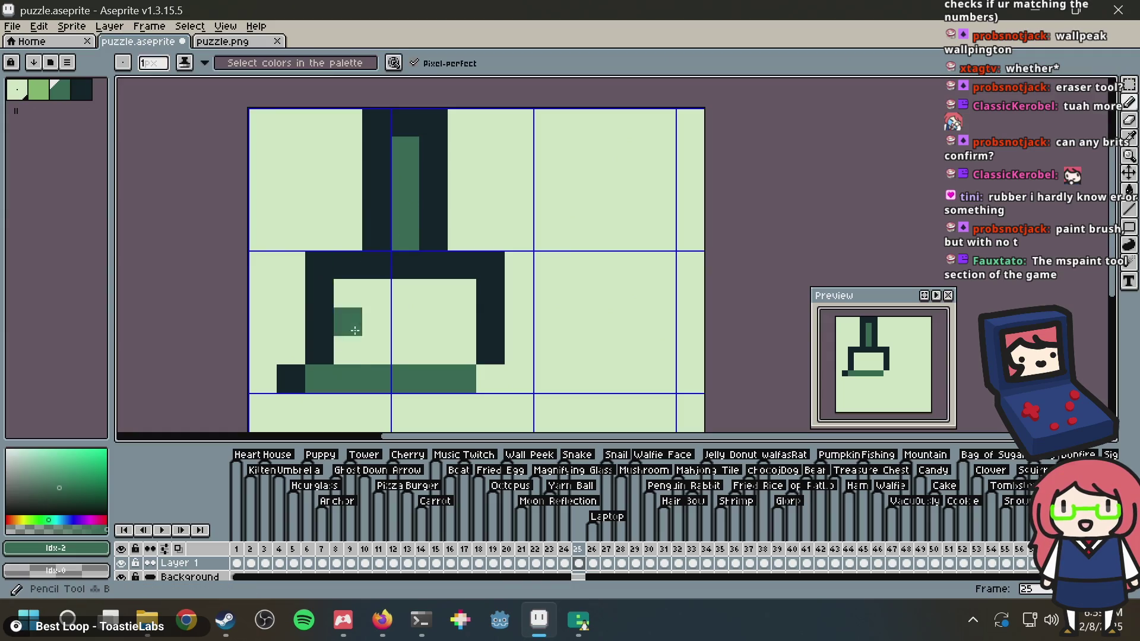
drag(376, 350, 376, 322)
drag(434, 350, 434, 326)
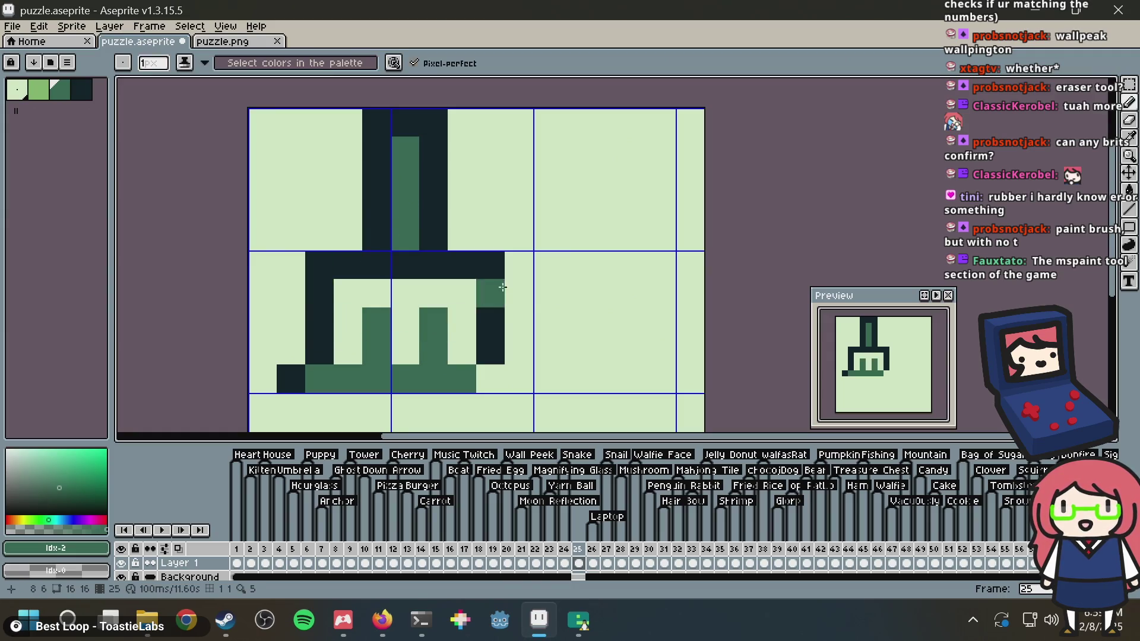
key(])
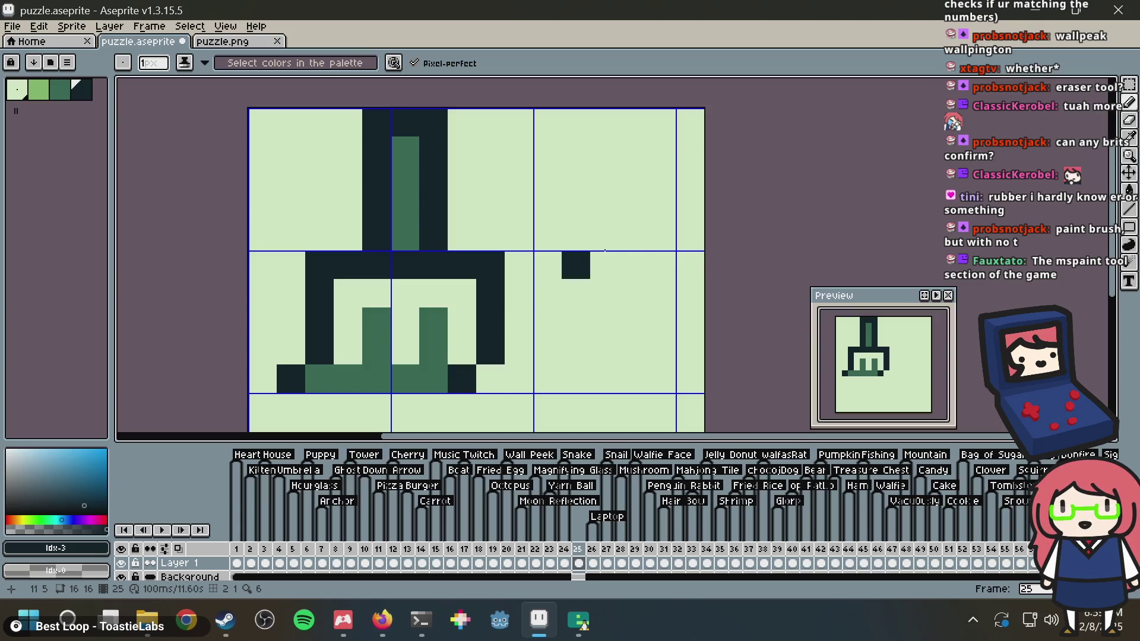
key(alt+Tab)
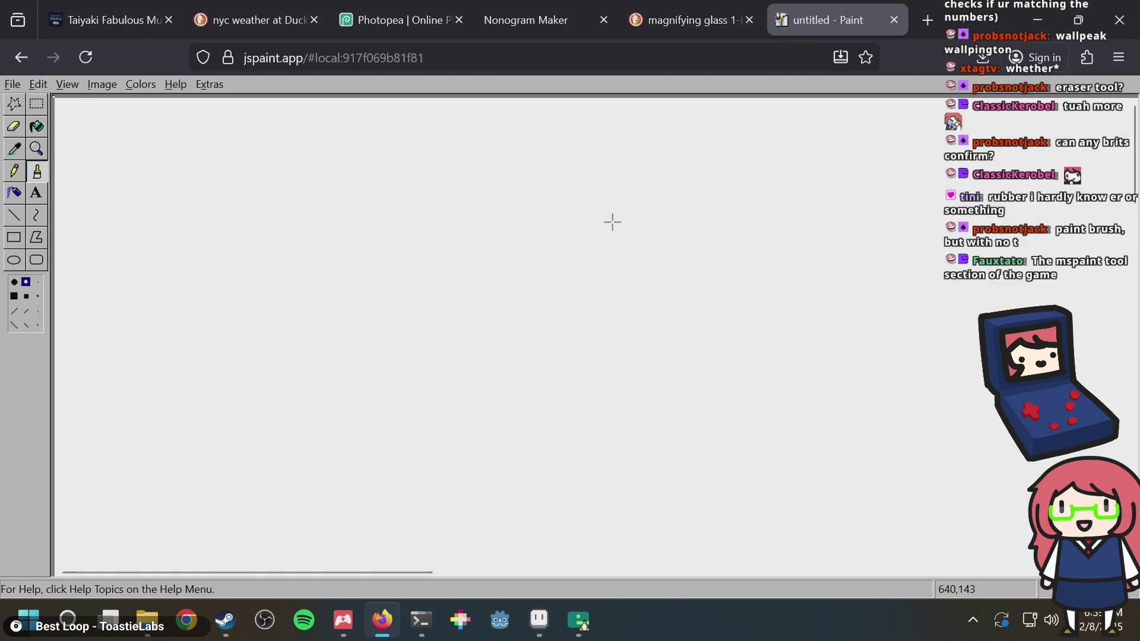
key(alt+Tab)
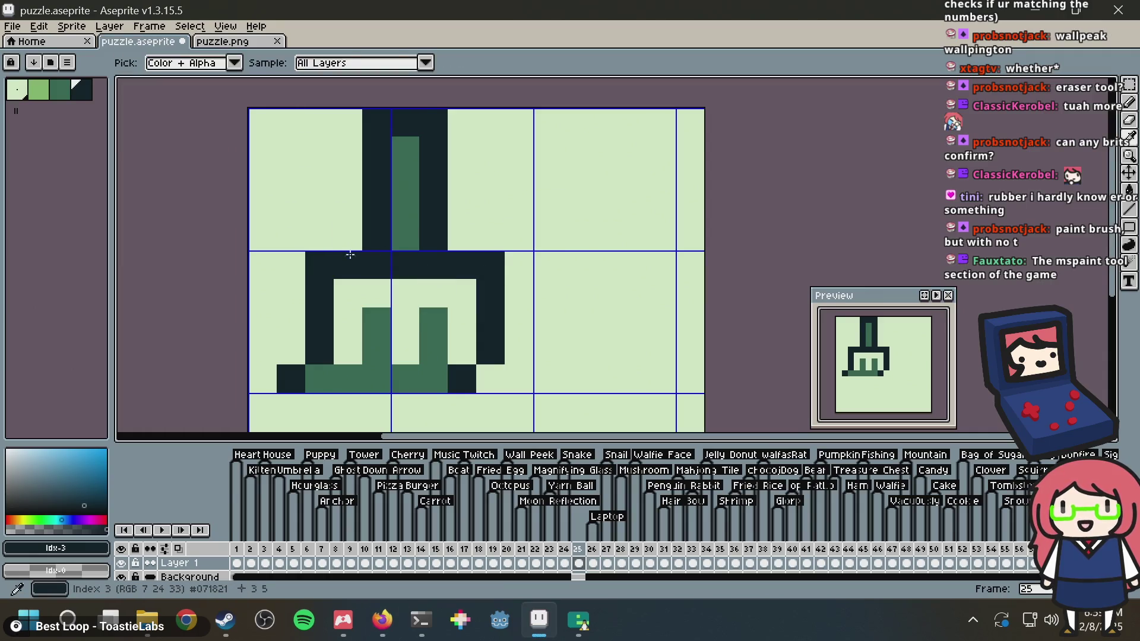
Widen the handle's lower row with dark pixels, touching up stray pixels in light green
drag(351, 236, 455, 237)
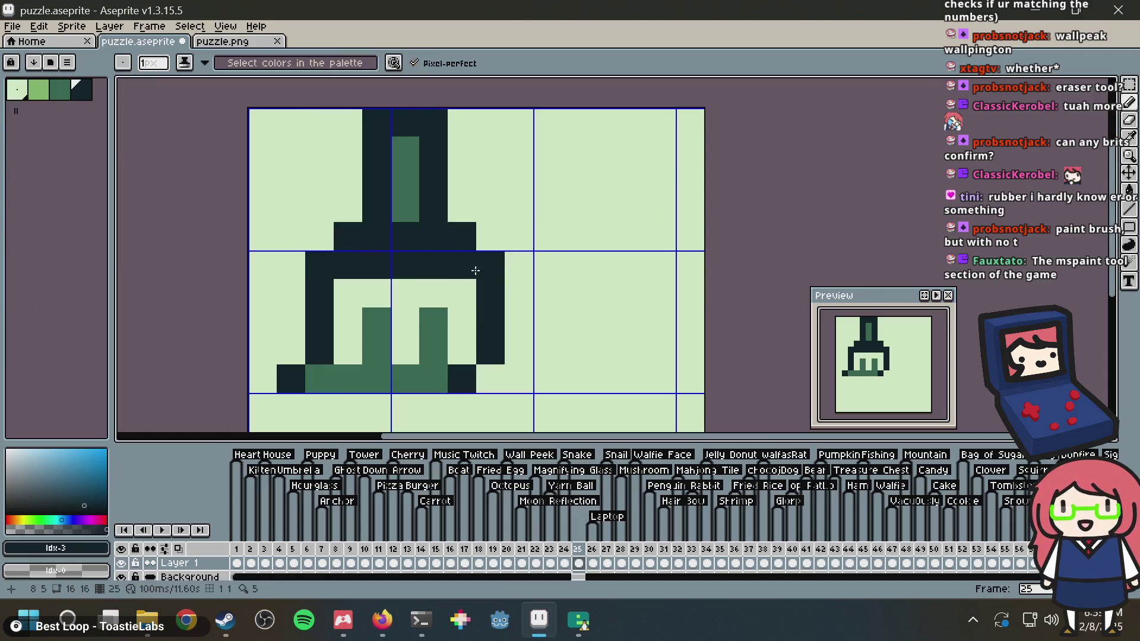
alt+click(420, 276)
click(346, 265)
mouse_move(385, 265)
mouse_down()
mouse_move(453, 261)
mouse_move(374, 266)
mouse_up()
alt+click(458, 237)
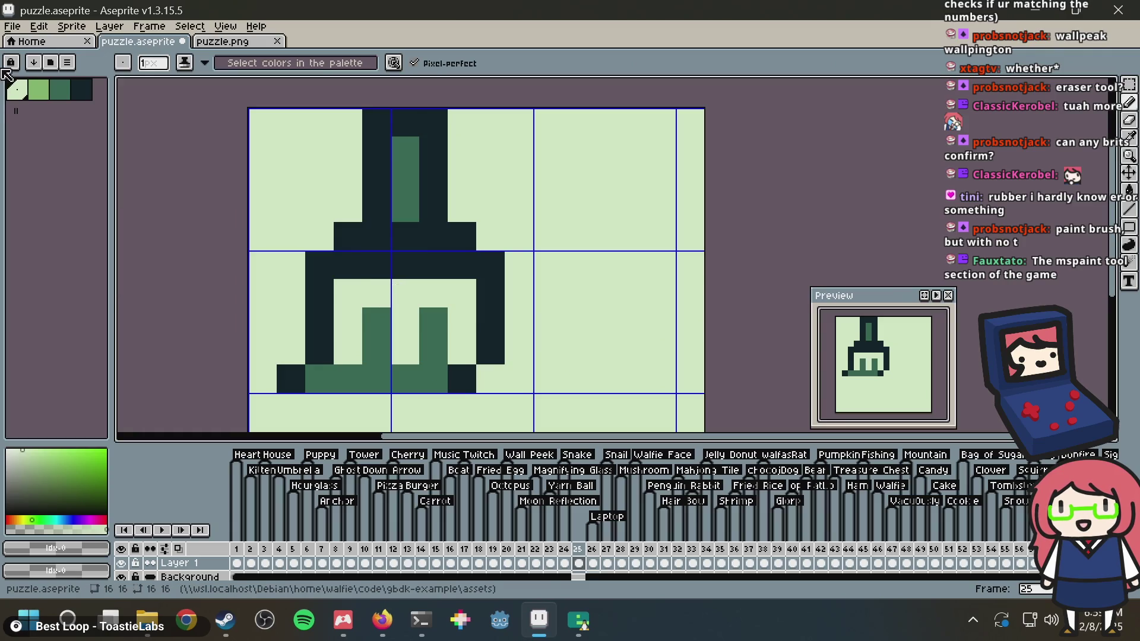
Move the handle's tip pixel one step right and erase the widened row's ends
click(432, 364)
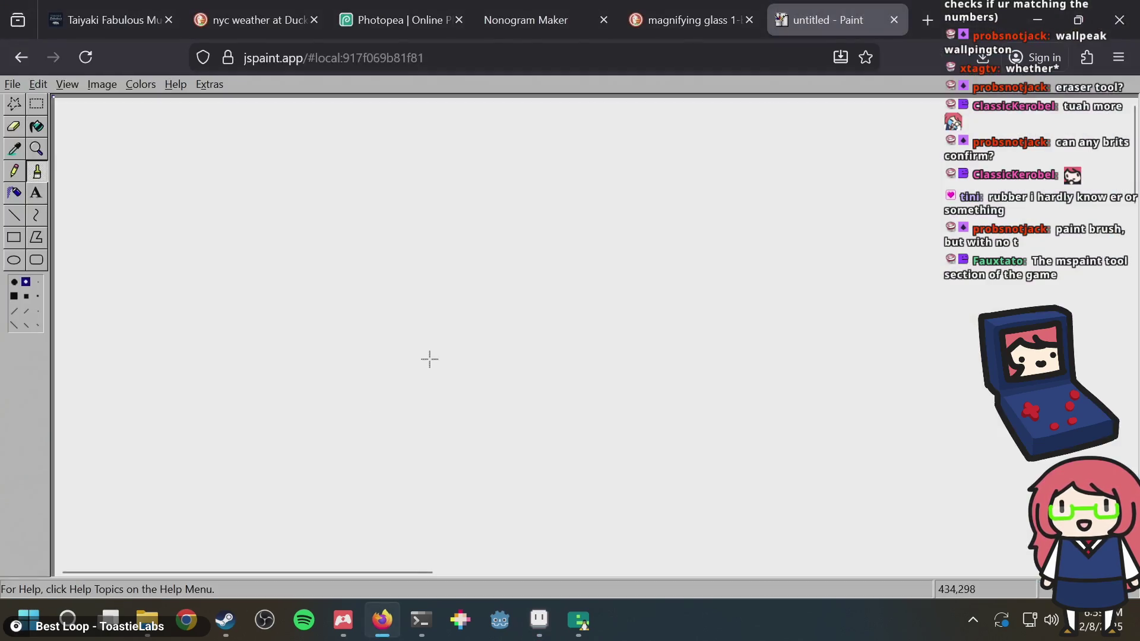
key(alt)
alt+click(423, 200)
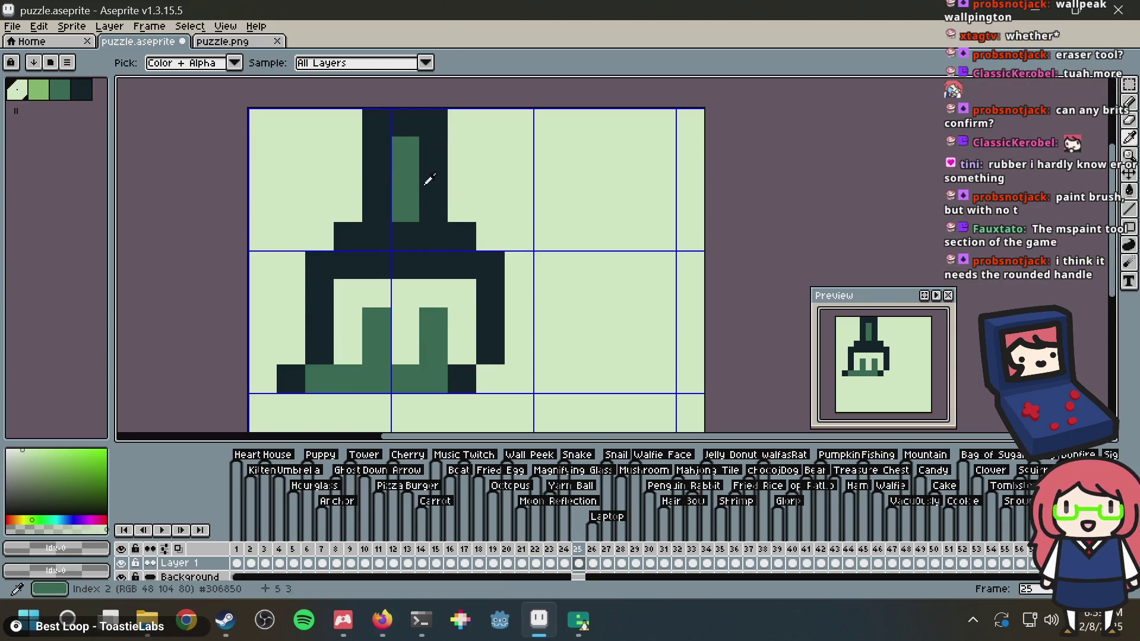
click(434, 121)
click(395, 124)
right_click(381, 122)
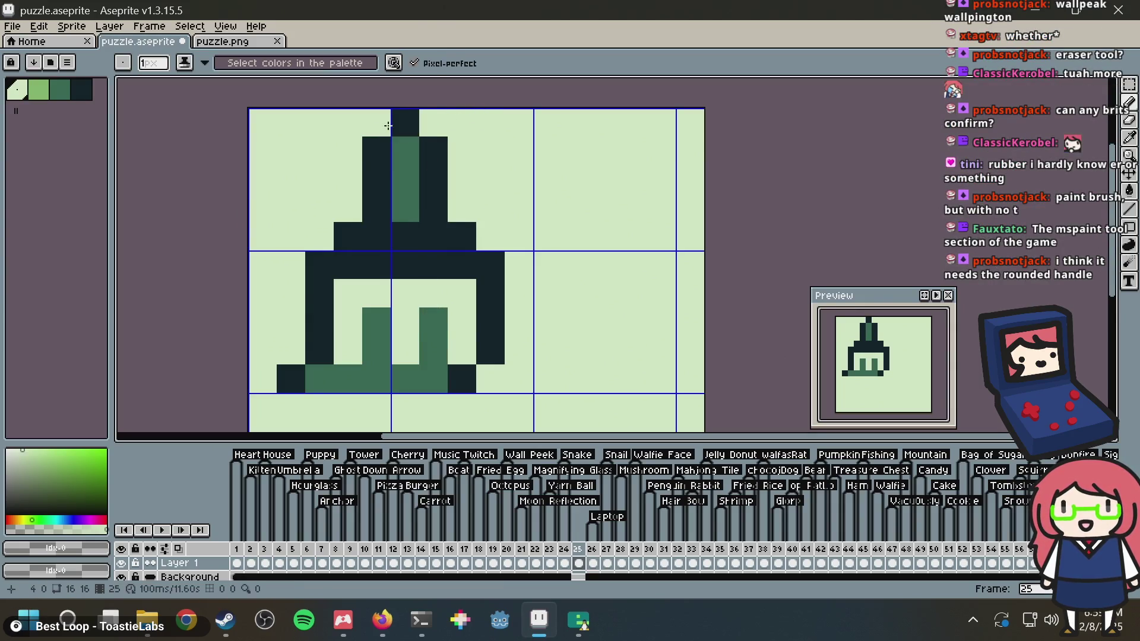
right_click(349, 236)
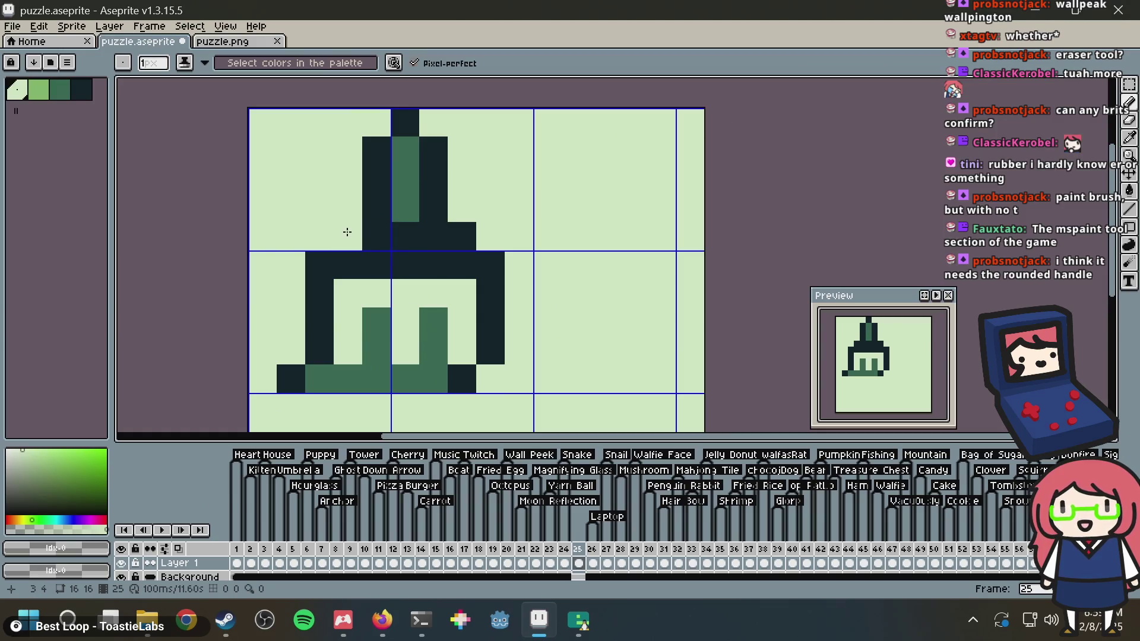
right_click(469, 236)
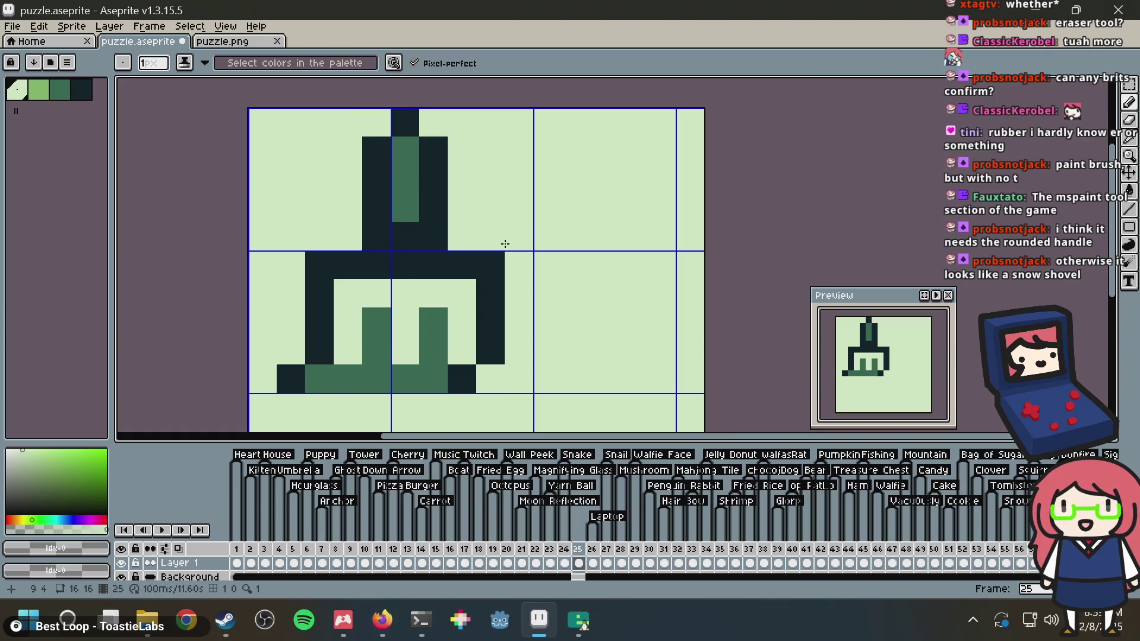
right_click(319, 266)
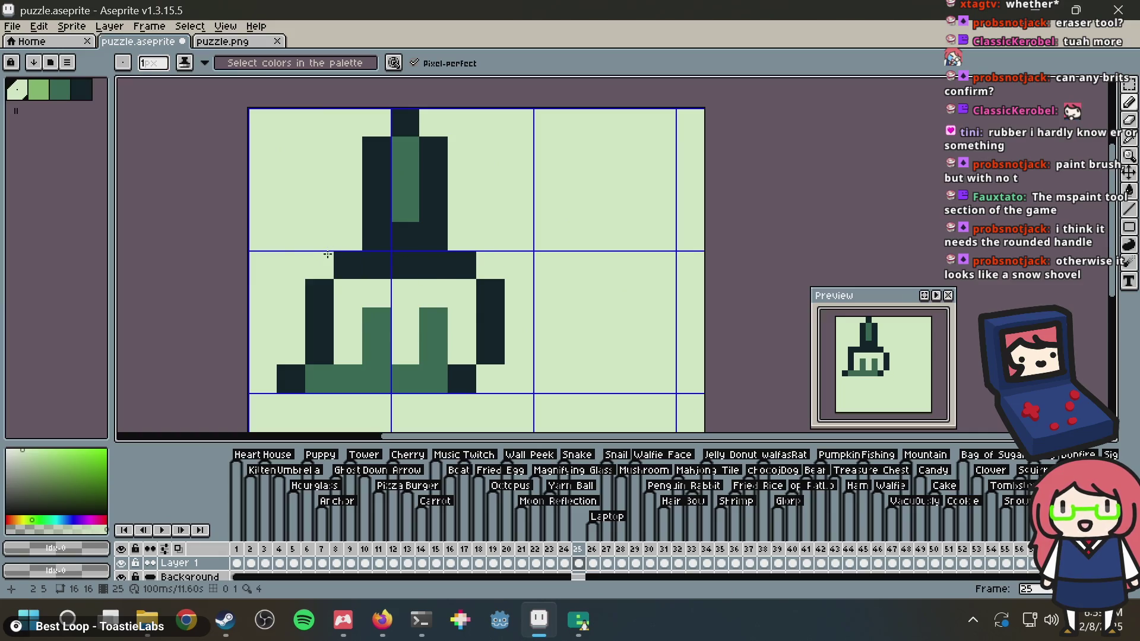
Restore the dark pixels at both ends of the collar row and clear the selection
key(v)
key(ctrl+z)
key(alt+Tab)
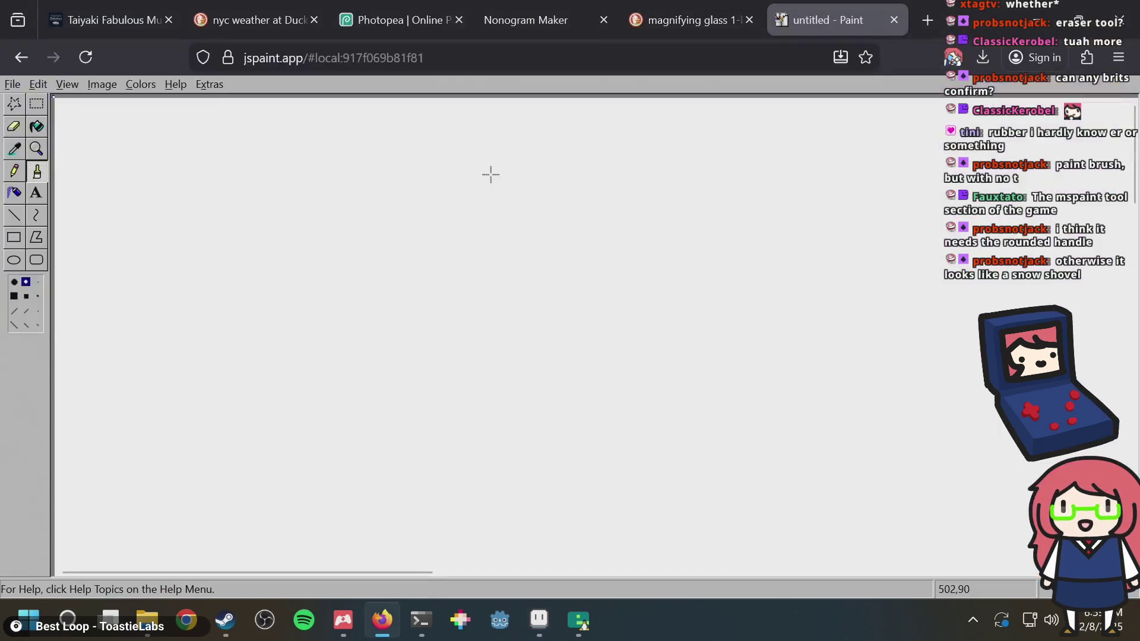
key(alt+Tab)
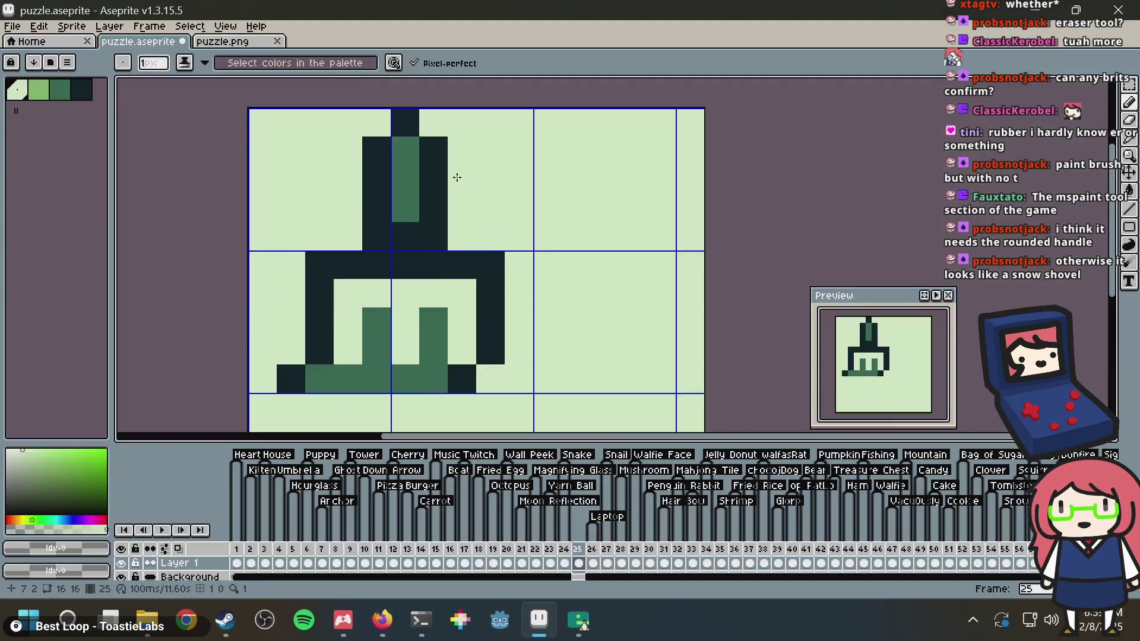
alt+click(376, 241)
click(350, 235)
click(461, 235)
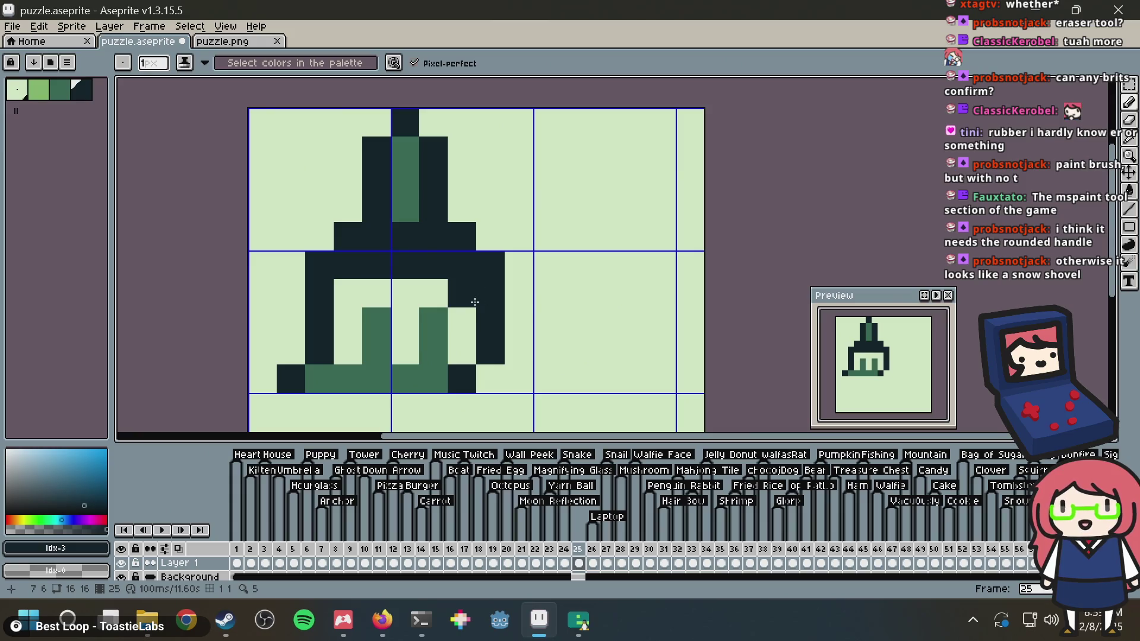
key(m)
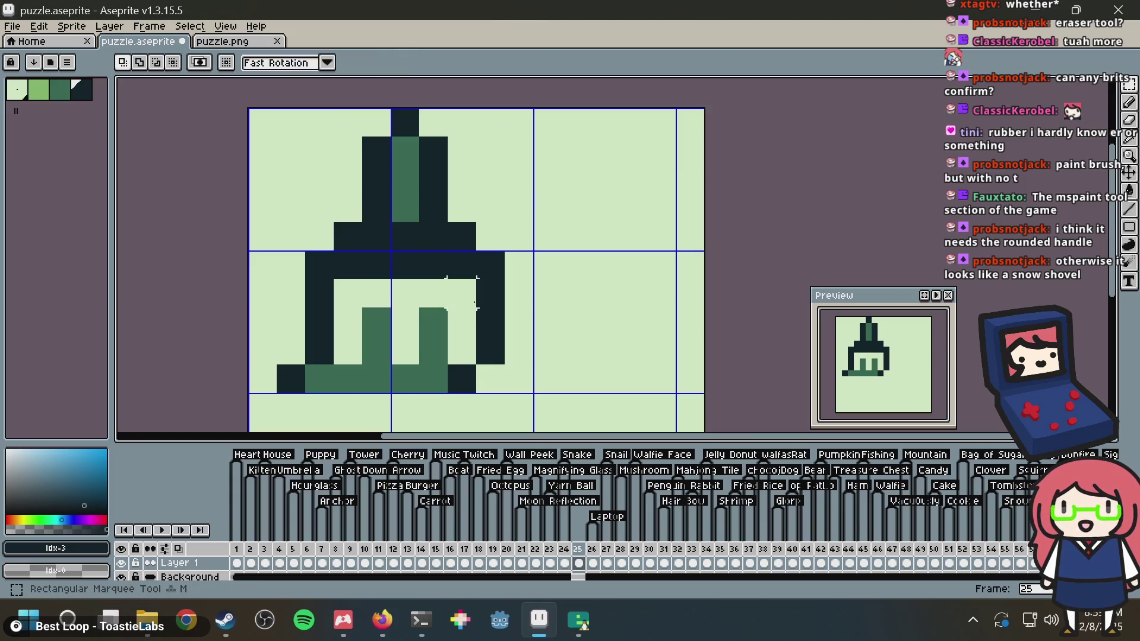
key(alt+Tab)
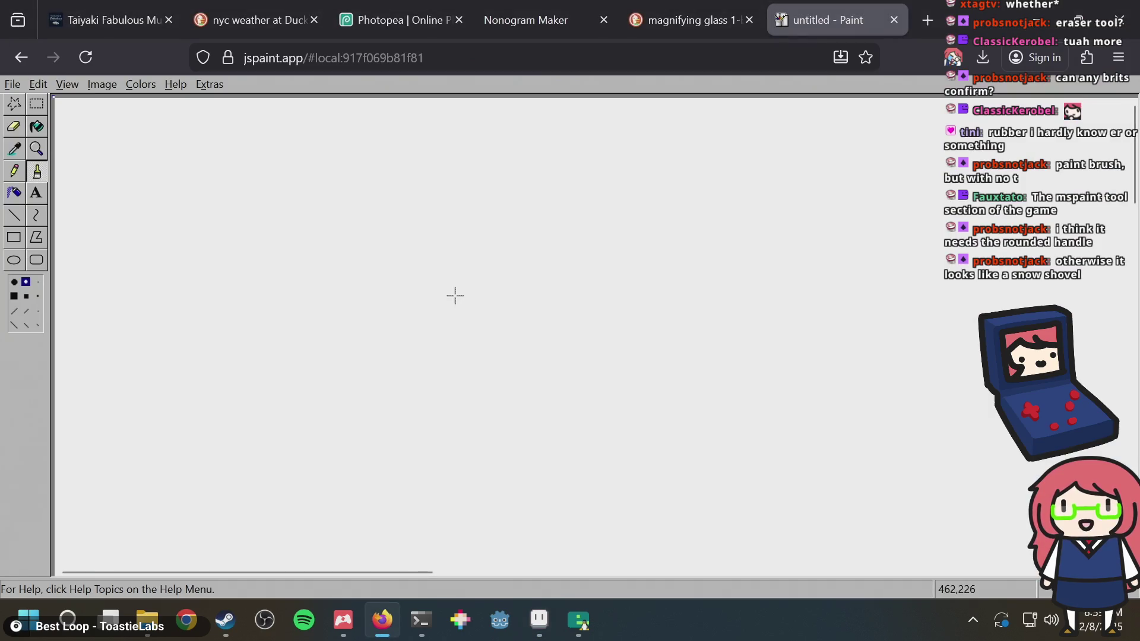
key(alt+Tab)
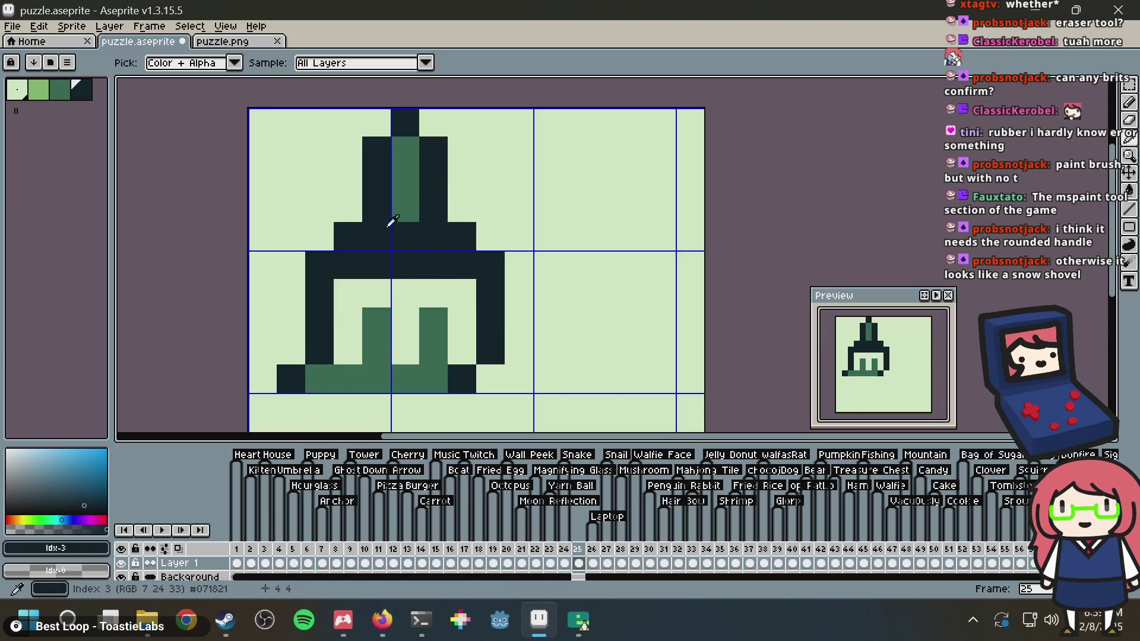
key(ctrl+d)
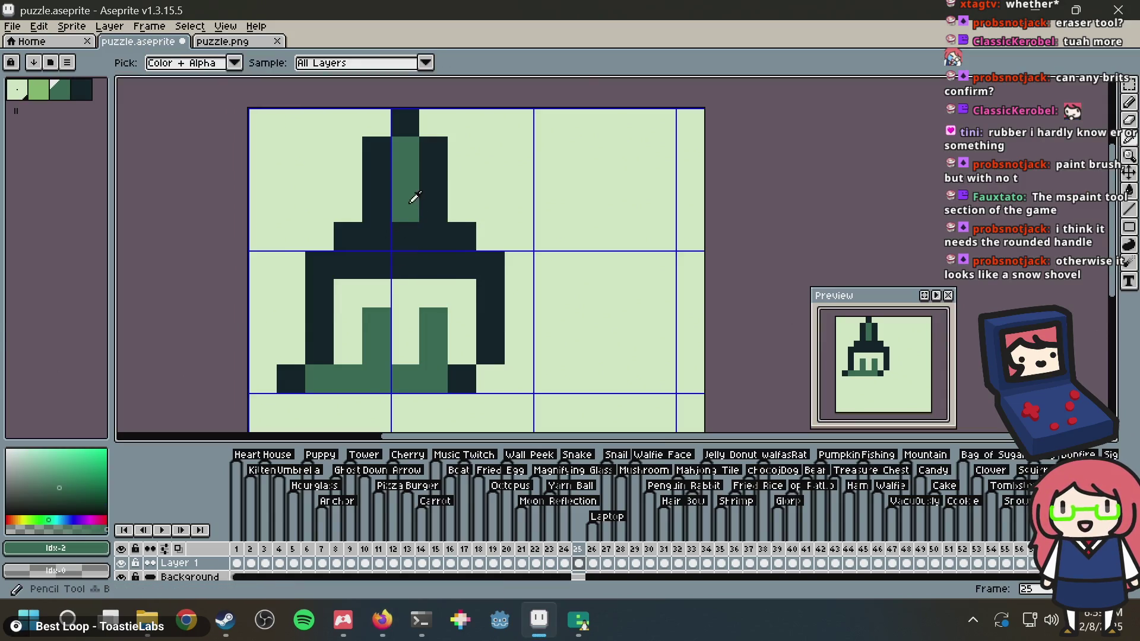
Extend the medium-green centre stripe at the brush top and widen the top outline with dark pixels
key(b)
click(406, 236)
click(376, 235)
click(433, 236)
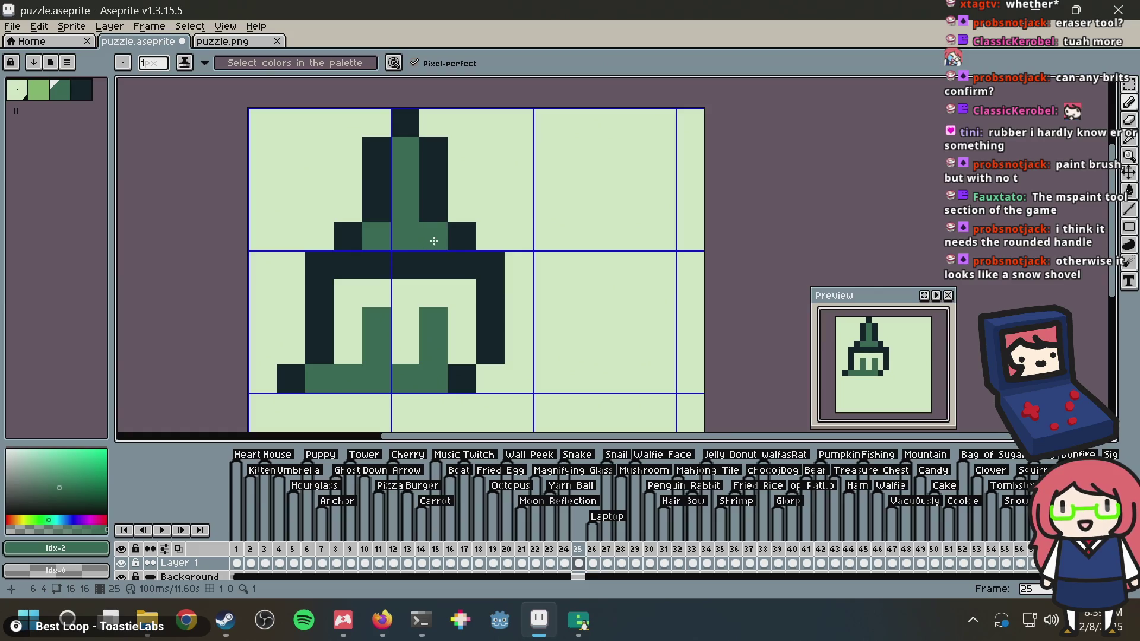
alt+click(375, 137)
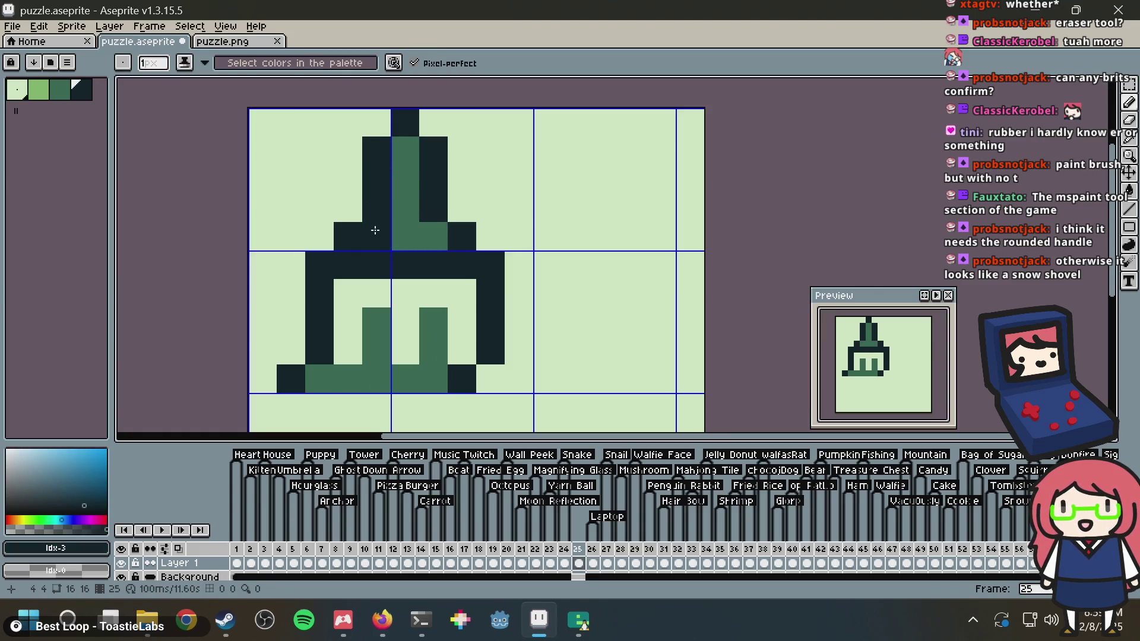
alt+click(407, 234)
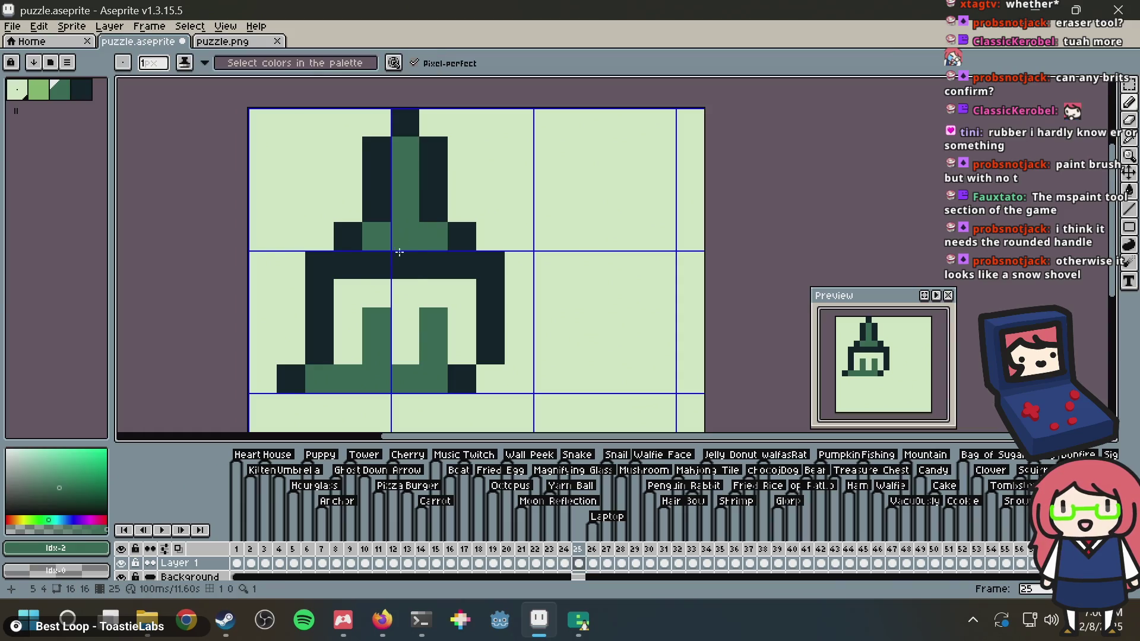
alt+click(374, 209)
click(348, 208)
click(451, 206)
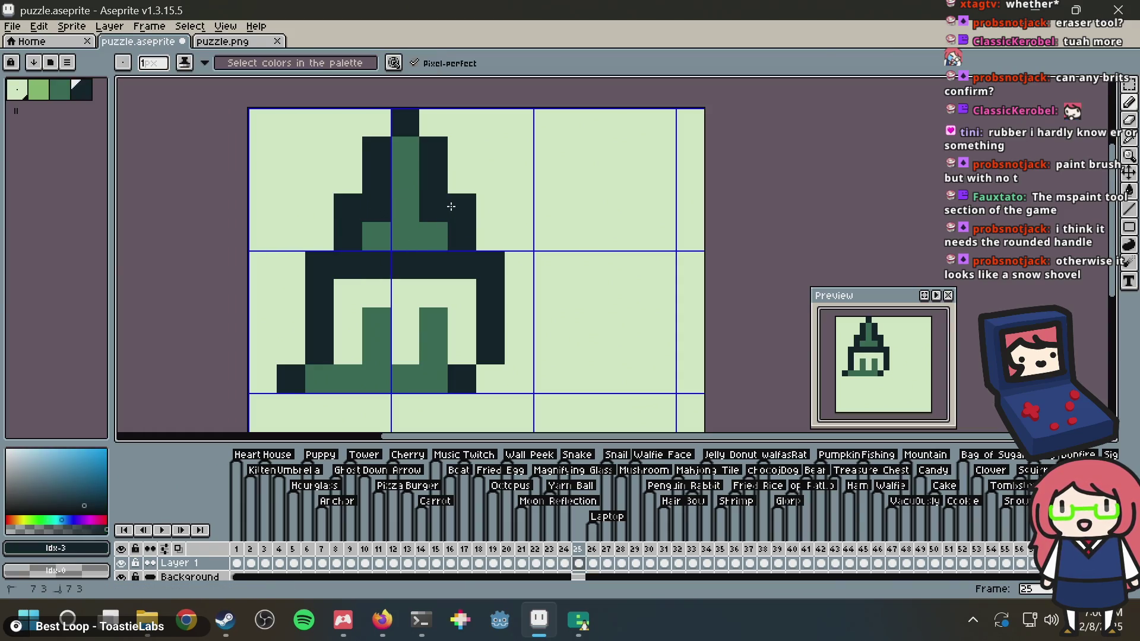
Build out the stepped shoulder with dark outline pixels and medium-green fill, then save
key(ctrl+z)
key(ctrl+z)
key(ctrl+z)
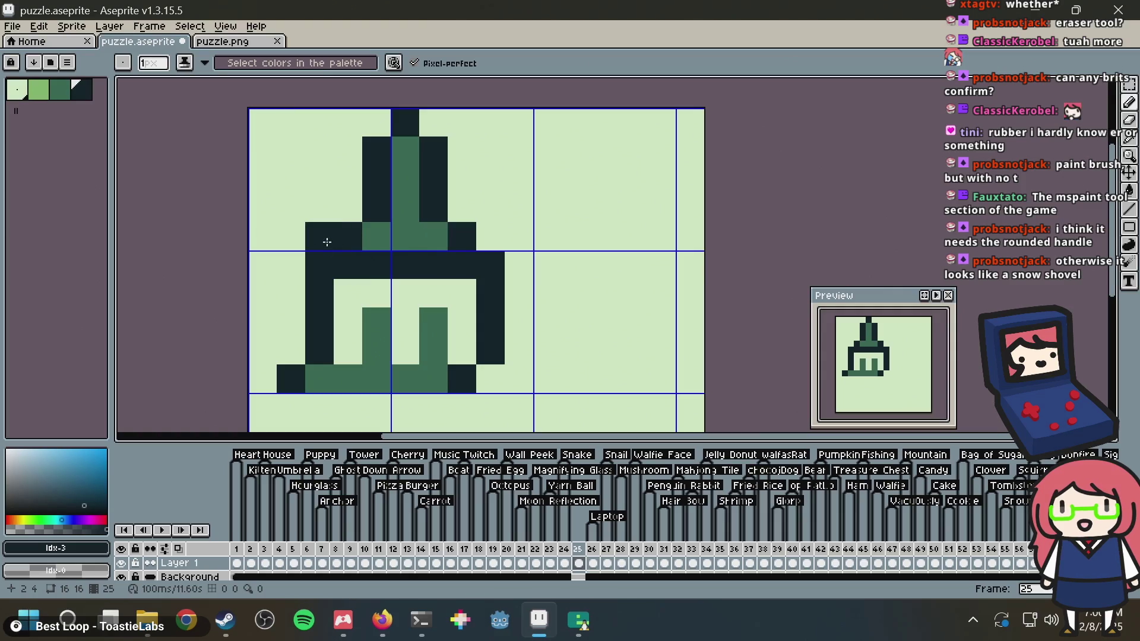
click(491, 237)
alt+click(420, 235)
click(461, 236)
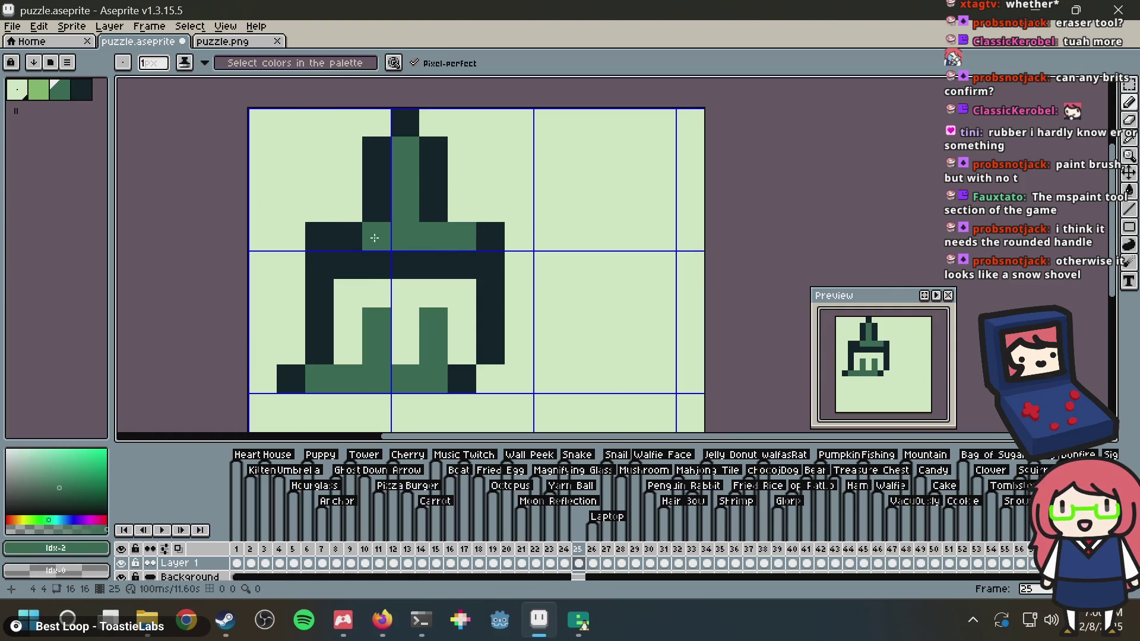
click(347, 236)
alt+click(374, 204)
click(351, 211)
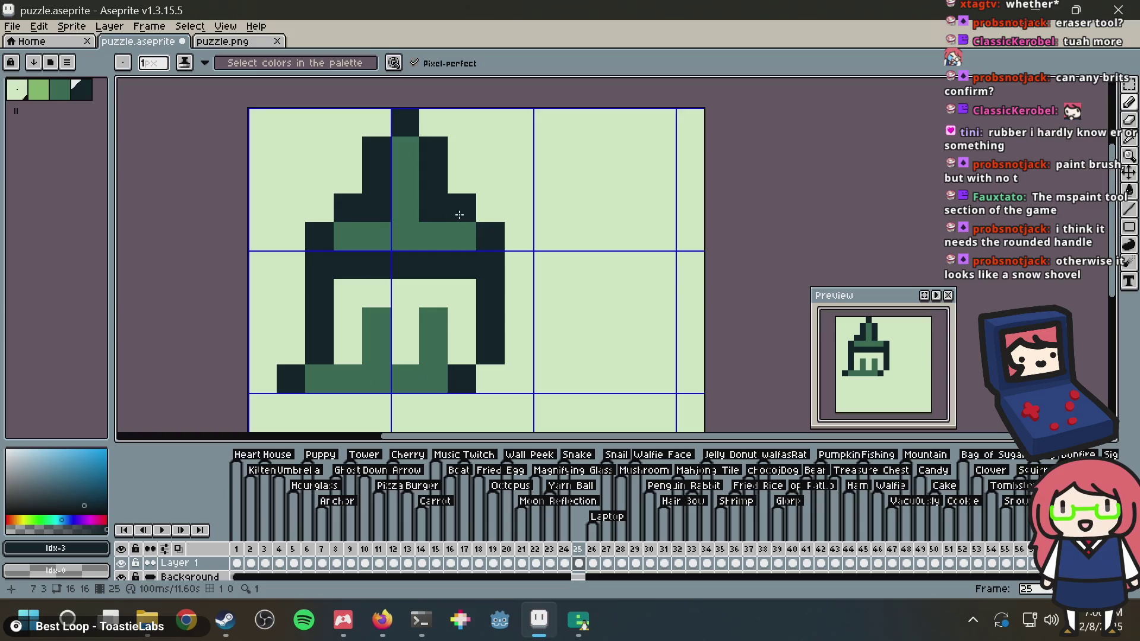
click(377, 123)
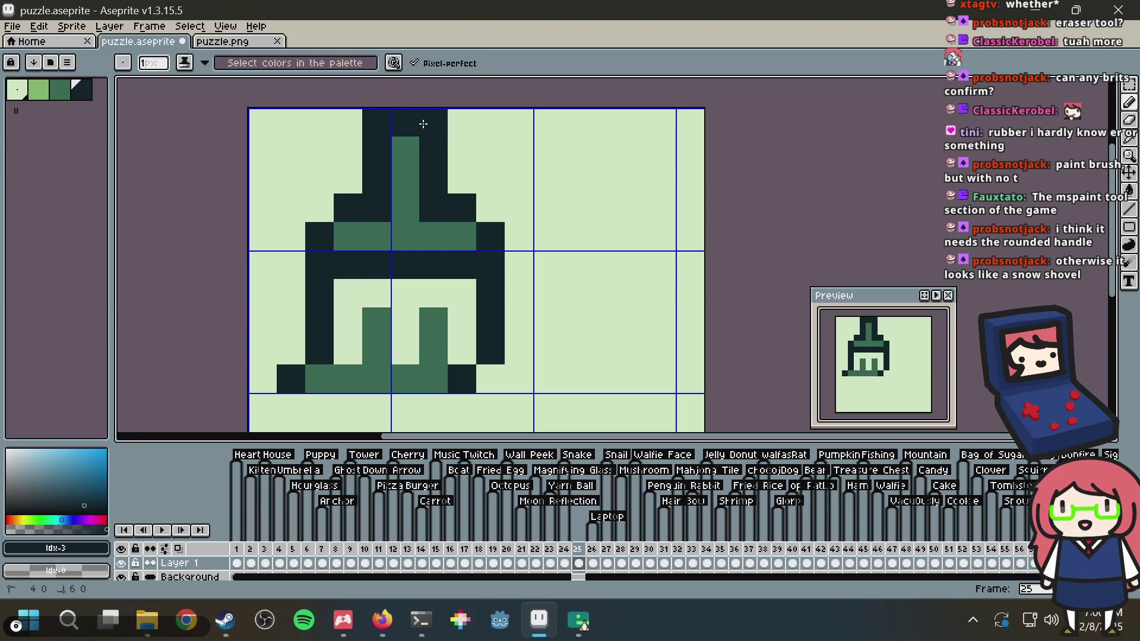
key(ctrl+z)
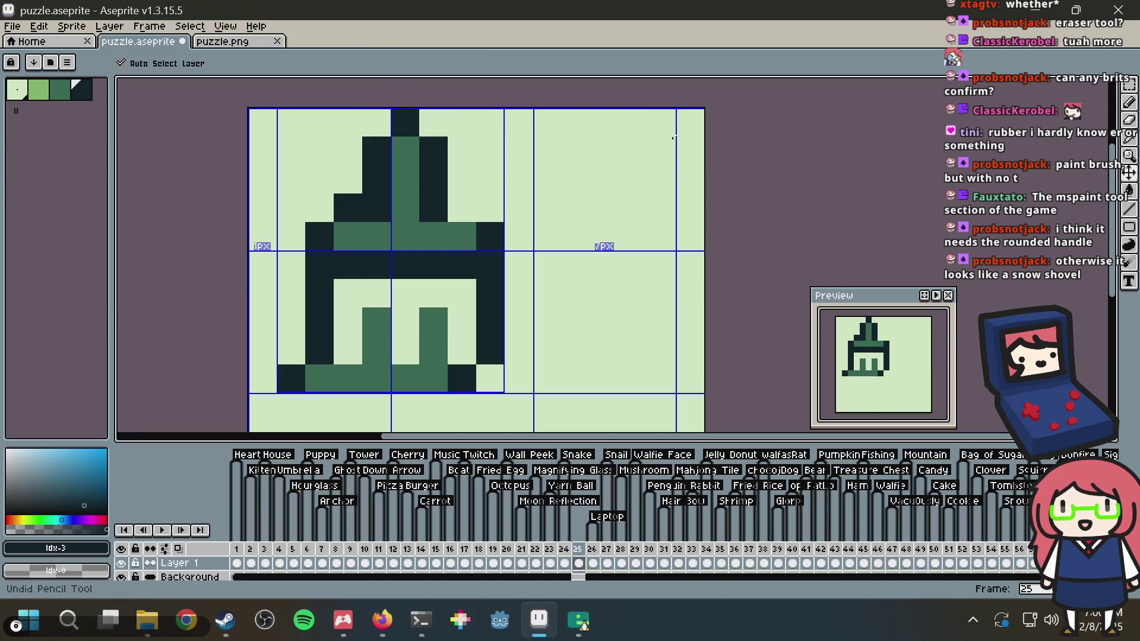
key(ctrl+y)
key(ctrl+s)
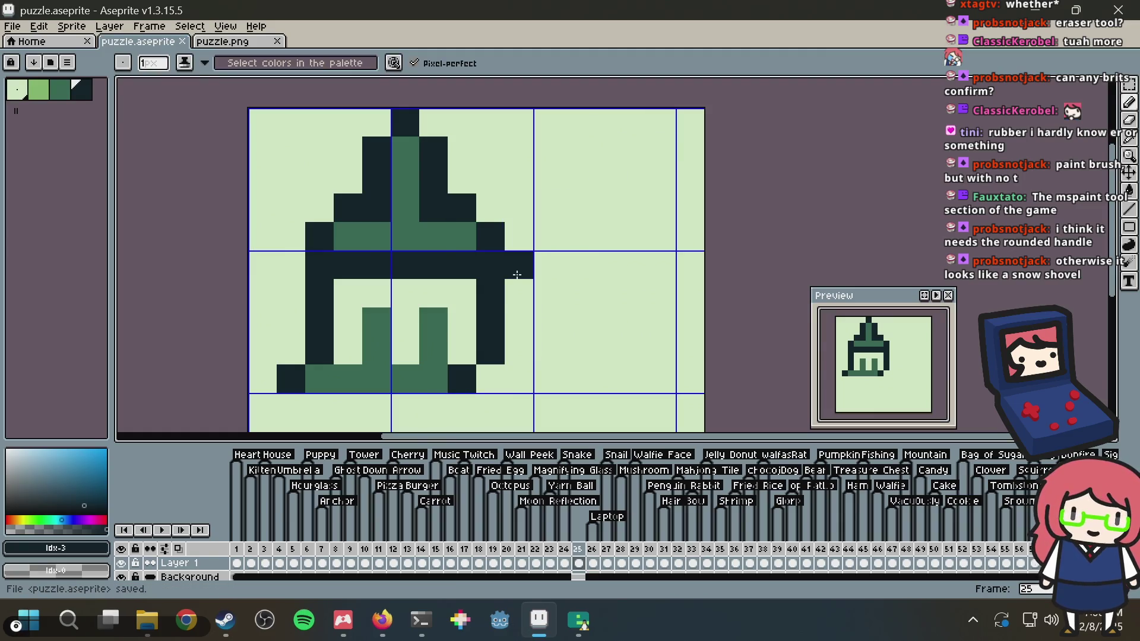
Recolour the inner bristle pixels light green, with medium-green pixels in the right bristle
alt+click(320, 369)
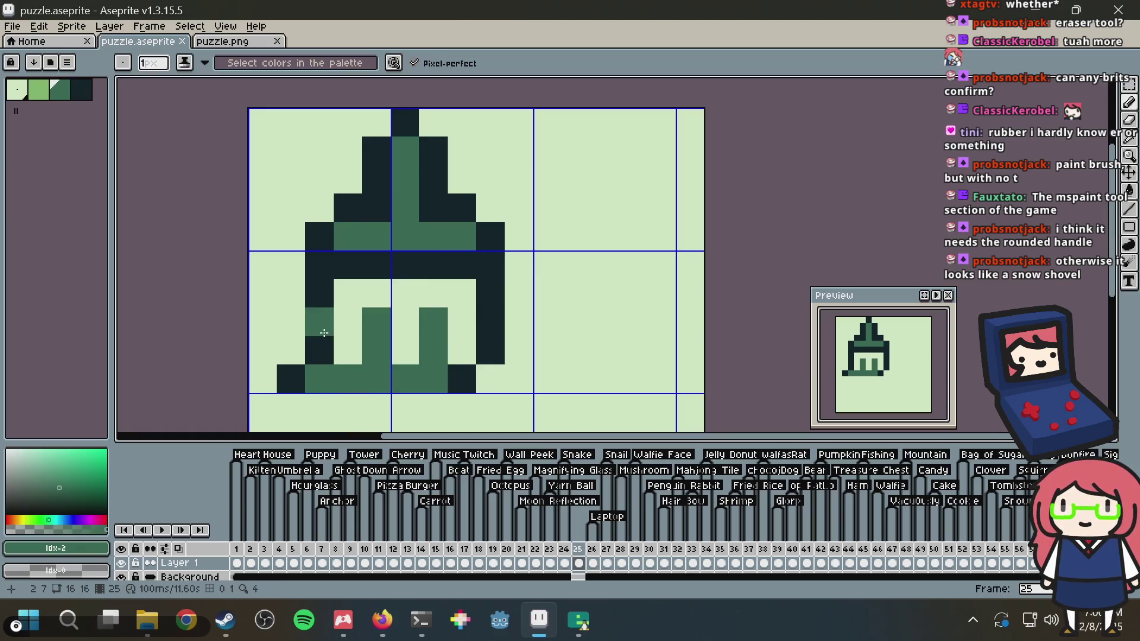
key(alt+Tab)
key(alt+Tab)
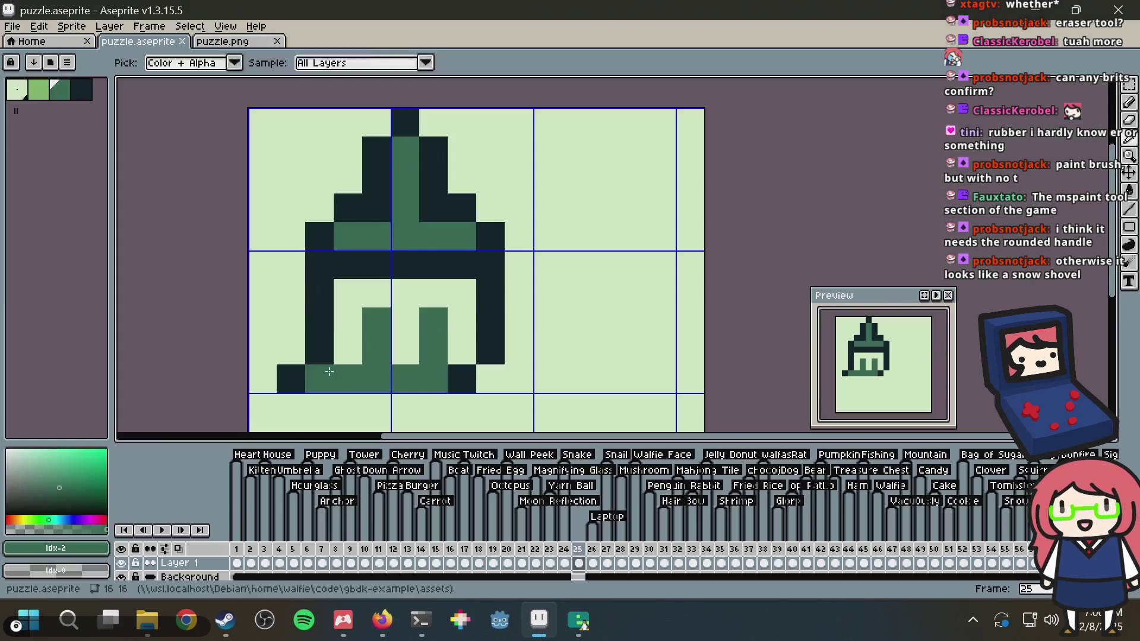
key(9)
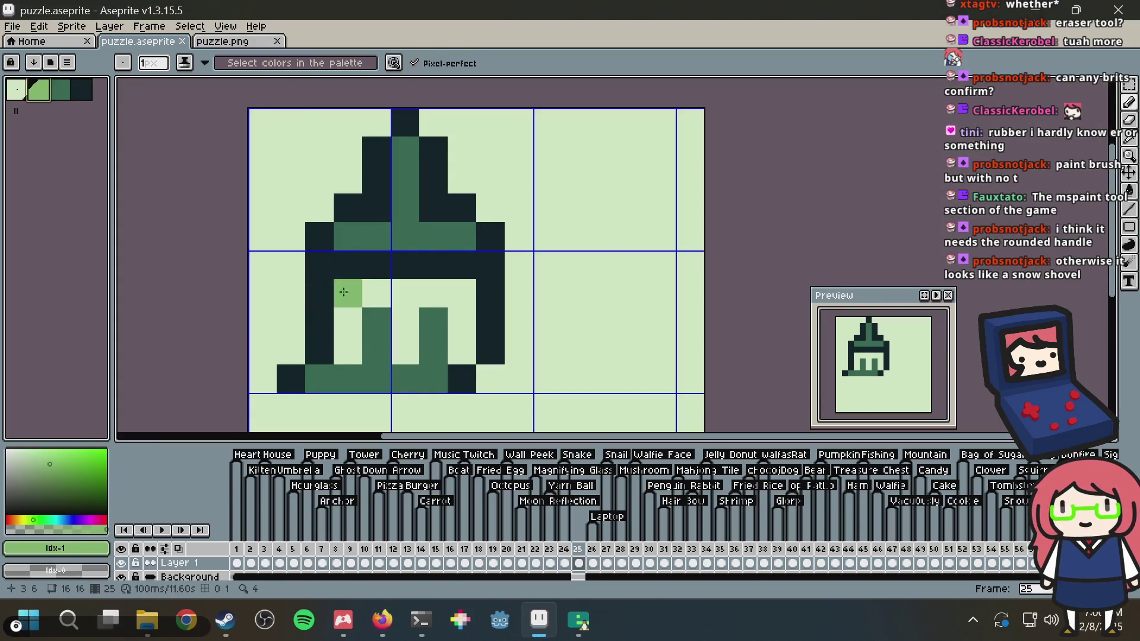
click(376, 350)
click(376, 322)
click(434, 350)
click(433, 324)
key(ctrl+z)
key(ctrl+z)
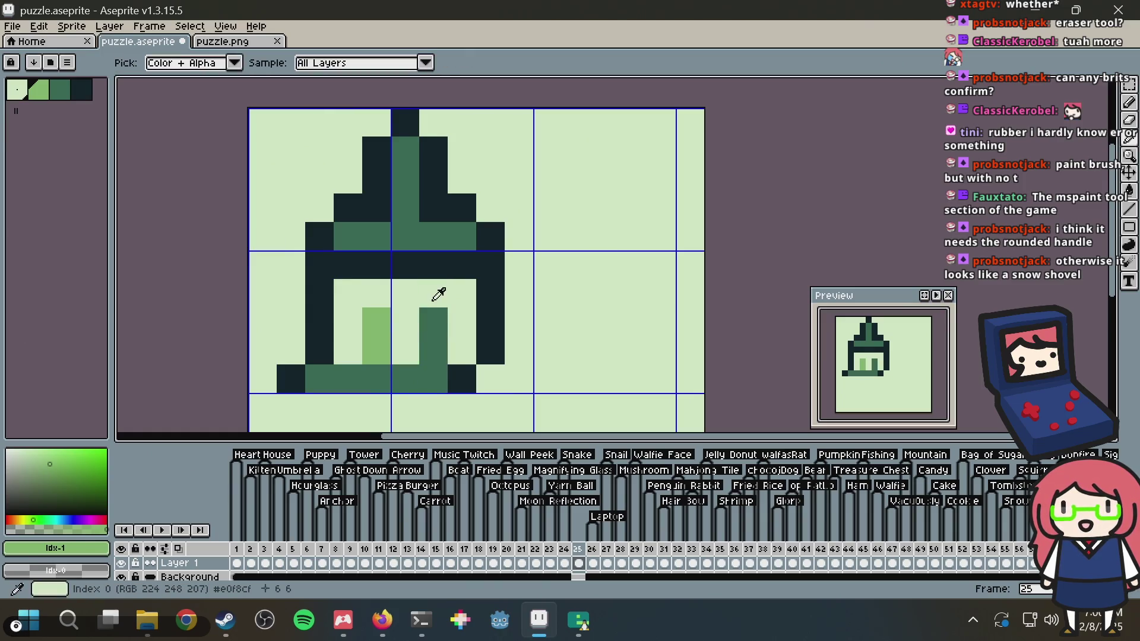
alt+click(433, 300)
drag(434, 320, 428, 340)
alt+click(400, 368)
click(400, 352)
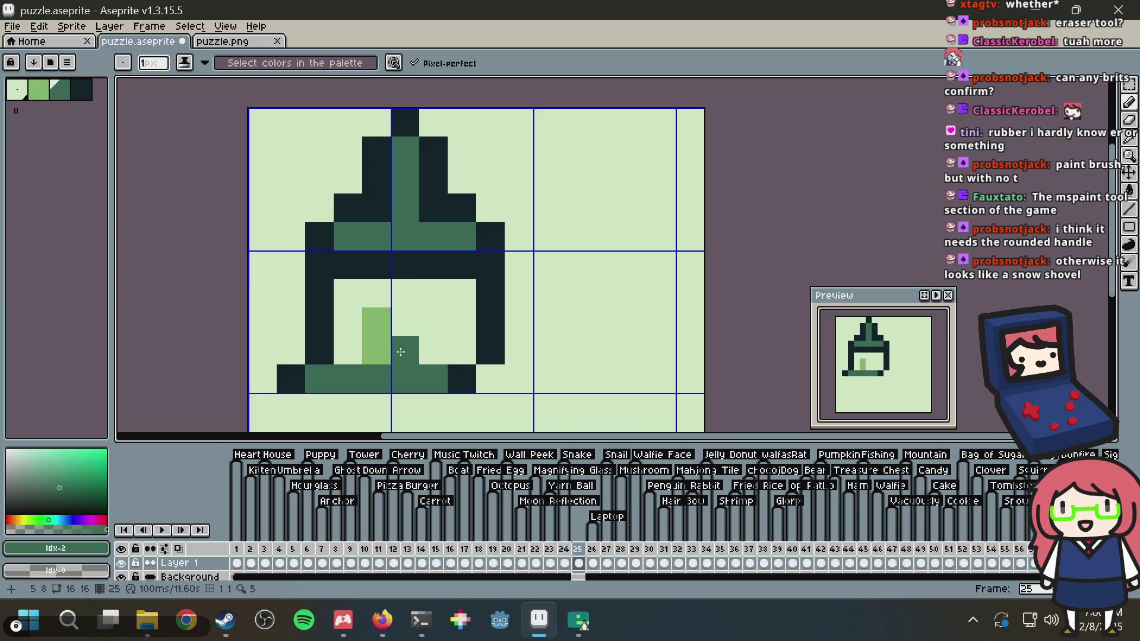
click(405, 321)
Paint the right bristle as a light-green column
alt+click(380, 330)
click(437, 351)
key(ctrl+z)
click(461, 350)
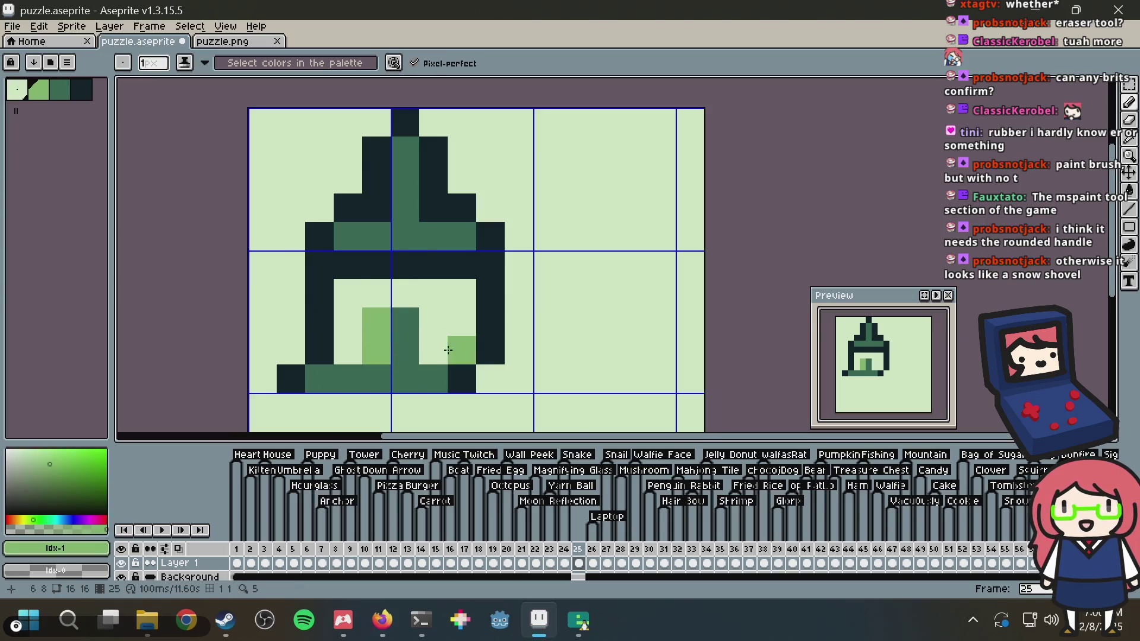
click(455, 331)
key(ctrl+z)
drag(457, 352, 458, 320)
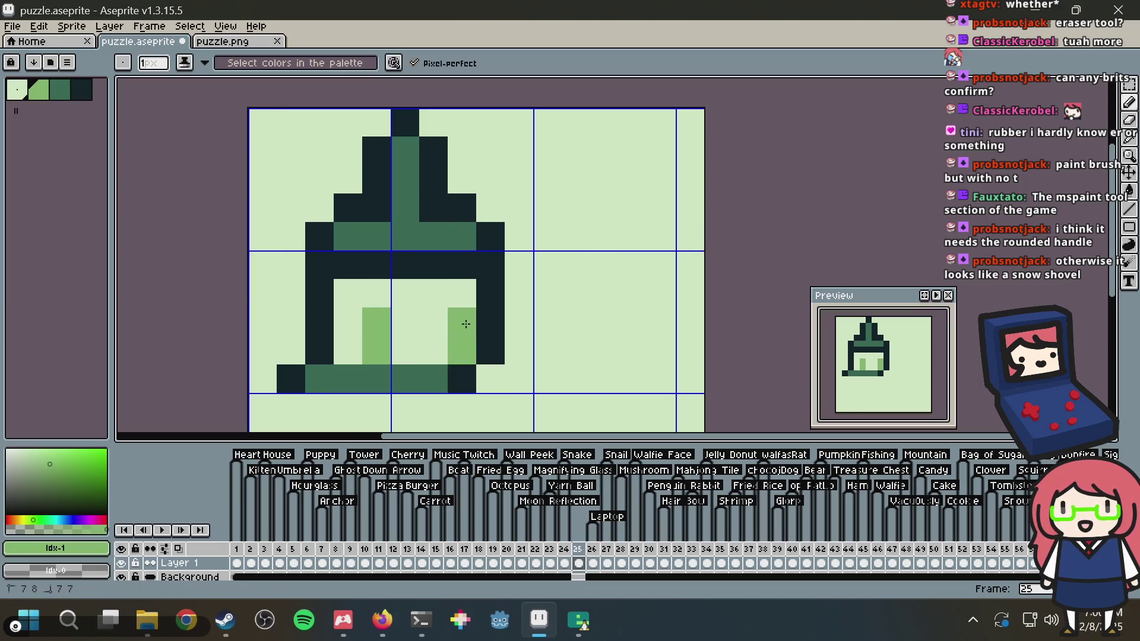
click(405, 350)
click(346, 351)
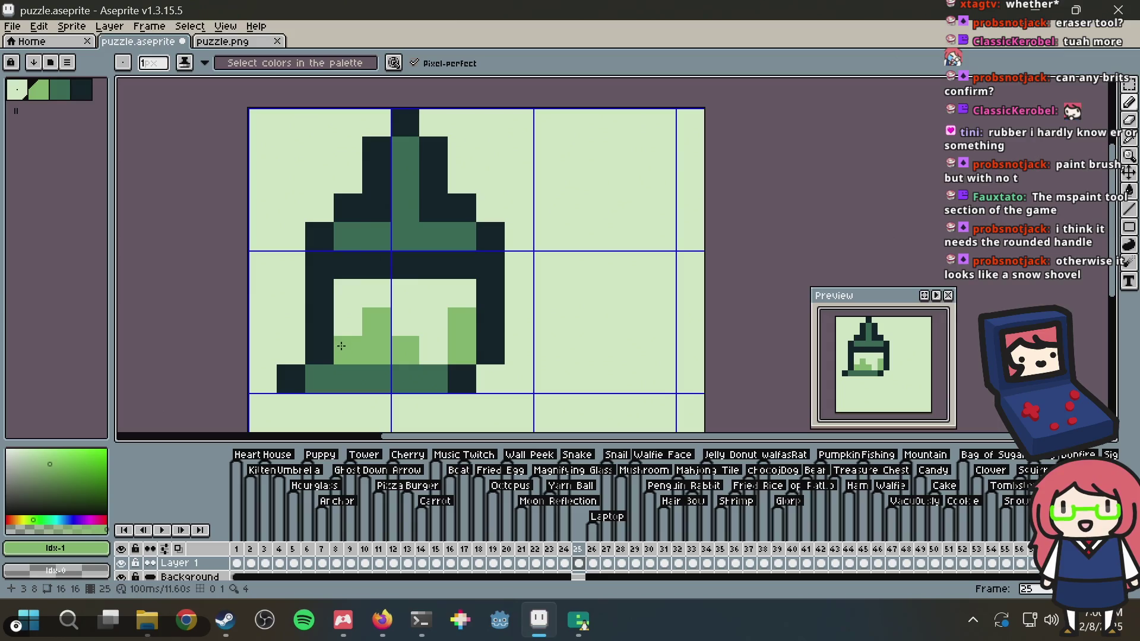
key(ctrl+z)
key(ctrl+z)
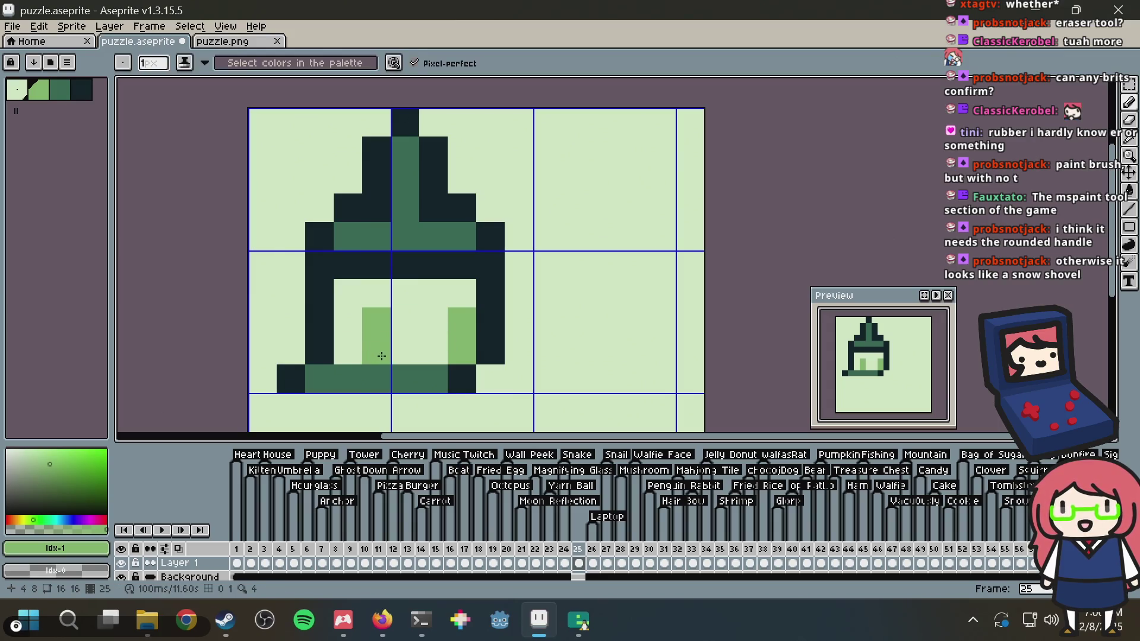
Give both bristles medium-green bases with light-green pixels above them
alt+click(368, 374)
click(372, 359)
click(464, 352)
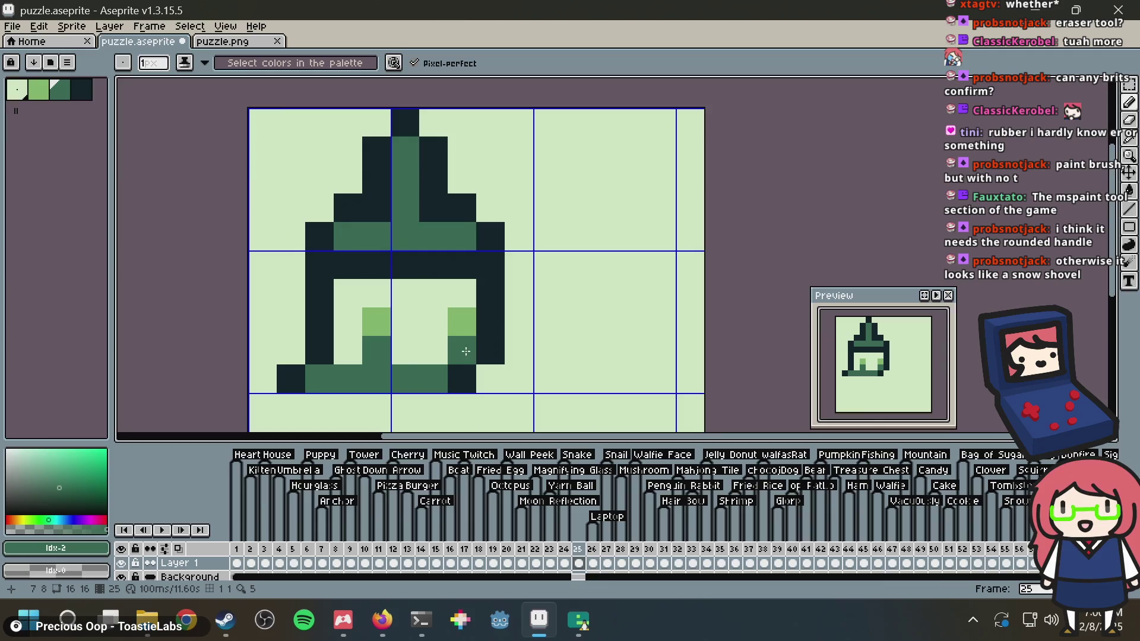
click(433, 350)
alt+click(433, 321)
click(461, 350)
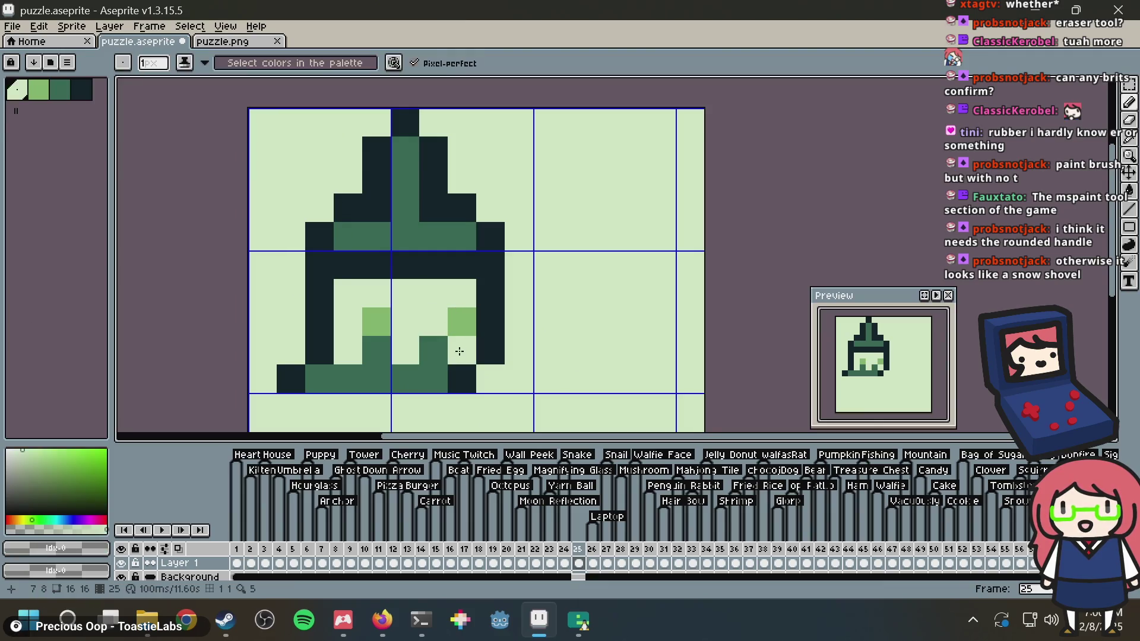
click(460, 325)
alt+click(376, 321)
click(433, 321)
click(434, 293)
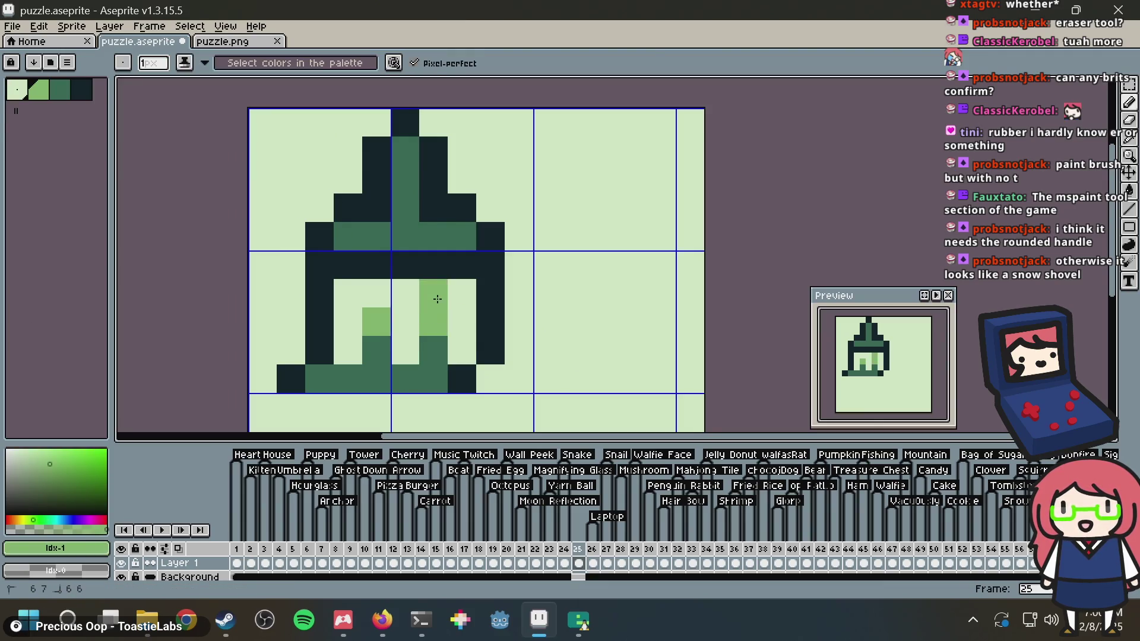
click(377, 293)
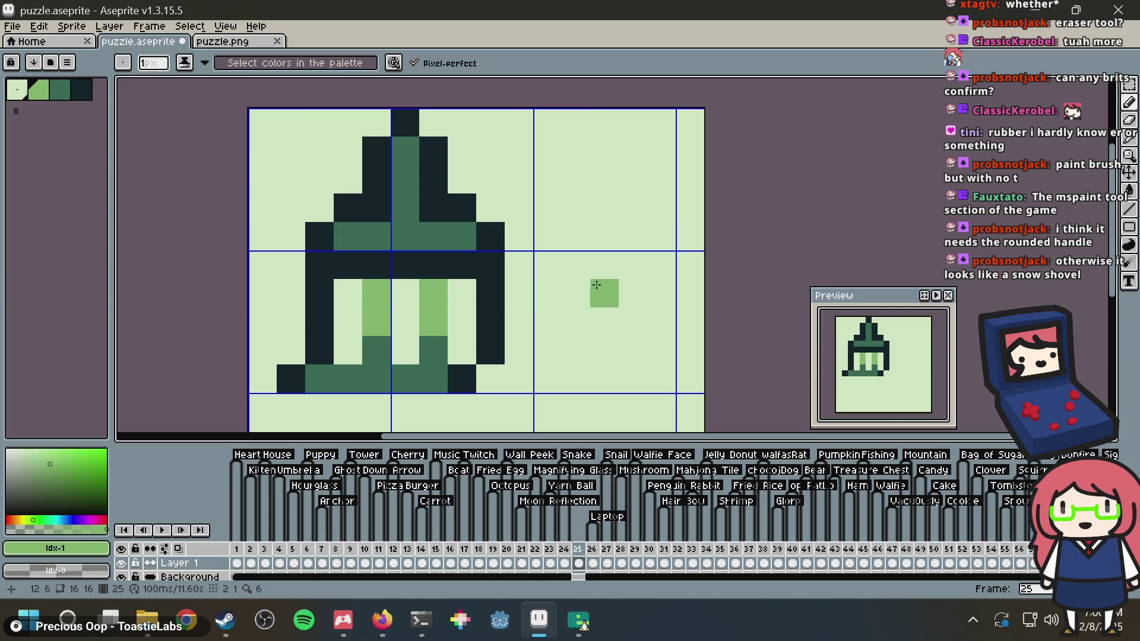
Extend the bottom row leftward as a medium-green strip to the sprite's left edge
scroll(596, 286, down, 4)
scroll(596, 286, up, 3)
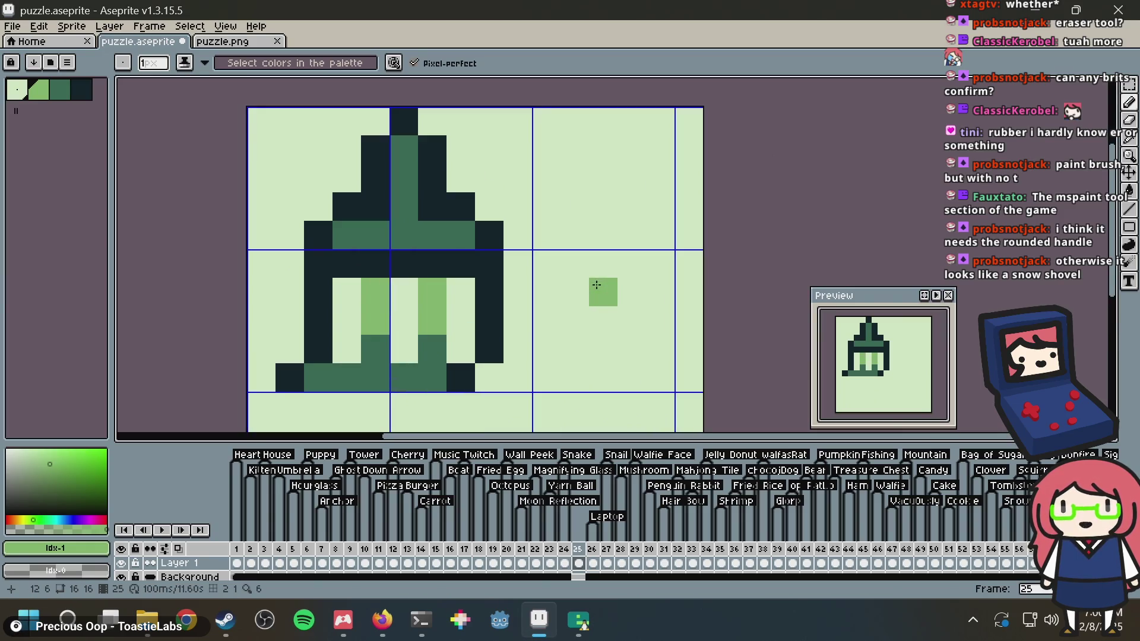
scroll(514, 287, down, 2)
scroll(491, 314, up, 1)
scroll(491, 313, up, 1)
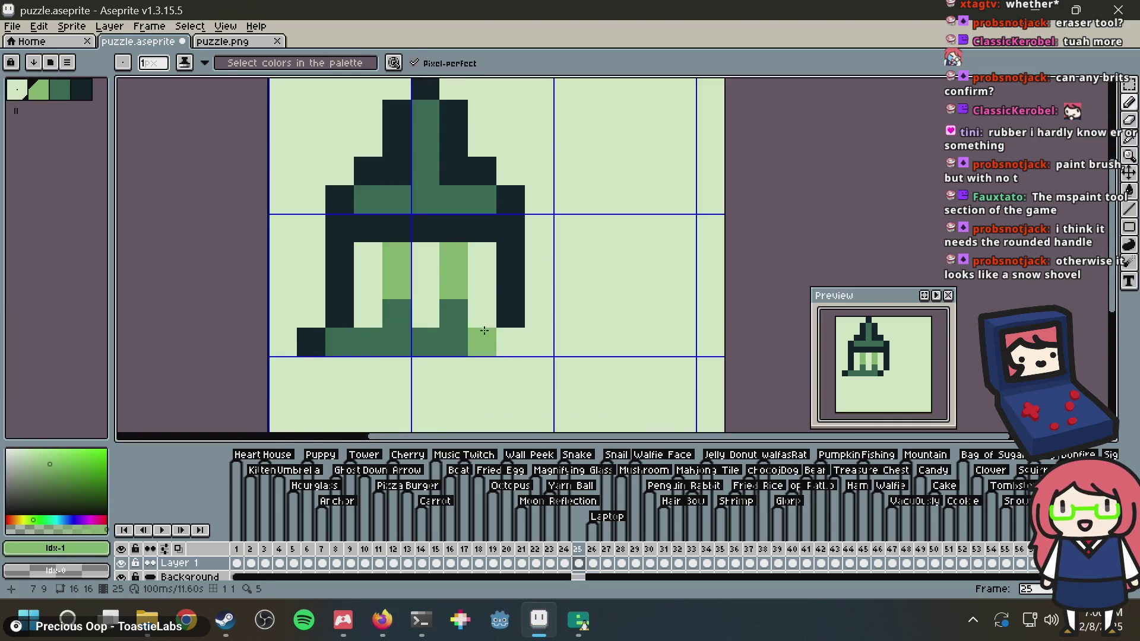
alt+click(483, 330)
alt+click(452, 322)
click(506, 342)
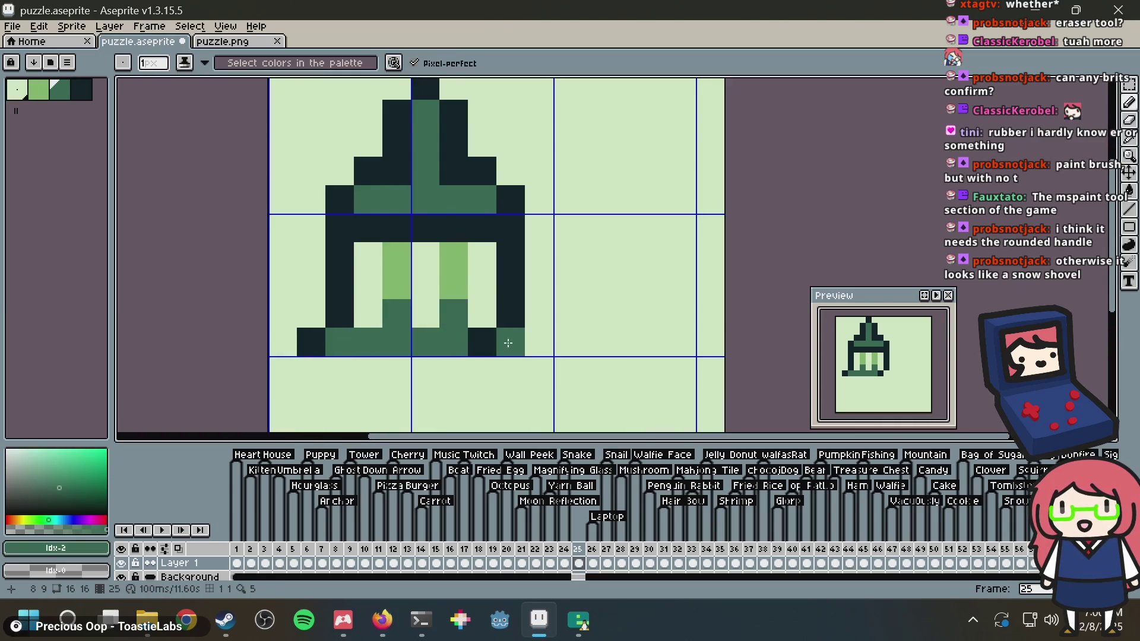
key(ctrl+z)
click(284, 342)
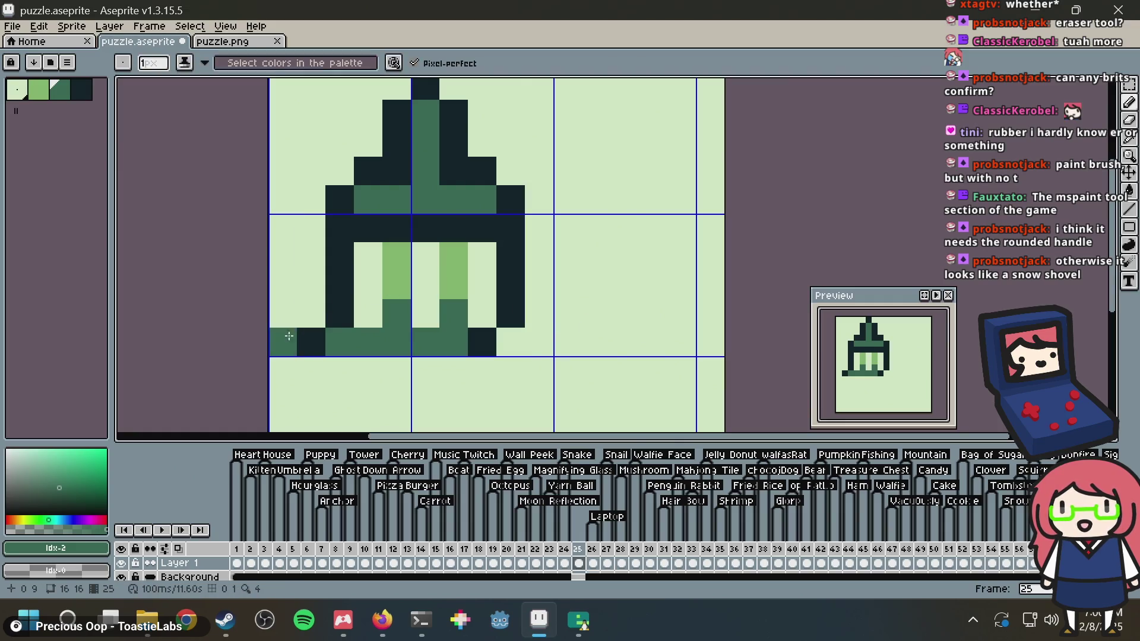
click(325, 339)
click(283, 313)
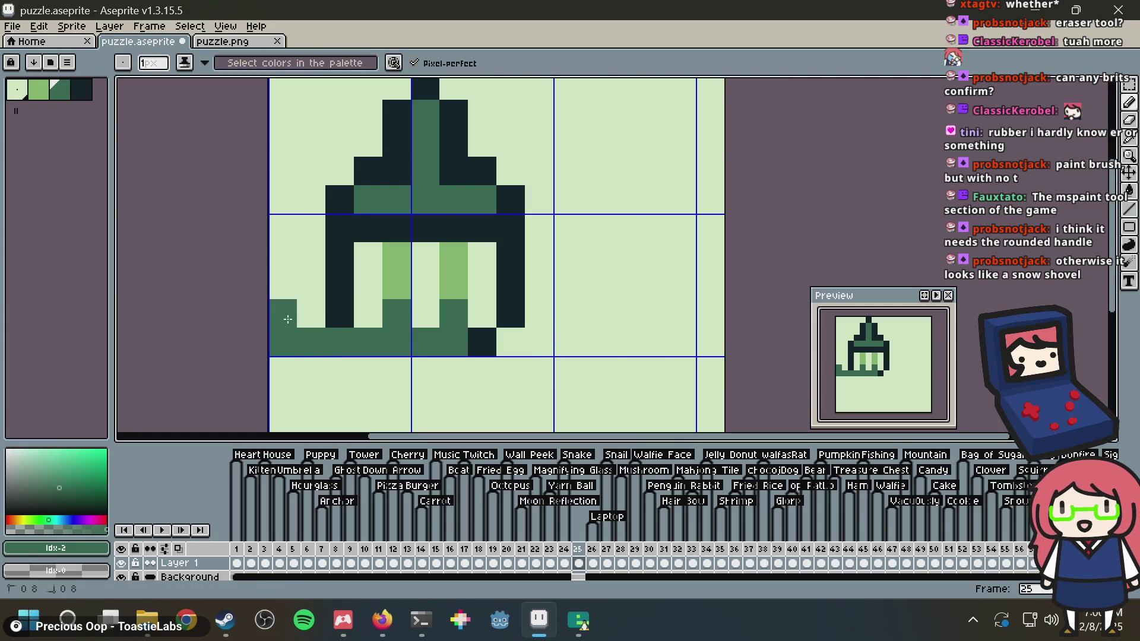
click(311, 313)
click(516, 305)
key(ctrl+z)
key(ctrl+z)
key(ctrl+z)
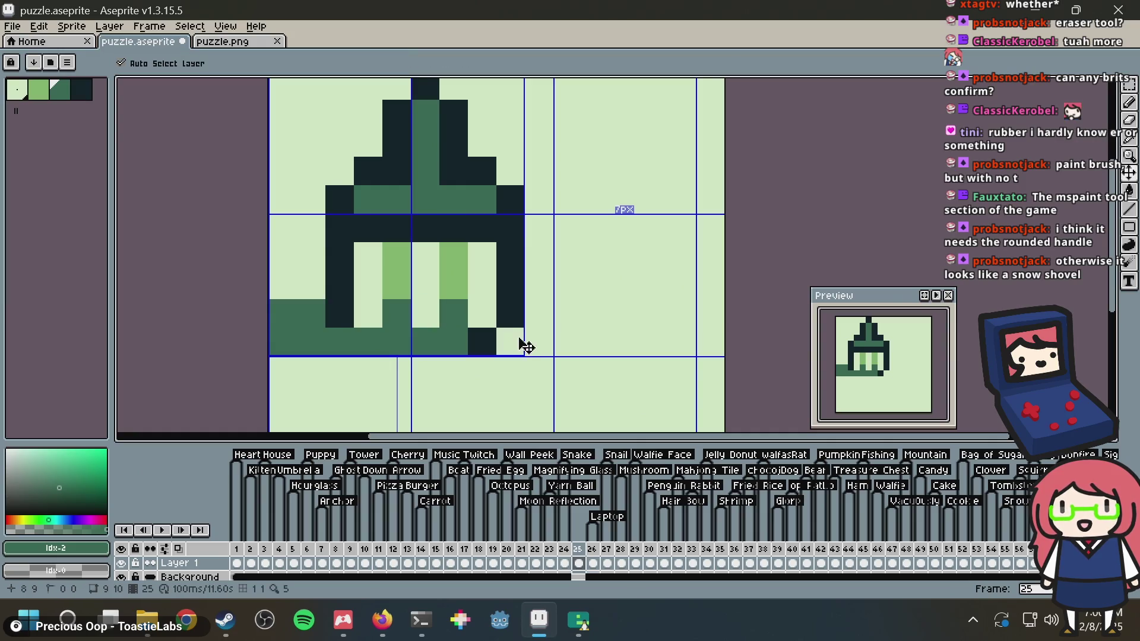
click(401, 267)
alt+click(401, 267)
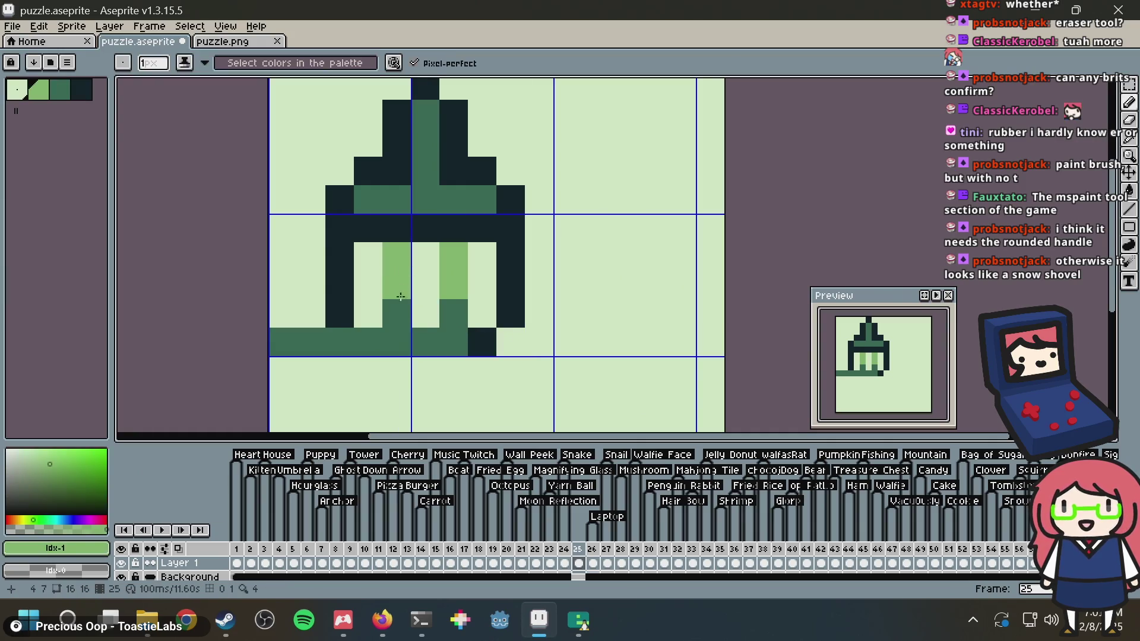
Repaint the bristle row into alternating light-green, medium-green and background cells
click(396, 313)
click(454, 313)
alt+click(358, 299)
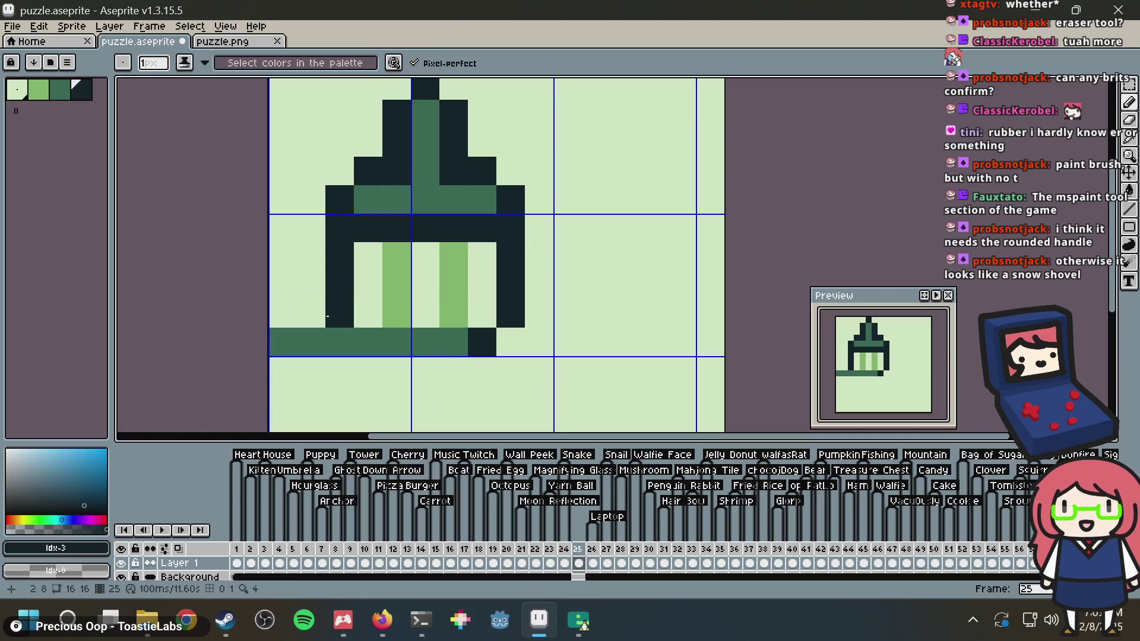
click(311, 313)
alt+click(357, 297)
click(340, 314)
click(369, 308)
alt+click(427, 305)
click(396, 310)
click(454, 312)
Finish the checkered tips and turn the bottom strip's left end up in medium green
alt+click(457, 275)
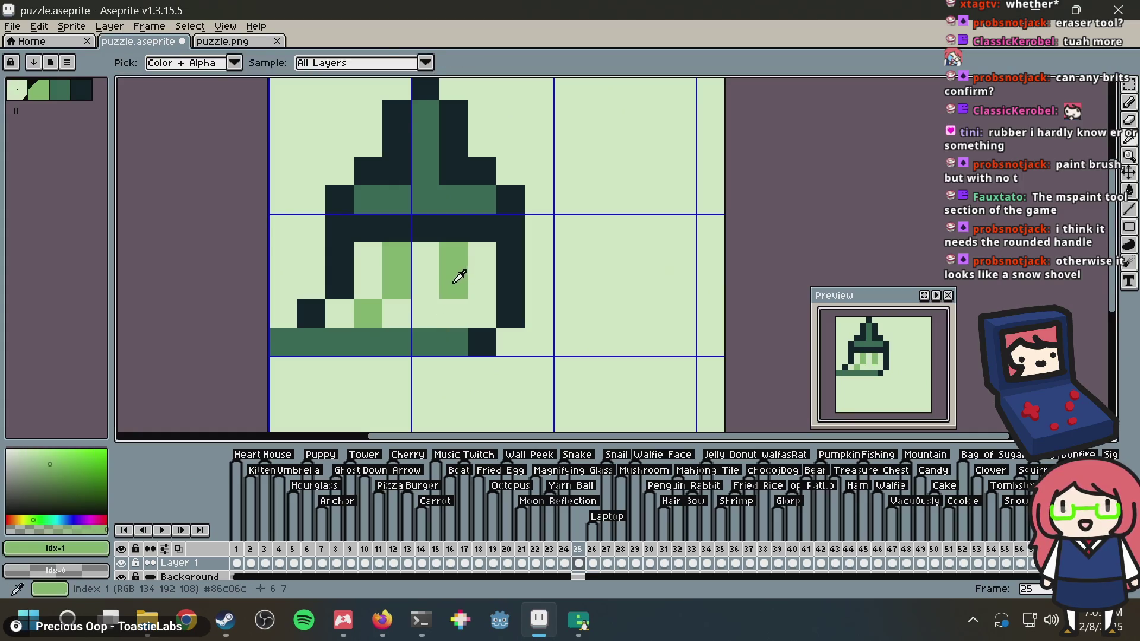
click(426, 310)
alt+click(499, 302)
click(479, 310)
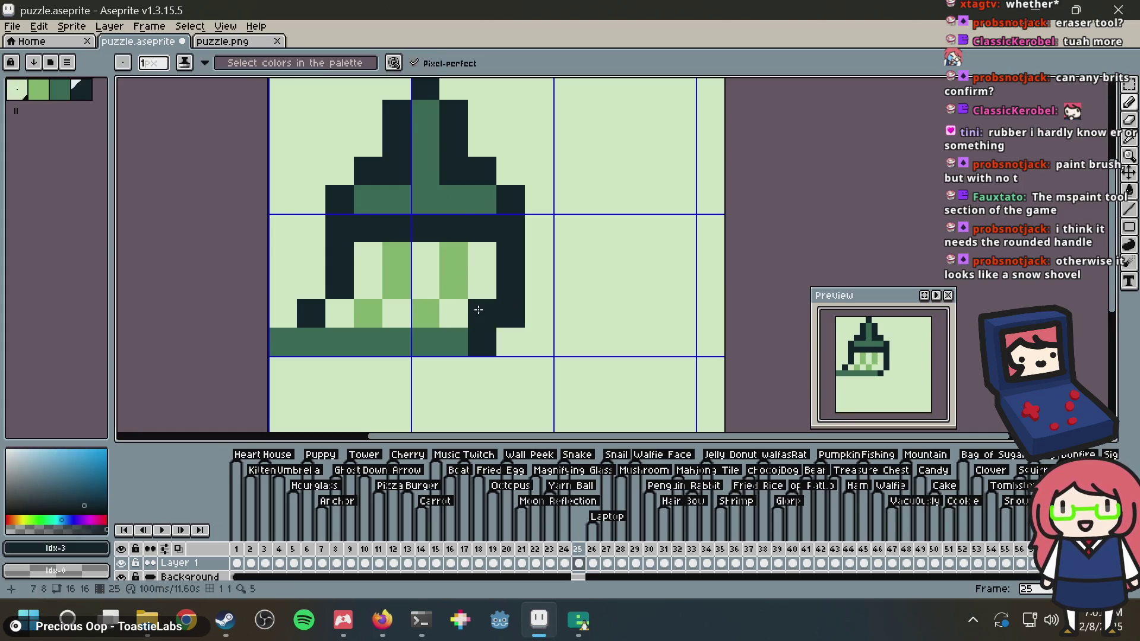
alt+click(550, 304)
click(517, 307)
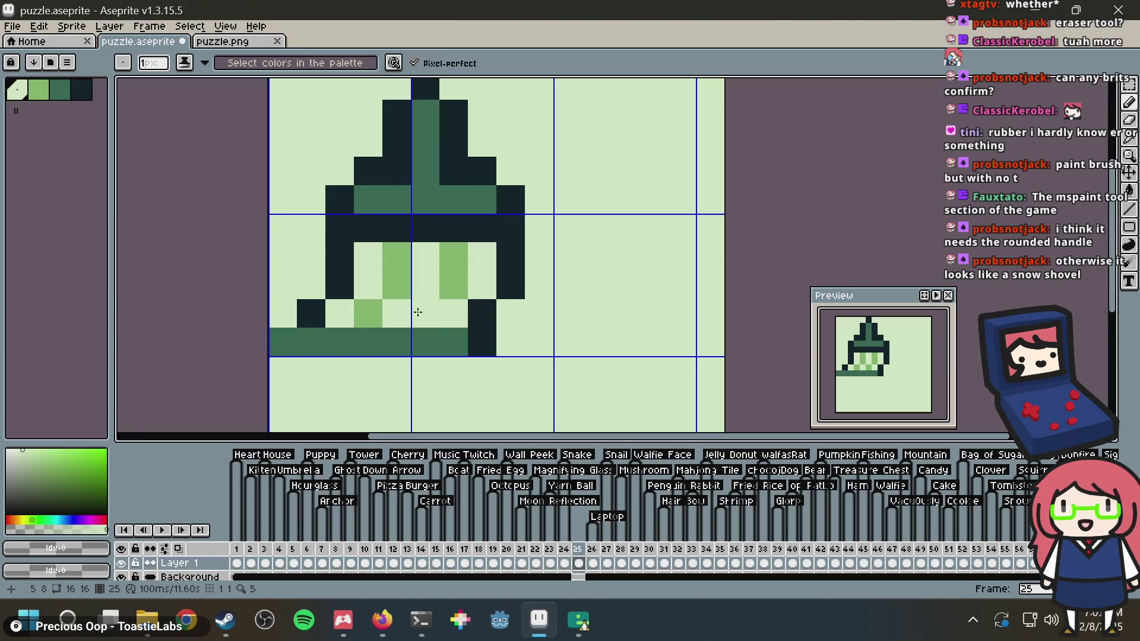
alt+click(314, 331)
click(284, 314)
click(720, 212)
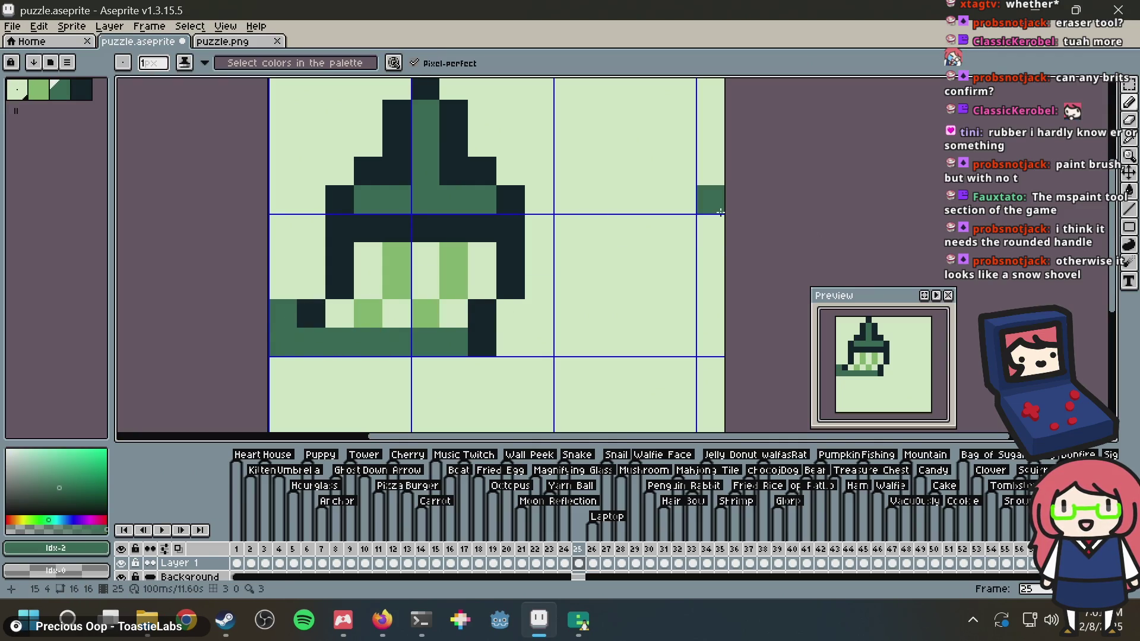
key(ctrl+z)
scroll(720, 212, down, 2)
scroll(519, 159, up, 2)
Outline the handle top with dark pixels around a medium-green stripe
click(520, 159)
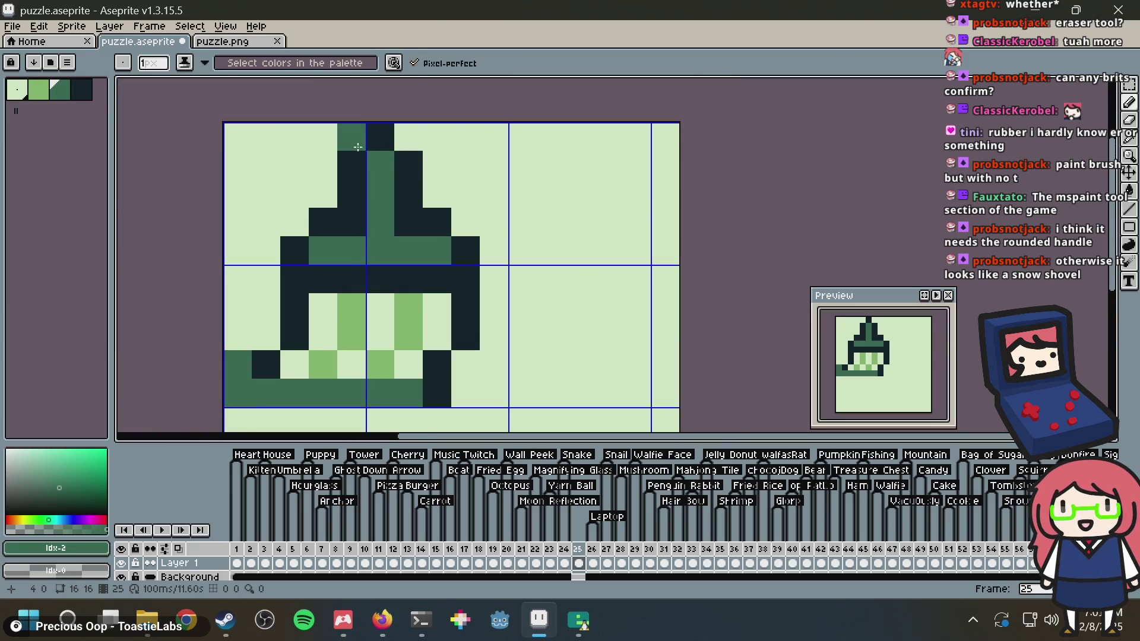
alt+click(360, 153)
drag(352, 138, 397, 145)
alt+click(378, 159)
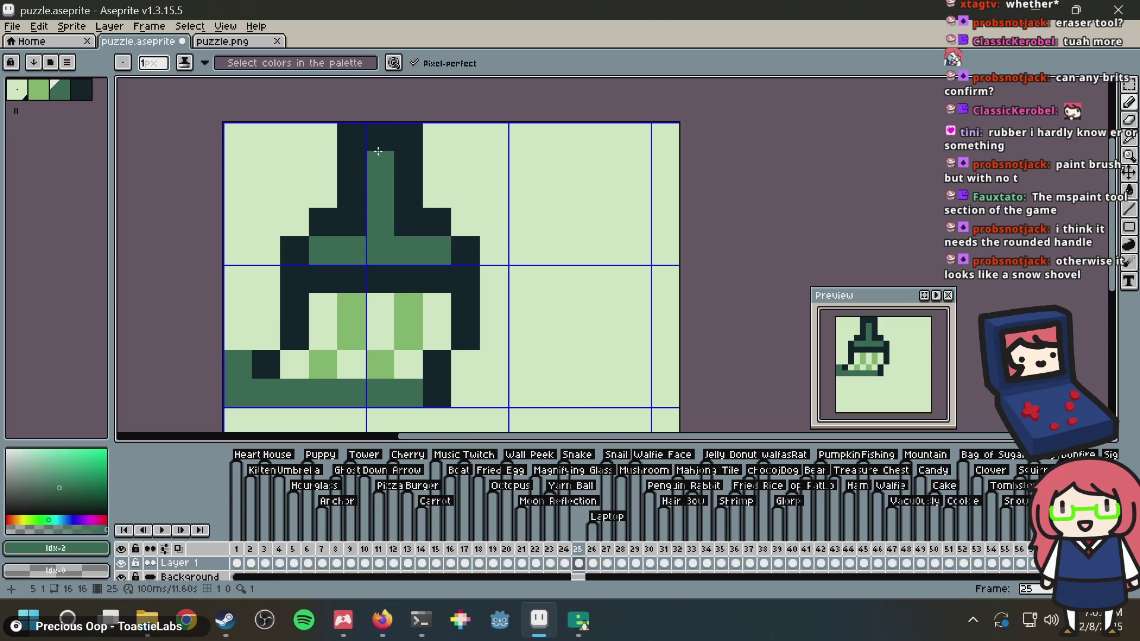
click(379, 140)
scroll(574, 165, down, 2)
scroll(574, 164, down, 3)
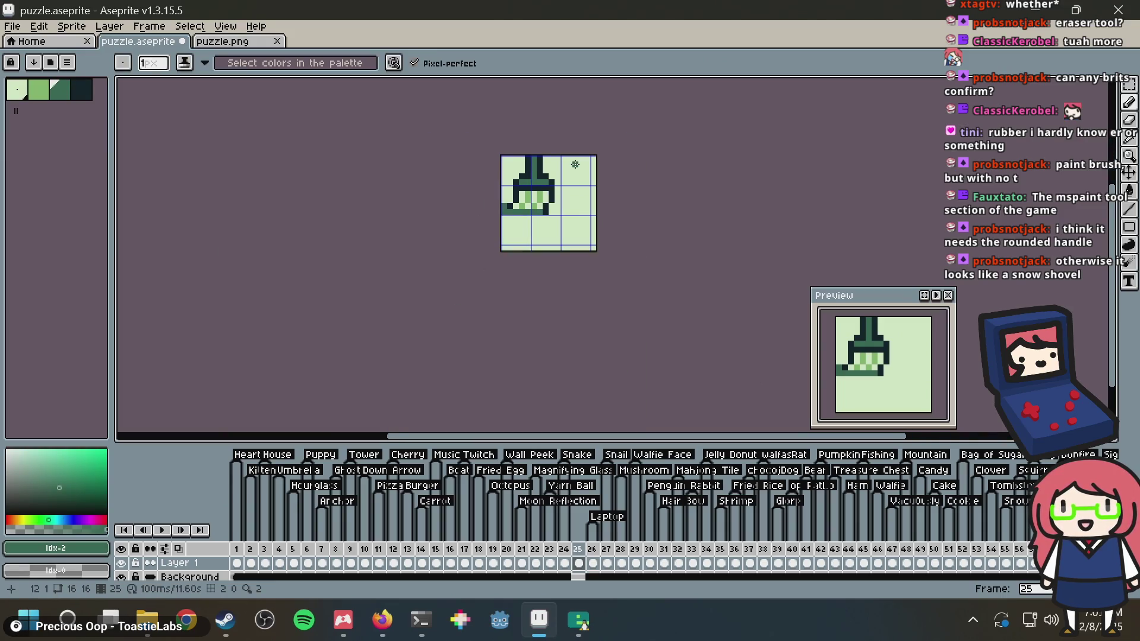
scroll(575, 164, up, 3)
Save puzzle.aseprite
key(m)
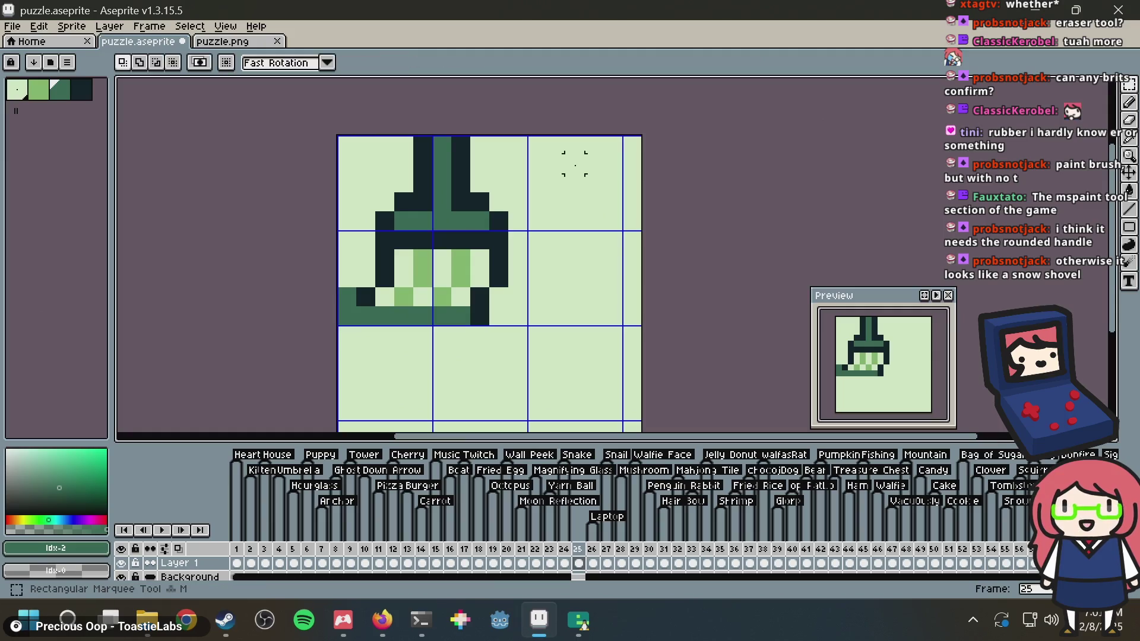
key(ctrl+s)
scroll(576, 202, down, 1)
scroll(577, 202, down, 1)
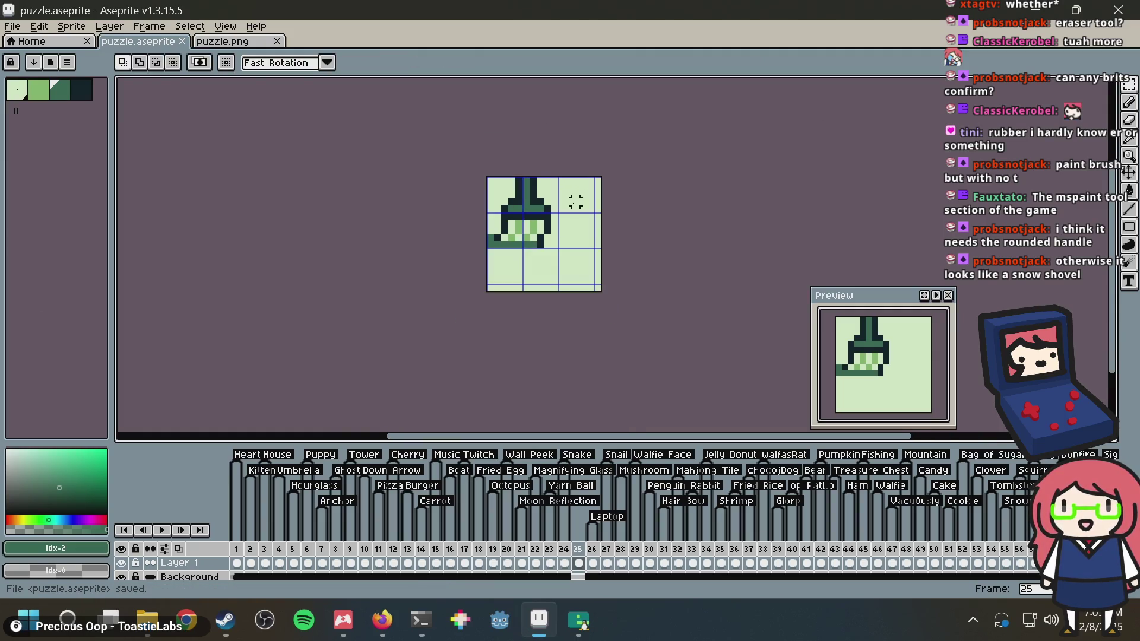
scroll(573, 193, up, 2)
With the pencil, recolour bristle pixels mid-green, light, and dark at the bristles' left edge
key(b)
alt+click(355, 303)
click(330, 309)
alt+click(303, 331)
click(299, 313)
alt+click(274, 335)
click(273, 309)
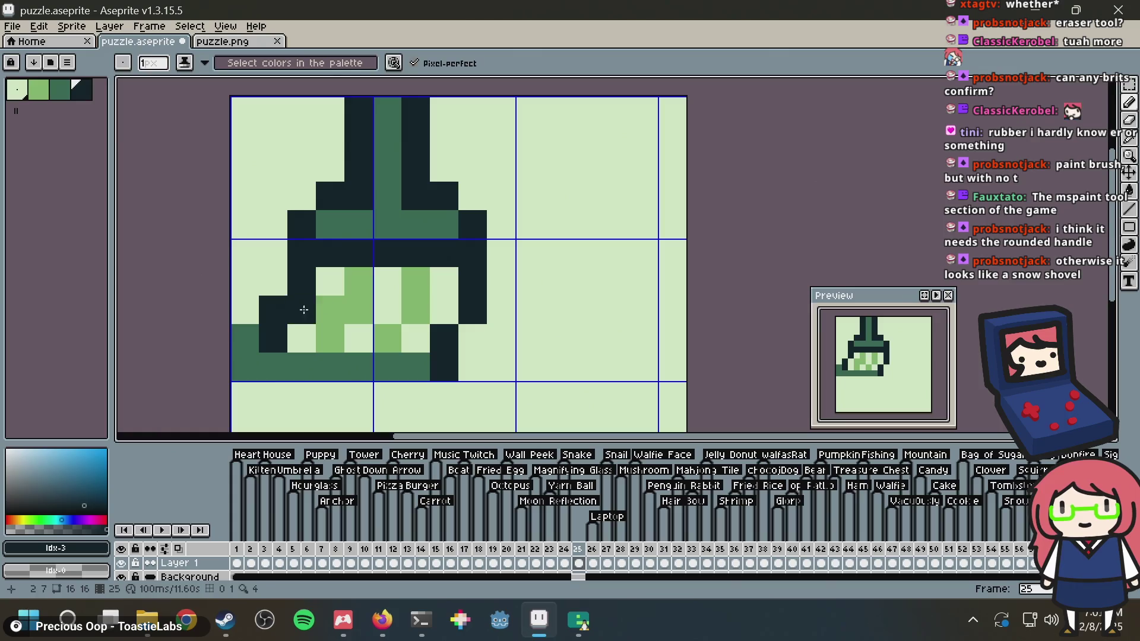
Lighten two bristle-row pixels and paint two more bristle pixels medium green
alt+click(393, 291)
click(362, 307)
click(416, 309)
alt+click(415, 290)
click(380, 313)
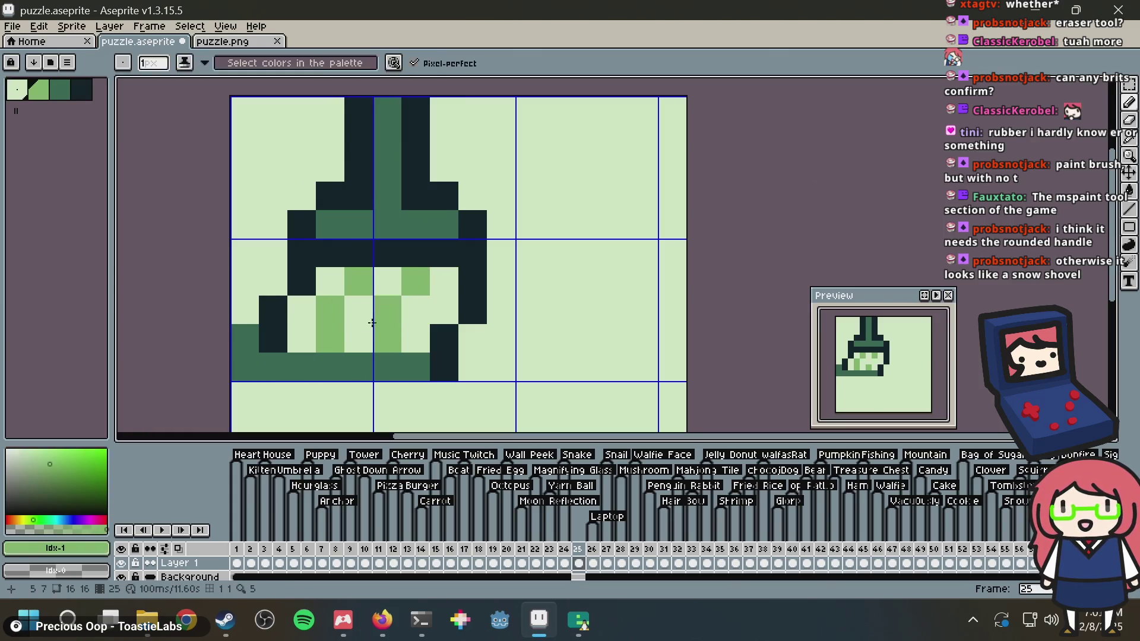
click(439, 297)
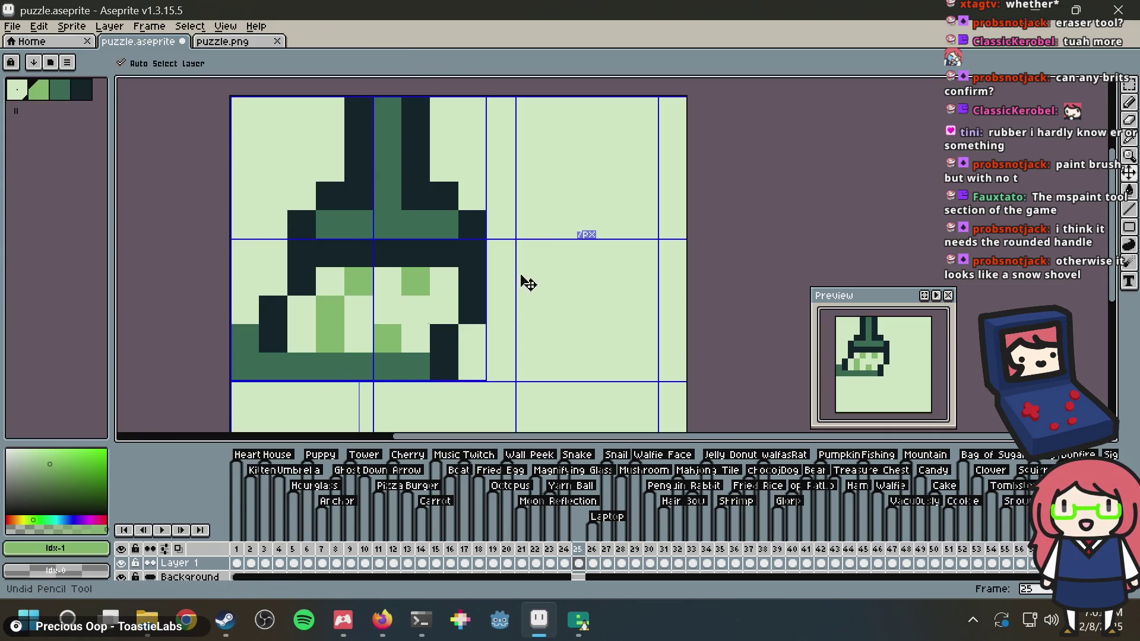
Undo and redo the last bristle edits, then save puzzle.aseprite
key(ctrl+z)
key(ctrl+z)
key(ctrl+z)
key(ctrl+z)
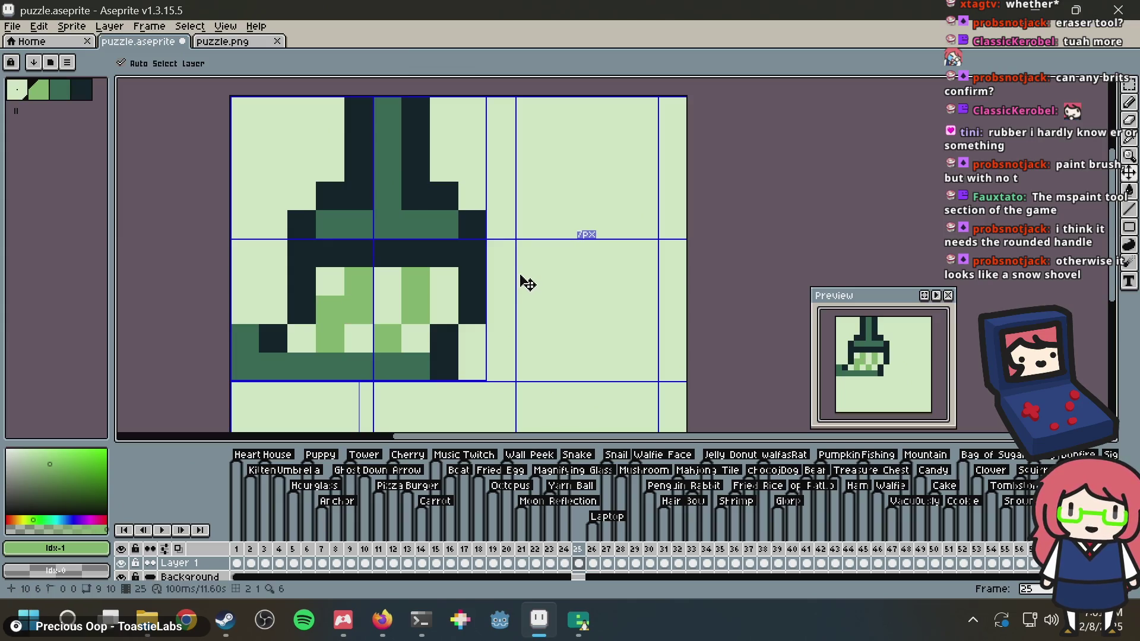
key(ctrl+z)
key(ctrl+z)
key(ctrl+z)
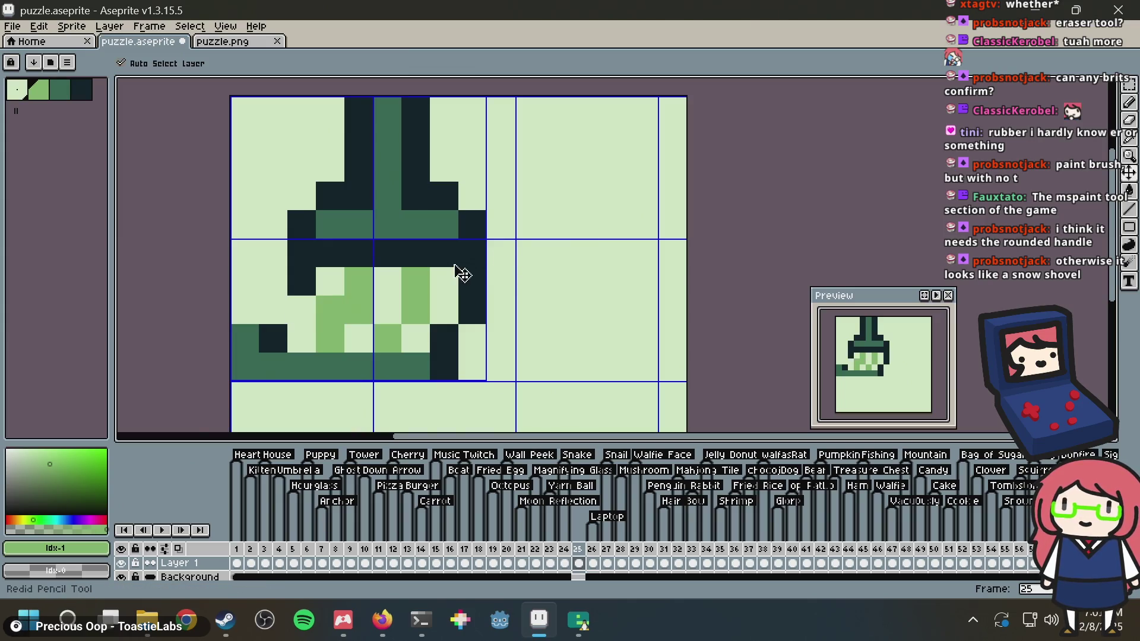
key(ctrl+s)
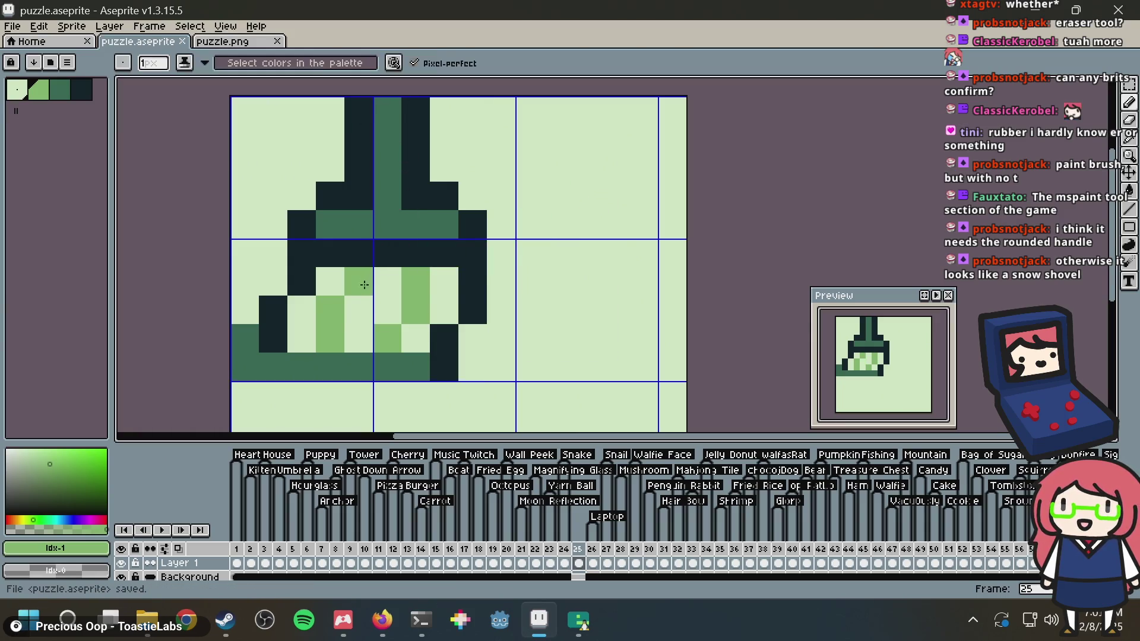
Repaint several bristle pixels light and green, then save the sprite
click(359, 309)
alt+click(340, 279)
click(330, 310)
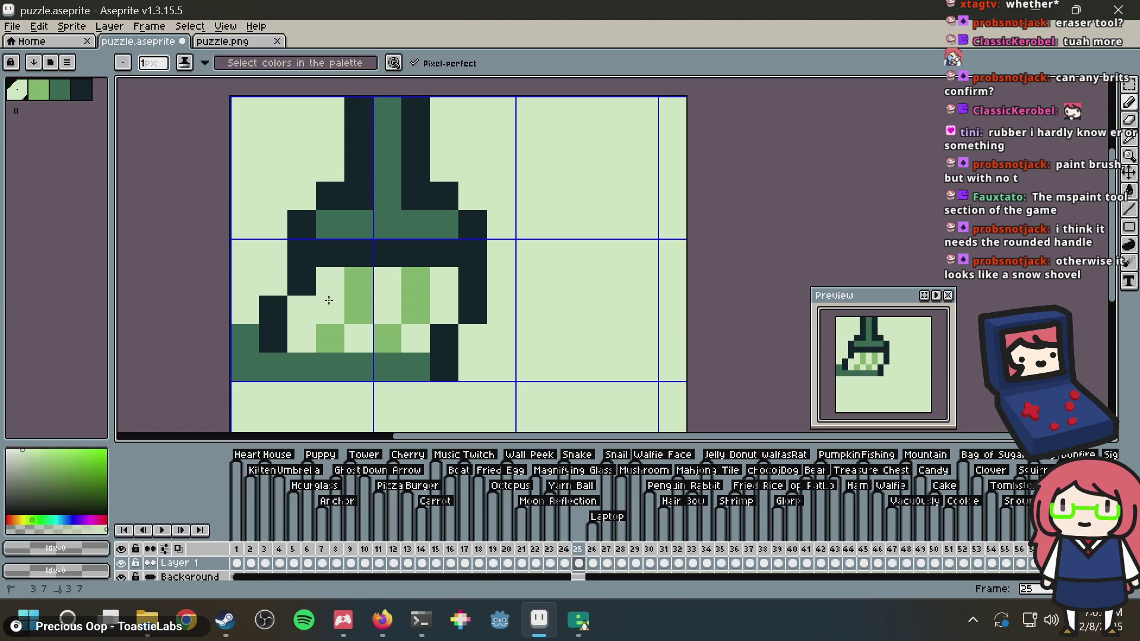
click(358, 310)
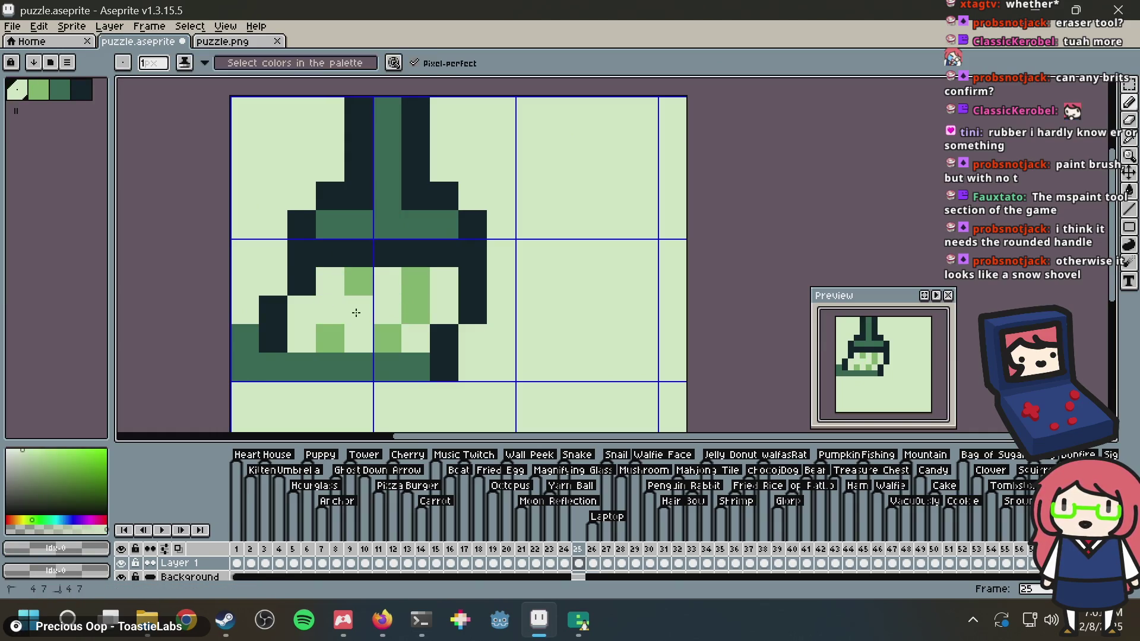
alt+click(359, 282)
click(330, 310)
key(ctrl+s)
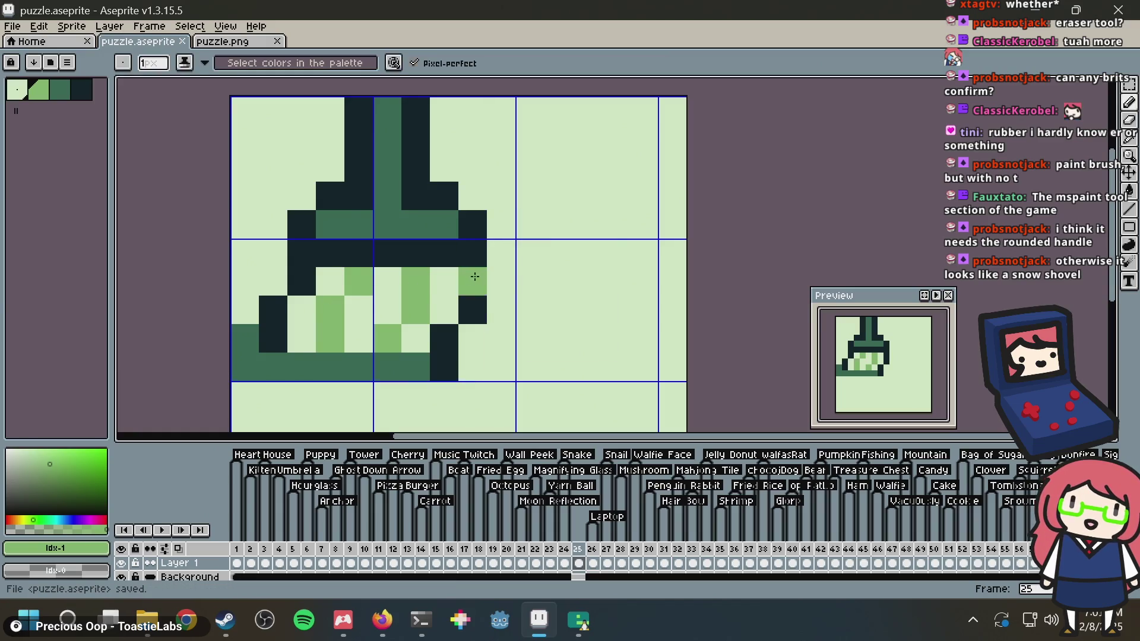
Darken the bristles' right corner pixel and erase the stray dark pixel right of the handle
scroll(515, 234, down, 3)
scroll(516, 227, up, 3)
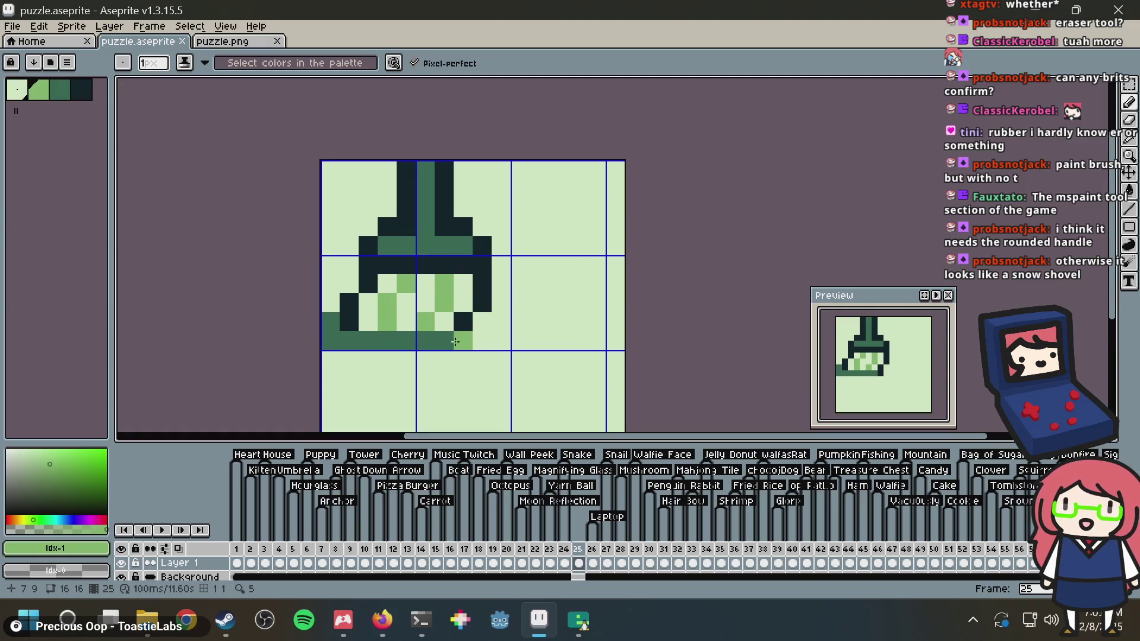
alt+click(444, 341)
alt+click(465, 316)
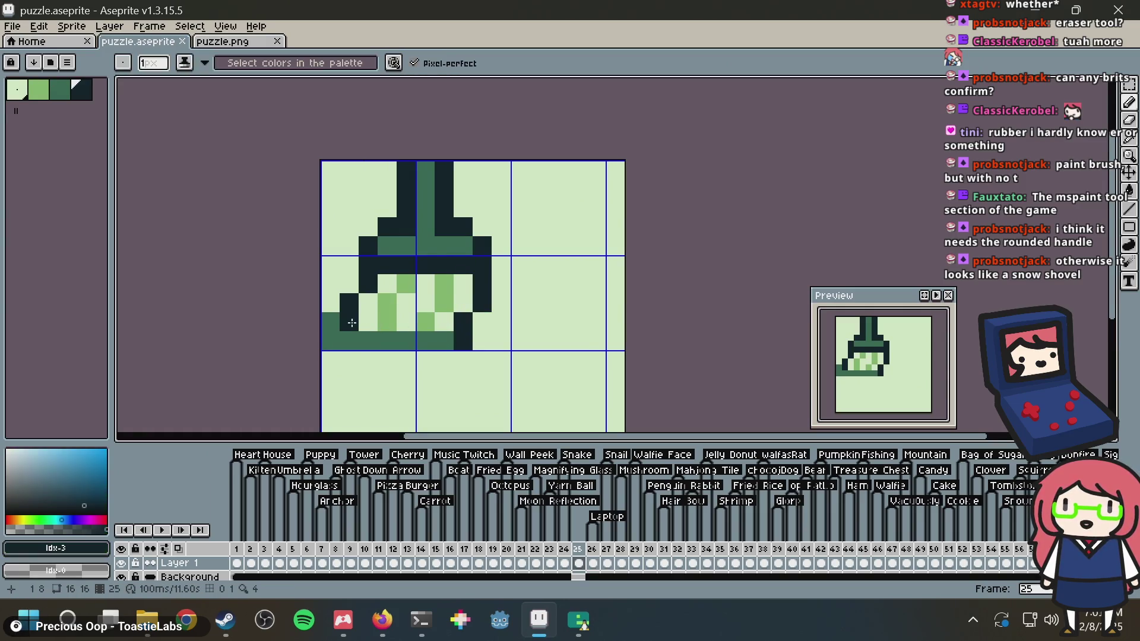
click(454, 340)
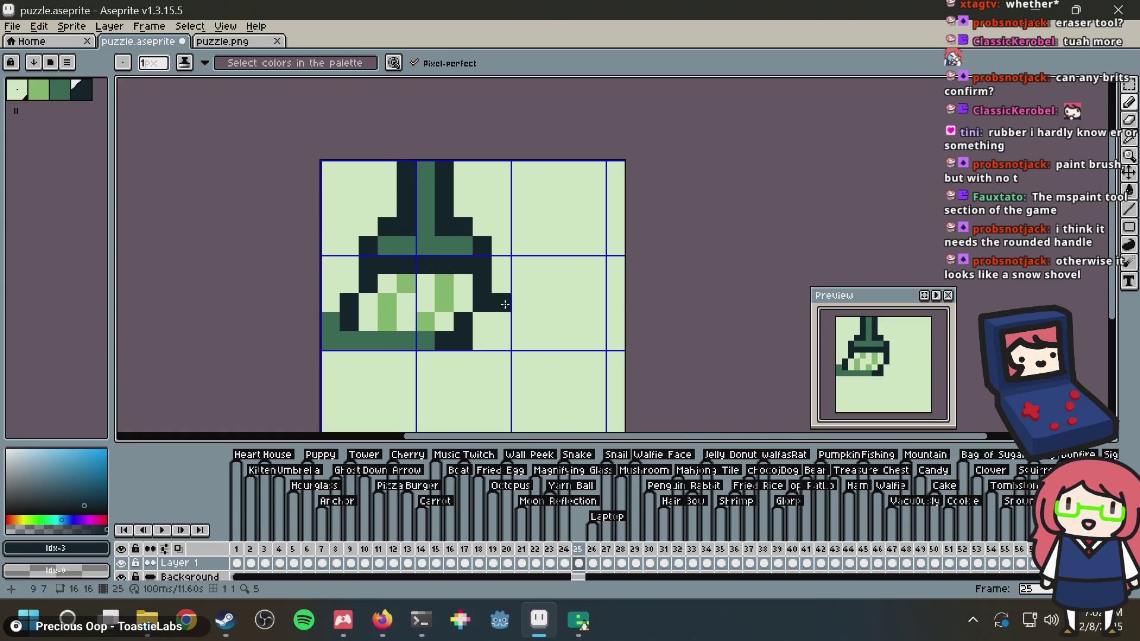
scroll(505, 305, up, 1)
right_click(494, 309)
Try lightening a pixel near the bristles' bottom, undo it, and save
alt+click(383, 356)
alt+click(480, 341)
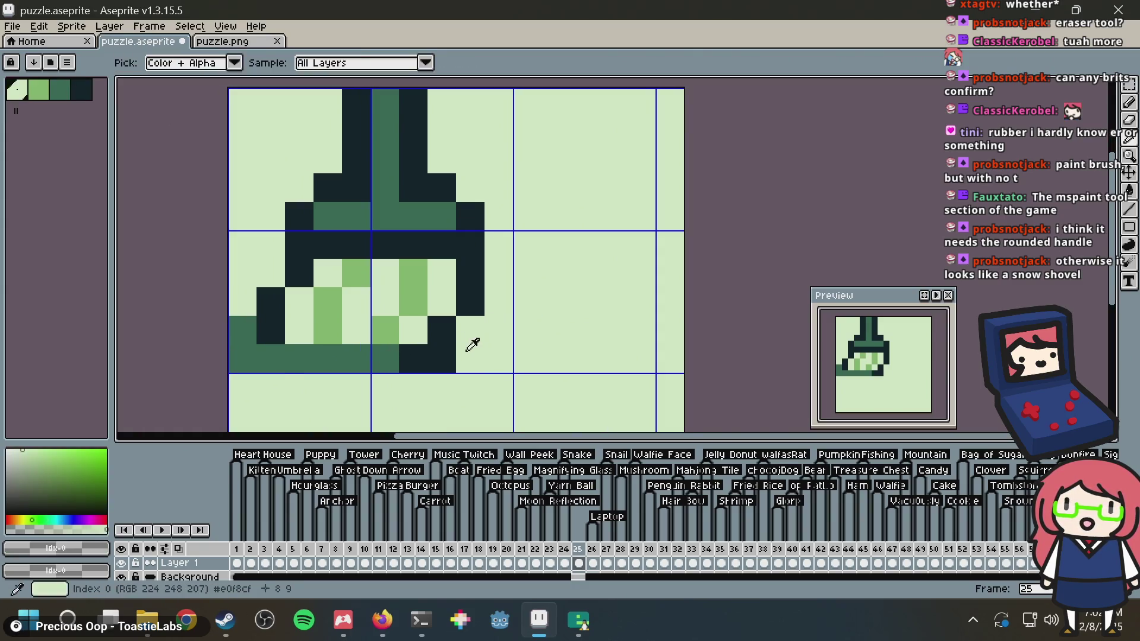
key(ctrl+z)
scroll(683, 230, down, 1)
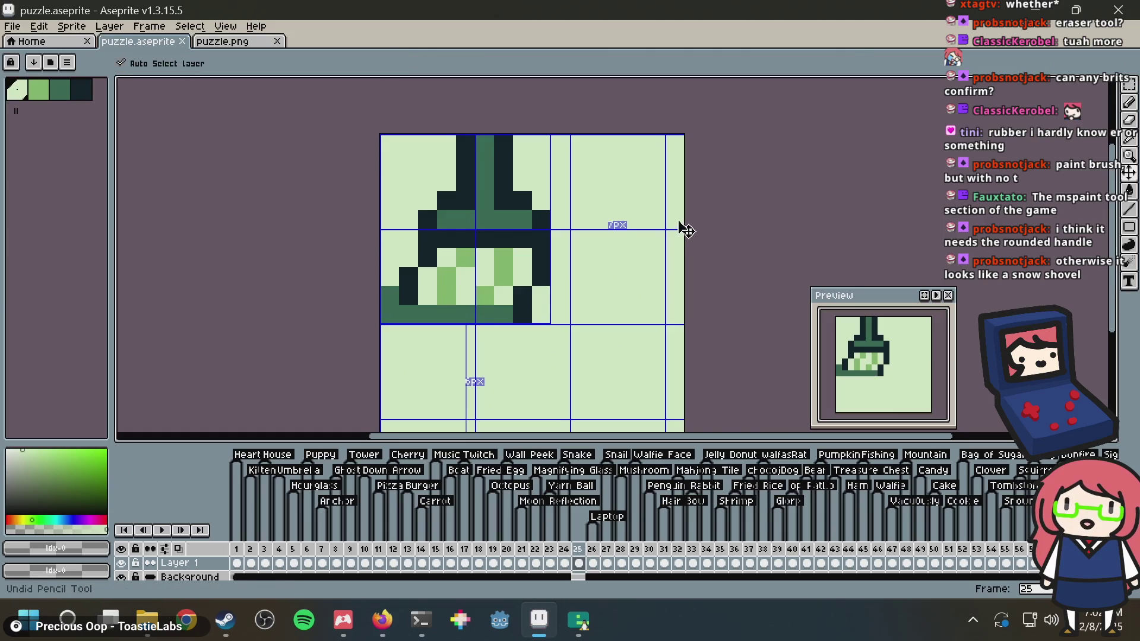
key(ctrl+s)
scroll(662, 208, down, 1)
scroll(656, 203, up, 1)
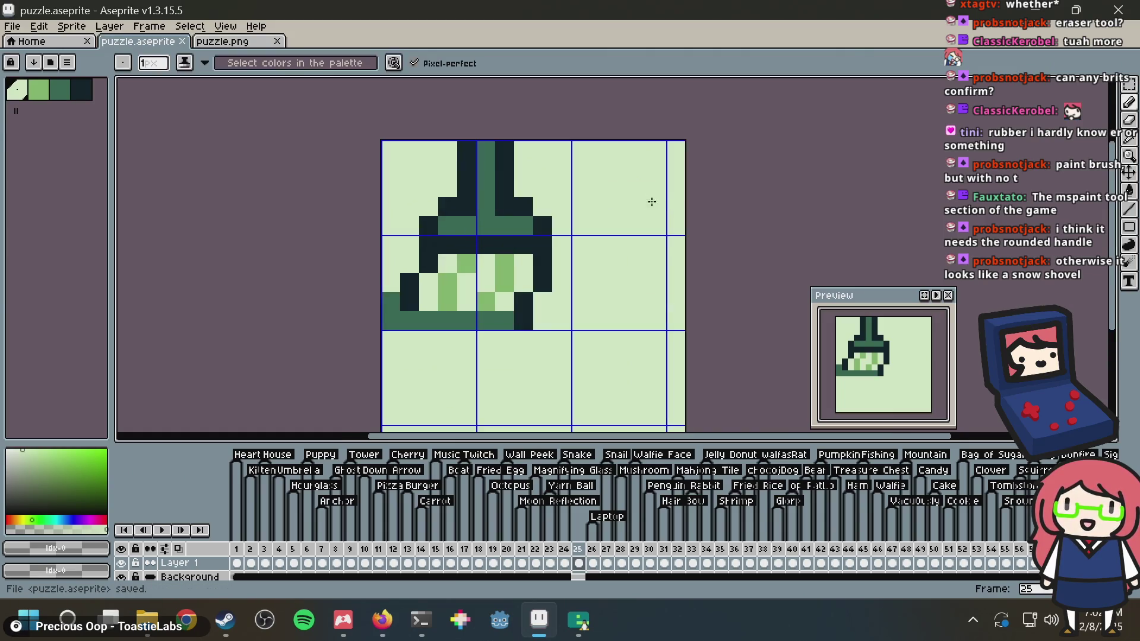
Shift the whole broom drawing one pixel to the right
key(ctrl+a)
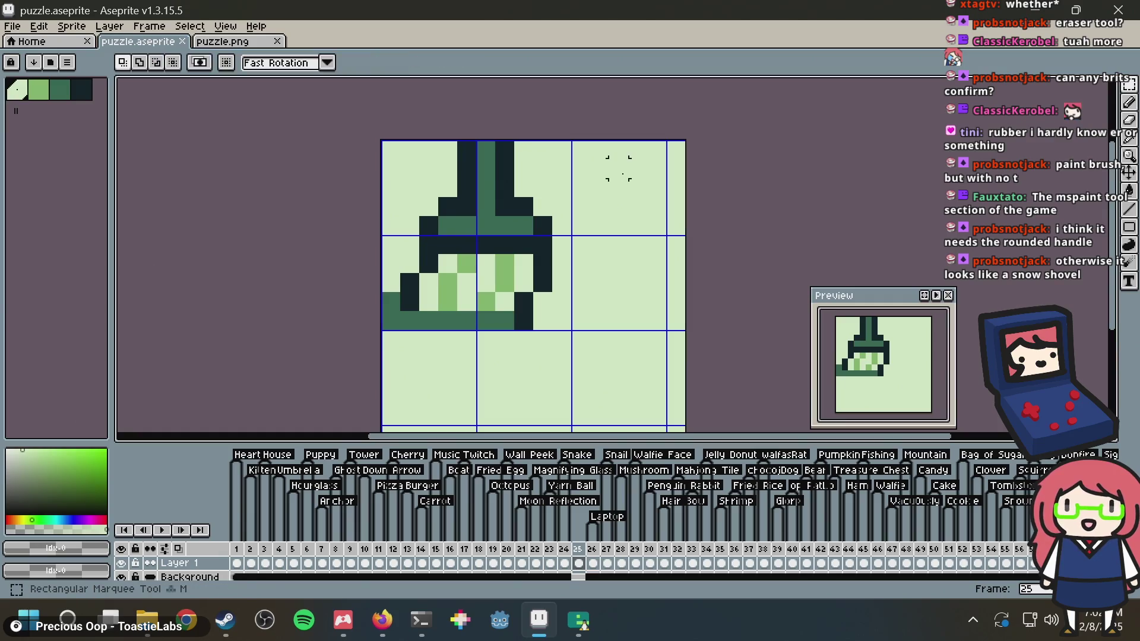
drag(496, 234, 507, 236)
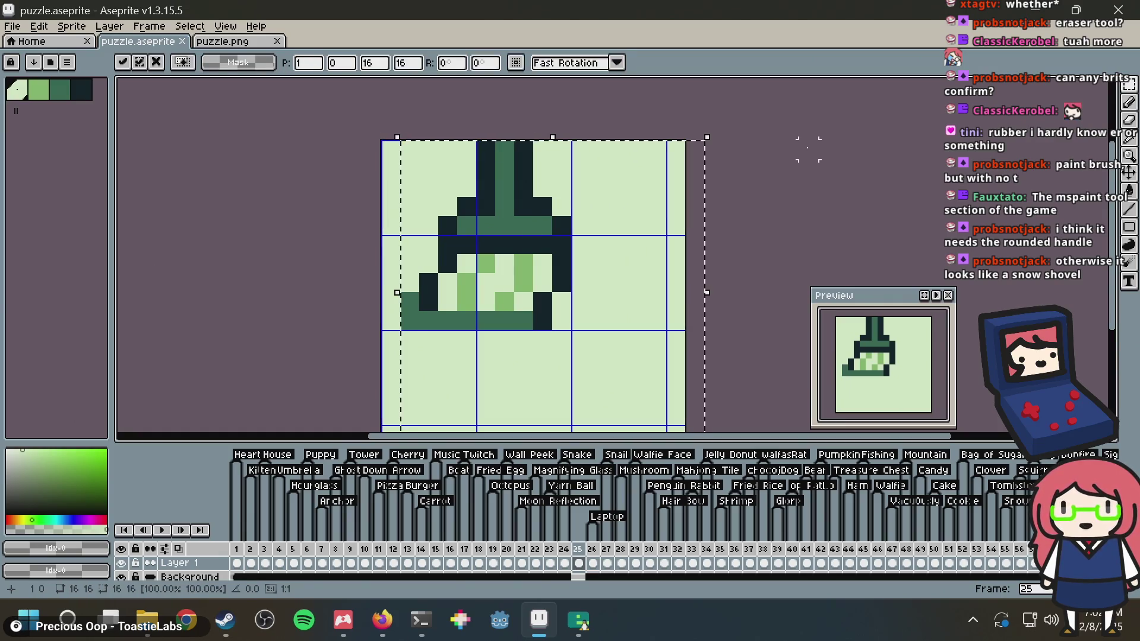
key(Return)
scroll(441, 210, up, 1)
Paint a dark-green pixel at the broom's bottom left and save
alt+click(381, 336)
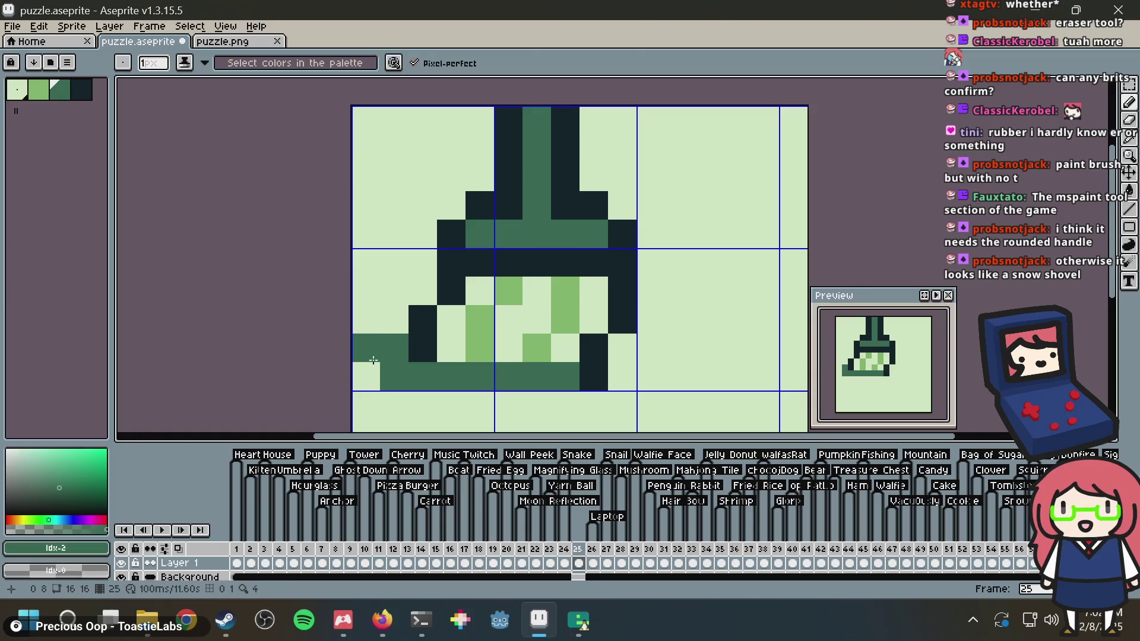
click(367, 376)
key(v)
key(ctrl+s)
Lighten the dark bottom-row pixel with the light background colour and save
key(b)
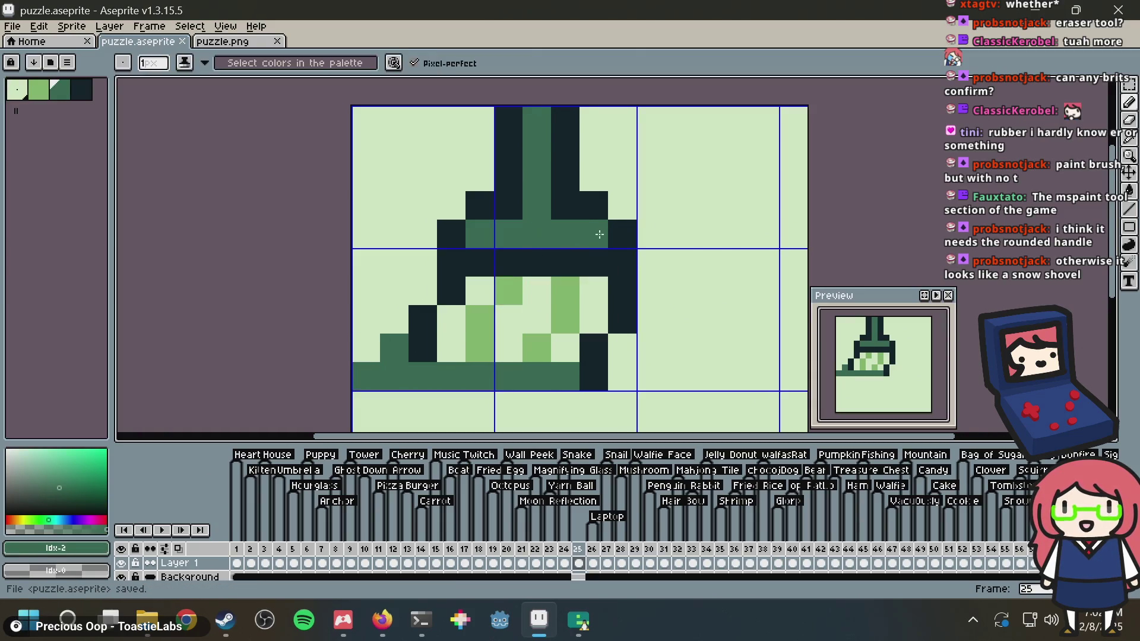
alt+click(618, 366)
click(597, 369)
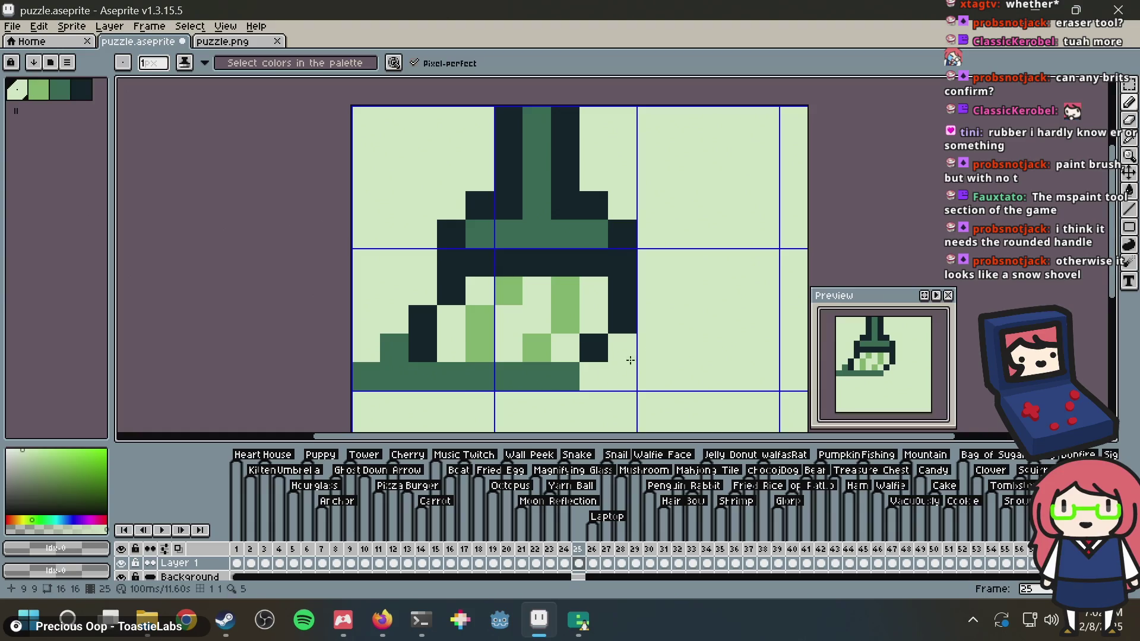
key(ctrl+s)
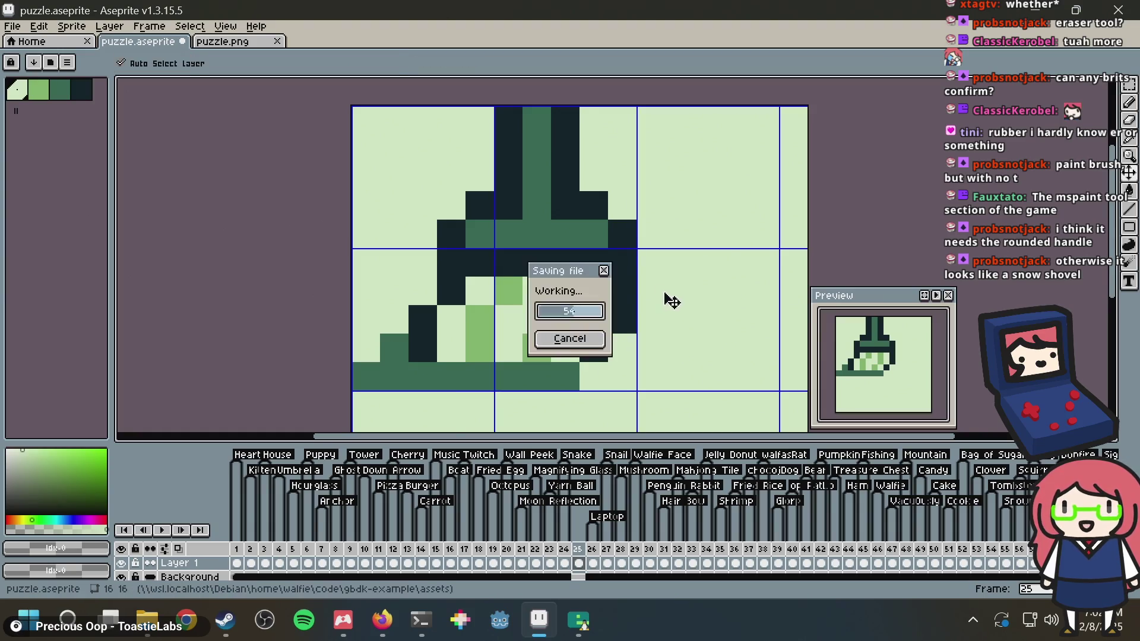
Try a light green pixel on the sprite, then undo that pencil stroke
scroll(665, 297, down, 5)
scroll(664, 291, up, 3)
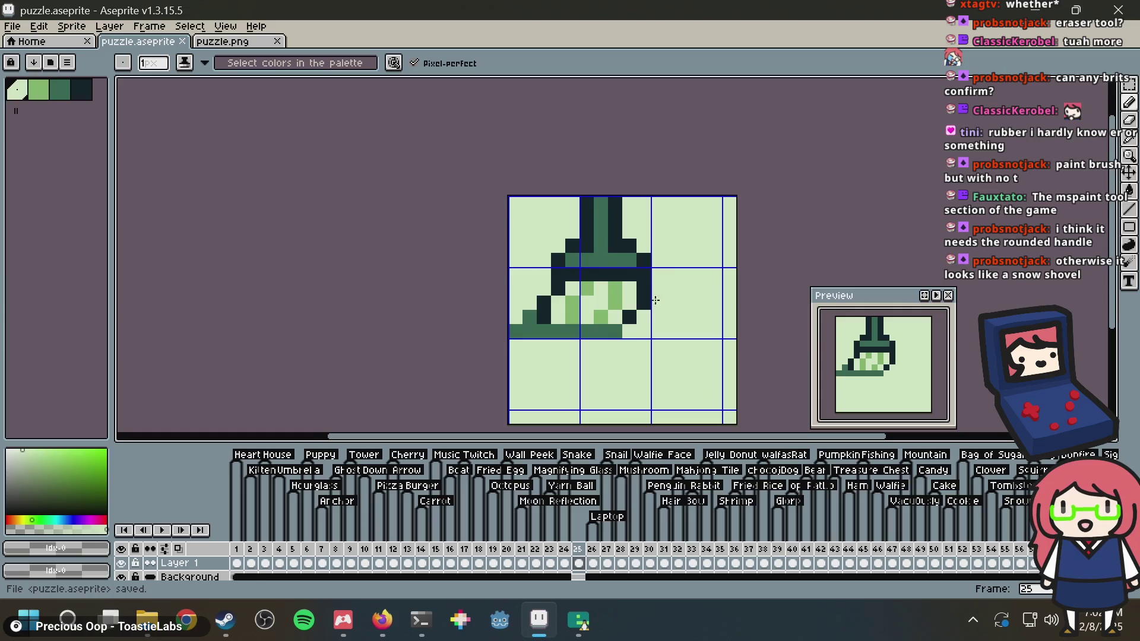
alt+click(600, 303)
alt+click(671, 285)
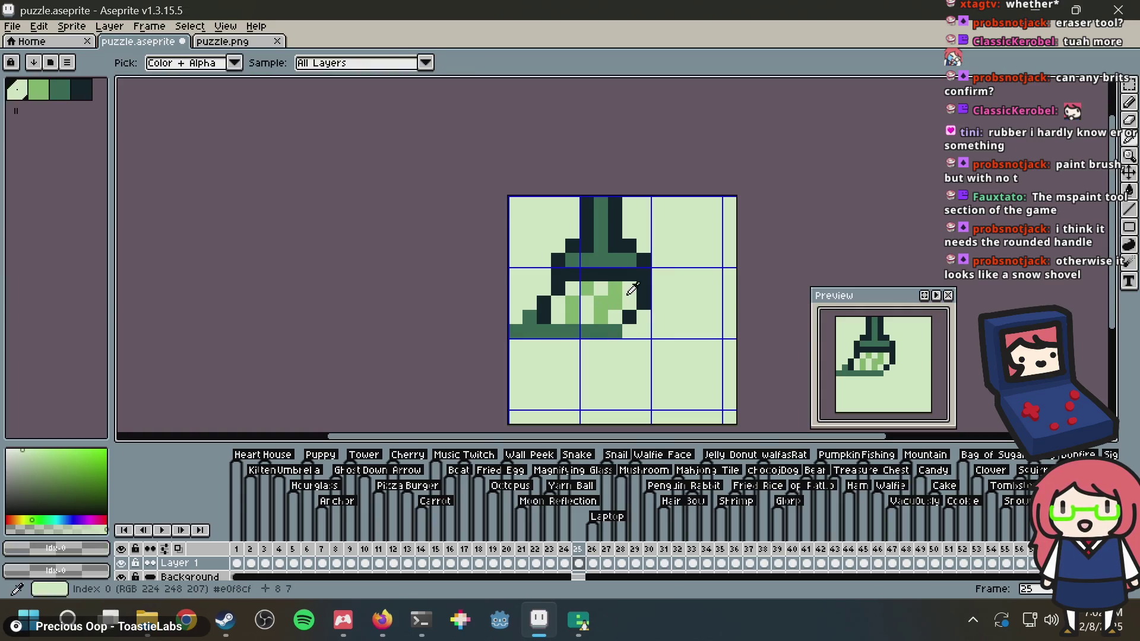
key(ctrl+z)
Add a tag named 'Brush' on frame 25, save puzzle.aseprite, and glance at Firefox
key(v)
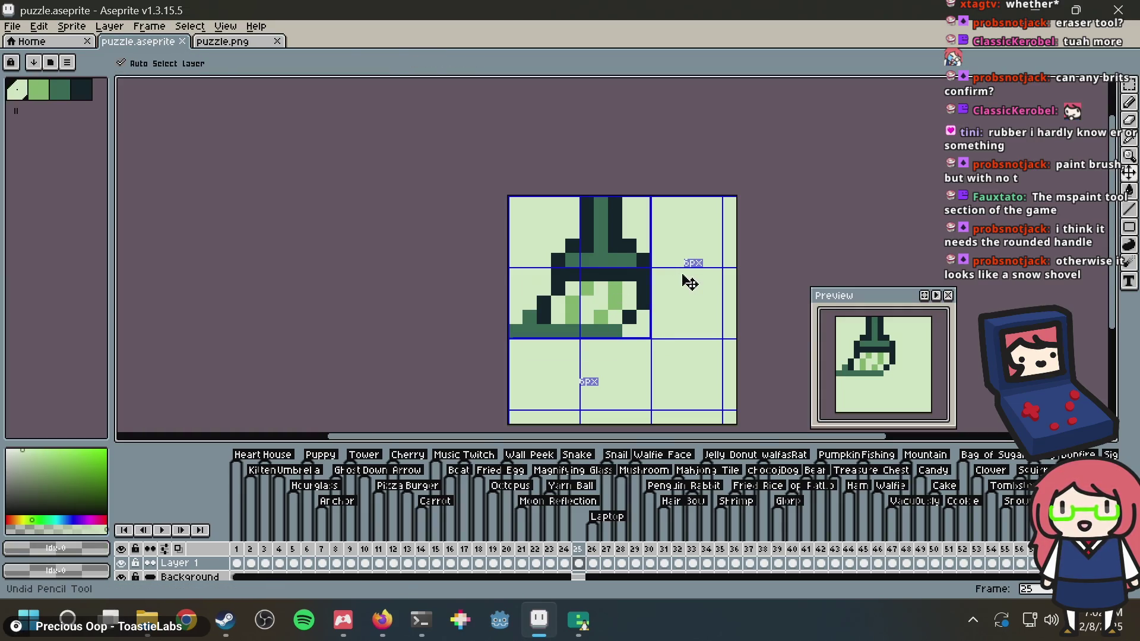
key(b)
right_click(580, 549)
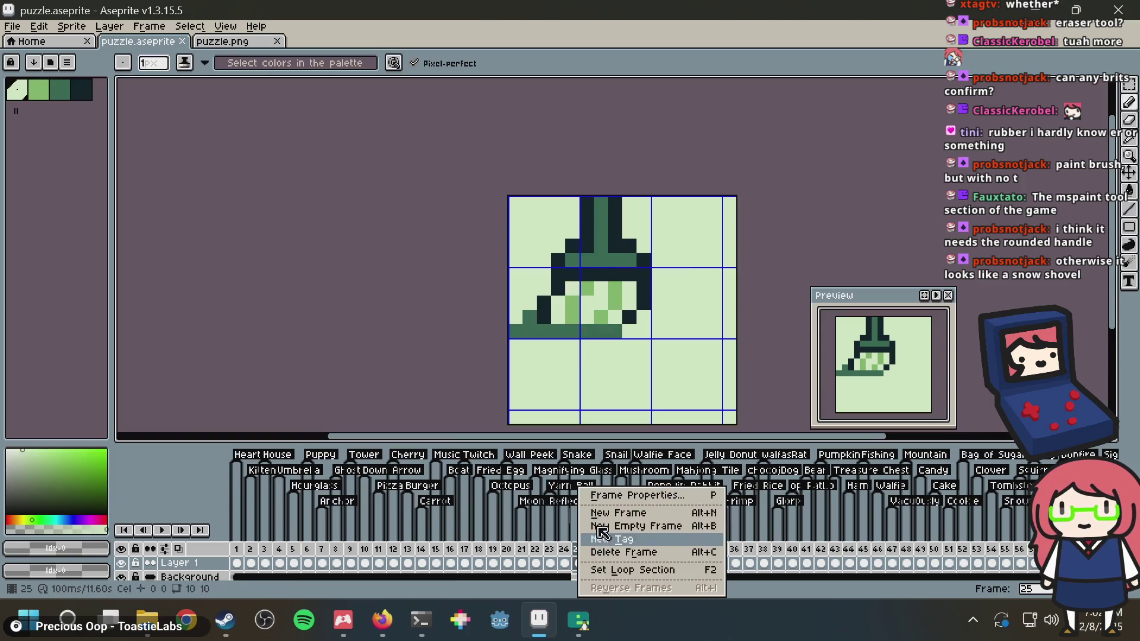
click(611, 539)
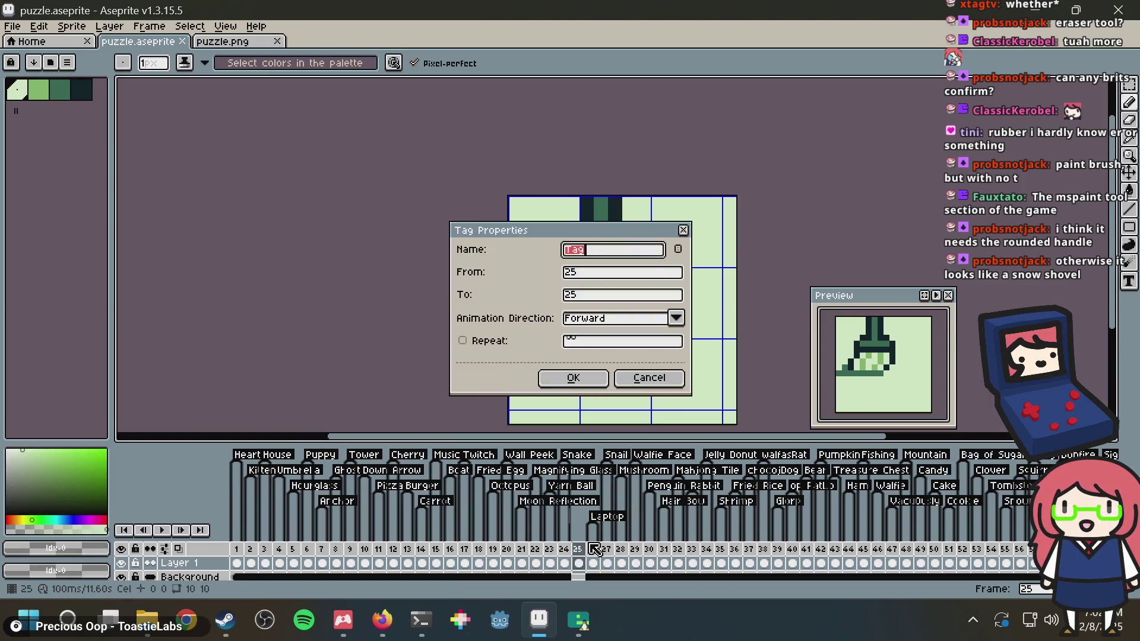
text(Brush)
key(Return)
key(ctrl+s)
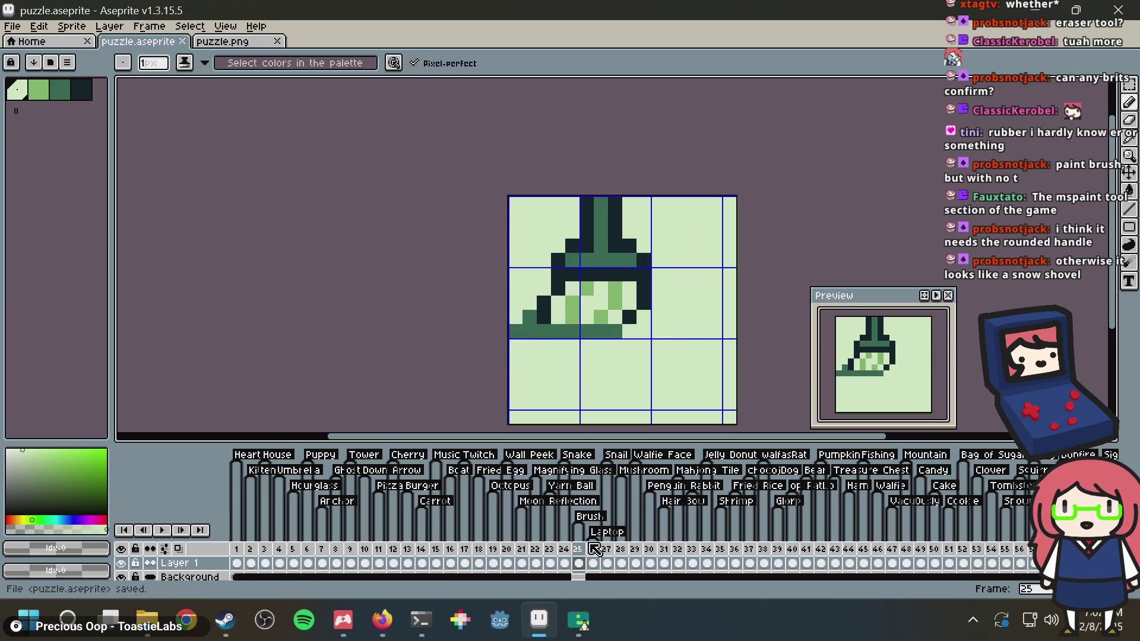
key(alt+Tab)
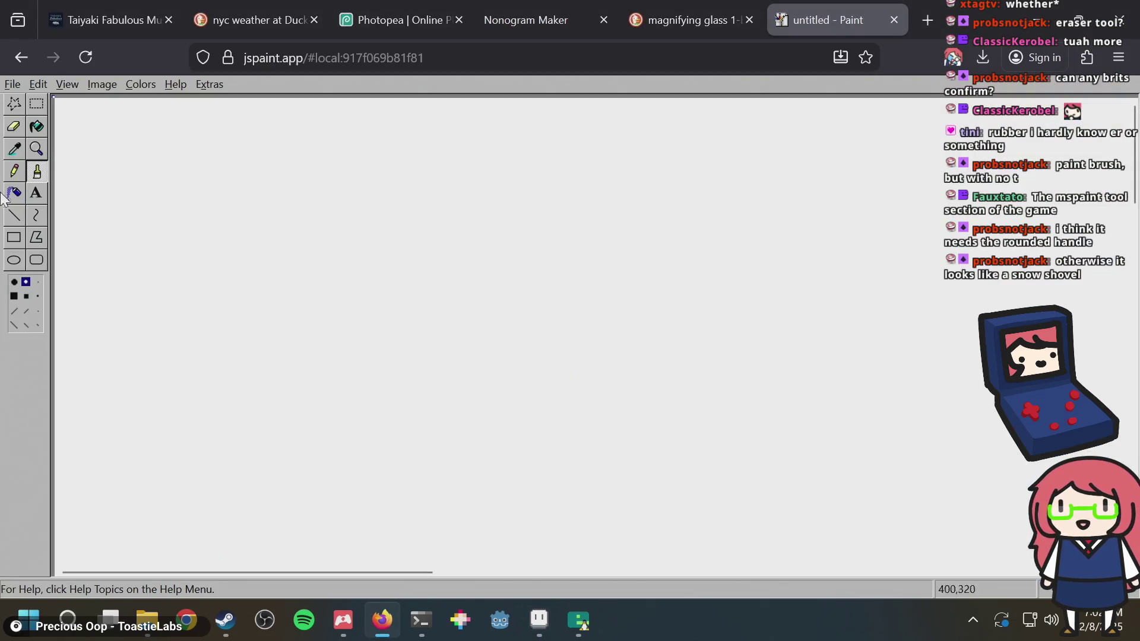
key(alt+Tab)
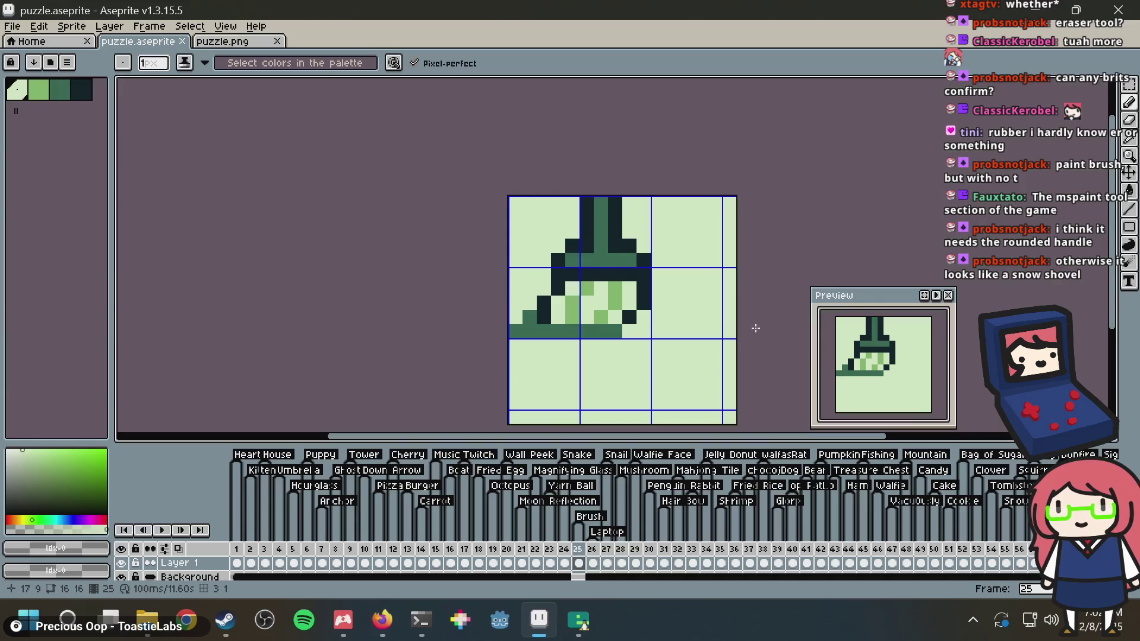
Sketch a trial darker-green outline right of the broom, then undo it
key(m)
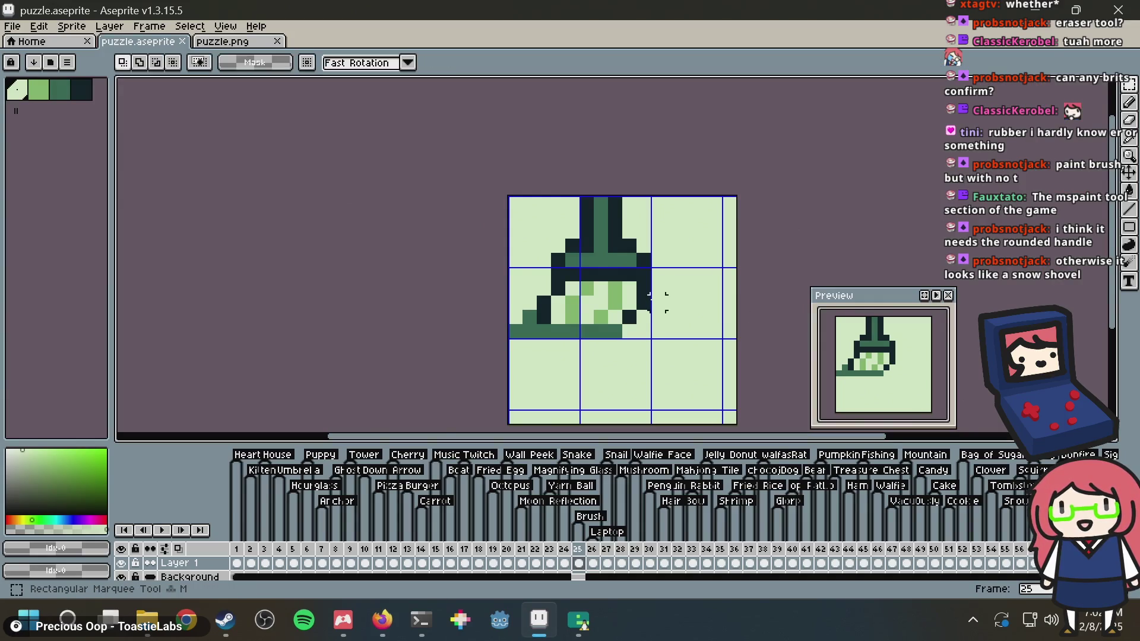
key(b)
scroll(639, 213, down, 3)
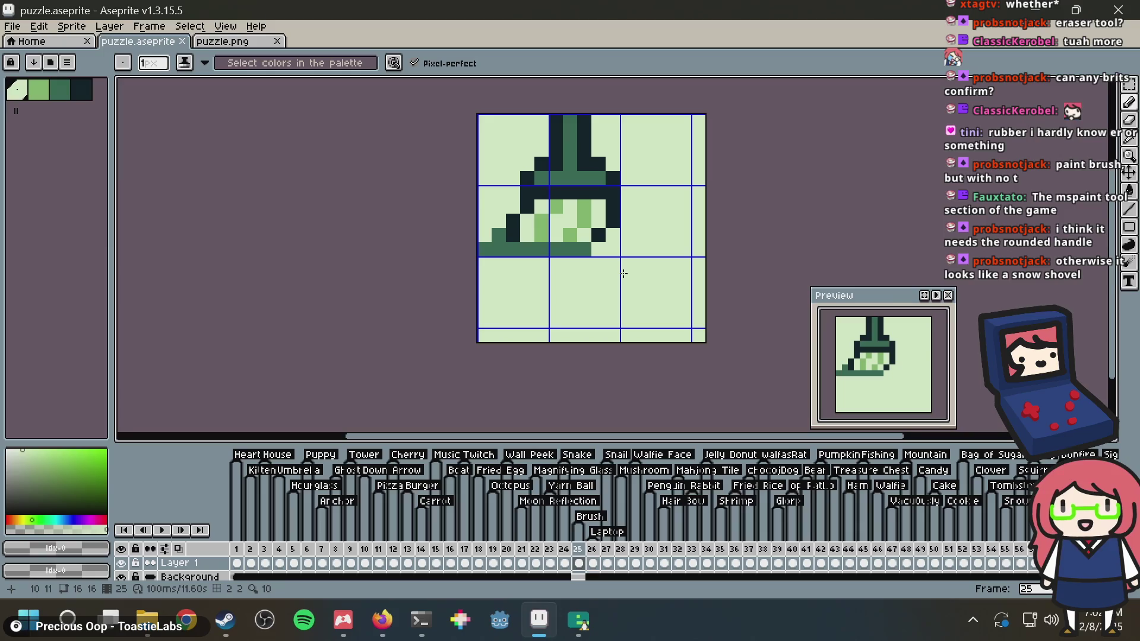
click(60, 89)
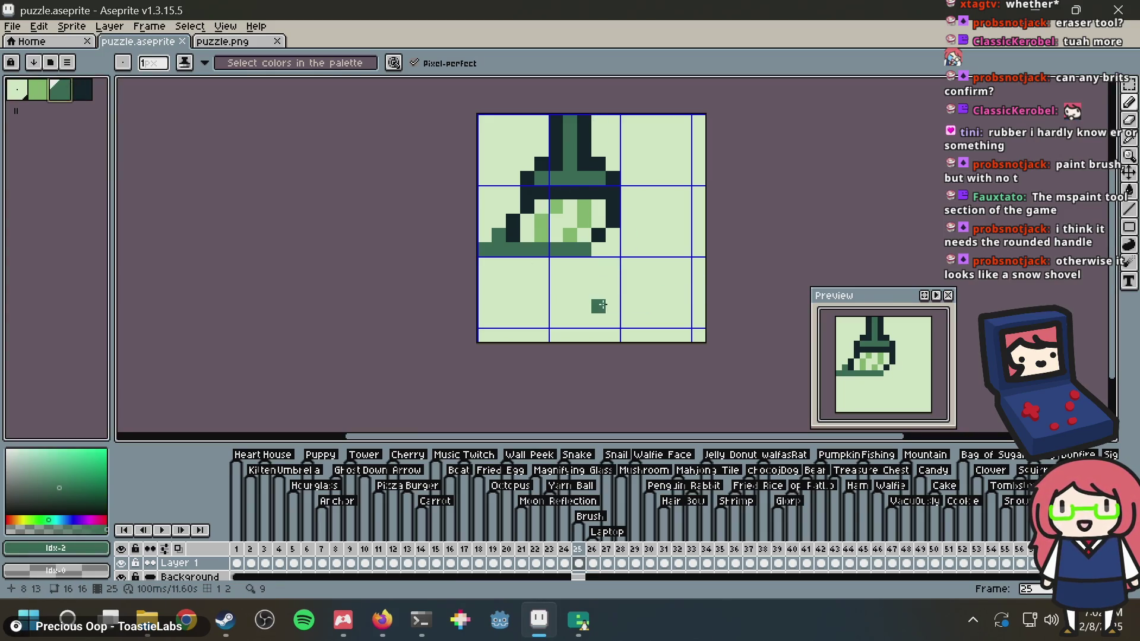
mouse_move(621, 317)
mouse_down()
mouse_move(613, 294)
mouse_move(658, 198)
mouse_move(697, 275)
mouse_move(670, 210)
mouse_up()
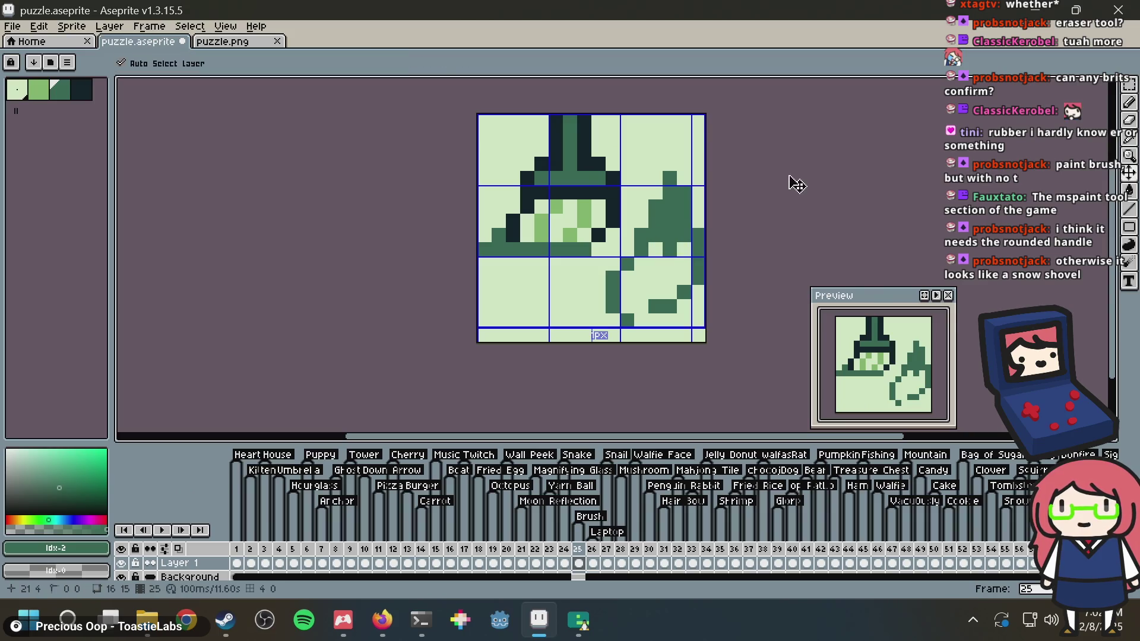
key(ctrl+z)
key(ctrl+z)
Save puzzle.aseprite, select the whole canvas, and bring up puzzle.png
key(ctrl+s)
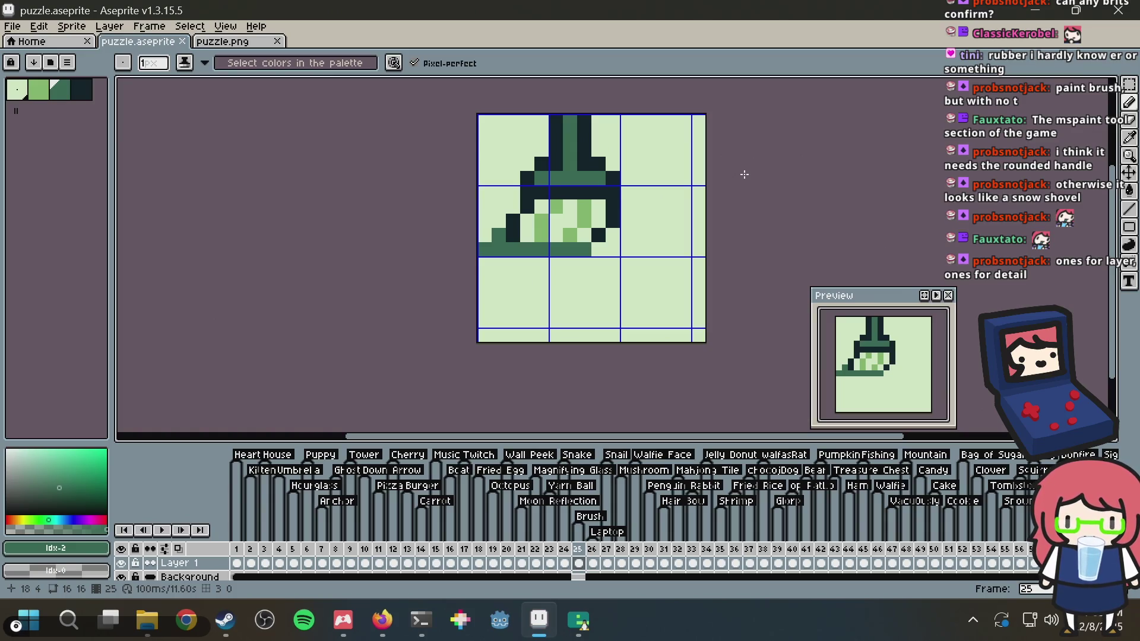
key(ctrl+a)
click(223, 41)
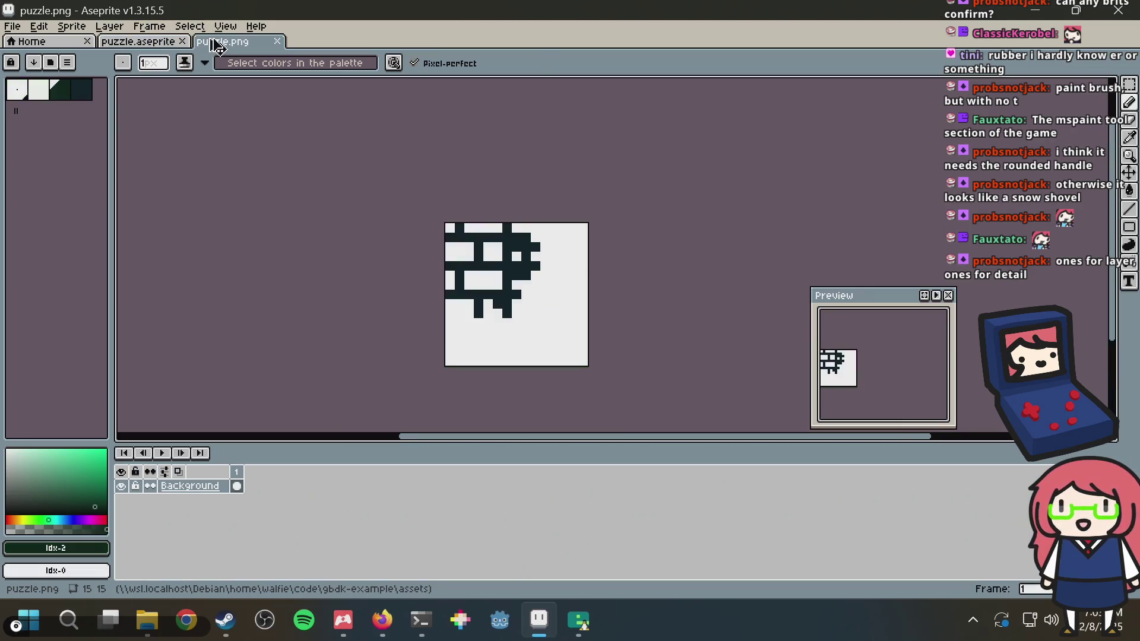
Paste the broom sprite into puzzle.png
key(ctrl+v)
scroll(601, 310, up, 3)
scroll(586, 287, up, 1)
scroll(529, 285, down, 3)
scroll(495, 254, up, 2)
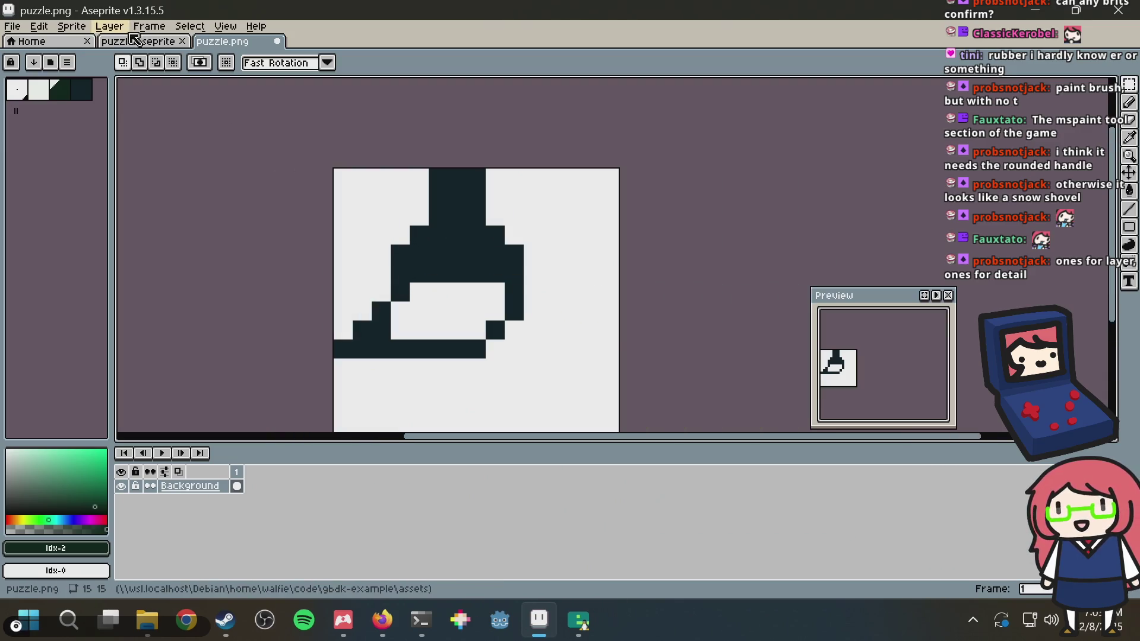
In the broom file, darken one bristle pixel and erase a light green and a stray dark pixel
click(138, 41)
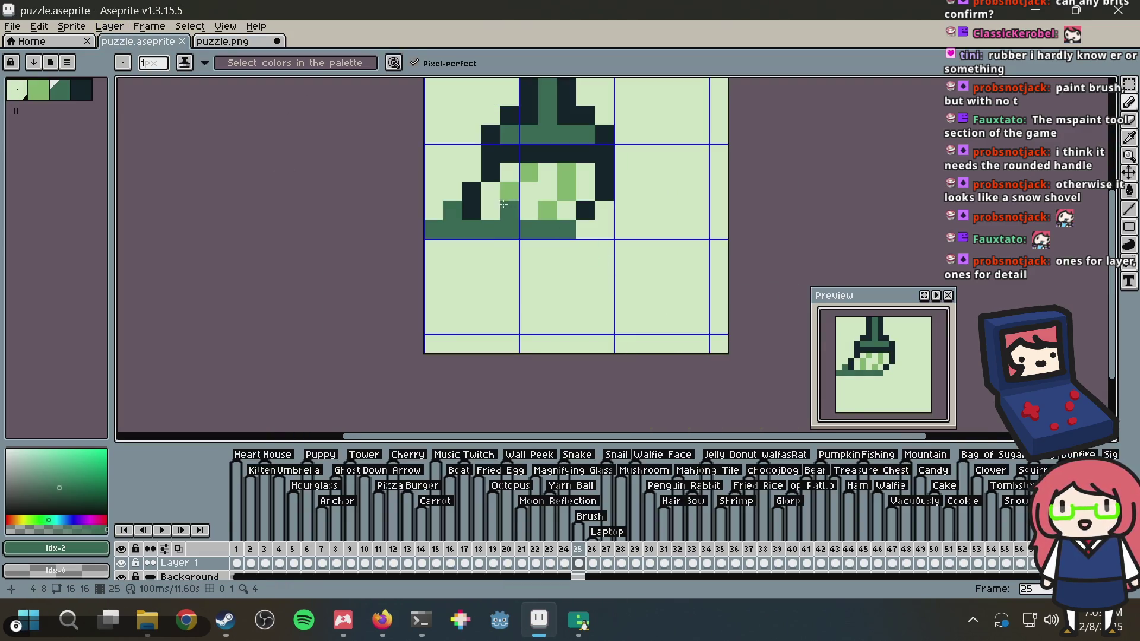
click(509, 211)
right_click(547, 212)
right_click(449, 153)
In puzzle.png, fill a gap in the broom's bottom row, then undo it
click(245, 41)
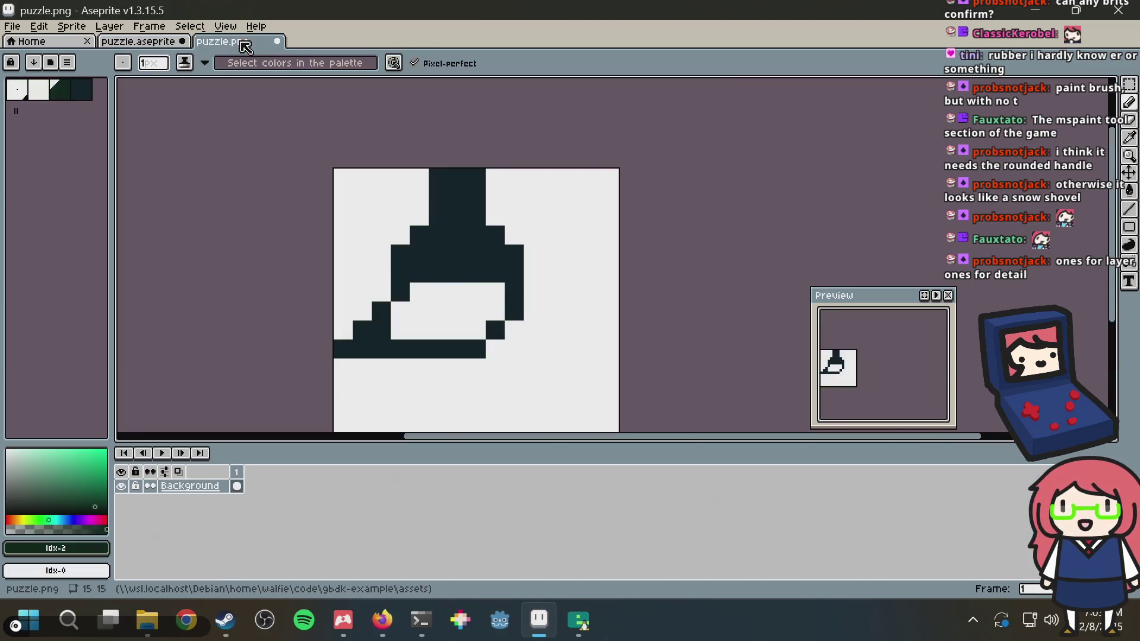
click(457, 327)
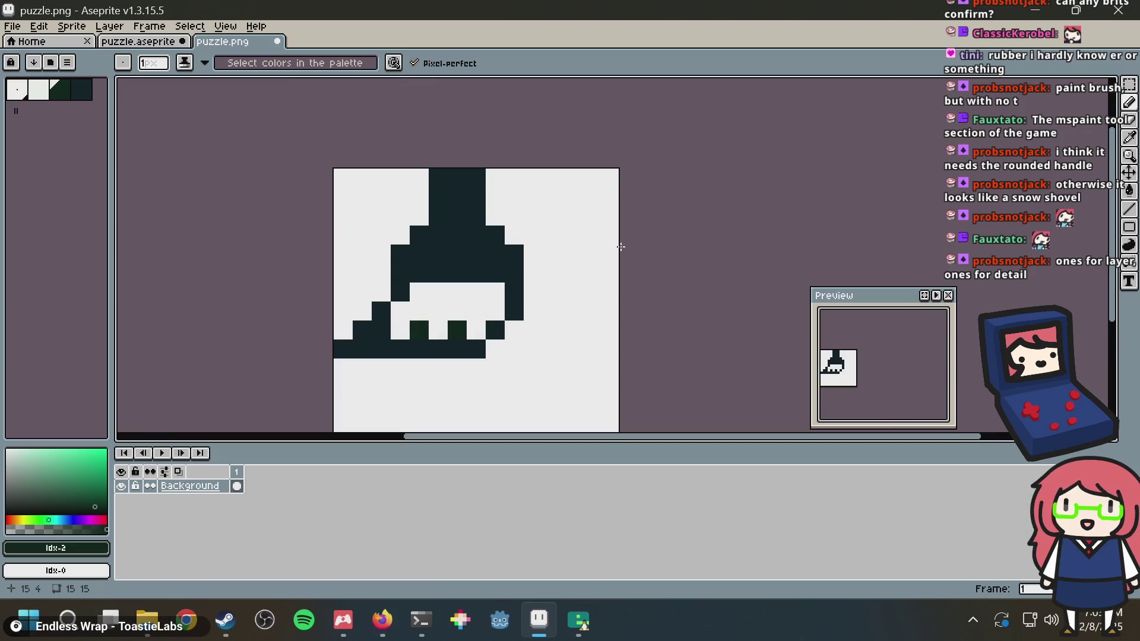
scroll(620, 246, down, 2)
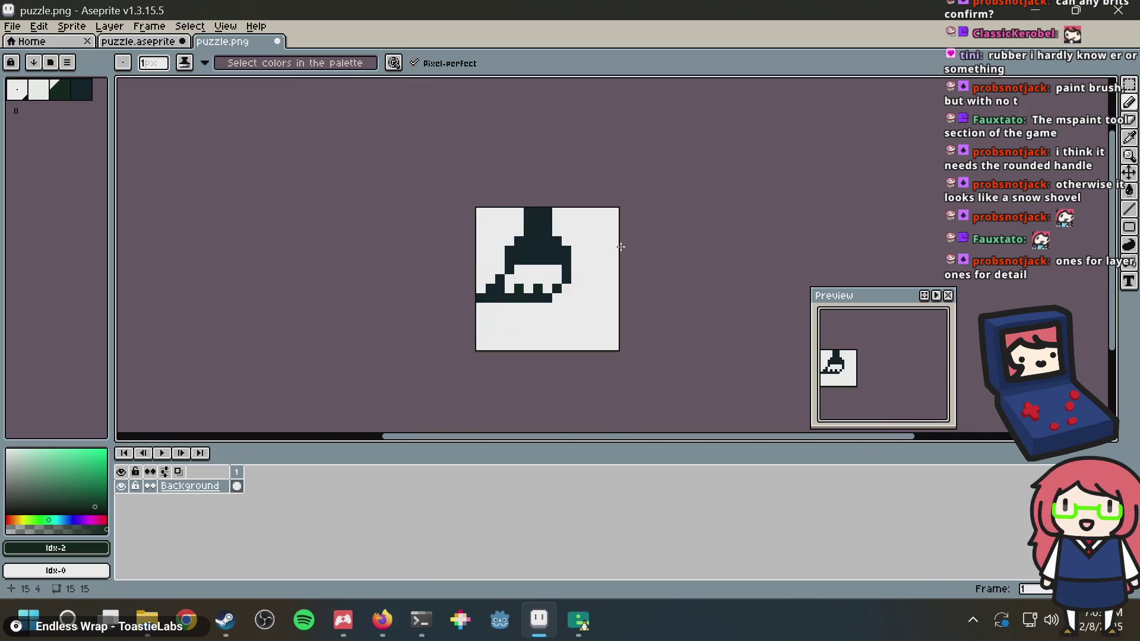
scroll(621, 246, up, 2)
key(ctrl+z)
key(ctrl+z)
key(ctrl+z)
scroll(515, 284, down, 2)
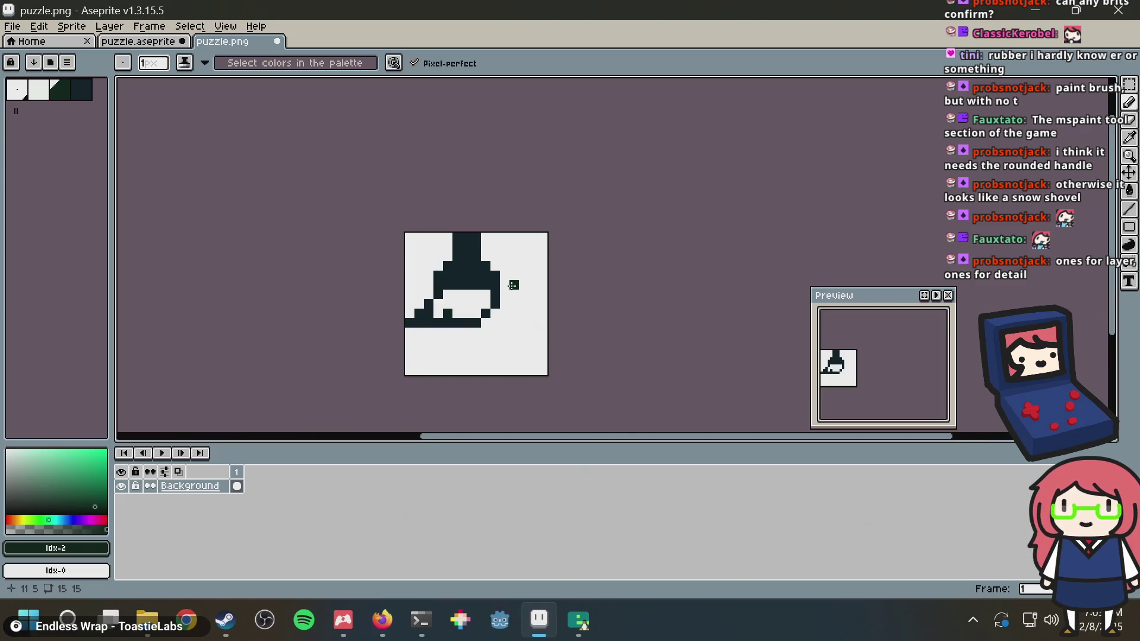
scroll(514, 285, up, 3)
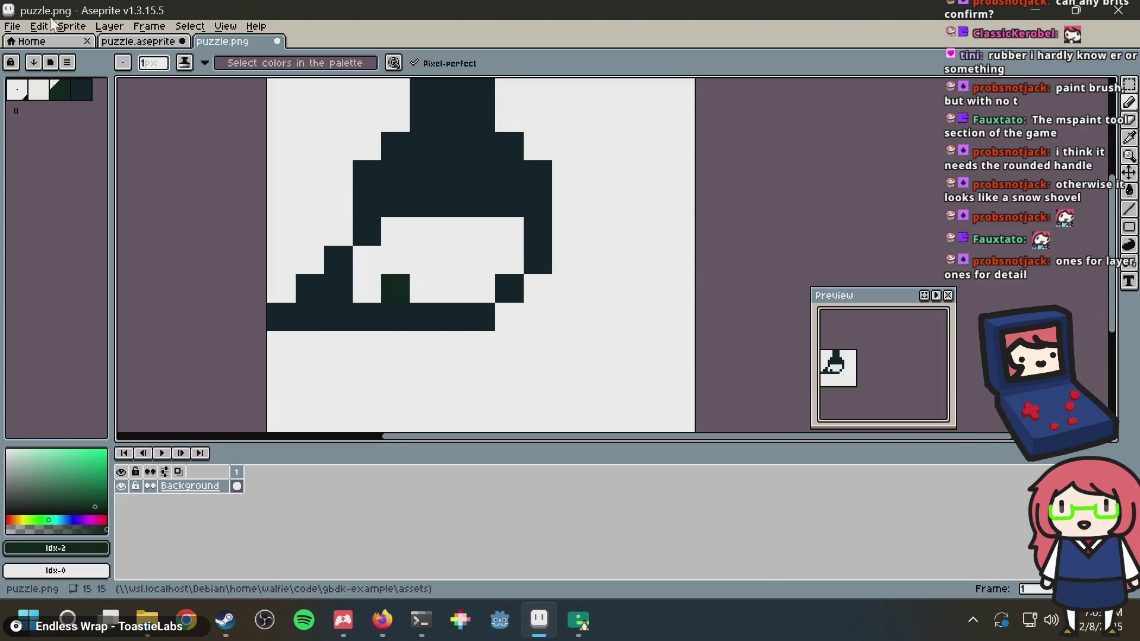
Back in the broom file, sample light green, add a pixel beside the broom, and save
click(128, 42)
key(alt)
alt+click(567, 191)
click(550, 203)
scroll(624, 190, down, 2)
click(624, 190)
key(ctrl+s)
Remove the stray light green pixel, commit the pasted broom, and switch to Firefox
scroll(623, 186, up, 3)
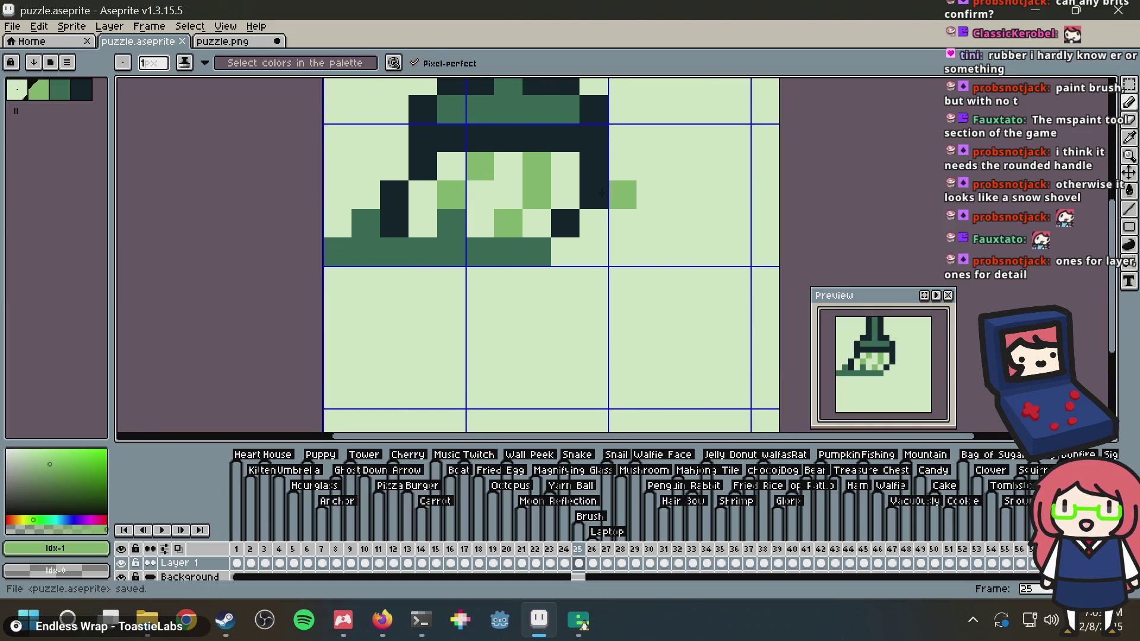
key(ctrl+z)
key(Return)
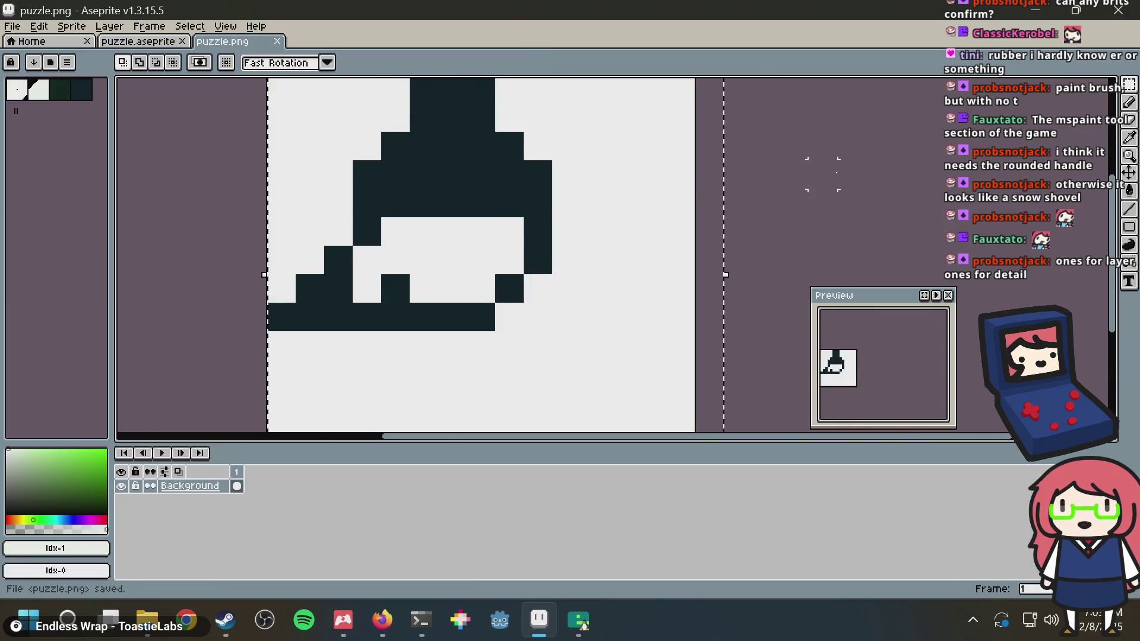
scroll(814, 171, down, 2)
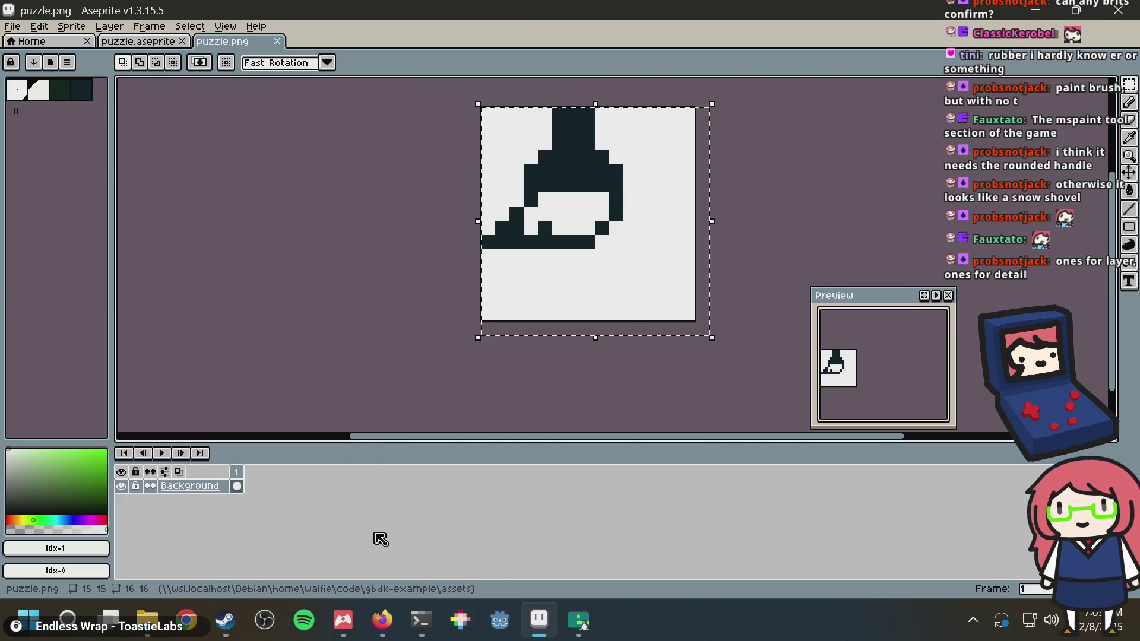
click(382, 620)
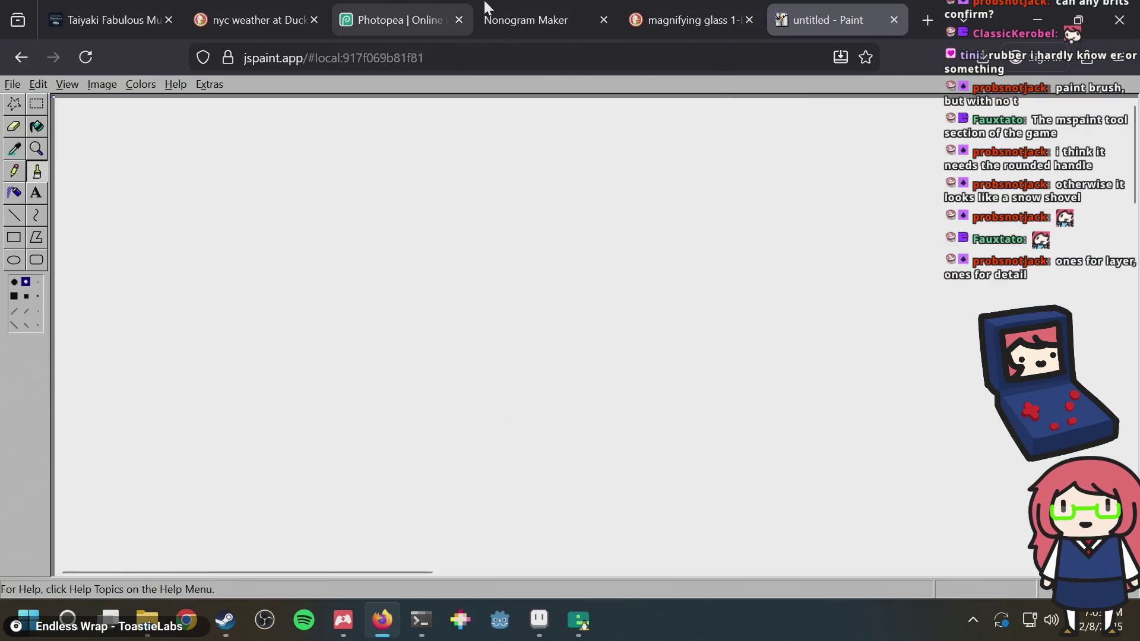
In Nonogram Maker, generate a new puzzle from the image puzzle.png
click(526, 4)
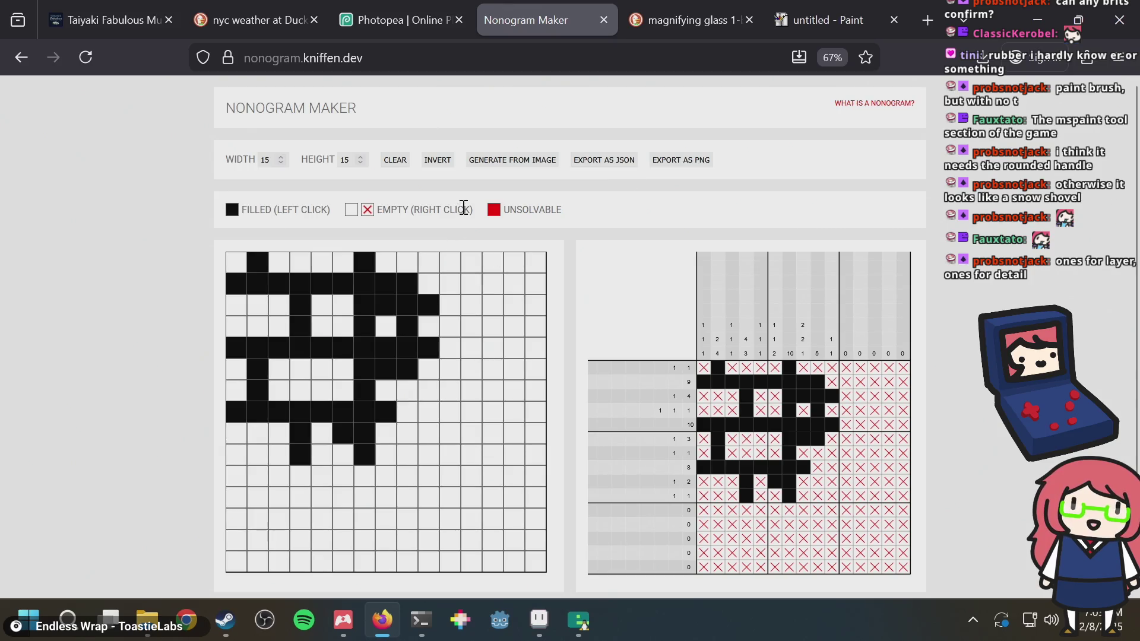
click(499, 161)
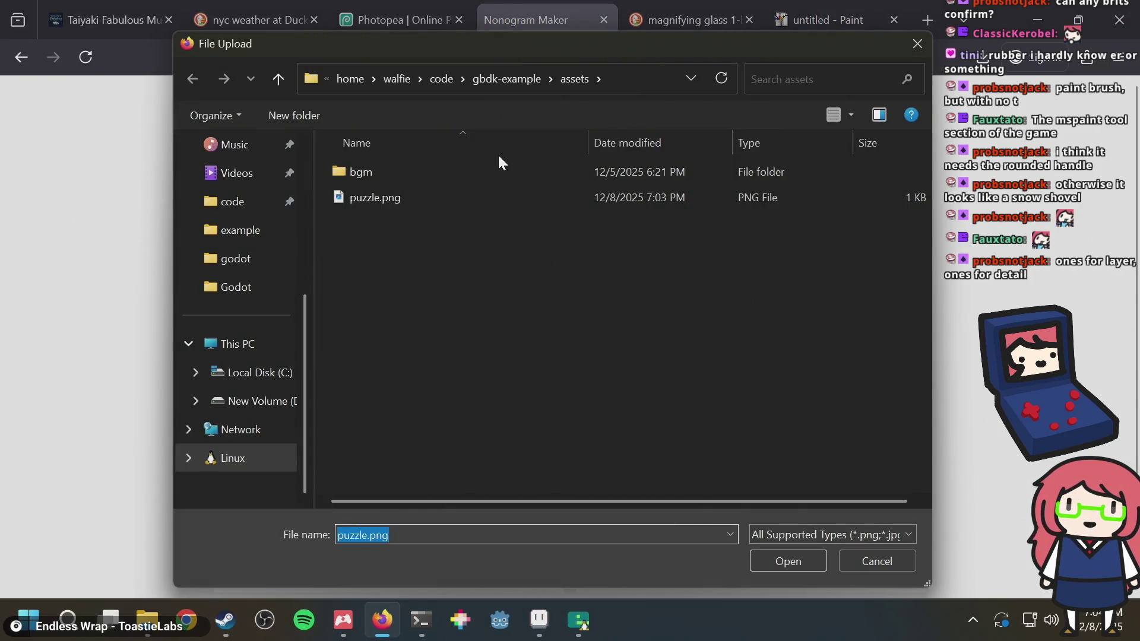
double_click(447, 198)
Return through Aseprite's broom file to the Emulicious game window
key(alt+Tab)
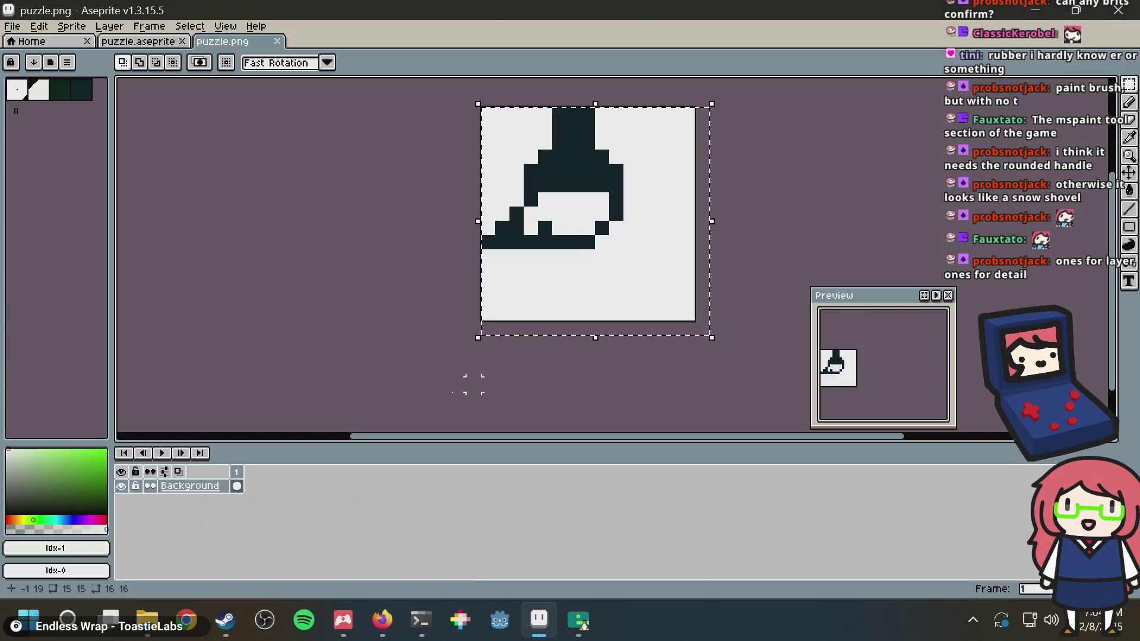
click(138, 41)
key(alt+Tab)
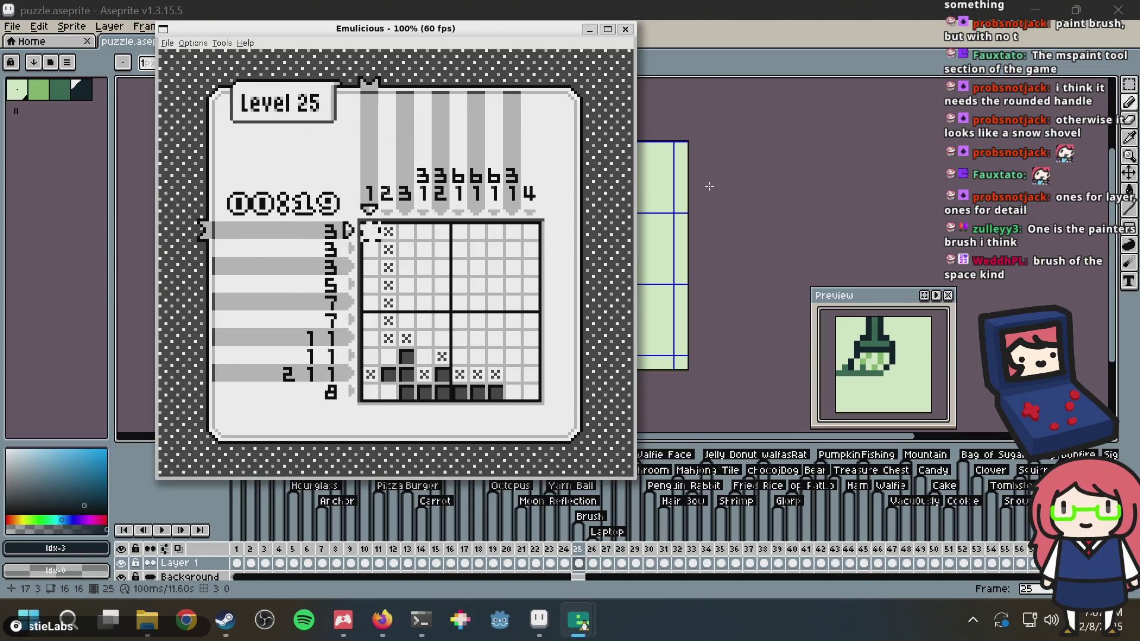
Cross out empty cells down the first column and fill the shaded cells across rows 4–6
key(Down)
key(Down)
key(Down)
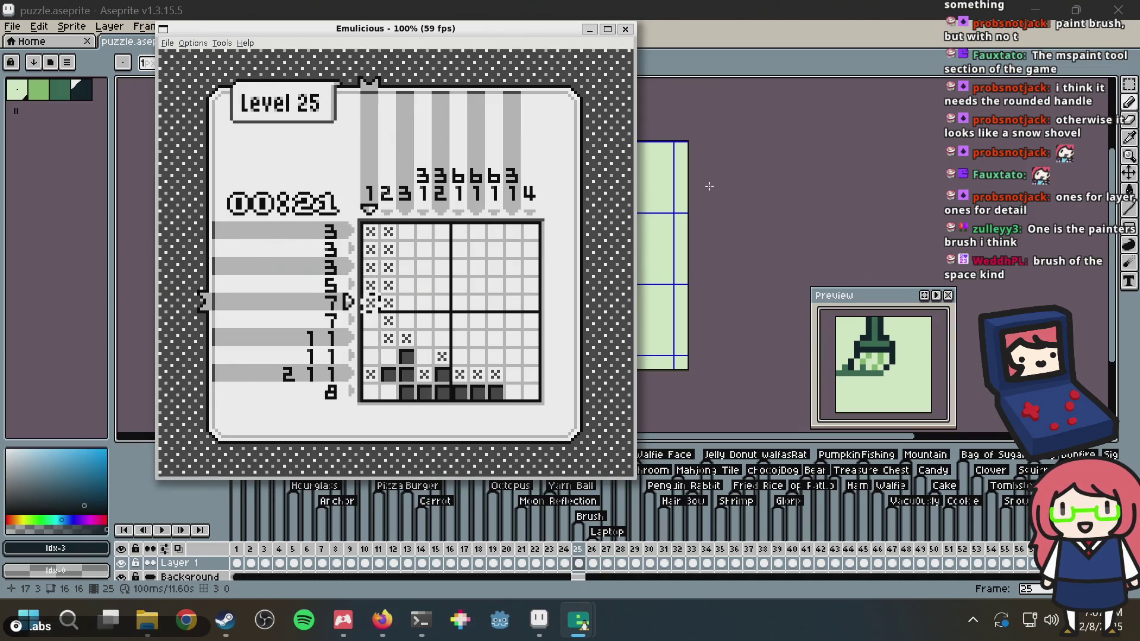
key(Down)
key(Right)
key(Right)
key(Right)
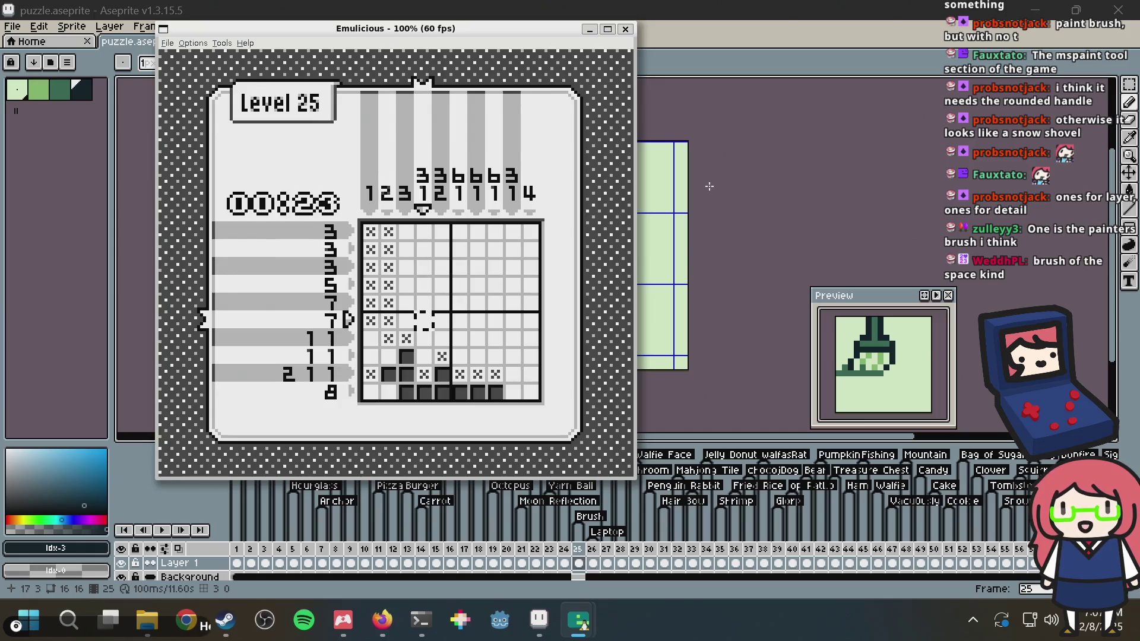
key(Right)
key(Right)
key(Right)
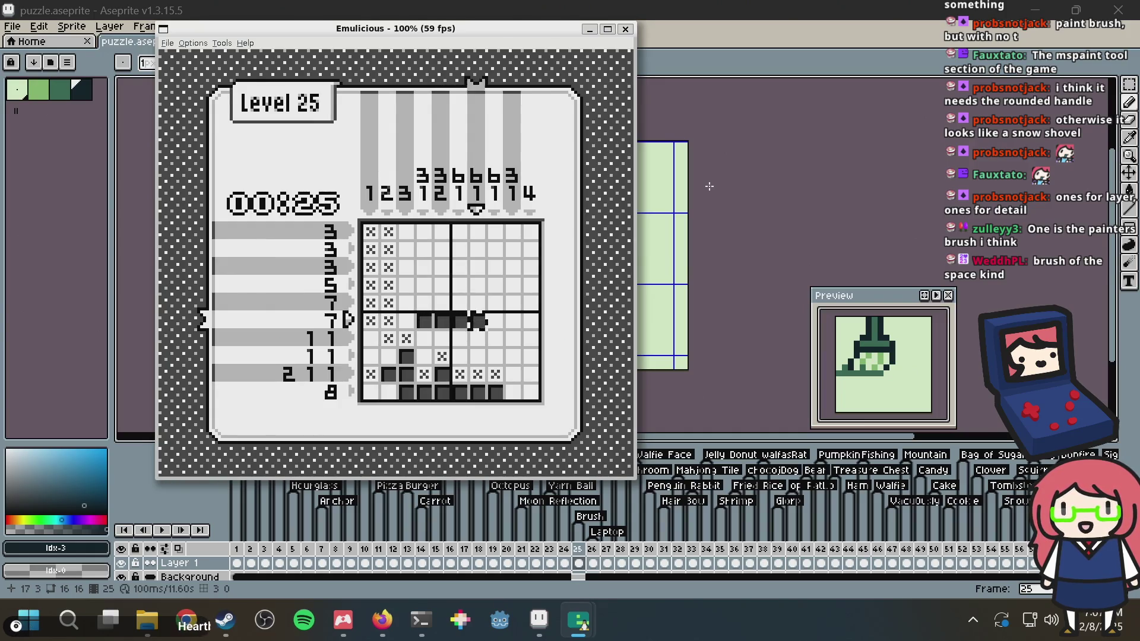
key(Up)
key(Left)
key(Left)
key(Left)
key(Left)
key(Right)
key(Right)
key(Up)
key(Right)
Fill row 3, column 6, then scan rows 4–8 across columns 4–10
key(Up)
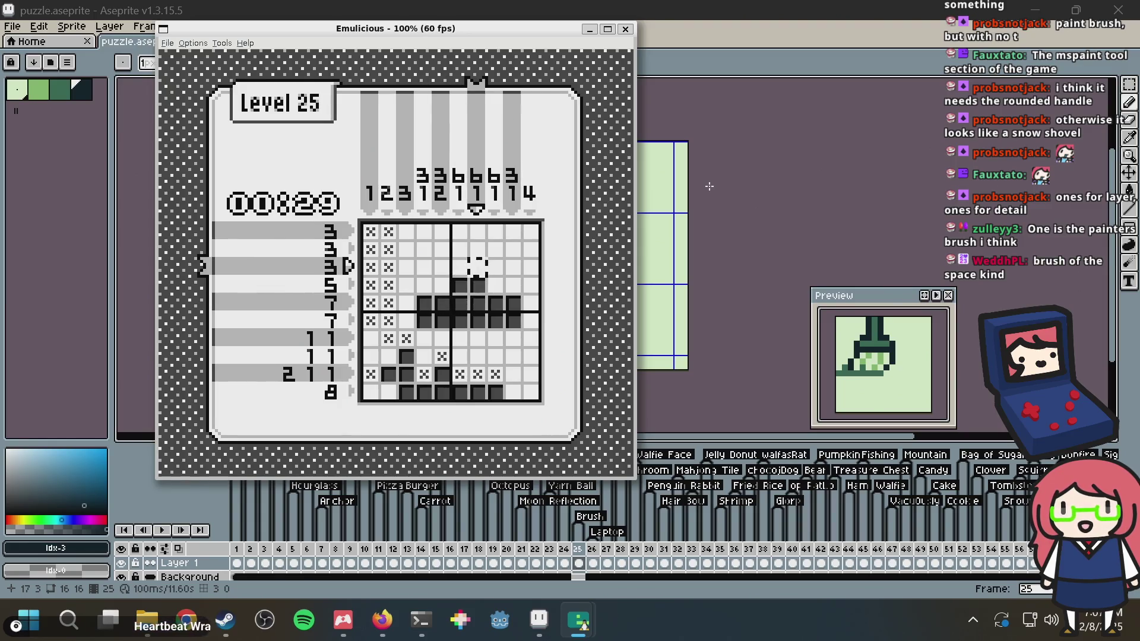
key(Left)
key(Down)
key(Down)
key(Up)
key(Up)
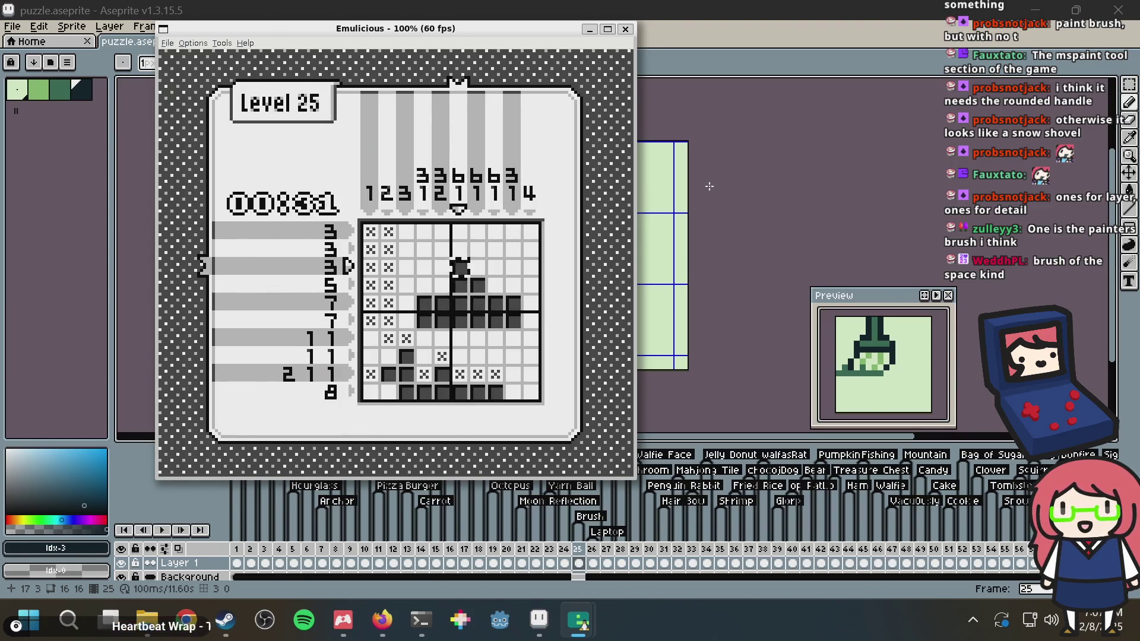
key(Right)
key(Down)
key(Right)
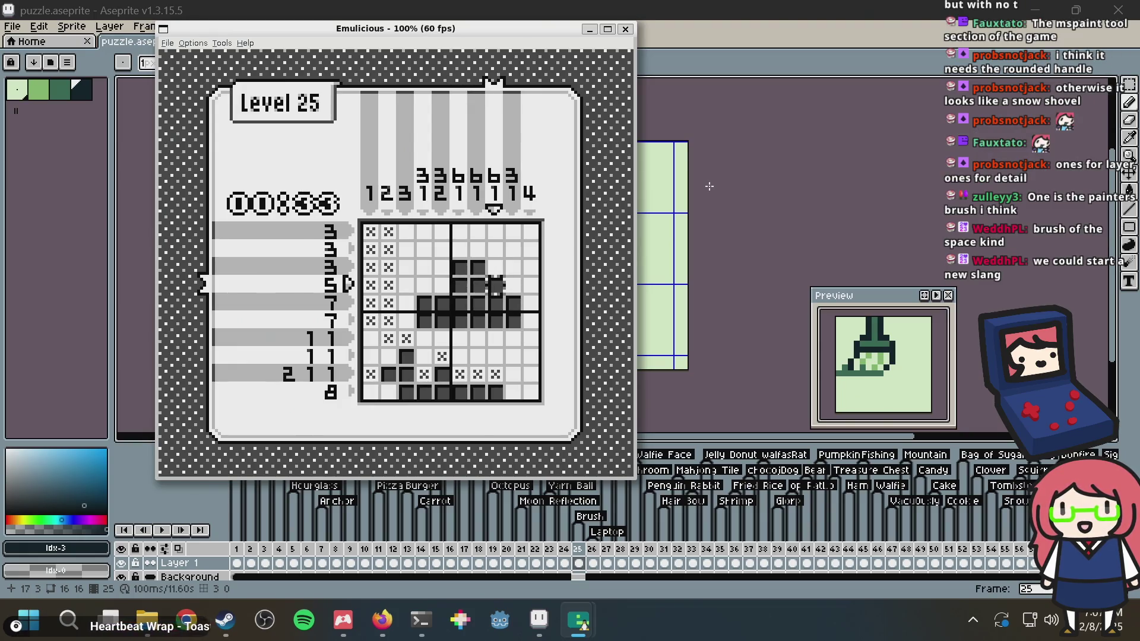
key(Left)
key(Left)
key(Left)
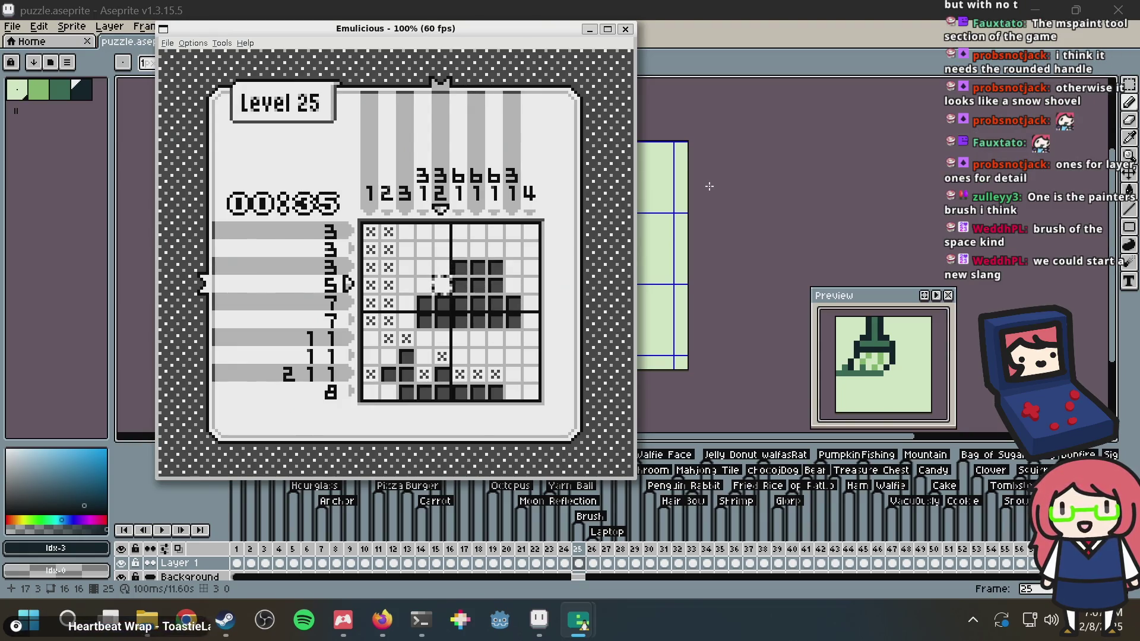
key(Down)
key(Down)
key(Down)
key(Right)
key(Right)
key(Right)
key(Up)
key(Up)
key(Up)
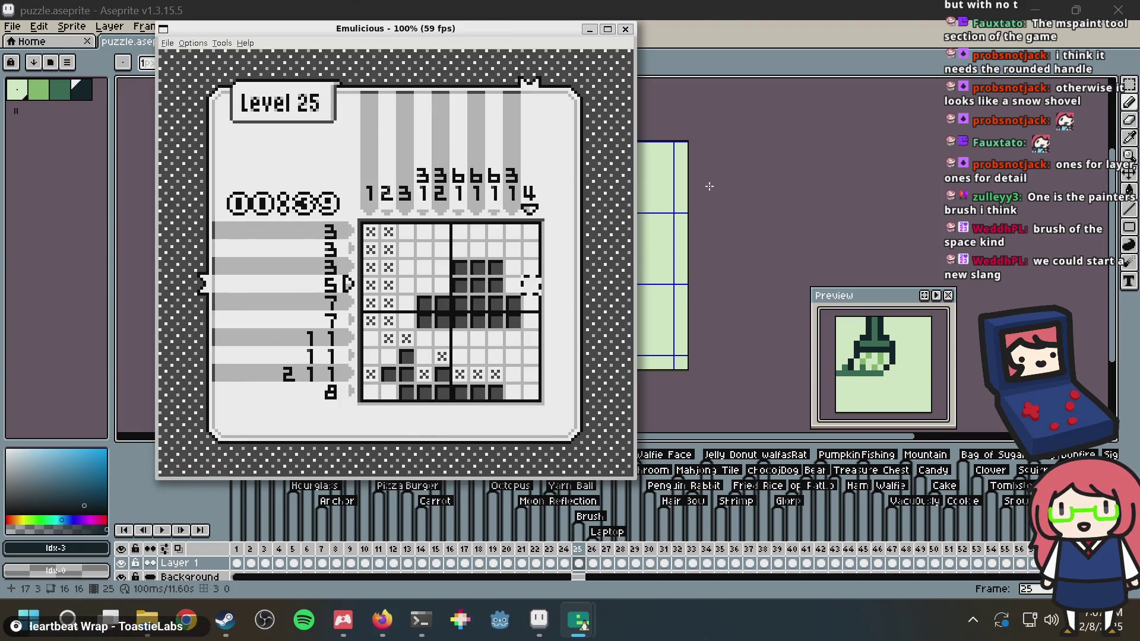
key(Down)
key(Down)
key(Down)
key(Left)
key(Left)
key(Left)
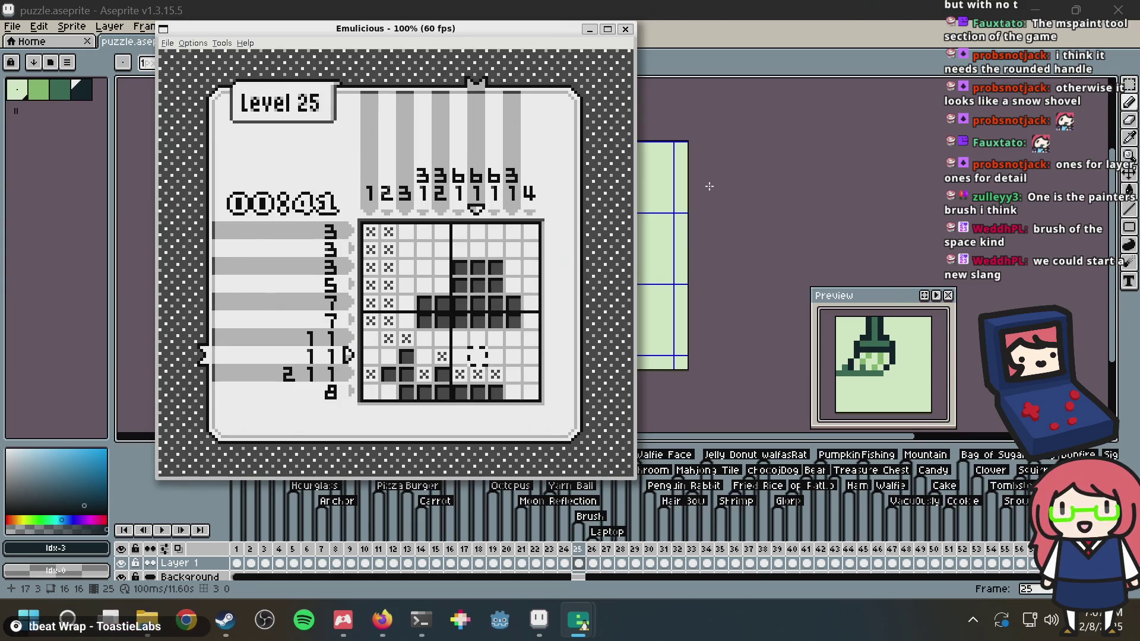
key(Up)
key(Up)
key(Up)
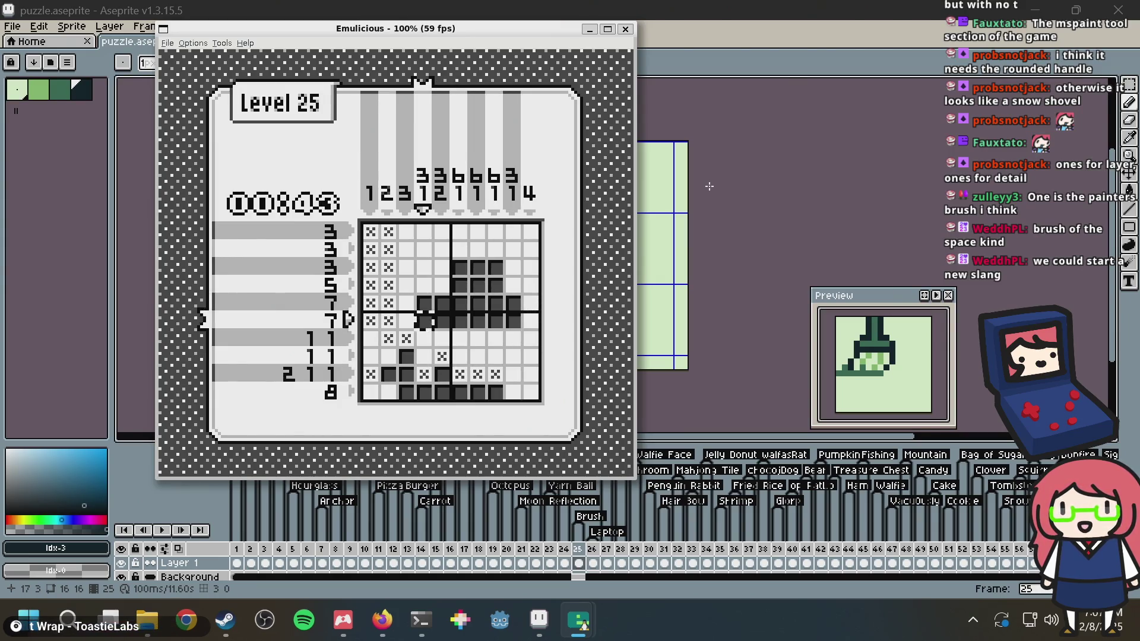
key(Down)
key(Down)
key(Down)
Cross out row 8 column 2, columns 3–4 in rows 1–3, and columns 5, 9, 10 of row 3
key(Left)
key(Left)
key(z)
key(Right)
key(Right)
key(Up)
key(Up)
key(Up)
key(z)
key(Up)
key(Up)
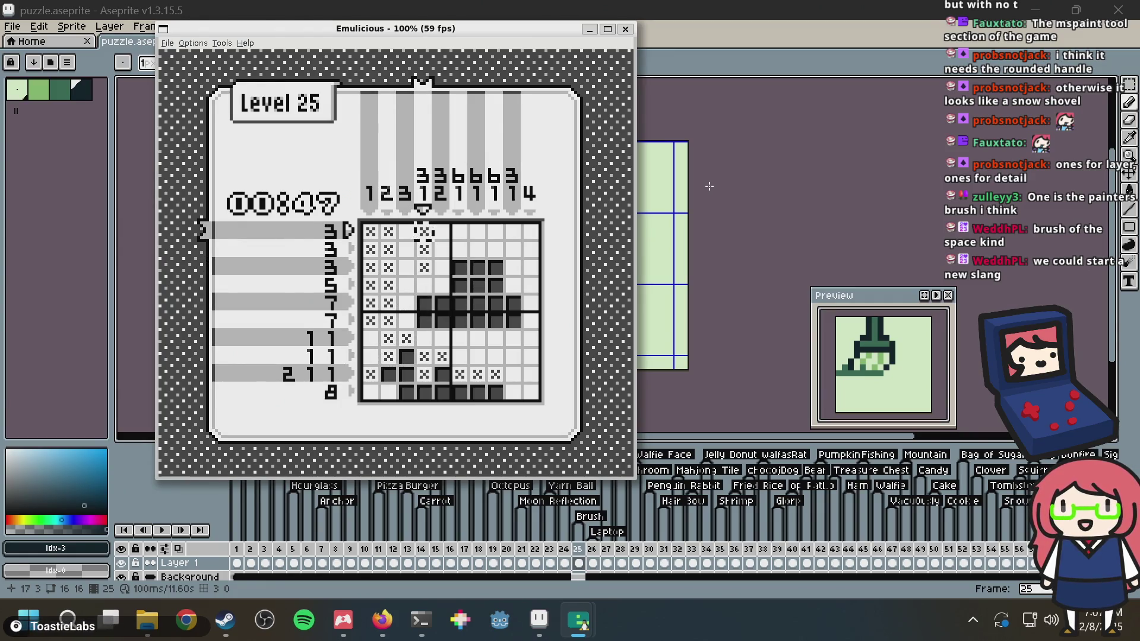
key(Left)
key(Down)
key(Down)
key(Right)
key(Right)
key(Right)
key(Right)
key(Right)
key(z)
key(Right)
key(z)
key(Right)
key(Right)
key(Right)
key(Right)
key(Right)
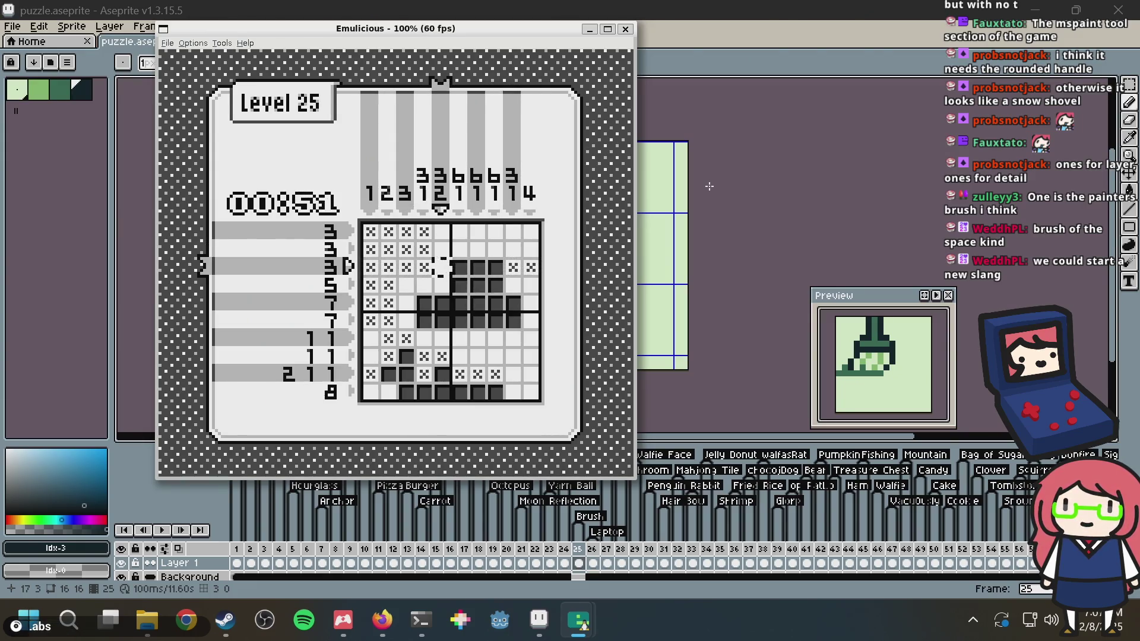
key(z)
key(Right)
key(Up)
Cross out row 1, column 5 and move along row 2 to column 8
key(Left)
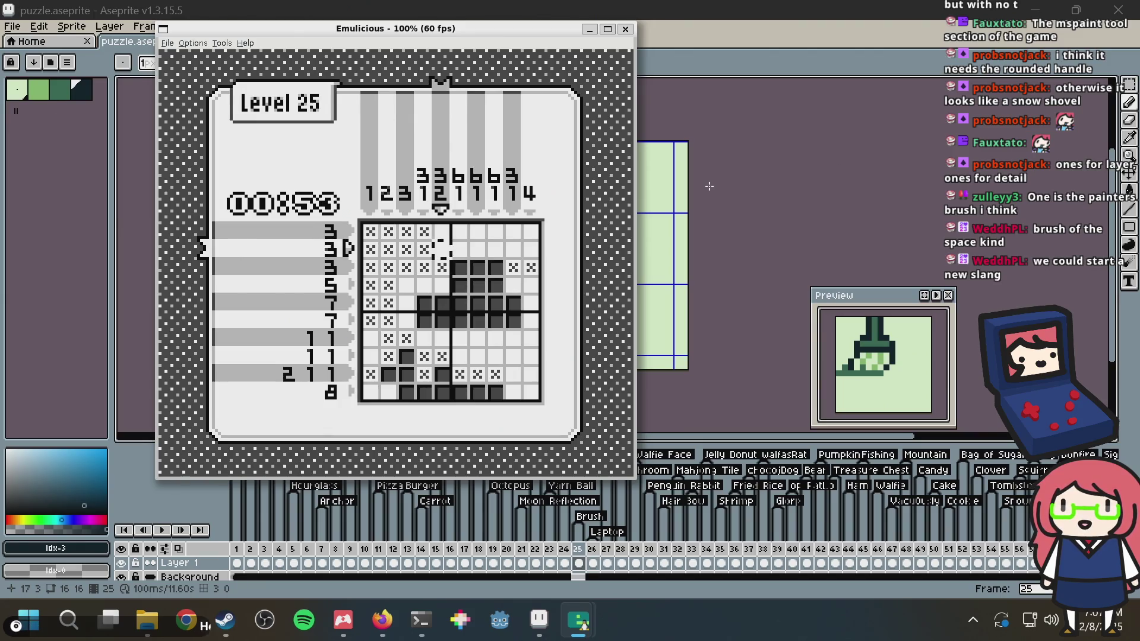
key(Up)
key(z)
key(Right)
key(Down)
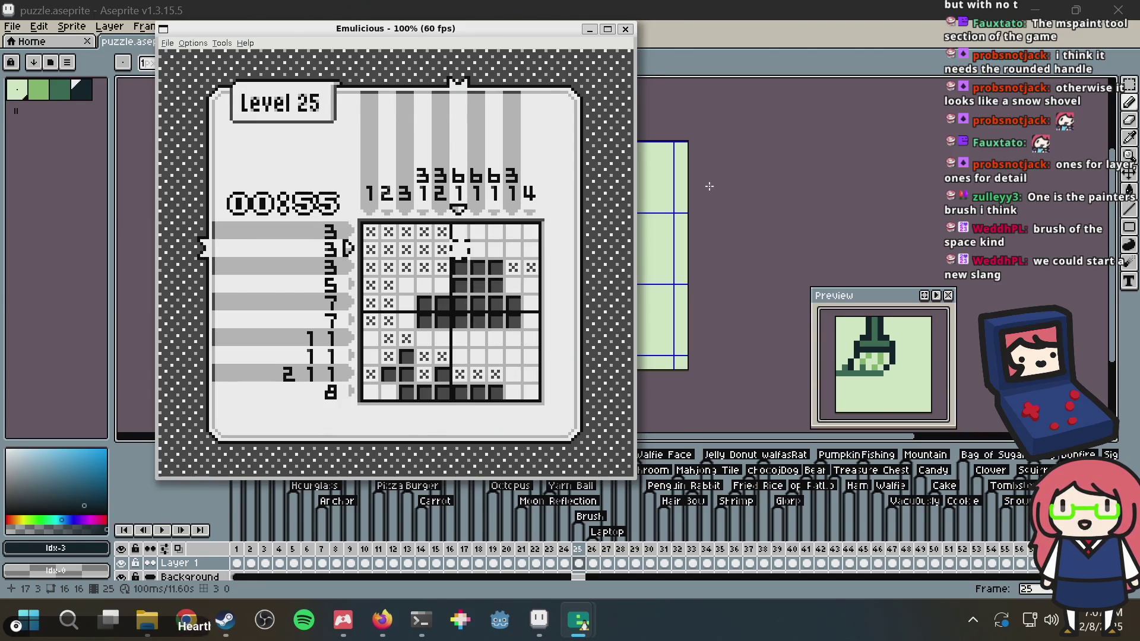
key(Right)
key(Right)
Cross out rows 1–2 of columns 9 and 10
key(Up)
key(Right)
key(z)
key(Down)
key(z)
key(Up)
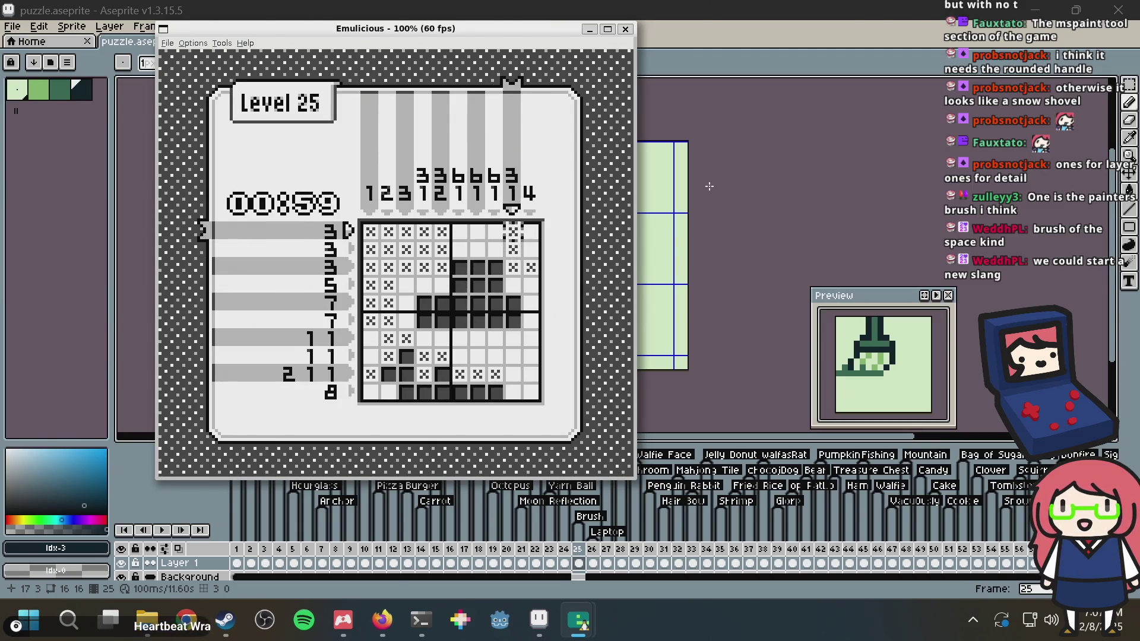
key(Right)
key(z)
key(Down)
key(z)
key(Down)
key(Down)
key(Down)
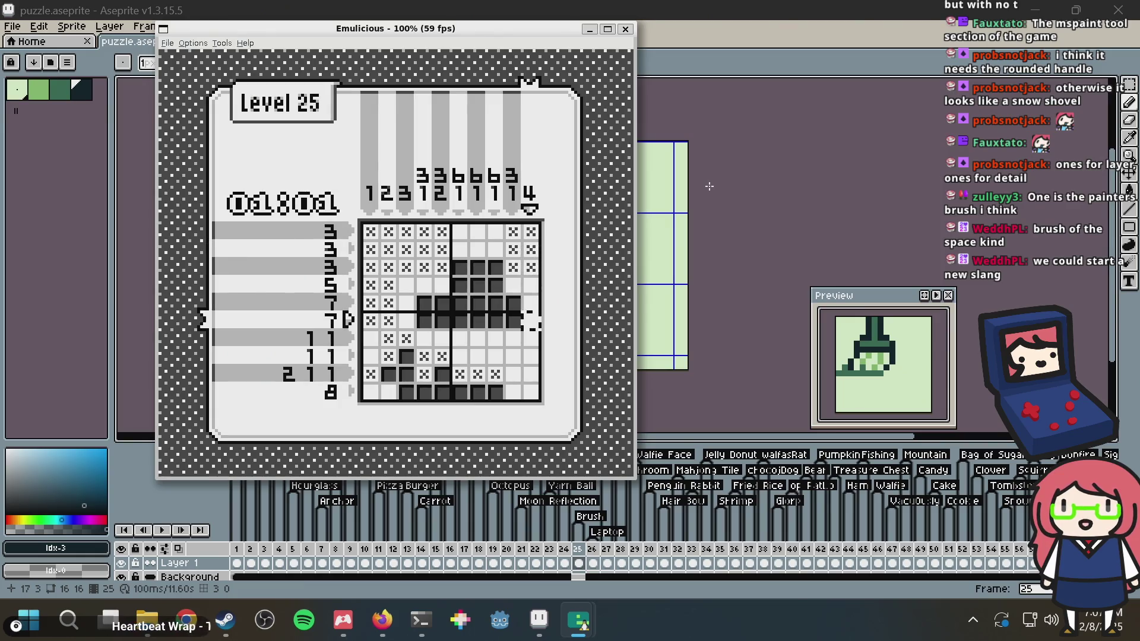
Fill row 7 column 10, cross out row 7 column 9 and columns 3–4 of row 4
key(Down)
key(x)
key(Left)
key(z)
key(Up)
key(Up)
key(Up)
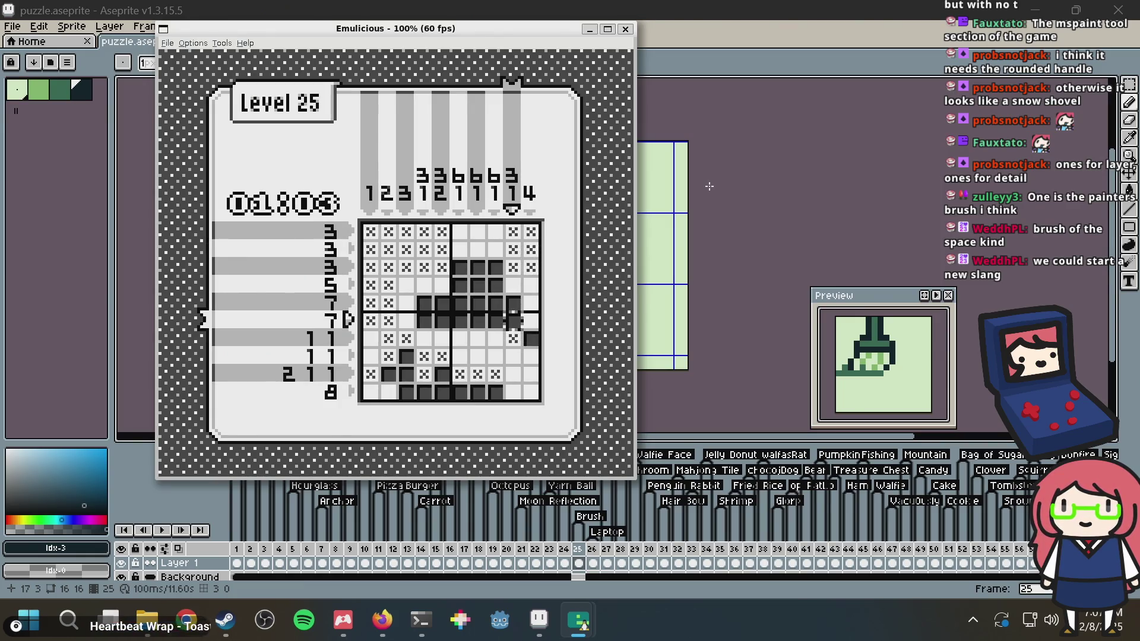
key(Left)
key(Left)
key(Left)
key(z)
key(Left)
key(z)
key(Down)
key(Down)
key(Down)
Fill row 7 column 4, cross out columns 5–8 of row 7 and column 3 in rows 5–6
key(Right)
key(x)
key(Right)
key(z)
key(Right)
key(z)
key(Right)
key(Right)
key(z)
key(Right)
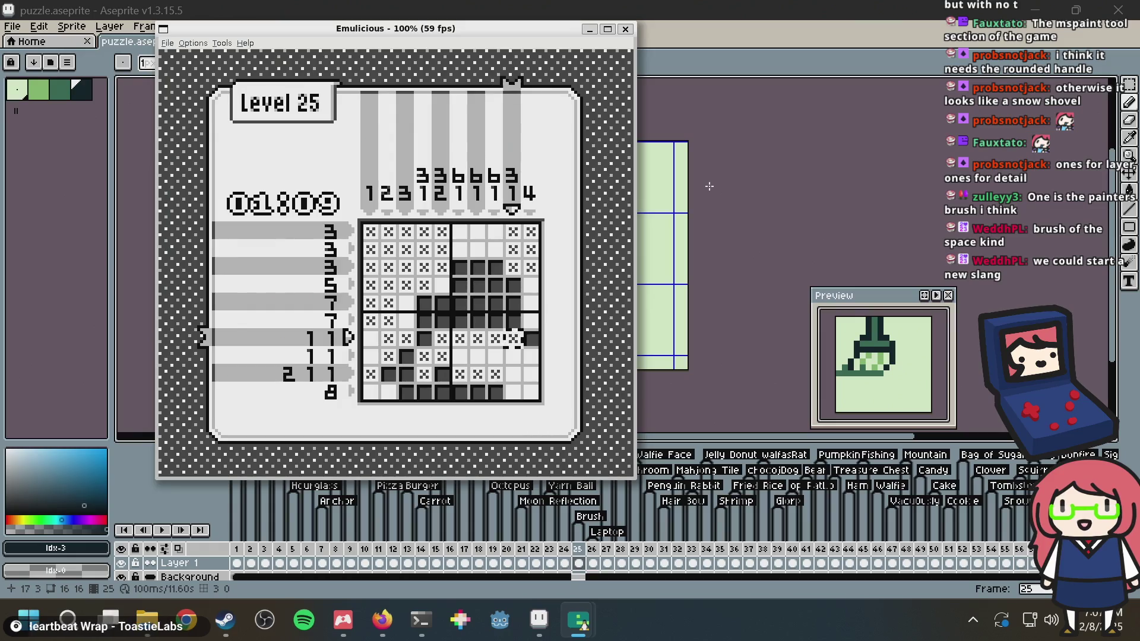
key(Right)
key(Up)
key(Left)
key(Left)
key(Left)
key(Left)
key(Left)
key(Left)
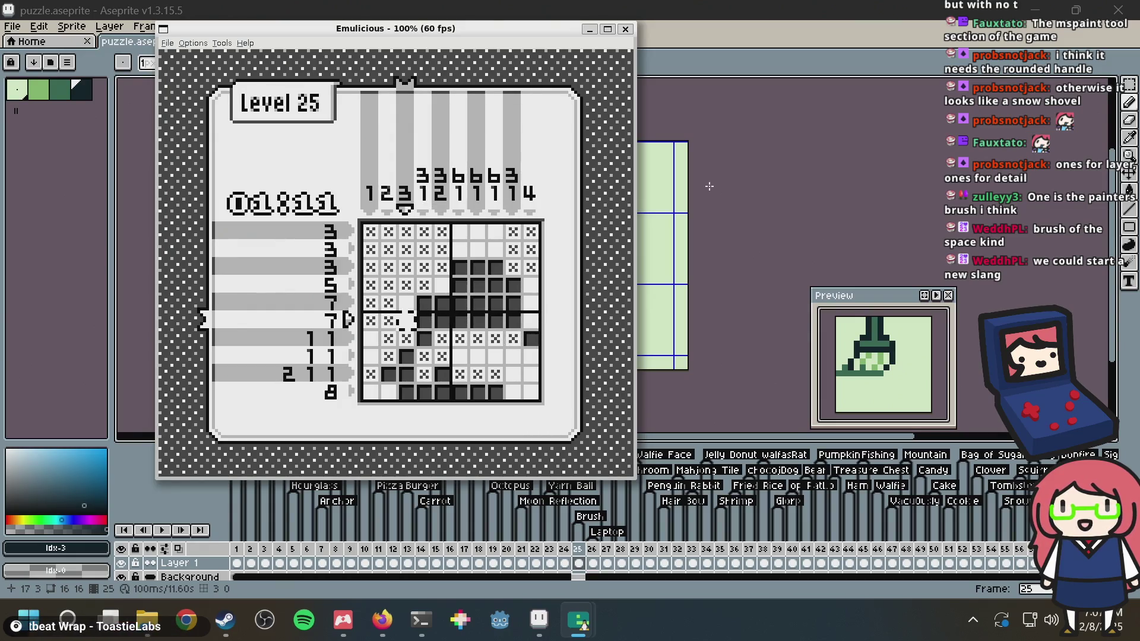
key(z)
key(Up)
key(z)
key(Right)
key(Right)
key(Right)
key(Left)
key(Left)
key(Left)
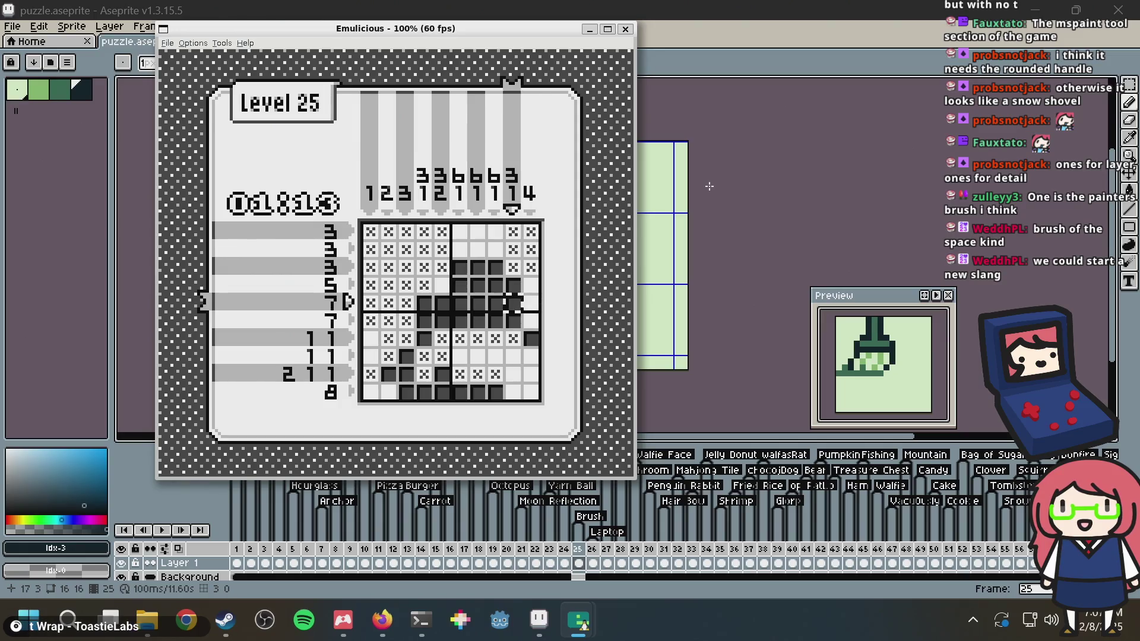
Fill rows 5–6 of column 10 and row 9 column 9; cross out rows 9–10 of column 10
key(Right)
key(Right)
key(Right)
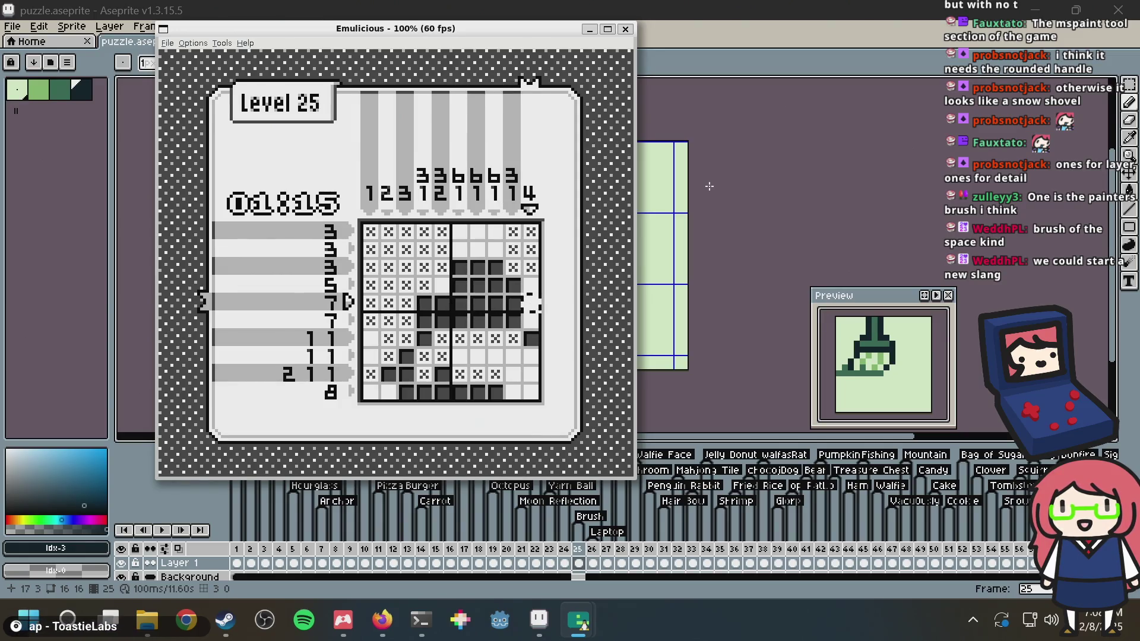
key(x)
key(Down)
key(Down)
key(Down)
key(Down)
key(z)
key(Down)
key(Left)
key(Up)
key(Up)
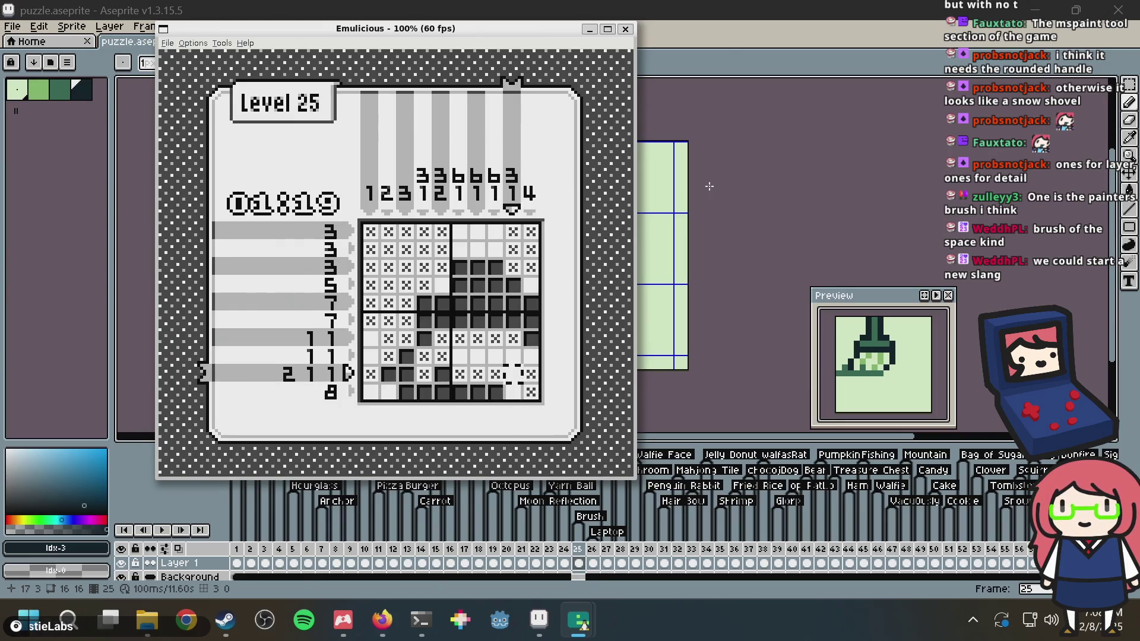
key(Left)
key(Down)
key(x)
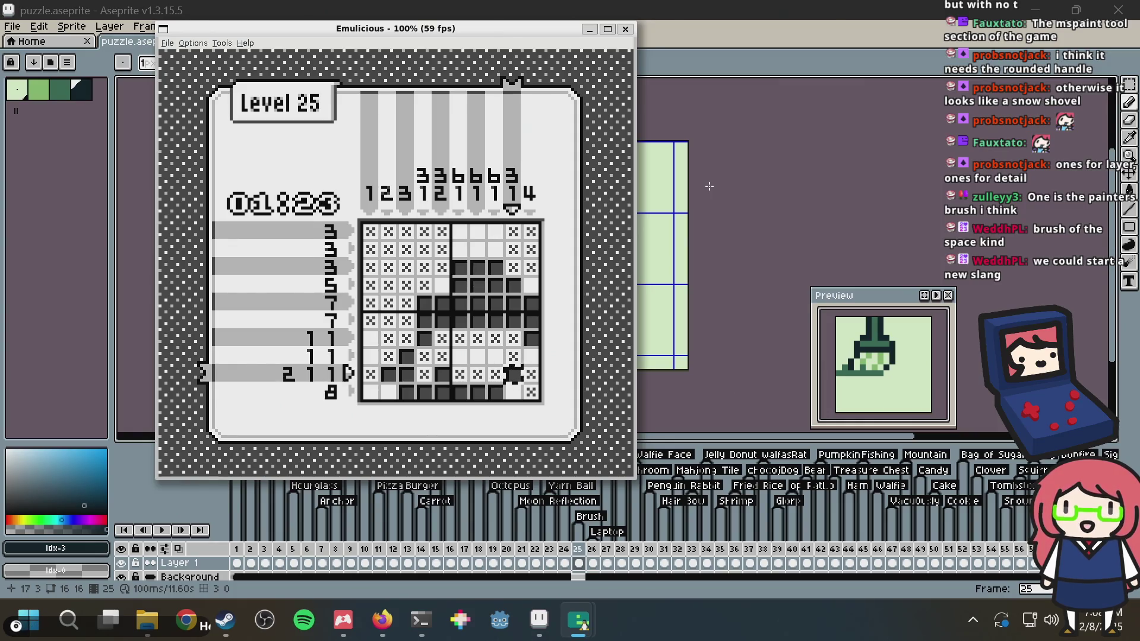
key(Down)
key(x)
key(Right)
key(Up)
key(Up)
Fill row 10 column 1, cross out row 8 column 6, and fill the final cells to finish the puzzle
key(Left)
key(Left)
key(Left)
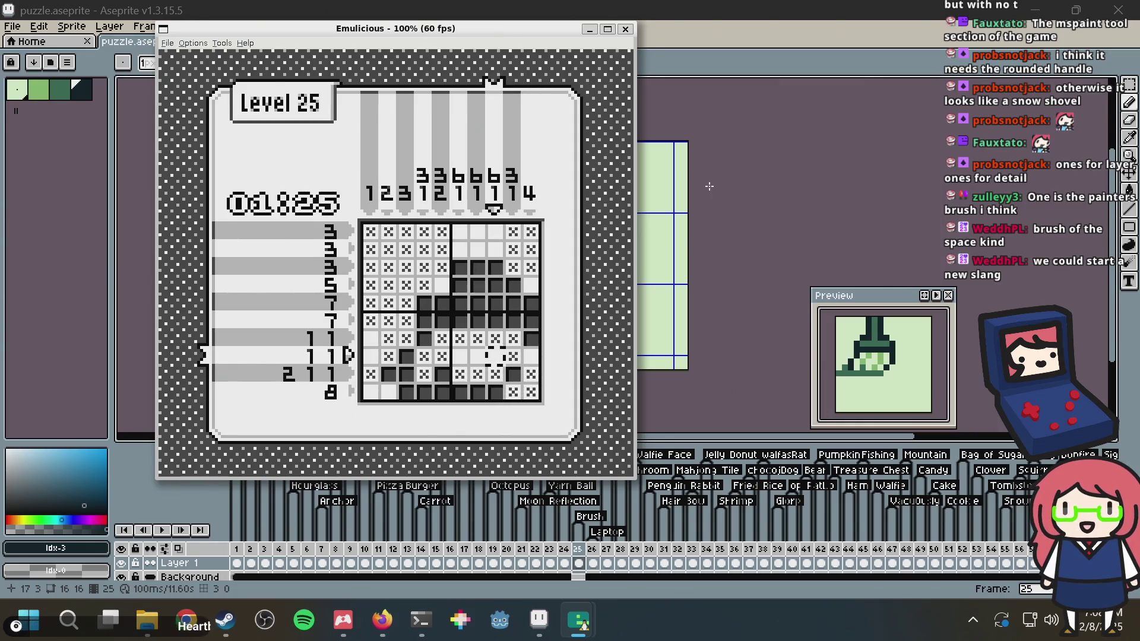
key(Down)
key(Down)
key(Left)
key(Left)
key(Left)
key(Left)
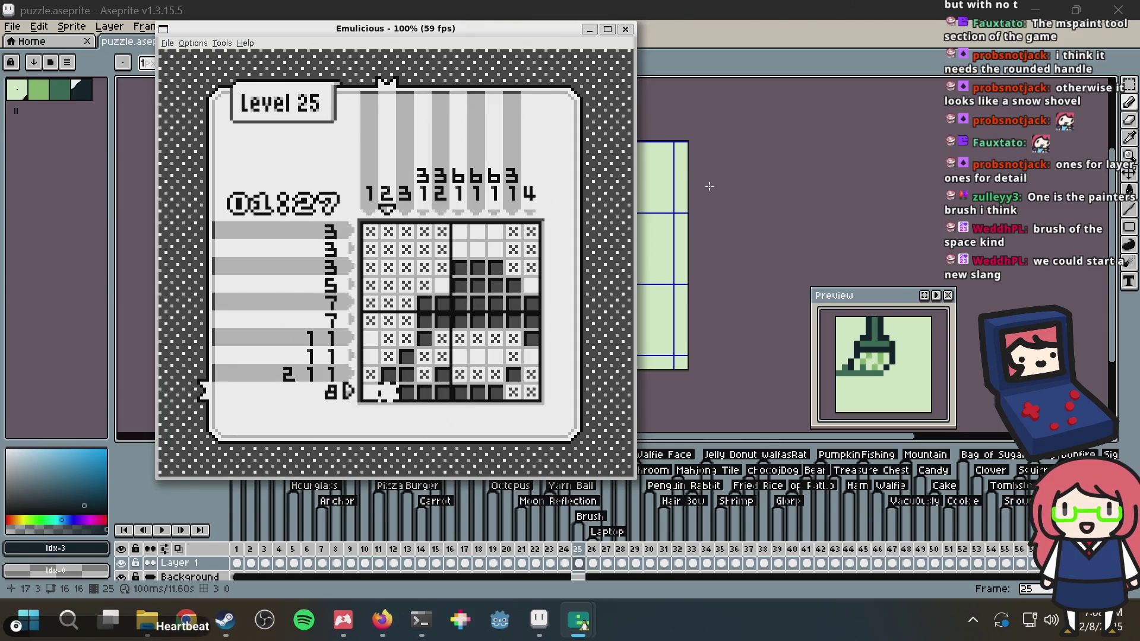
key(Left)
key(x)
key(Left)
key(Left)
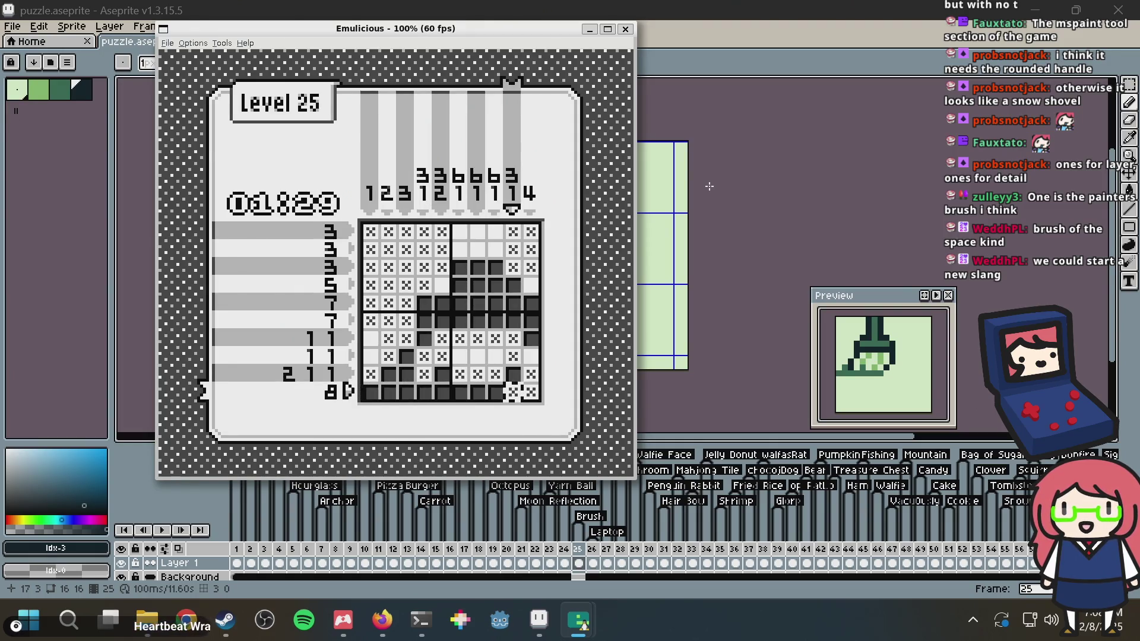
key(Up)
key(Up)
key(Left)
key(Left)
key(Left)
key(z)
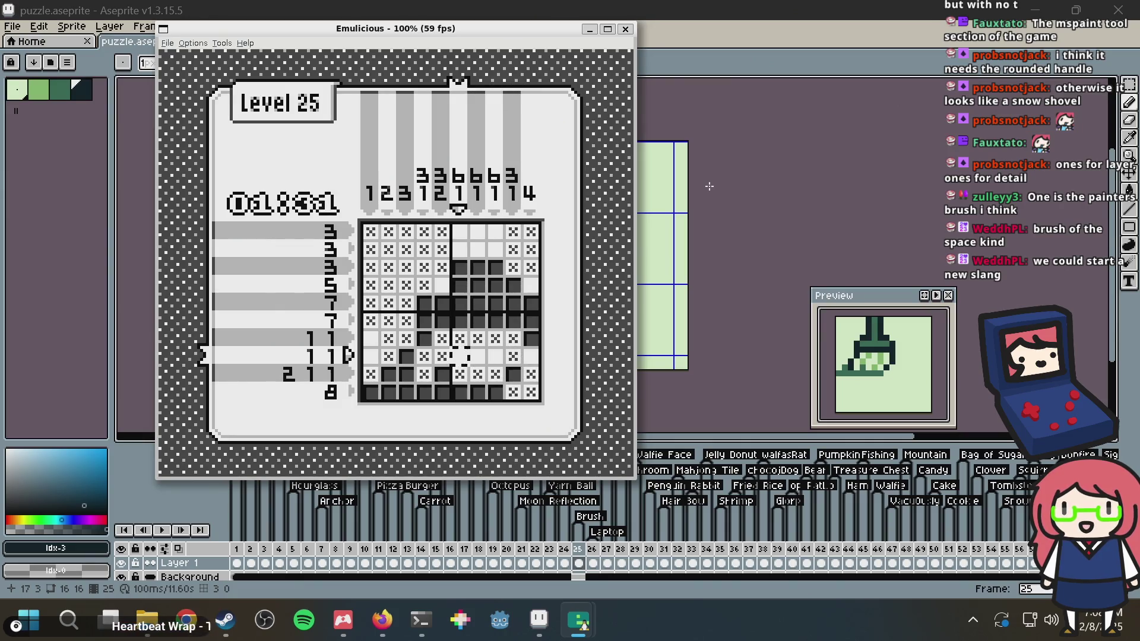
key(Right)
key(Up)
key(Up)
key(Up)
key(Up)
key(Left)
key(Left)
key(x)
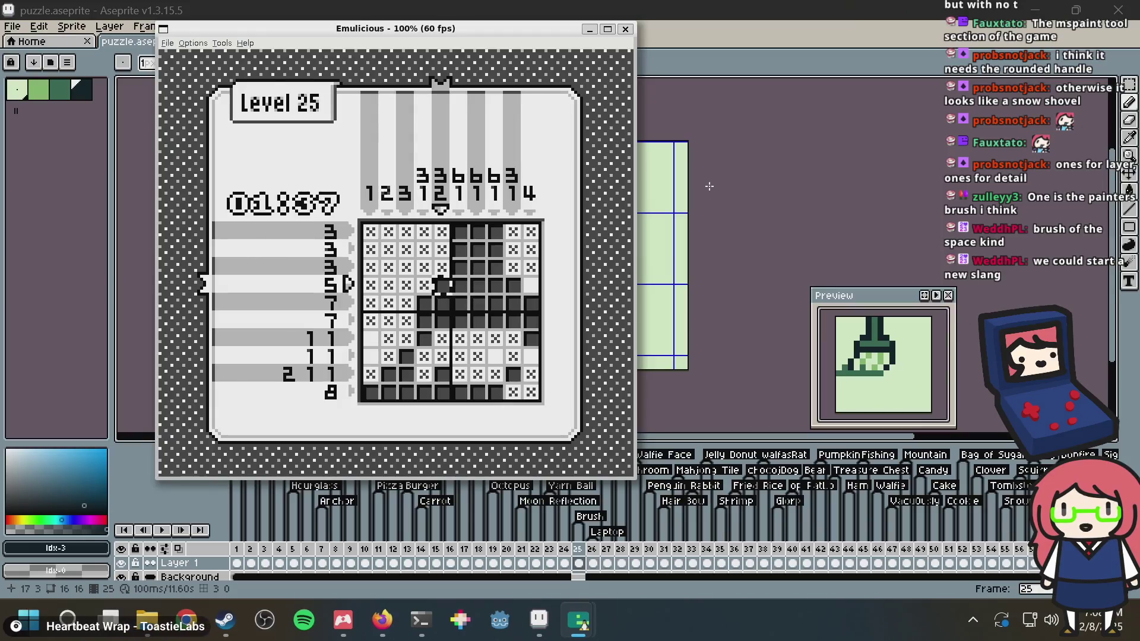
key(Down)
key(Down)
key(Down)
key(Right)
key(Right)
key(Right)
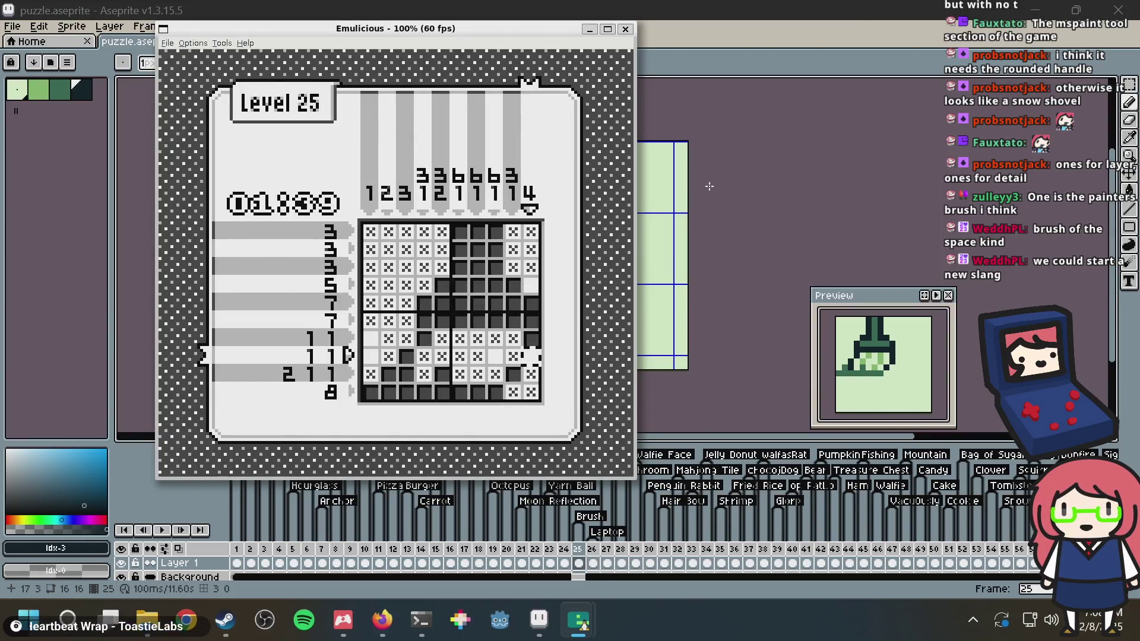
key(x)
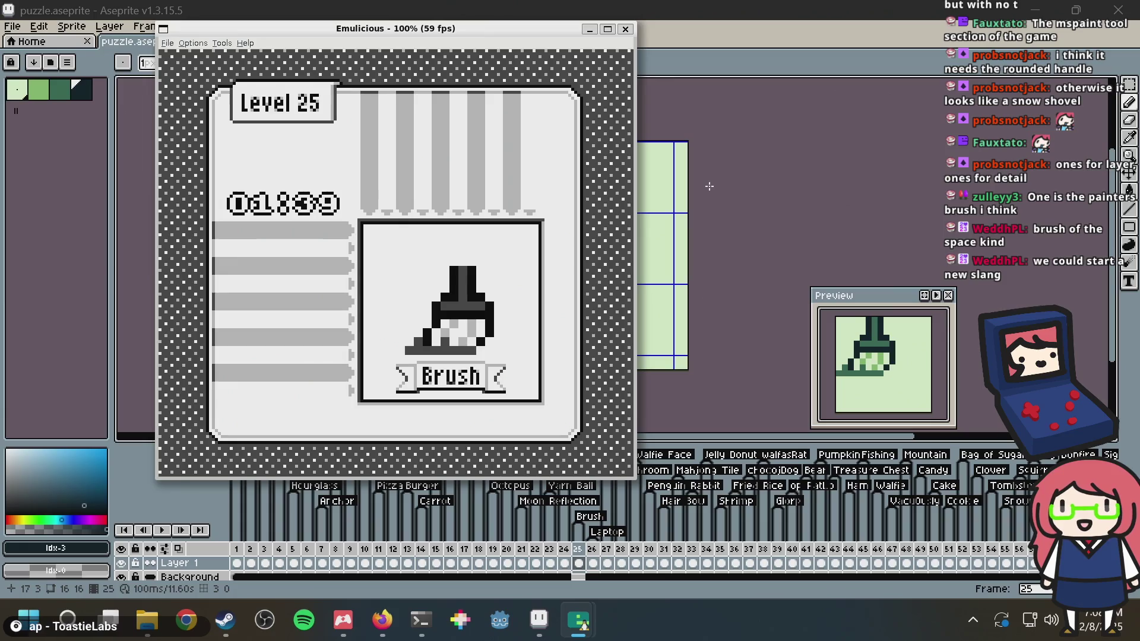
Leave the Brush result for the level list, set the choice back to 19, and return to Aseprite
key(x)
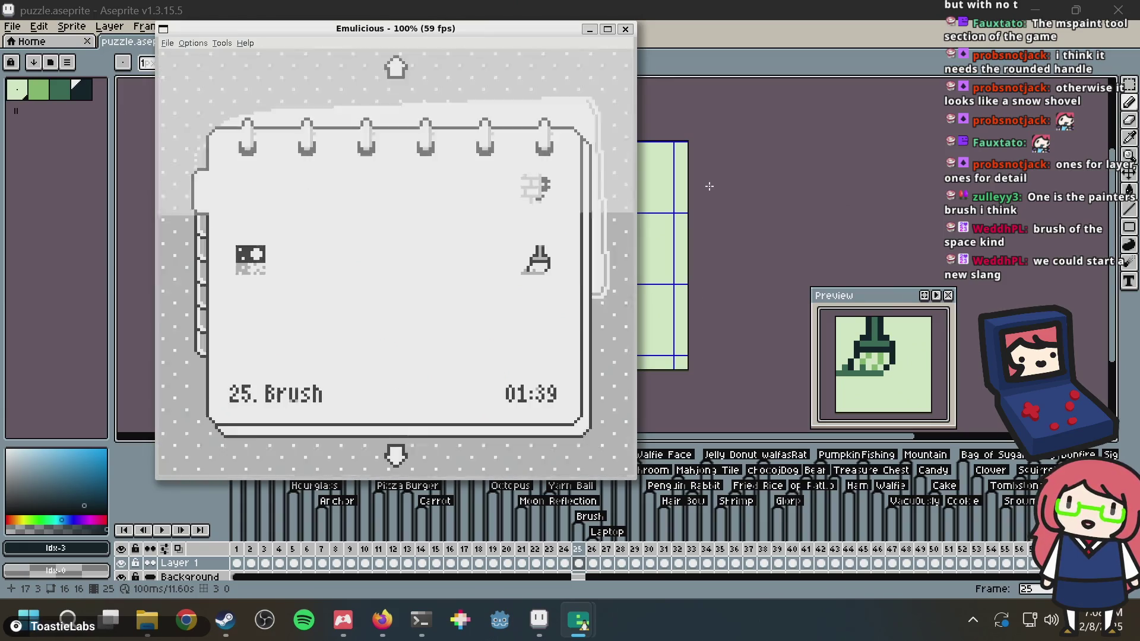
key(Down)
key(Left)
key(Up)
key(Up)
key(Up)
key(Down)
key(alt+Tab)
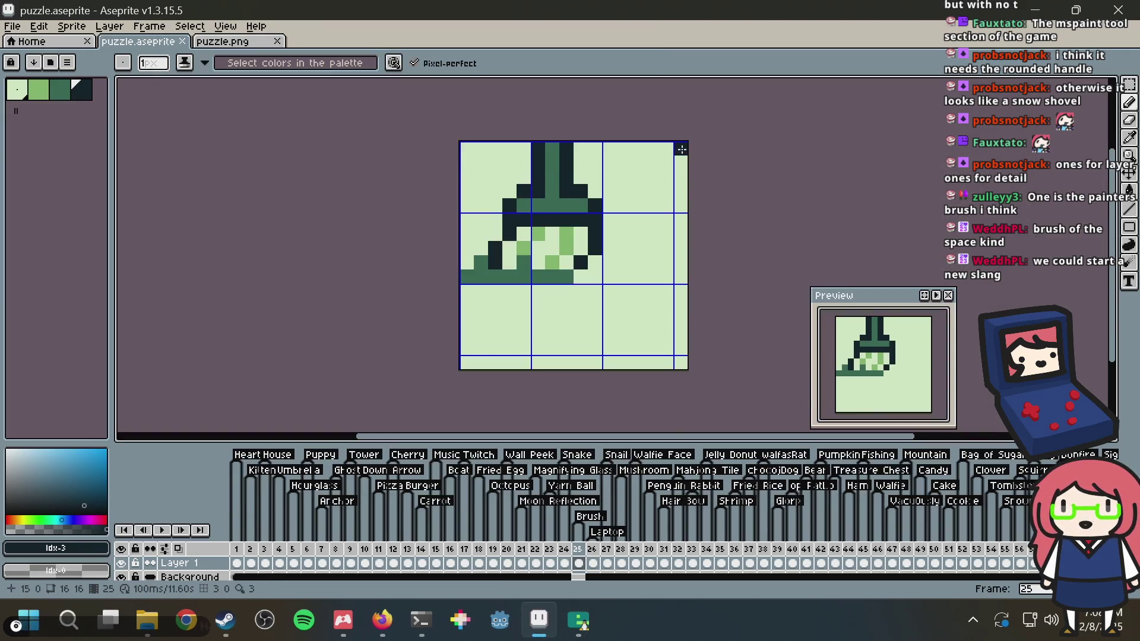
Browse timeline frames 31 through 37, ending on the partial sprite in frame 35
click(649, 555)
click(666, 561)
click(679, 561)
click(720, 562)
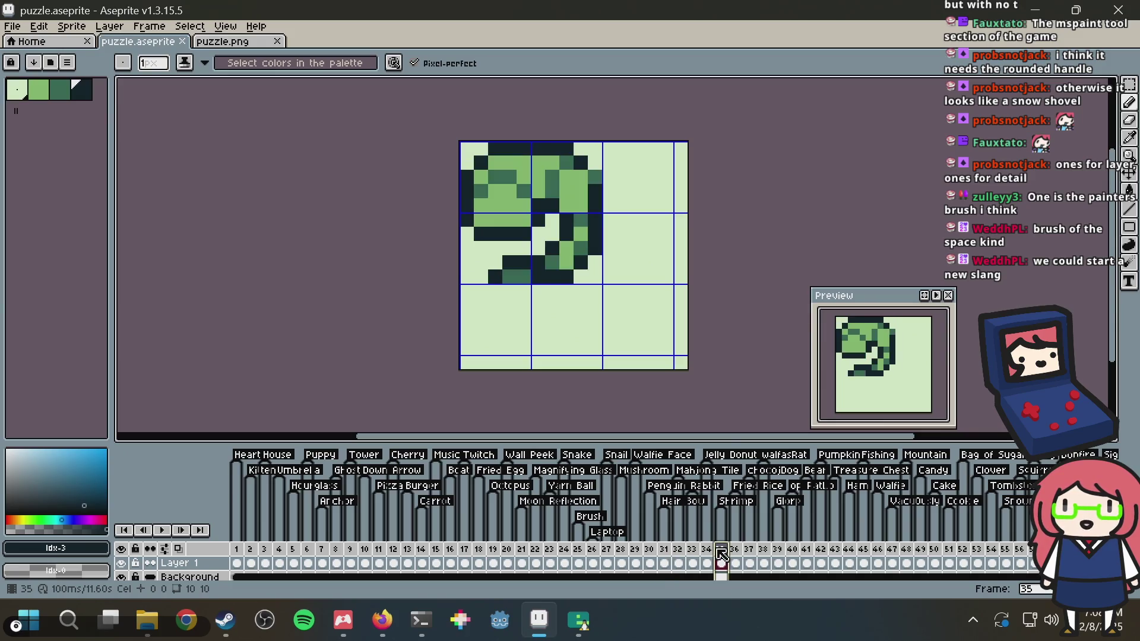
click(737, 561)
click(751, 562)
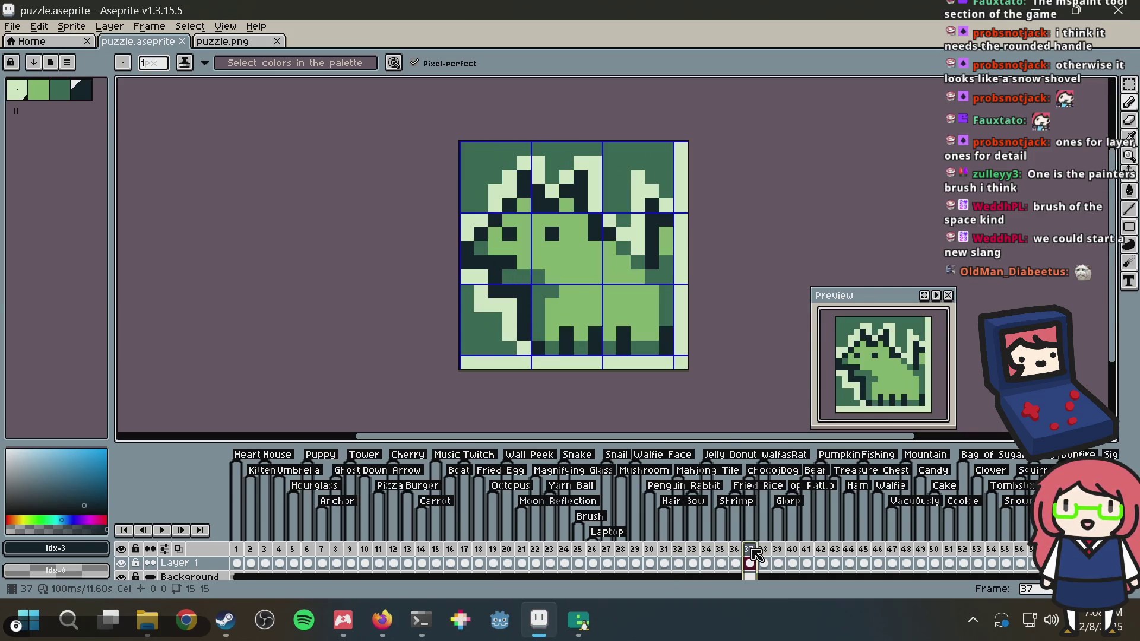
click(736, 562)
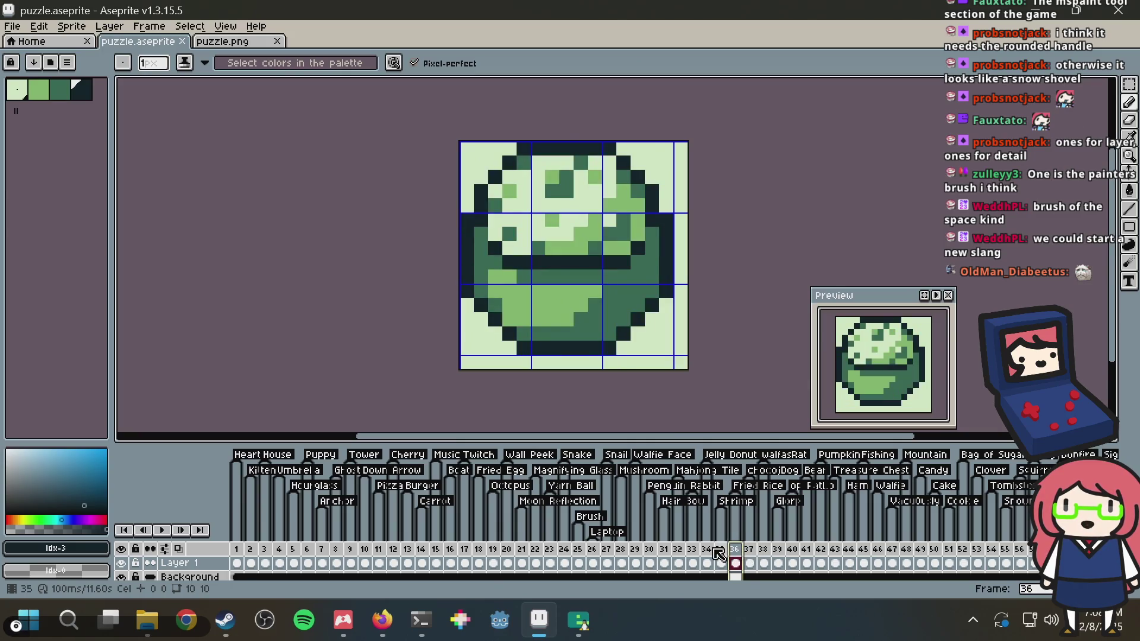
click(721, 552)
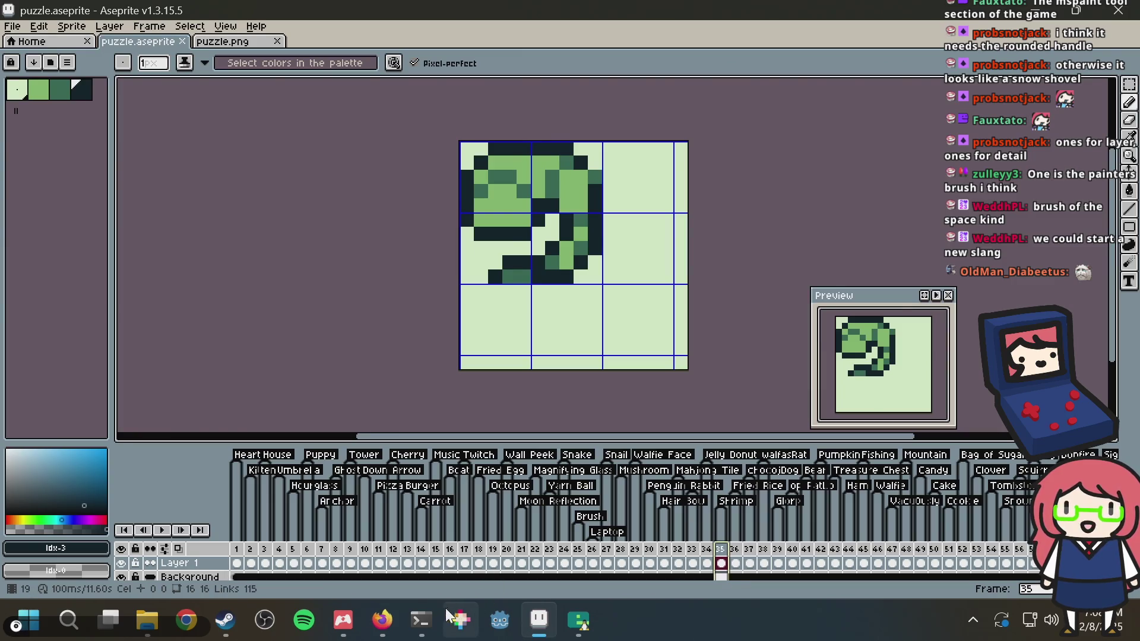
Check the git log in terminal session 3, then return to Aseprite
click(421, 619)
key(ctrl+b)
key(3)
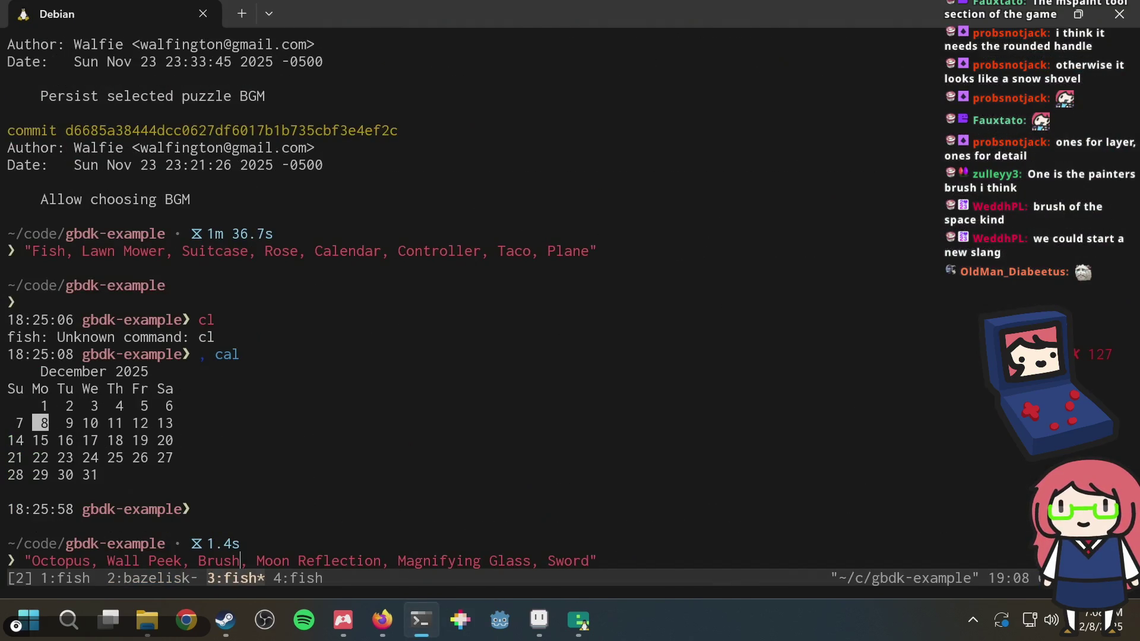
key(alt+Tab)
Save puzzle.aseprite, show the frame 116 sword sprite, and bring up the brush image results
scroll(578, 566, right, 10)
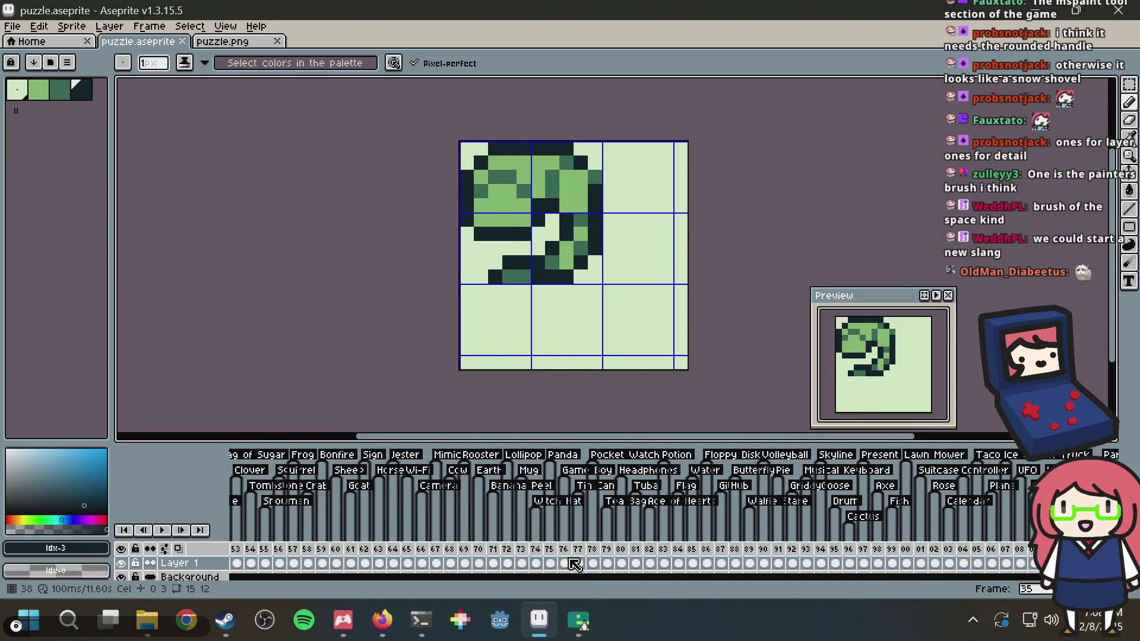
scroll(575, 565, right, 6)
key(ctrl+s)
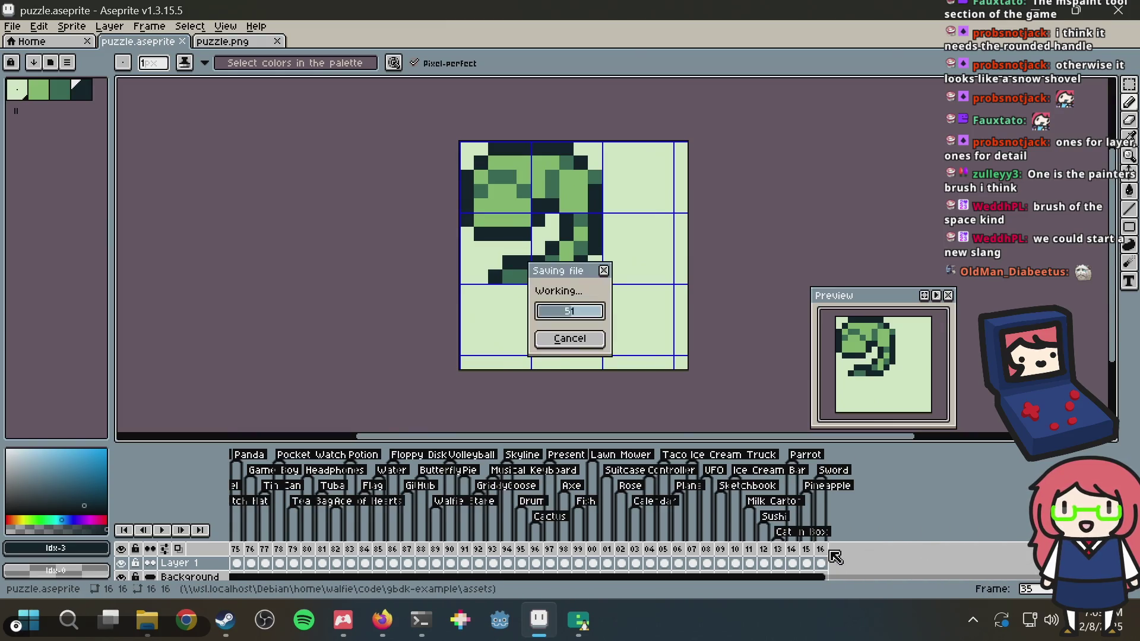
click(821, 562)
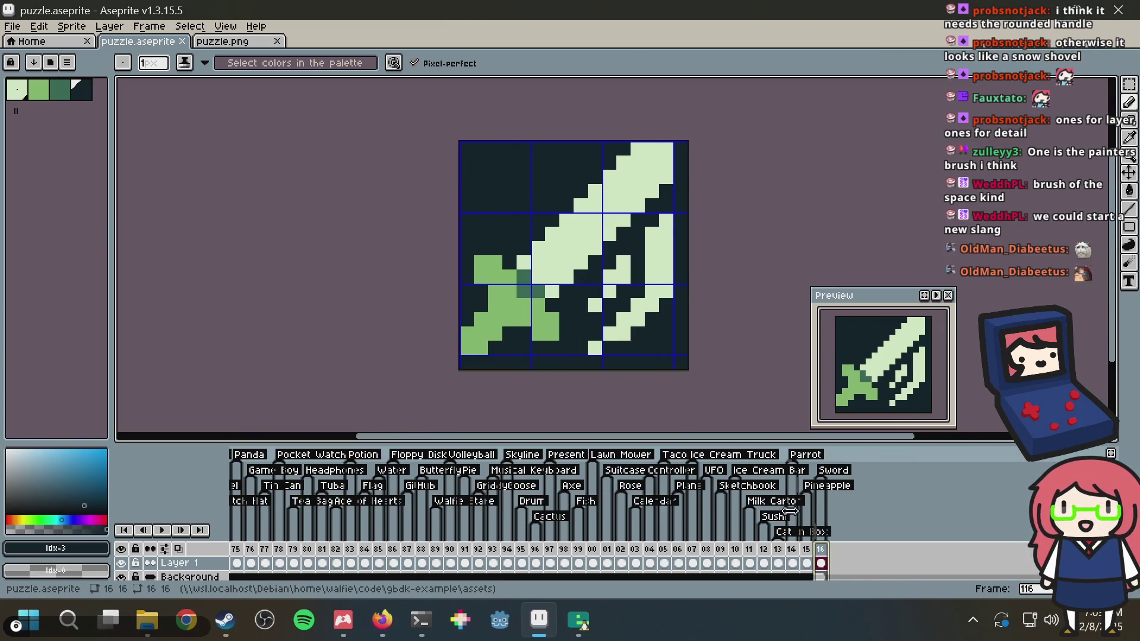
click(380, 619)
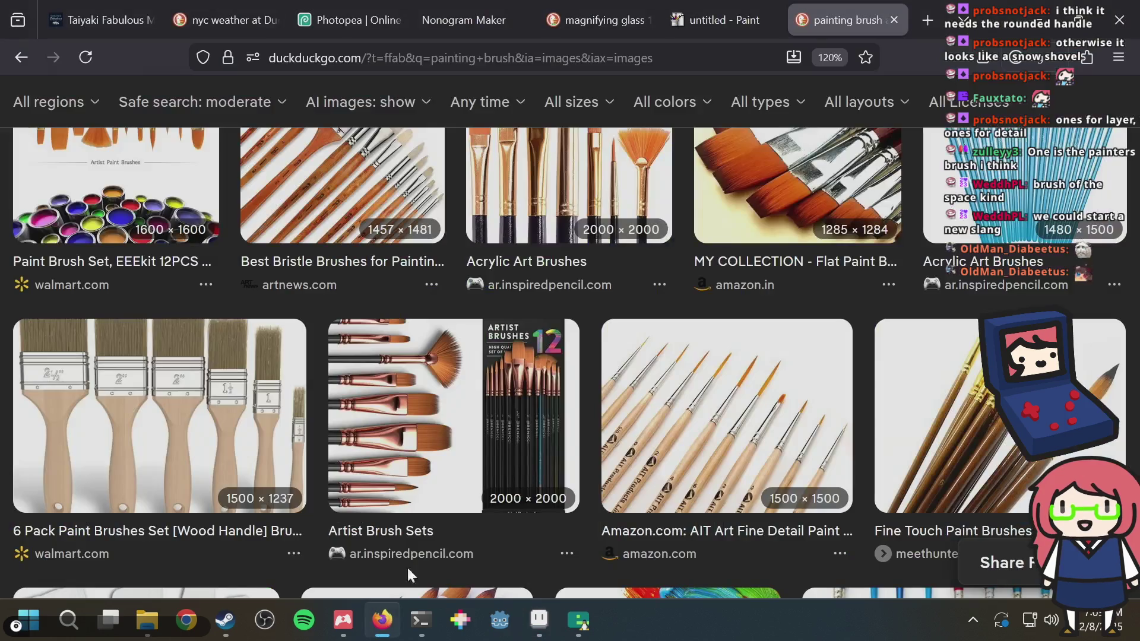
In Firefox's JS Paint tab, pick the Airbrush tool to try spray painting
click(500, 16)
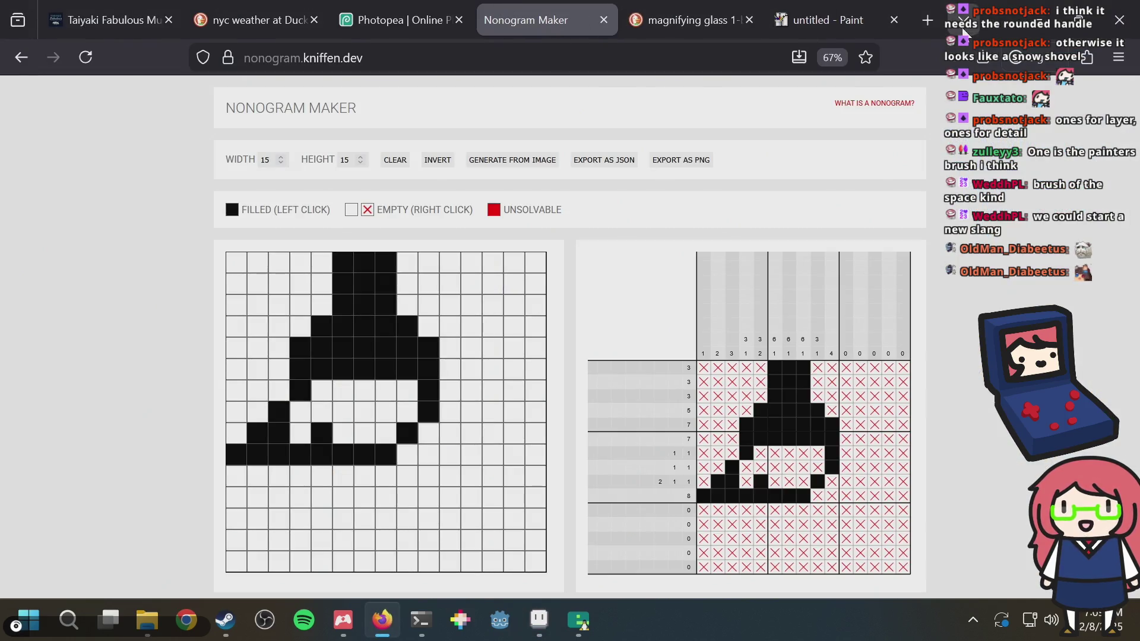
click(828, 20)
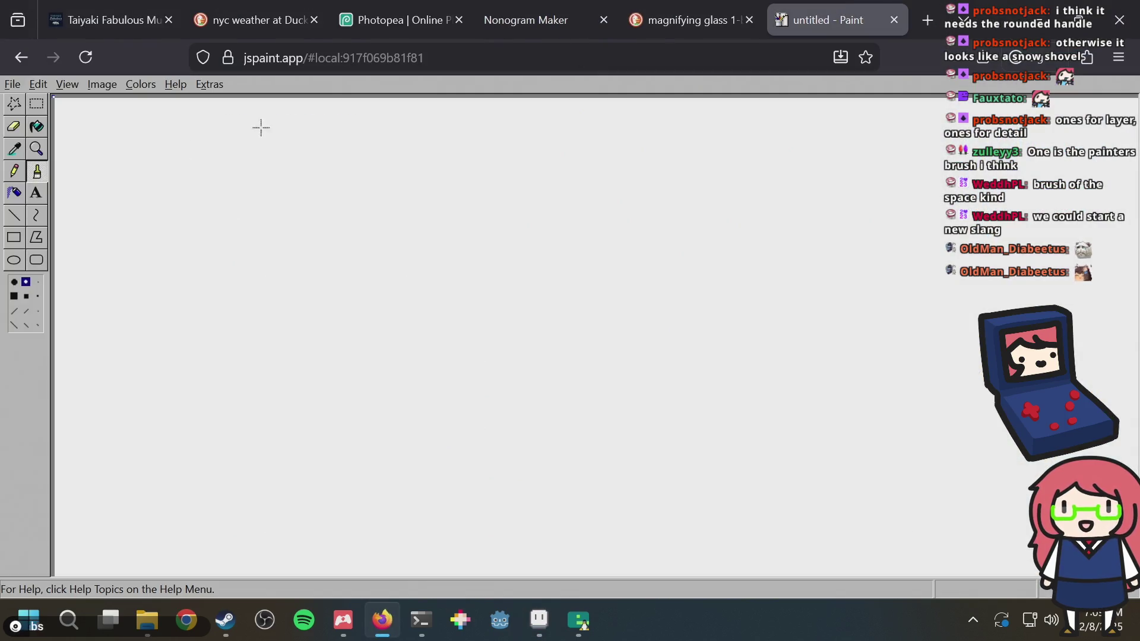
click(15, 196)
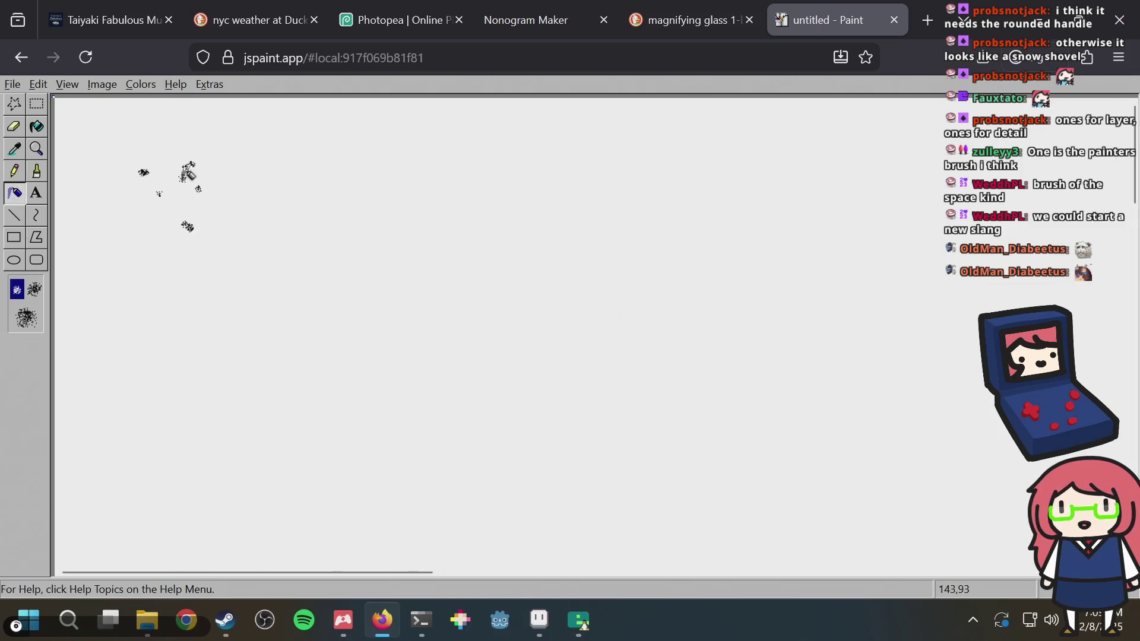
Add a new frame 117 after frame 116 in Aseprite and clear its copied drawing
click(539, 620)
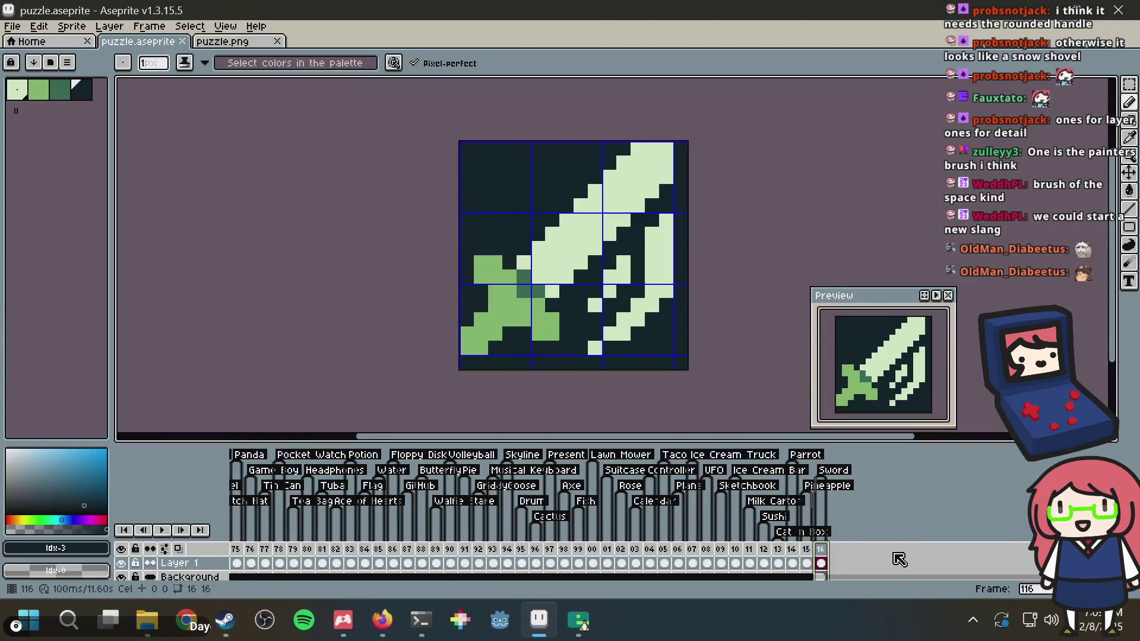
right_click(833, 553)
click(883, 514)
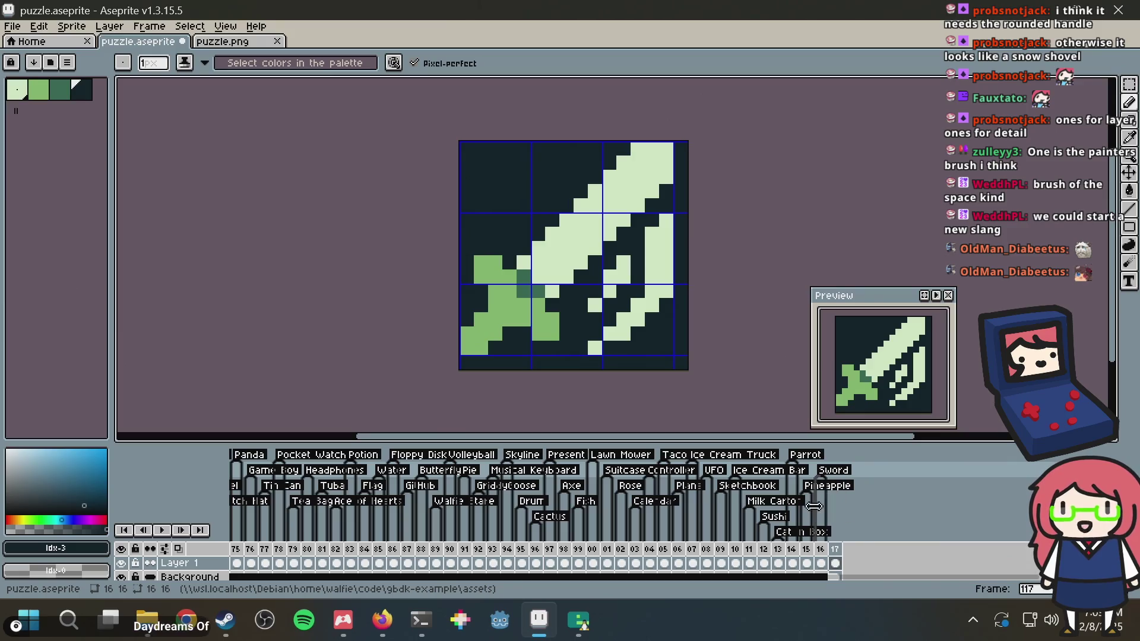
key(Delete)
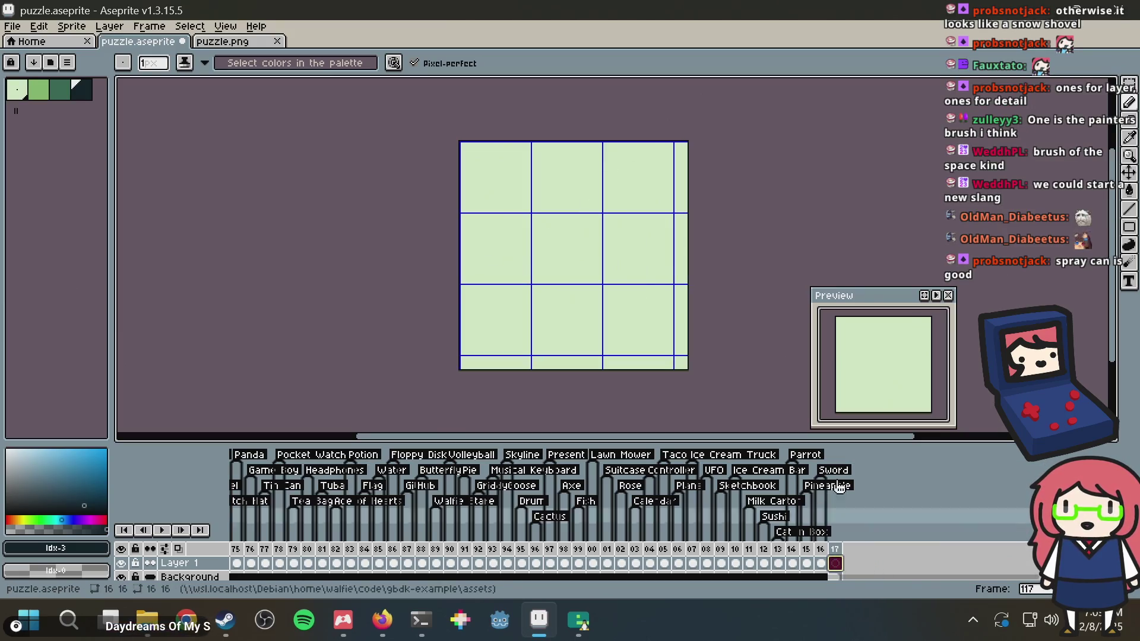
key(ctrl+s)
key(alt+Tab)
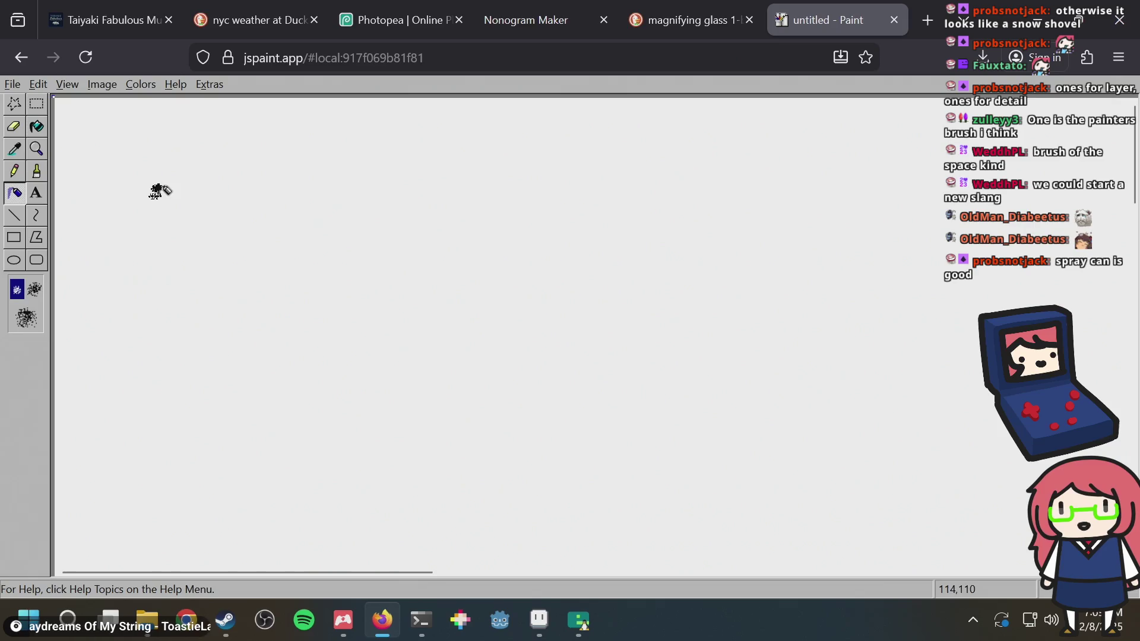
key(alt+Tab)
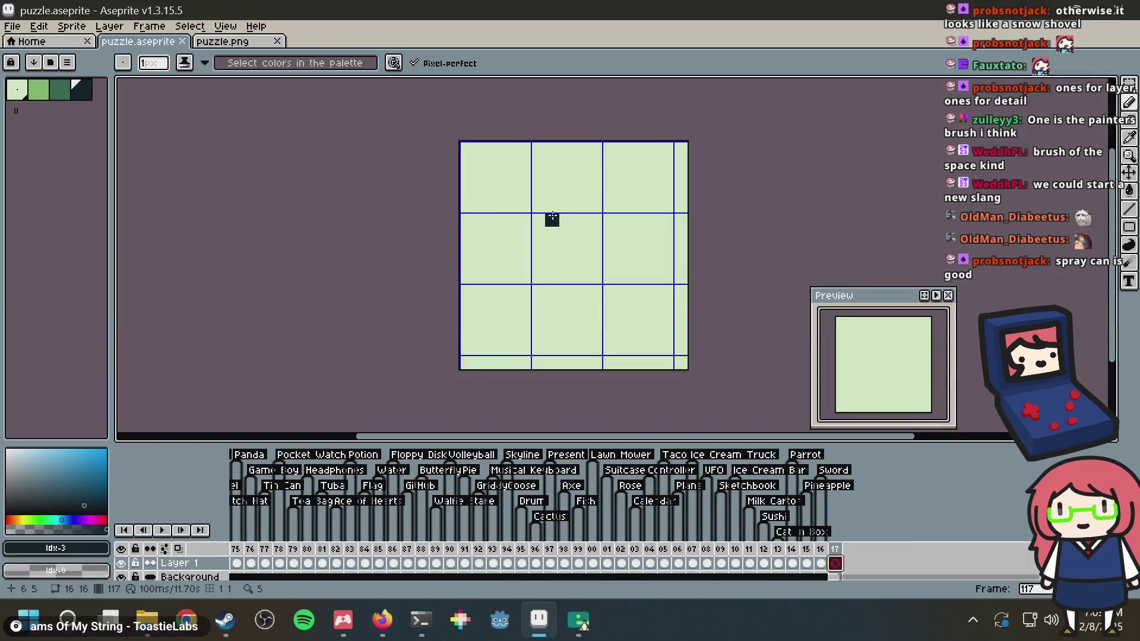
scroll(547, 220, up, 2)
scroll(641, 244, down, 1)
mouse_move(641, 244)
mouse_down()
mouse_move(601, 234)
mouse_move(570, 202)
mouse_up()
key(alt+Tab)
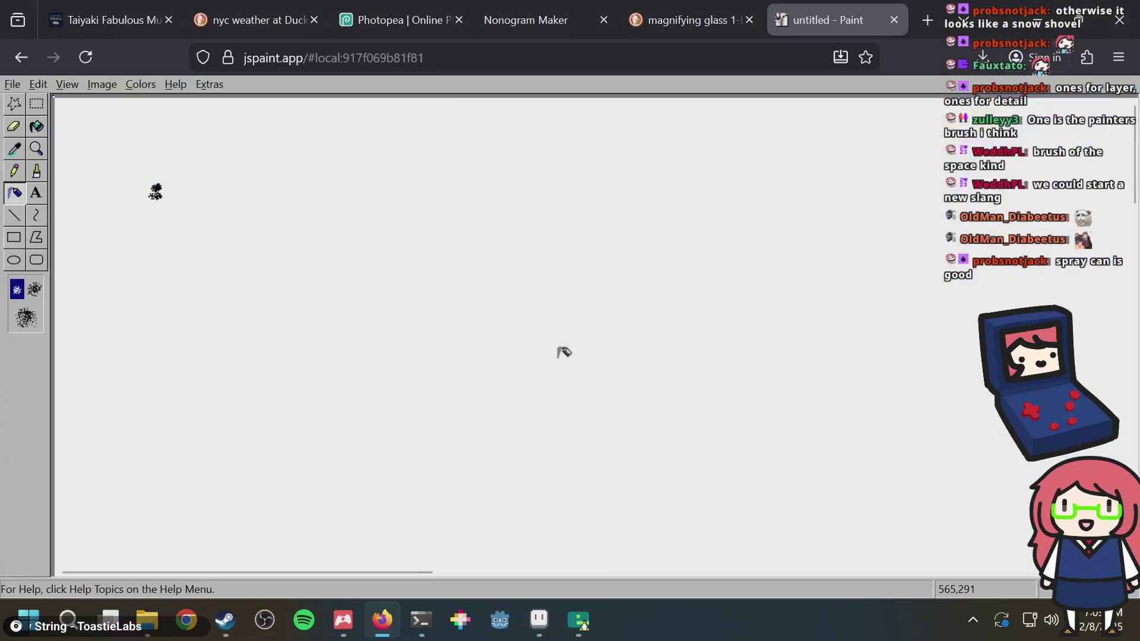
key(alt+Tab)
mouse_move(575, 380)
mouse_down()
mouse_move(629, 359)
mouse_move(671, 296)
mouse_up()
key(ctrl+z)
mouse_move(569, 383)
mouse_down()
mouse_move(682, 321)
mouse_move(692, 290)
mouse_up()
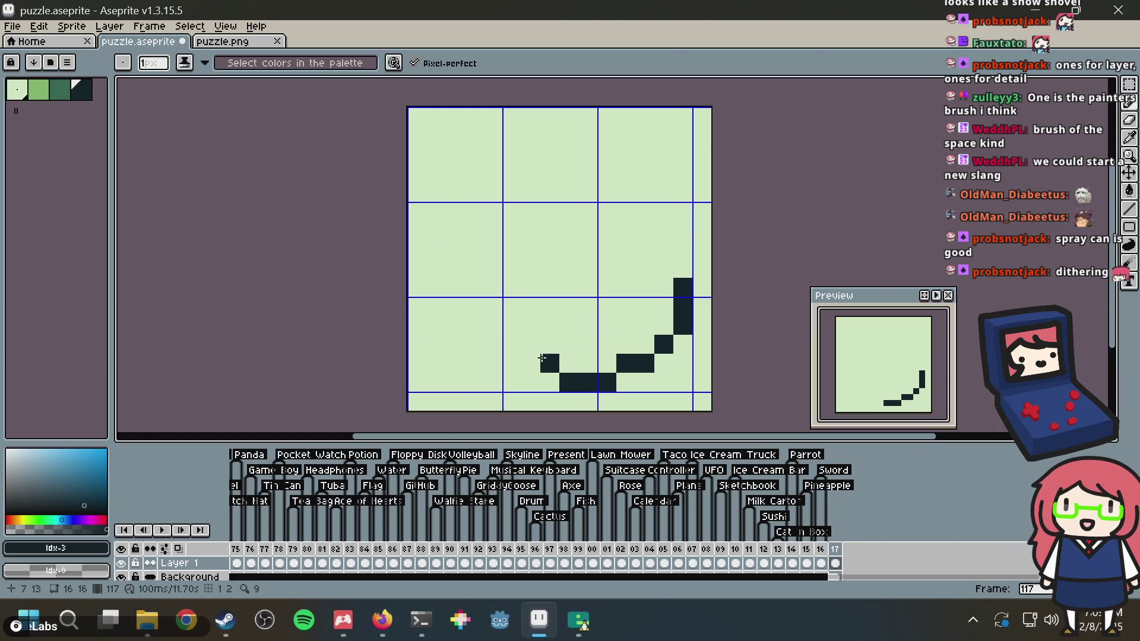
drag(549, 345, 518, 287)
mouse_move(520, 243)
mouse_down()
mouse_move(583, 194)
mouse_move(663, 241)
mouse_move(679, 268)
mouse_up()
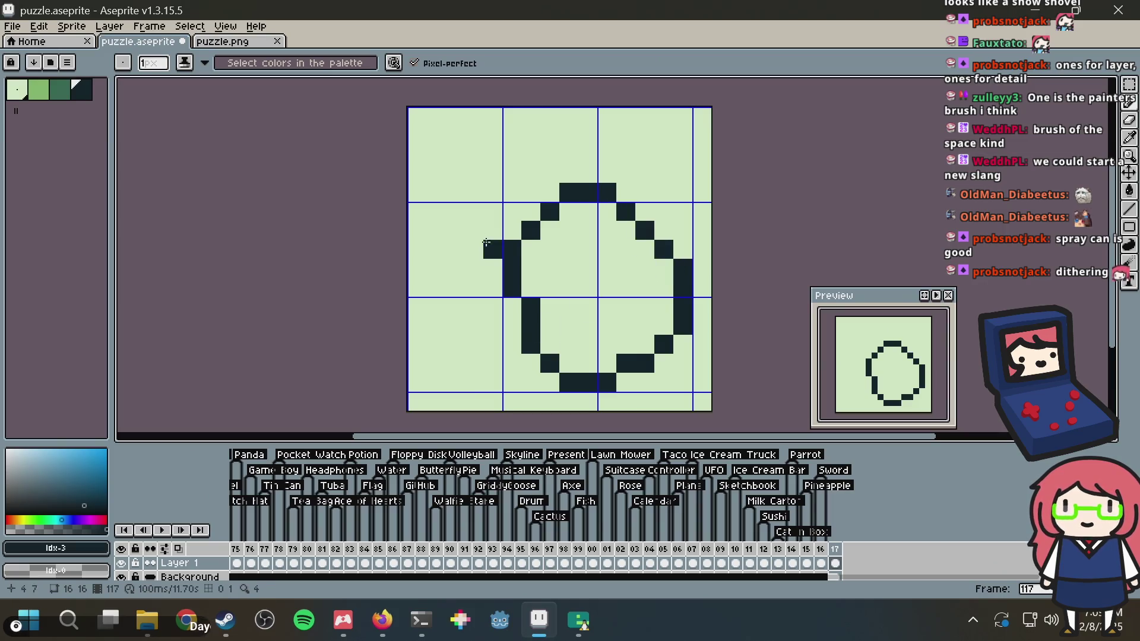
mouse_move(502, 207)
mouse_down()
mouse_move(518, 189)
mouse_move(508, 184)
mouse_up()
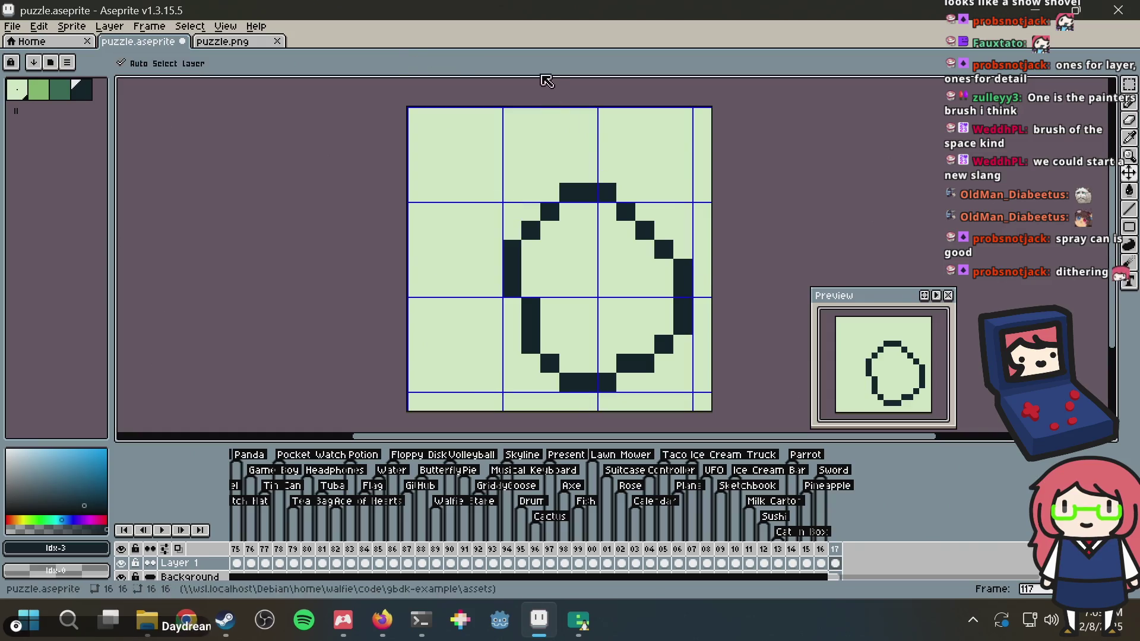
key(alt+Tab)
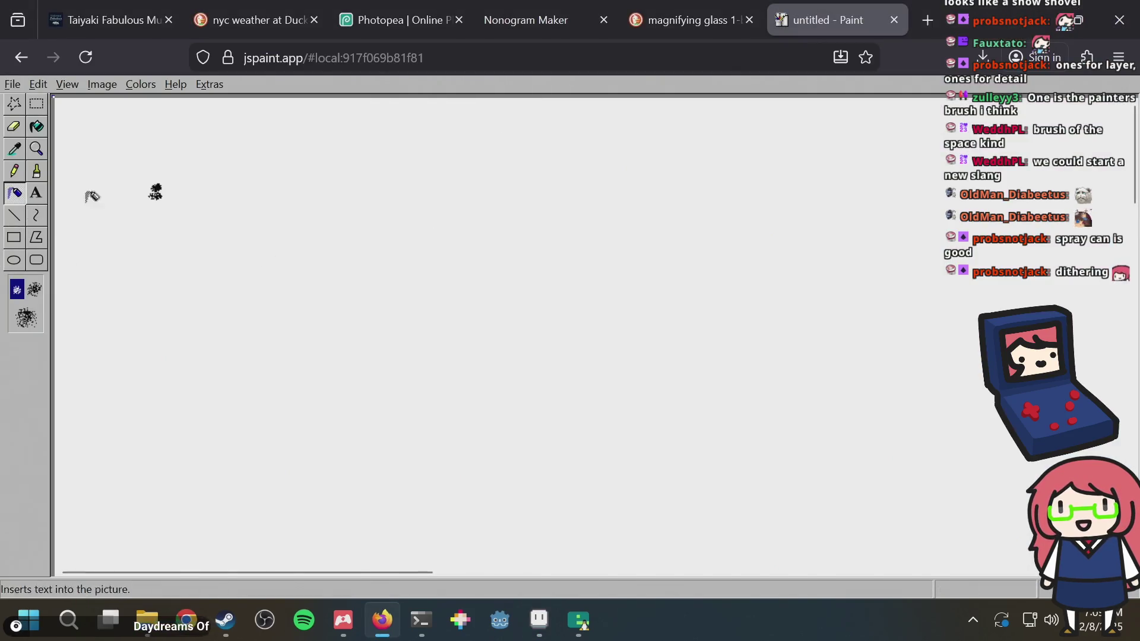
key(alt+Tab)
key(ctrl+a)
key(Delete)
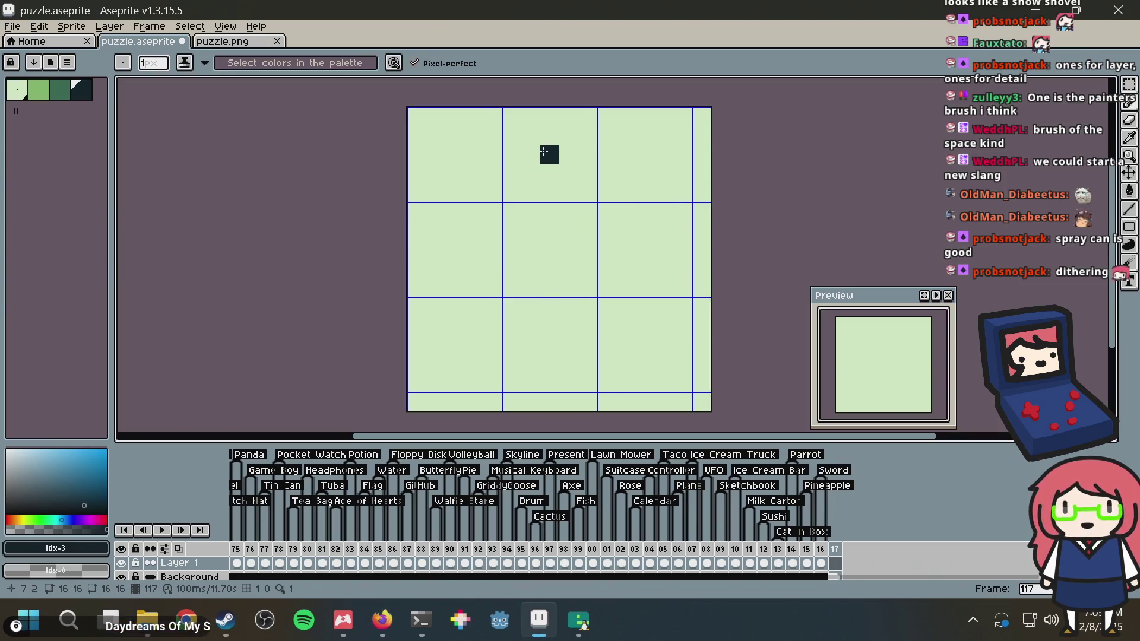
Draw the tilted can outline's diagonal sides in frame 117, undoing an overlong stroke
key(alt+Tab)
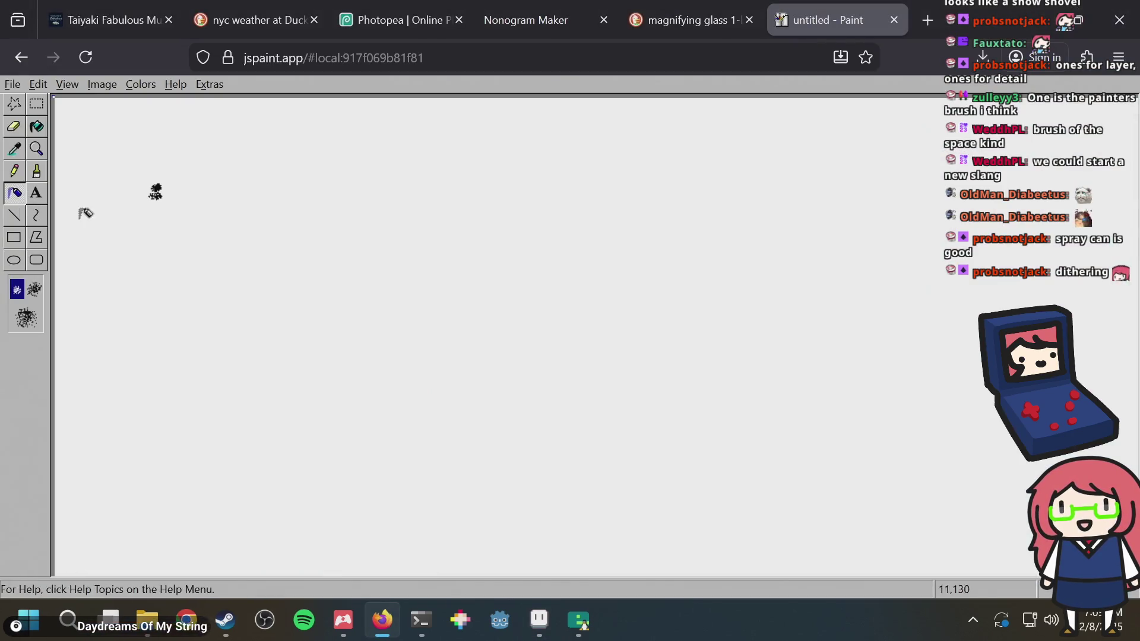
key(alt+Tab)
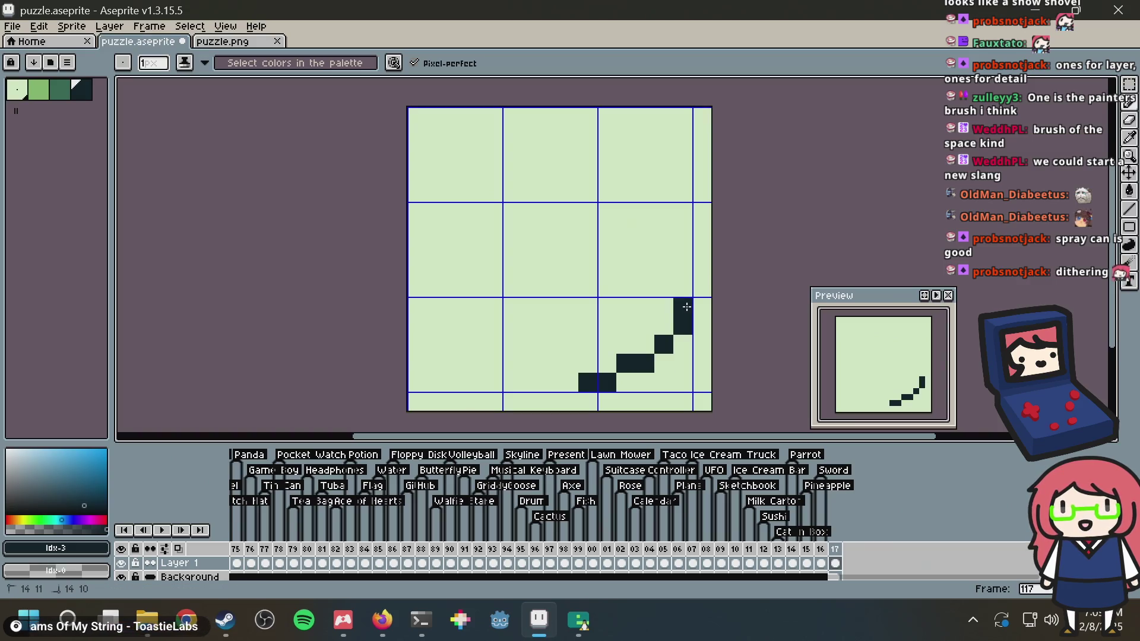
key(ctrl+z)
drag(591, 368, 533, 324)
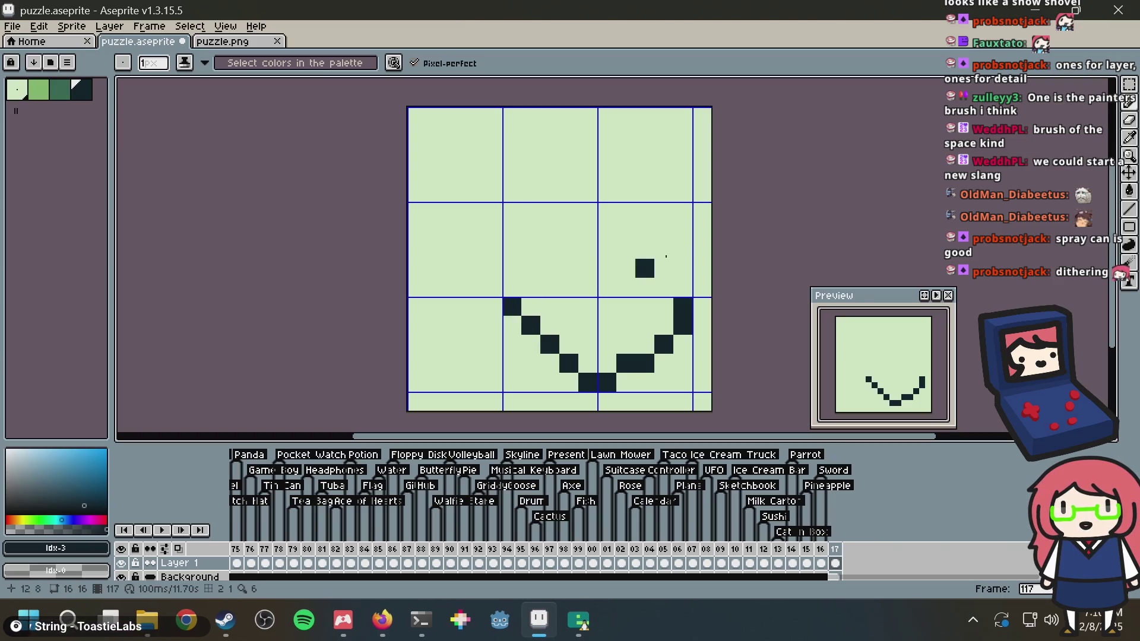
mouse_move(677, 284)
mouse_down()
mouse_move(587, 224)
mouse_move(607, 204)
mouse_up()
click(500, 281)
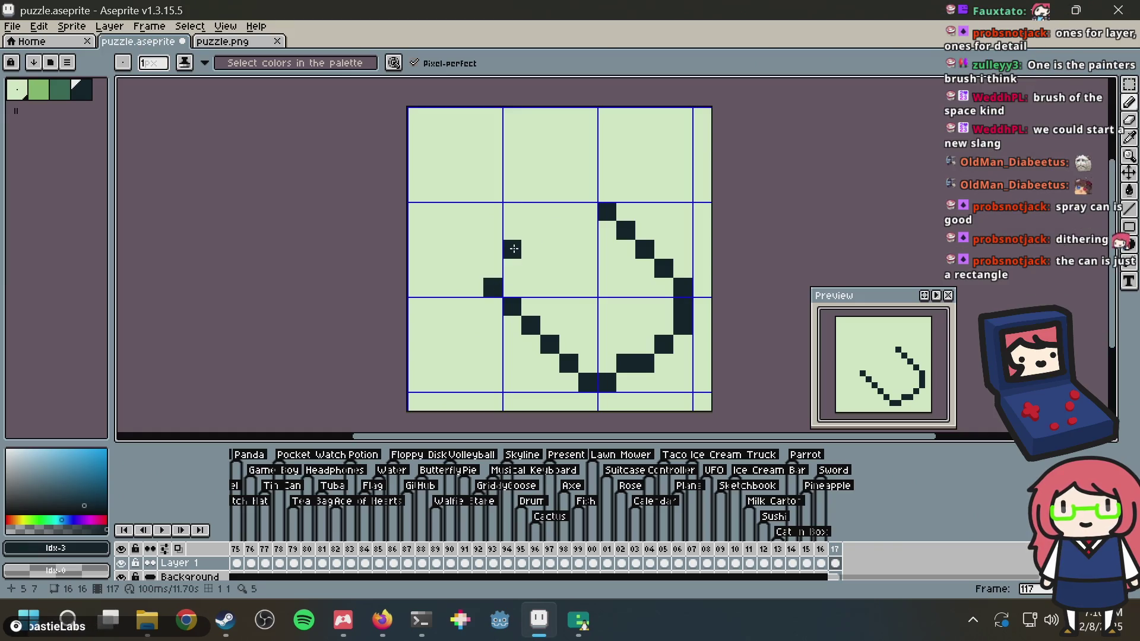
Close the outline with the upper-left diagonal and add a squared corner over its top-left
key(alt+Tab)
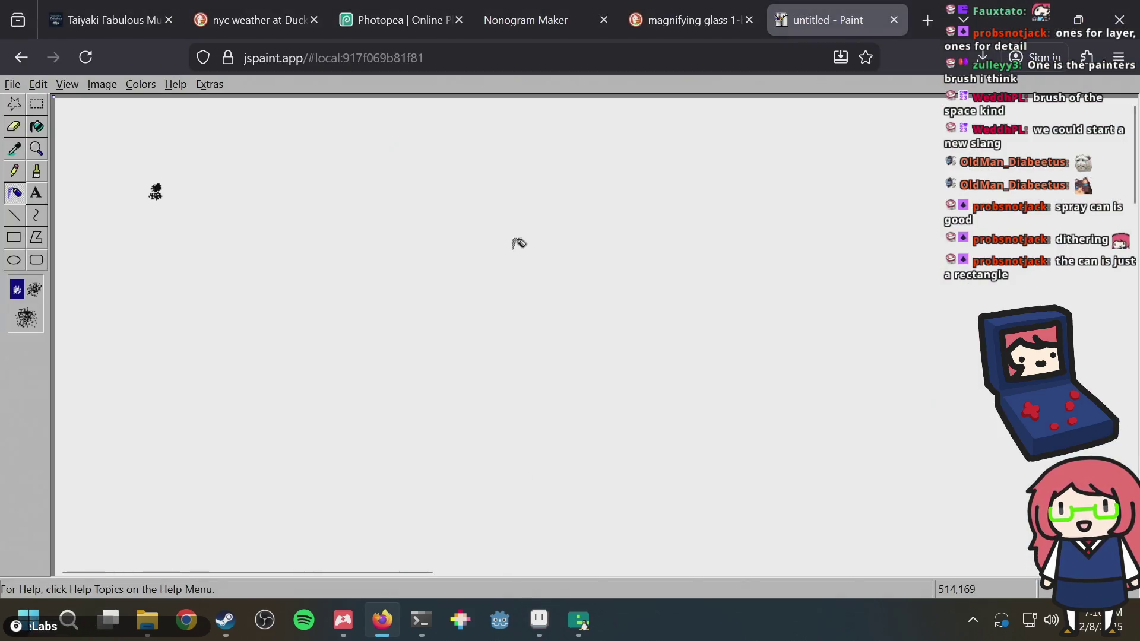
key(alt+Tab)
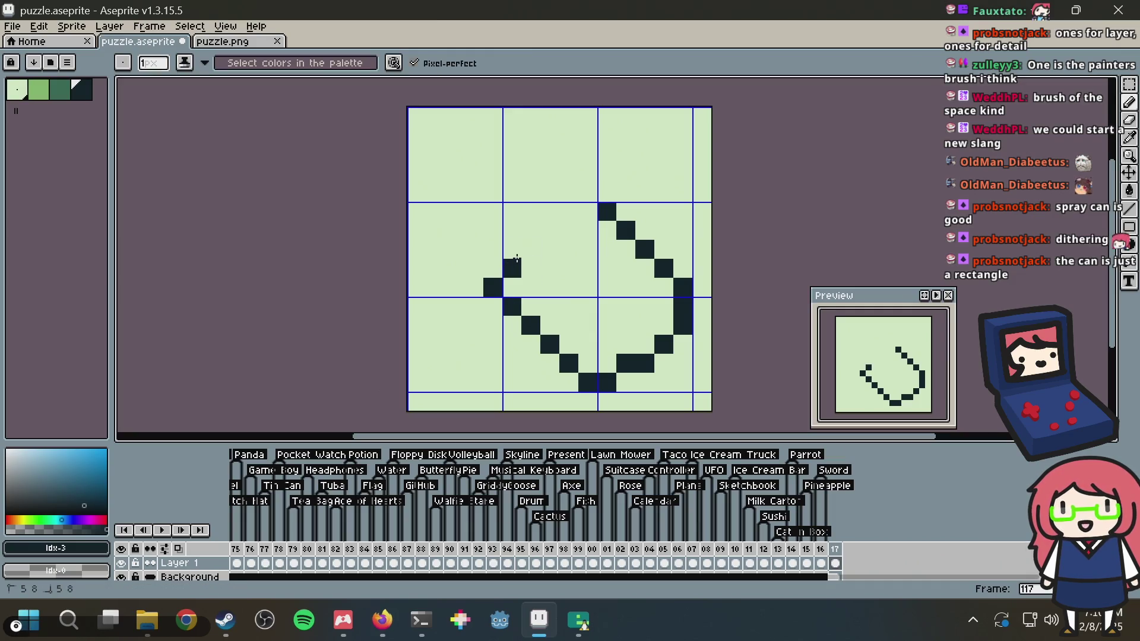
drag(514, 262, 584, 208)
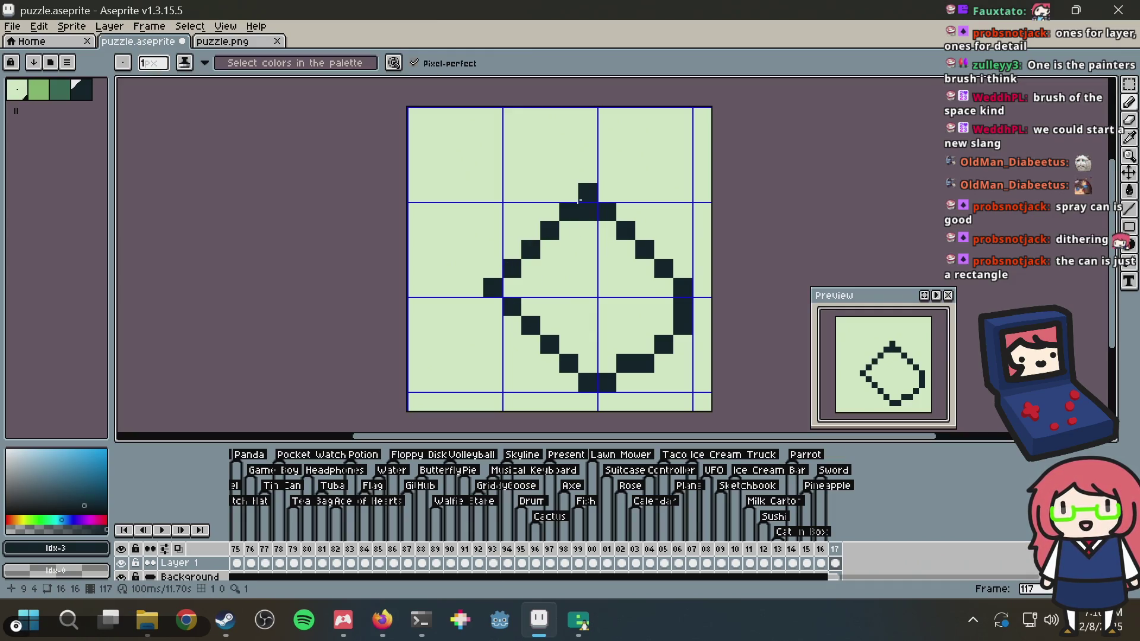
key(alt+Tab)
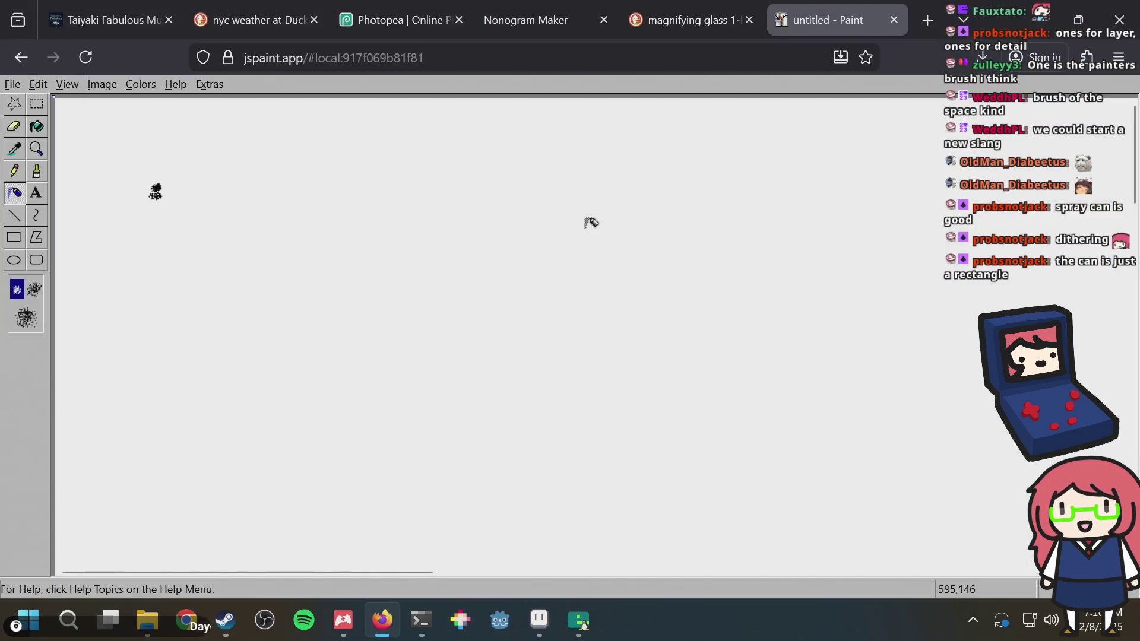
key(alt+Tab)
click(564, 267)
mouse_move(514, 261)
mouse_down()
mouse_move(491, 267)
mouse_move(493, 191)
mouse_move(529, 183)
mouse_up()
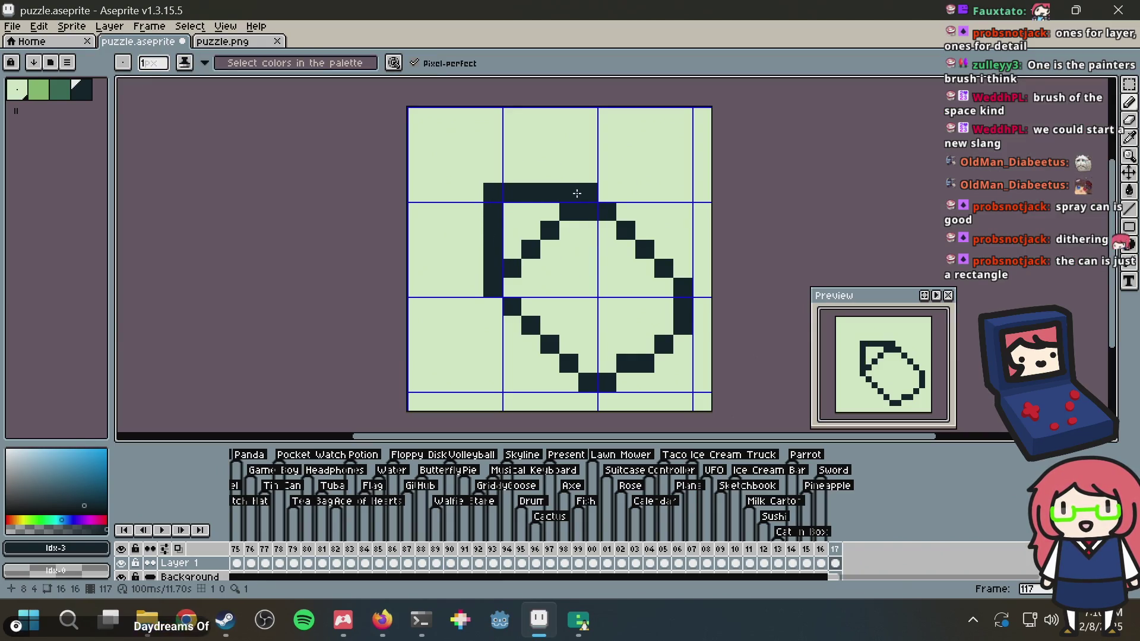
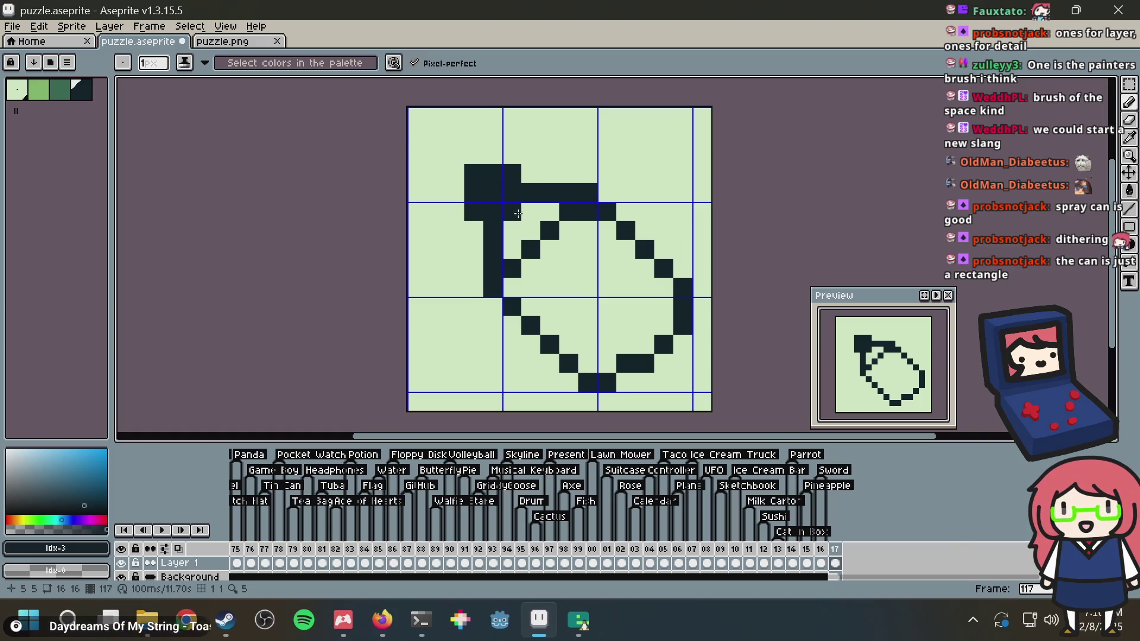
Reshape the can's bottom edge by repainting dark pixels with the light background colour
key(i)
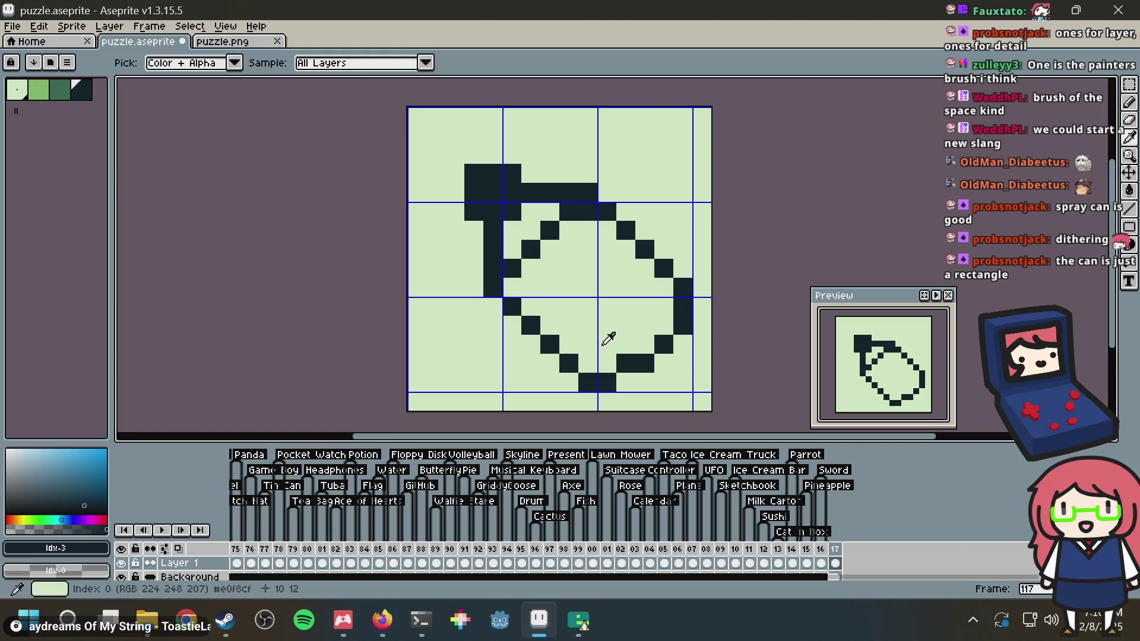
click(625, 382)
alt+click(615, 332)
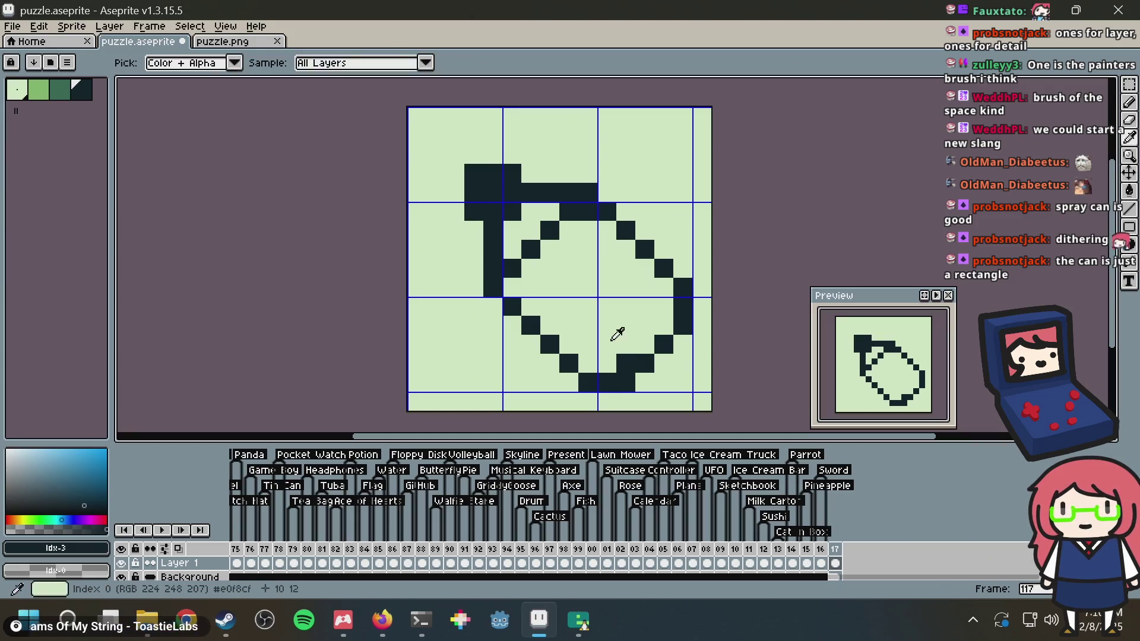
click(621, 361)
Redraw the top-left nozzle as a thin stepped dark outline with a hollow centre
key(i)
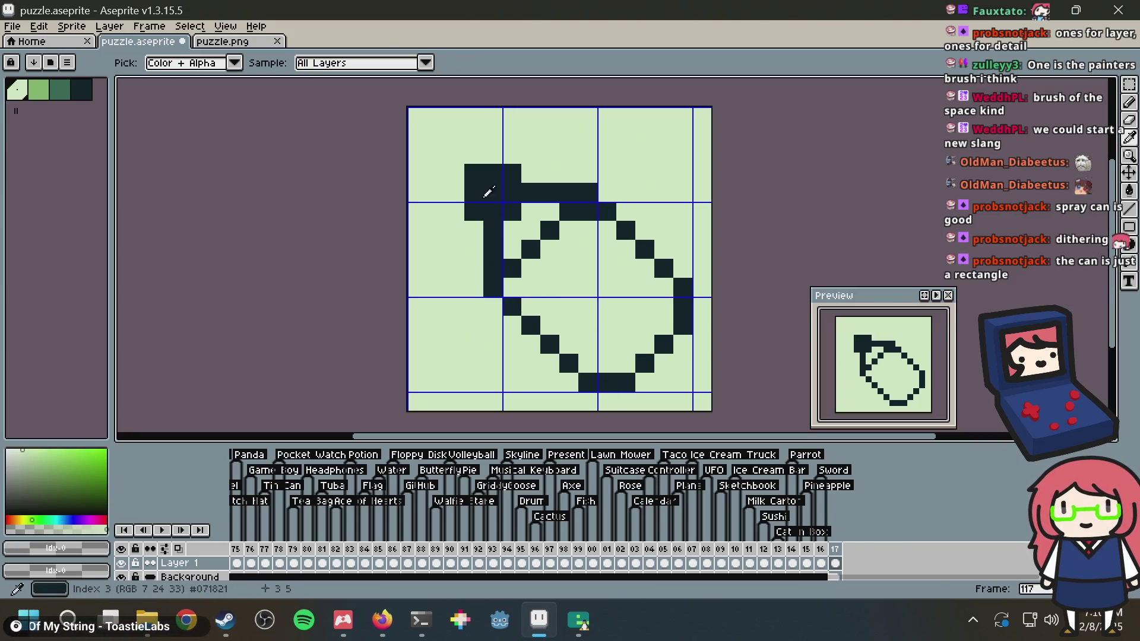
click(537, 201)
click(523, 217)
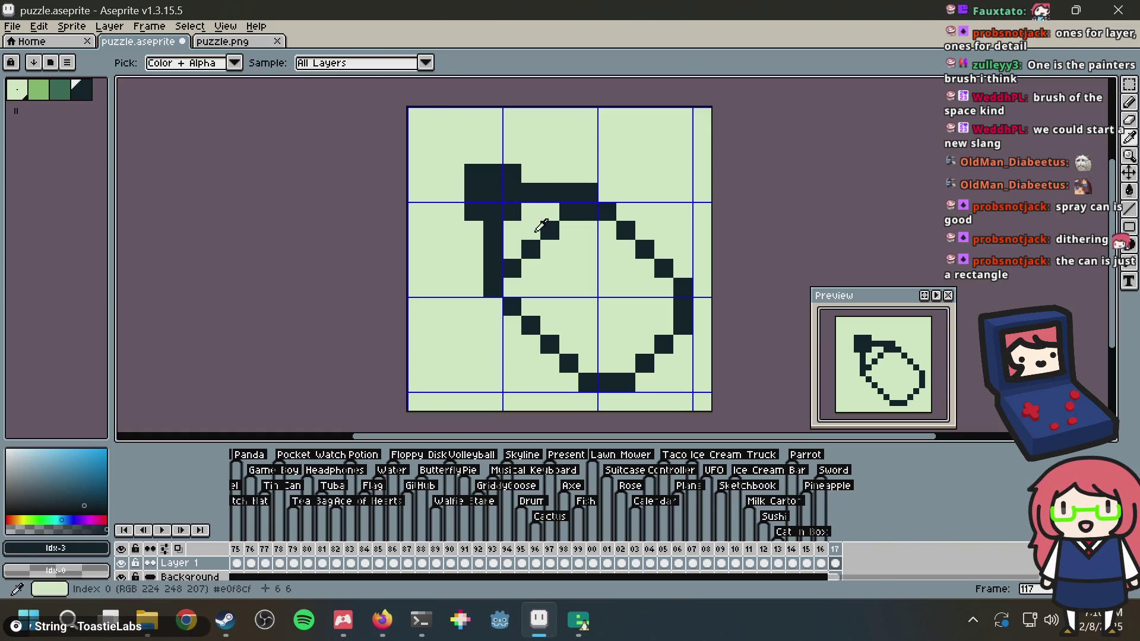
alt+click(523, 218)
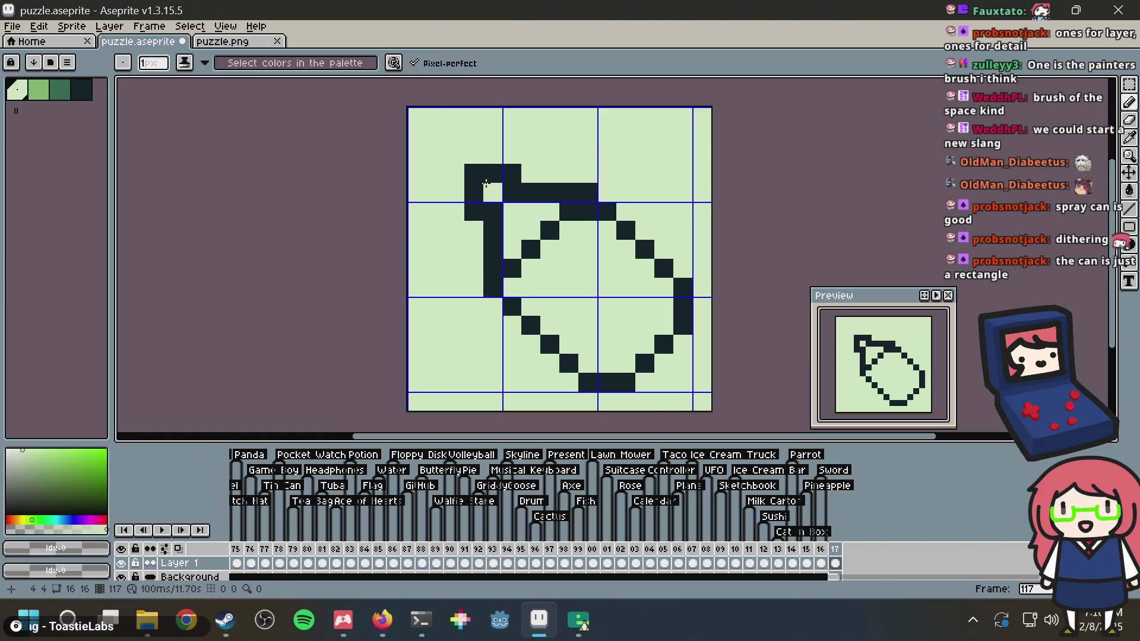
click(474, 192)
alt+click(475, 173)
click(455, 193)
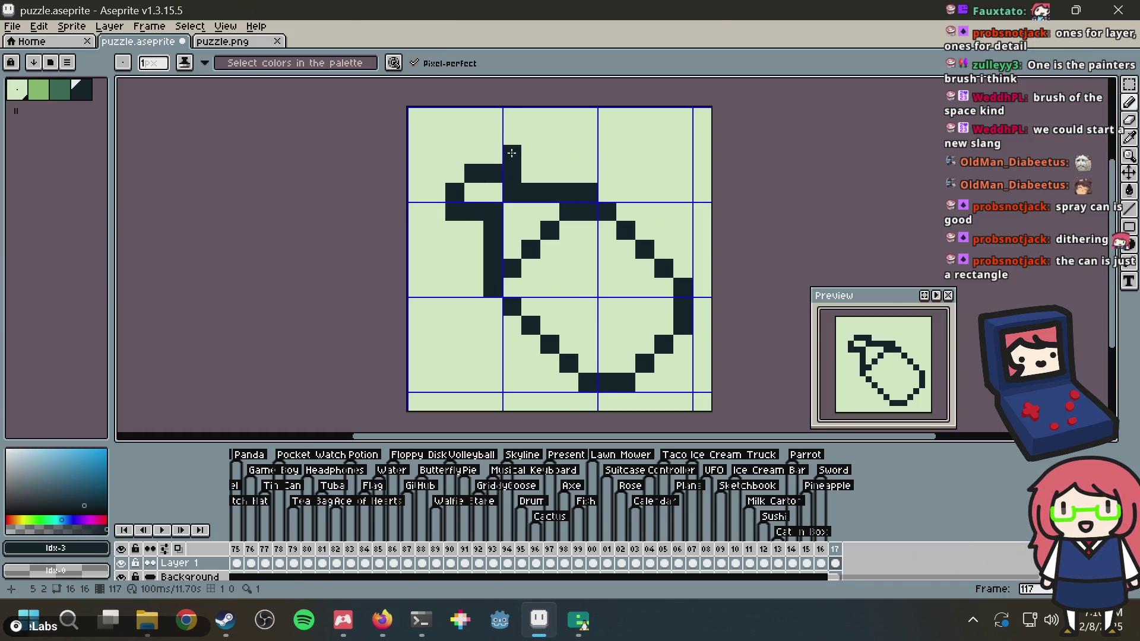
key(alt+Tab)
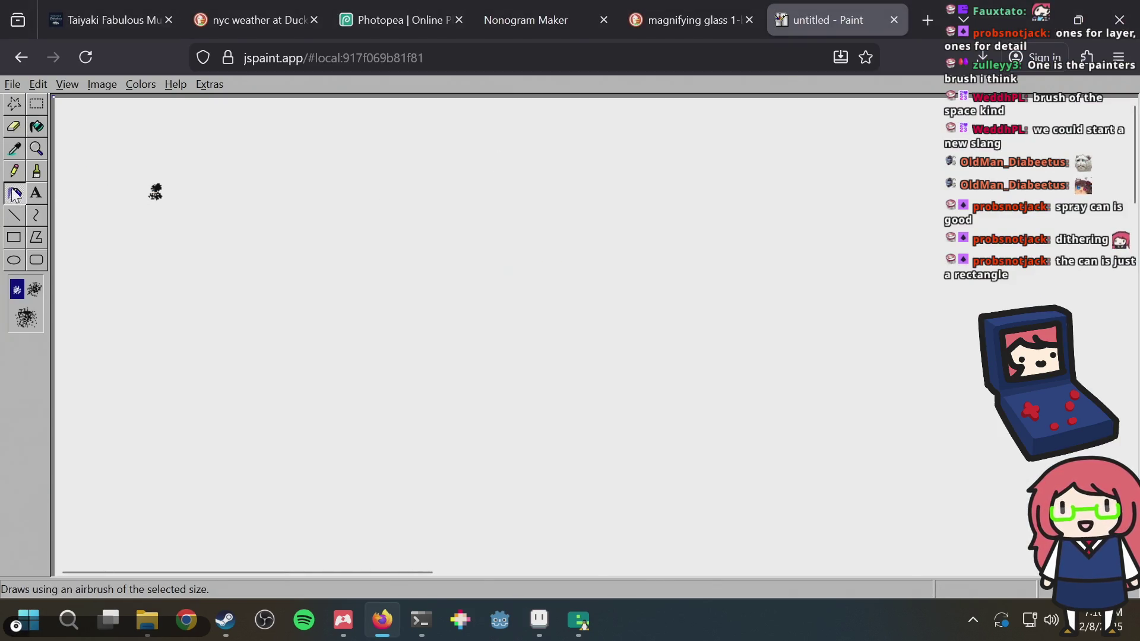
Search DuckDuckGo images for 'pixel art spray can' and browse the reference results
key(ctrl+t)
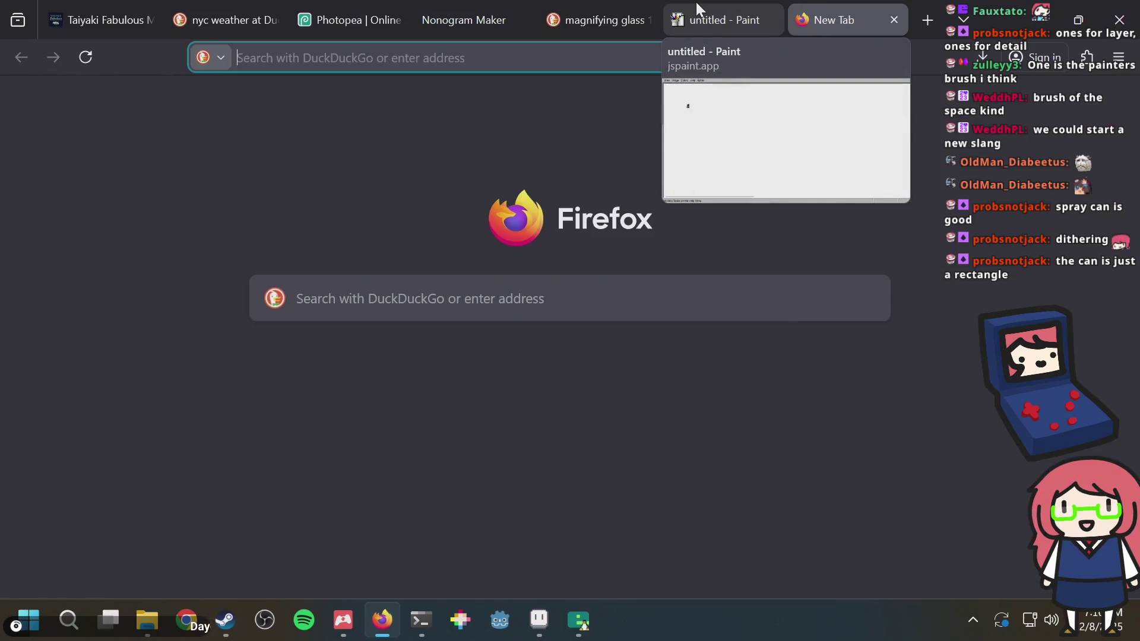
text(pixel art spra)
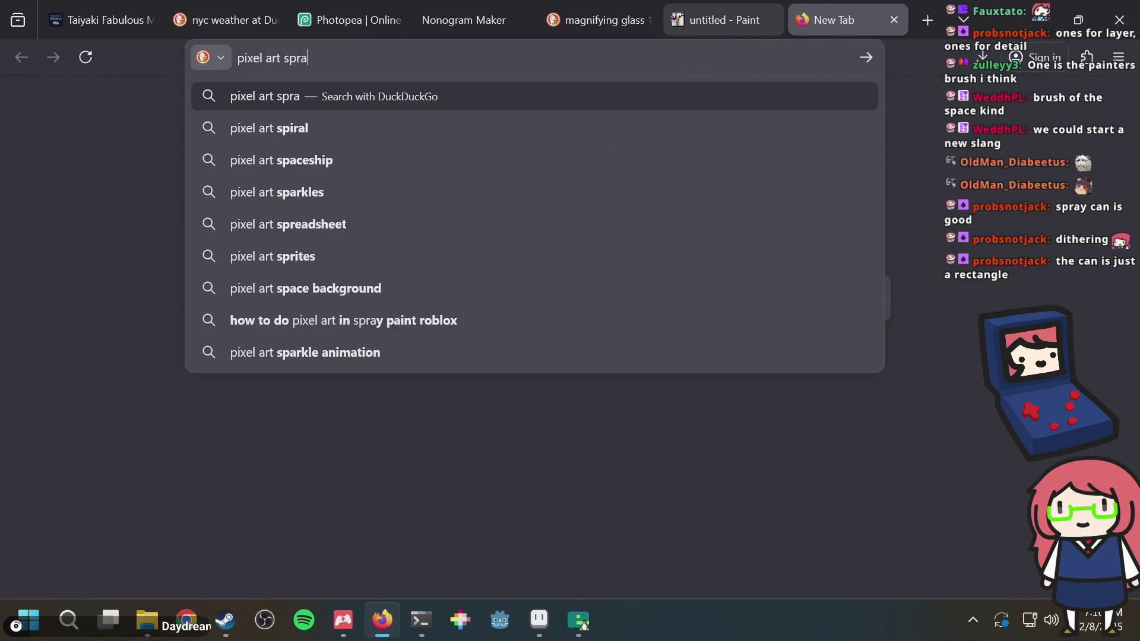
text(y can)
key(Return)
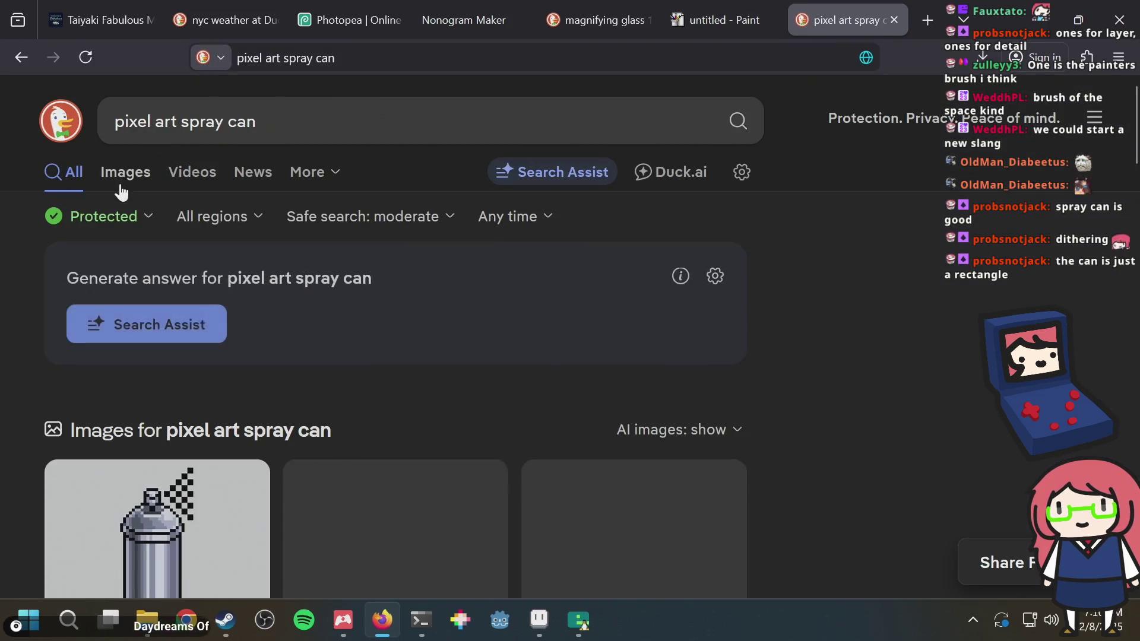
click(127, 178)
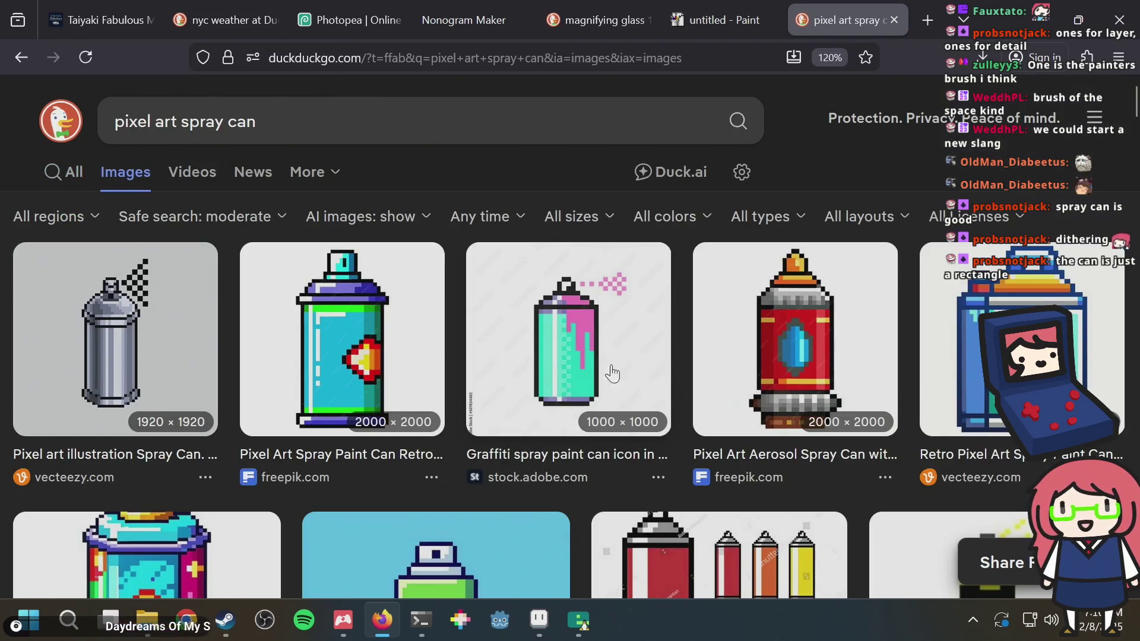
scroll(642, 382, down, 5)
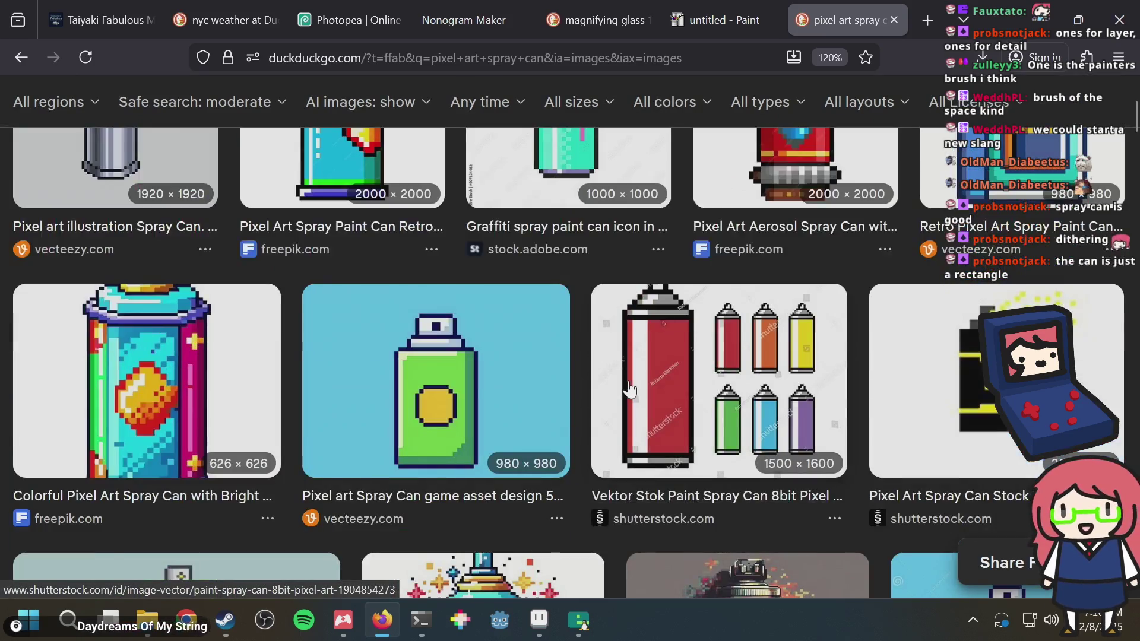
scroll(631, 389, down, 6)
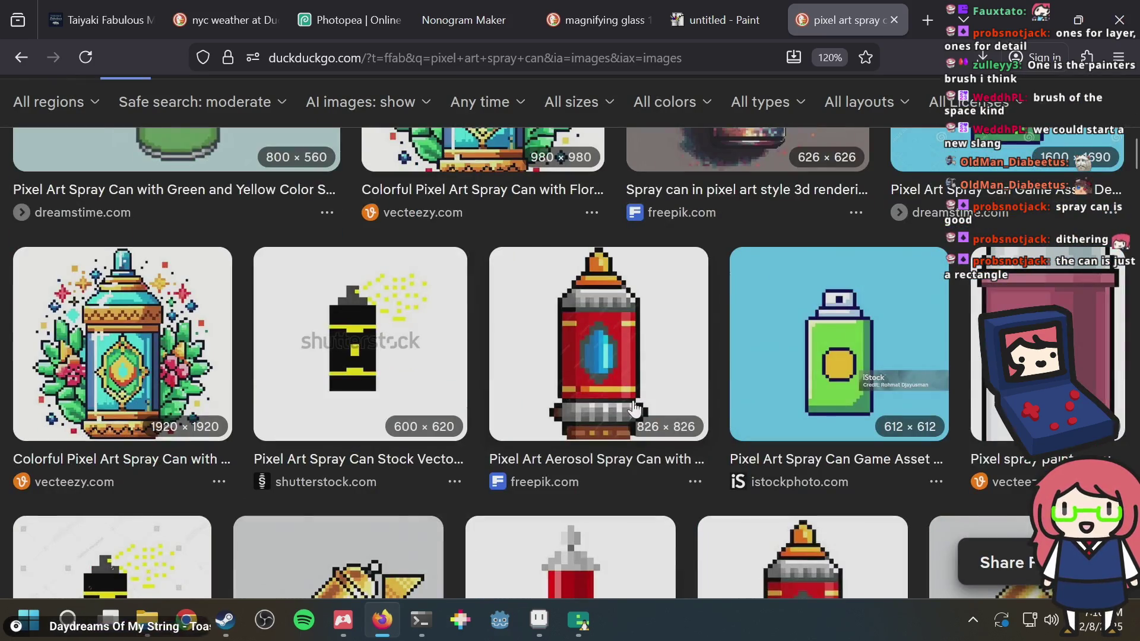
scroll(647, 408, down, 4)
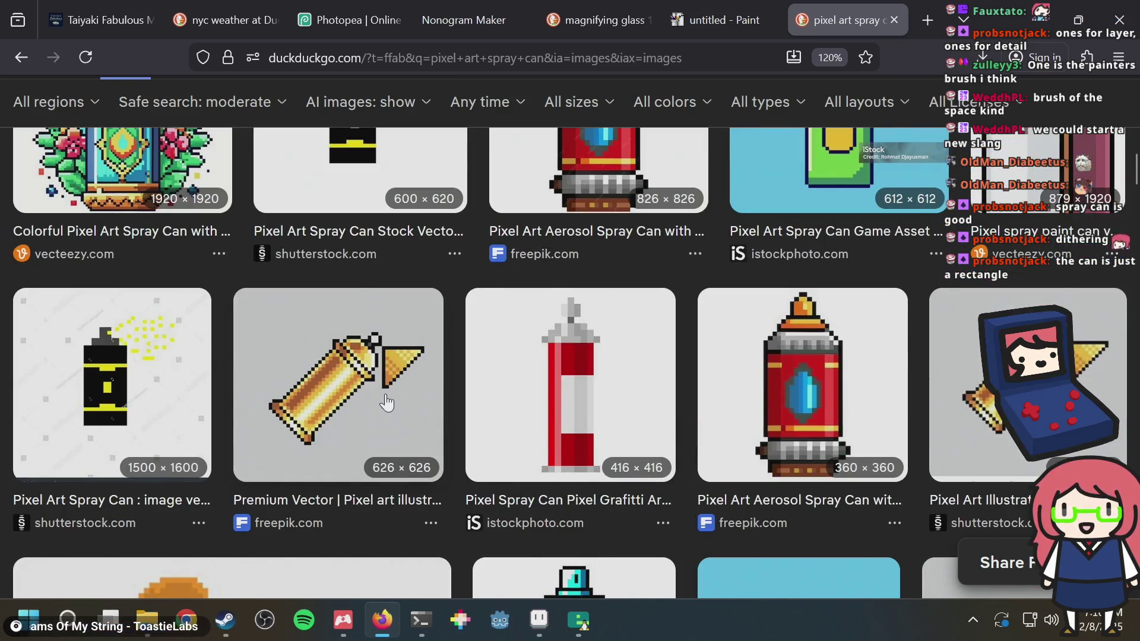
scroll(387, 404, down, 6)
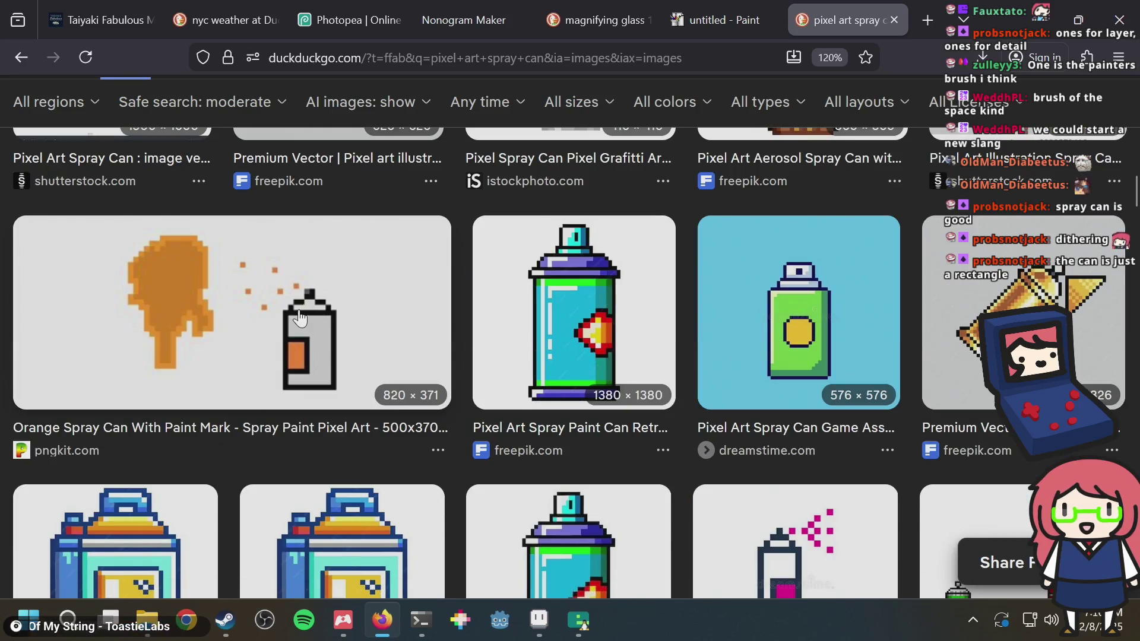
key(alt+Tab)
Erase two top-left nozzle pixels and draw two dark pixels down the nozzle's left side
right_click(440, 190)
right_click(455, 214)
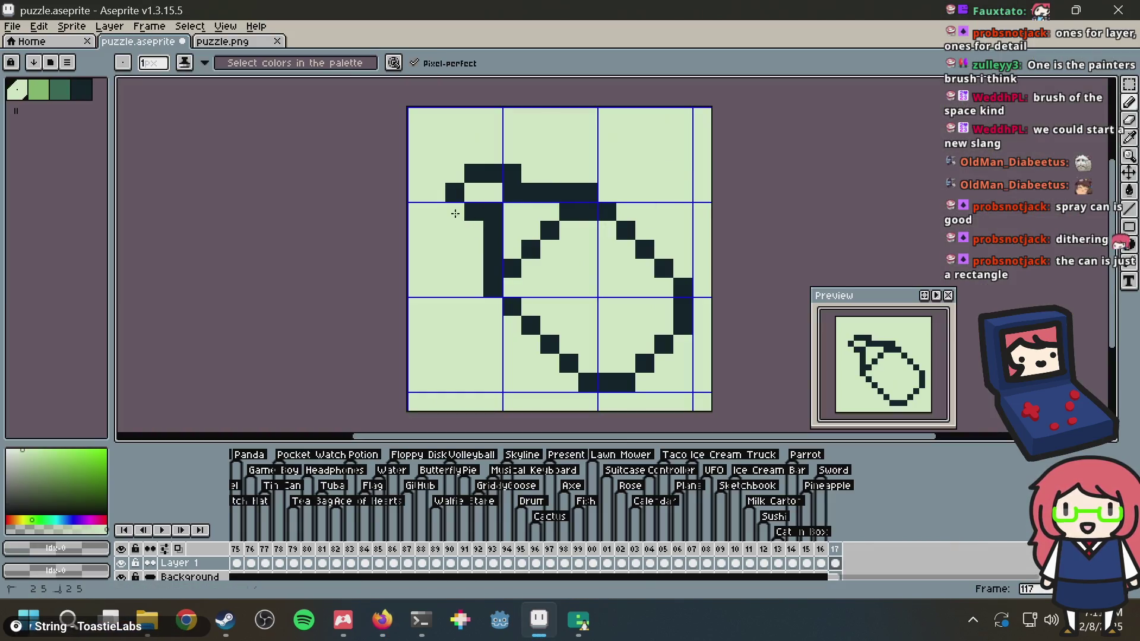
drag(477, 172, 482, 194)
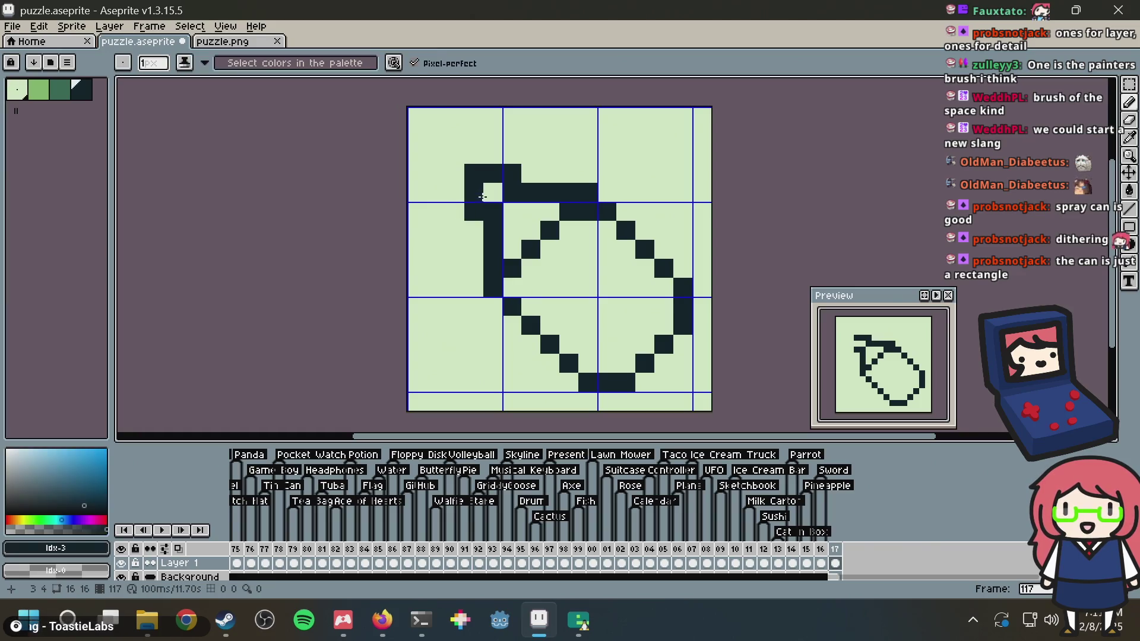
key(alt+Tab)
key(alt+Tab)
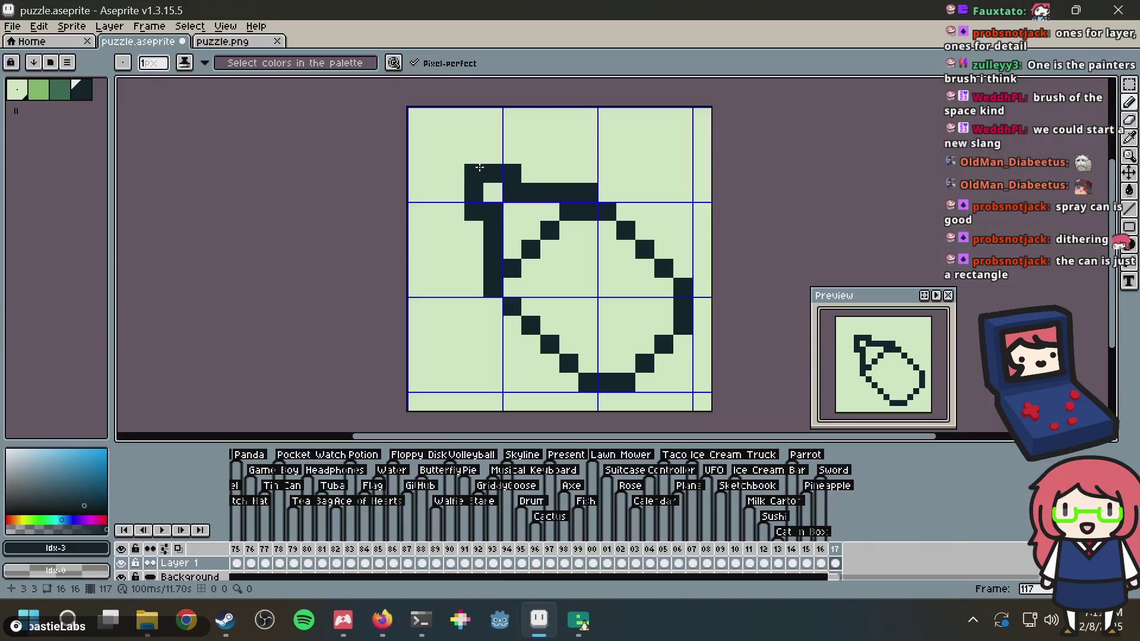
Redraw the nozzle's top and left column as a boxy cap, then clear the whole canvas
alt+click(510, 216)
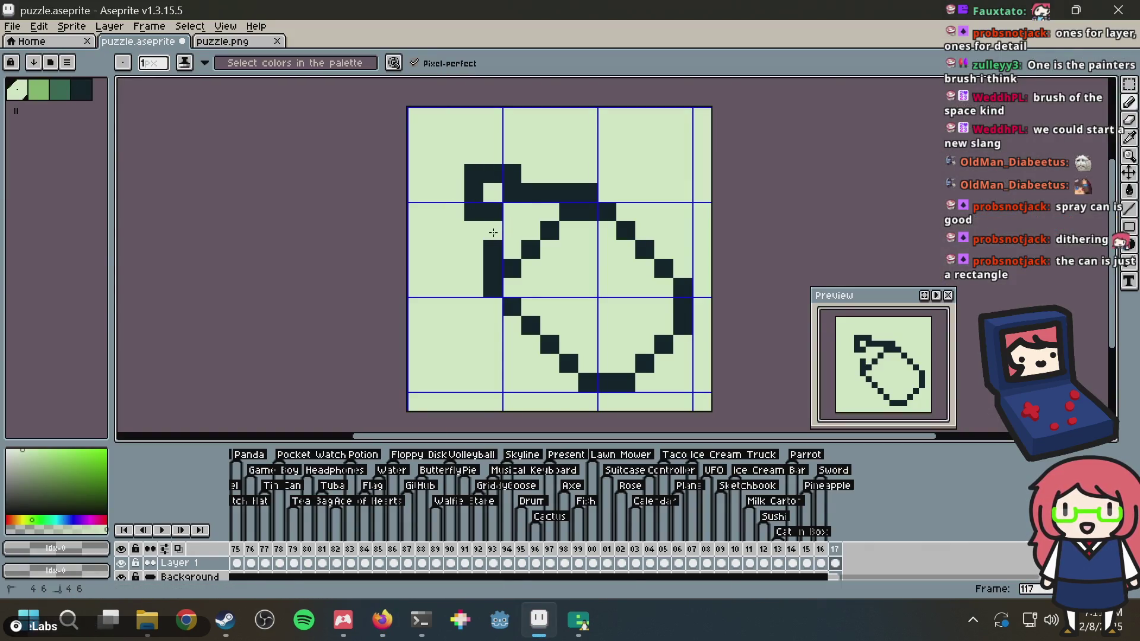
key(alt)
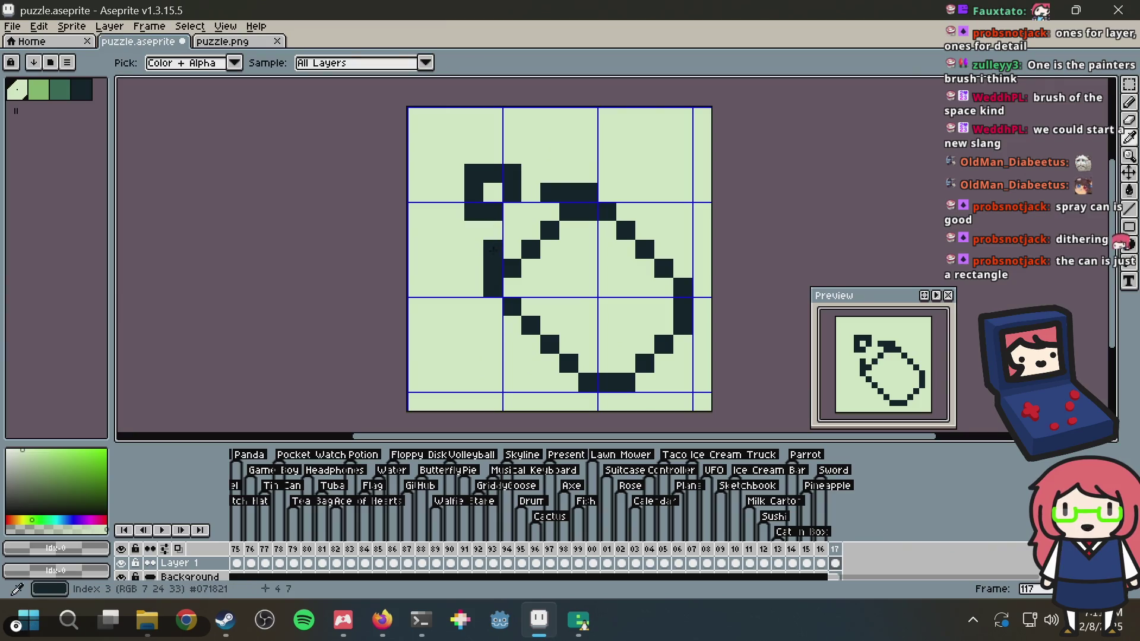
click(498, 245)
alt+click(564, 189)
click(561, 177)
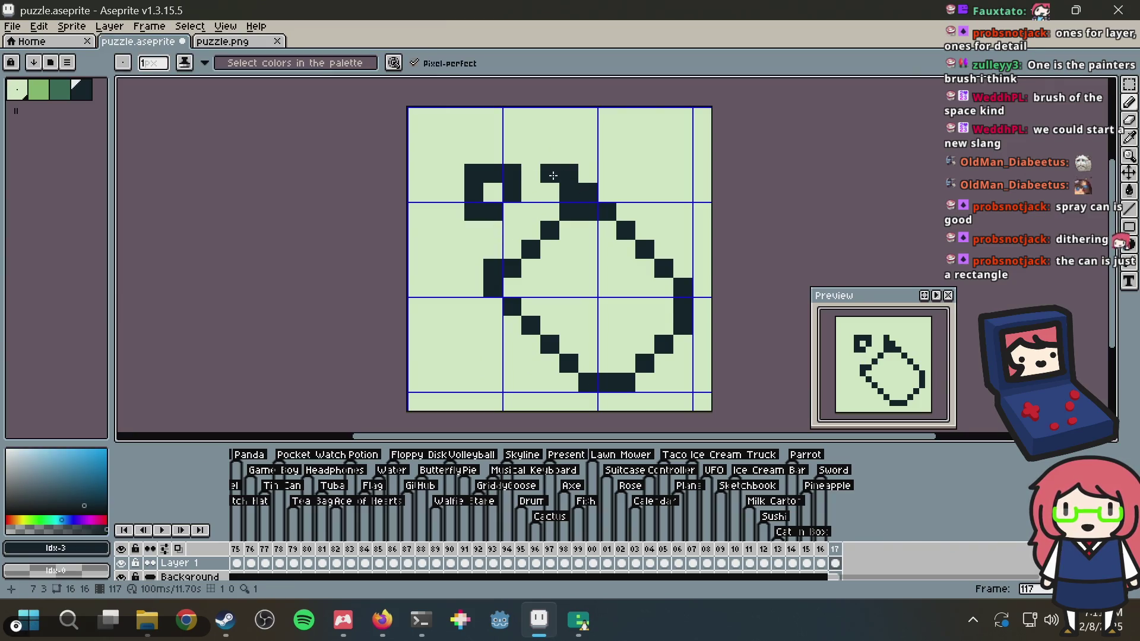
mouse_move(496, 230)
mouse_down()
mouse_move(475, 252)
mouse_move(471, 237)
mouse_up()
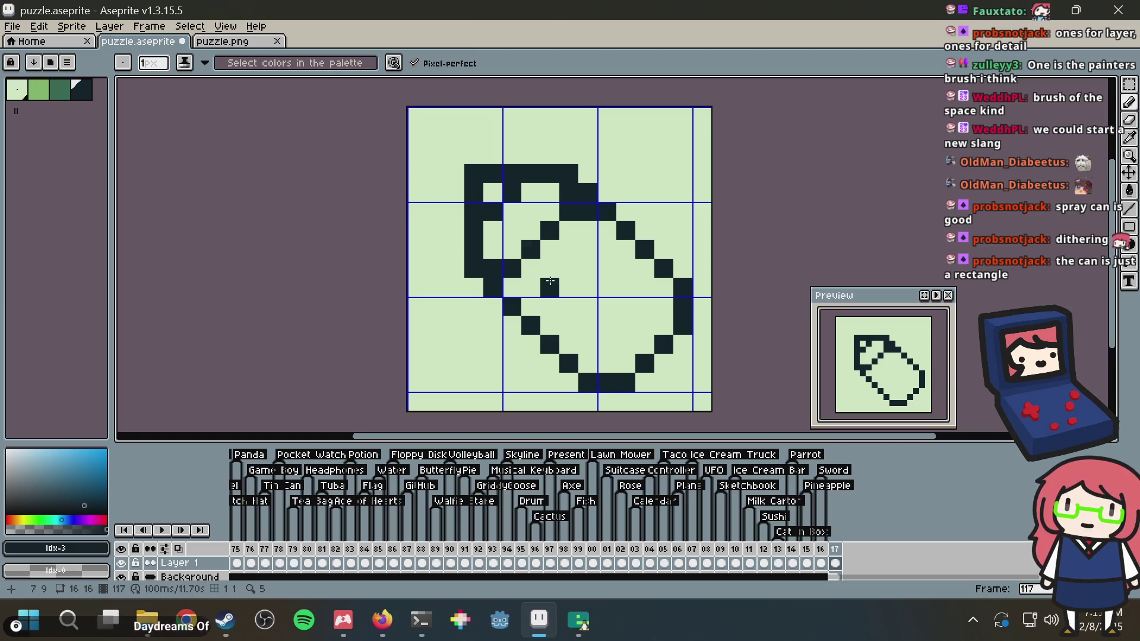
key(ctrl+a)
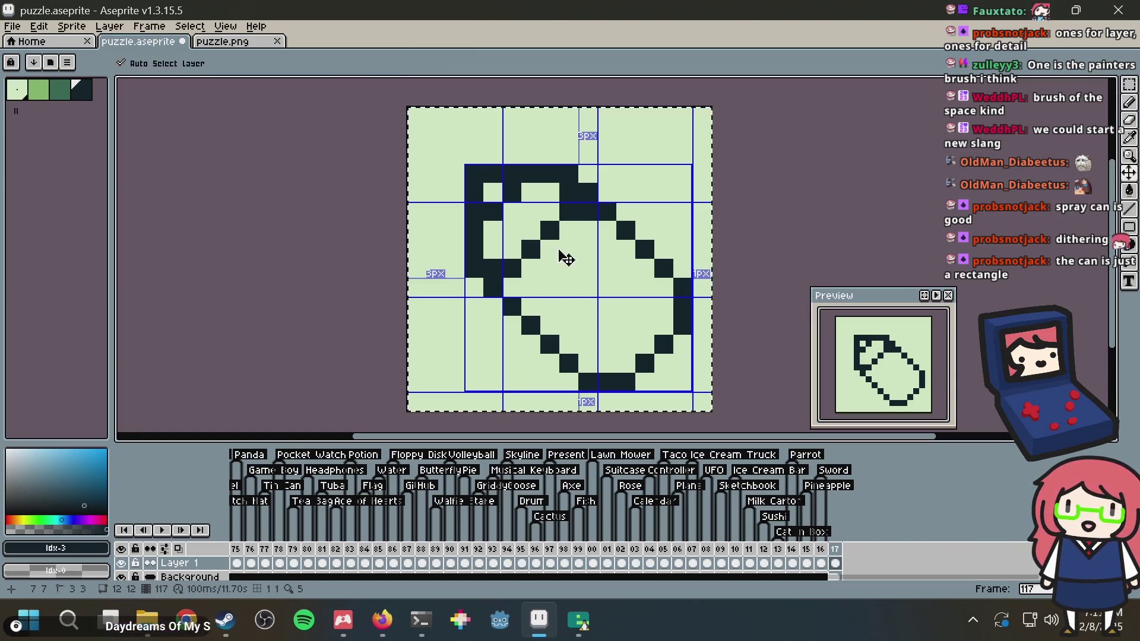
key(Delete)
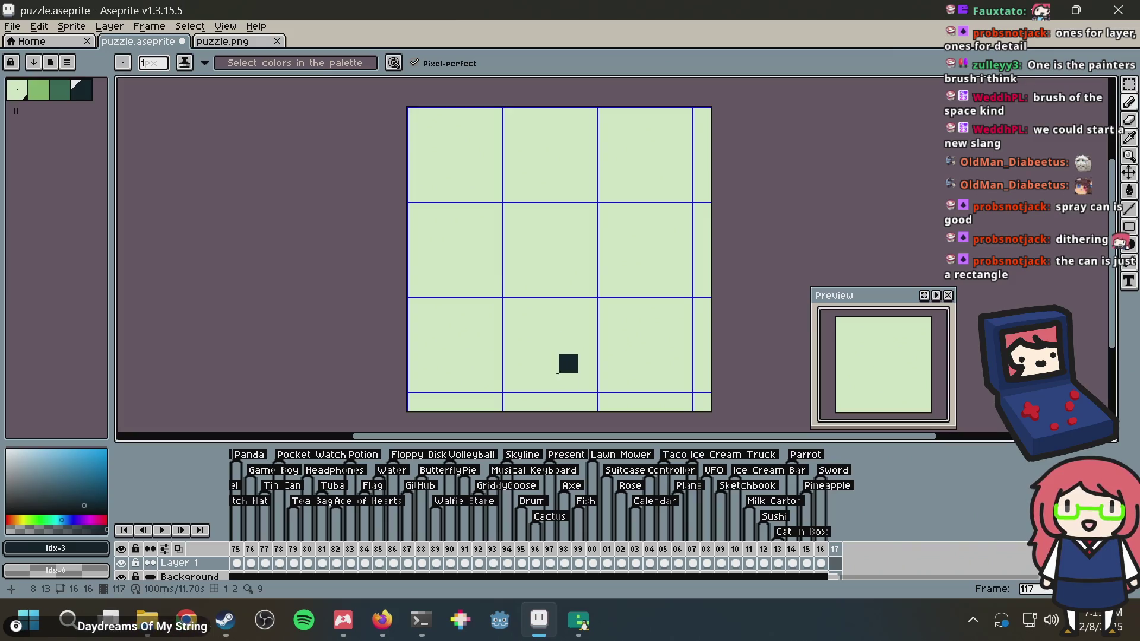
Draw the can's right side and bottom edge, and extend the left side up one pixel
mouse_move(561, 384)
mouse_down()
mouse_move(562, 267)
mouse_move(647, 248)
mouse_move(683, 270)
mouse_move(672, 393)
mouse_move(681, 262)
mouse_up()
key(ctrl+z)
click(663, 382)
drag(661, 380, 586, 380)
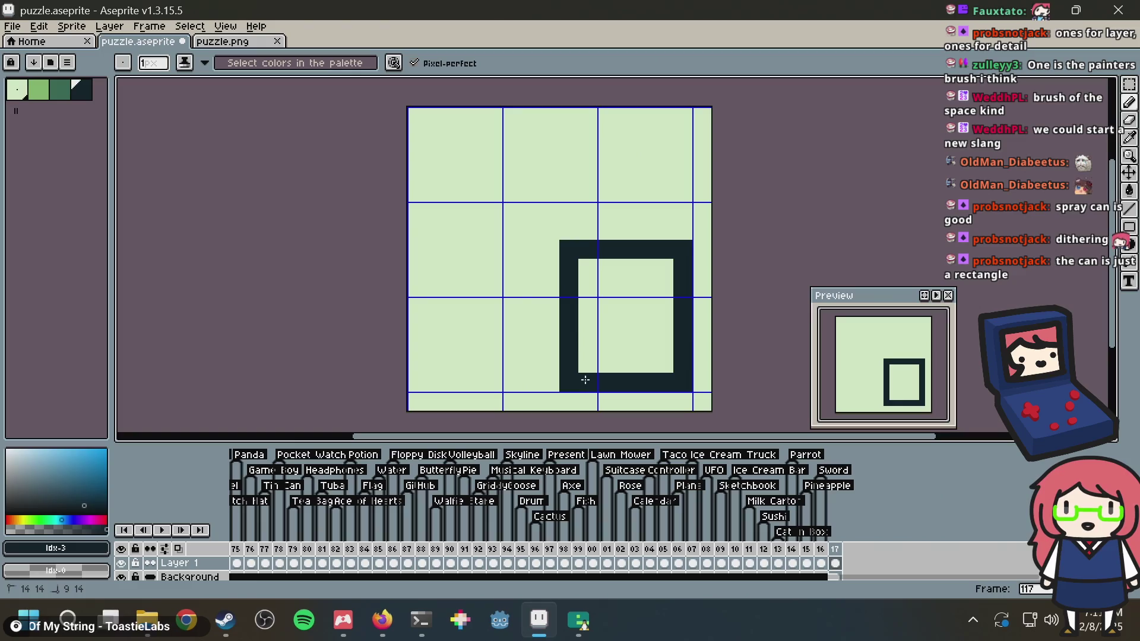
click(571, 230)
Add stepped shoulder pixels and a cap block on top of the can
drag(596, 212, 607, 212)
mouse_move(683, 232)
mouse_down()
mouse_move(683, 212)
mouse_move(645, 211)
mouse_move(623, 195)
mouse_up()
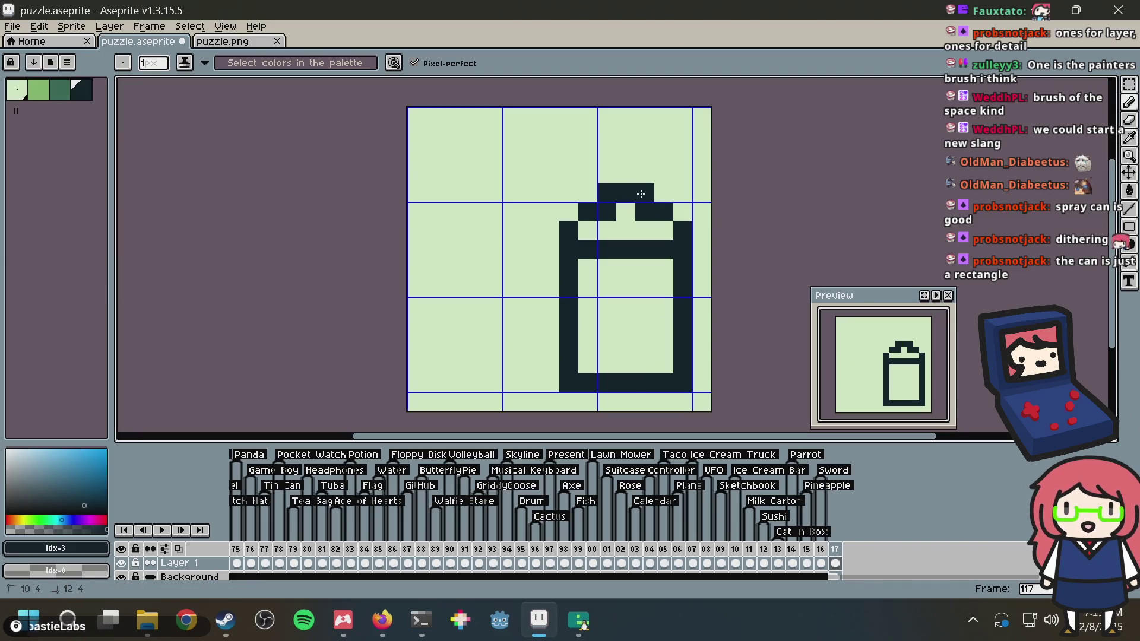
key(alt+Tab)
key(alt+Tab)
click(617, 173)
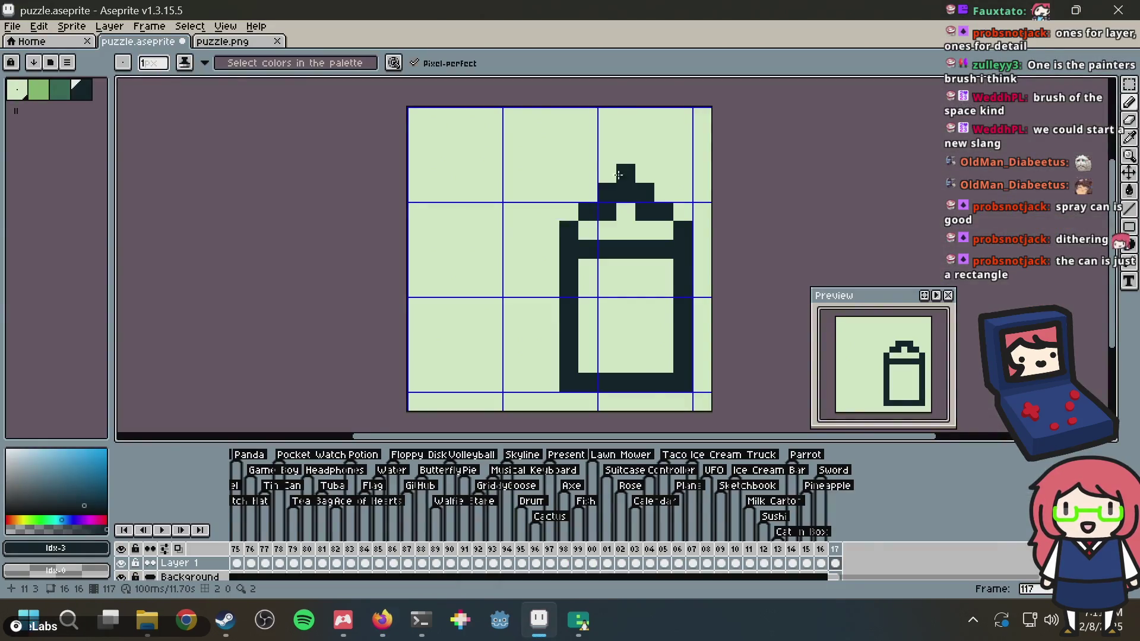
click(623, 168)
click(626, 153)
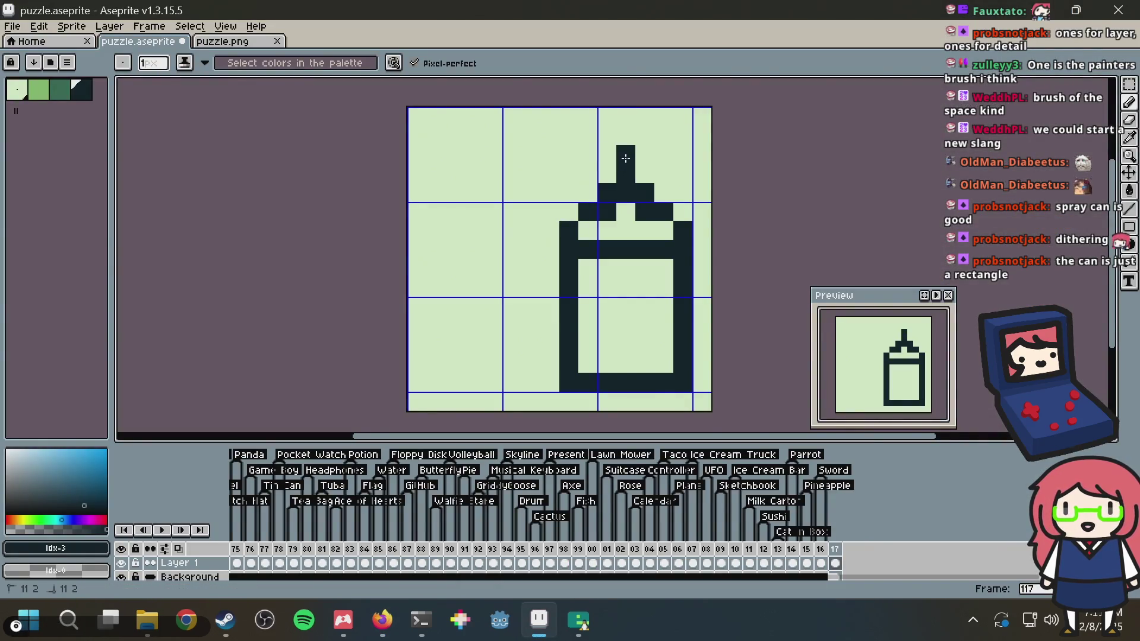
mouse_move(608, 173)
mouse_down()
mouse_move(608, 153)
mouse_move(645, 154)
mouse_up()
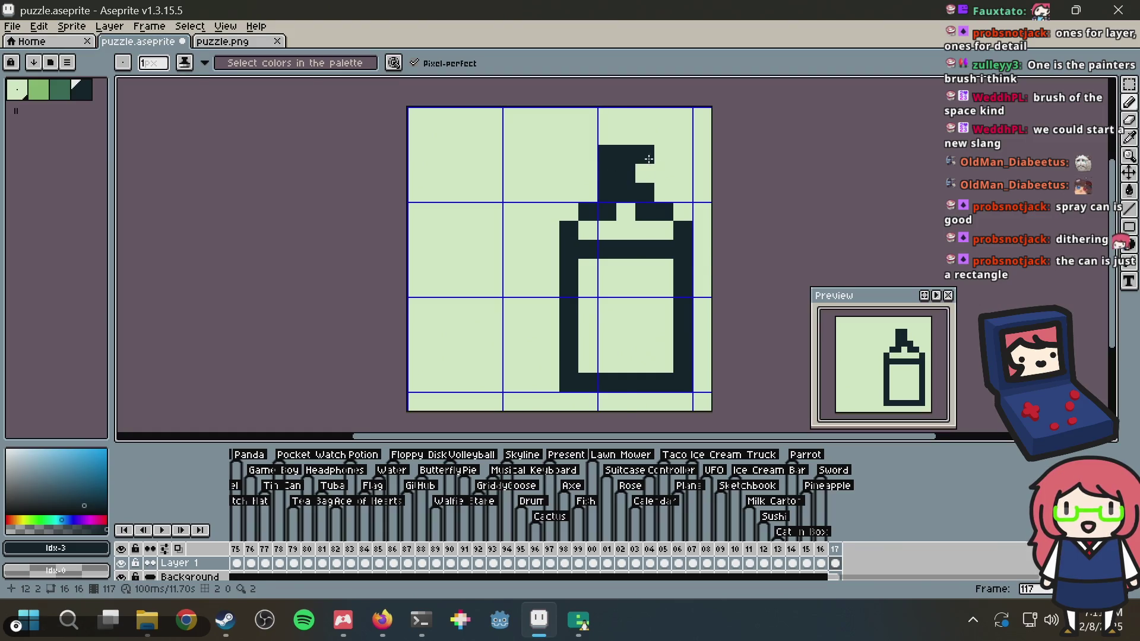
key(ctrl+z)
Move the whole can one pixel to the left
key(m)
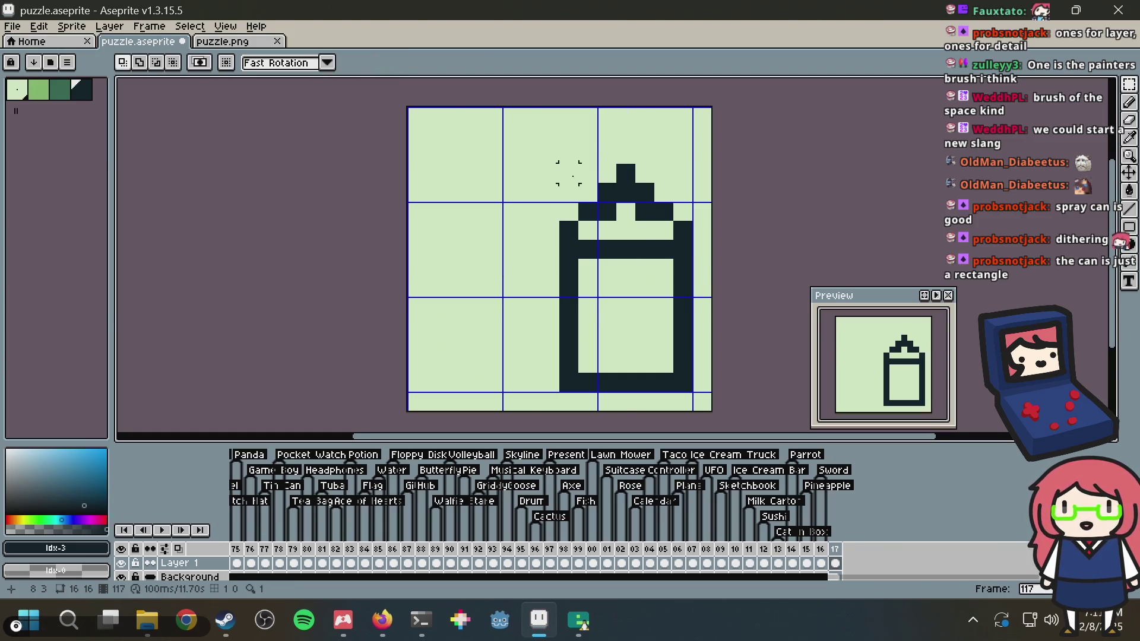
drag(540, 163, 605, 399)
key(Left)
key(Return)
Fill the outline gaps in cap, band and bottom, and add a small dark nozzle atop the cap
key(b)
click(612, 162)
click(607, 146)
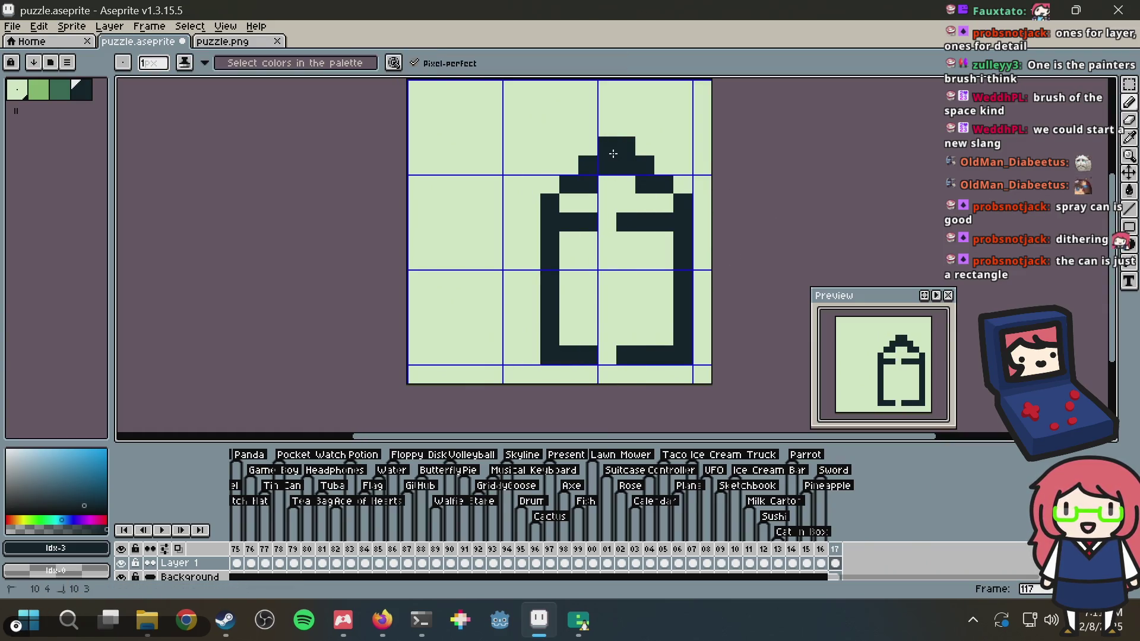
click(607, 222)
click(606, 355)
scroll(606, 256, up, 2)
click(605, 177)
click(614, 178)
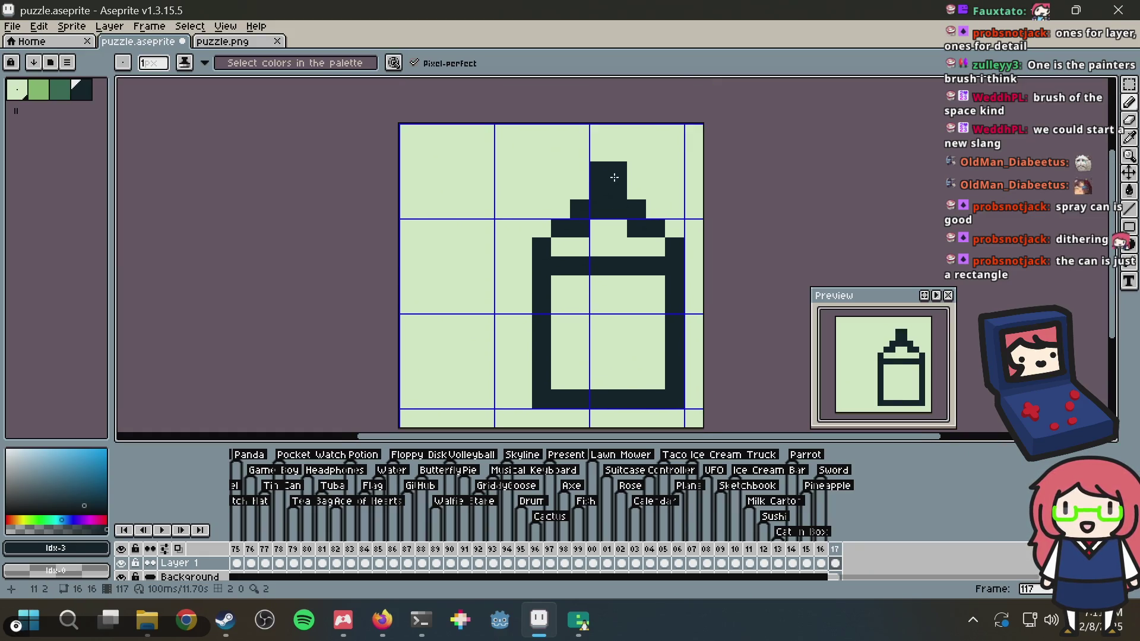
click(574, 177)
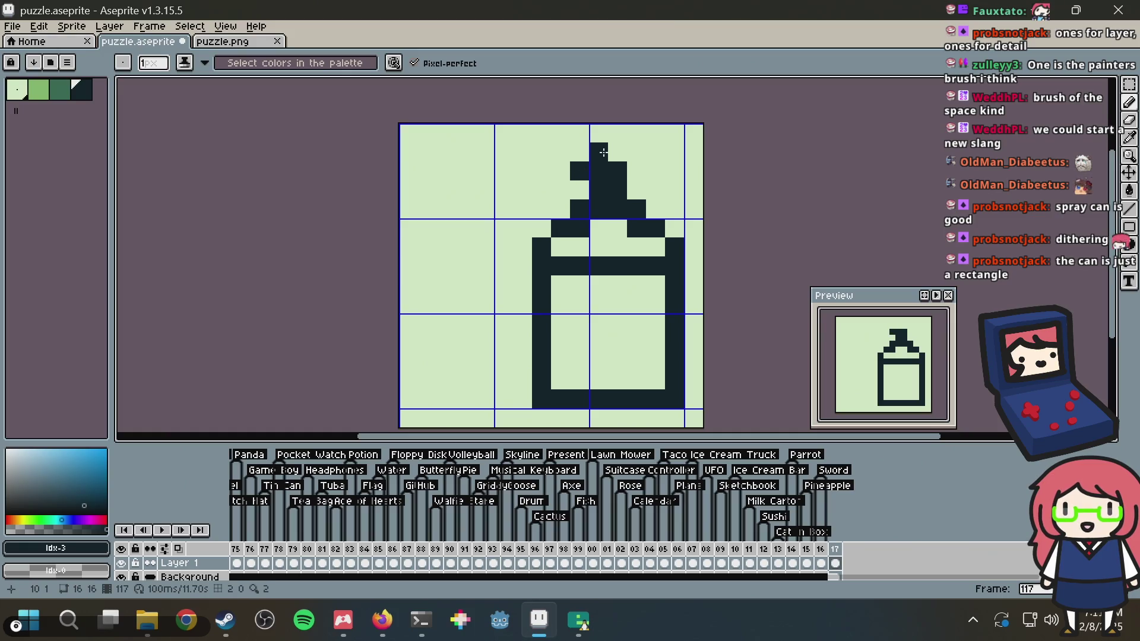
Scatter dark-green spray pixels left of the can, undoing the last few
click(60, 91)
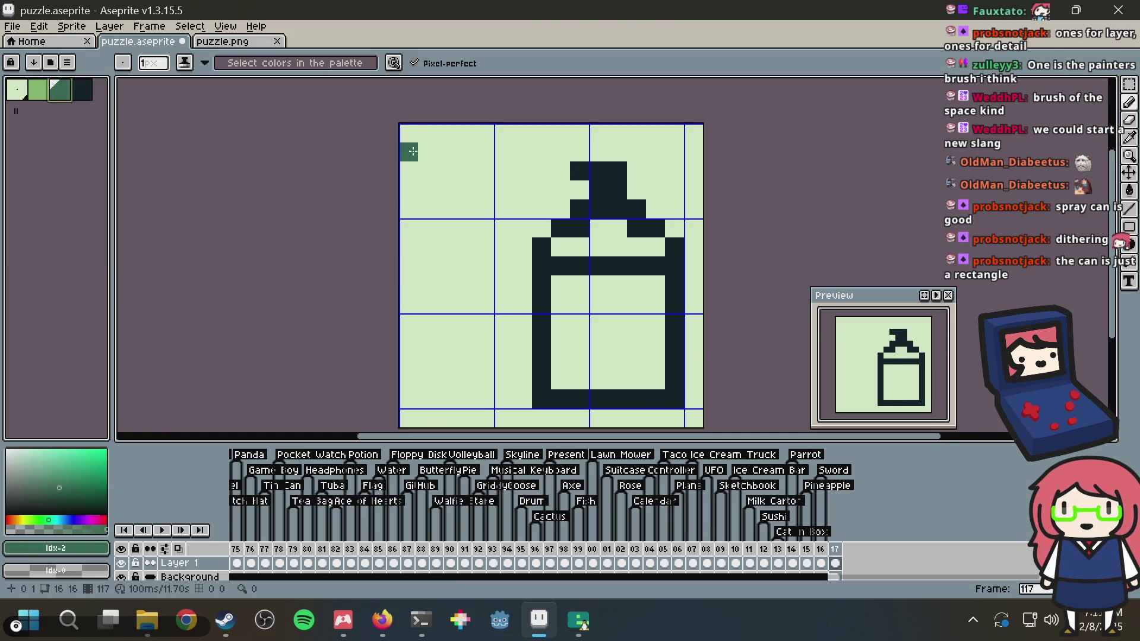
click(520, 168)
click(485, 209)
click(428, 171)
click(446, 228)
click(451, 186)
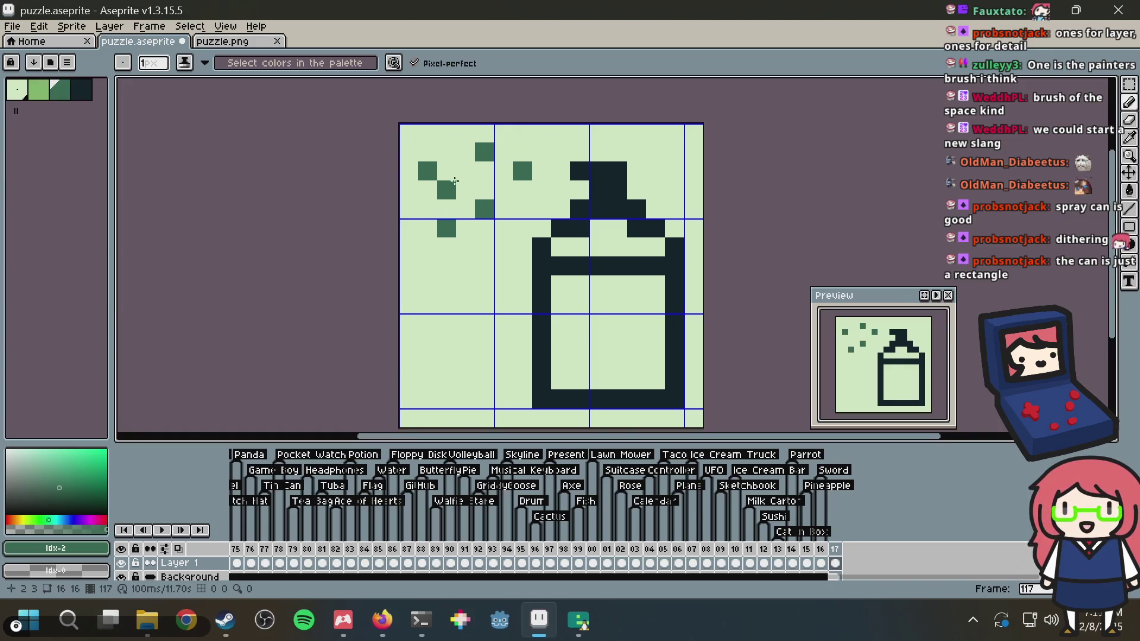
key(ctrl+z)
key(ctrl+z)
key(ctrl+z)
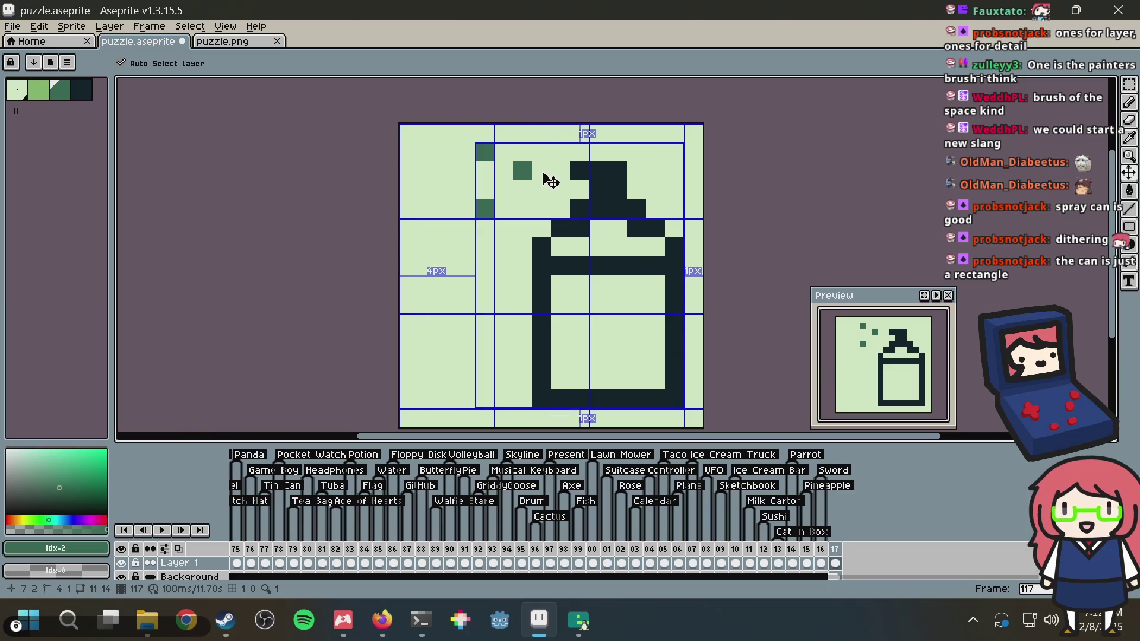
key(ctrl+z)
key(ctrl+z)
Place a cluster of dark-green spray pixels near the nozzle, then undo and restore strokes
click(508, 145)
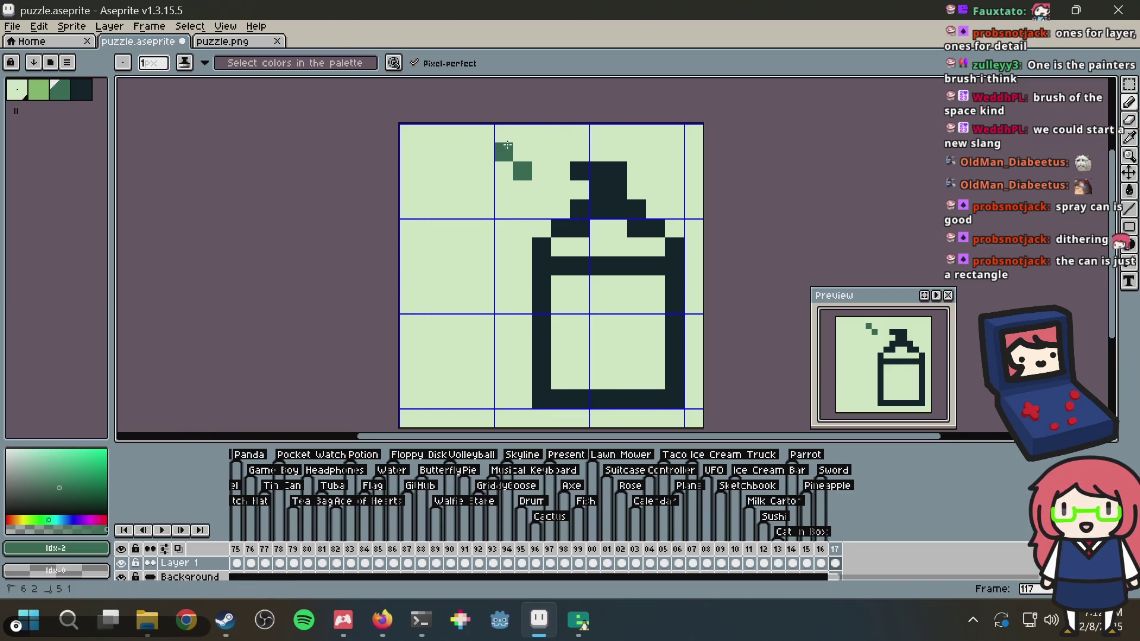
click(485, 171)
click(485, 190)
click(485, 209)
click(446, 190)
click(446, 209)
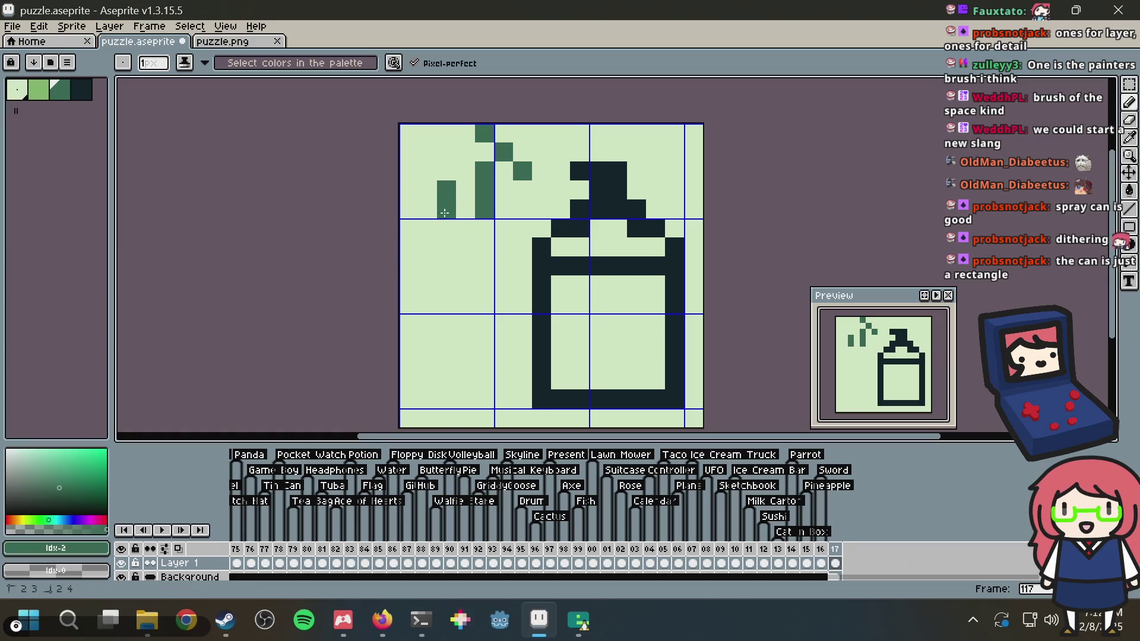
click(485, 152)
mouse_move(466, 190)
mouse_down()
mouse_move(466, 209)
mouse_move(469, 170)
mouse_up()
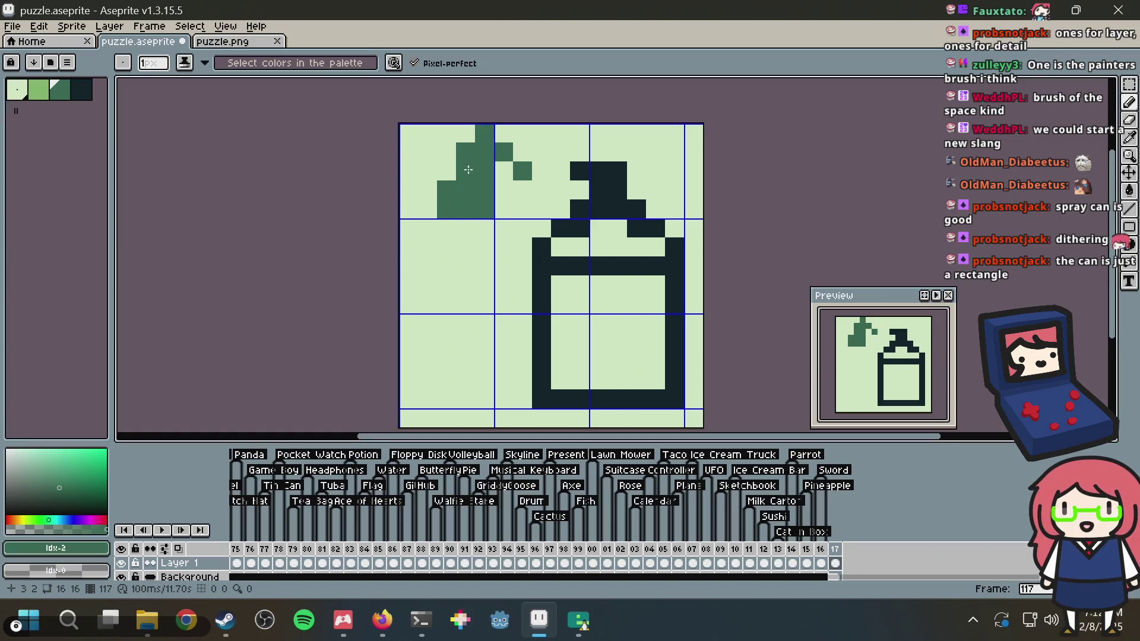
key(ctrl+z)
key(ctrl+z)
key(ctrl+z)
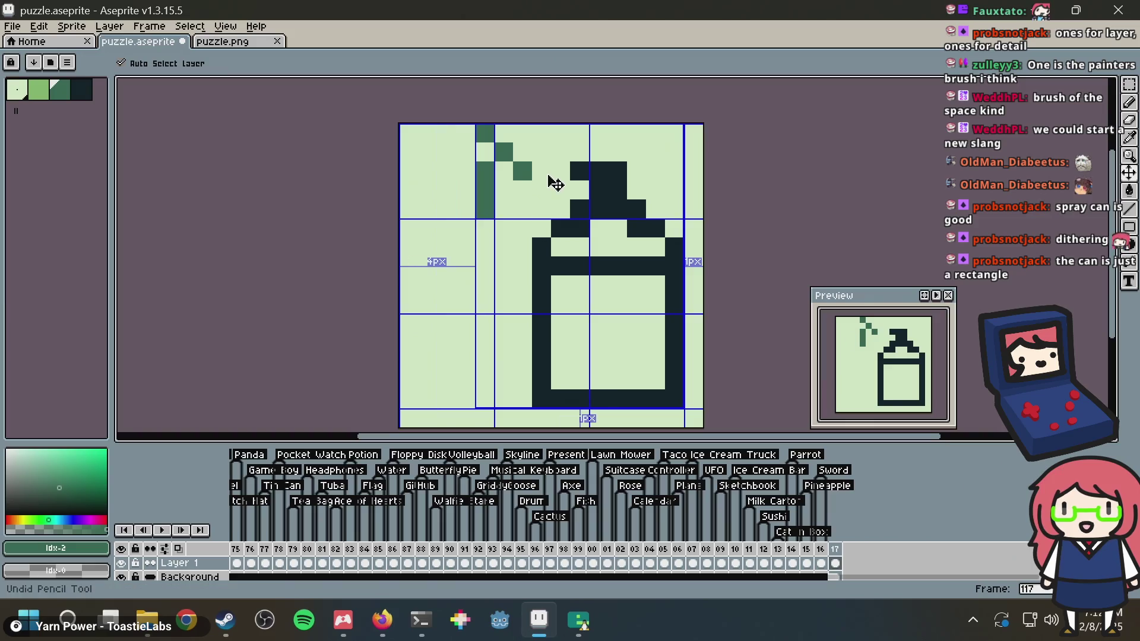
key(ctrl+y)
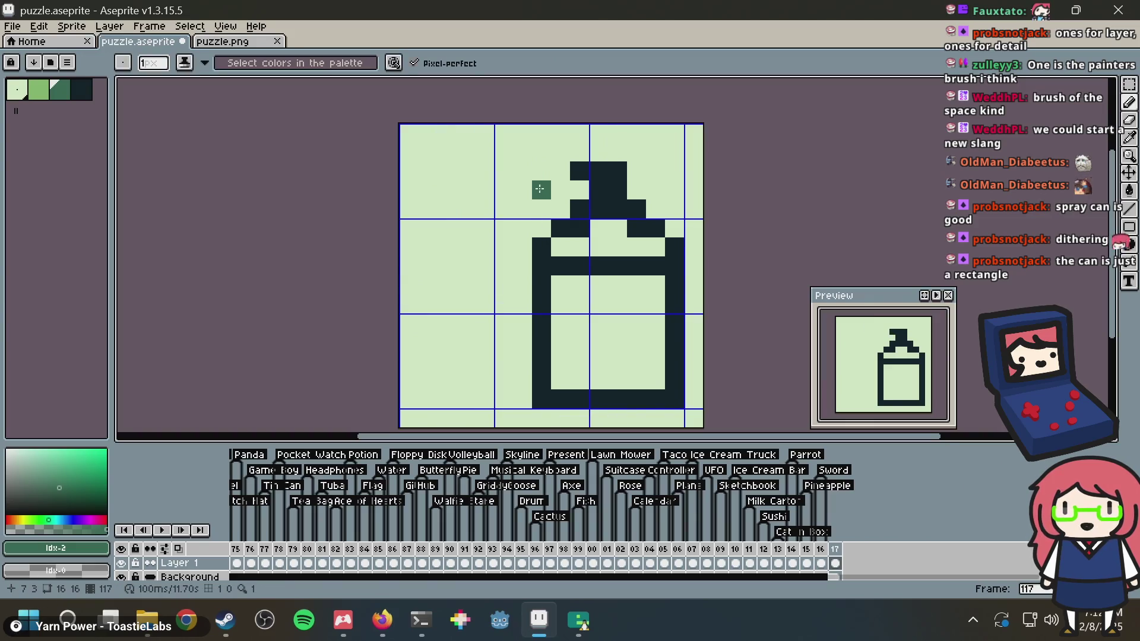
Draw a diagonal trail of dark-green spray pixels from the nozzle
click(522, 152)
click(466, 209)
click(505, 191)
click(486, 209)
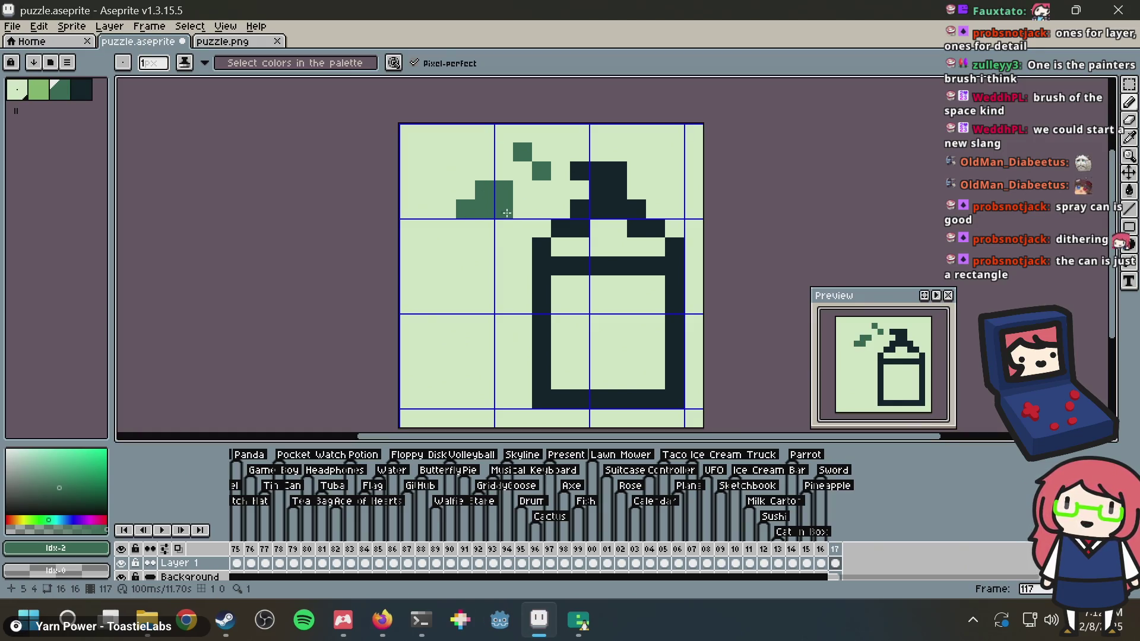
click(522, 228)
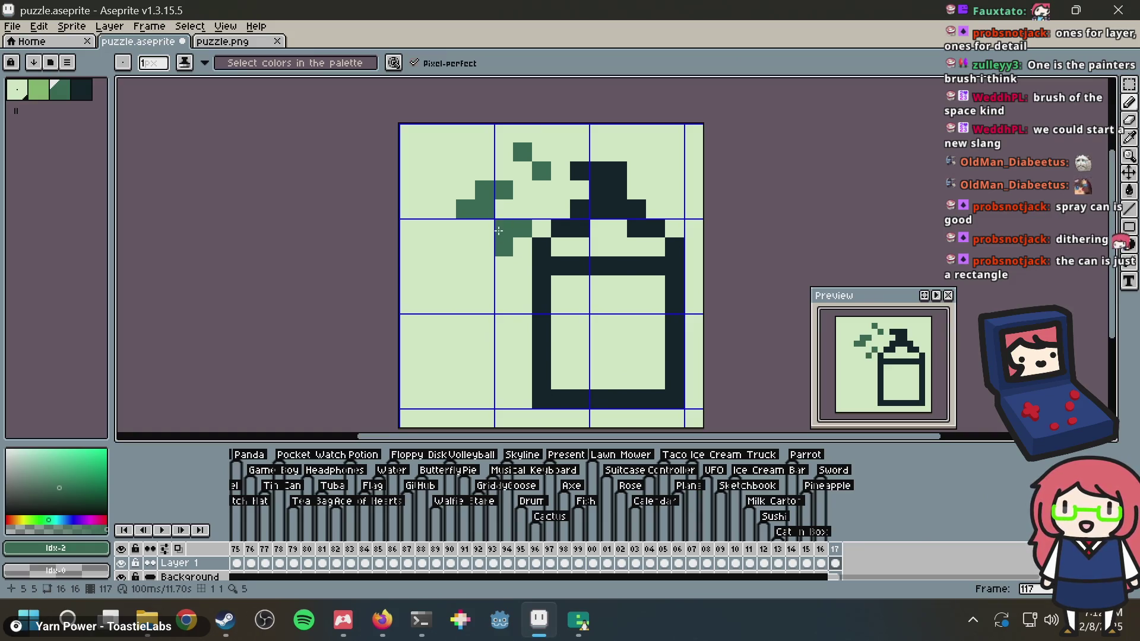
click(469, 148)
Erase stray spray pixels, add a few more, and bucket-fill the background dark green
right_click(460, 177)
right_click(469, 152)
click(487, 149)
click(490, 145)
click(465, 133)
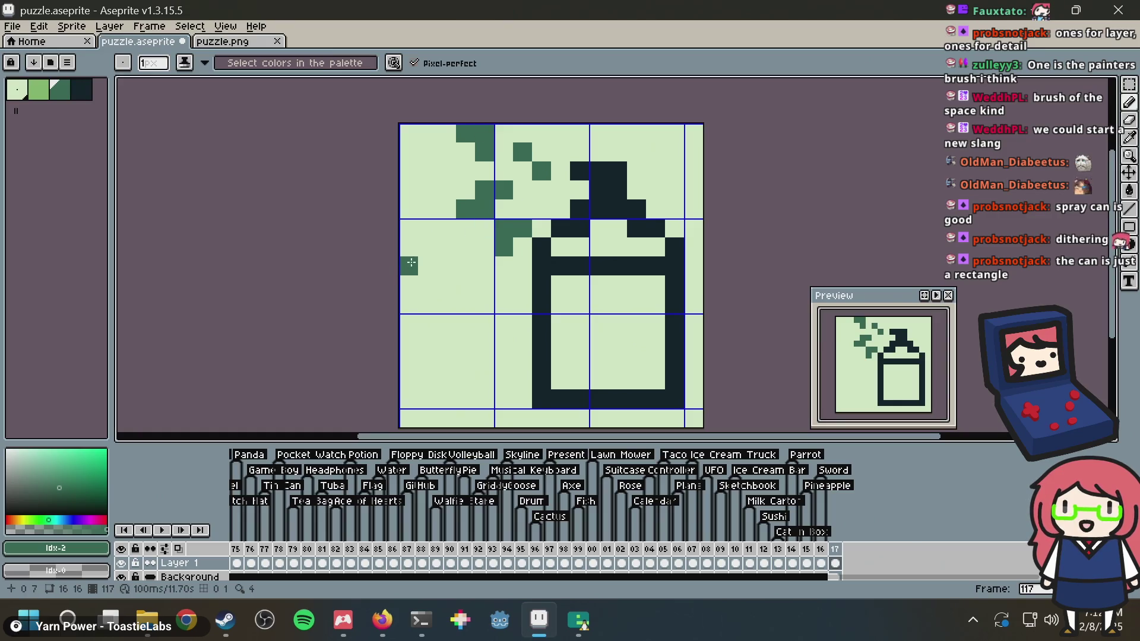
click(446, 247)
click(428, 170)
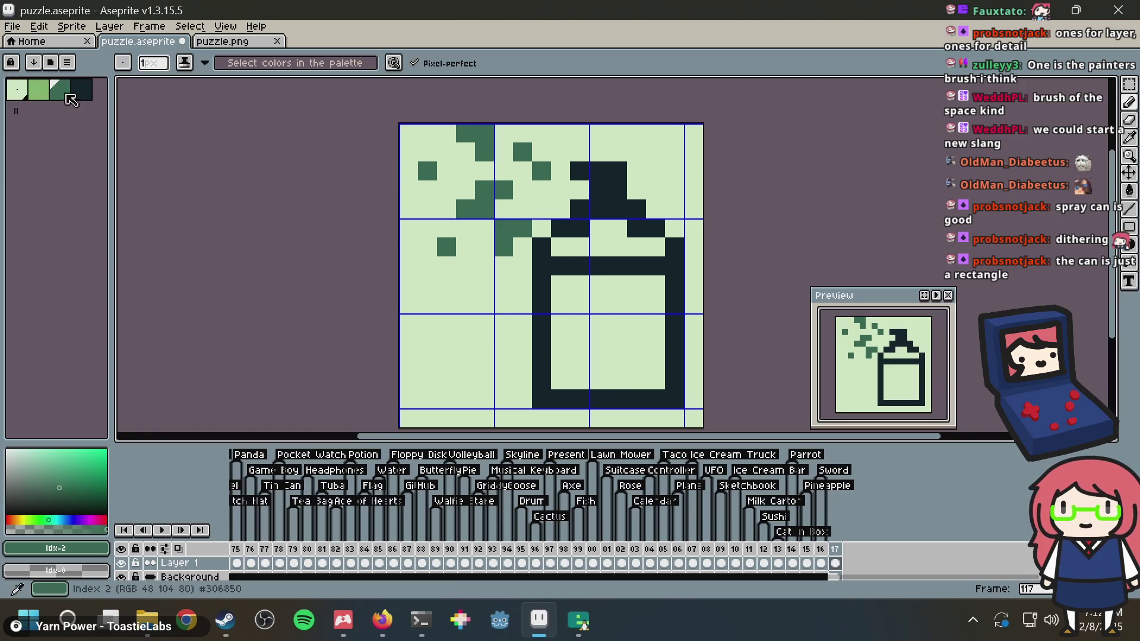
key(g)
click(506, 301)
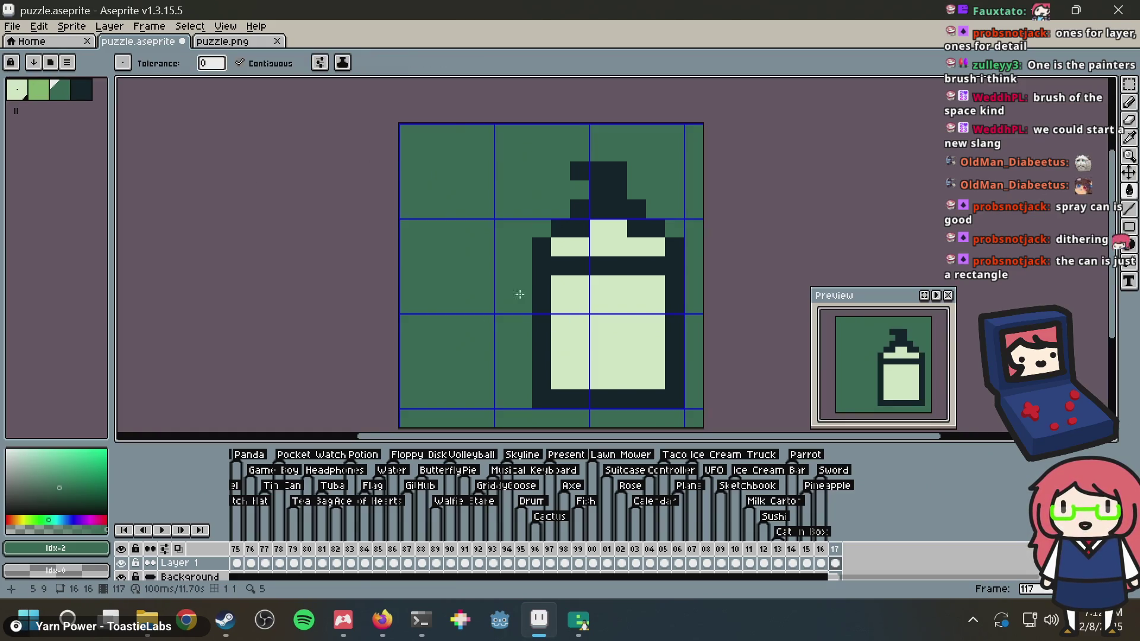
Sample the can's light green and paint light spray-mist dots left of the can
key(b)
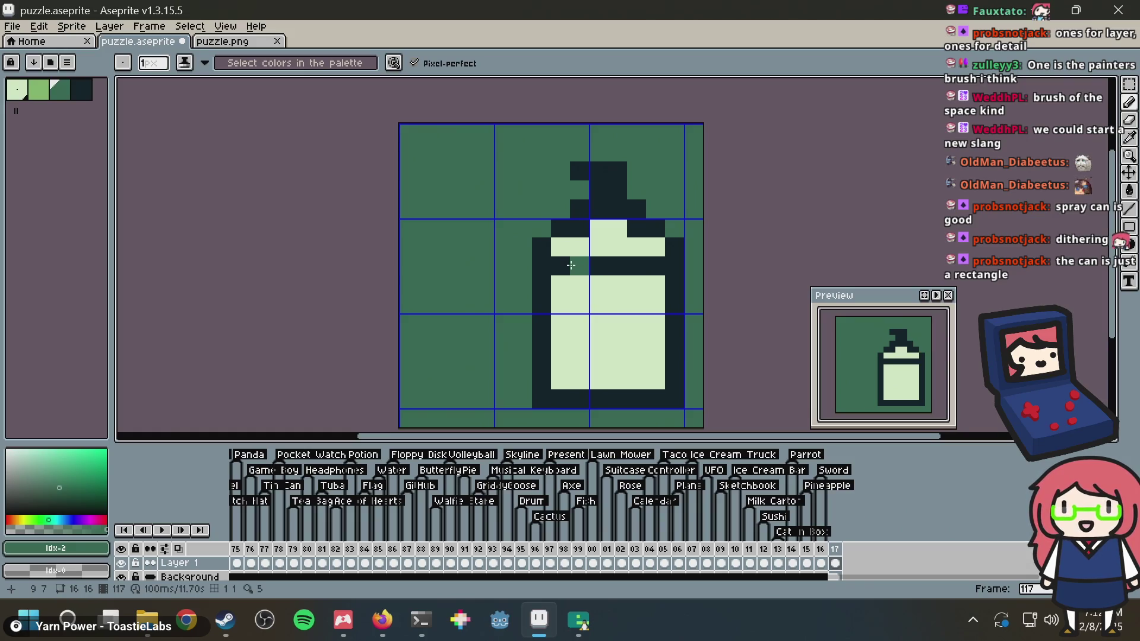
key(i)
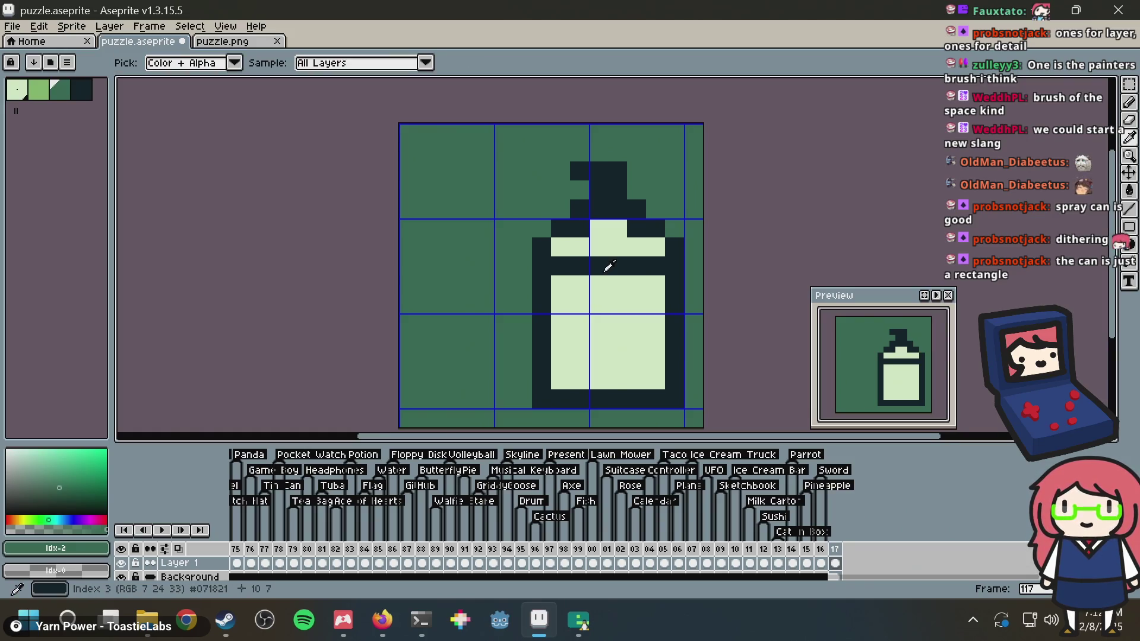
click(594, 246)
key(b)
click(503, 171)
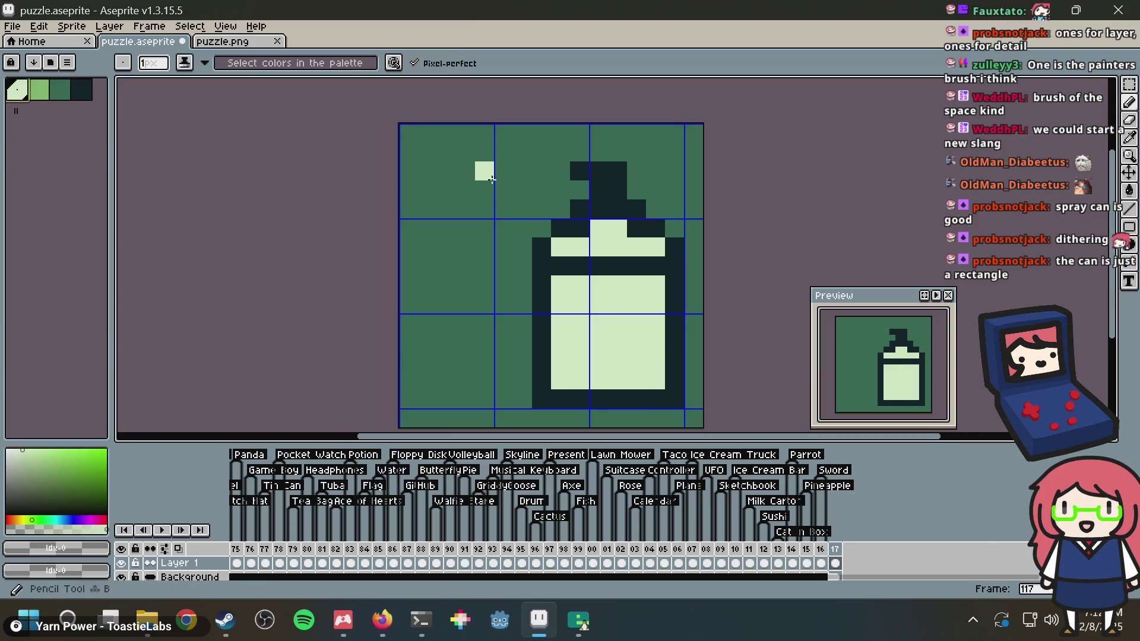
click(465, 158)
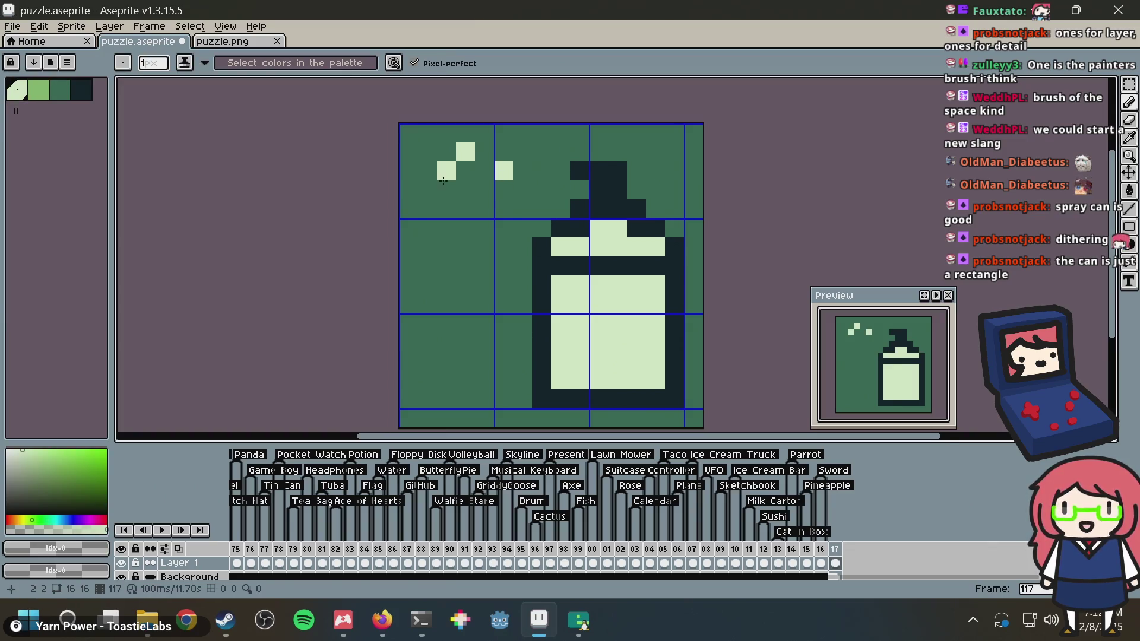
click(428, 209)
click(465, 229)
click(503, 203)
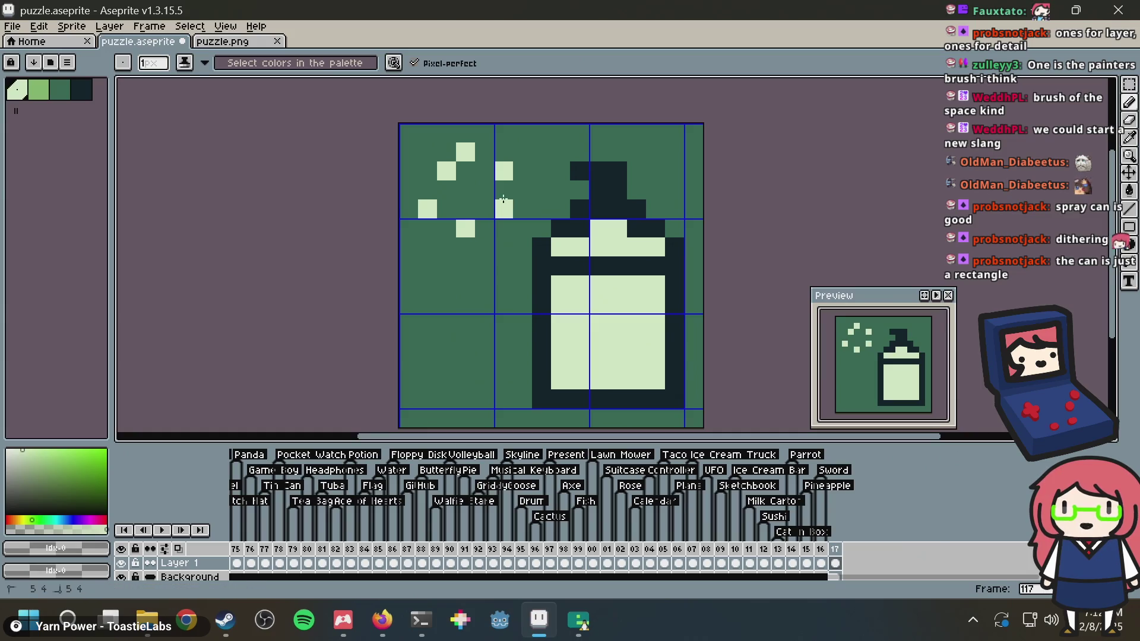
click(484, 192)
right_click(504, 211)
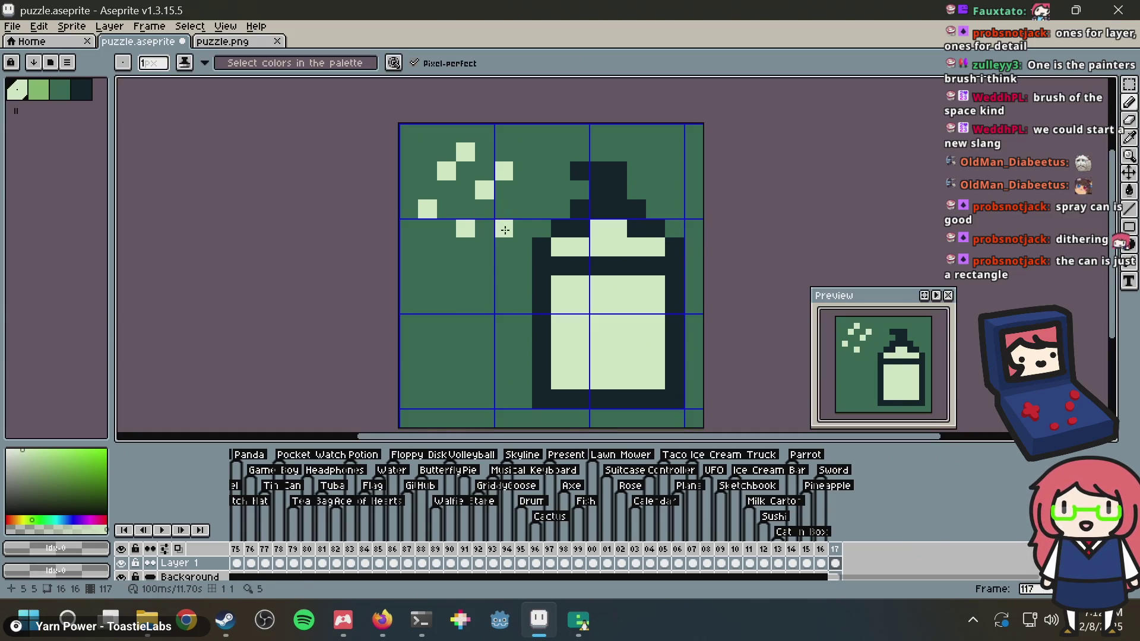
click(538, 188)
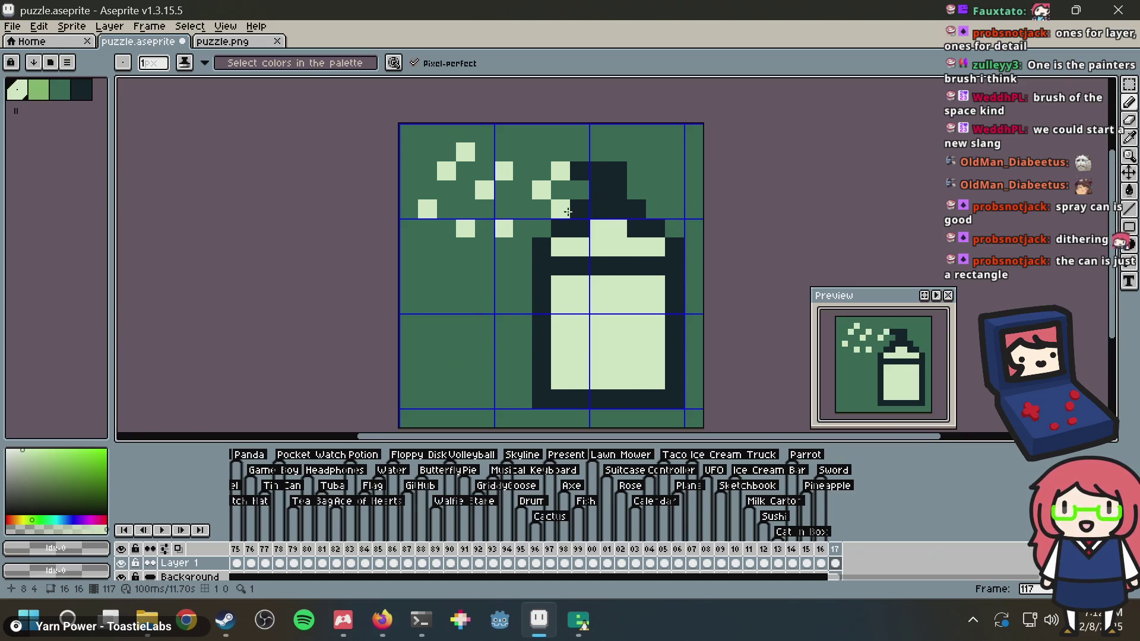
Add mid-green pixels down the can's left side and along the top row
click(42, 94)
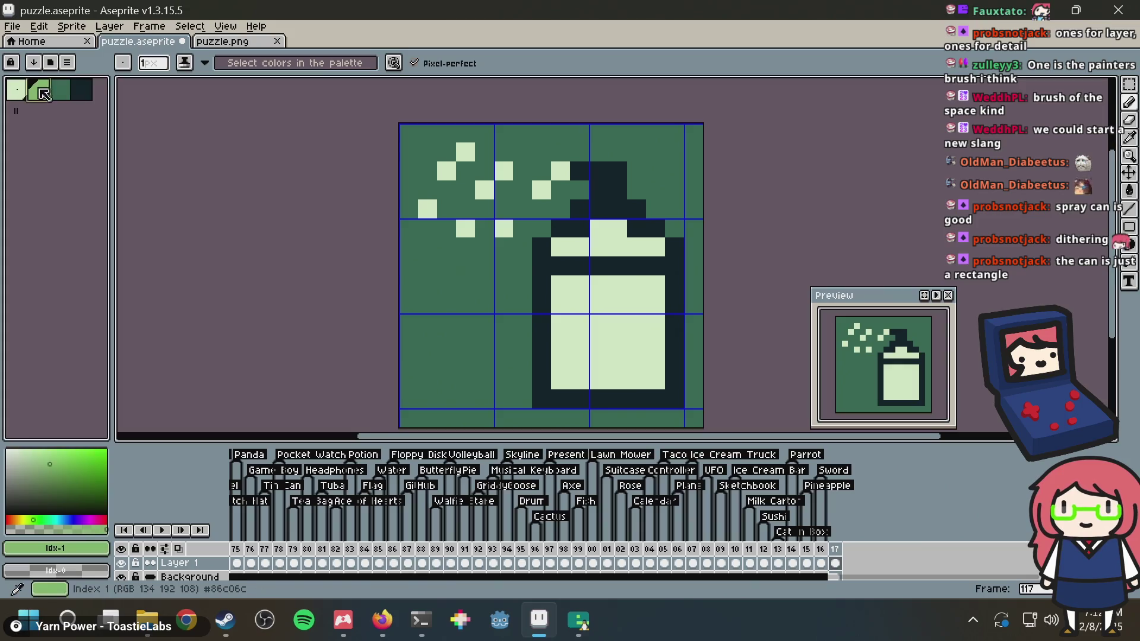
click(580, 190)
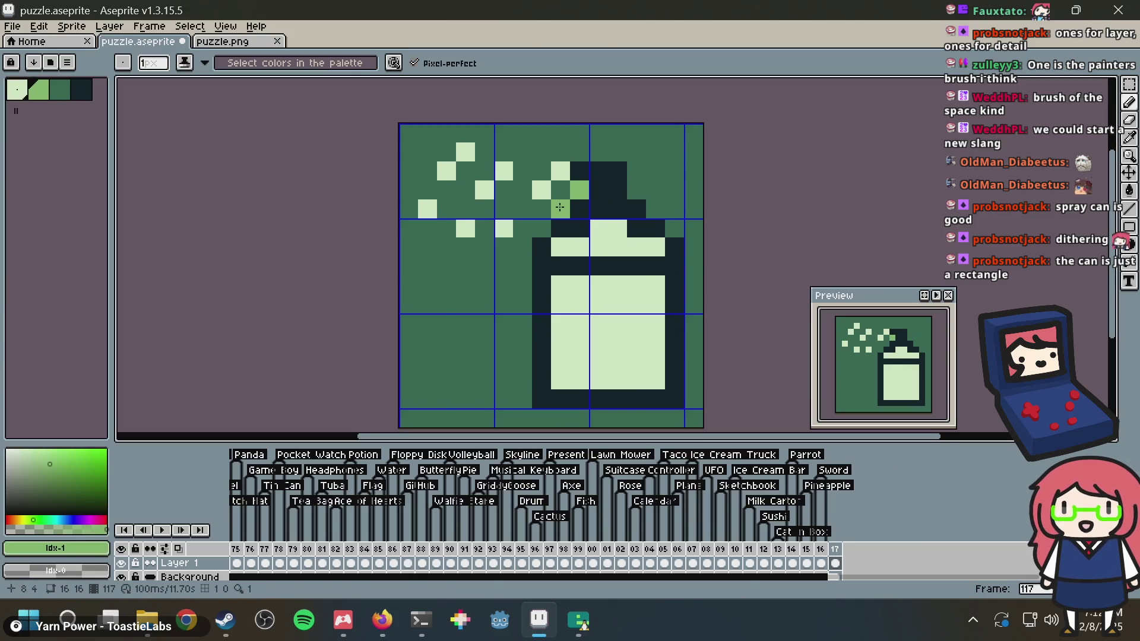
drag(523, 247, 518, 361)
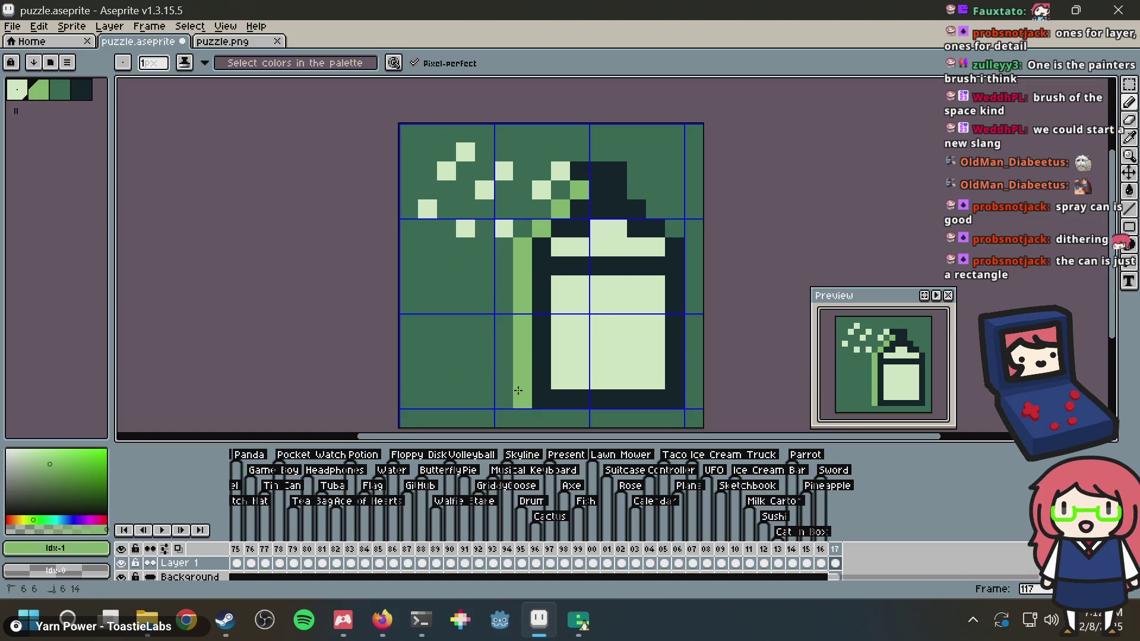
click(580, 152)
click(600, 152)
click(617, 152)
click(541, 171)
click(561, 171)
Recolour top-row pixels, making one dark green and another mid green
alt+click(666, 144)
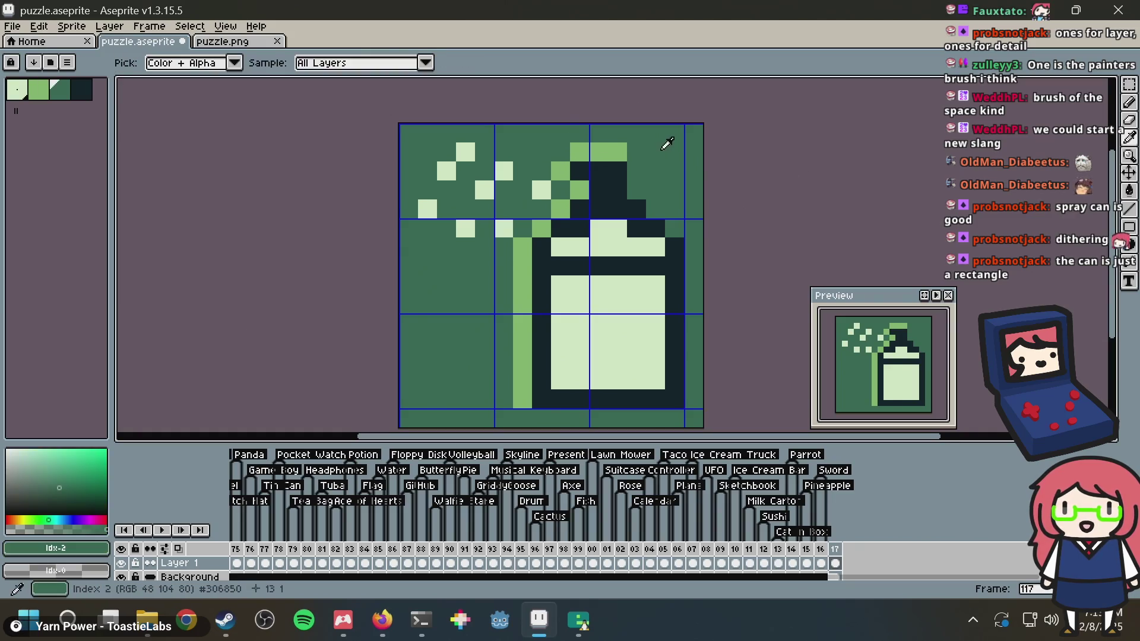
click(617, 152)
alt+click(569, 168)
click(561, 153)
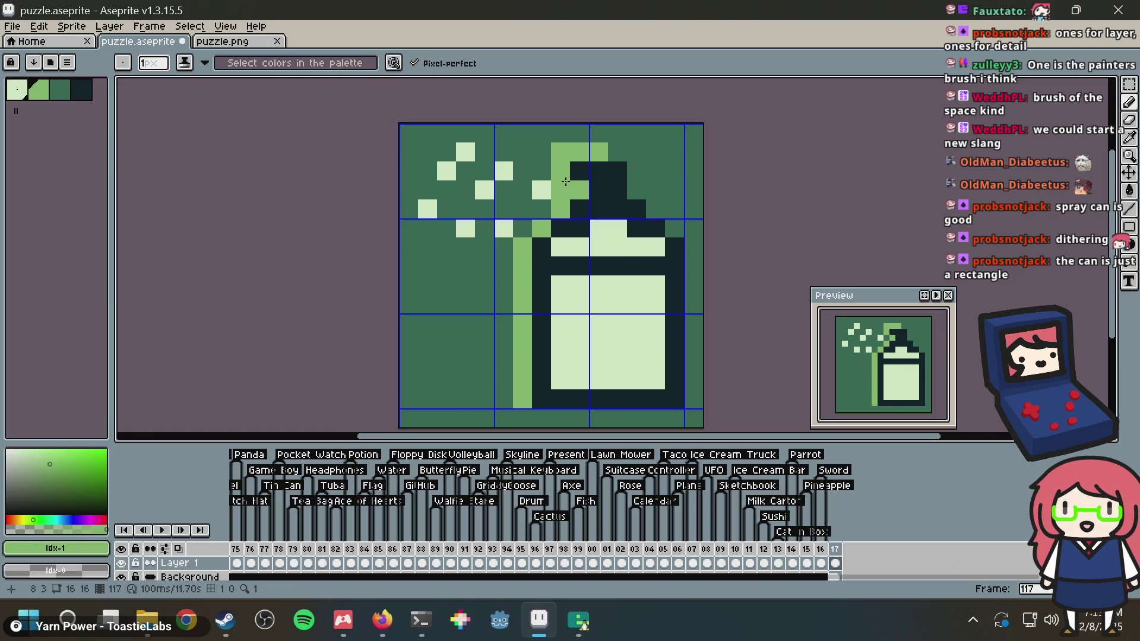
alt+click(570, 185)
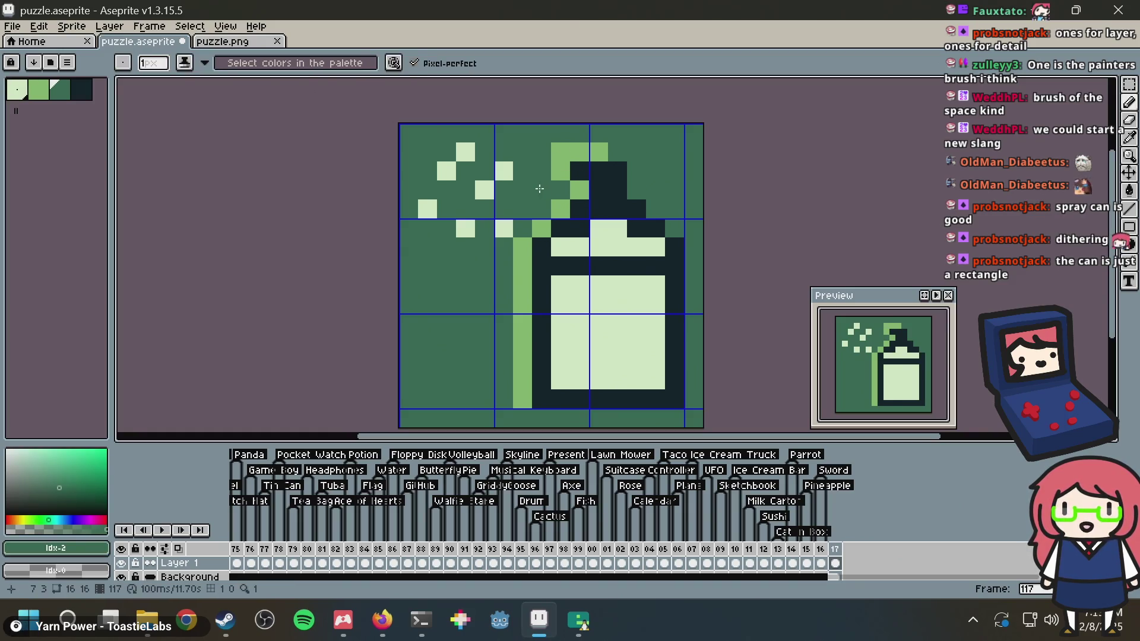
Add more light-green spray dots, then select and copy the sprite and go to puzzle.png
alt+click(513, 168)
click(536, 176)
click(522, 206)
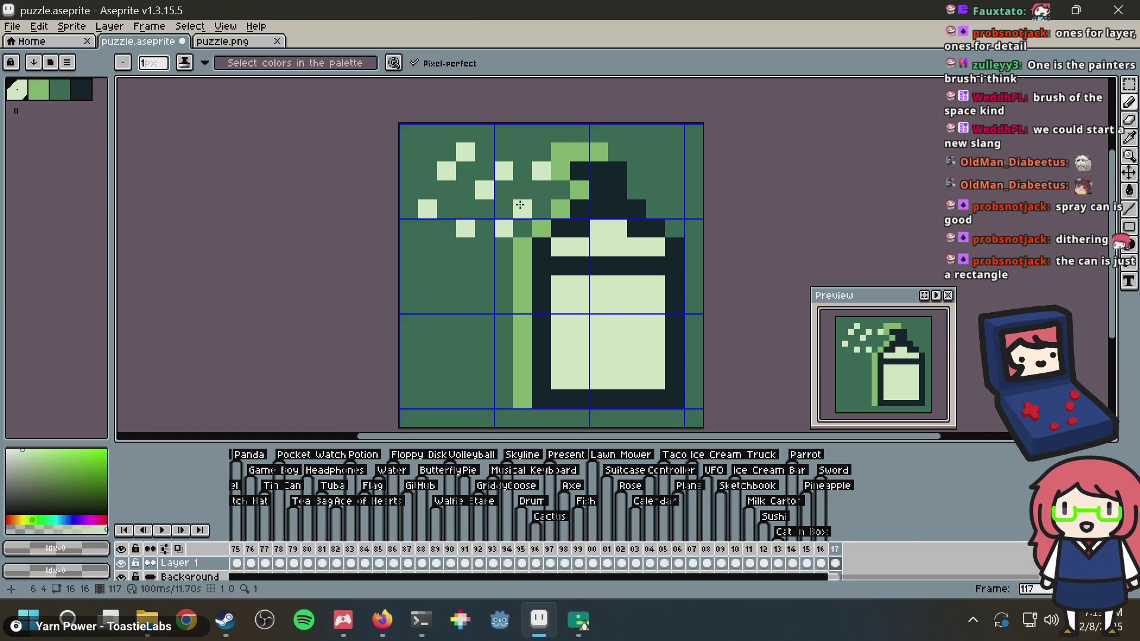
click(460, 262)
click(424, 263)
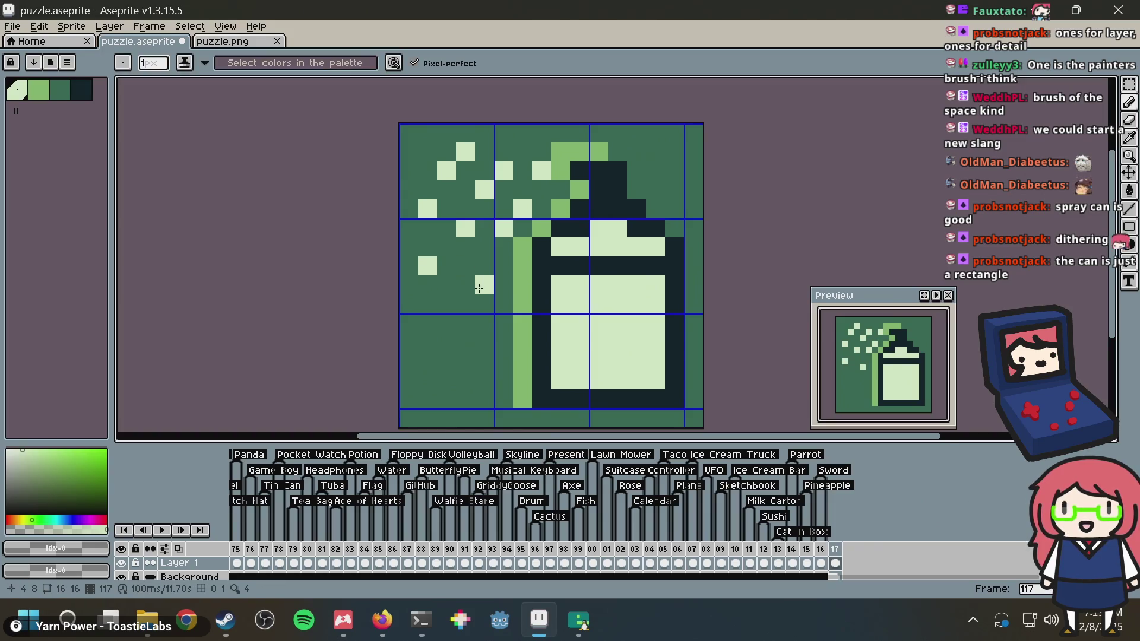
click(522, 133)
click(410, 151)
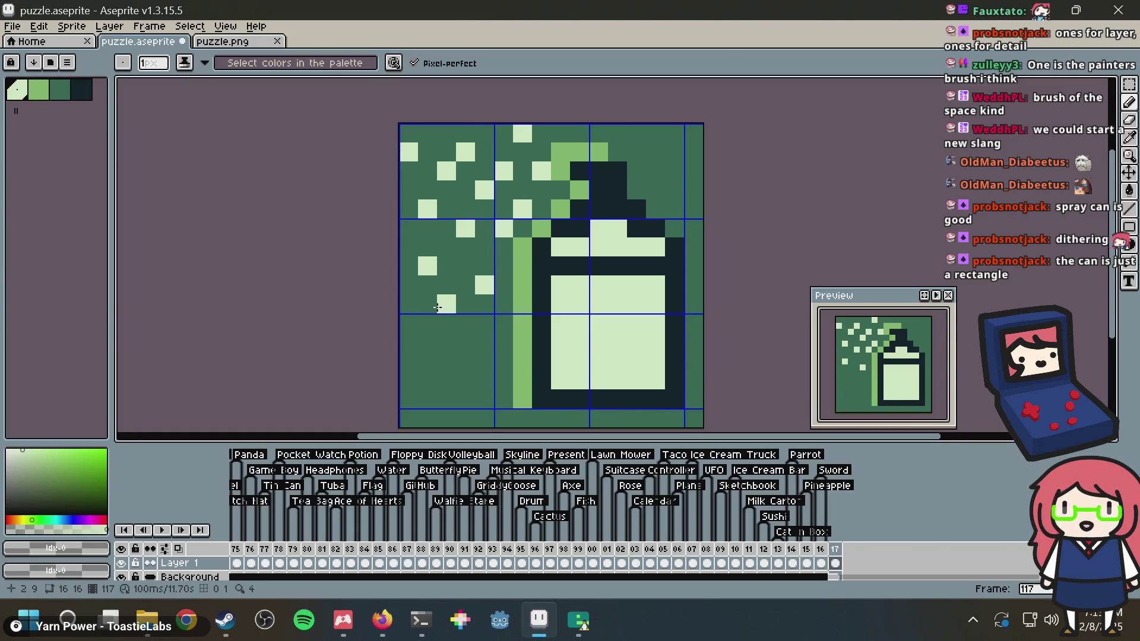
key(ctrl+a)
click(221, 42)
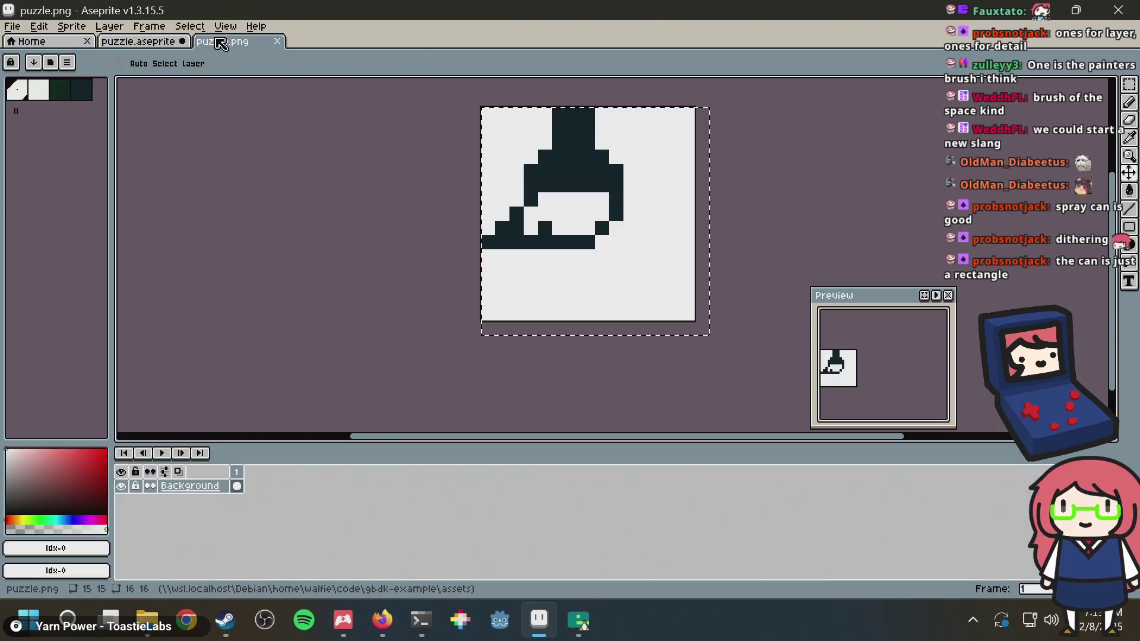
Paste the spray-can sprite into puzzle.png, then return to puzzle.aseprite and the browser references
key(ctrl+v)
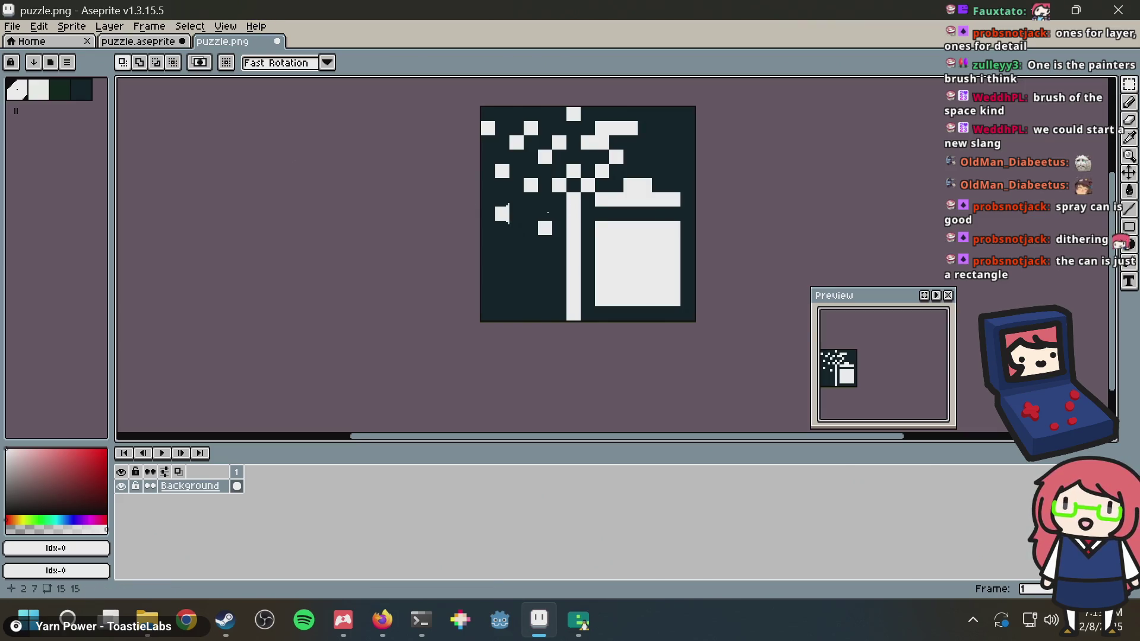
scroll(582, 226, down, 3)
scroll(651, 219, up, 3)
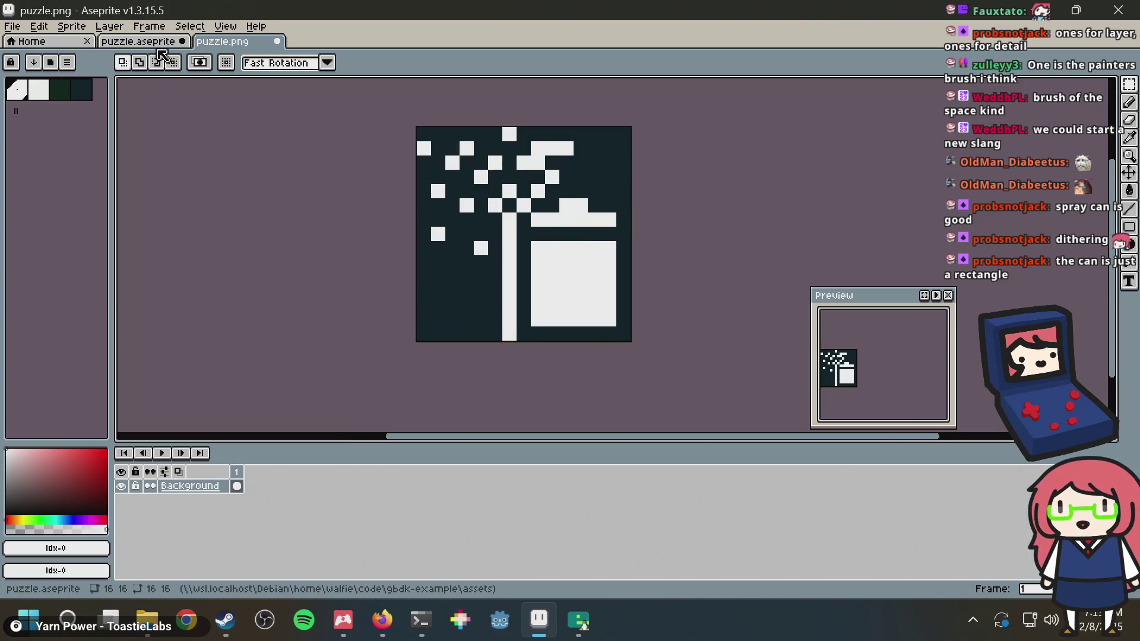
click(158, 42)
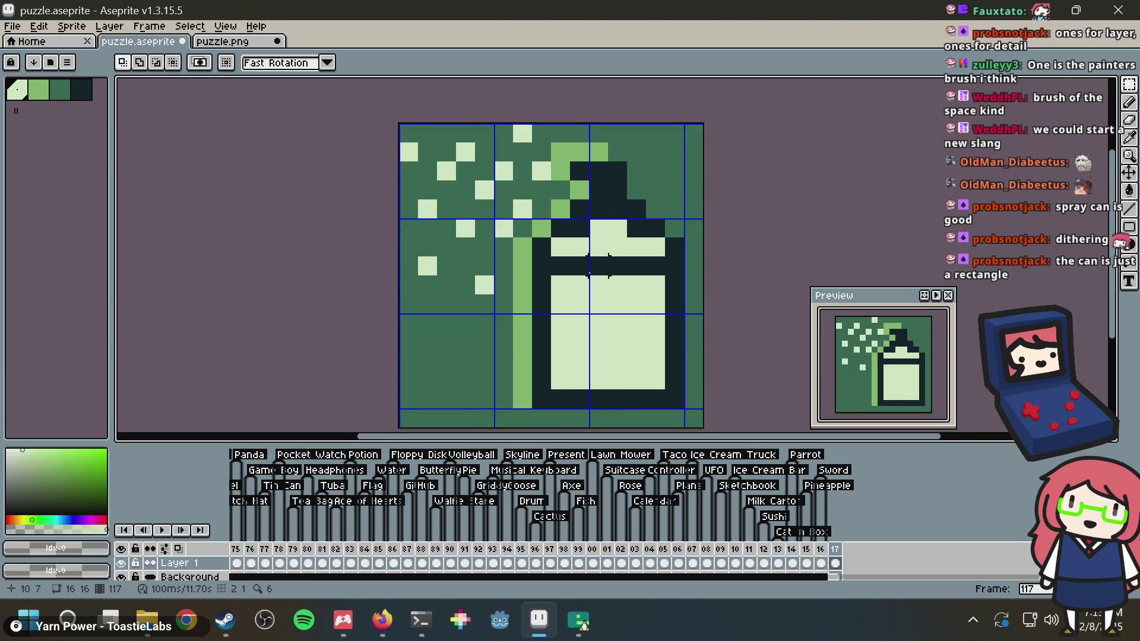
key(alt+Tab)
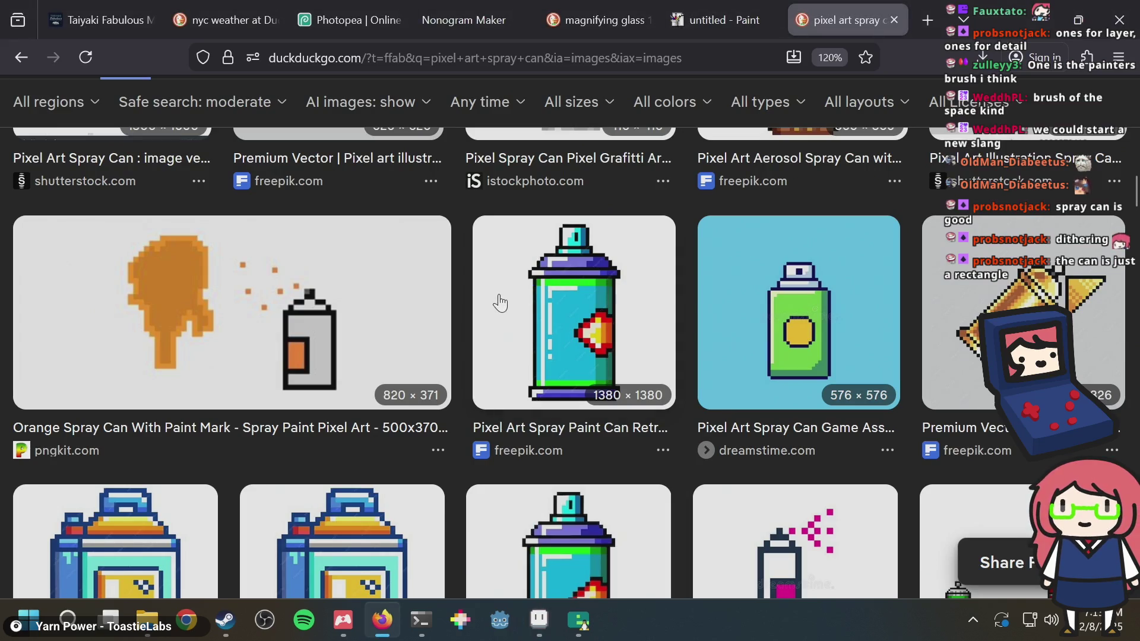
Draw two dark rows across the can body using the darkest colour
key(alt+Tab)
alt+click(545, 293)
mouse_move(557, 303)
mouse_down()
mouse_move(631, 300)
mouse_move(634, 351)
mouse_up()
drag(620, 359, 556, 361)
Fill the pale label areas of the can with light green
alt+click(526, 338)
click(546, 349)
key(g)
click(558, 344)
click(644, 286)
Undo the last fill and paint one label cell mid-green, comparing against the spray can reference images
key(ctrl+z)
key(i)
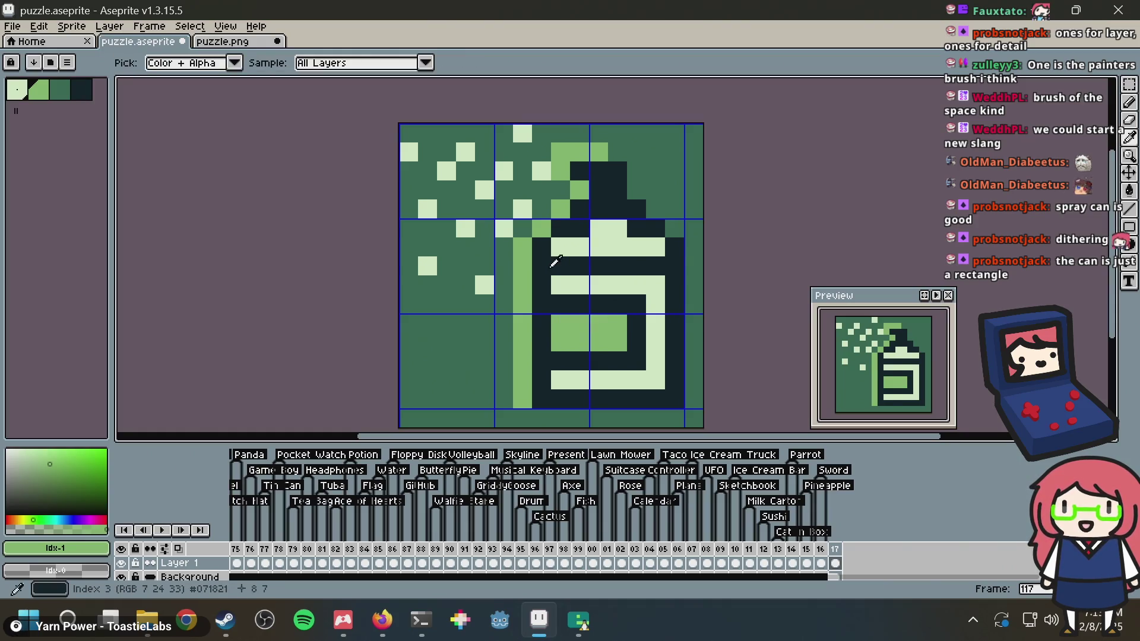
click(69, 90)
key(b)
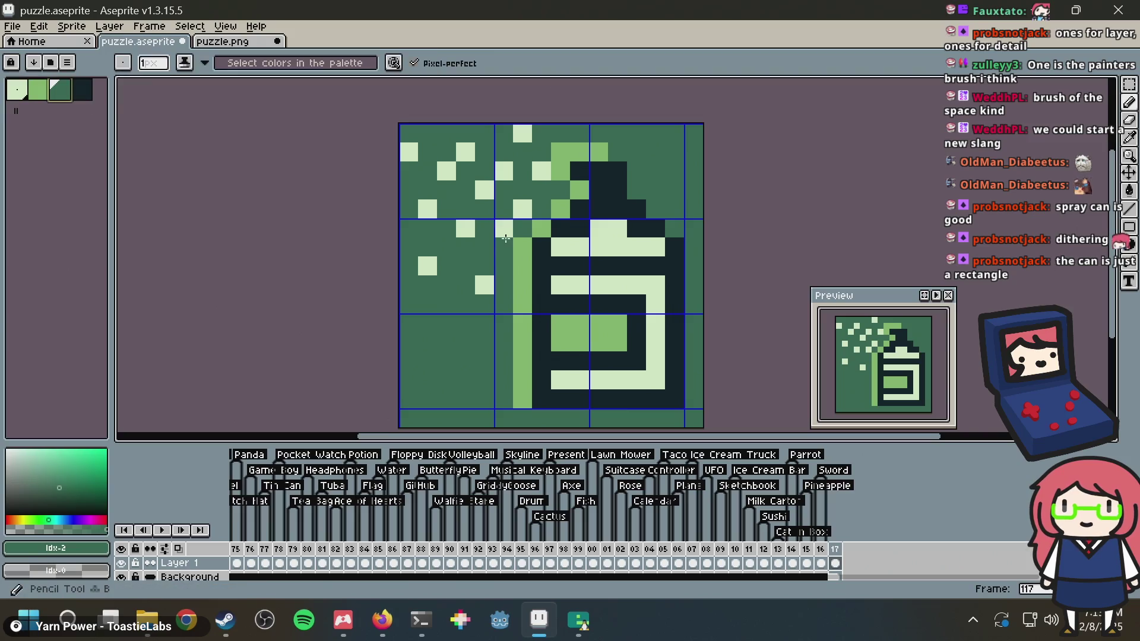
click(655, 266)
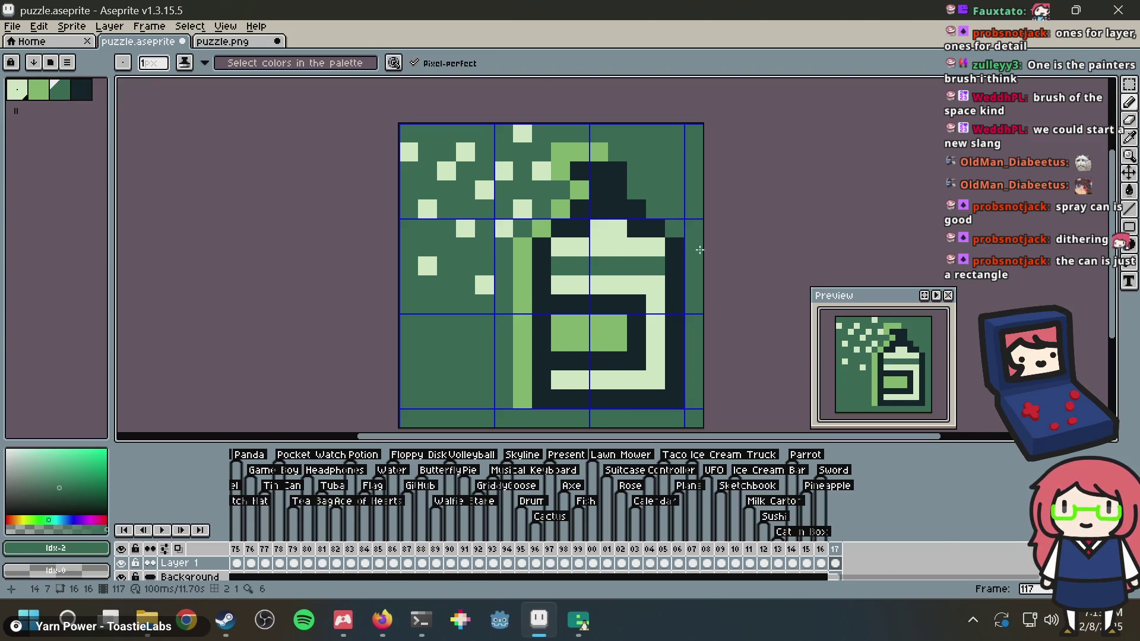
scroll(718, 236, down, 4)
key(alt+Tab)
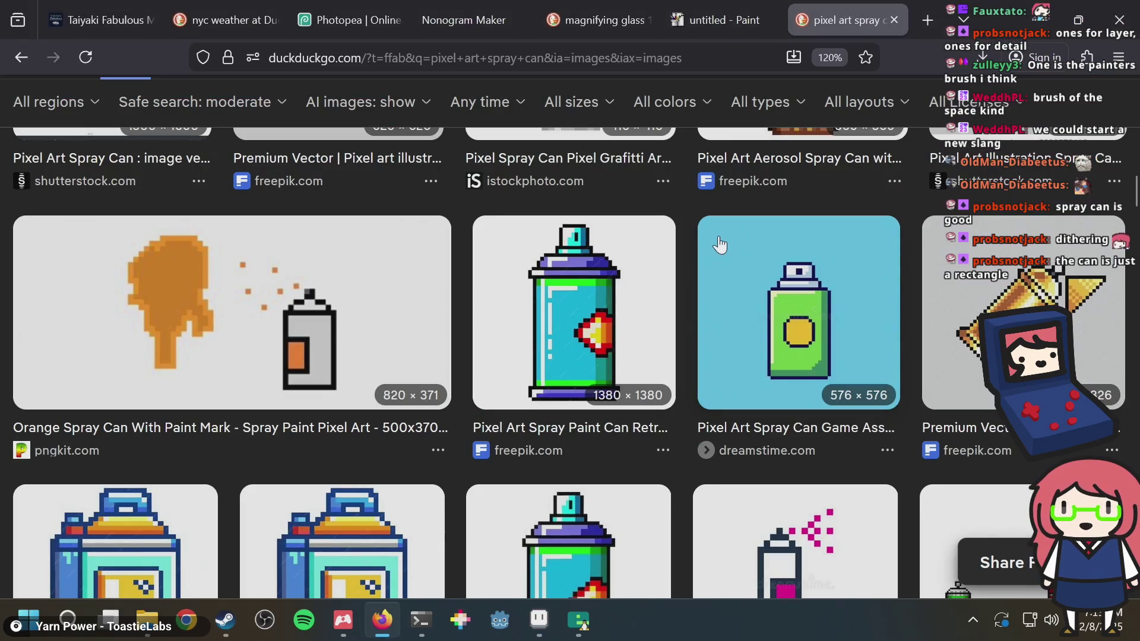
key(alt+Tab)
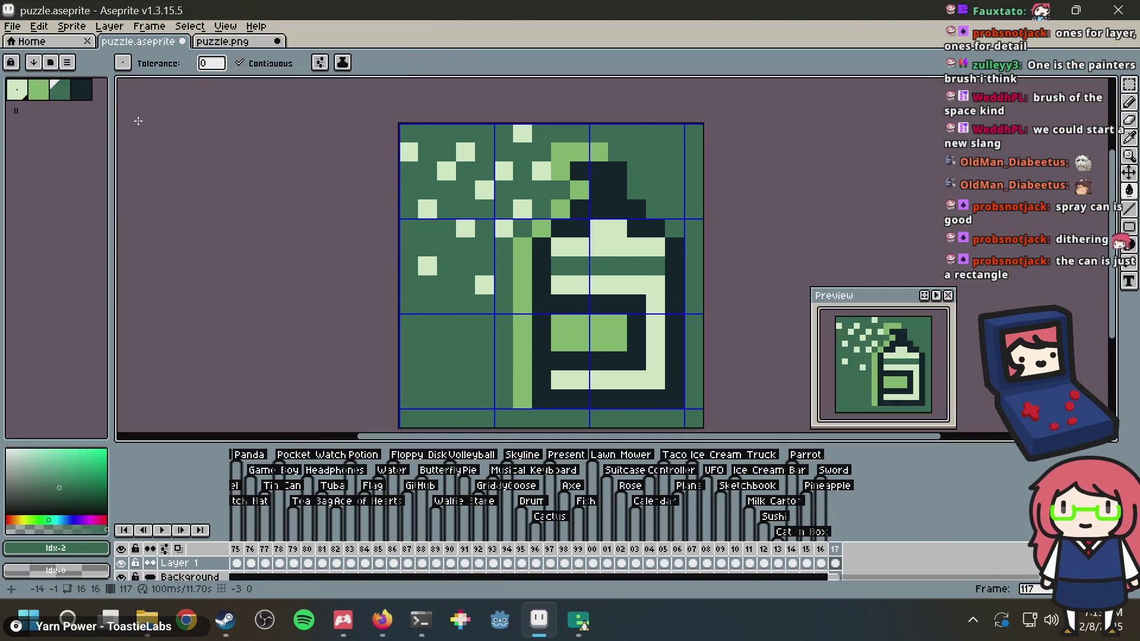
Flood-fill the lower label stripes light green and the label's centre square with the palest colour
click(21, 94)
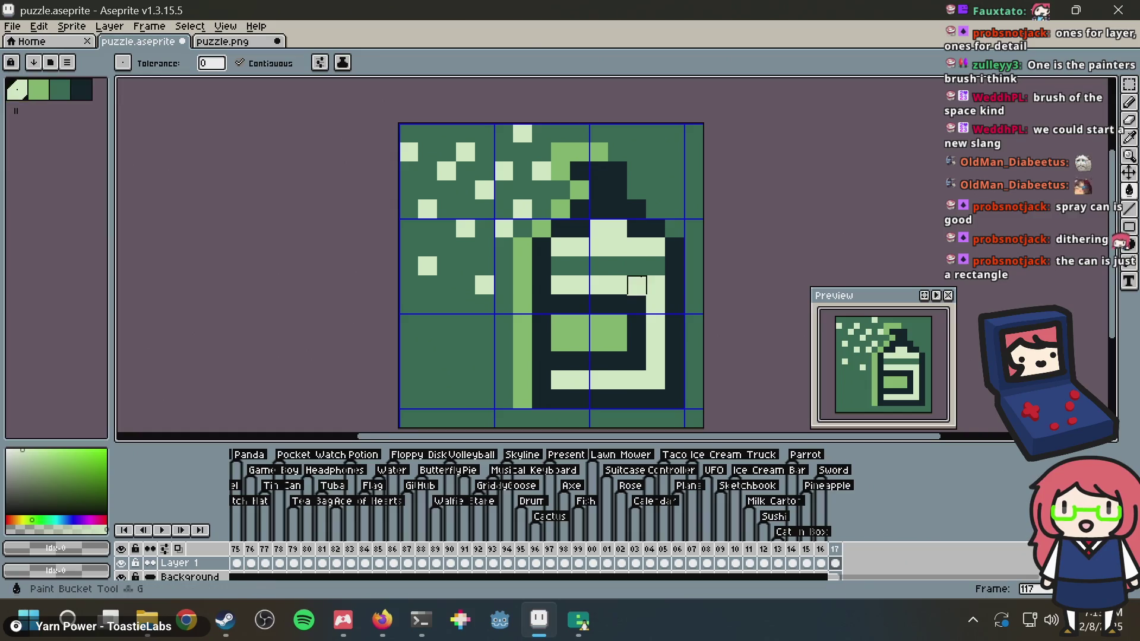
key(g)
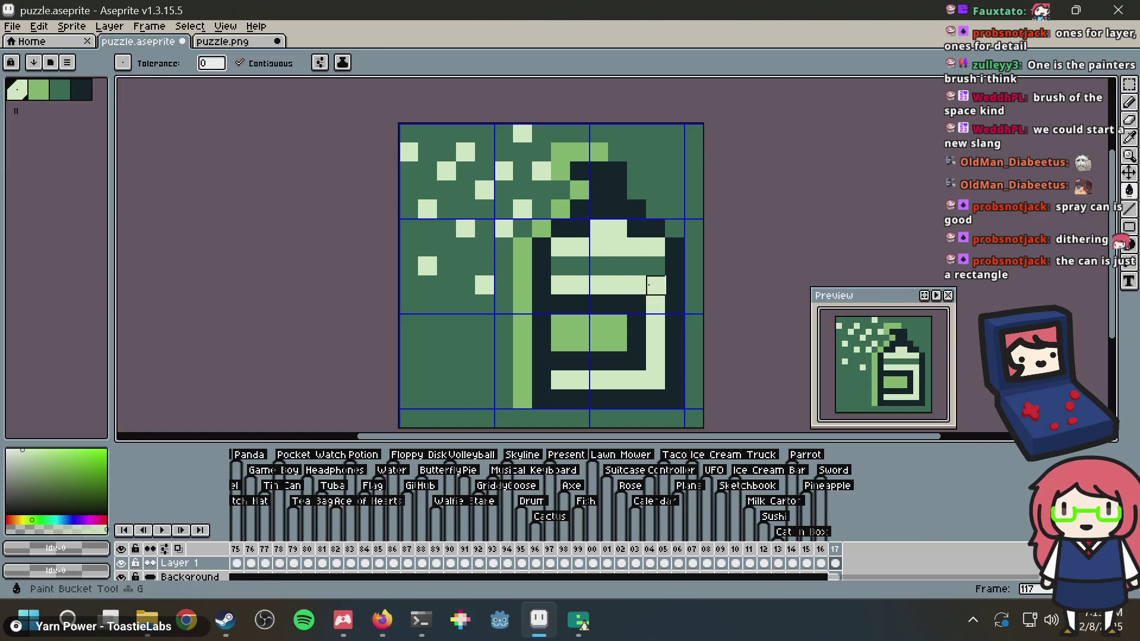
click(39, 90)
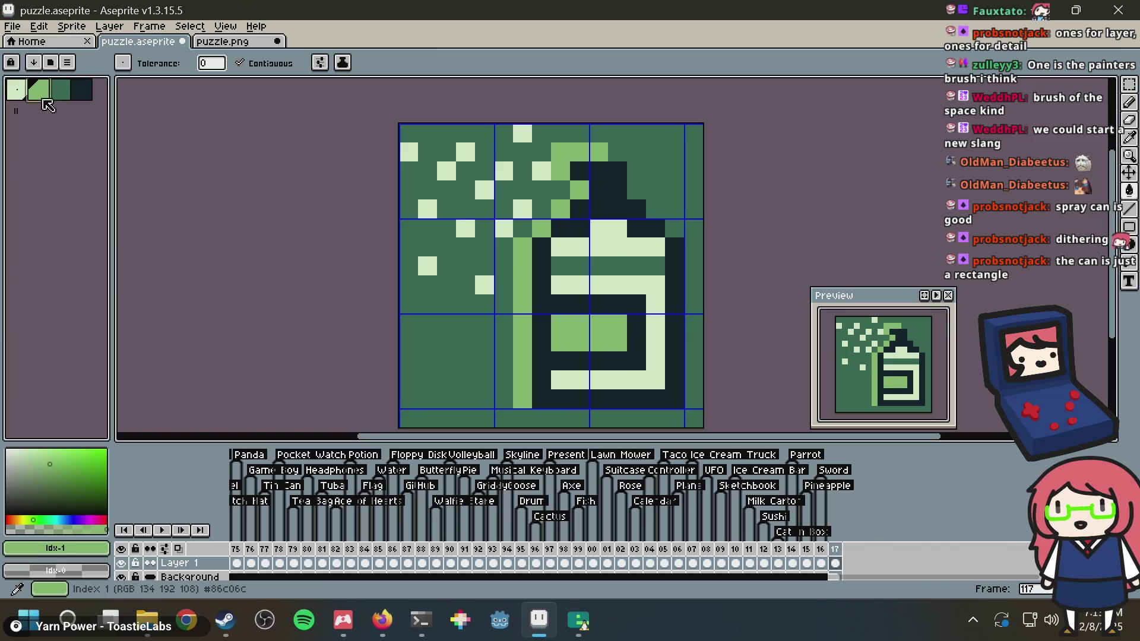
click(656, 300)
key(i)
click(603, 232)
key(g)
click(598, 329)
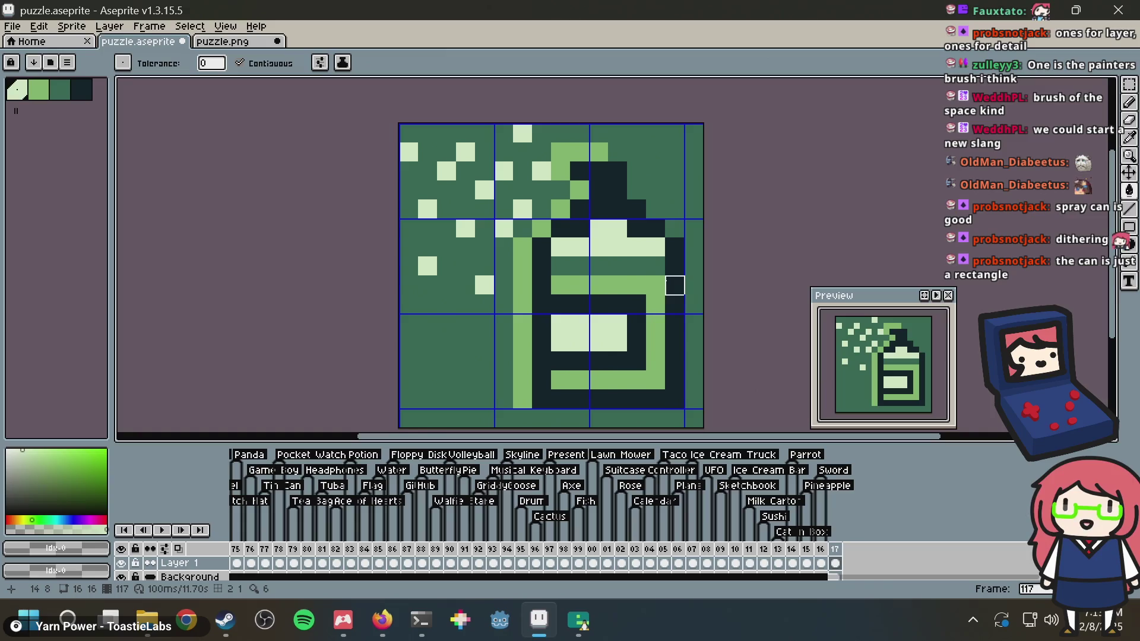
Paint one label pixel dark and save puzzle.aseprite
key(b)
click(662, 266)
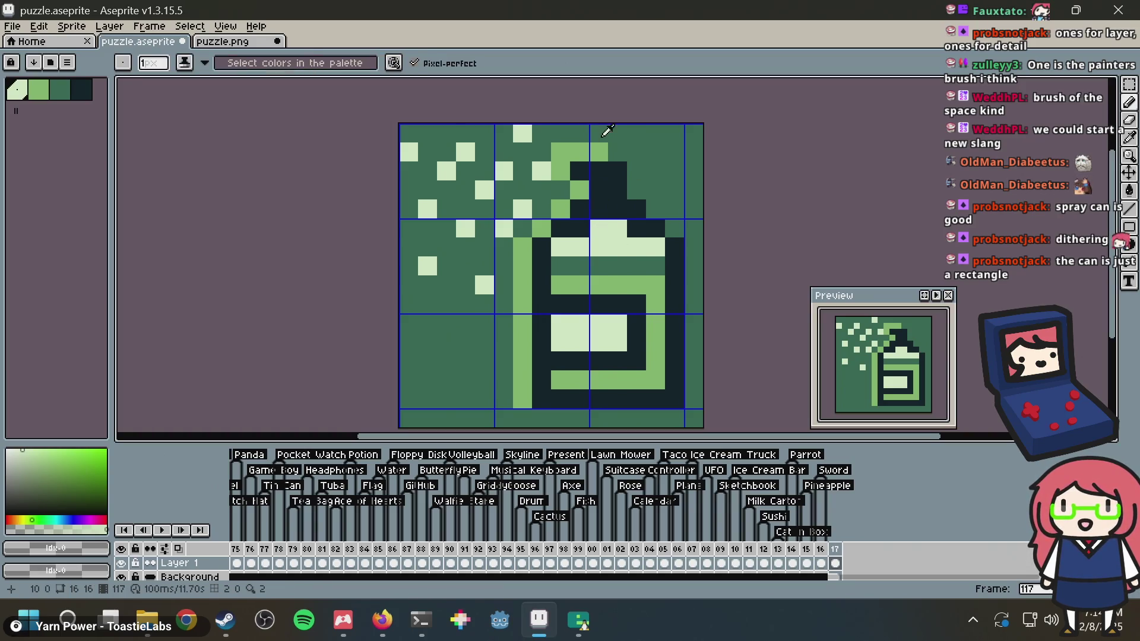
alt+click(600, 149)
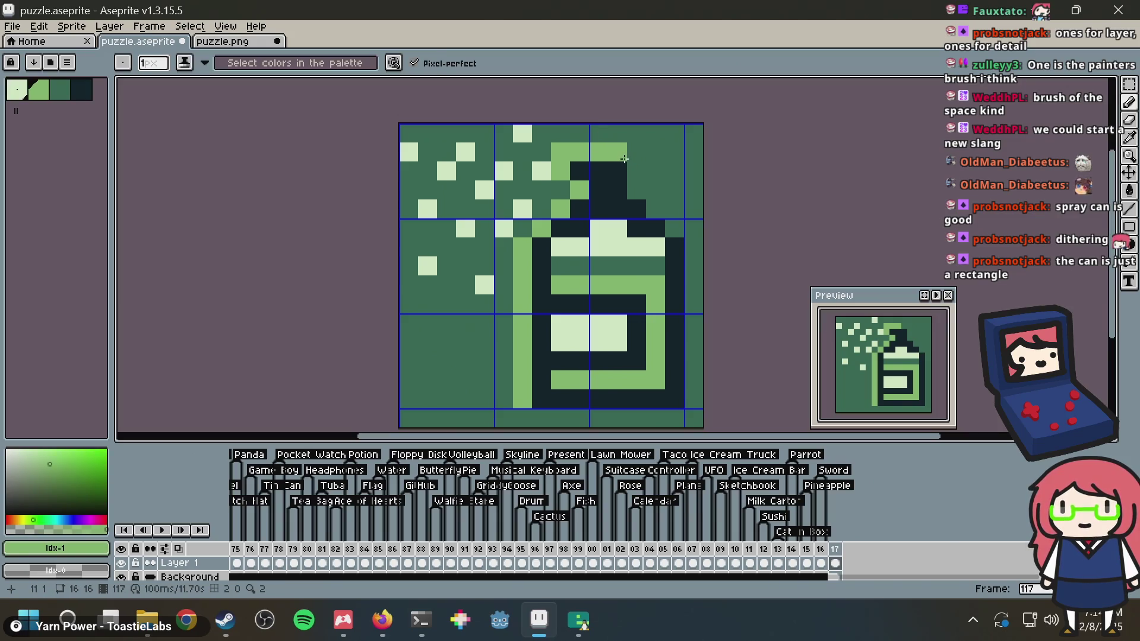
key(ctrl+s)
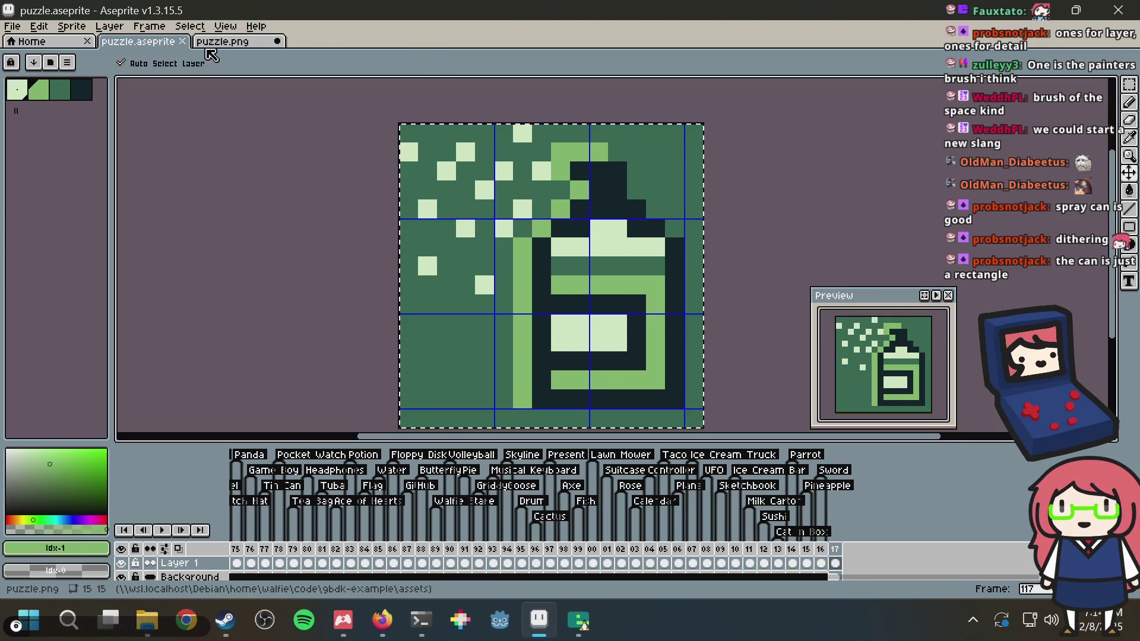
Commit the pasted image in puzzle.png, select all, save it and switch to the browser
click(219, 43)
click(680, 134)
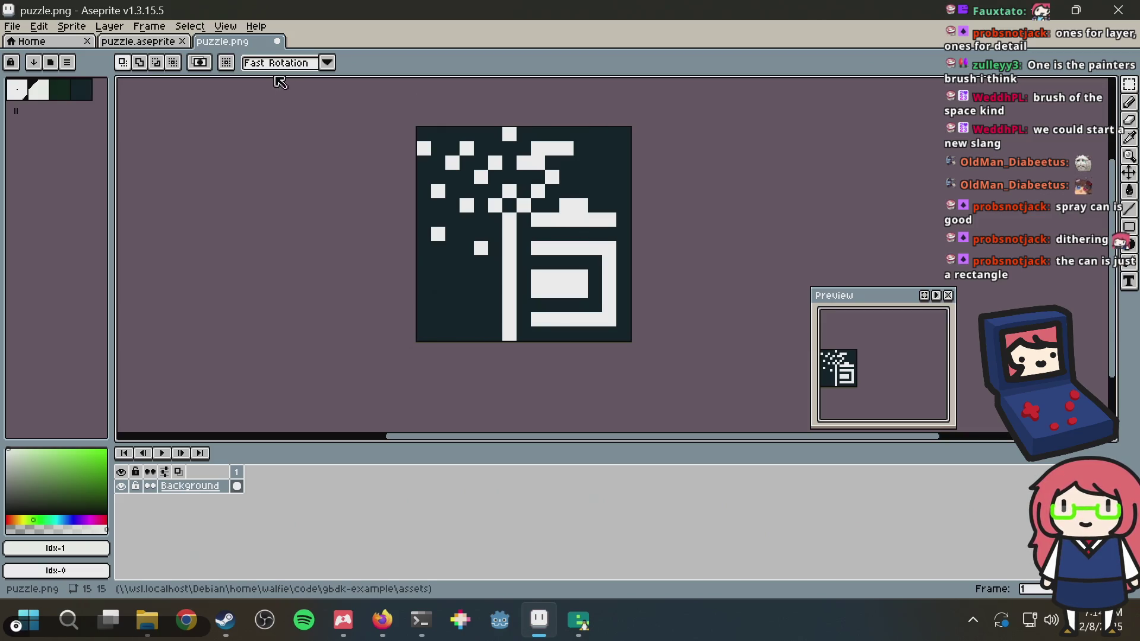
key(ctrl+a)
key(ctrl+s)
key(alt+Tab)
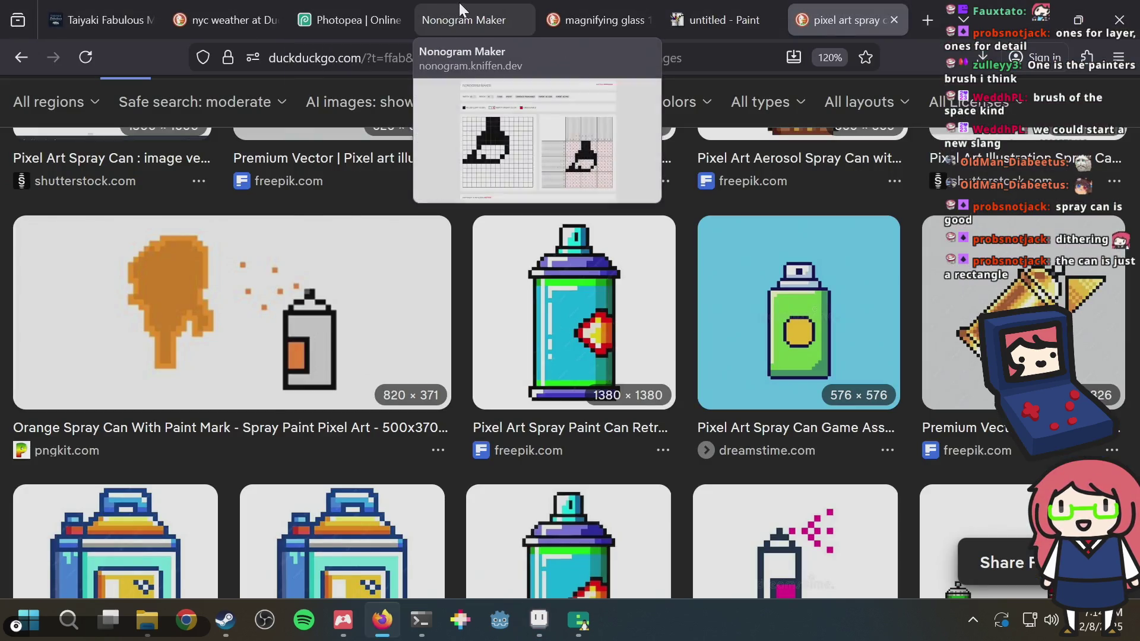
Generate the nonogram from the exported spray-can image, then toggle cells at row 11 column 1 and row 12 column 3
click(466, 18)
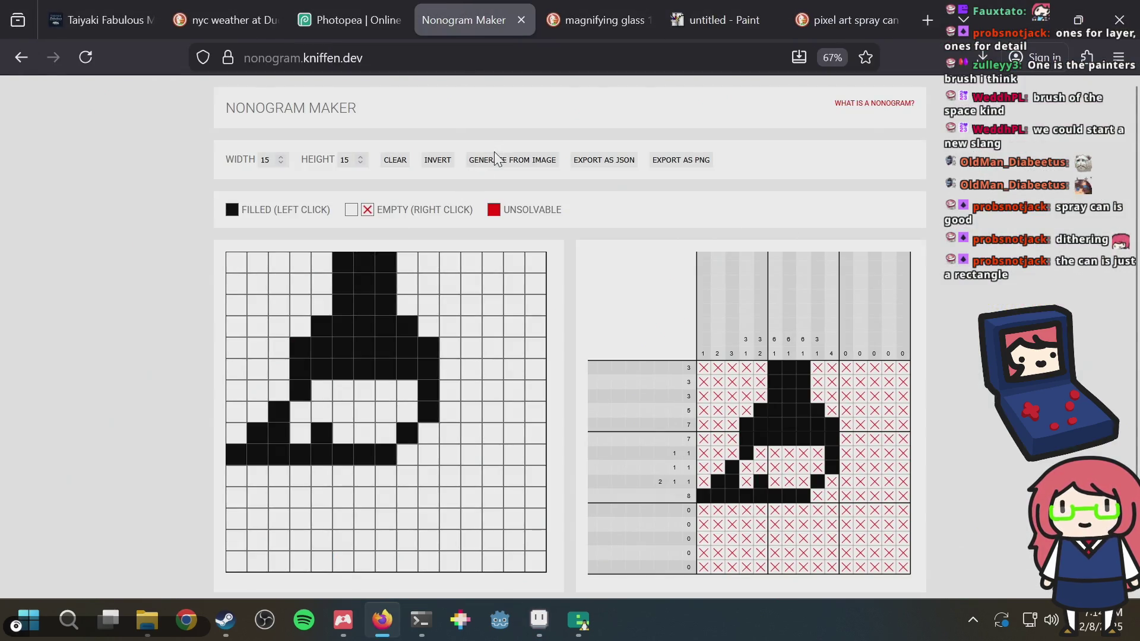
click(494, 171)
double_click(479, 196)
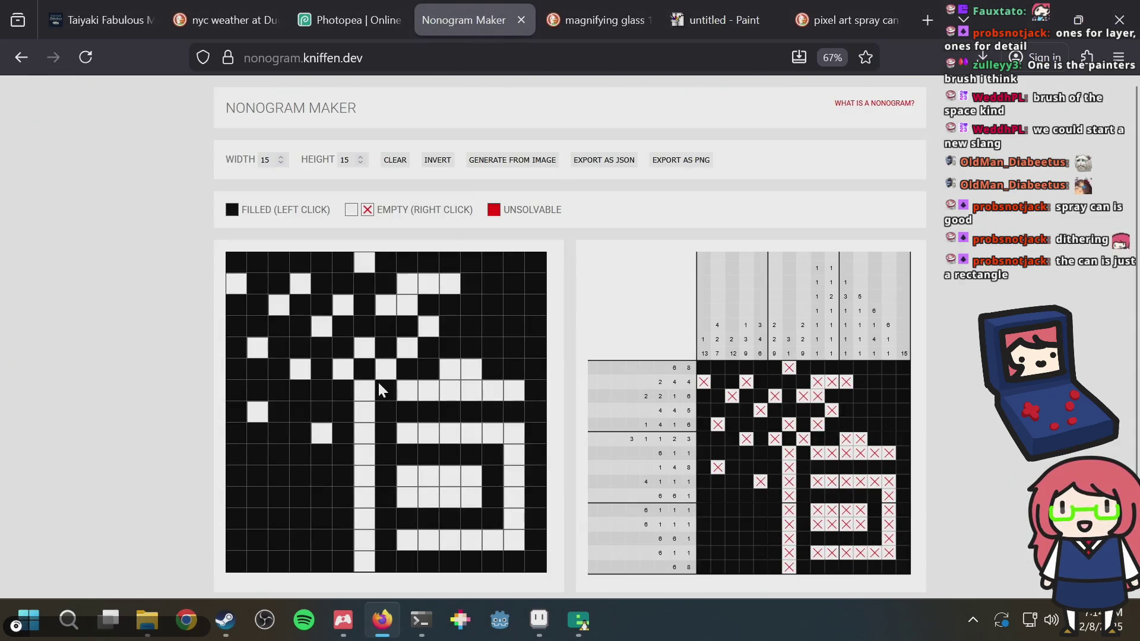
click(231, 478)
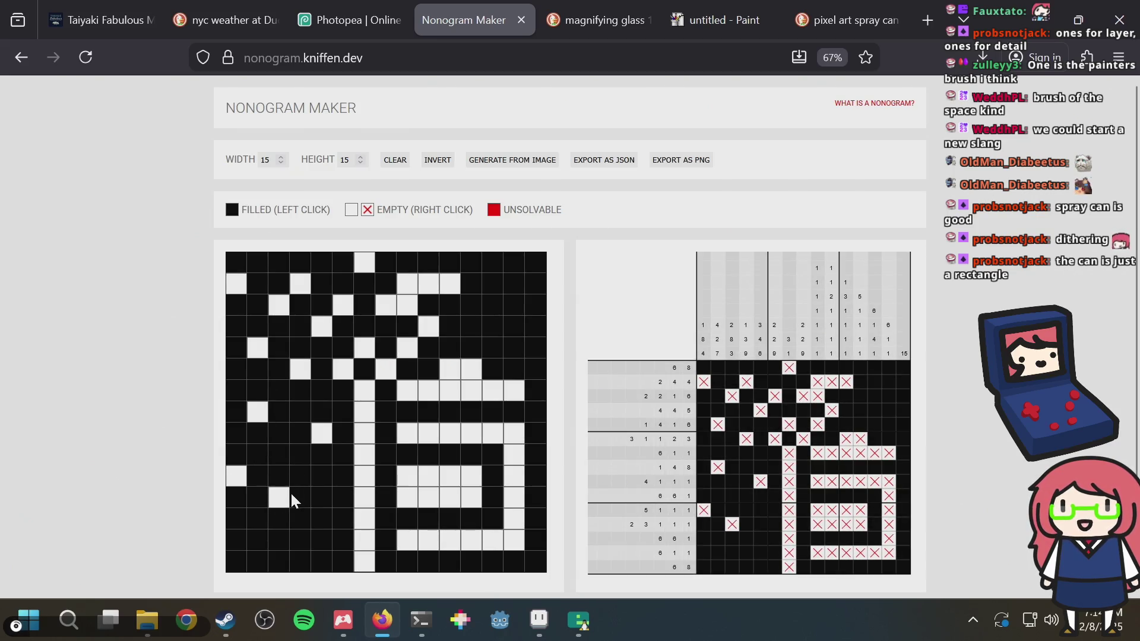
click(288, 497)
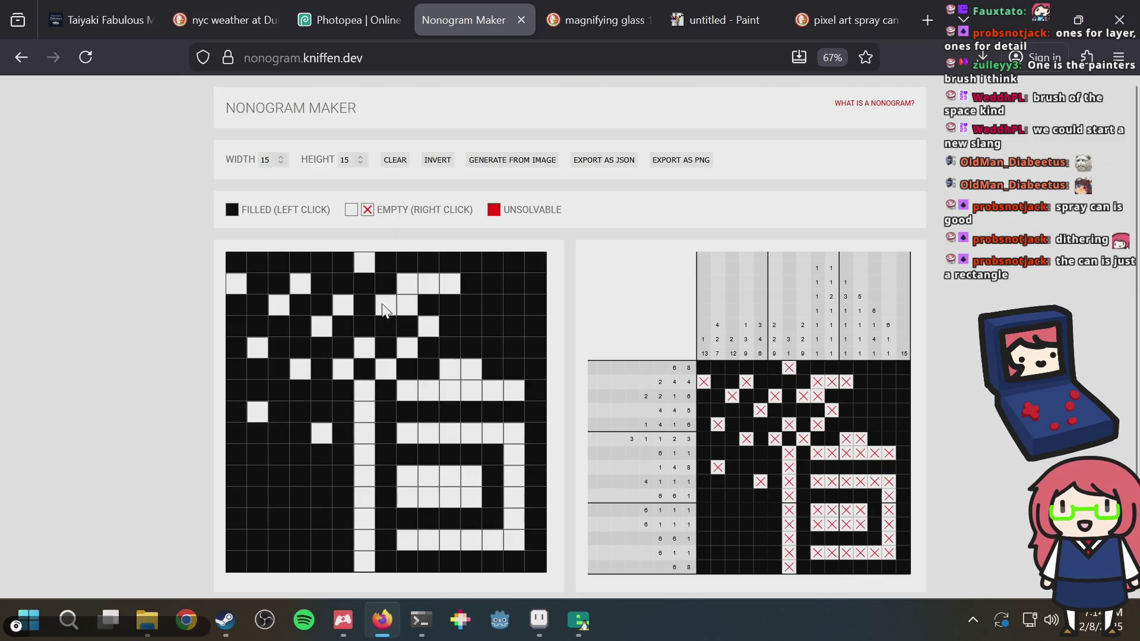
Compare against puzzle.png and the puzzle.aseprite sprite in Aseprite, then return to Nonogram Maker
key(alt+Tab)
key(ctrl+a)
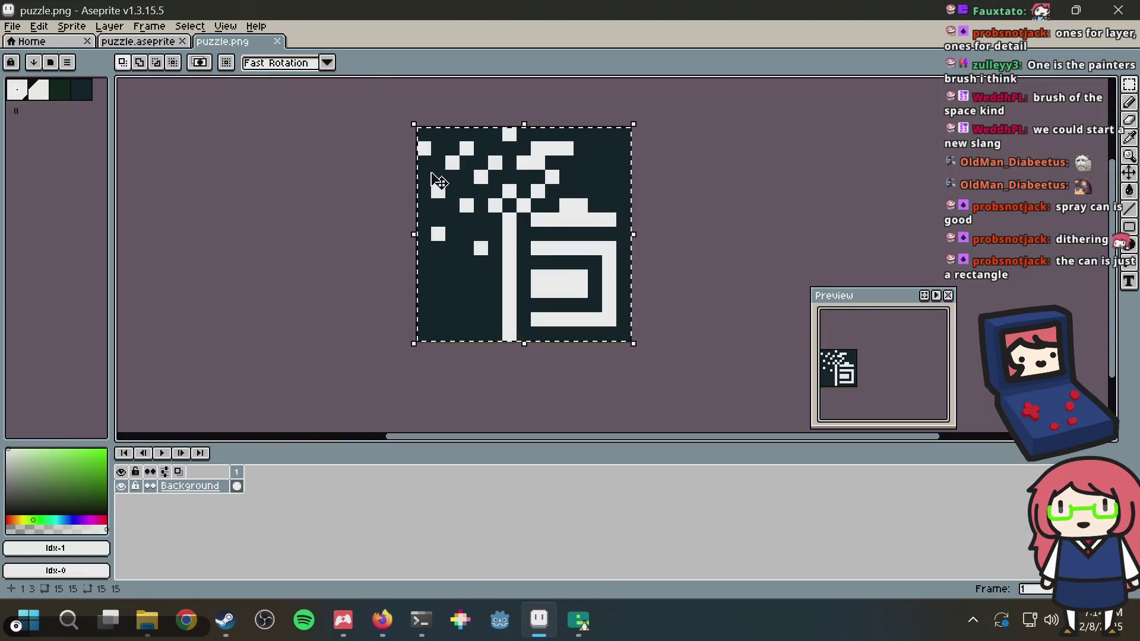
click(123, 41)
key(i)
key(alt+Tab)
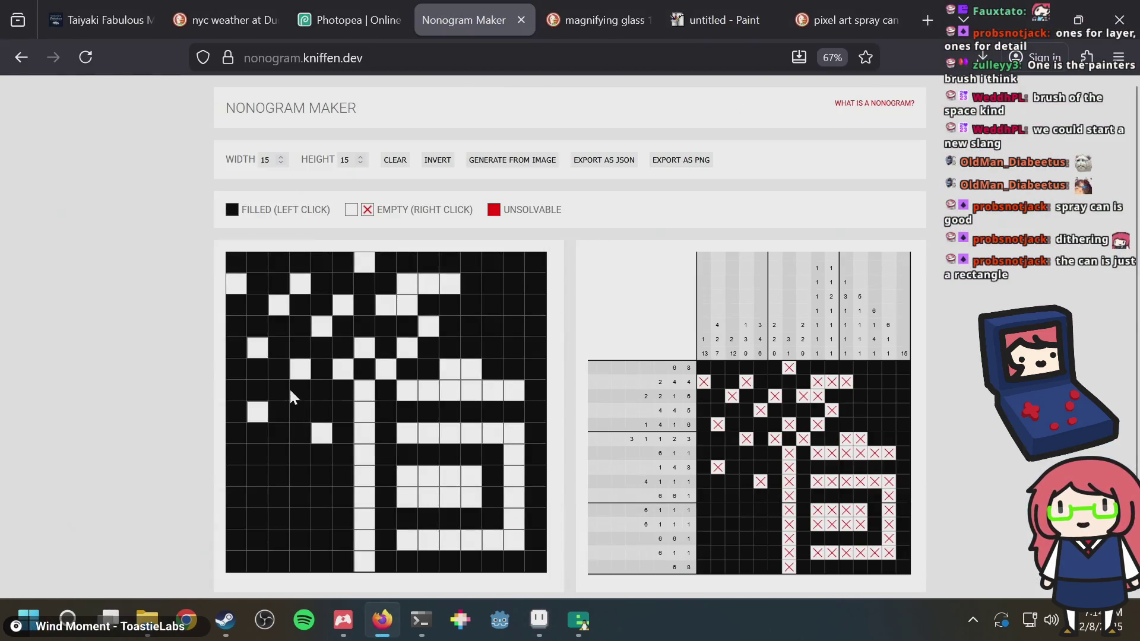
Toggle spray-dot cells at row 11 column 1, row 8 column 4, row 7 column 3 and row 1 column 2
click(235, 472)
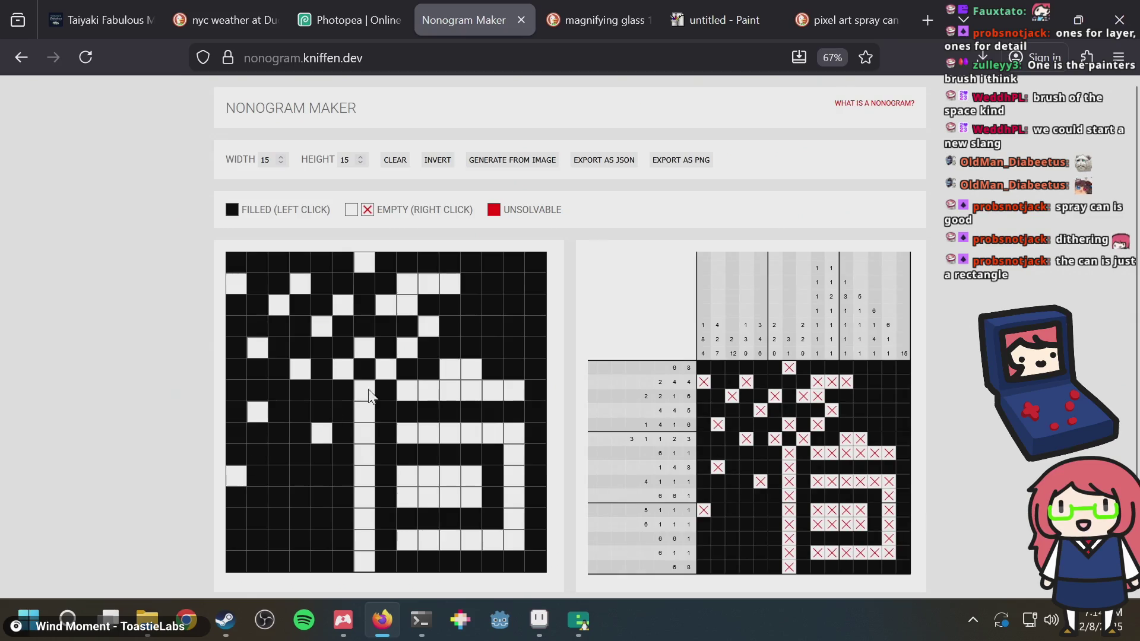
click(307, 415)
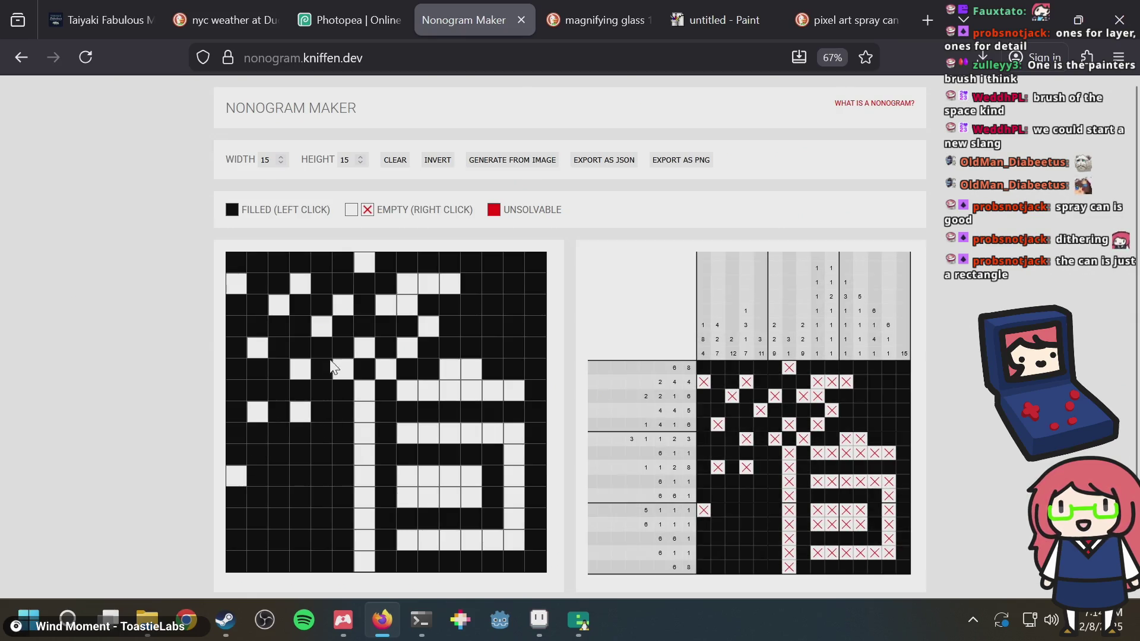
click(298, 411)
click(283, 397)
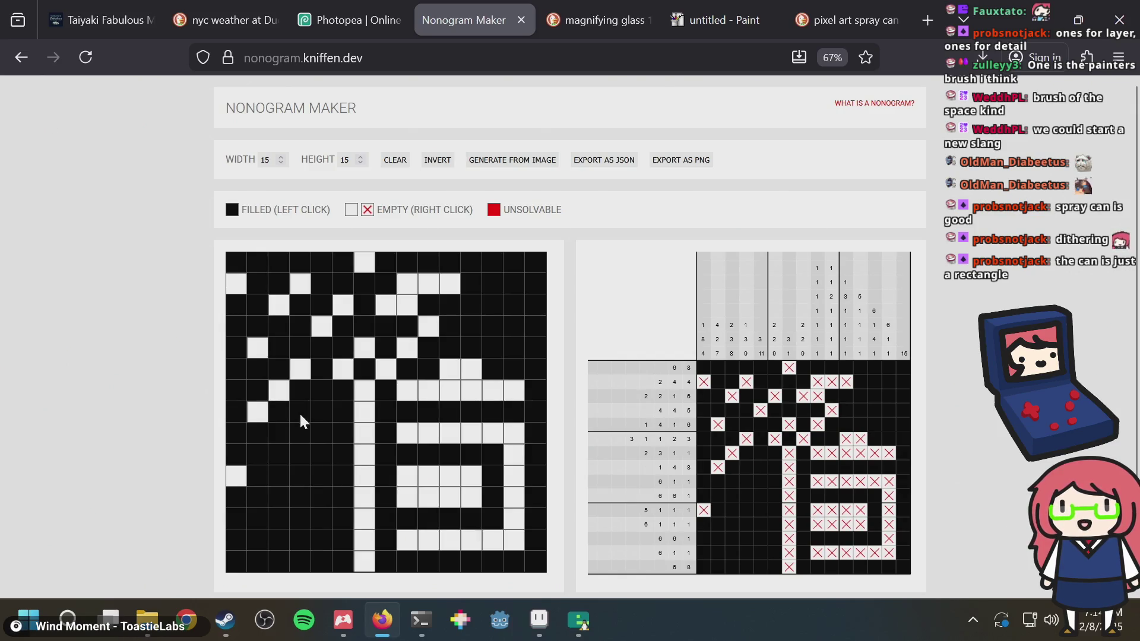
click(263, 255)
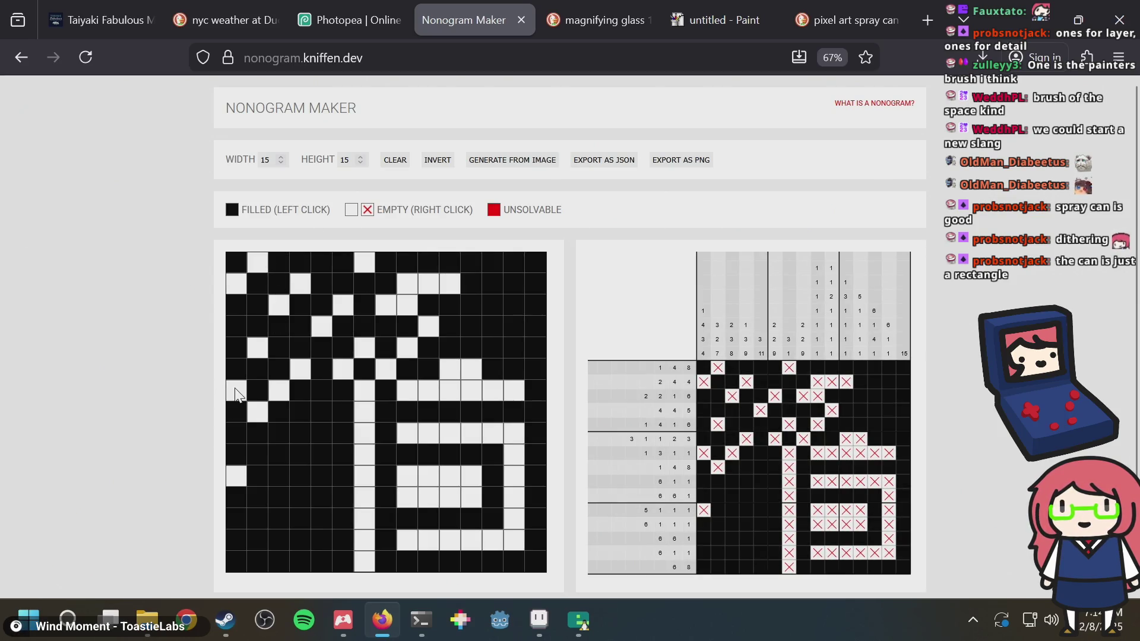
key(alt+Tab)
Paint one spray dot mid-green and add pale spray dots near the can, moving a misplaced one lower
key(b)
alt+click(484, 255)
click(484, 285)
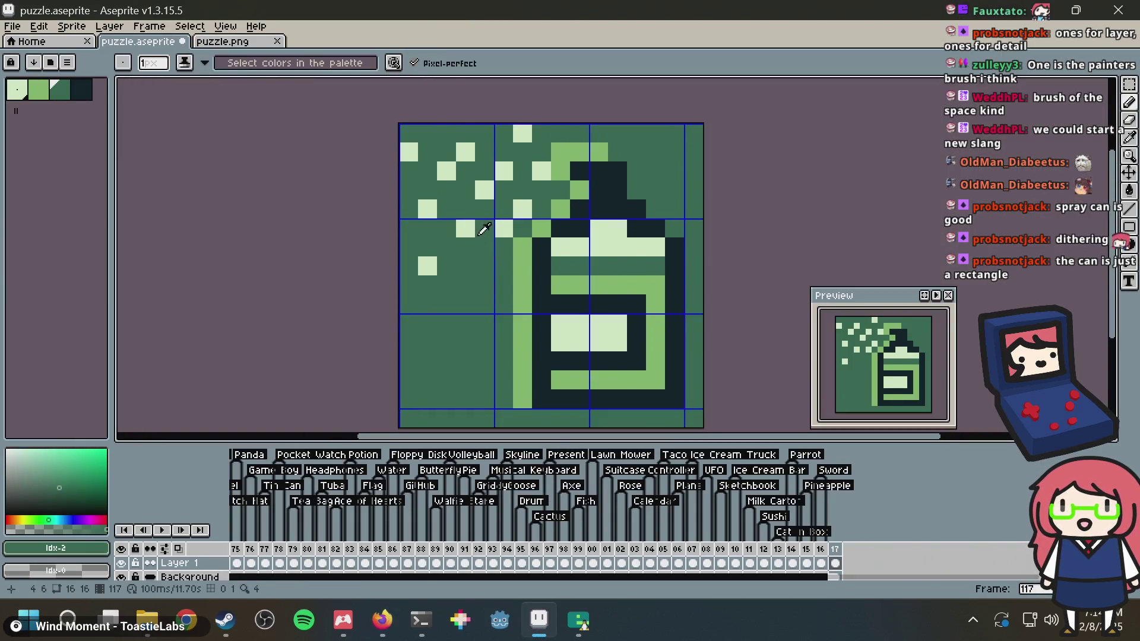
alt+click(465, 229)
click(481, 249)
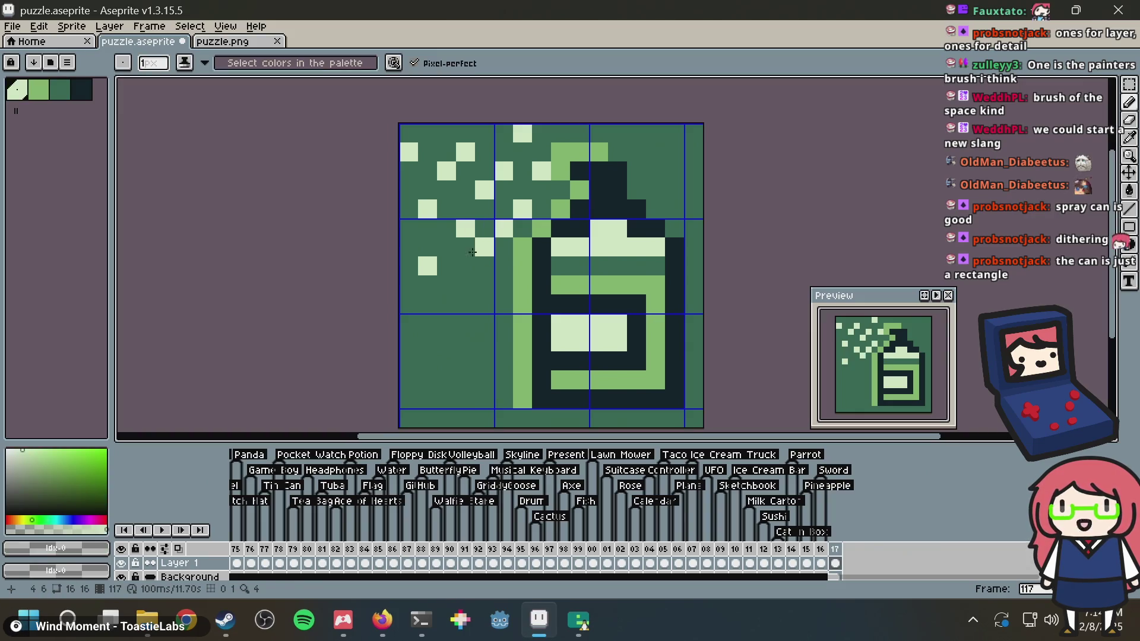
key(ctrl+z)
click(485, 266)
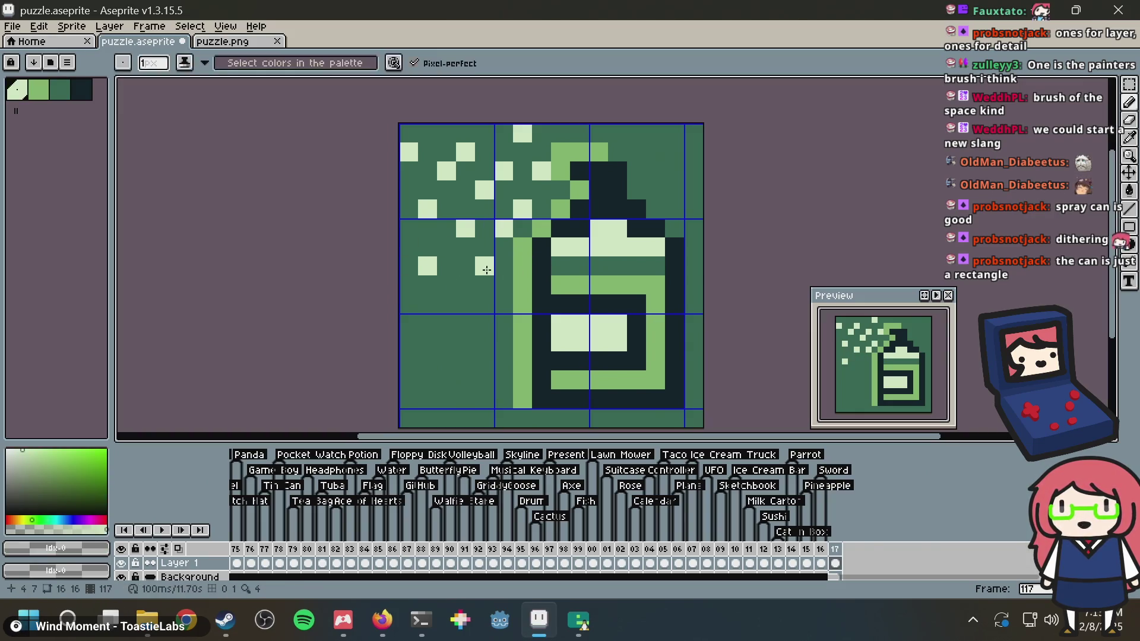
key(alt+Tab)
key(alt+Tab)
Add more light spray dots near the spout and along the top, undoing and repositioning misplaced ones
click(408, 324)
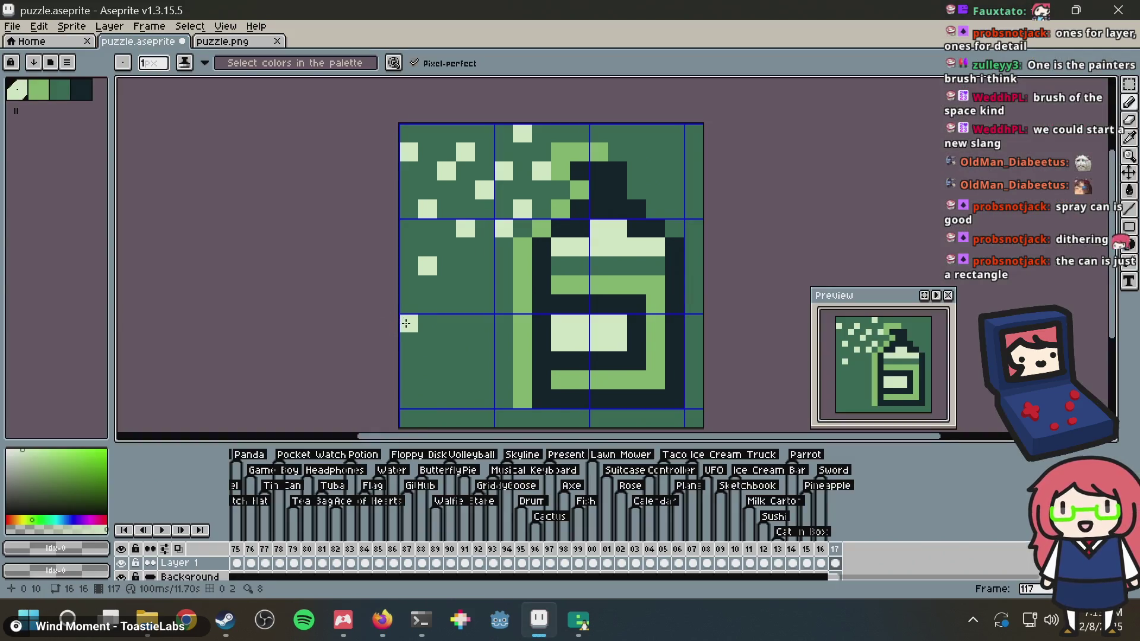
key(ctrl+z)
click(447, 280)
click(477, 250)
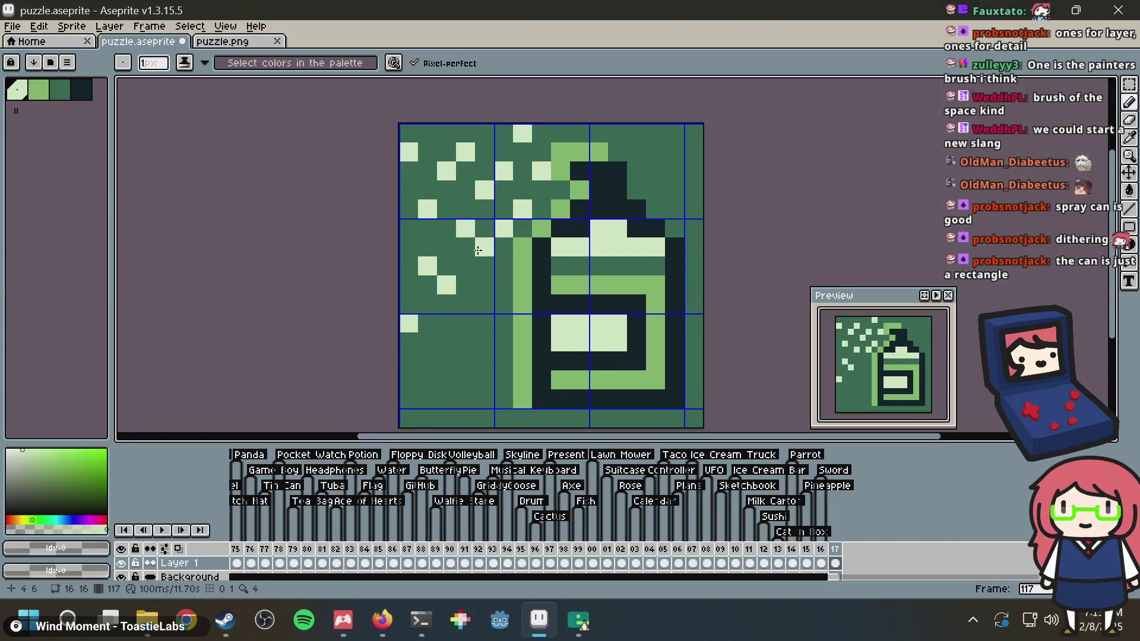
click(434, 126)
click(572, 128)
key(ctrl+z)
click(560, 152)
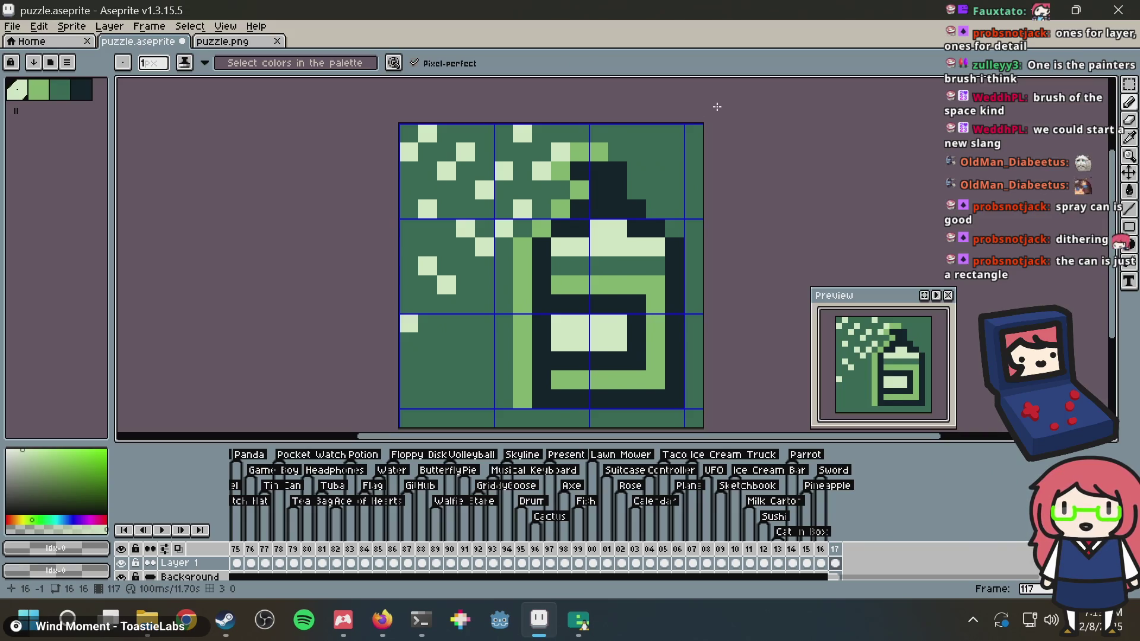
scroll(718, 107, down, 3)
scroll(717, 107, up, 3)
Save the icon file and puzzle.png, then switch to Nonogram Maker
key(ctrl+s)
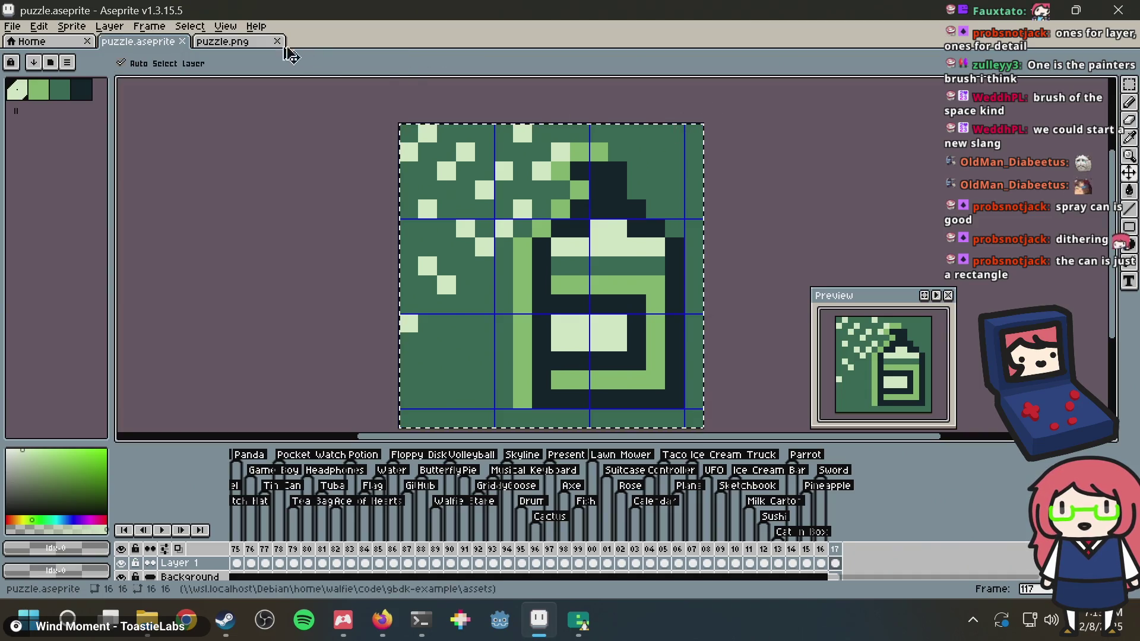
click(234, 42)
key(ctrl+s)
key(alt+Tab)
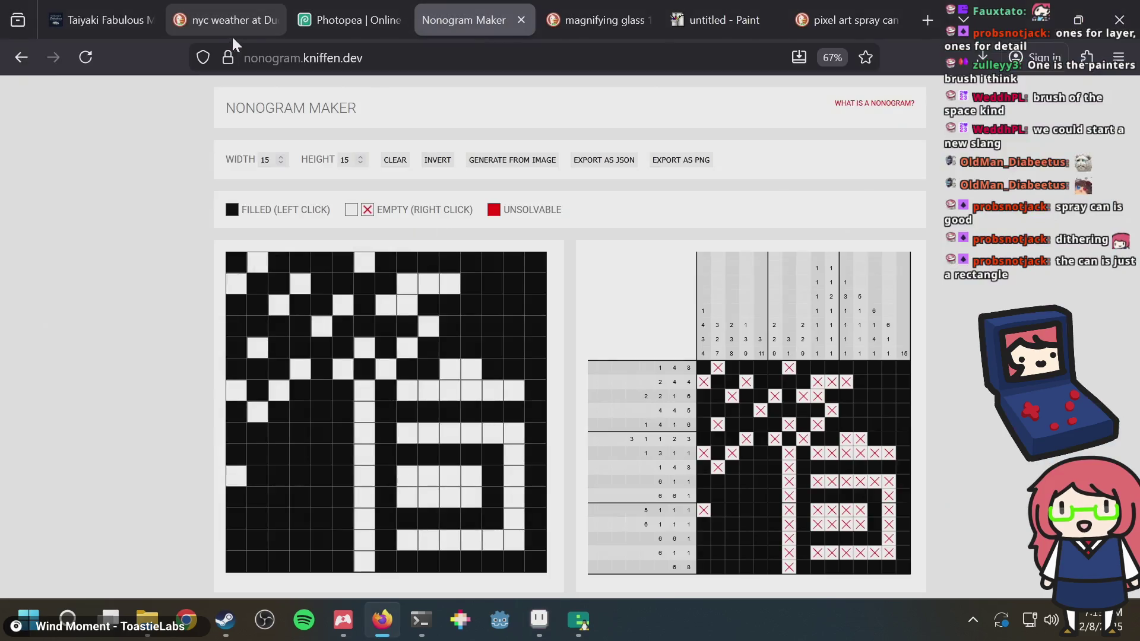
Regenerate the nonogram from puzzle.png and switch back to Aseprite
click(487, 160)
key(Return)
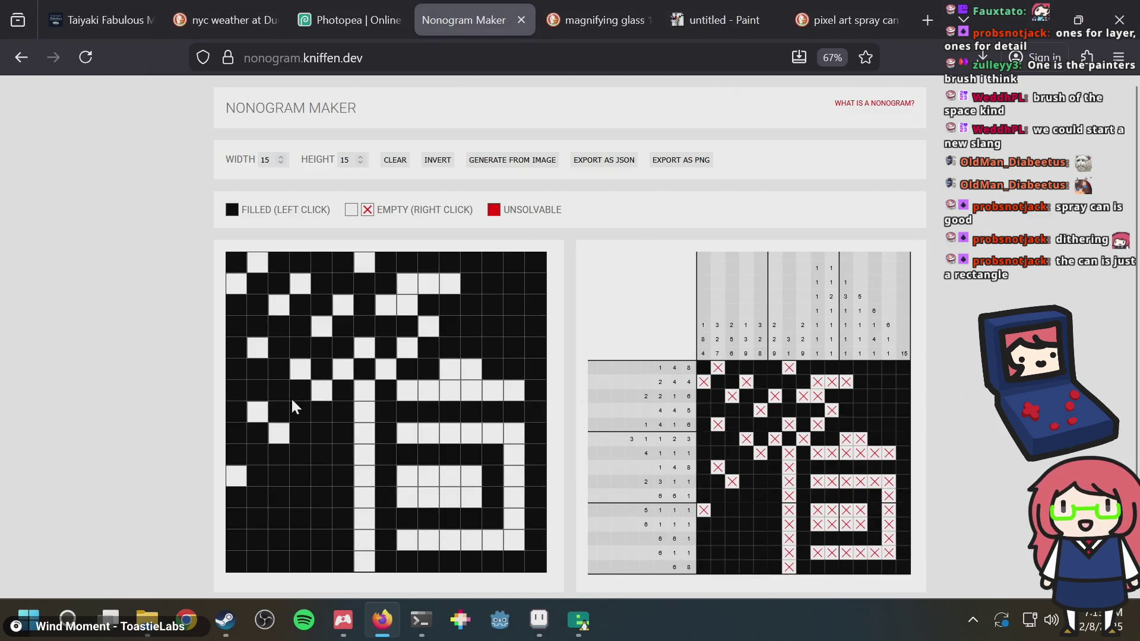
key(alt+Tab)
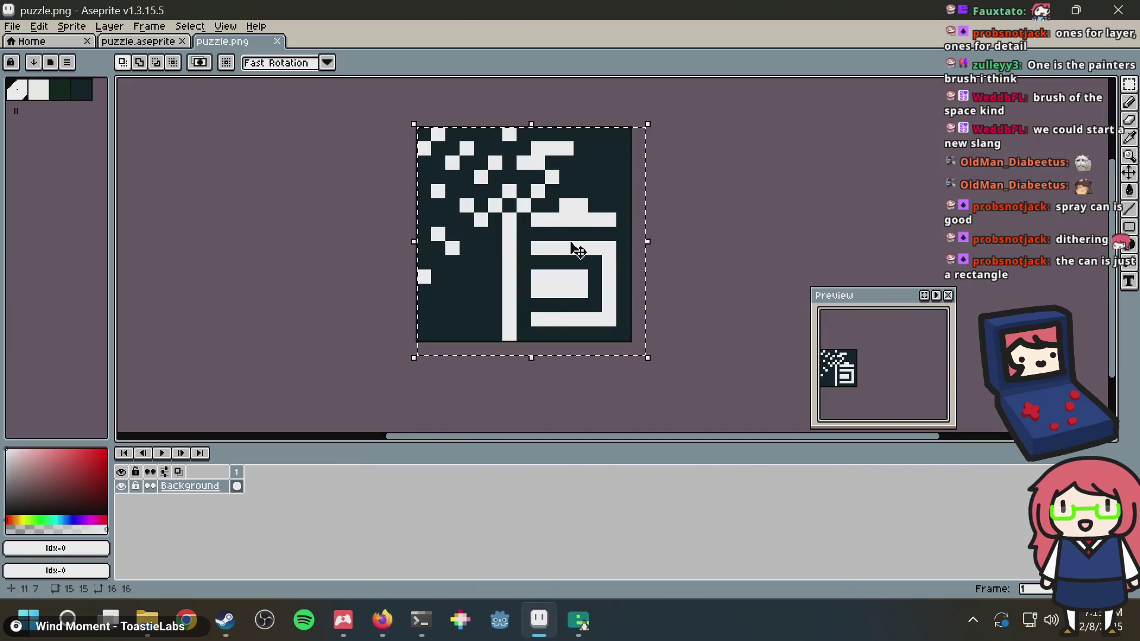
Draw white pixels around the spout's top right in puzzle.png, then return to puzzle.aseprite and deselect
scroll(549, 188, up, 1)
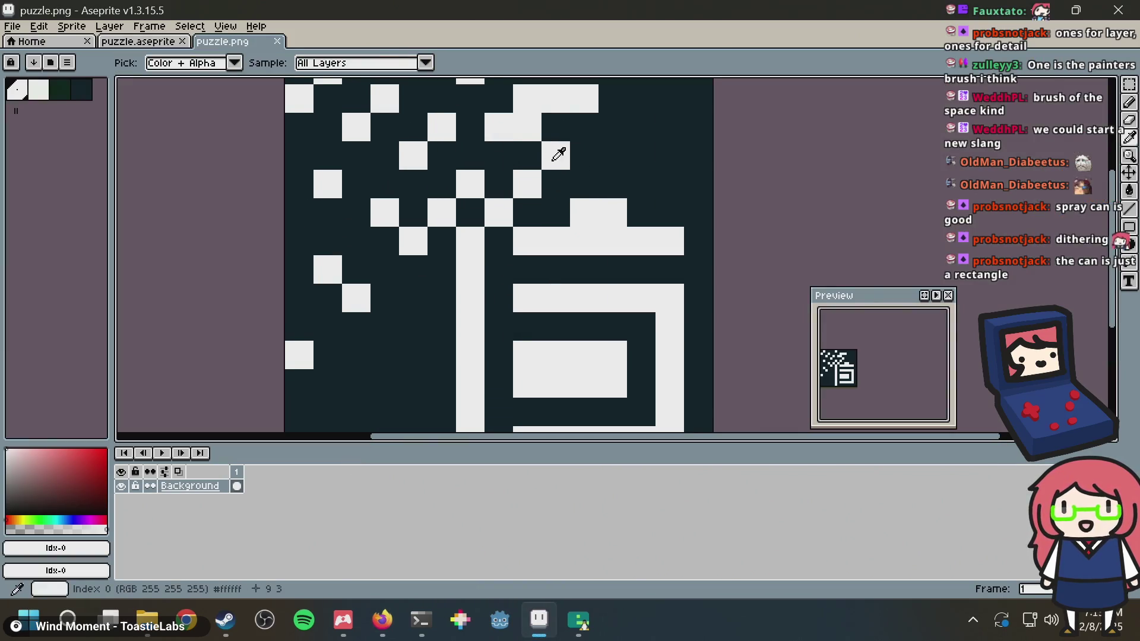
key(b)
click(621, 101)
mouse_move(638, 95)
mouse_down()
mouse_move(634, 156)
mouse_move(687, 185)
mouse_up()
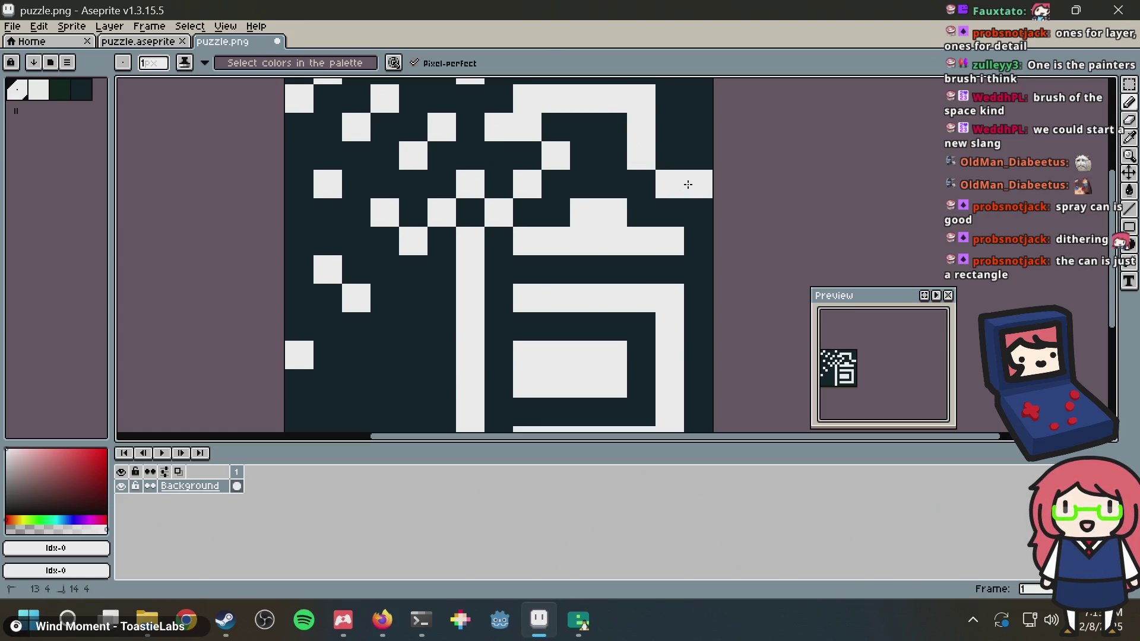
scroll(772, 212, down, 3)
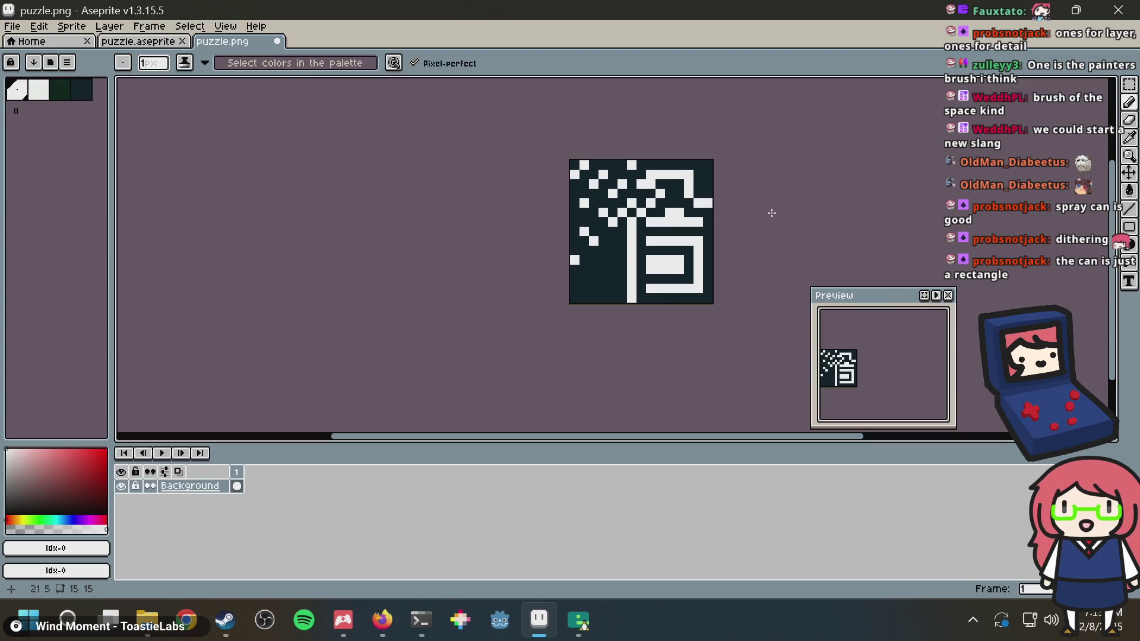
click(120, 41)
key(ctrl+d)
Paint light-green pixels to the right of and beside the spout
alt+click(614, 151)
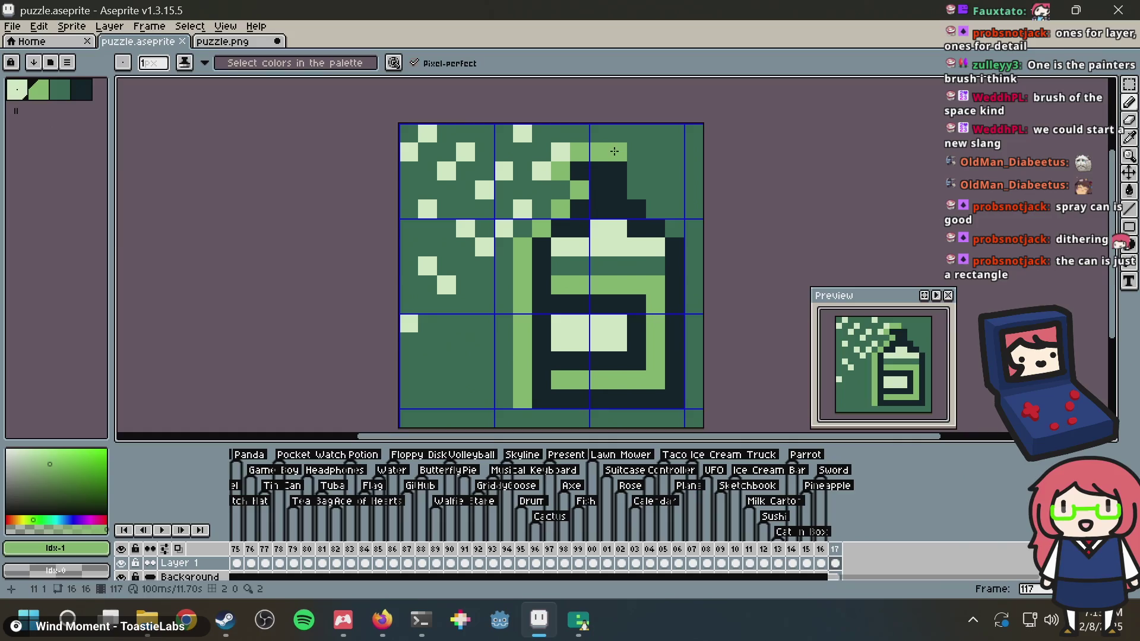
drag(637, 171, 636, 184)
click(655, 209)
click(689, 229)
click(683, 229)
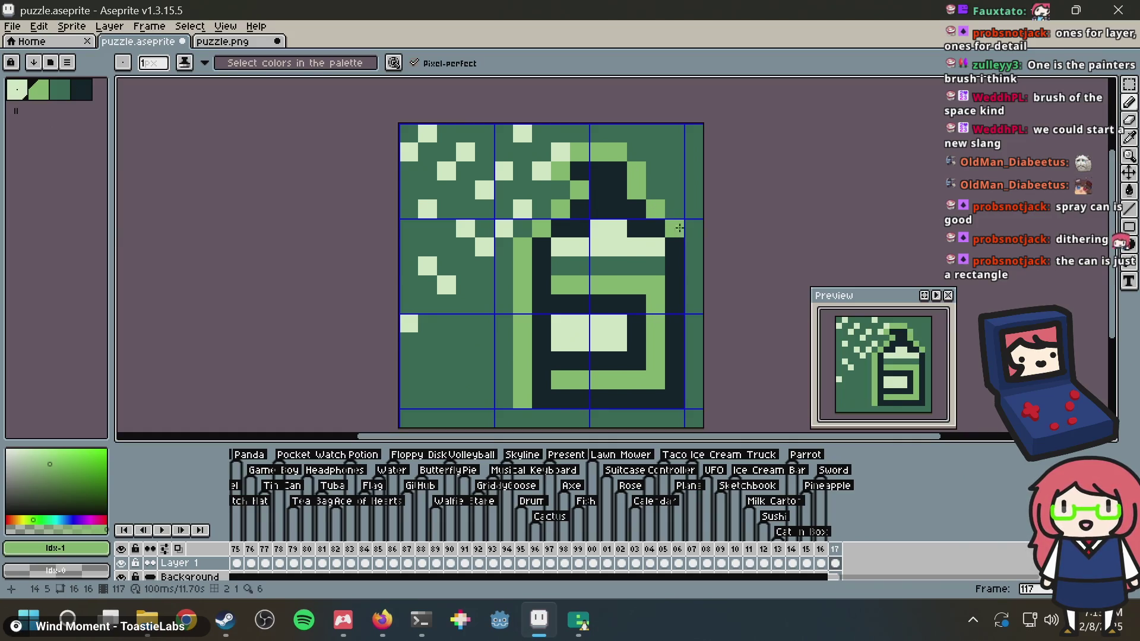
Select the whole sprite and shift it one pixel left
key(m)
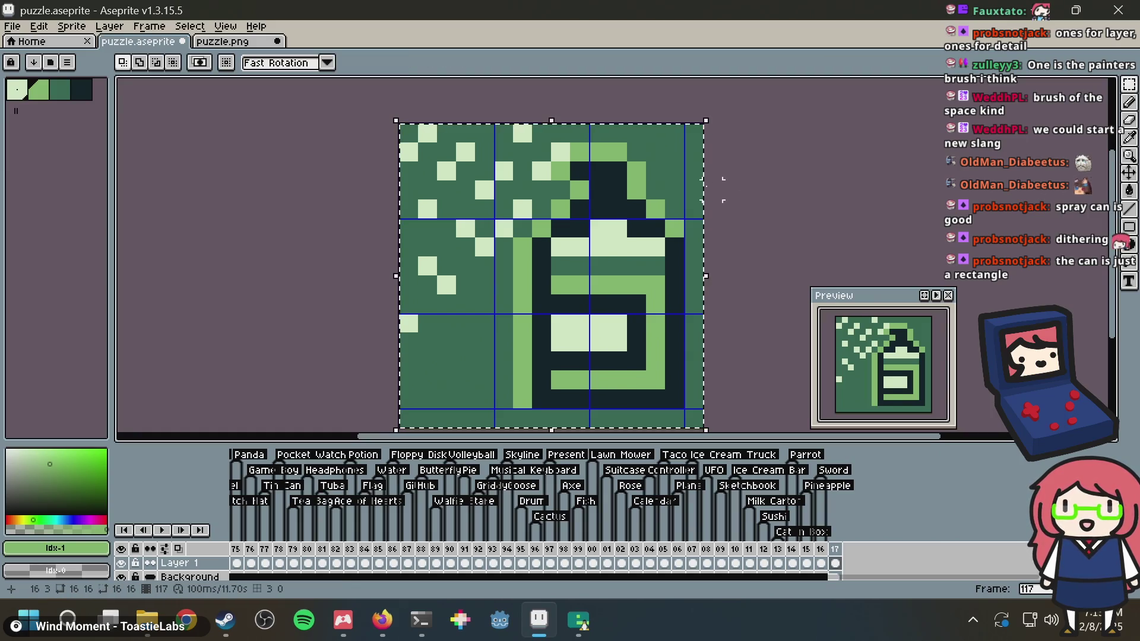
key(ctrl+a)
key(Left)
key(Down)
key(Escape)
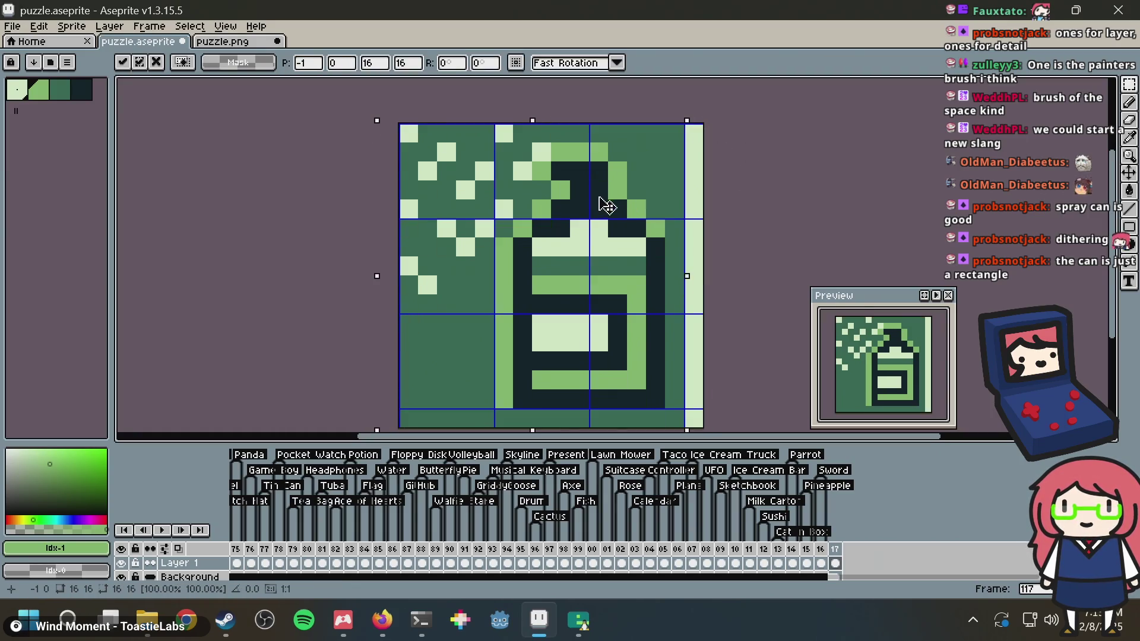
Draw a light-green highlight line down the can's right side and save
key(i)
key(b)
drag(674, 247, 671, 377)
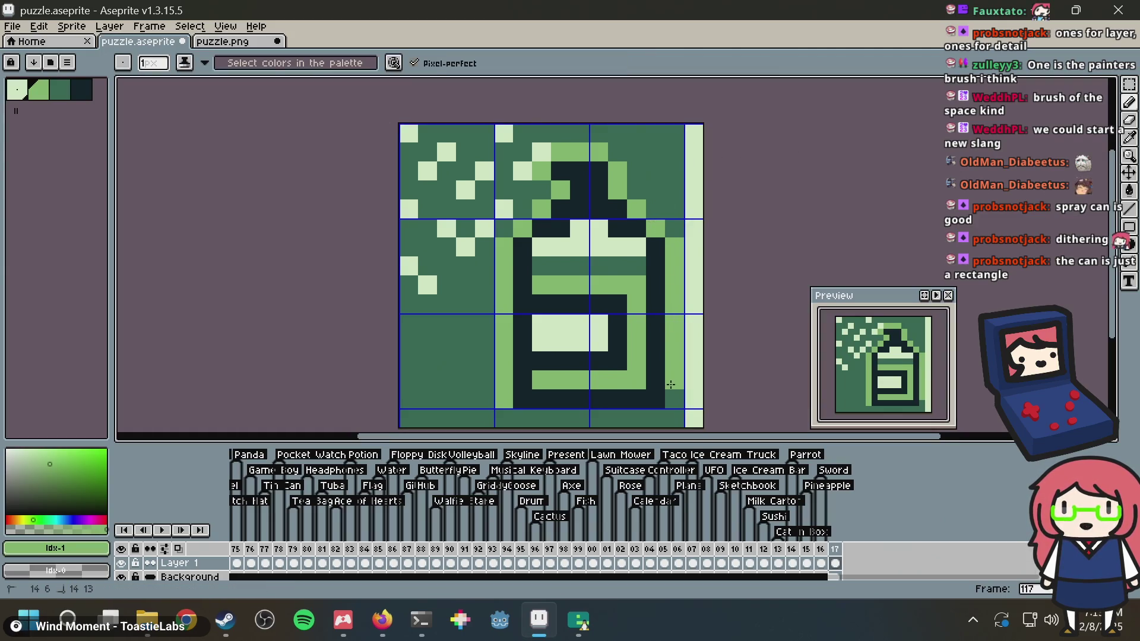
key(ctrl+a)
key(ctrl+s)
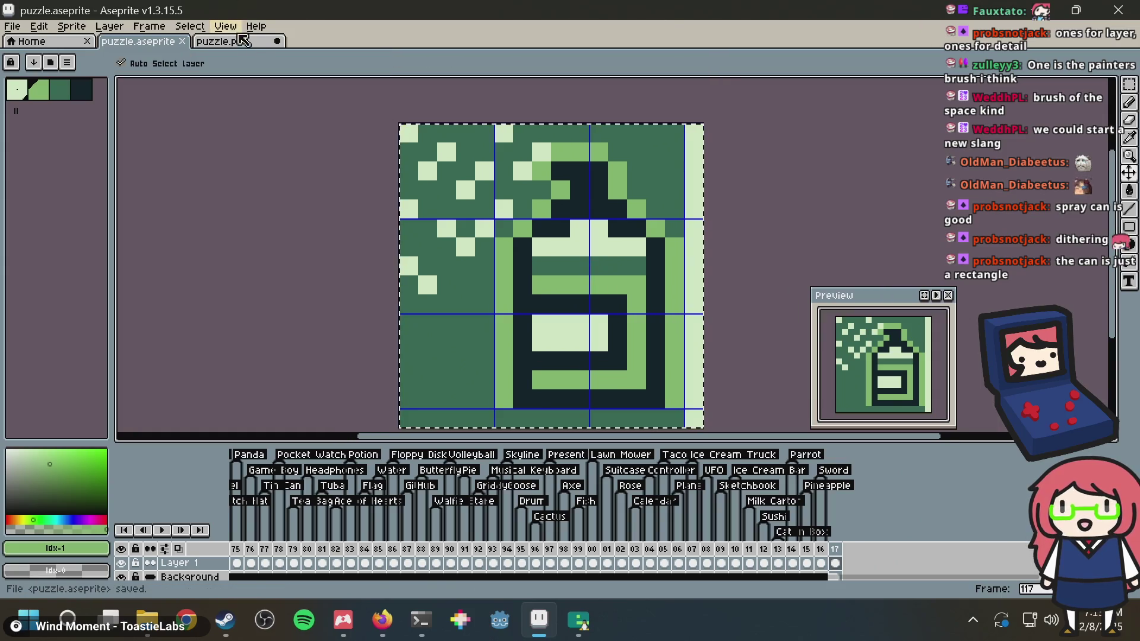
Check the updated puzzle.png, then return to puzzle.aseprite with the lightest green picked
click(241, 39)
key(ctrl+a)
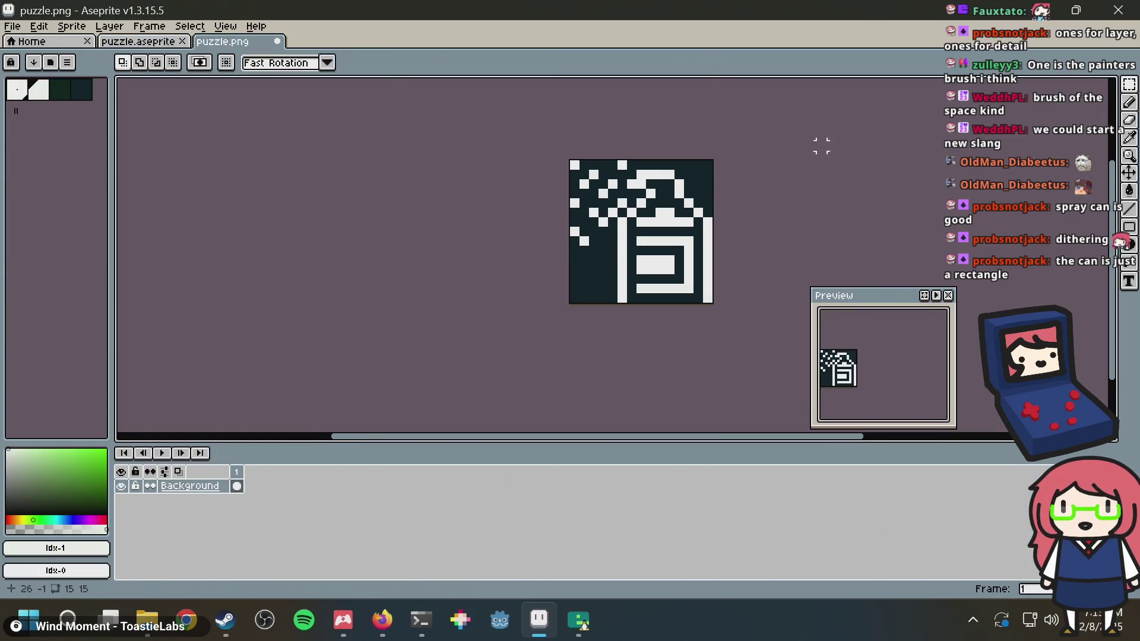
click(127, 46)
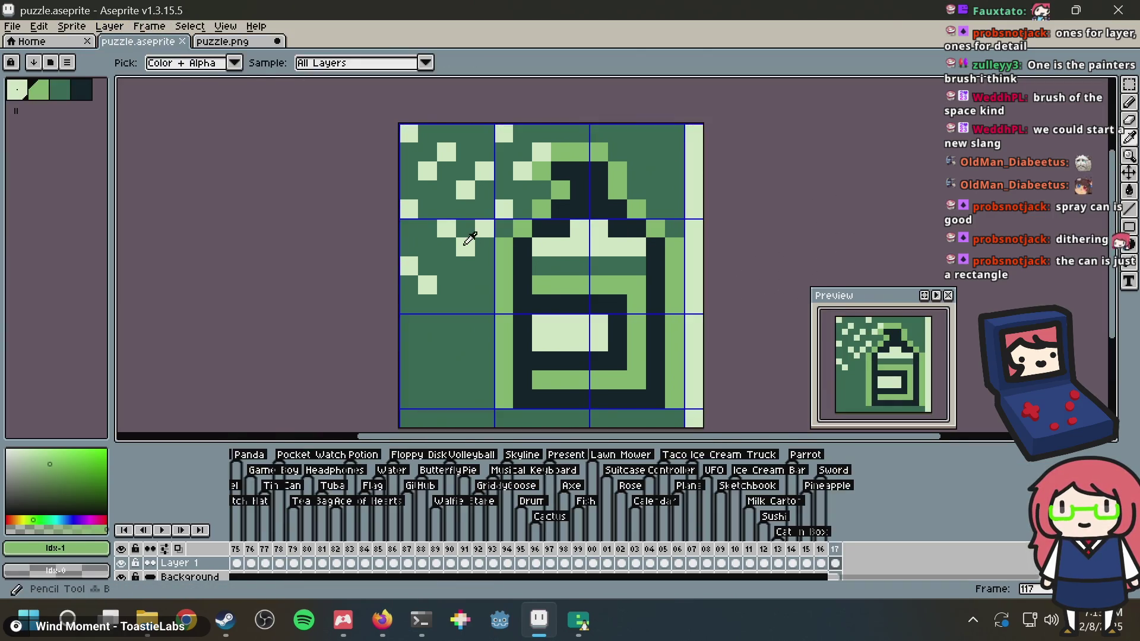
alt+click(469, 239)
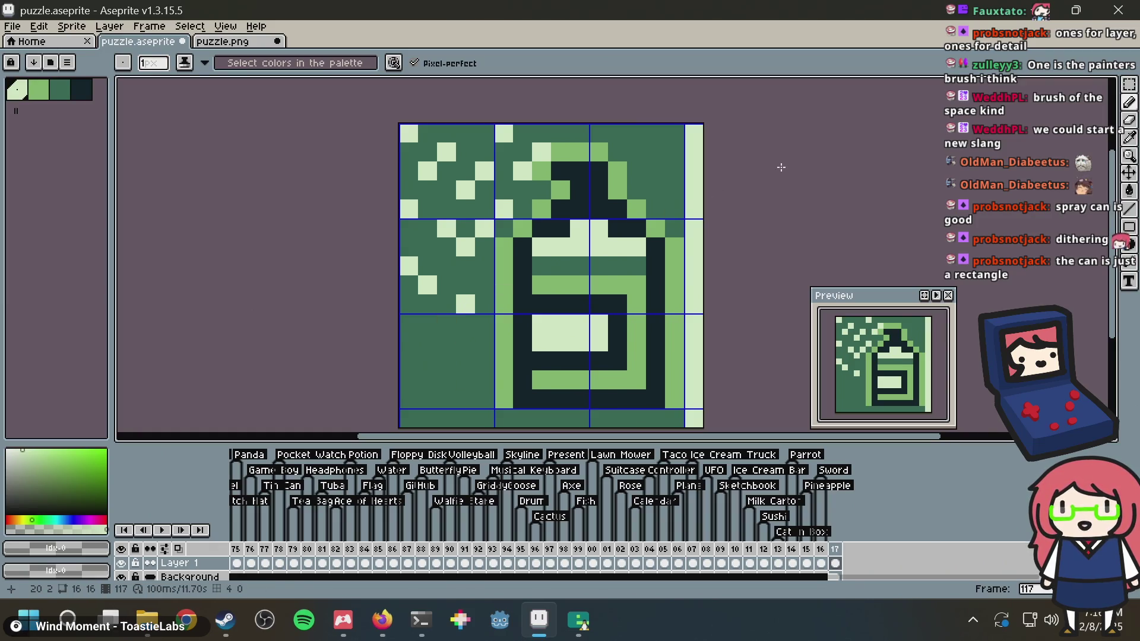
Turn the dark pixel above the spout light green, recolour its left neighbour medium green, and add a pale pixel
key(v)
key(b)
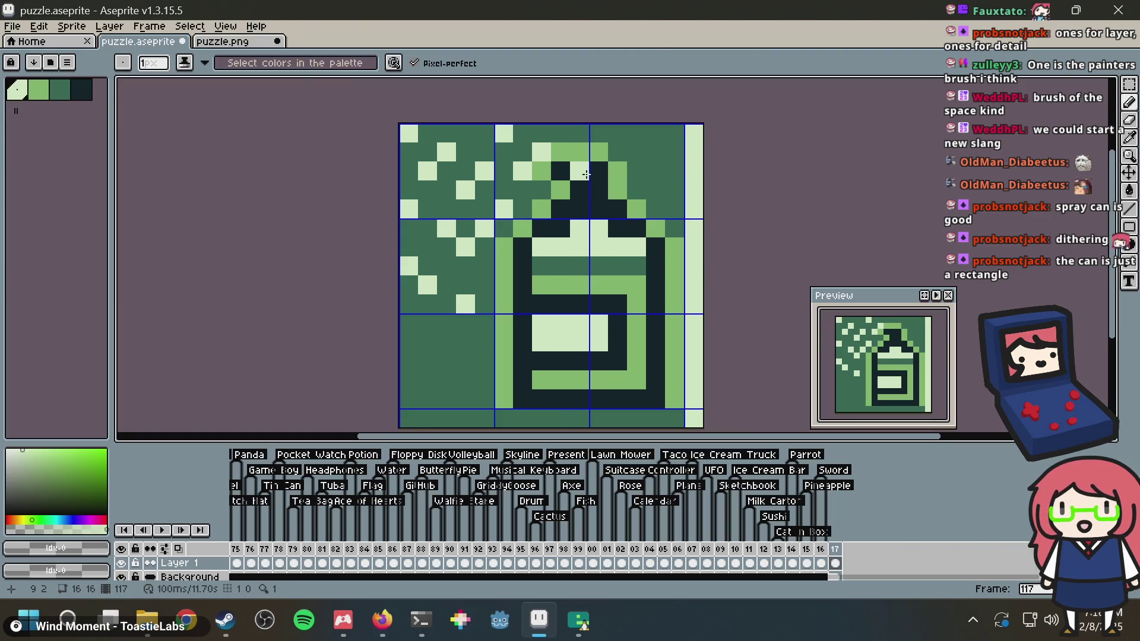
alt+click(556, 182)
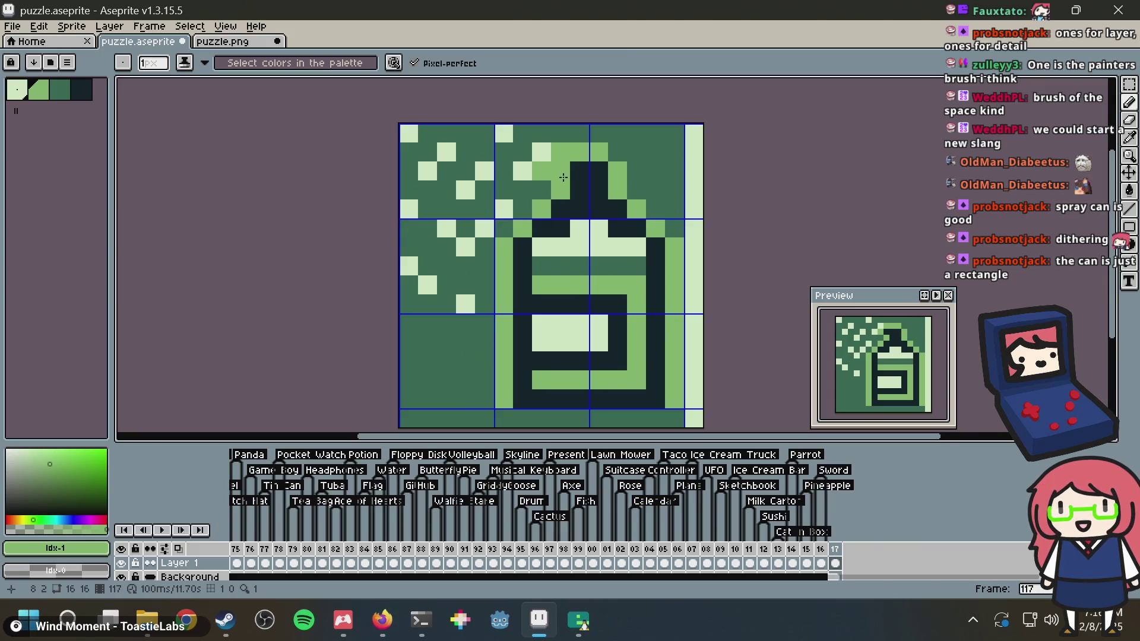
click(559, 172)
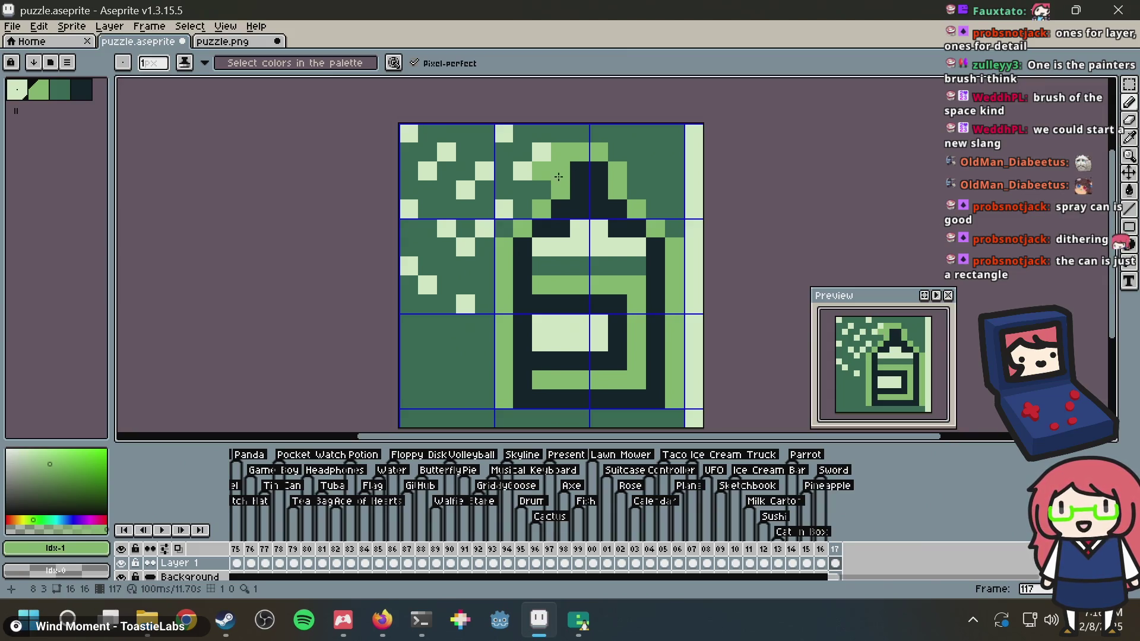
alt+click(540, 182)
click(541, 171)
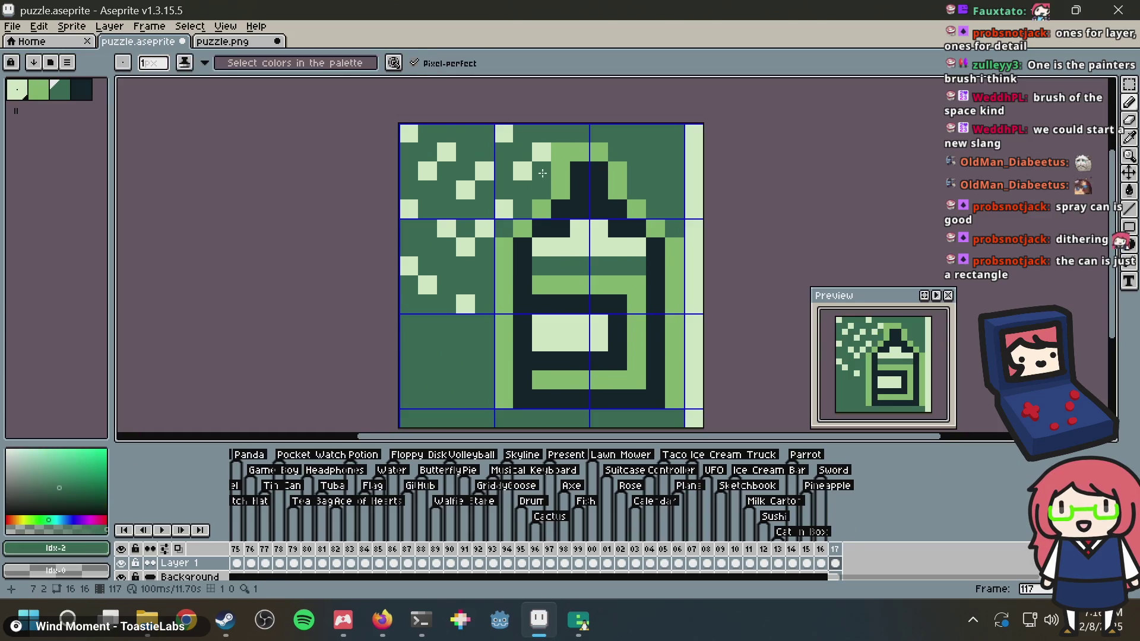
alt+click(540, 152)
click(581, 177)
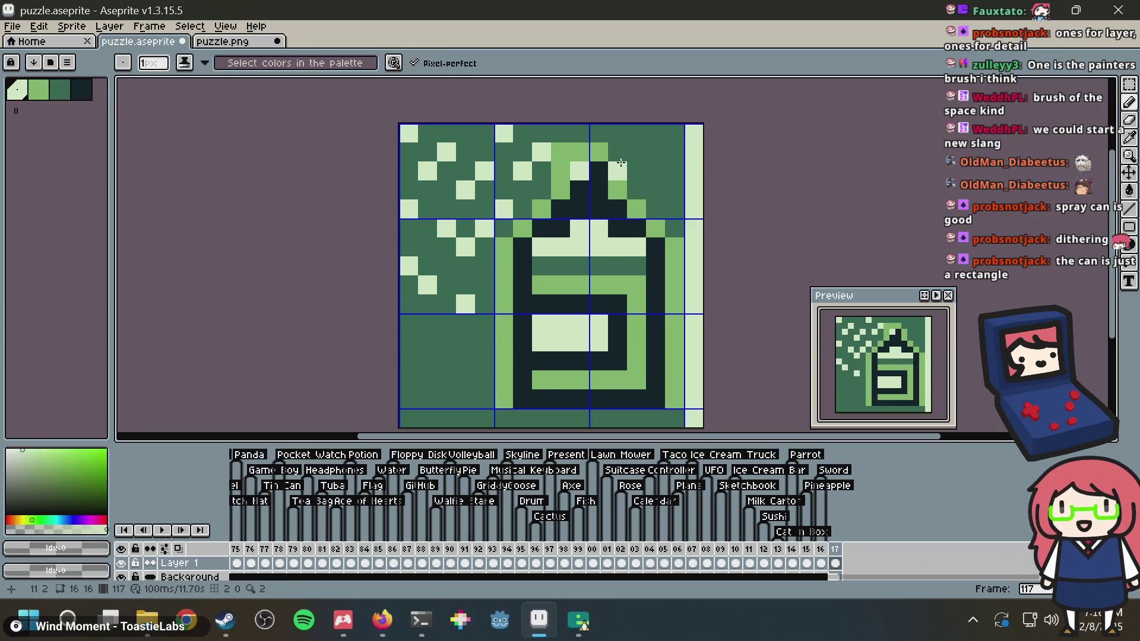
Retouch the spout tip with dark and pale pixels, undoing an unwanted recolouring
alt+click(599, 173)
click(599, 157)
click(580, 152)
click(702, 135)
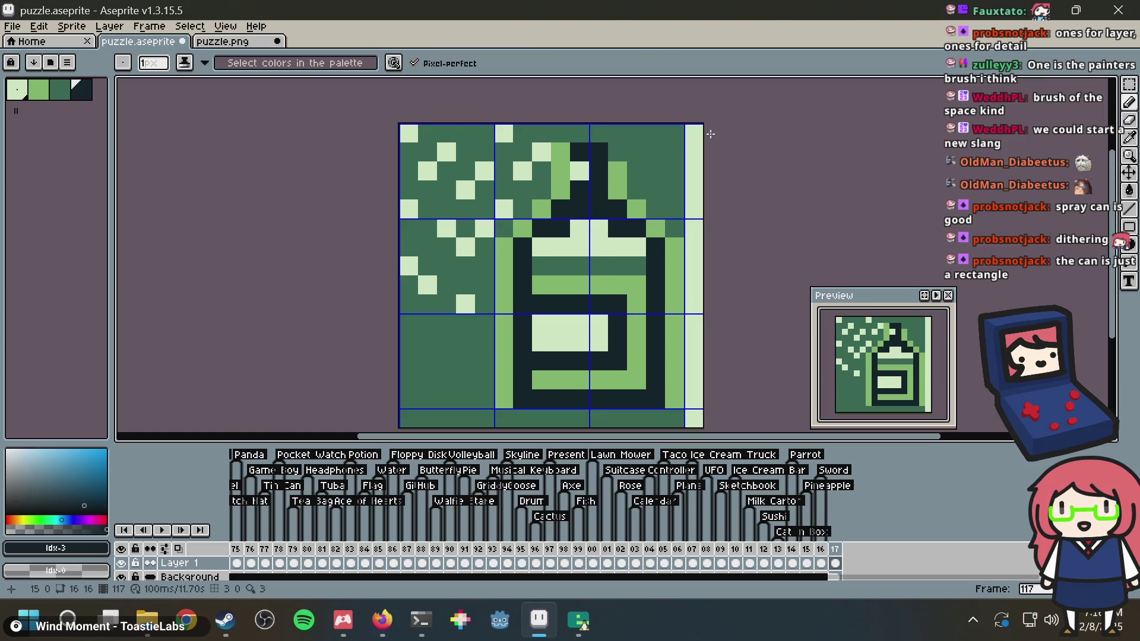
key(ctrl+z)
key(ctrl+z)
key(ctrl+z)
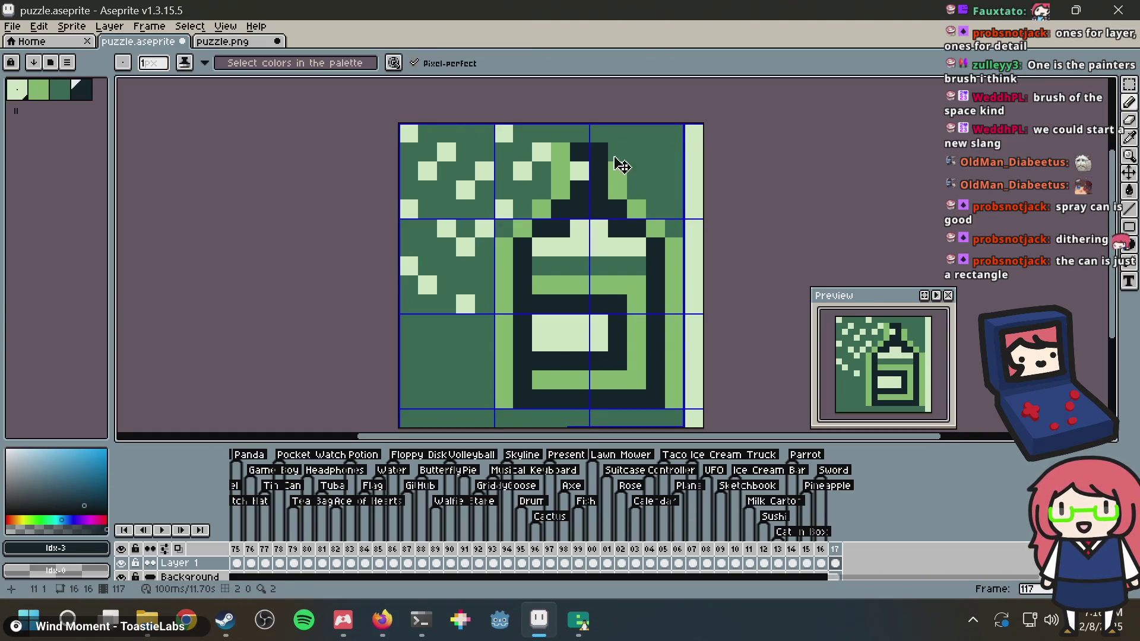
click(580, 173)
alt+click(575, 171)
click(579, 190)
alt+click(588, 178)
click(580, 171)
Try mid-green and dark pixels around the spout's top, undo the stray dark pixel, and save
alt+click(671, 188)
click(684, 177)
key(ctrl+z)
key(ctrl+z)
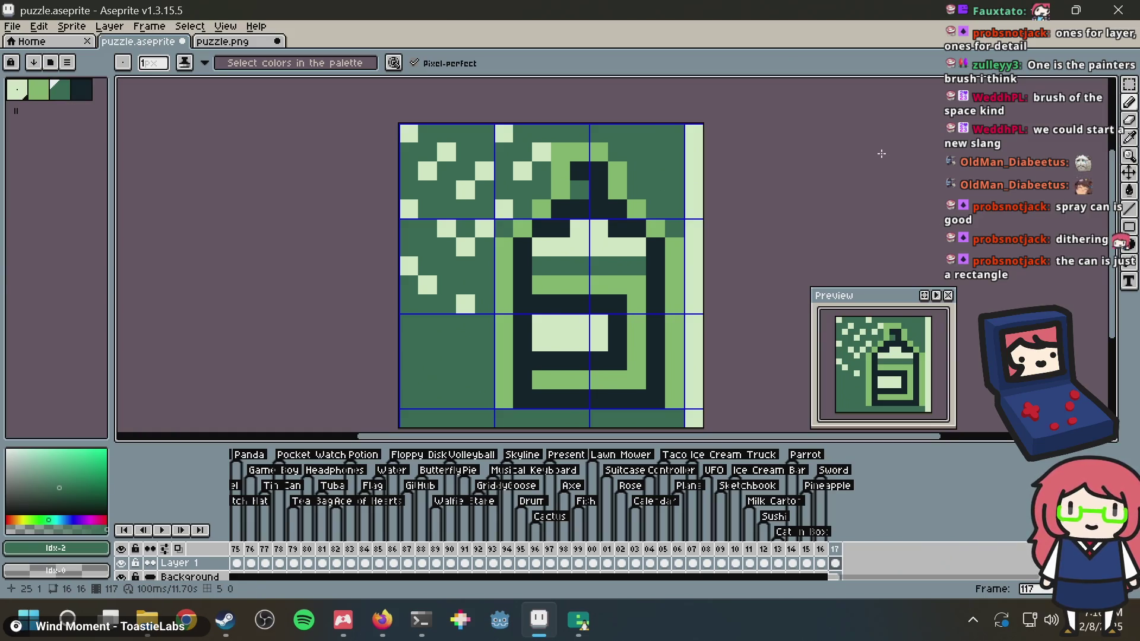
alt+click(600, 182)
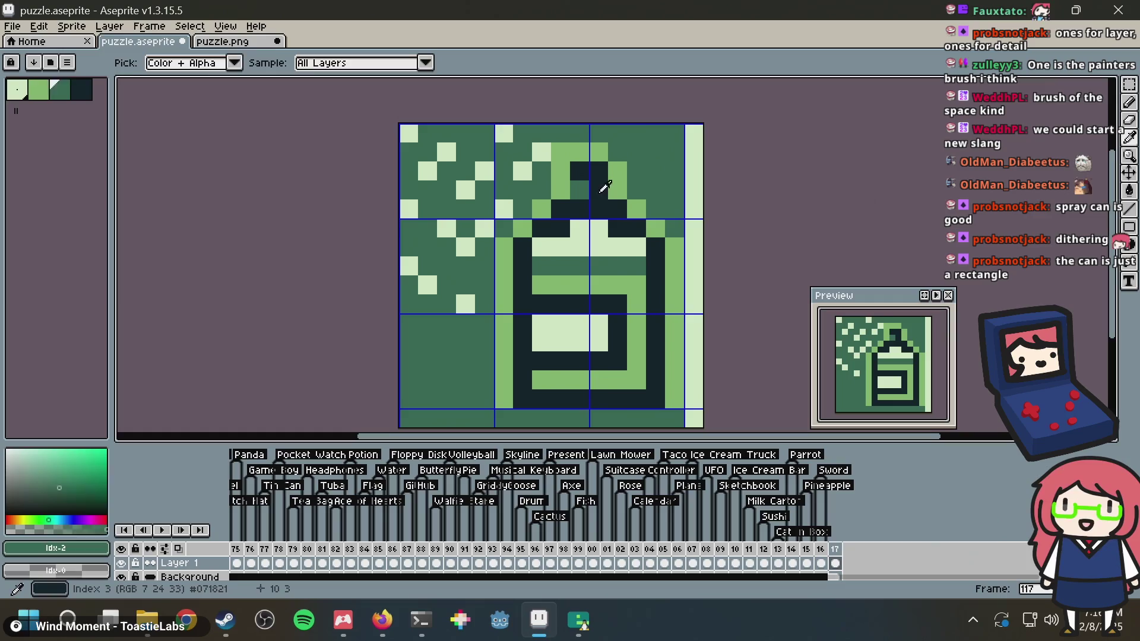
click(579, 190)
click(618, 153)
key(ctrl+z)
click(629, 145)
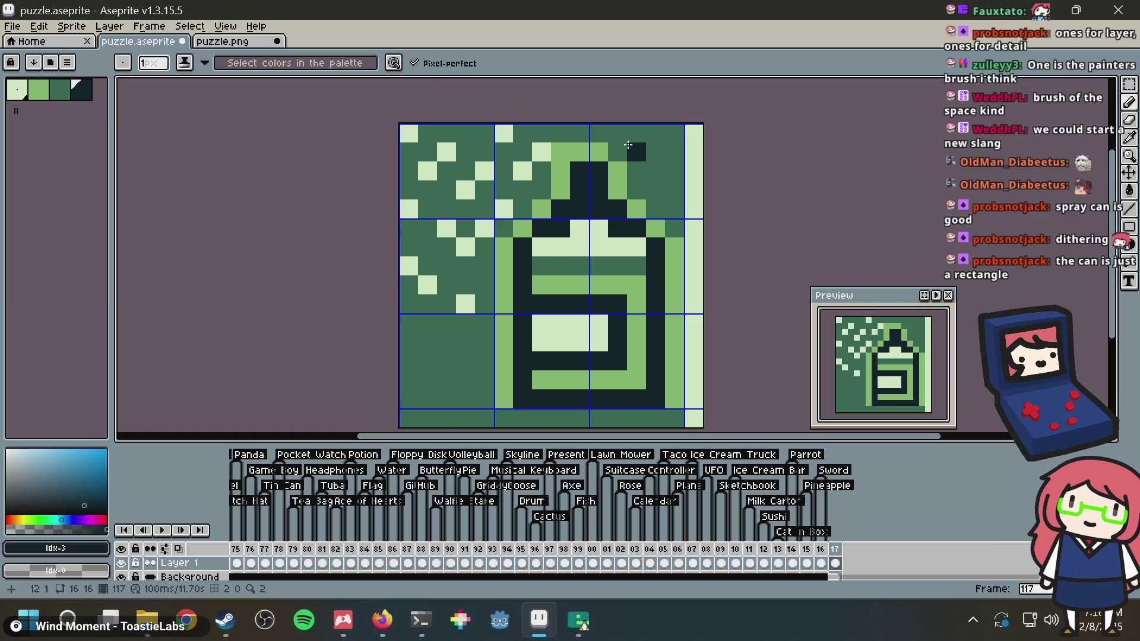
key(ctrl+z)
key(ctrl+s)
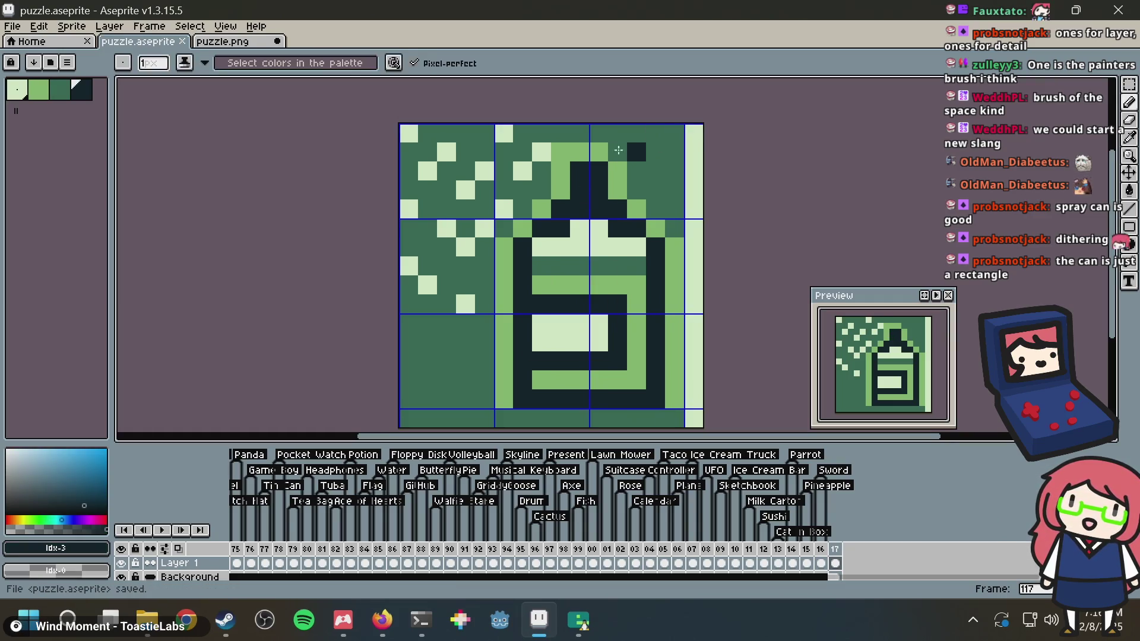
Export the icon as puzzle.png, darken one nozzle pixel green, re-export, and view puzzle.png
key(alt)
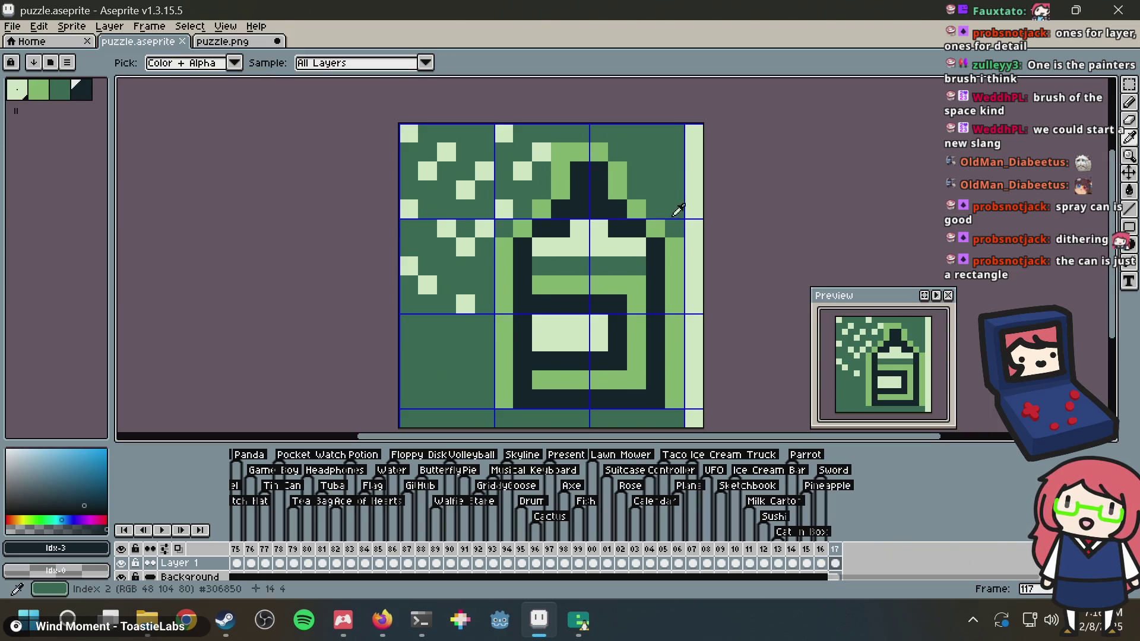
key(ctrl+s)
click(586, 321)
right_click(634, 243)
alt+click(568, 125)
click(561, 152)
key(ctrl+s)
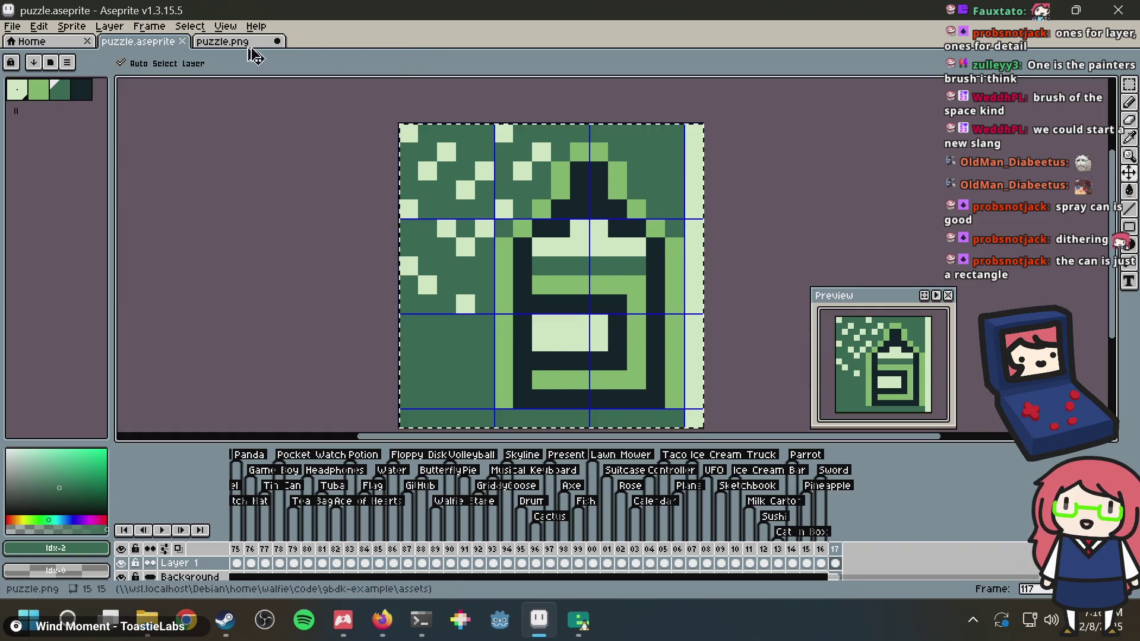
click(238, 42)
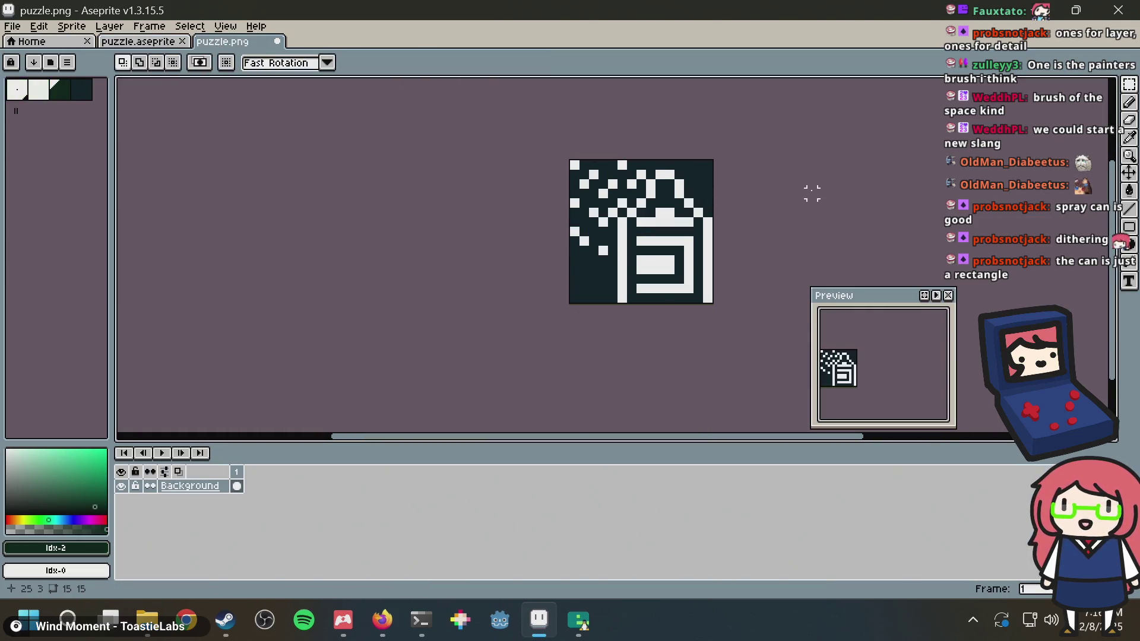
Review the spray can reference images in Firefox, then save puzzle.png in Aseprite
key(alt+Tab)
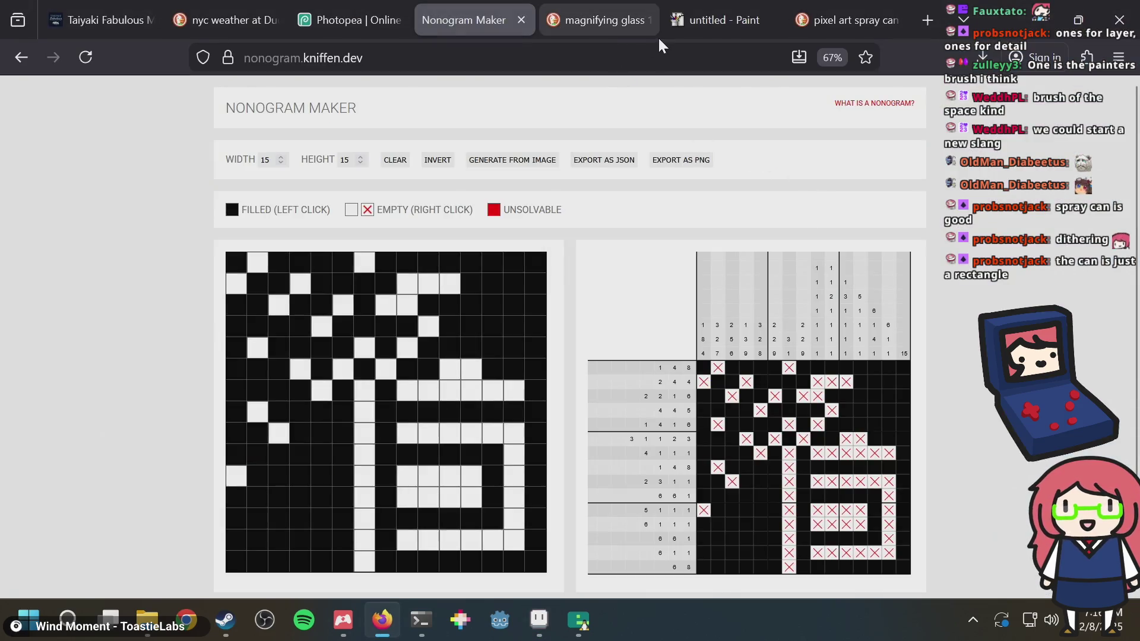
click(828, 24)
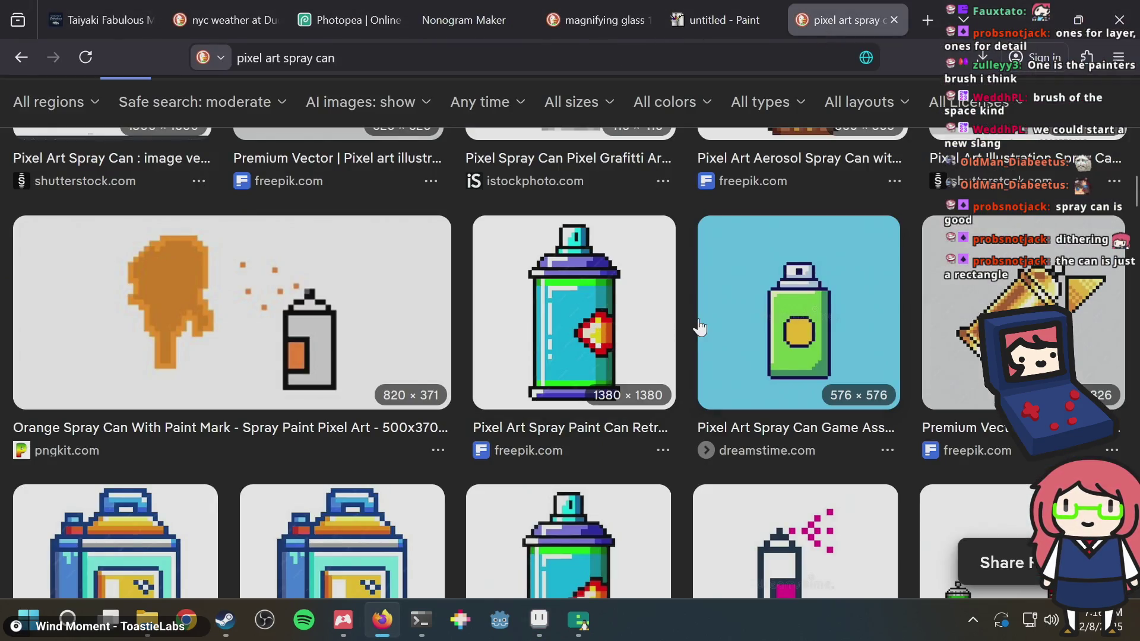
scroll(699, 327, down, 5)
scroll(699, 327, up, 1)
key(alt+Tab)
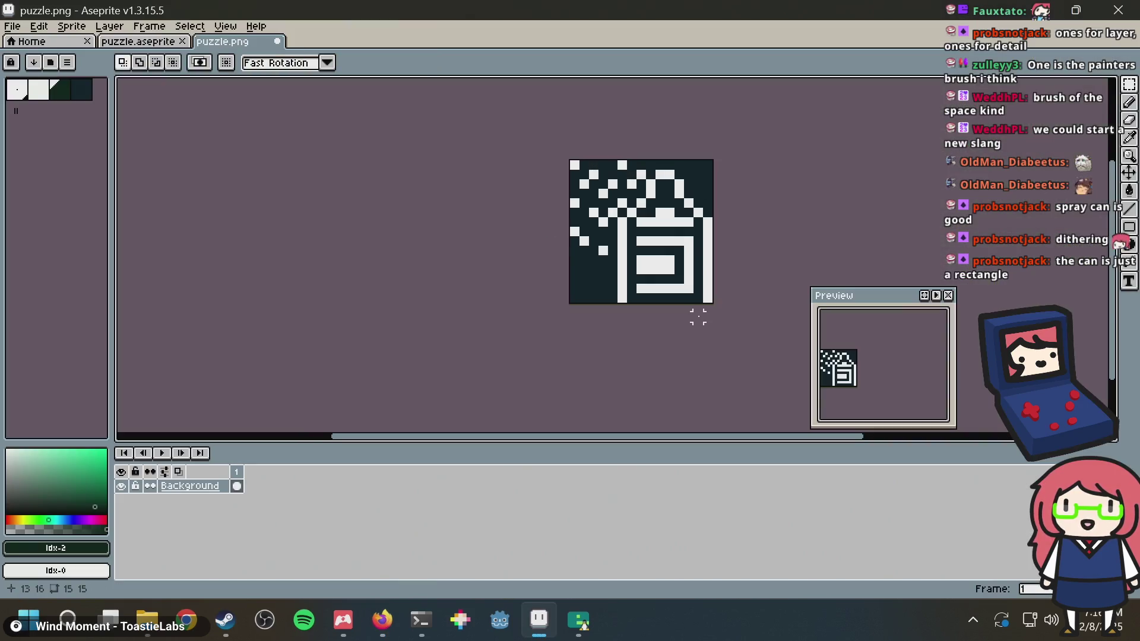
key(ctrl+s)
Regenerate the Nonogram Maker puzzle from puzzle.png and switch back to Aseprite
key(alt+Tab)
click(458, 18)
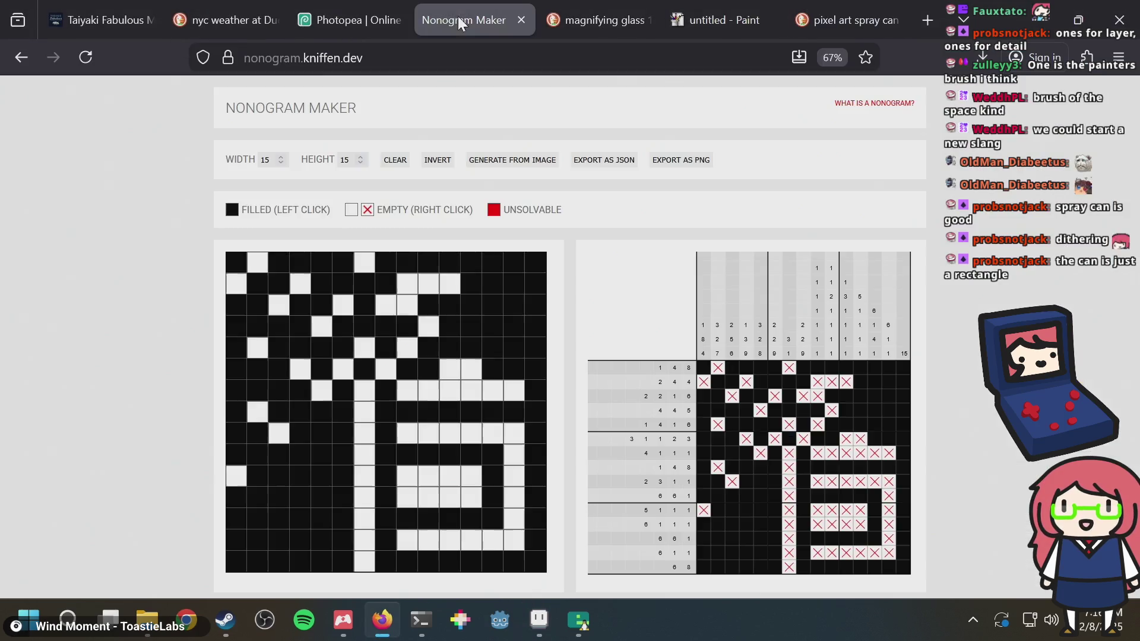
click(549, 165)
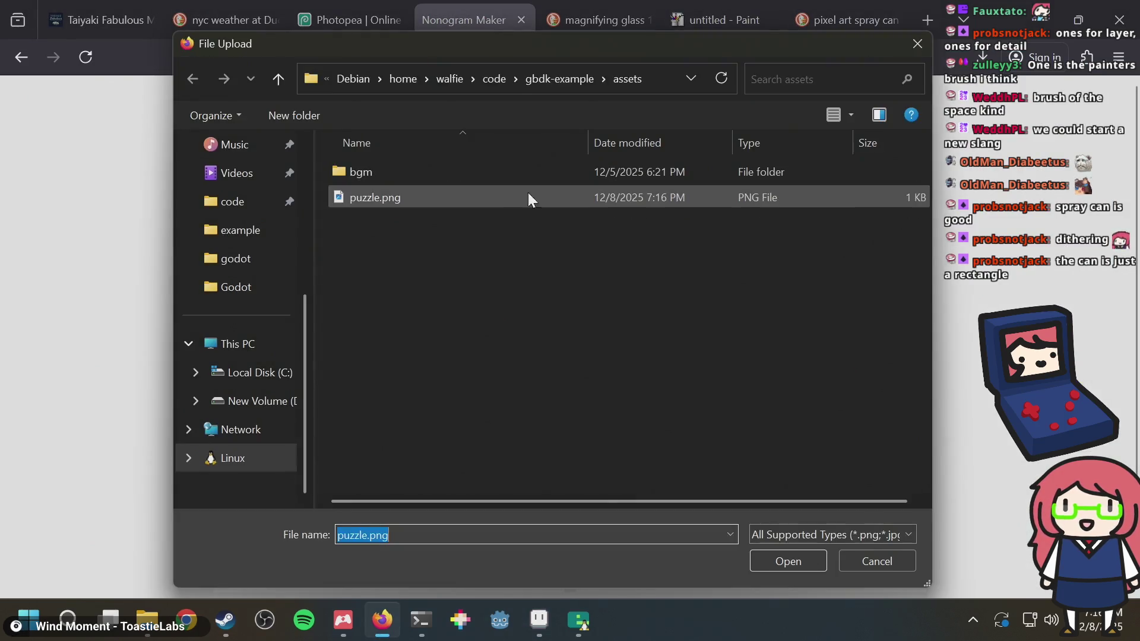
double_click(404, 198)
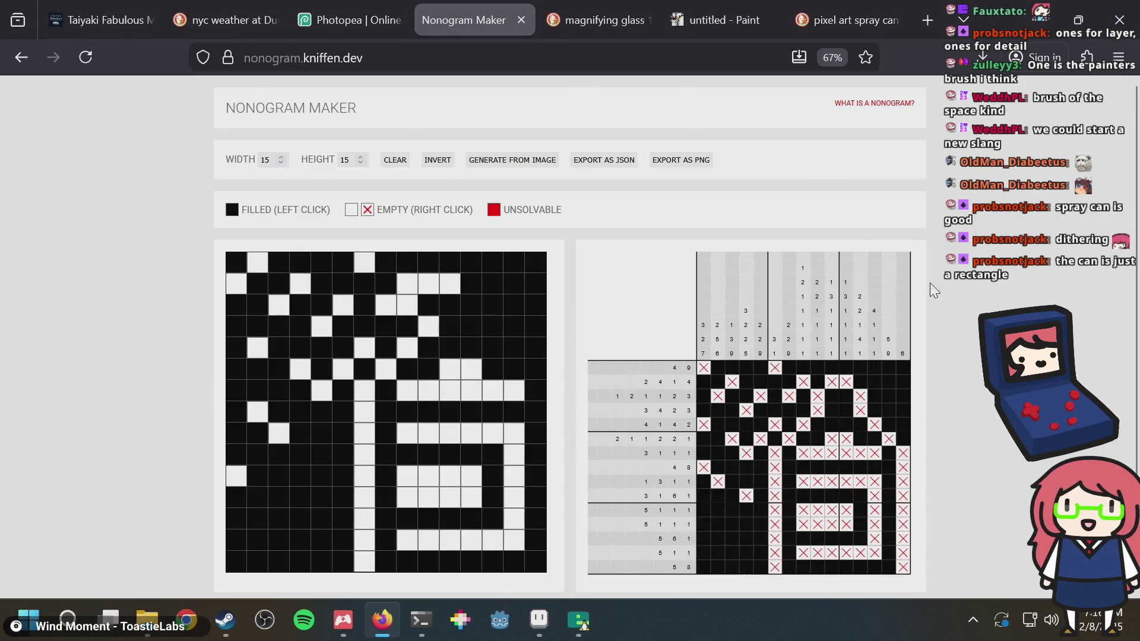
key(alt+Tab)
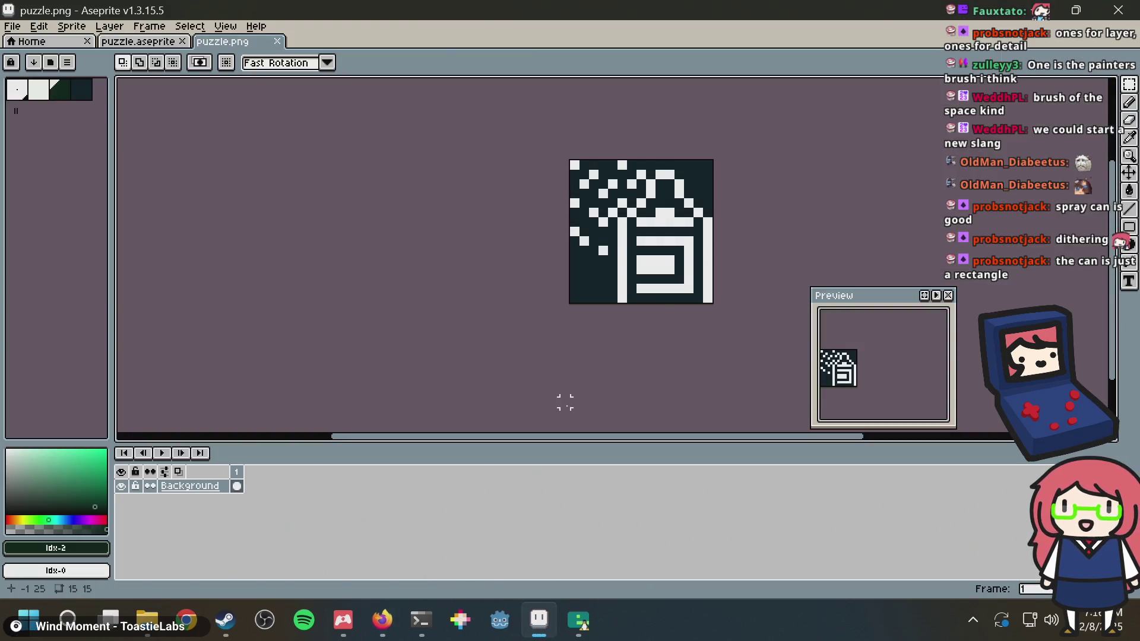
Add a 'Spray Can' tag to the spray can frame in puzzle.aseprite
key(ctrl+Tab)
key(ctrl+s)
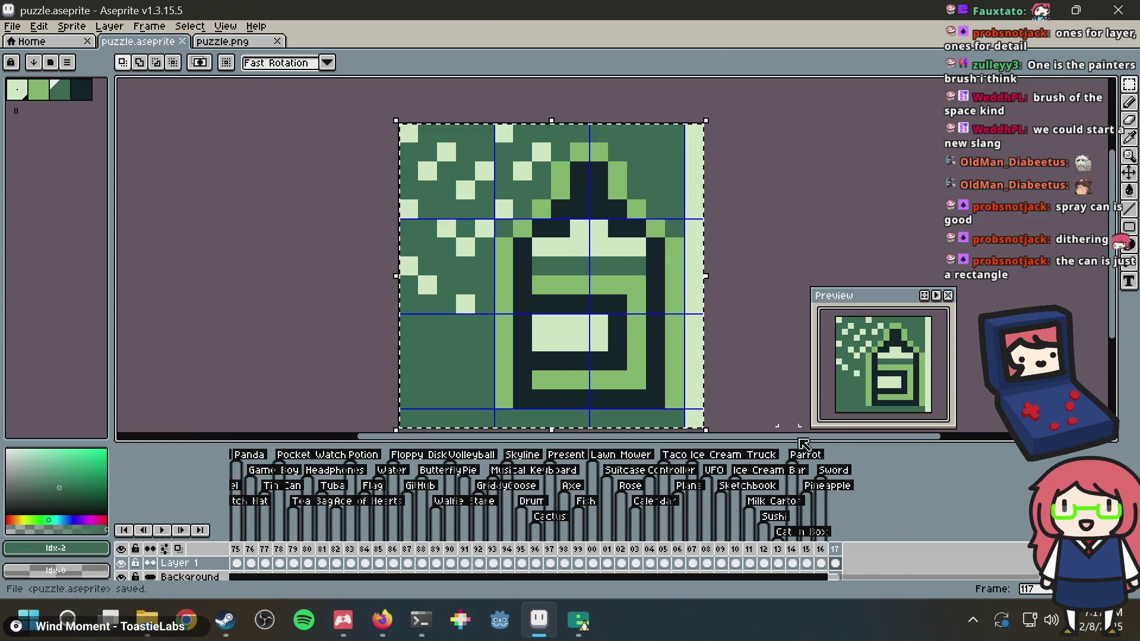
right_click(835, 549)
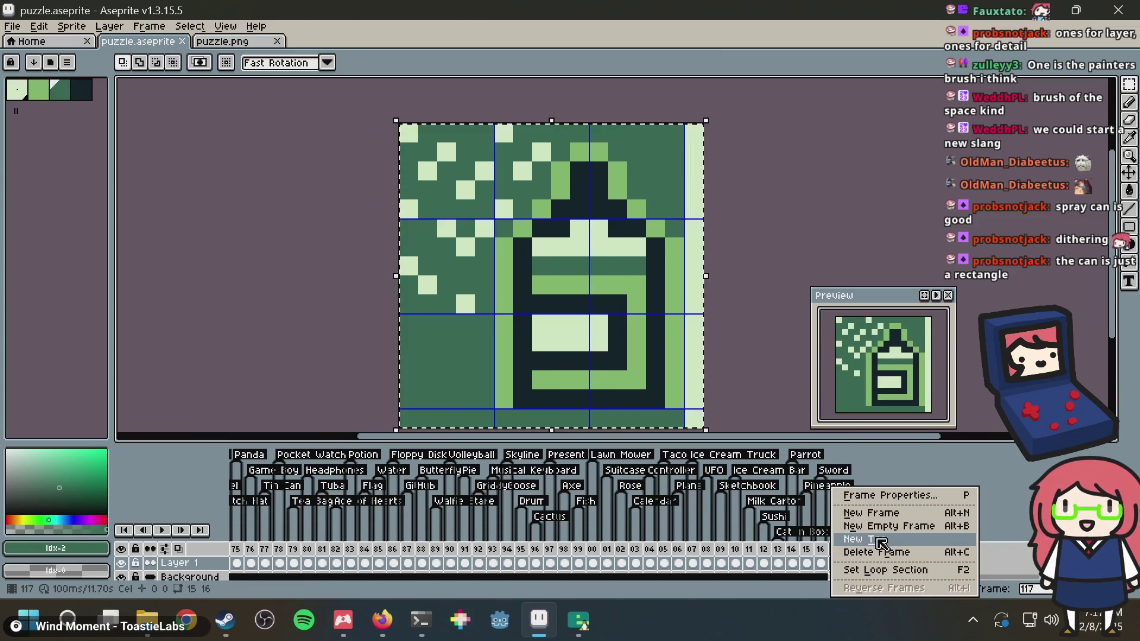
click(881, 540)
text(Spray Ca)
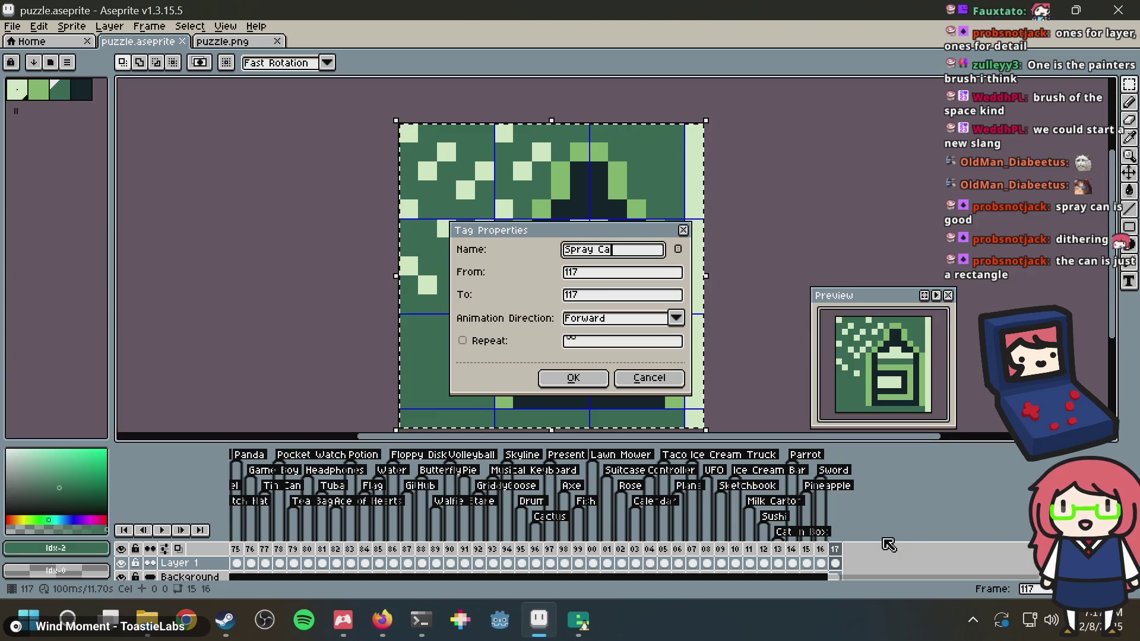
key(Return)
Go back to the spray can search results in the browser and show all web results
key(alt+Tab)
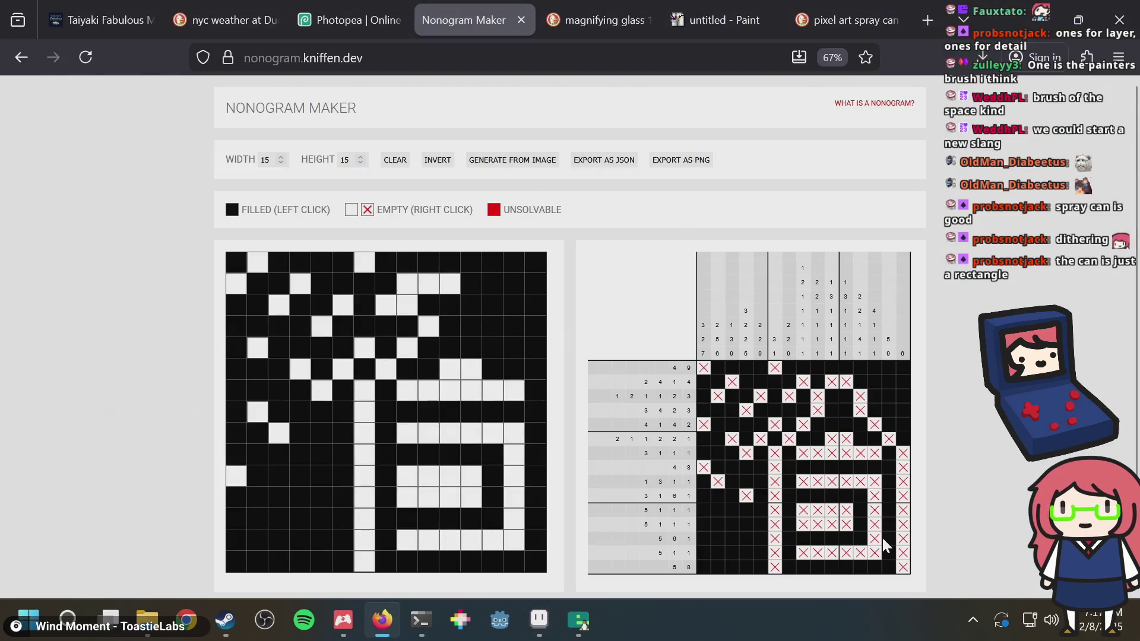
click(849, 19)
scroll(416, 136, down, 5)
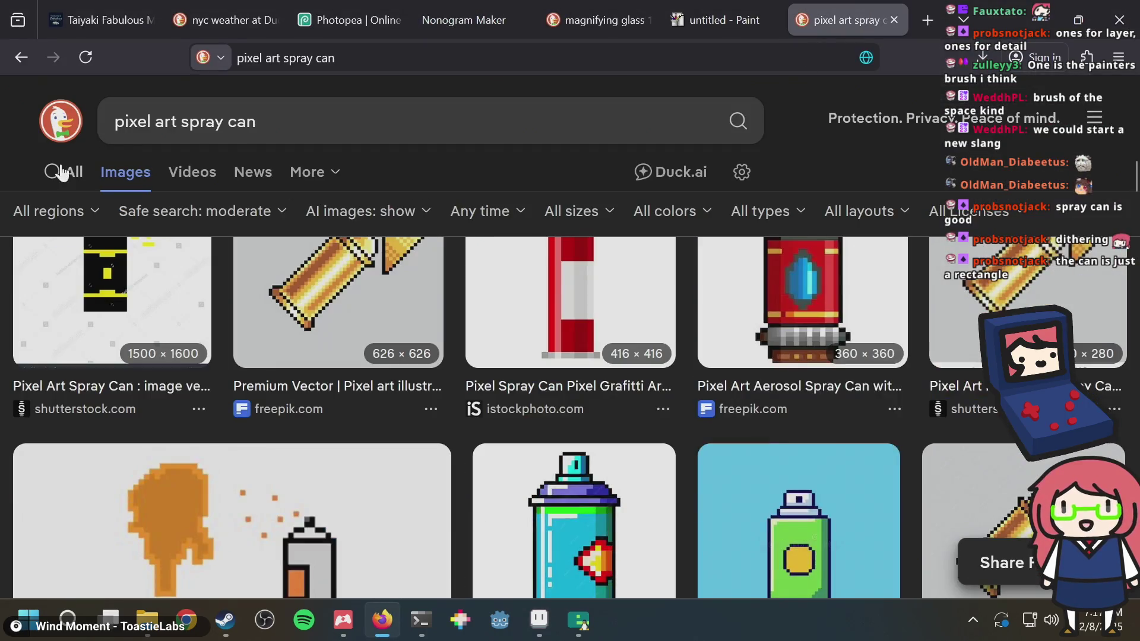
click(74, 173)
scroll(462, 343, down, 10)
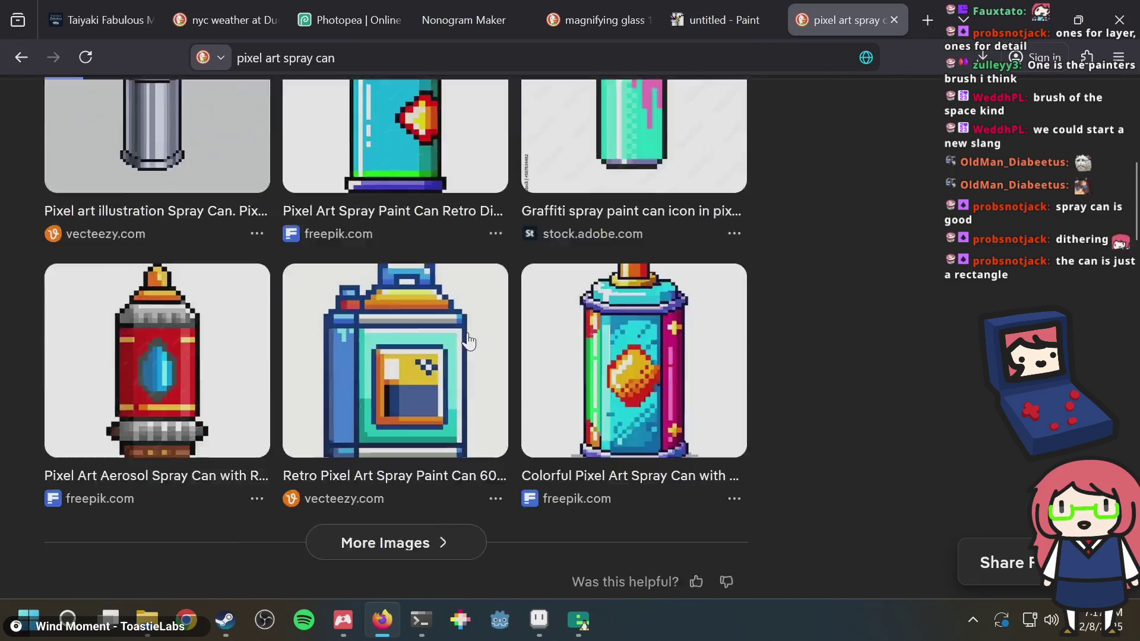
Save the sprite and view the exported puzzle.png image
key(alt+Tab)
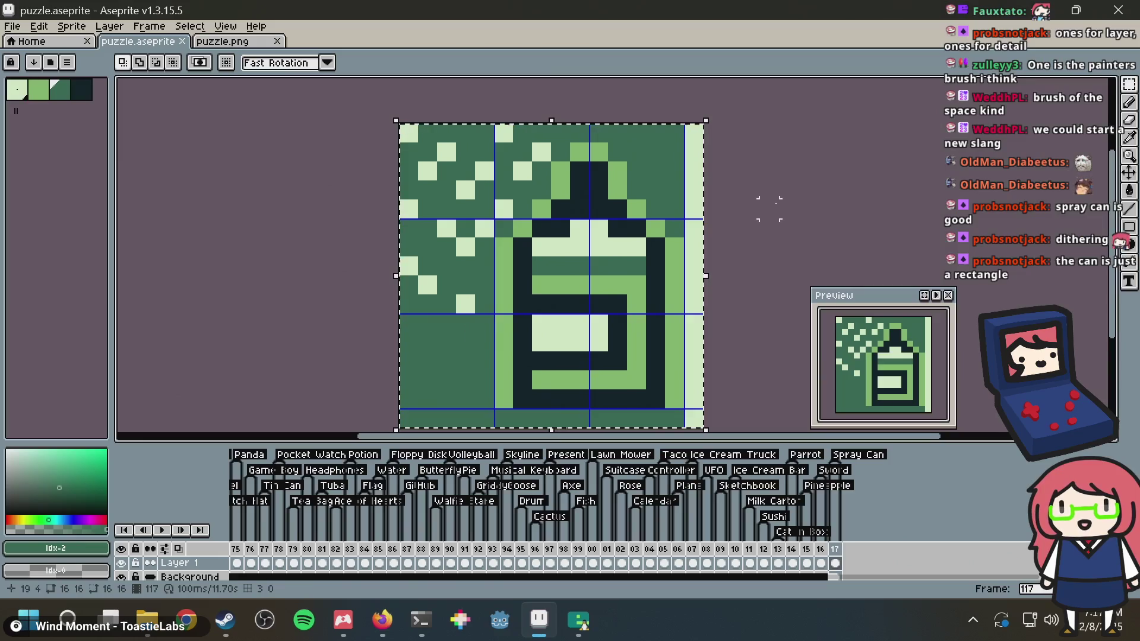
key(ctrl+s)
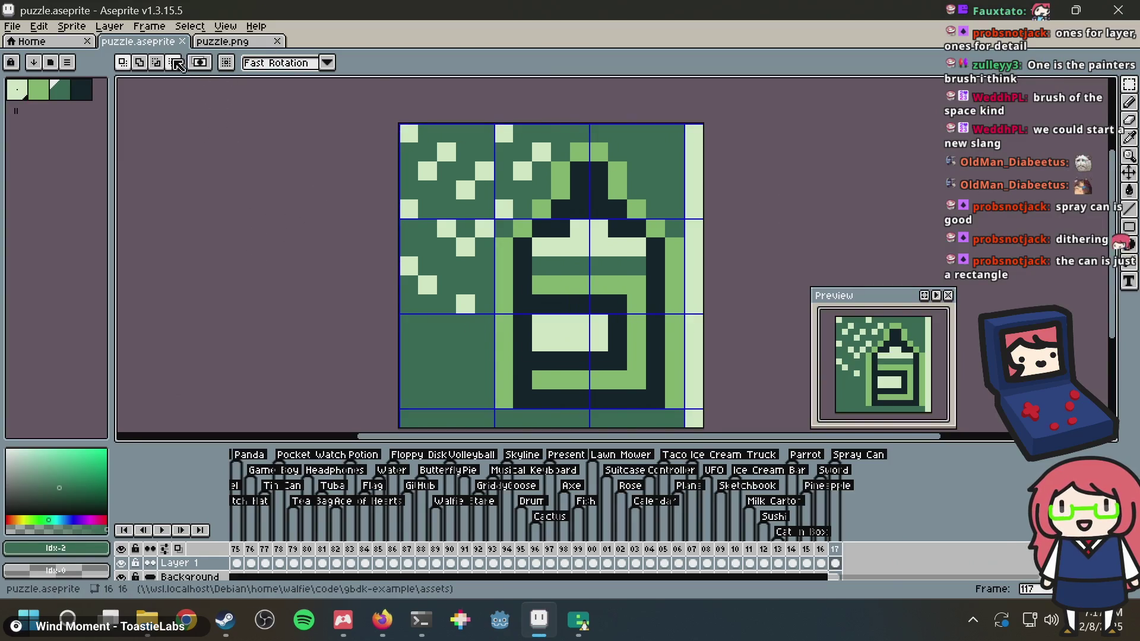
click(226, 45)
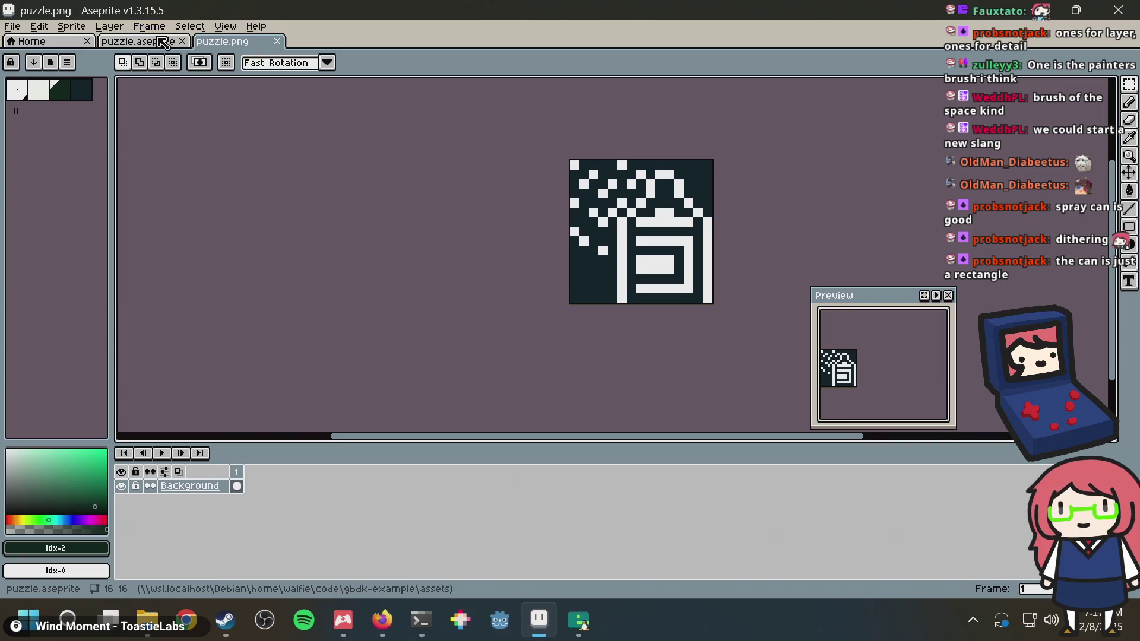
Pick the lightest colour and paint two light pixels in the icon's lower-left background
click(142, 41)
key(ctrl+s)
drag(703, 184, 682, 139)
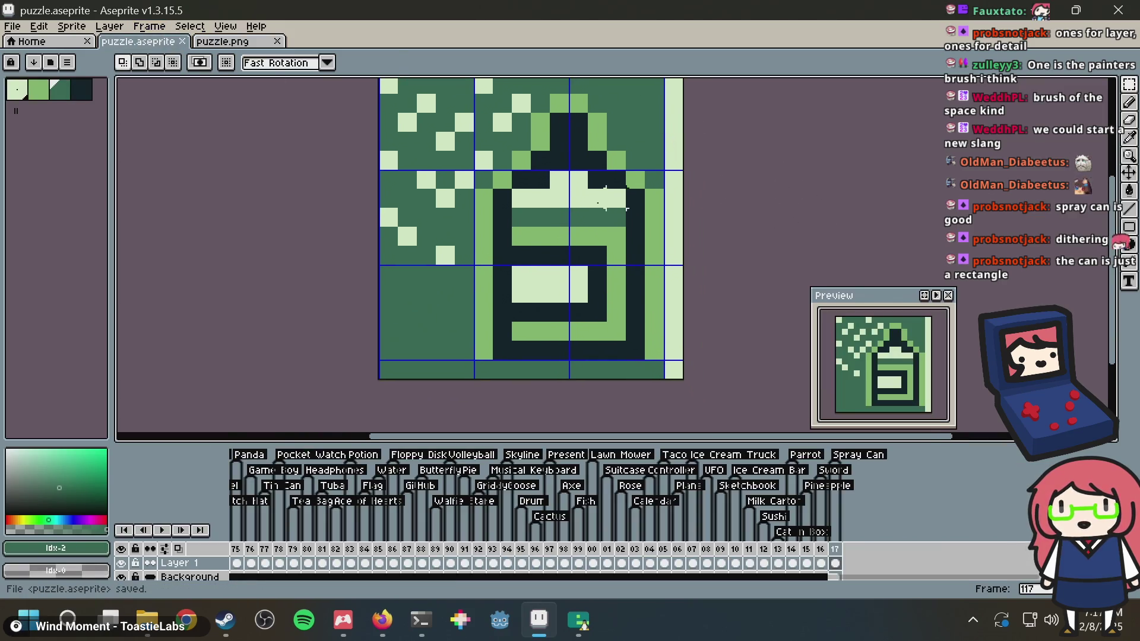
key(i)
click(452, 248)
click(426, 274)
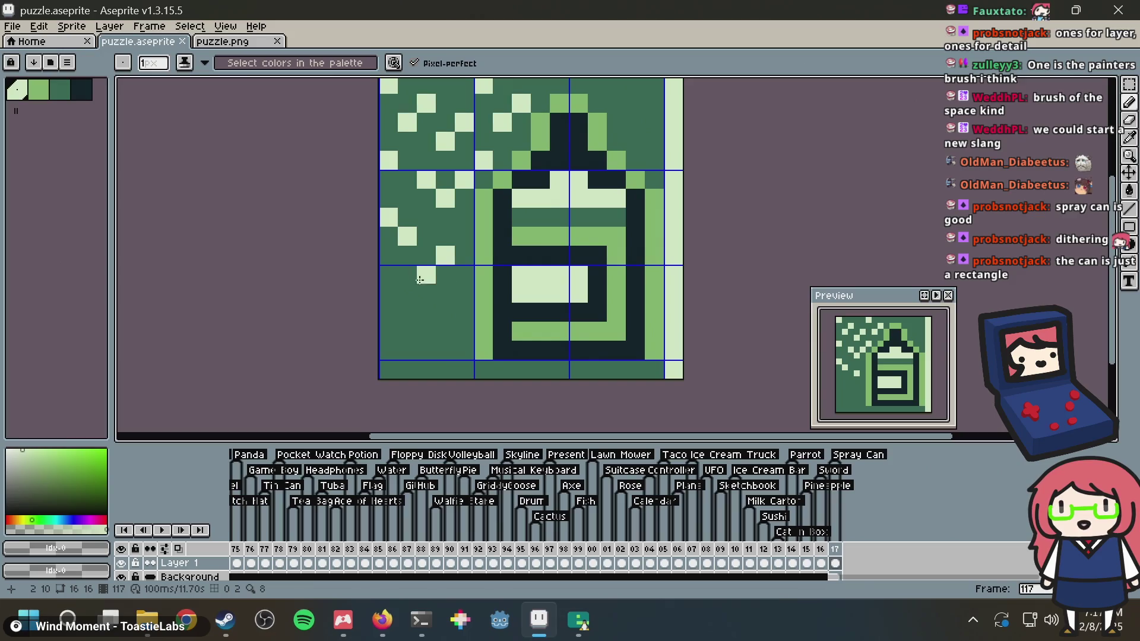
click(419, 290)
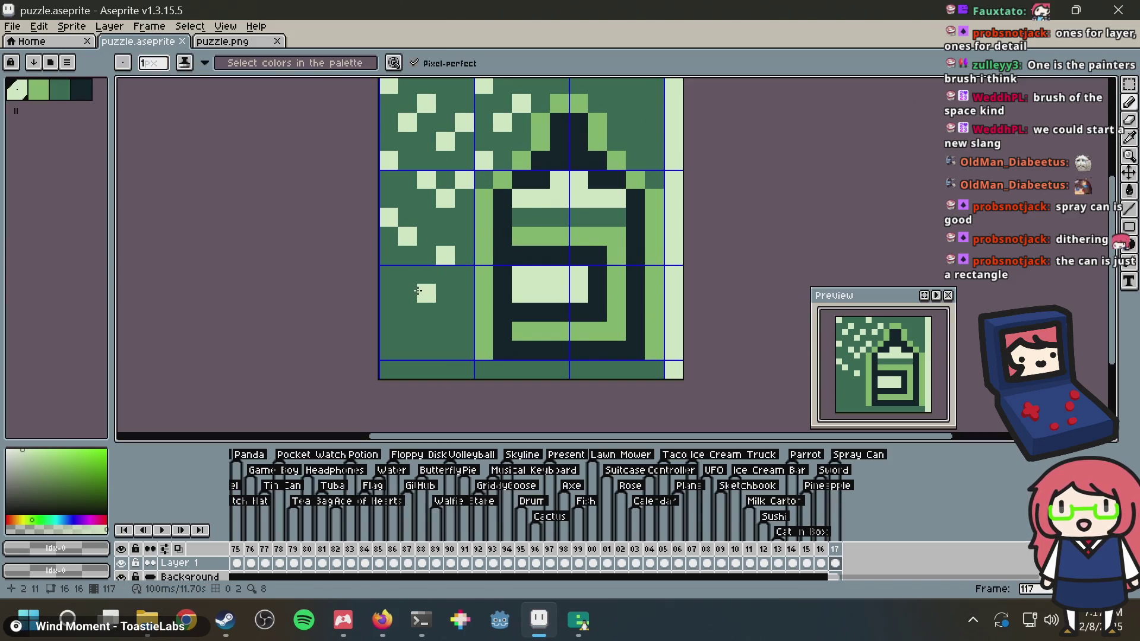
Save the sprite and switch to the browser
scroll(564, 199, down, 2)
key(ctrl+s)
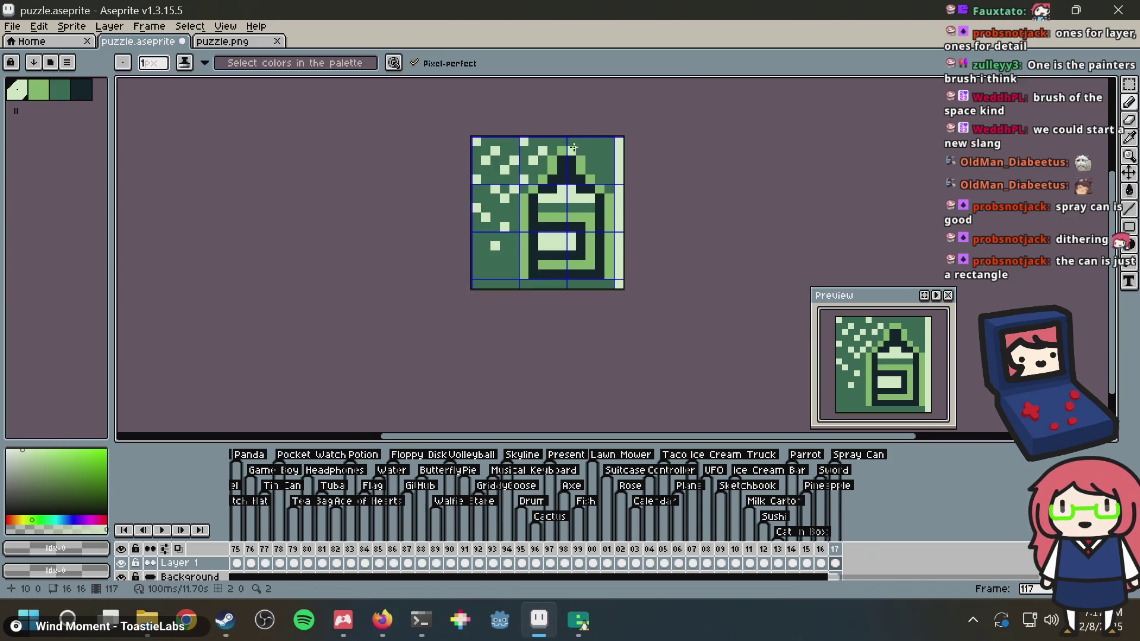
scroll(567, 135, up, 4)
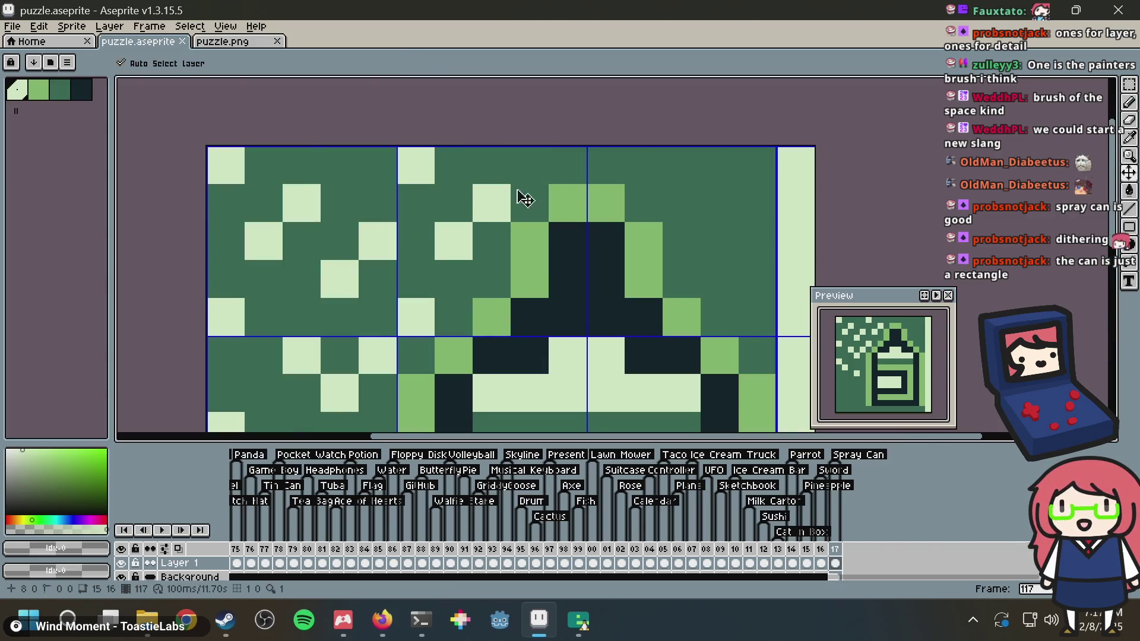
key(ctrl+s)
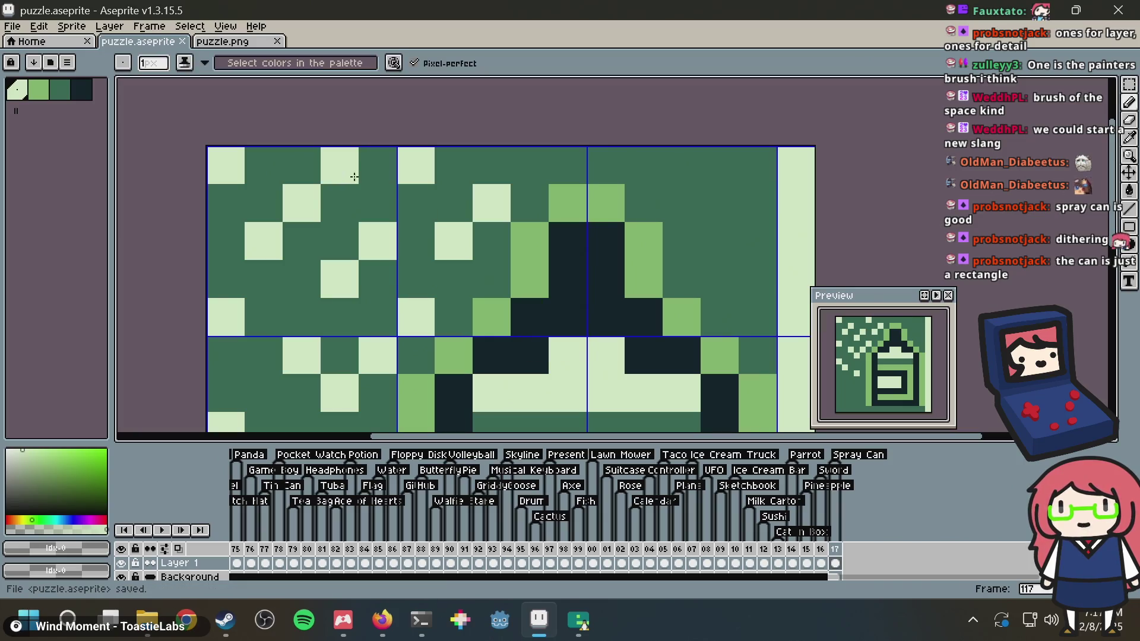
scroll(670, 199, down, 6)
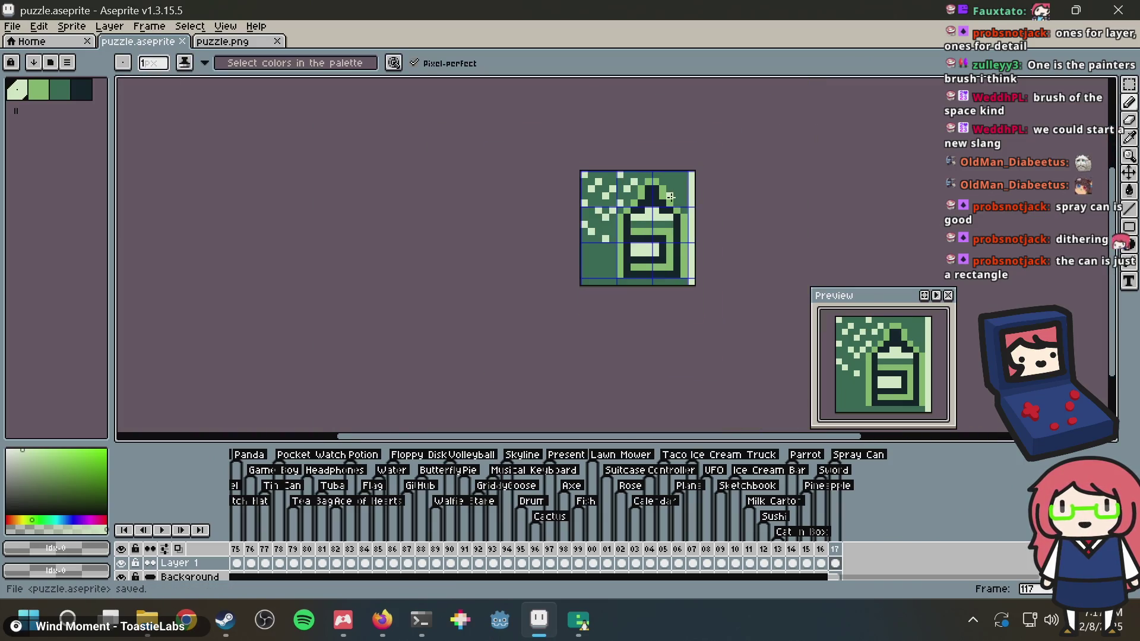
scroll(670, 199, up, 3)
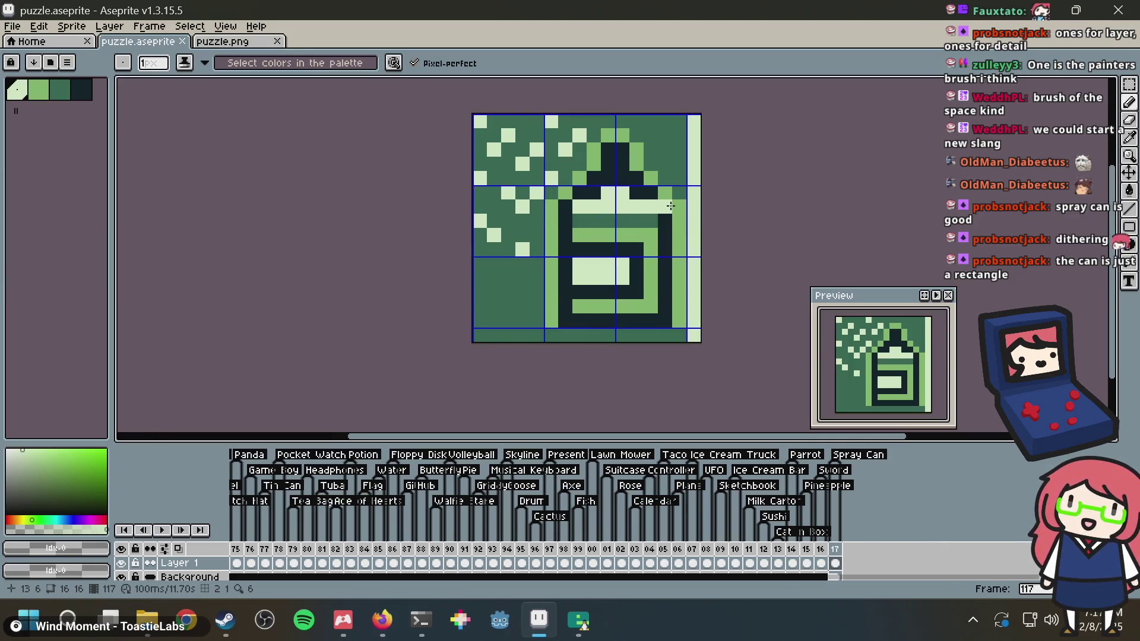
key(ctrl+s)
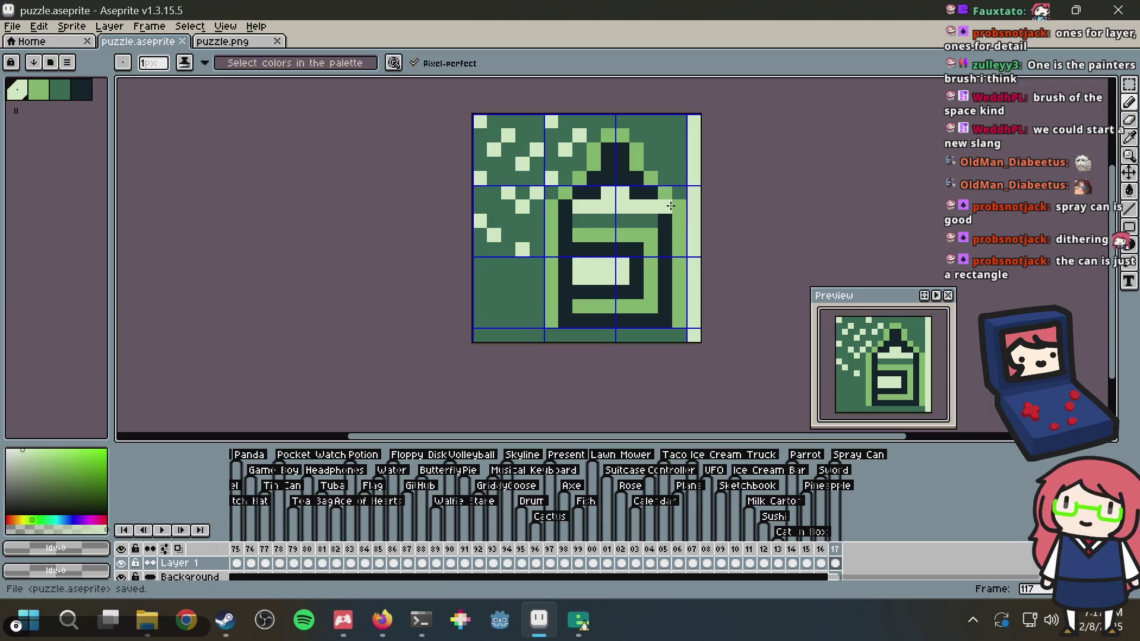
key(alt+Tab)
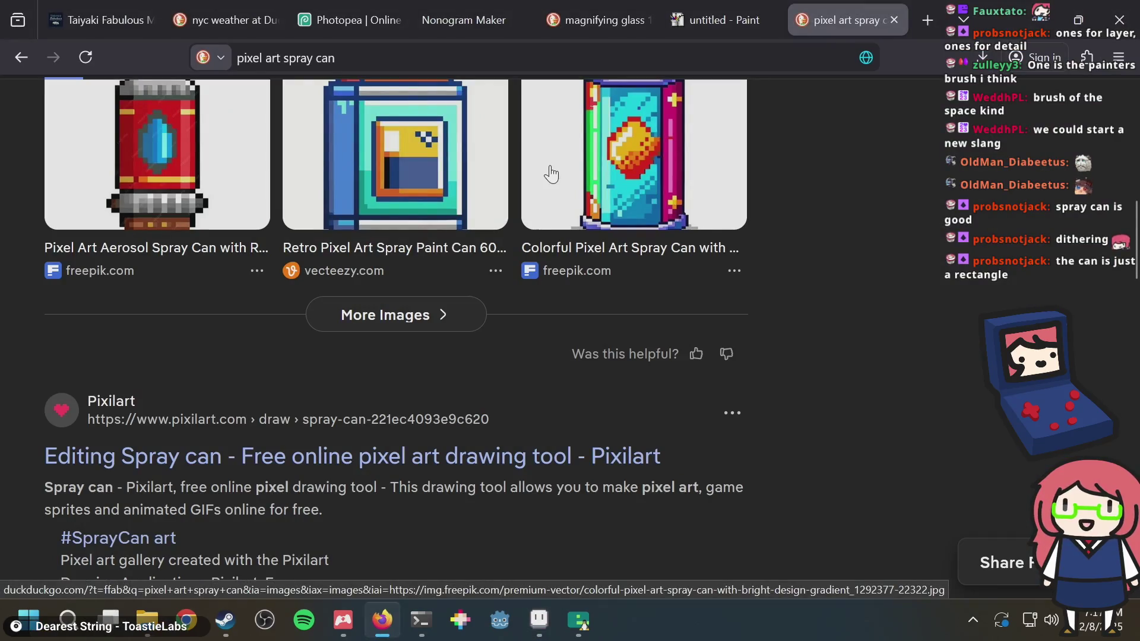
Close the unused Photopea tab and return to Nonogram Maker
click(376, 12)
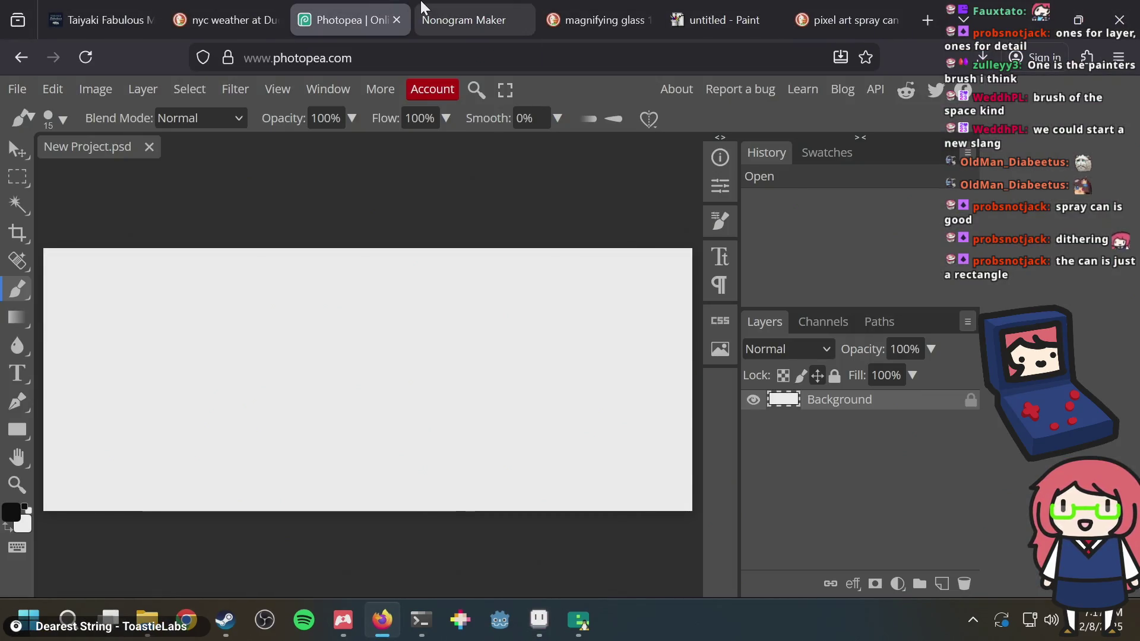
click(422, 8)
click(363, 3)
middle_click(362, 4)
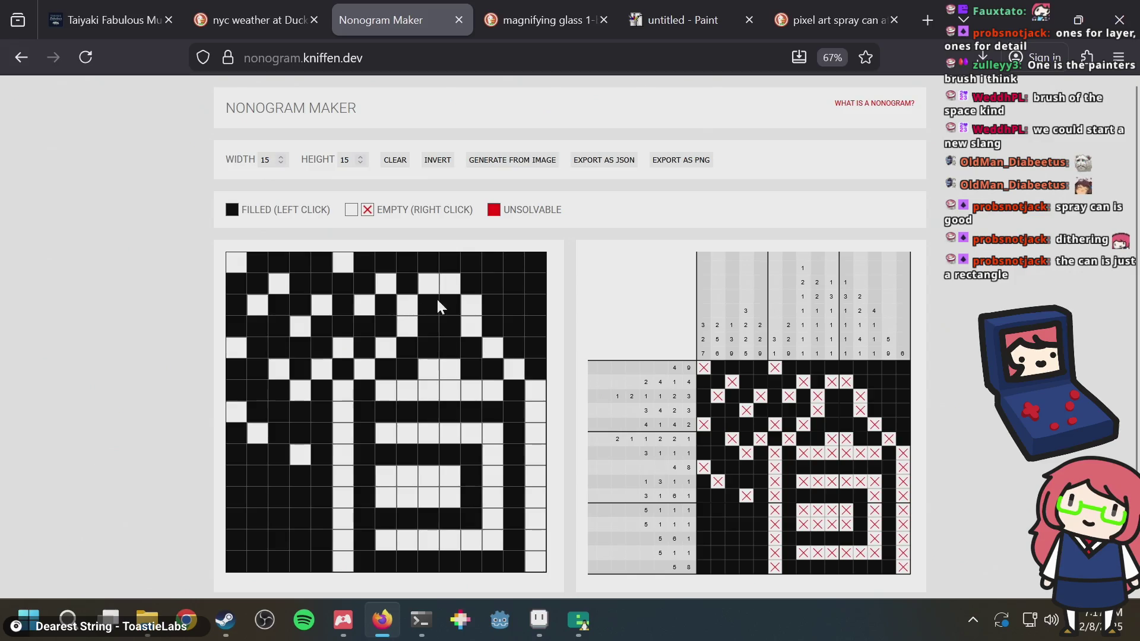
Rearrange the nozzle cells in rows 2–4 so the second-row clue reads 2 4 3
mouse_move(460, 308)
mouse_down()
mouse_move(429, 306)
mouse_move(455, 281)
mouse_up()
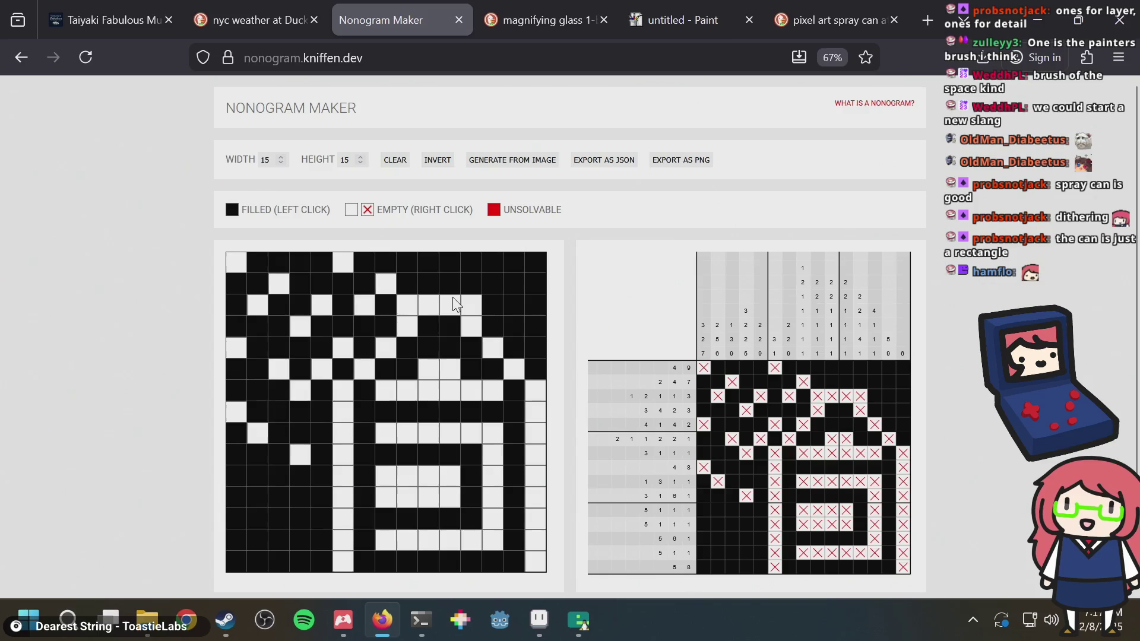
mouse_move(431, 311)
mouse_down()
mouse_move(449, 310)
mouse_move(460, 291)
mouse_up()
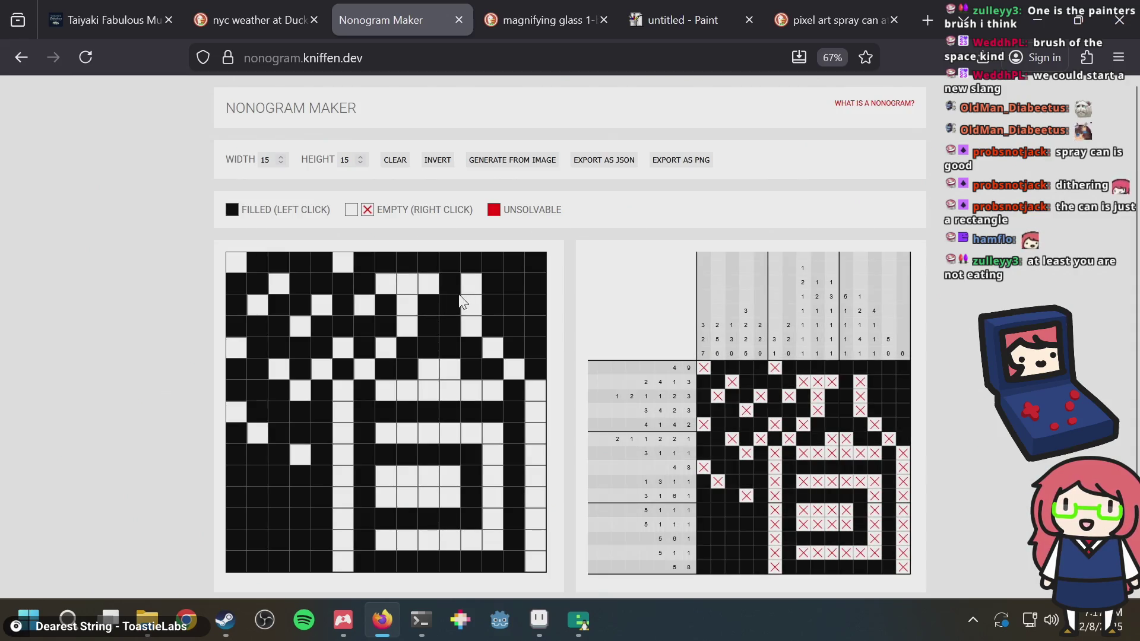
drag(441, 302, 480, 280)
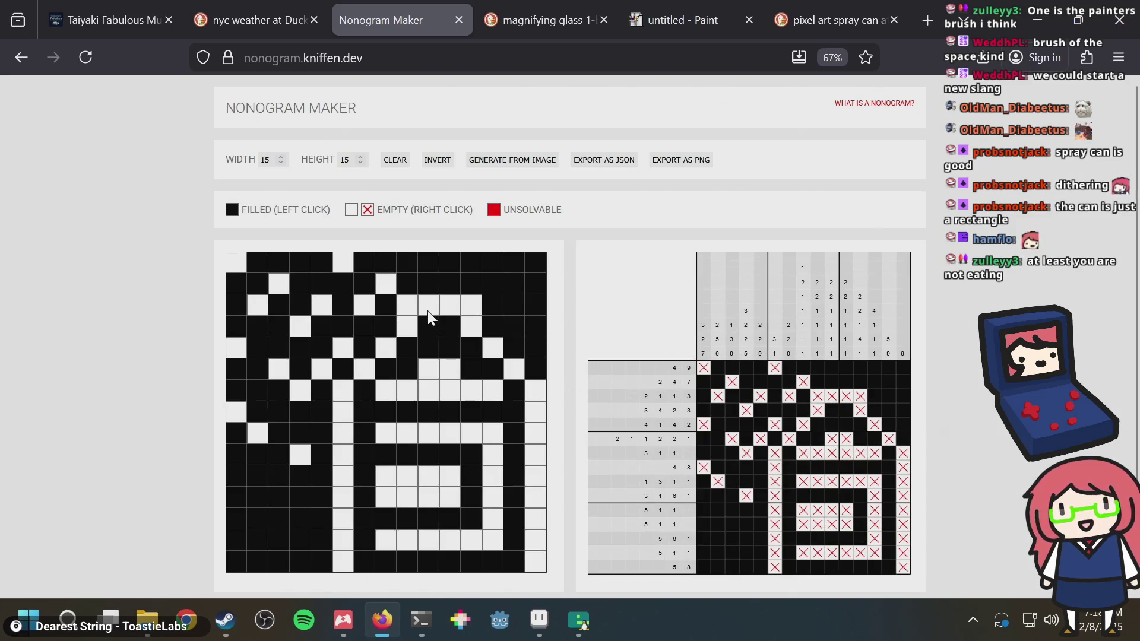
mouse_move(433, 290)
mouse_down()
mouse_move(419, 274)
mouse_move(469, 288)
mouse_up()
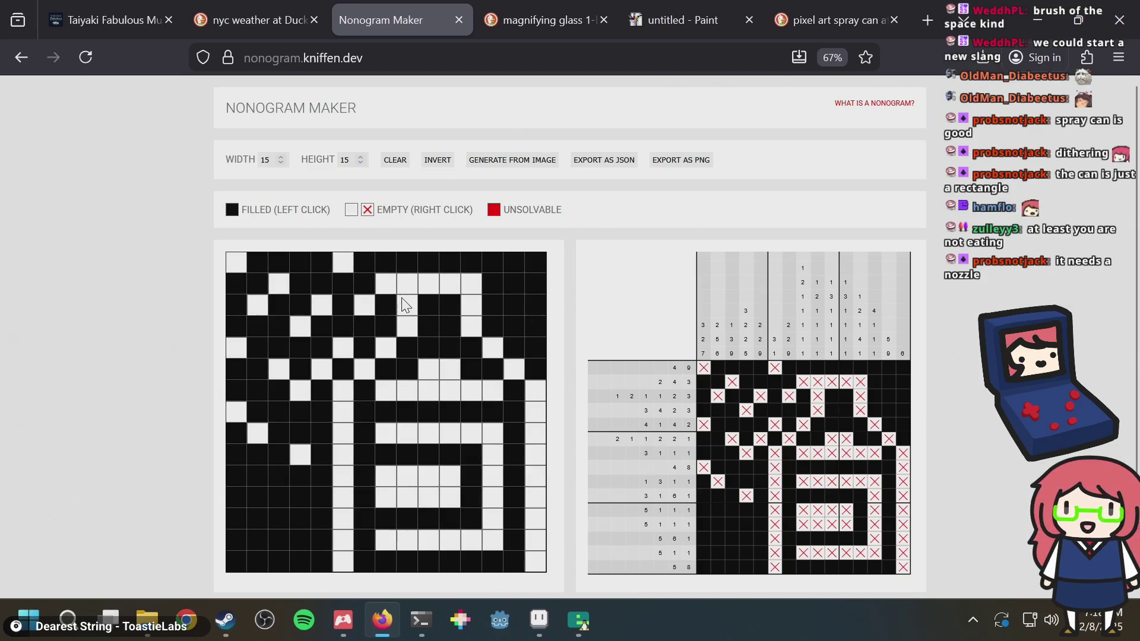
click(411, 315)
click(390, 282)
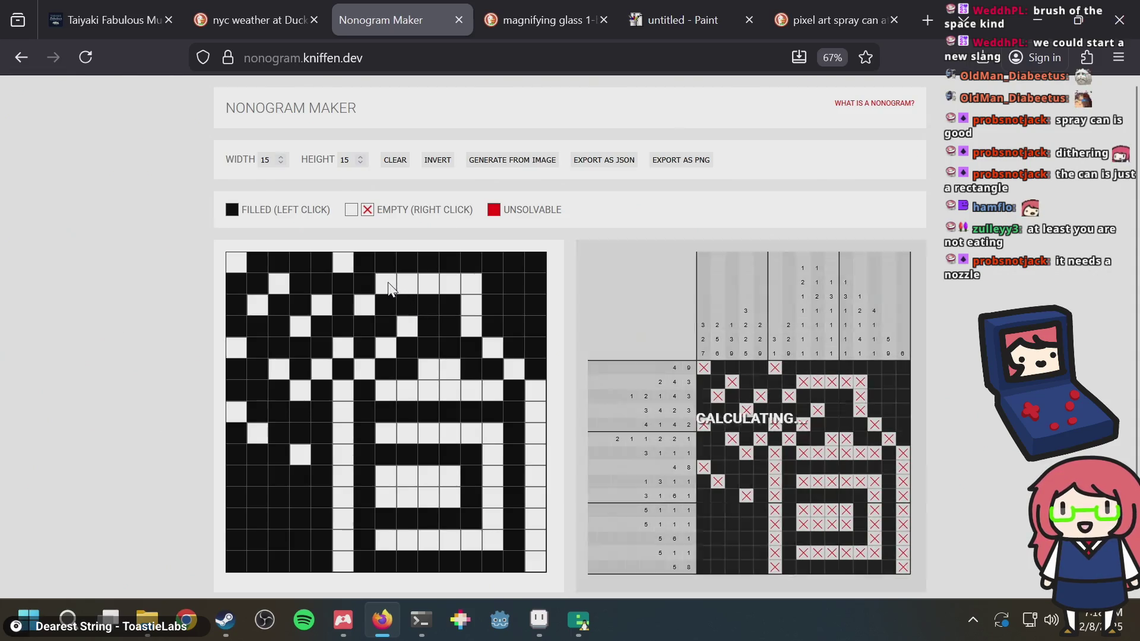
click(384, 322)
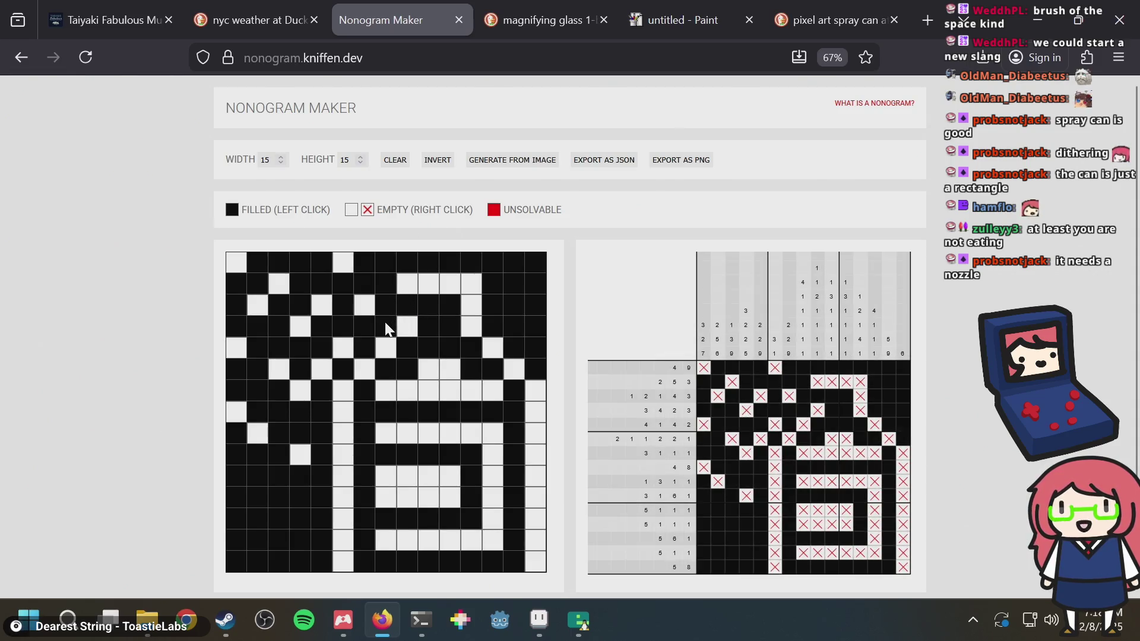
click(389, 304)
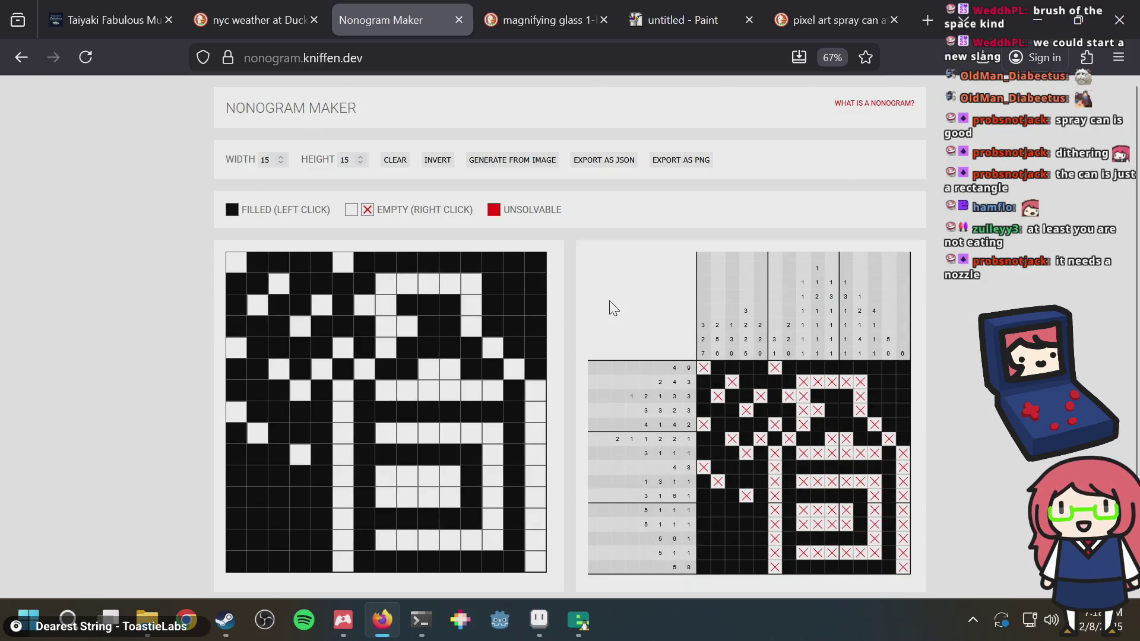
Check the spray can reference images, then come back to the nonogram grid
click(790, 12)
scroll(467, 309, up, 5)
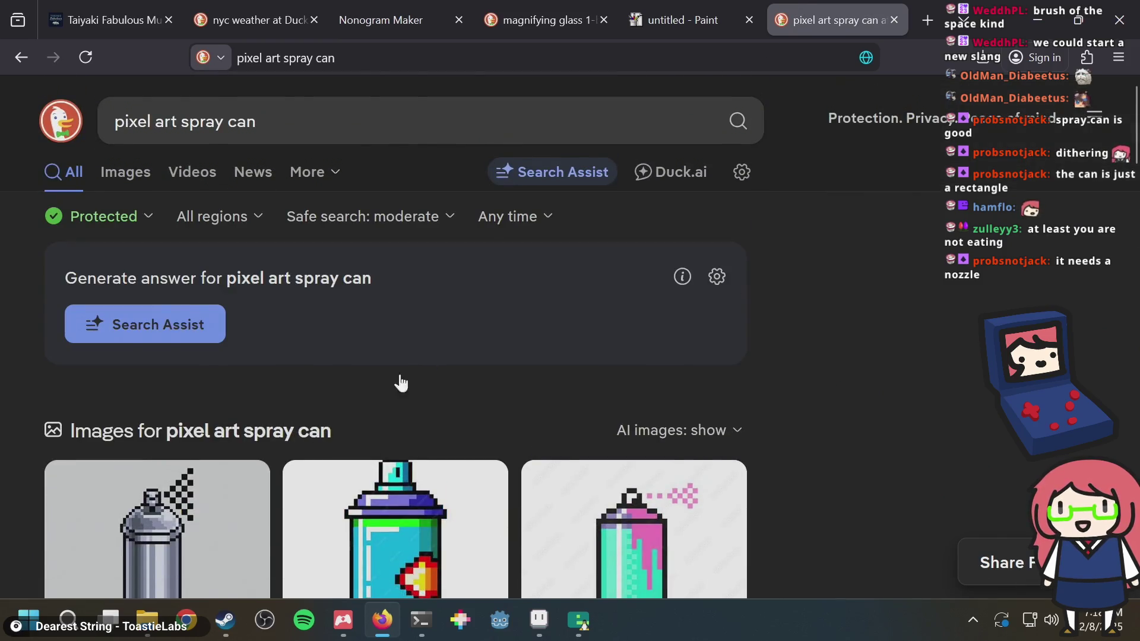
scroll(380, 365, down, 2)
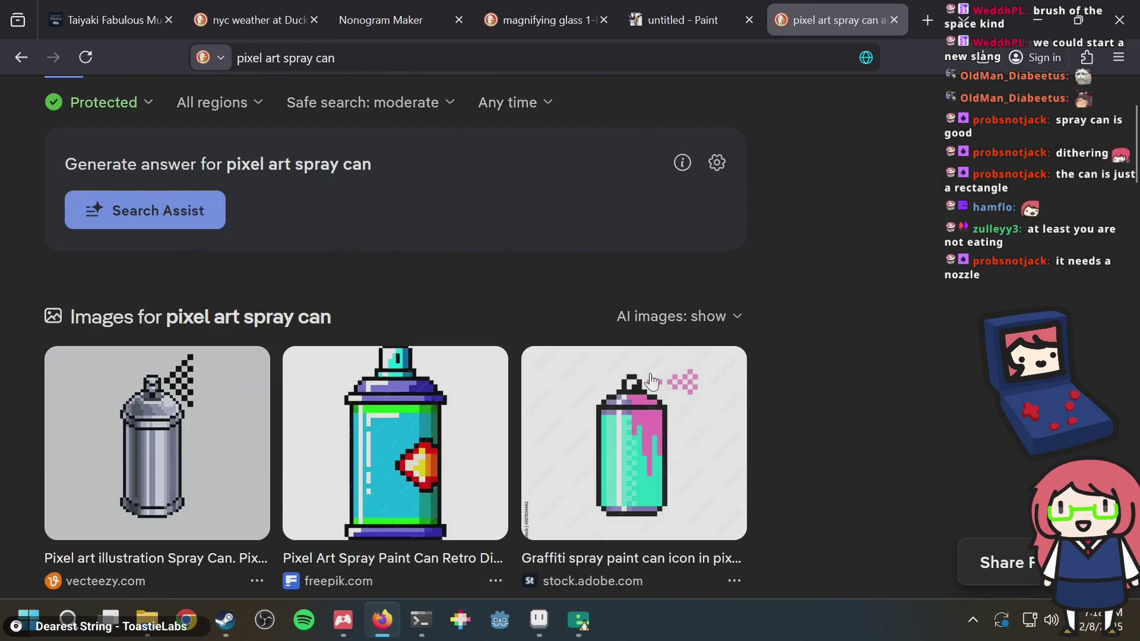
click(727, 11)
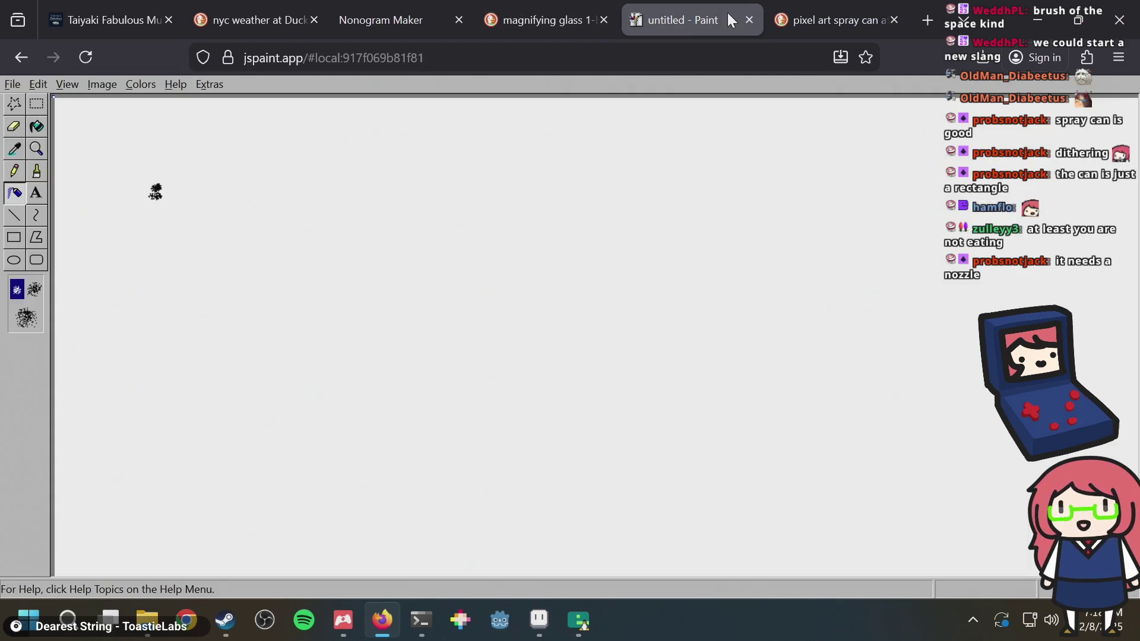
click(376, 22)
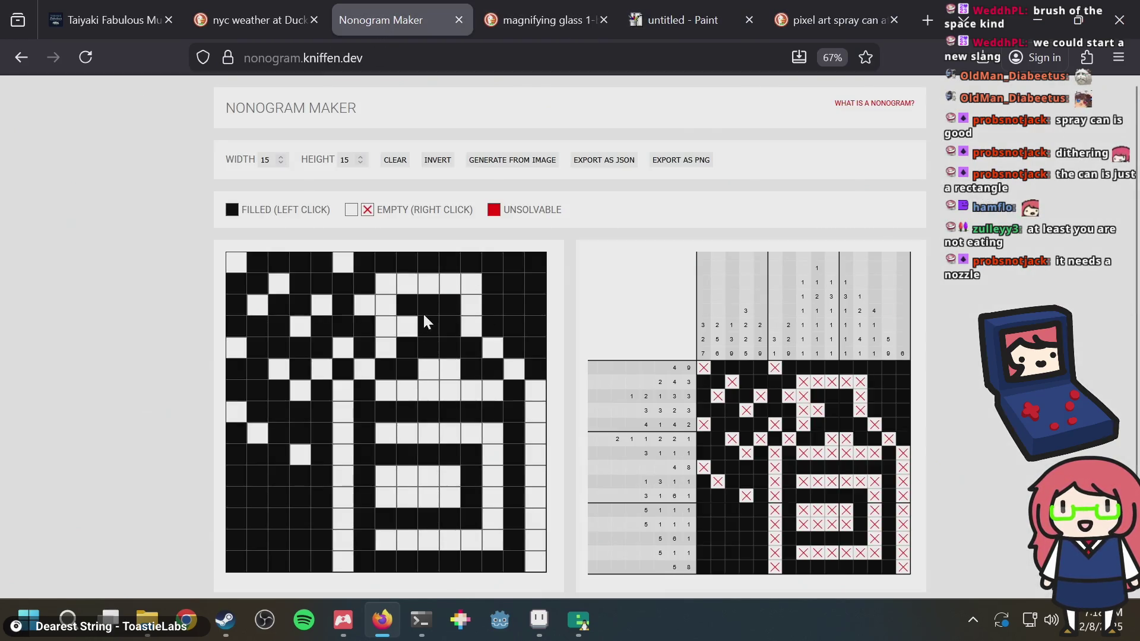
Shift the nozzle cells one column left and adjust the fourth-row cells beneath it
drag(413, 312, 410, 327)
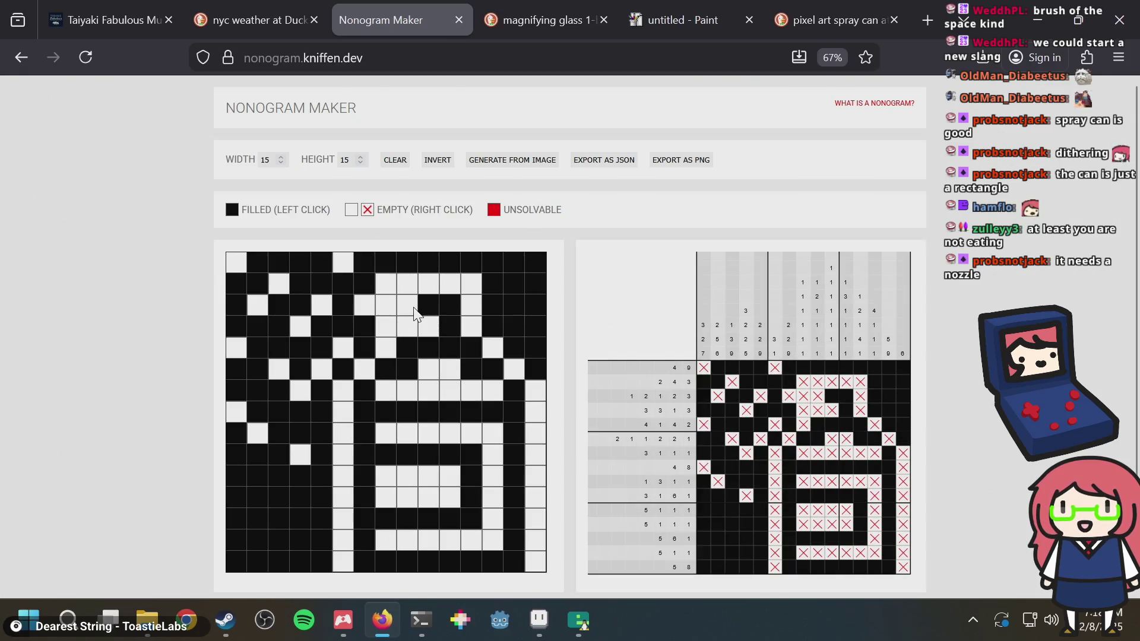
click(386, 305)
click(386, 284)
click(387, 324)
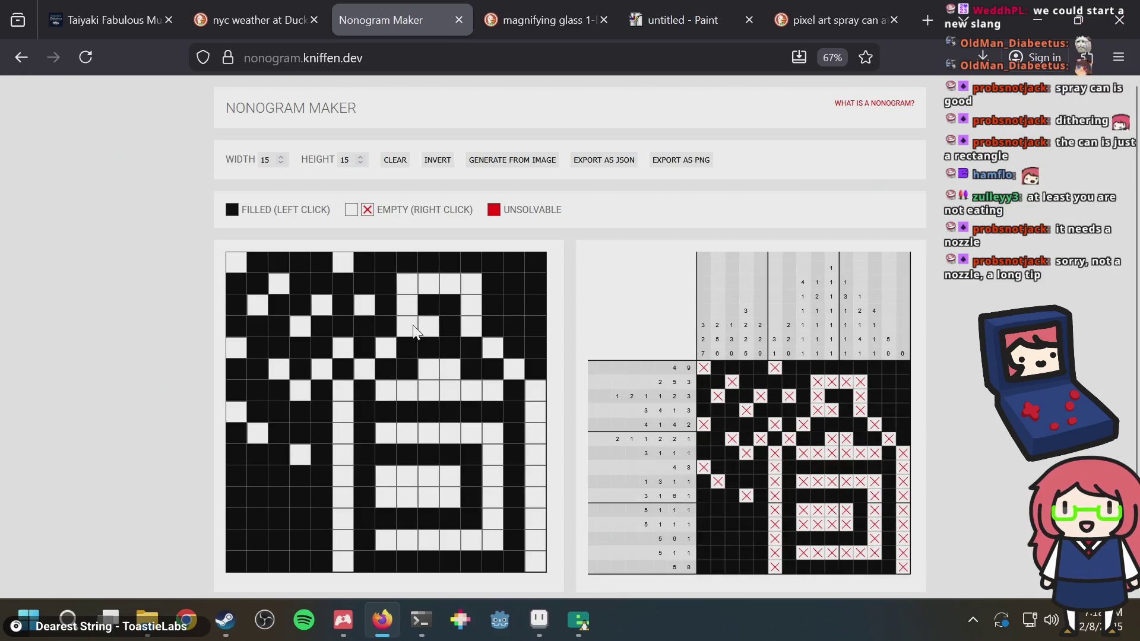
click(427, 326)
click(427, 324)
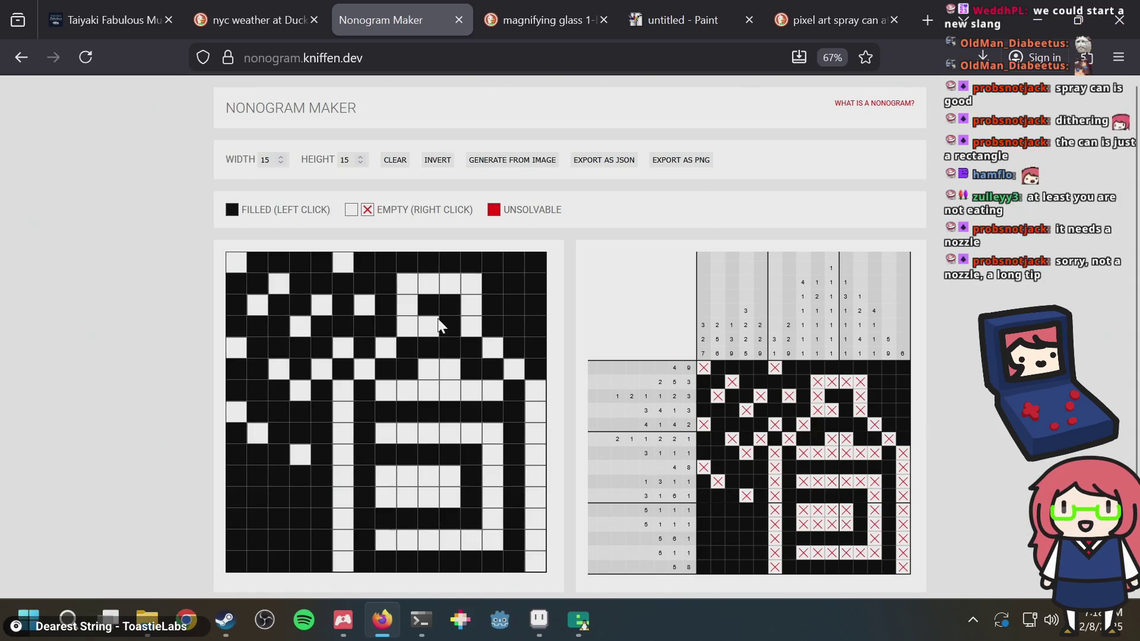
Refill the fourth-row cell under the nozzle and clear two third-row nozzle cells
click(871, 10)
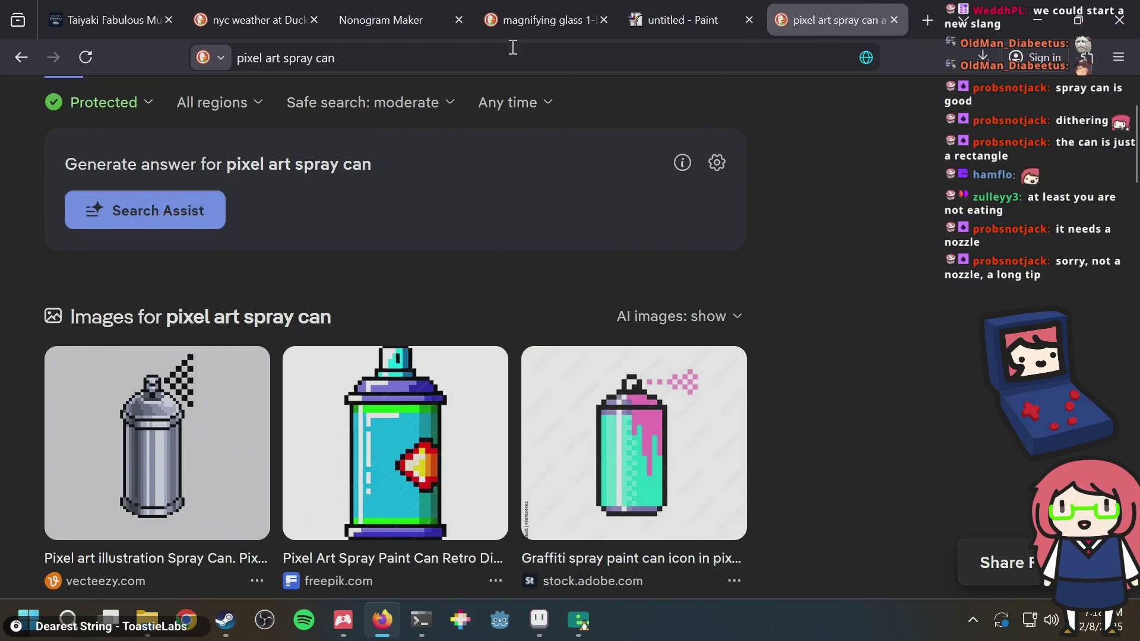
click(430, 2)
click(432, 323)
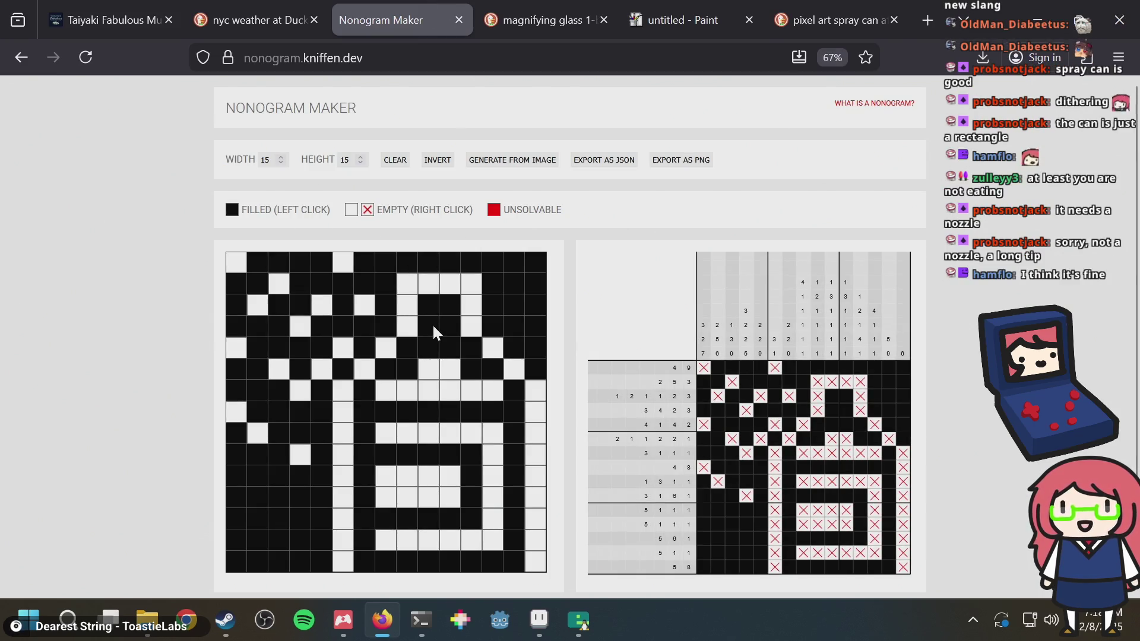
click(430, 305)
click(448, 309)
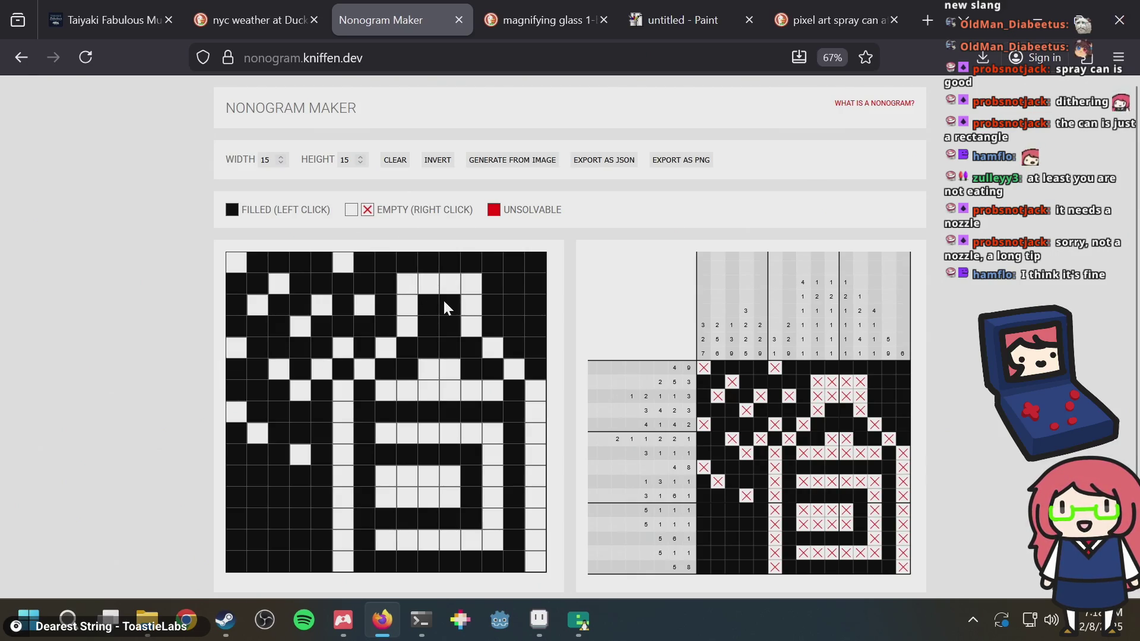
Test a medium-green top row on the Aseprite nozzle, undo it, and save
key(alt+Tab)
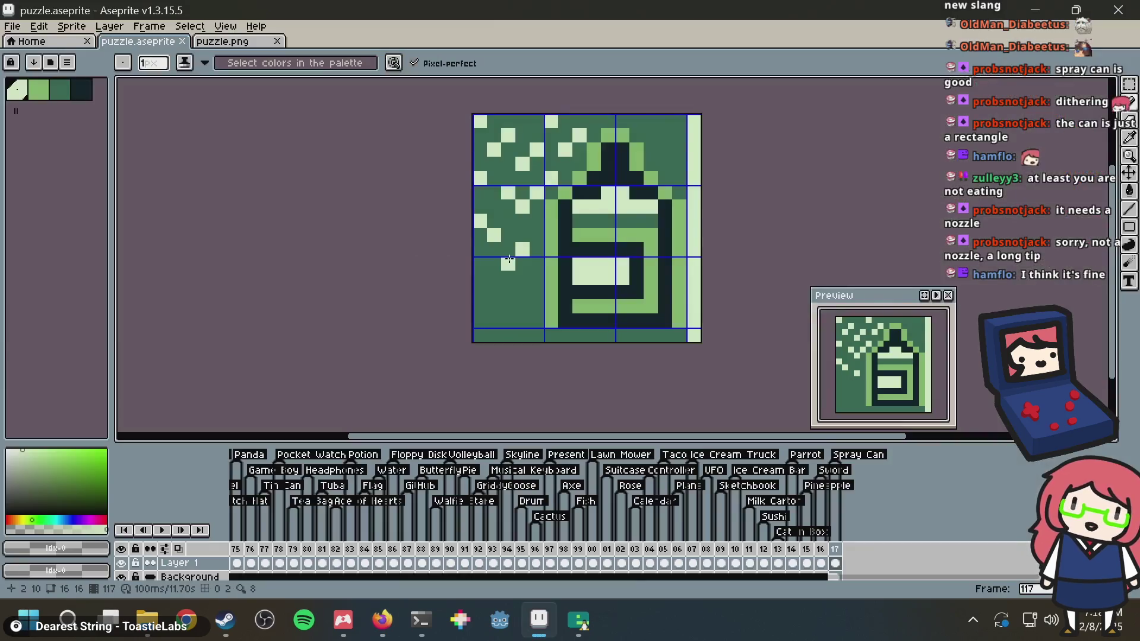
scroll(677, 228, down, 1)
scroll(677, 229, up, 2)
drag(611, 172, 590, 214)
scroll(588, 211, up, 1)
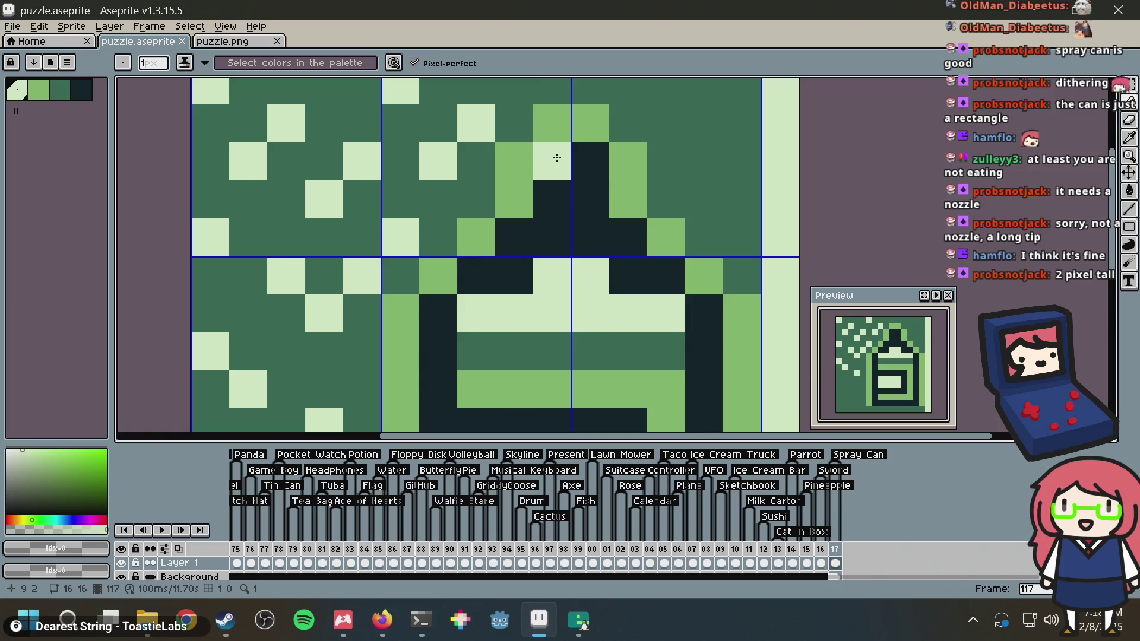
alt+click(516, 159)
drag(516, 159, 591, 160)
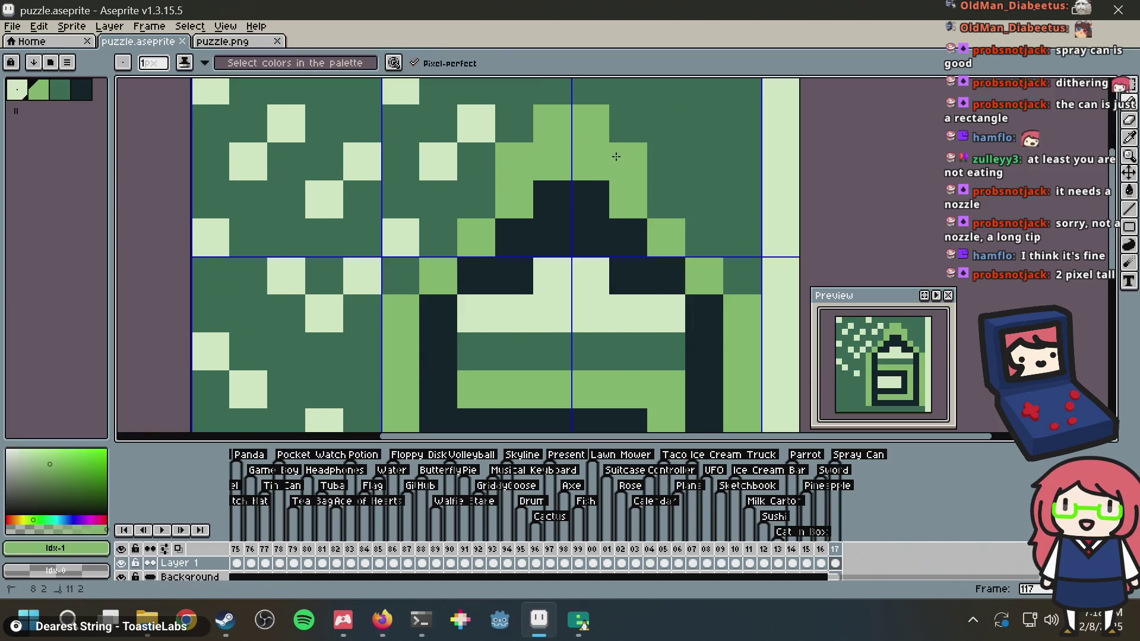
scroll(621, 201, down, 6)
scroll(621, 201, up, 5)
key(ctrl+z)
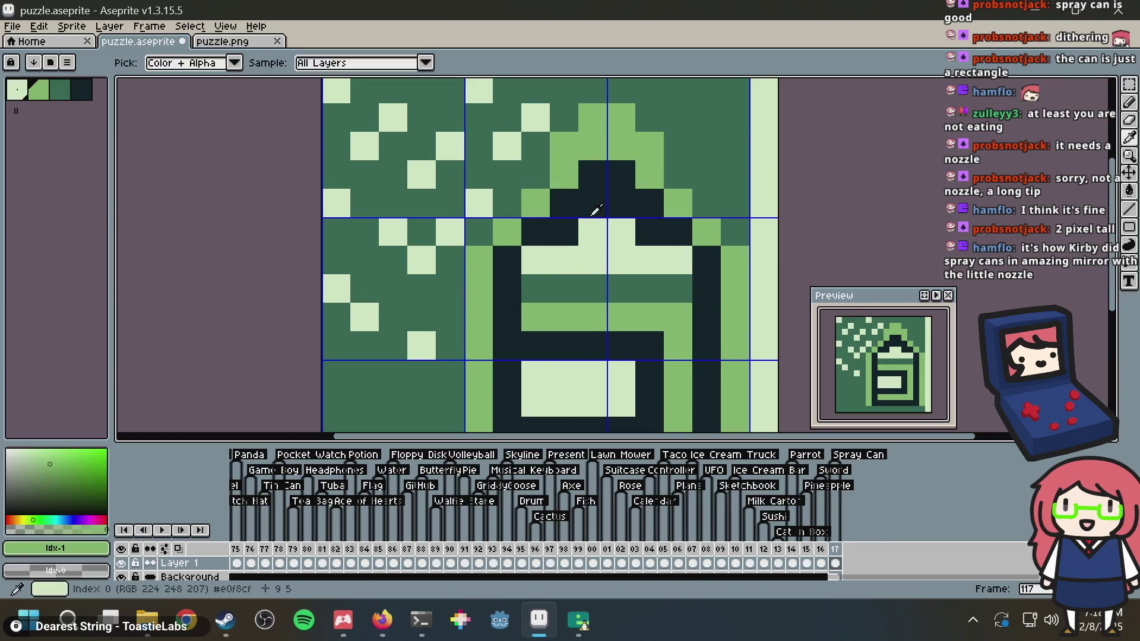
key(ctrl+z)
key(ctrl+s)
Add a light-green spray pixel beside the nozzle, then return to the nonogram page
click(666, 185)
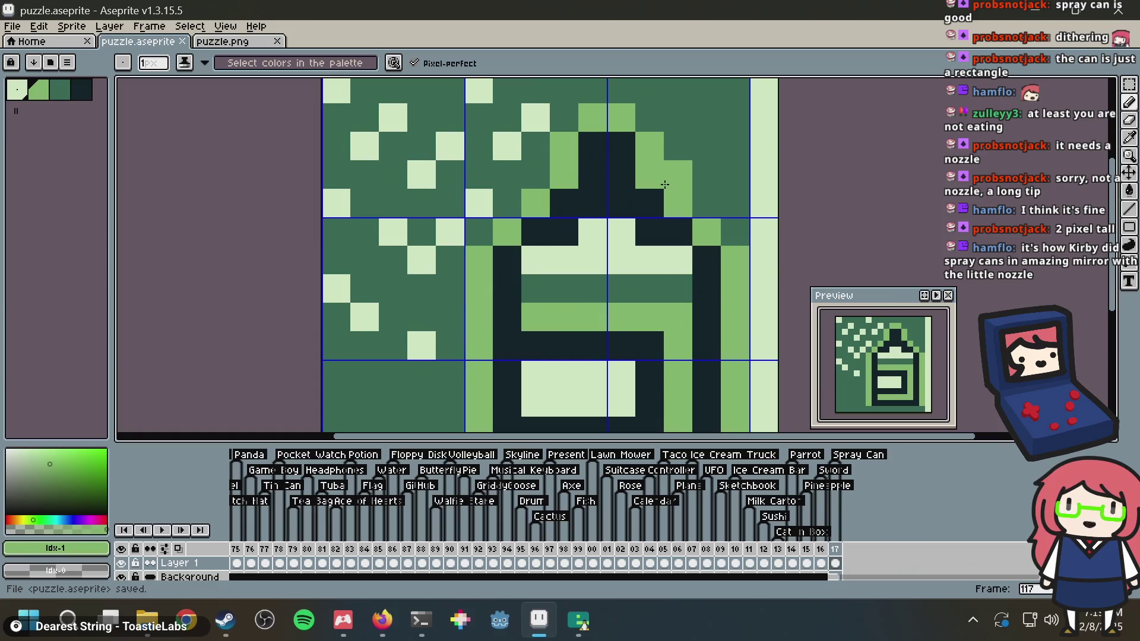
key(alt+Tab)
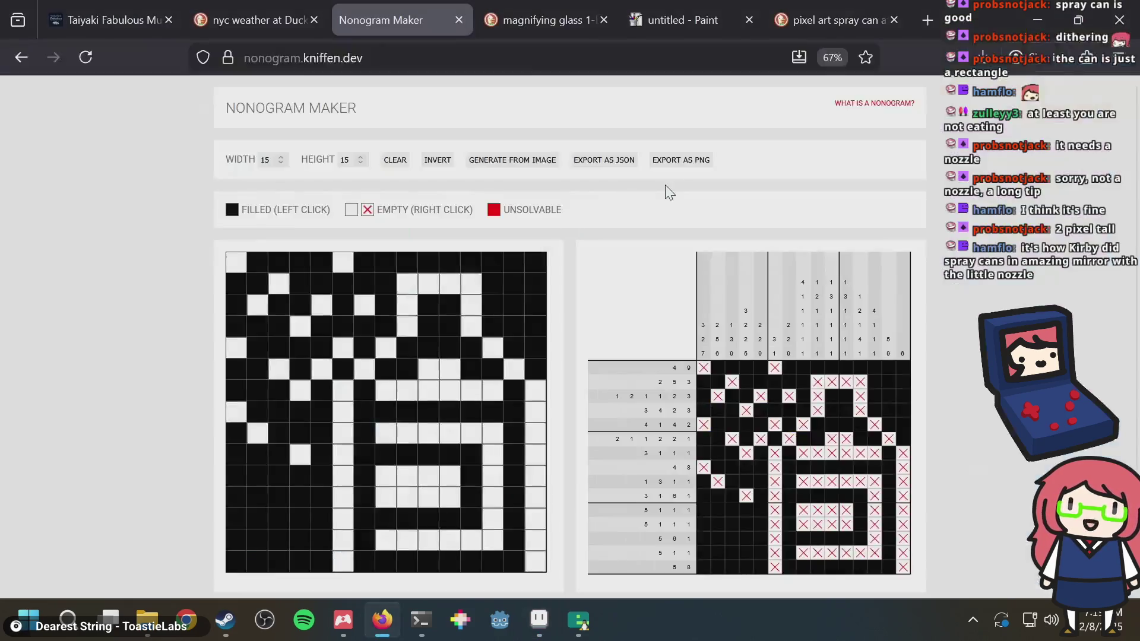
key(alt+Tab)
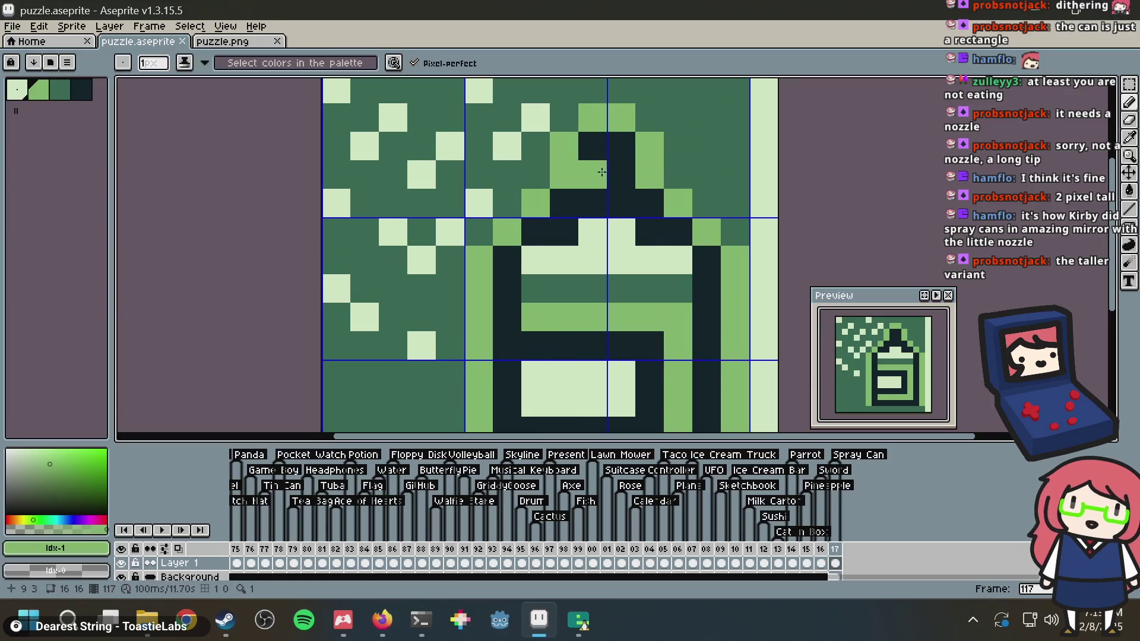
scroll(680, 178, down, 3)
scroll(680, 178, down, 2)
scroll(680, 179, up, 3)
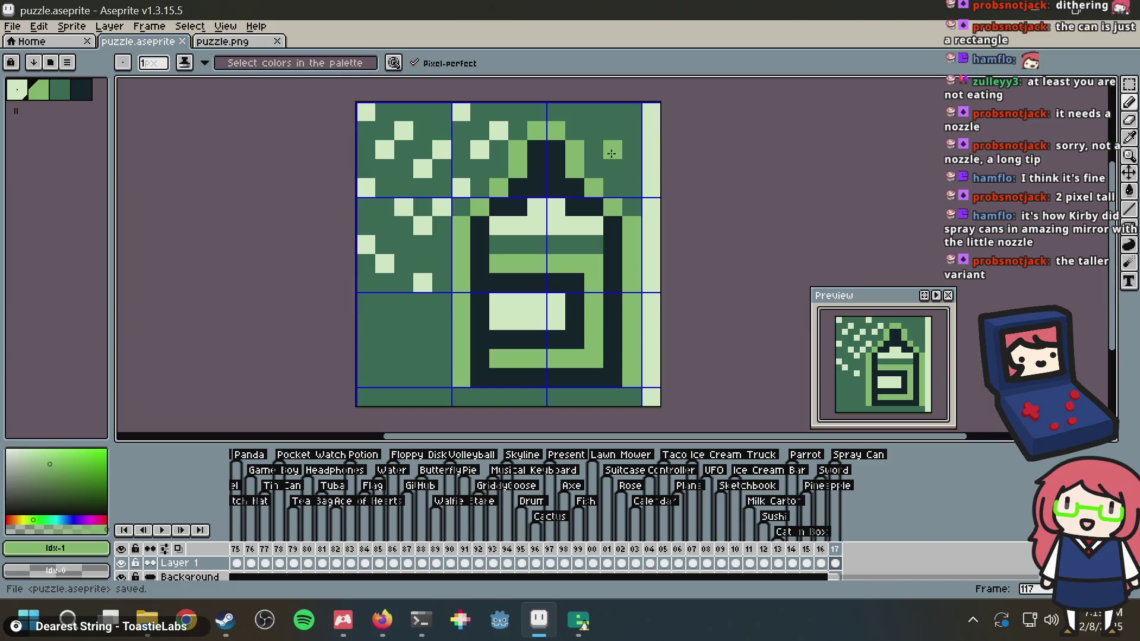
scroll(545, 157, down, 3)
scroll(545, 161, down, 2)
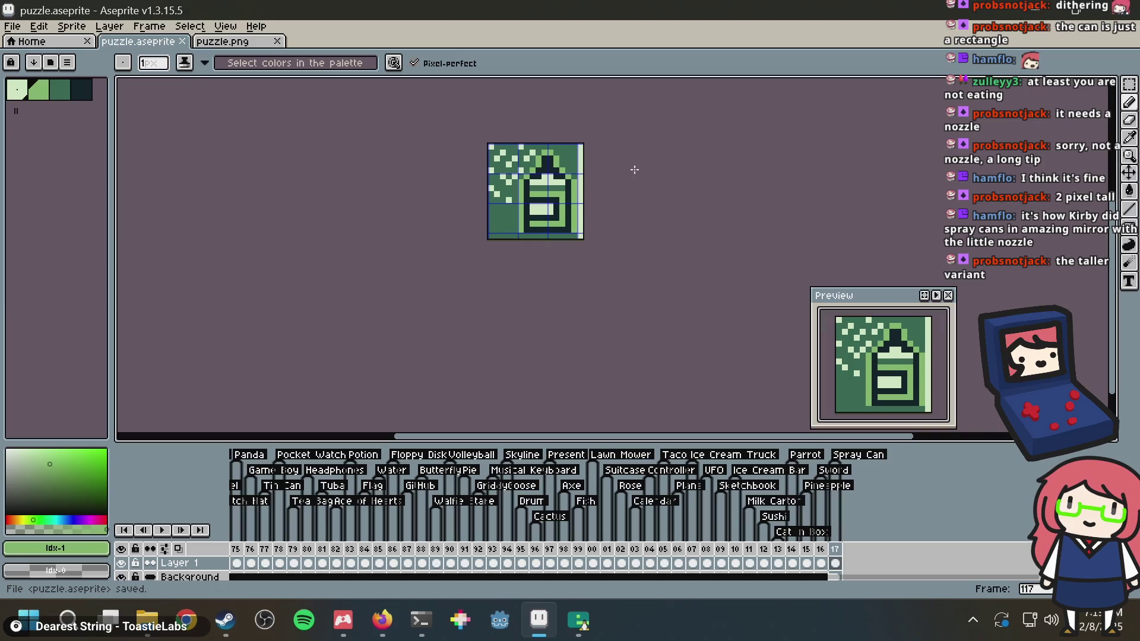
key(alt+Tab)
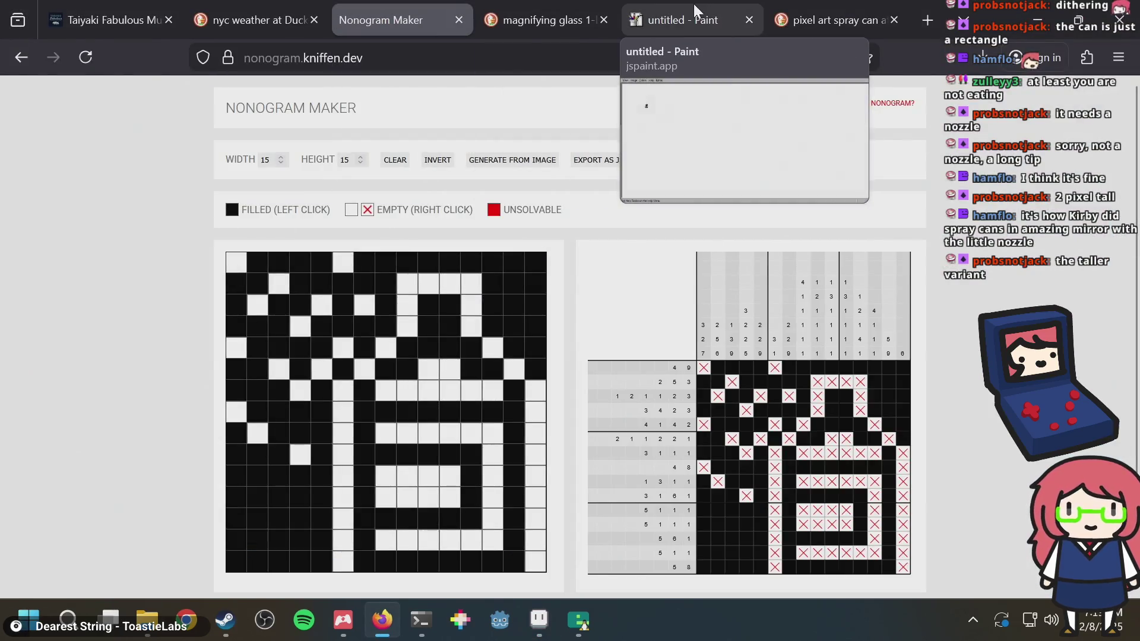
Bucket-fill the JS Paint canvas black, undo it, and return to Aseprite
click(688, 5)
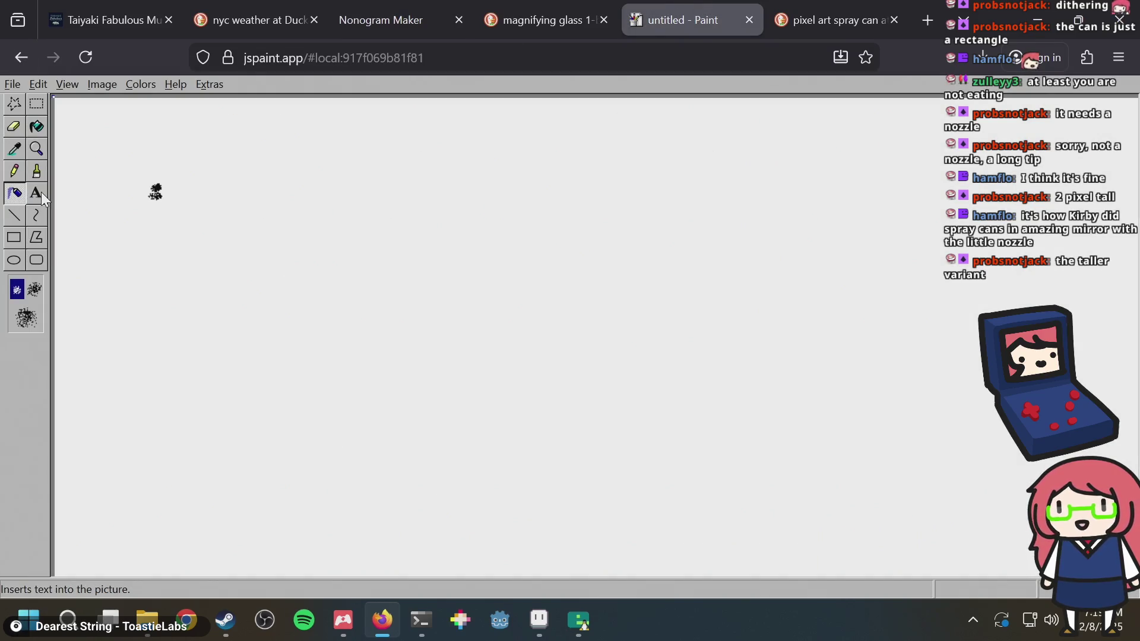
click(37, 172)
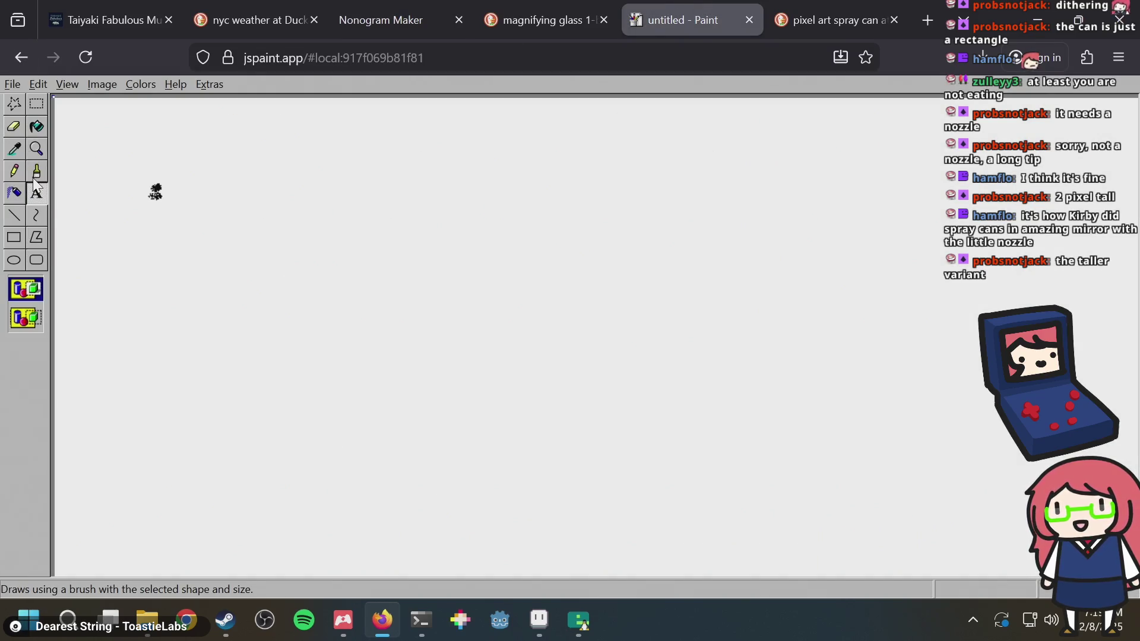
click(37, 128)
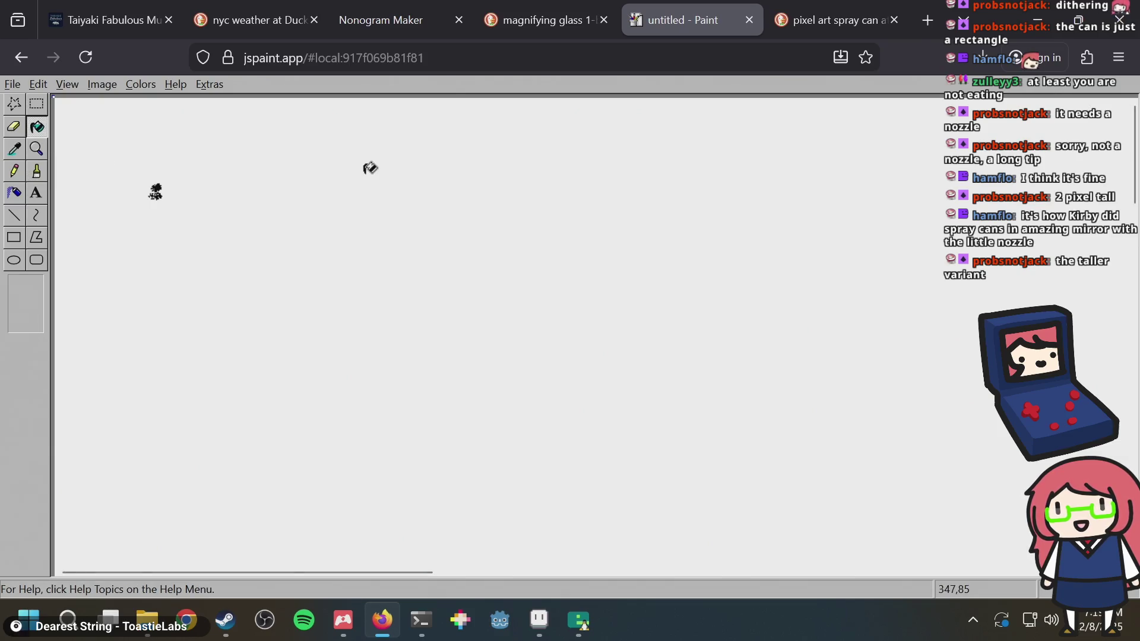
click(370, 168)
key(ctrl+z)
key(alt+Tab)
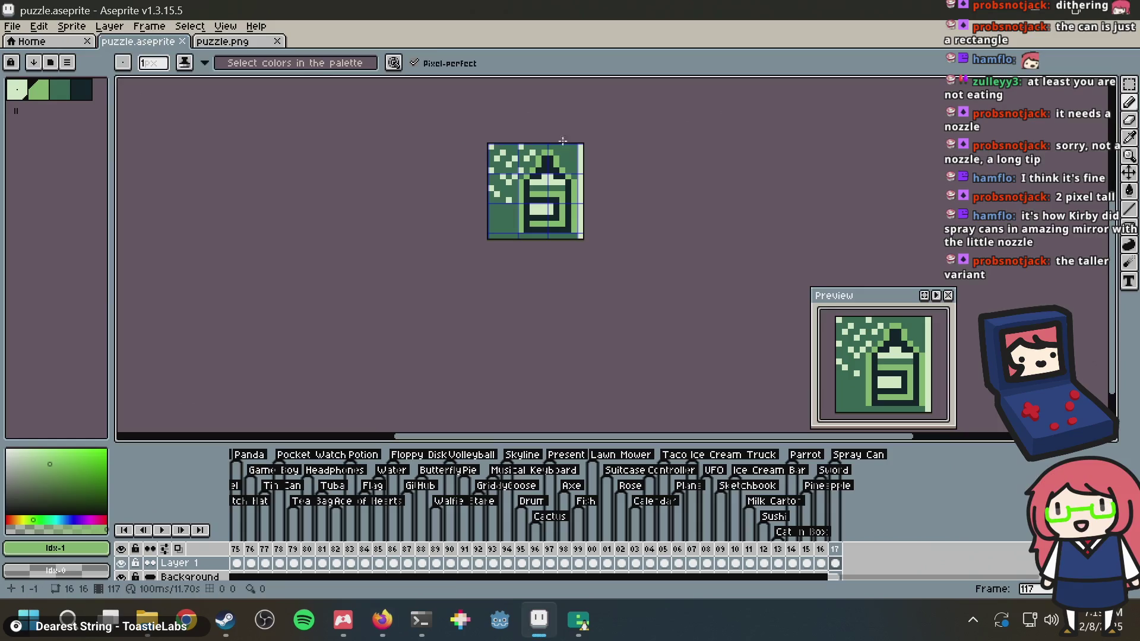
Add an empty frame 118 after the spray can and save the file
right_click(839, 552)
click(881, 514)
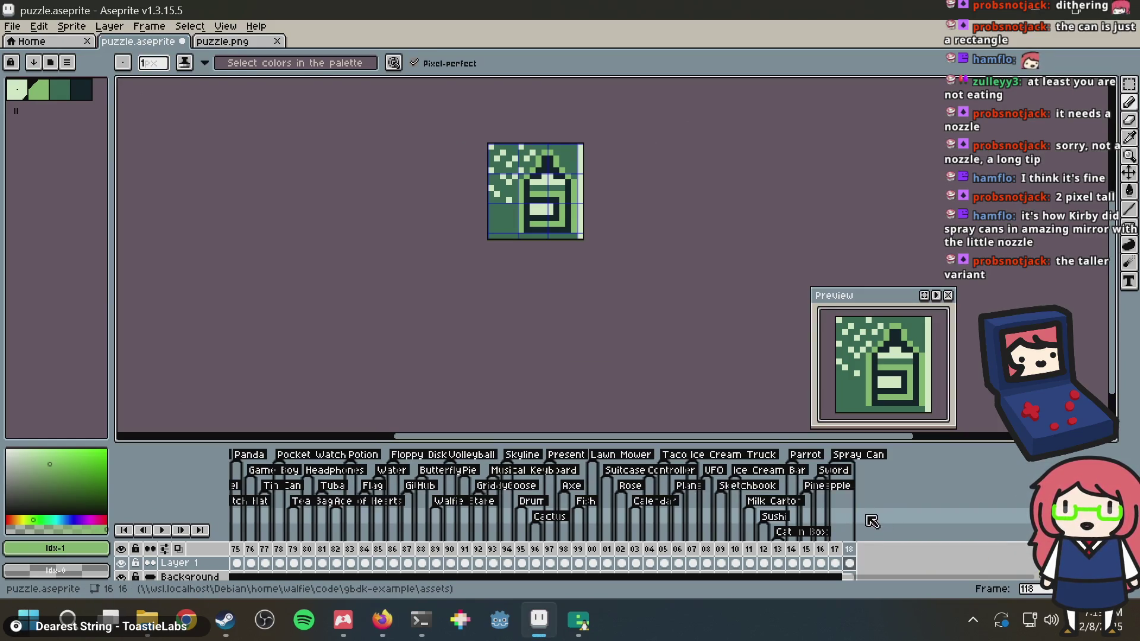
click(850, 564)
scroll(534, 149, up, 2)
key(ctrl+s)
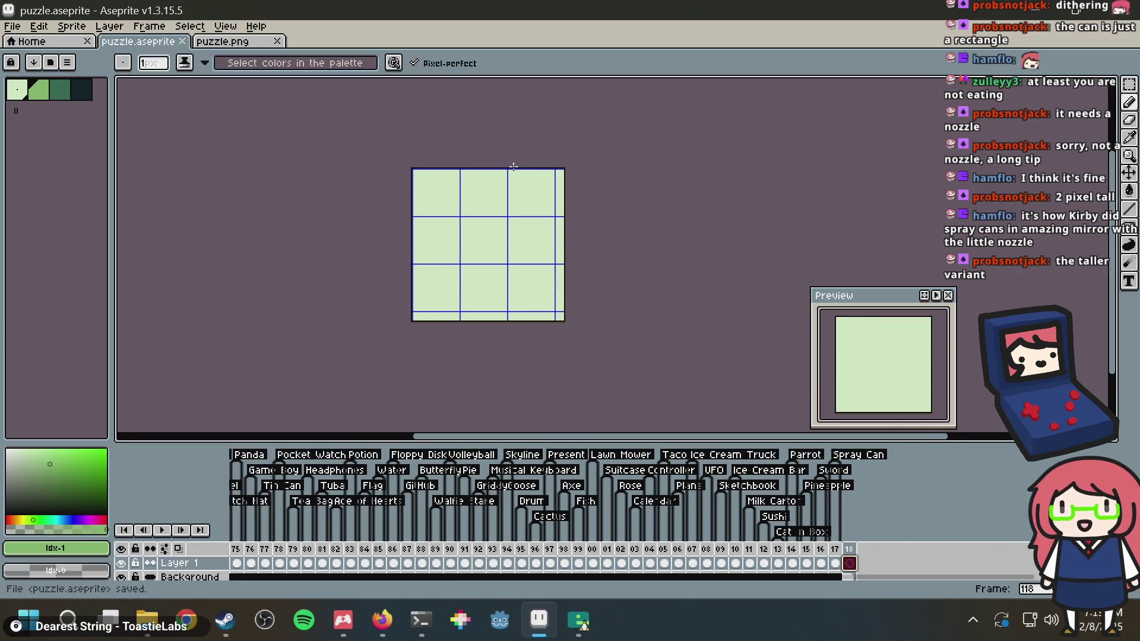
scroll(481, 229, up, 1)
Draw a curved mid-green outline and fill its interior with mid green
key(v)
click(59, 89)
key(b)
scroll(468, 305, up, 1)
click(528, 350)
mouse_move(528, 354)
mouse_down()
mouse_move(641, 273)
mouse_move(564, 166)
mouse_move(496, 211)
mouse_move(528, 351)
mouse_up()
key(g)
click(504, 267)
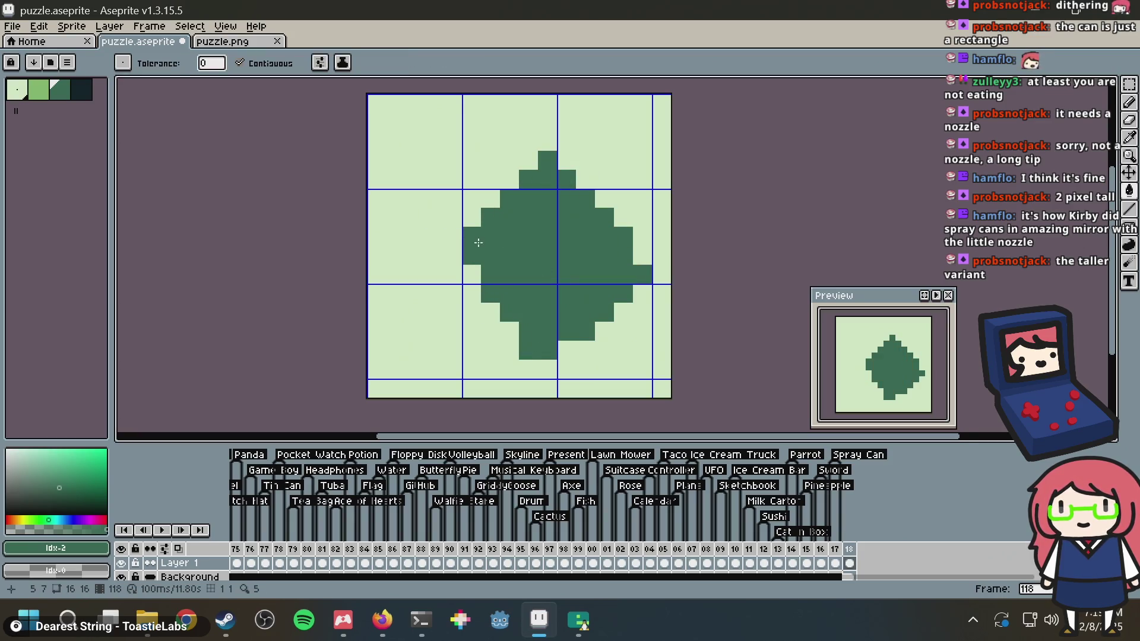
Undo an accidental background fill and draw a curved tip left of the body
click(433, 236)
key(ctrl+z)
key(b)
click(433, 237)
mouse_move(414, 251)
mouse_down()
mouse_move(394, 353)
mouse_move(416, 324)
mouse_move(419, 261)
mouse_move(439, 248)
mouse_up()
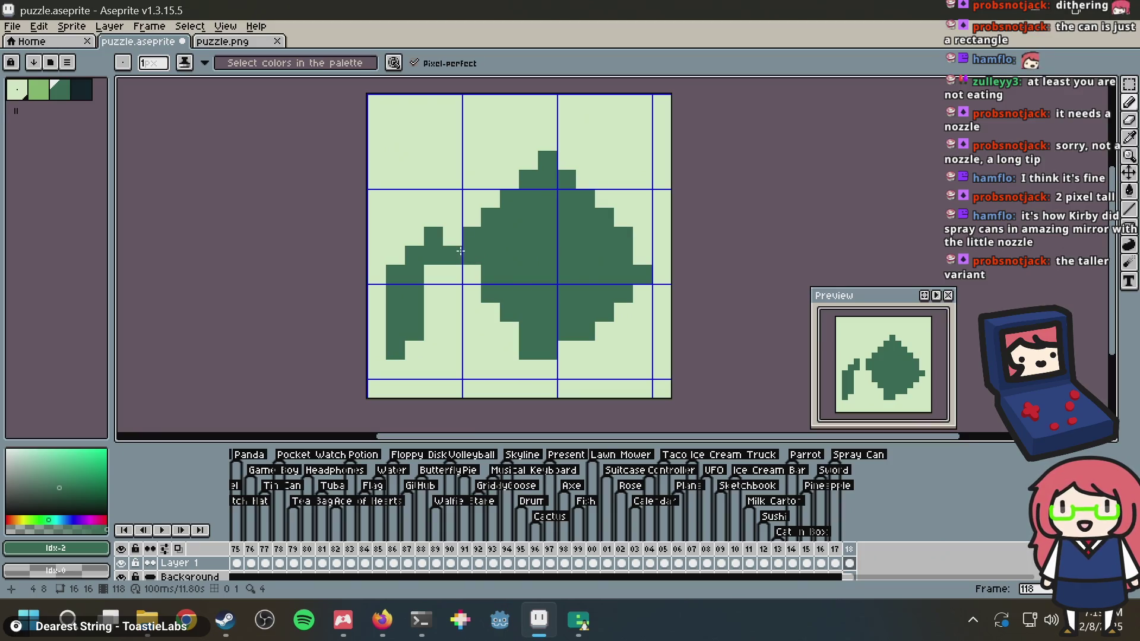
Extend the shape's lower-left, lower-right and upper-left edges, removing the stray top pixel
drag(531, 352, 490, 312)
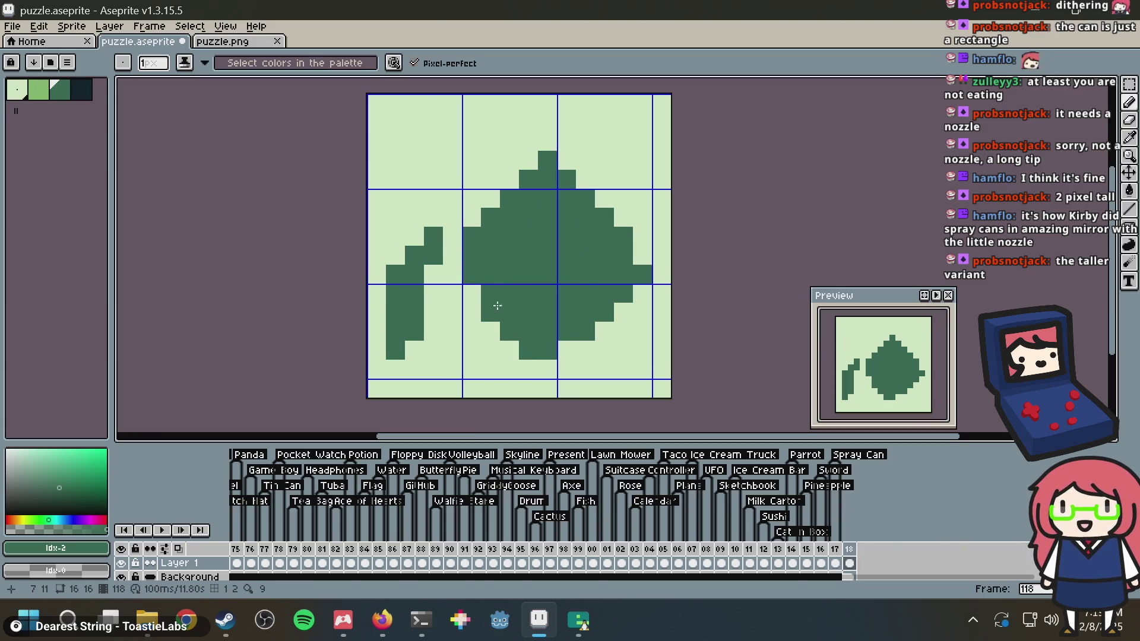
mouse_move(550, 368)
mouse_down()
mouse_move(620, 315)
mouse_move(640, 259)
mouse_up()
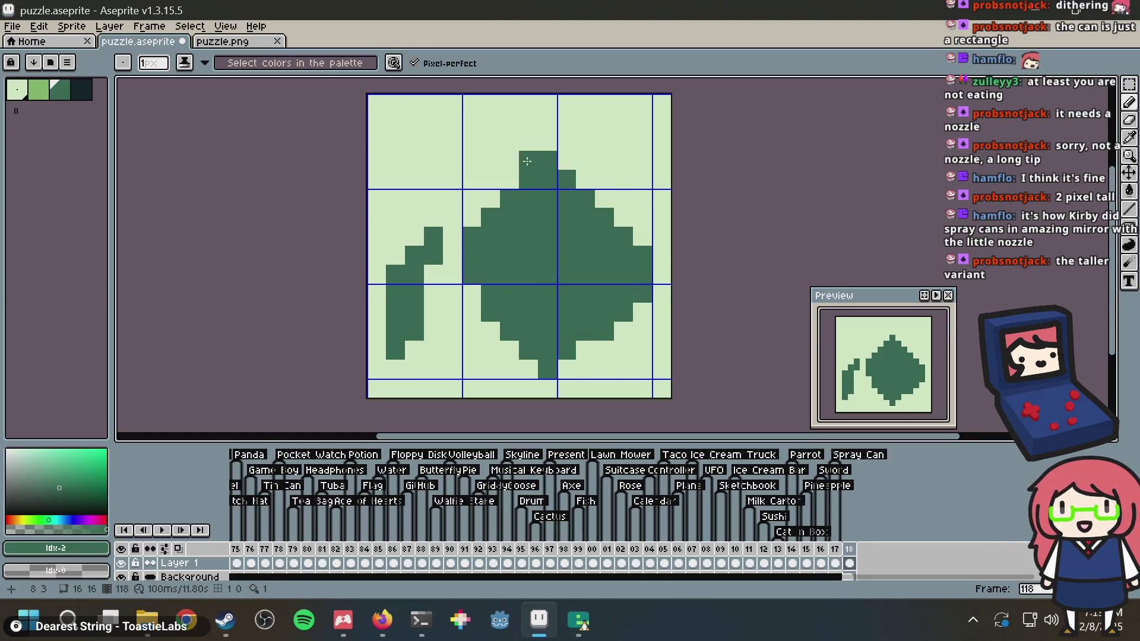
drag(490, 198, 528, 160)
click(559, 146)
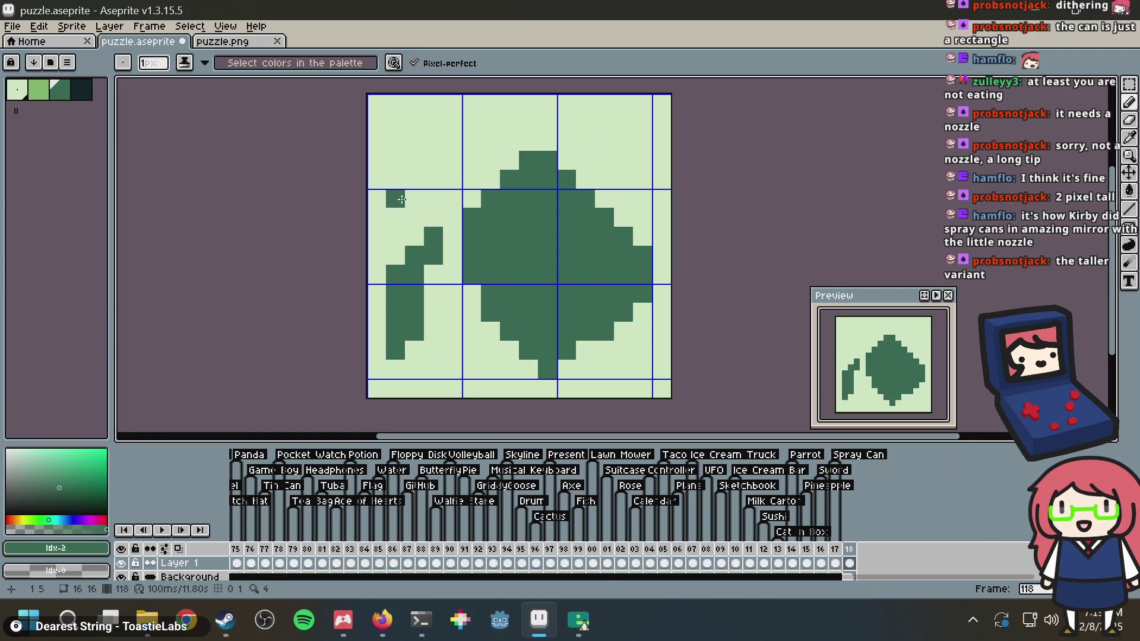
right_click(521, 147)
Draw a curved stroke along the top and left side, filling the stem-body gap
click(433, 199)
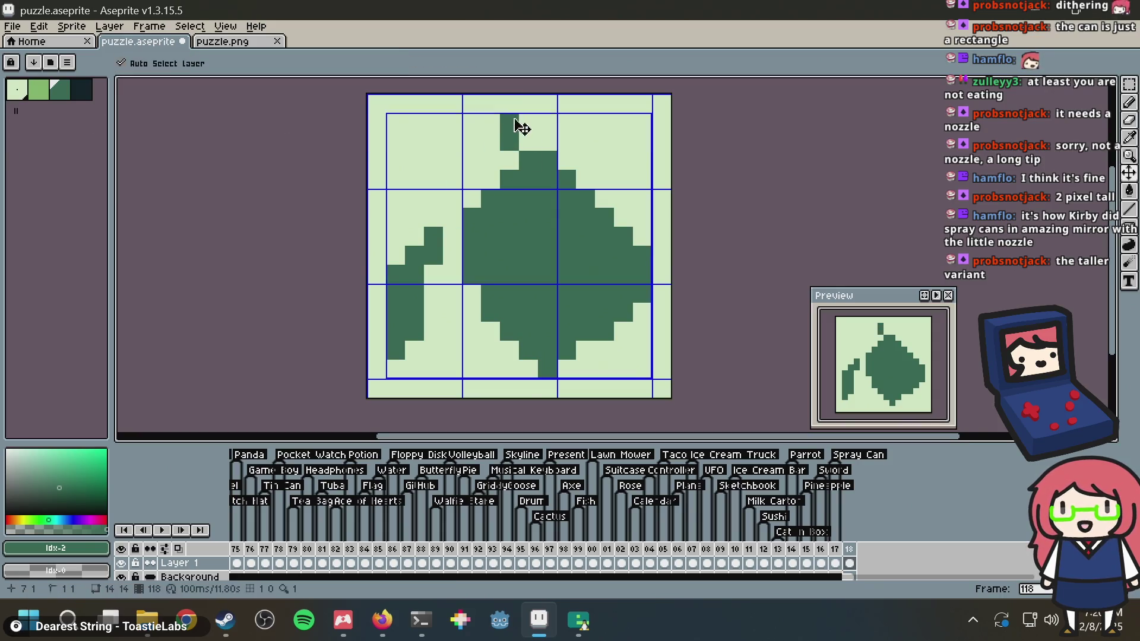
mouse_move(529, 121)
mouse_down()
mouse_move(448, 102)
mouse_move(414, 122)
mouse_move(414, 179)
mouse_move(434, 198)
mouse_up()
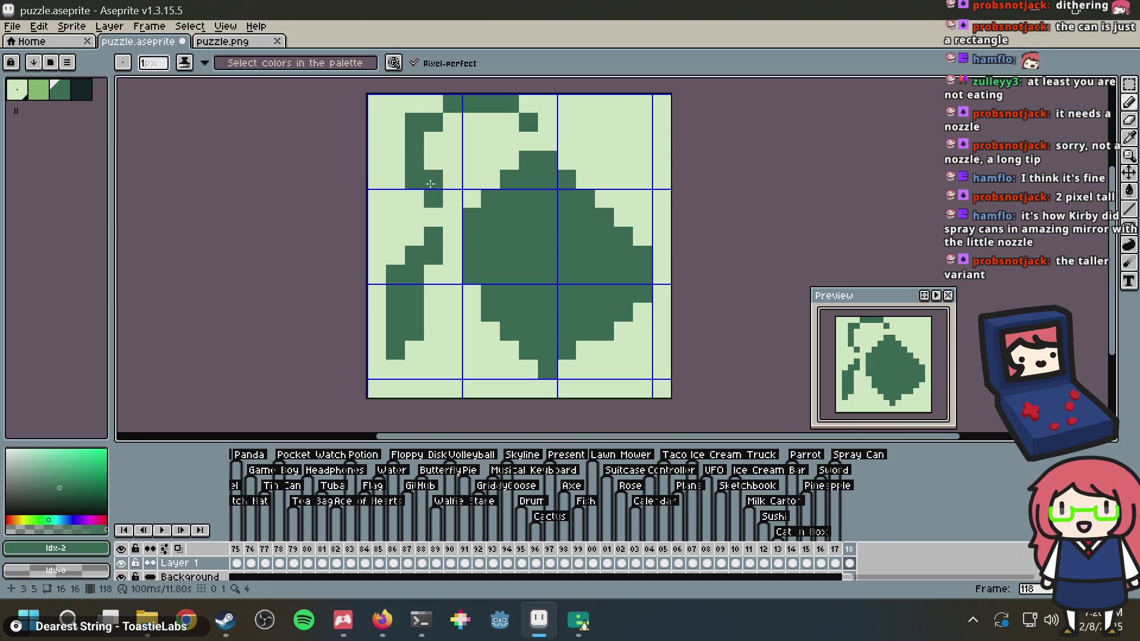
alt+click(415, 117)
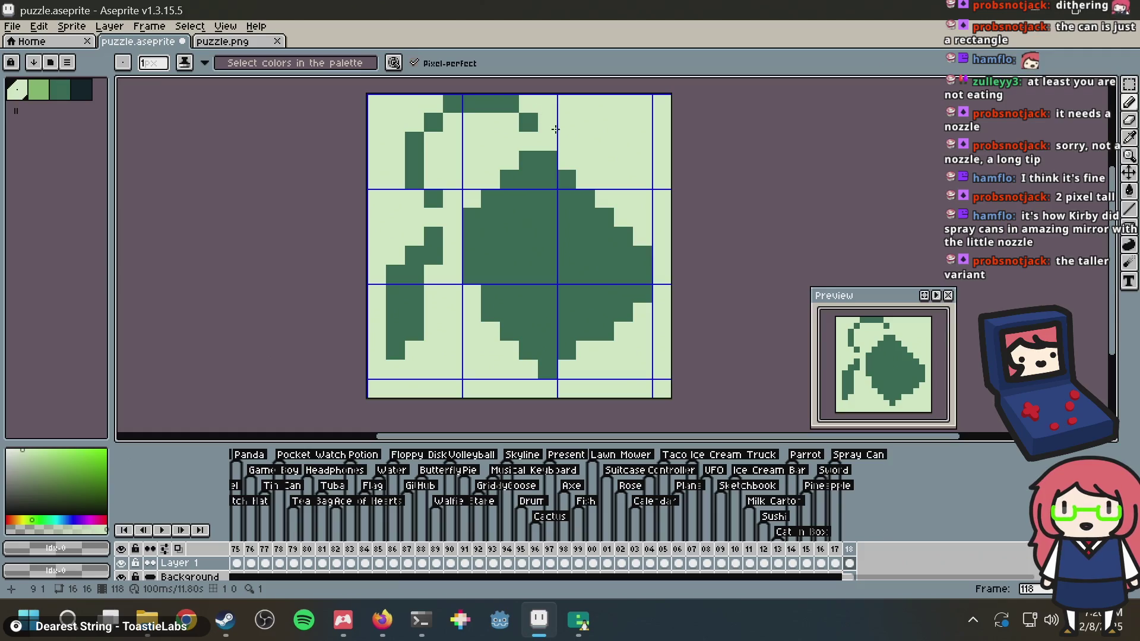
alt+click(479, 237)
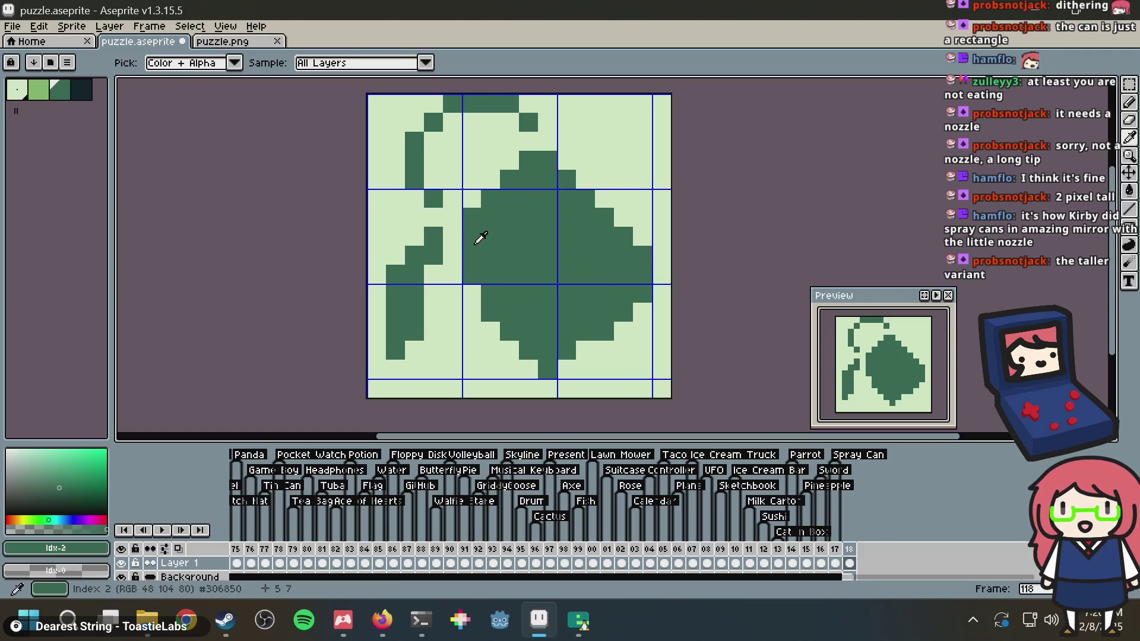
click(454, 237)
click(456, 254)
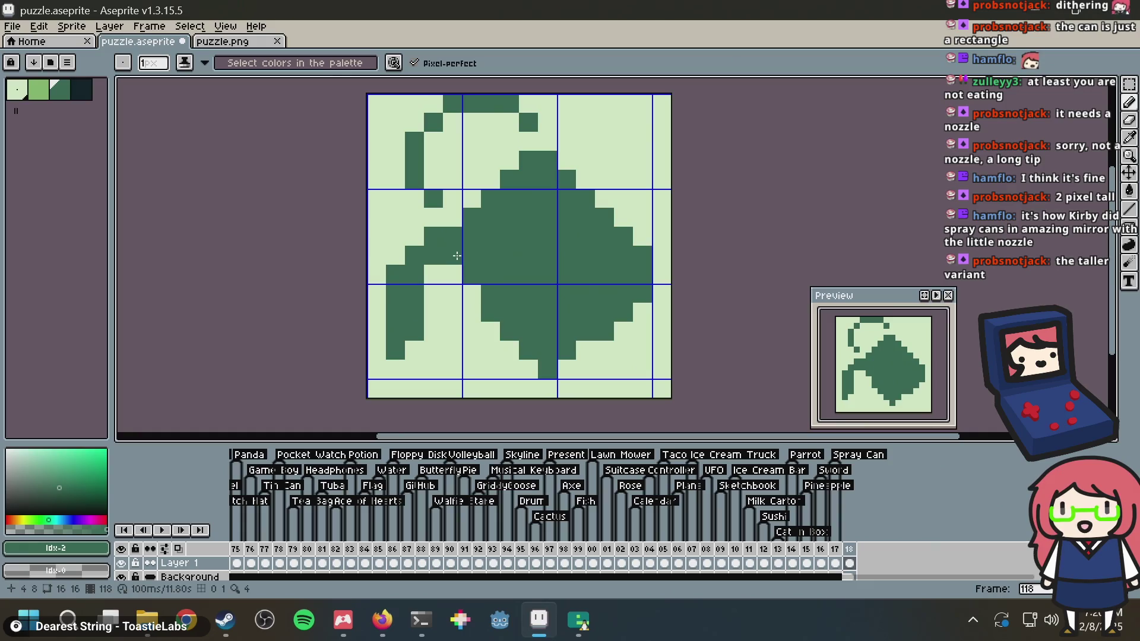
click(81, 89)
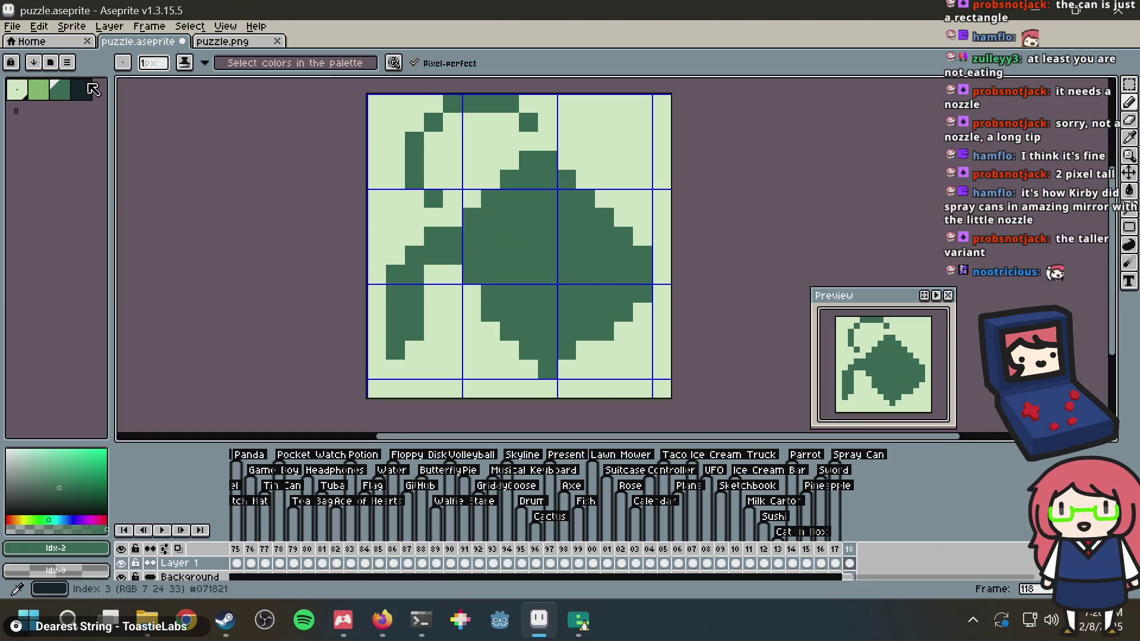
Outline the shape's lower-left diagonal edge in near-black, repainting one stray pixel mid green
drag(452, 248, 454, 257)
click(472, 275)
click(486, 291)
click(491, 312)
click(510, 331)
click(529, 350)
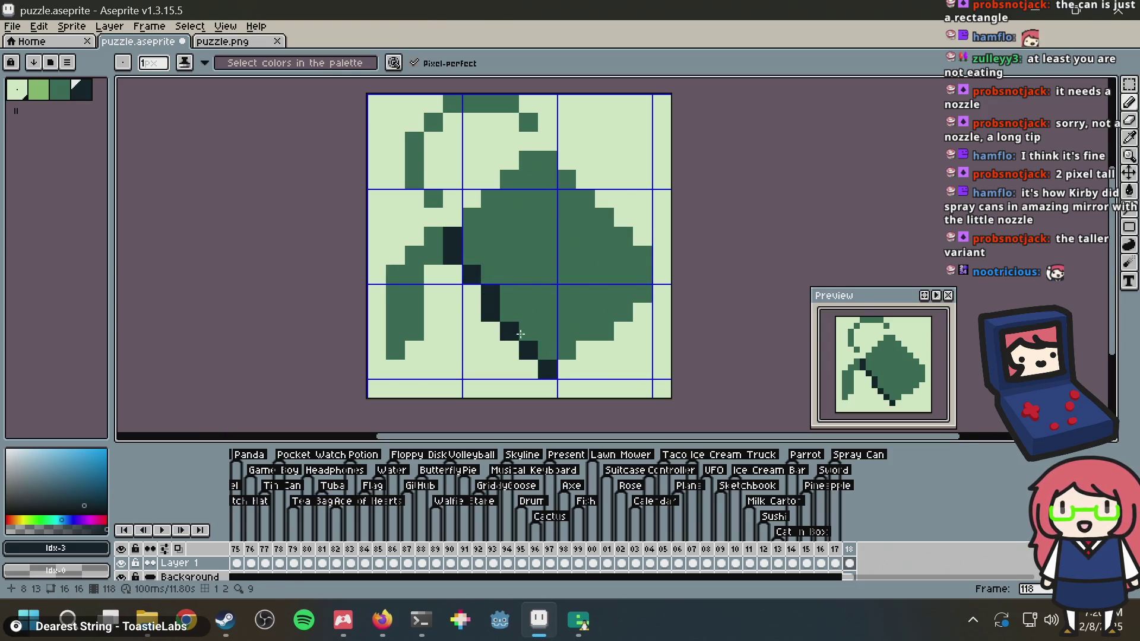
key(ctrl+z)
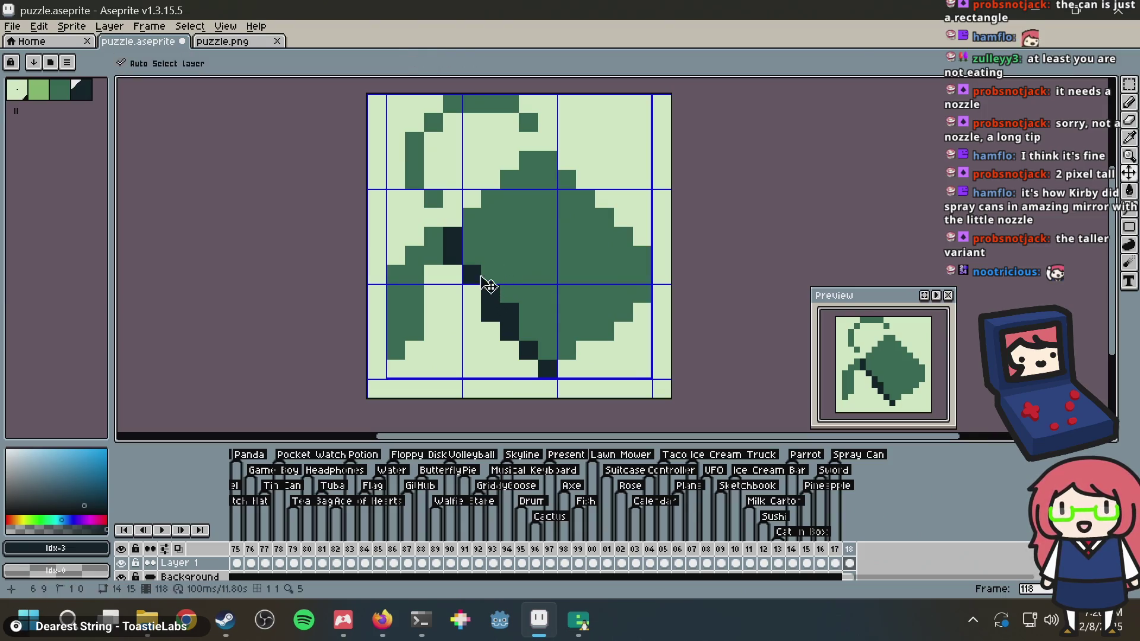
click(478, 289)
alt+click(493, 268)
click(488, 291)
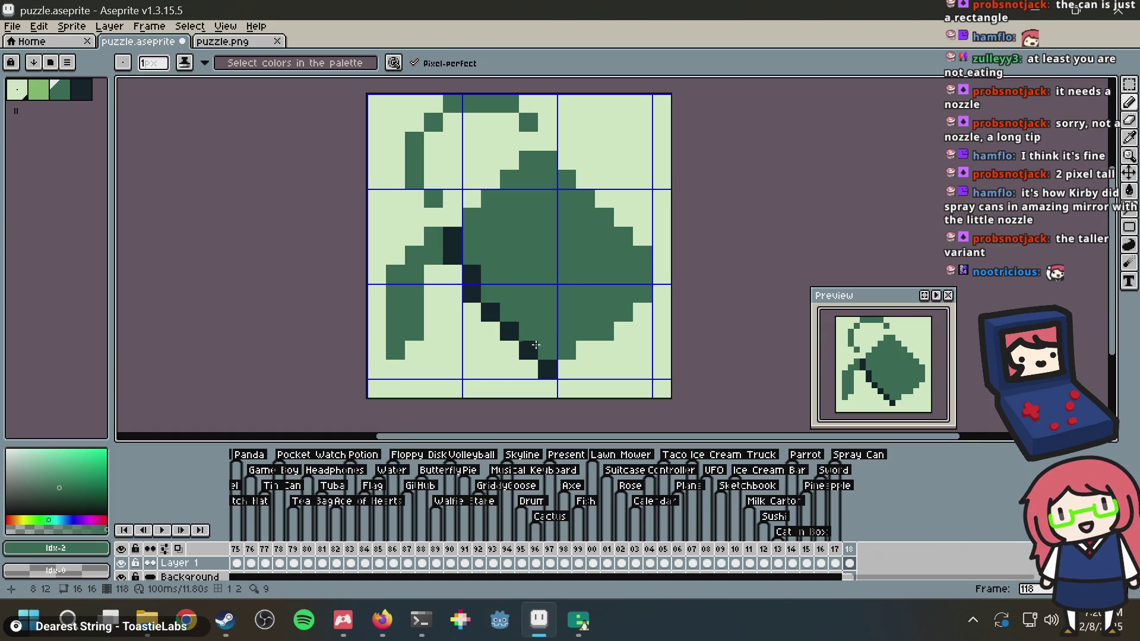
Outline the lower-right edge, right side and top of the shape in the darkest green
alt+click(548, 368)
click(567, 370)
click(585, 351)
shift+click(619, 322)
mouse_move(618, 322)
mouse_down()
mouse_move(641, 296)
mouse_move(637, 252)
mouse_up()
shift+click(550, 162)
click(528, 161)
Draw a dark inner line at the shape's upper left, extending it toward the top edge
drag(471, 237, 509, 187)
key(ctrl+z)
drag(473, 252, 550, 194)
click(493, 254)
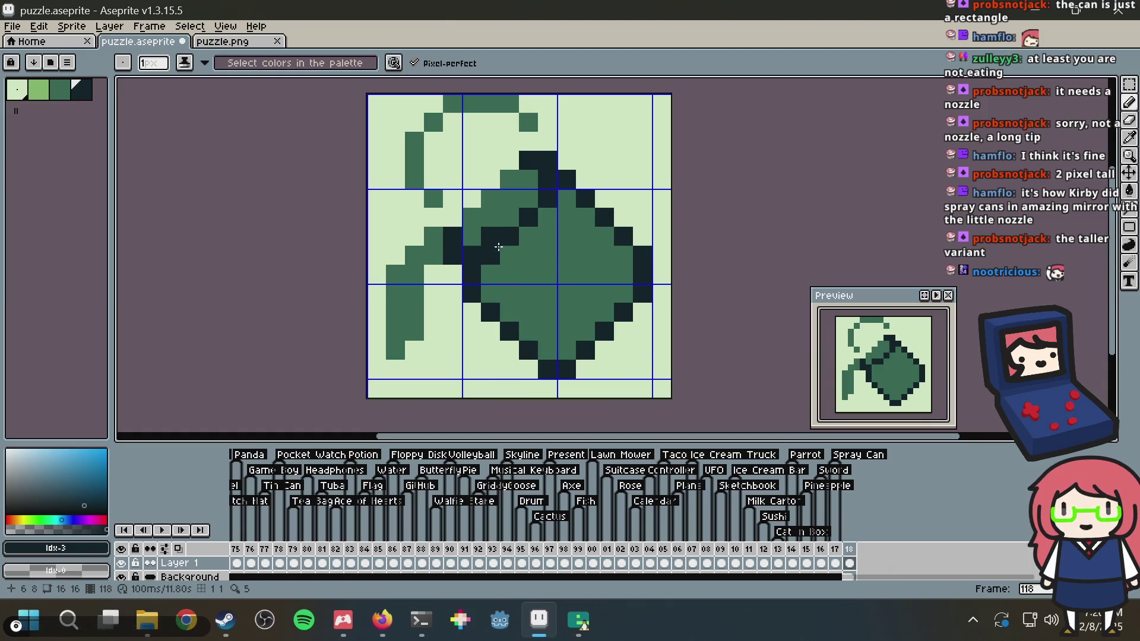
click(467, 243)
click(480, 231)
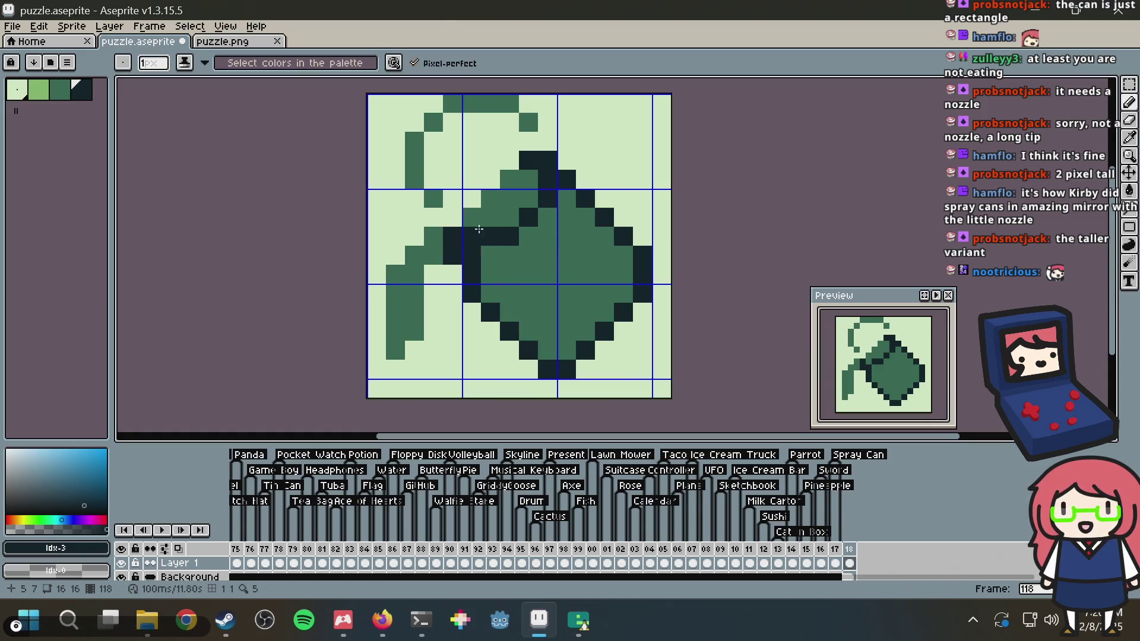
click(460, 219)
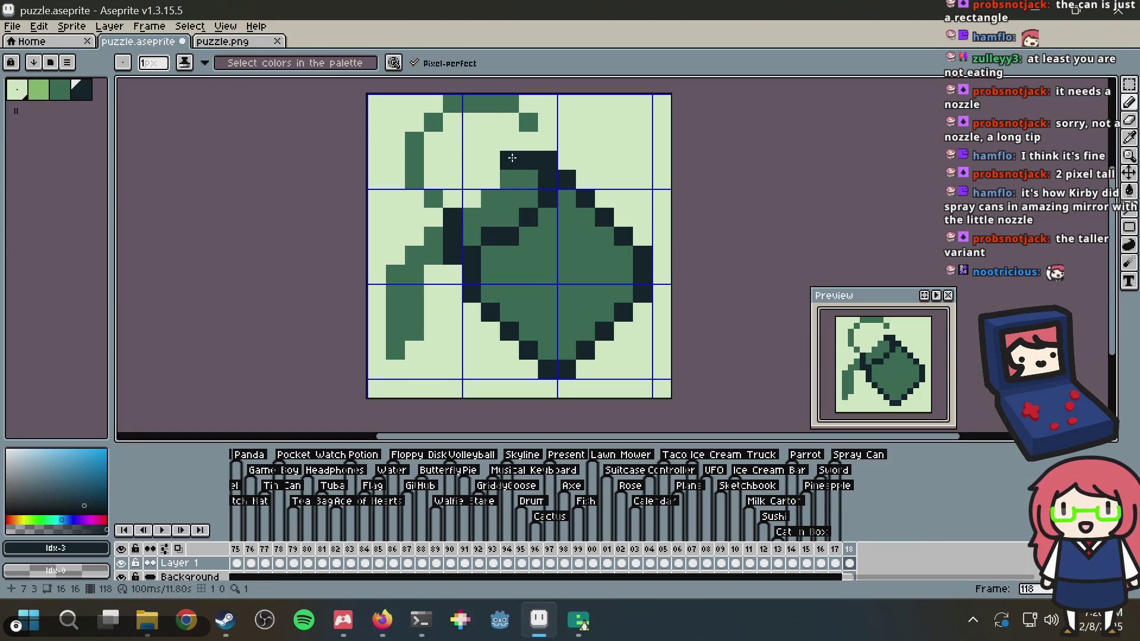
Add more dark pixels to the left outline, keeping them dark rather than mid green
click(452, 274)
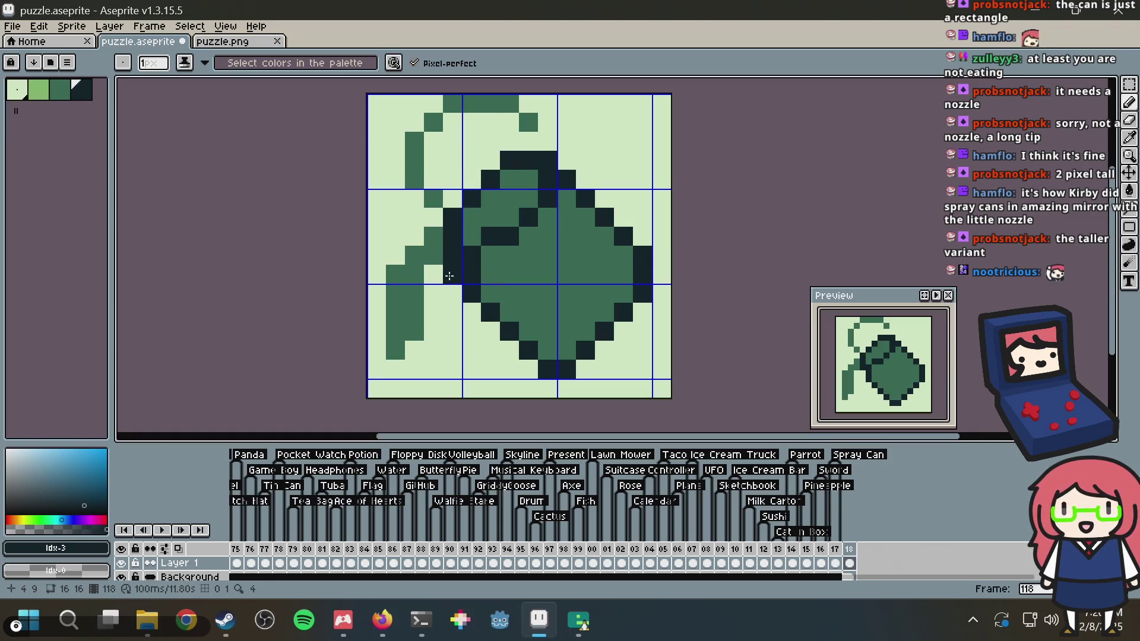
click(435, 237)
alt+click(475, 220)
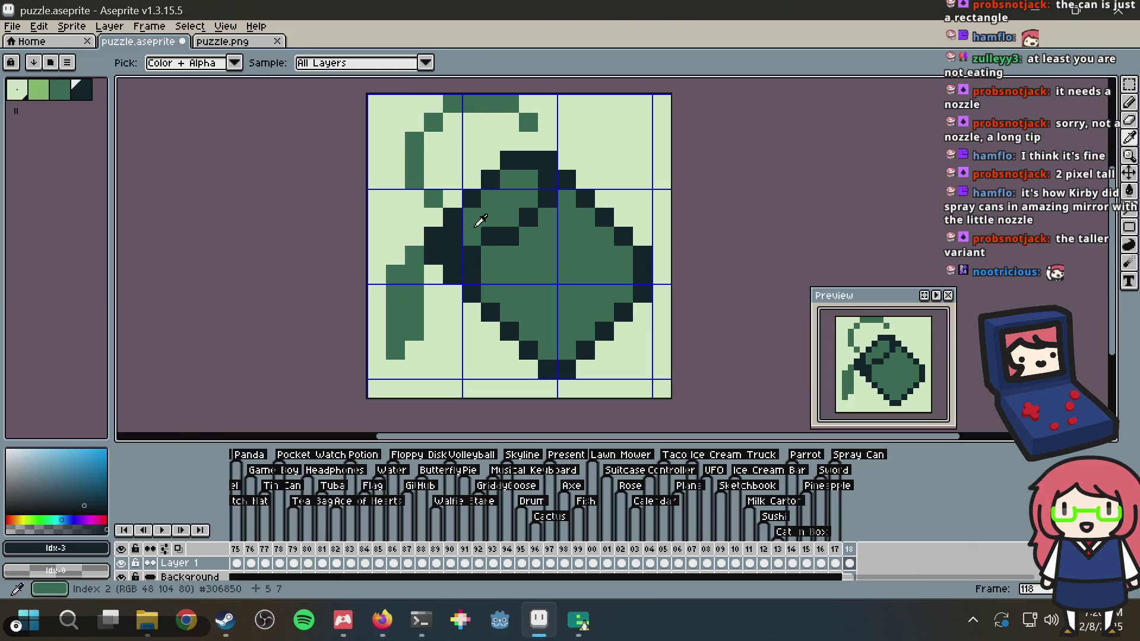
click(459, 232)
key(ctrl+z)
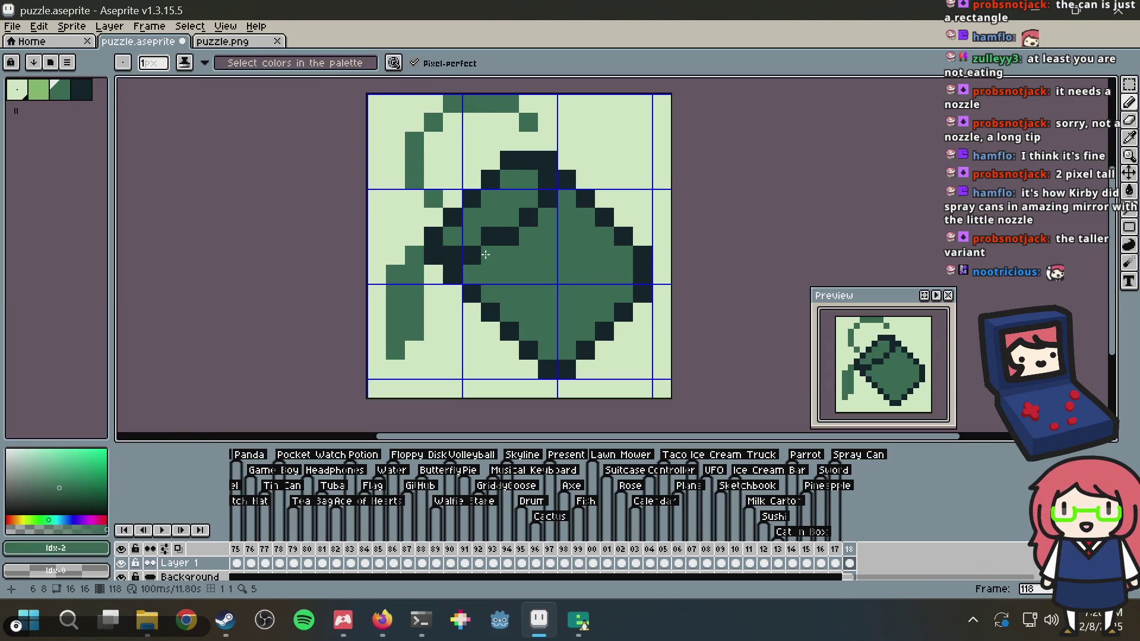
key(ctrl+z)
key(ctrl+z)
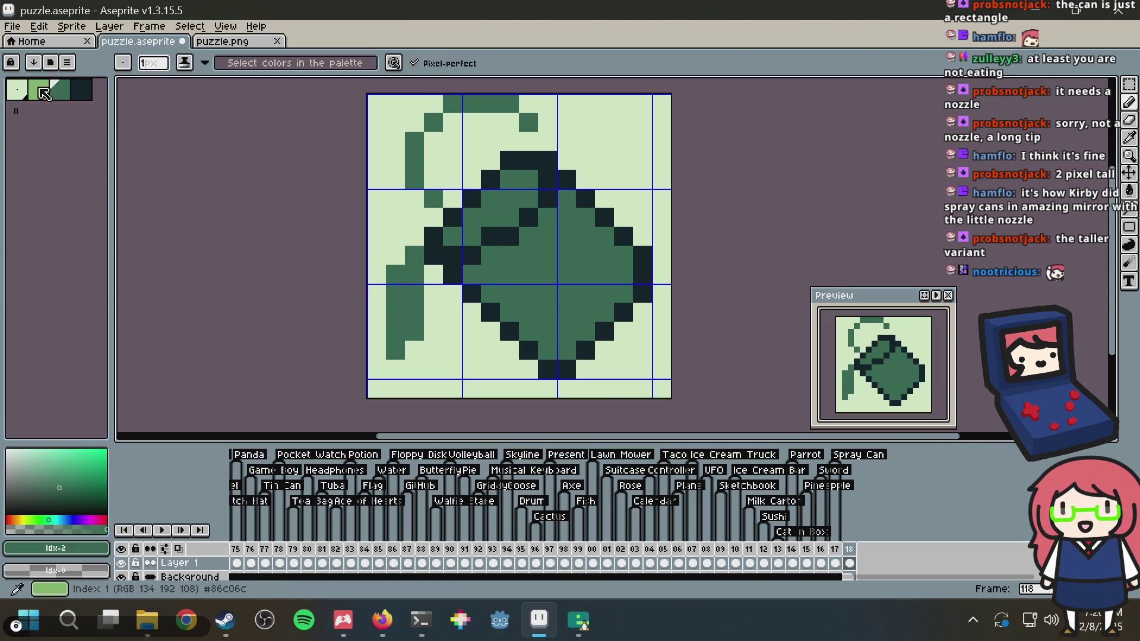
click(42, 90)
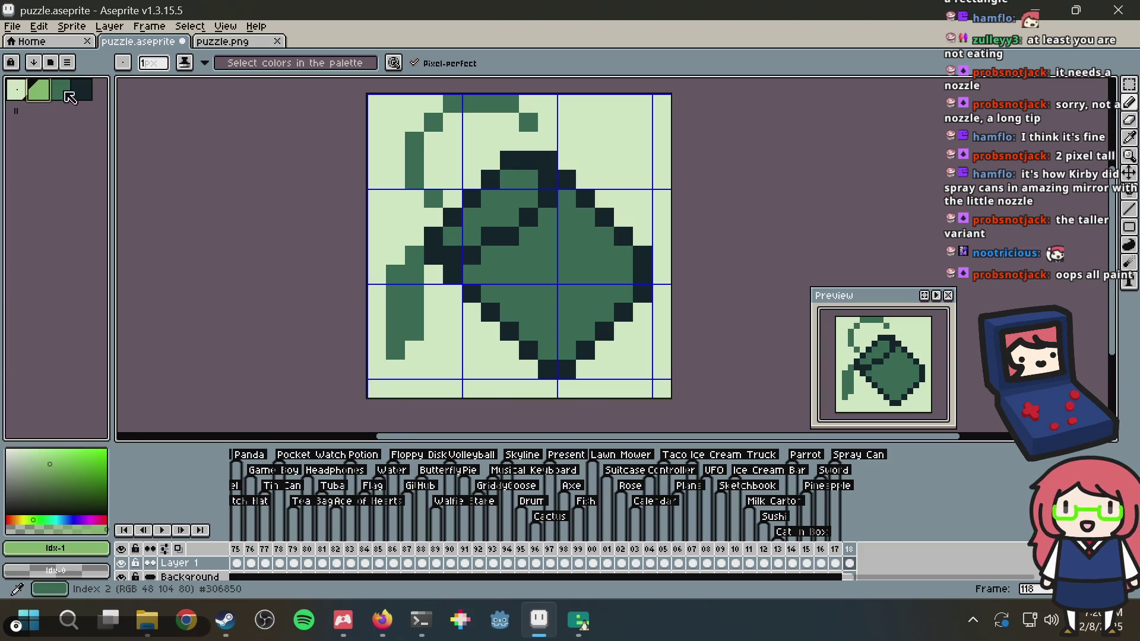